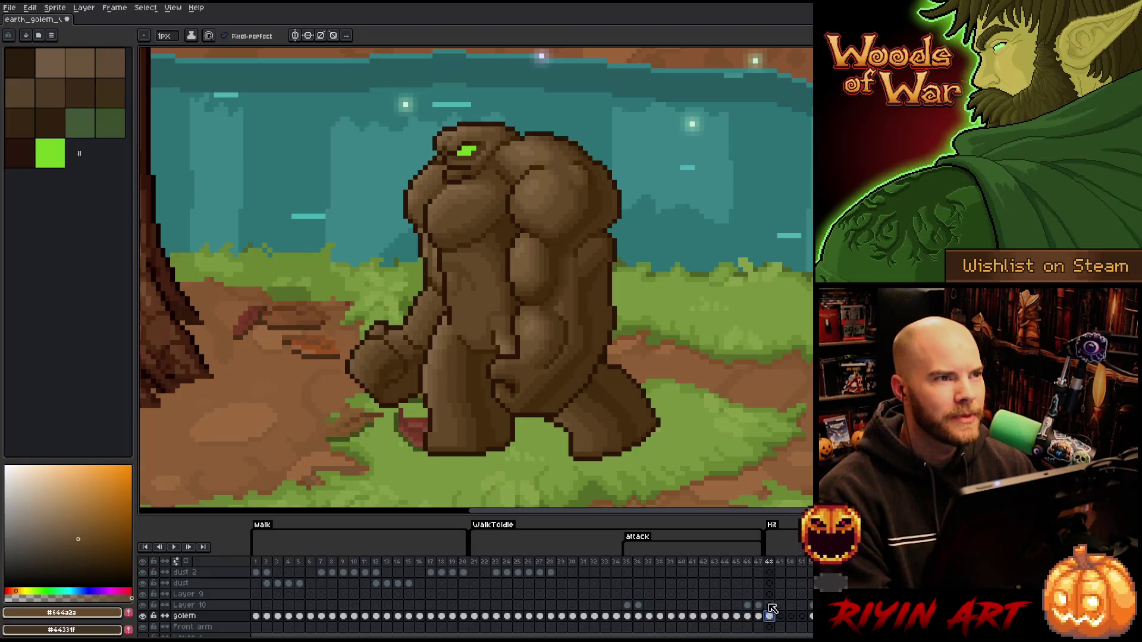
pyautogui.scroll(-2, 446, 314)
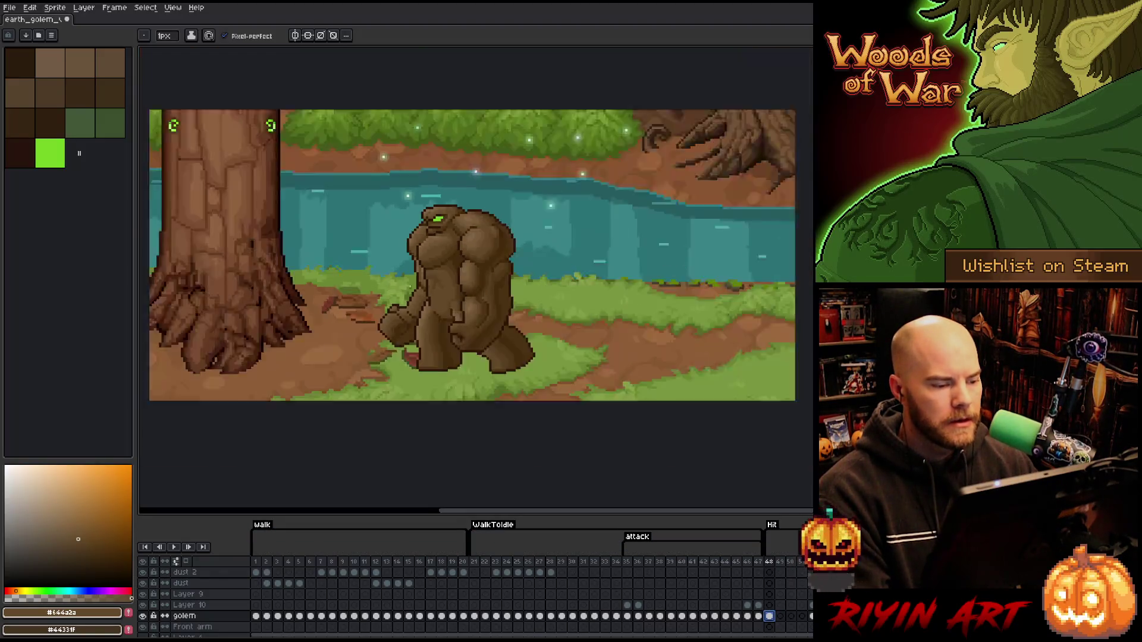
pyautogui.scroll(3, 445, 314)
pyautogui.scroll(-2, 445, 314)
pyautogui.scroll(1, 445, 314)
pyautogui.scroll(-1, 446, 314)
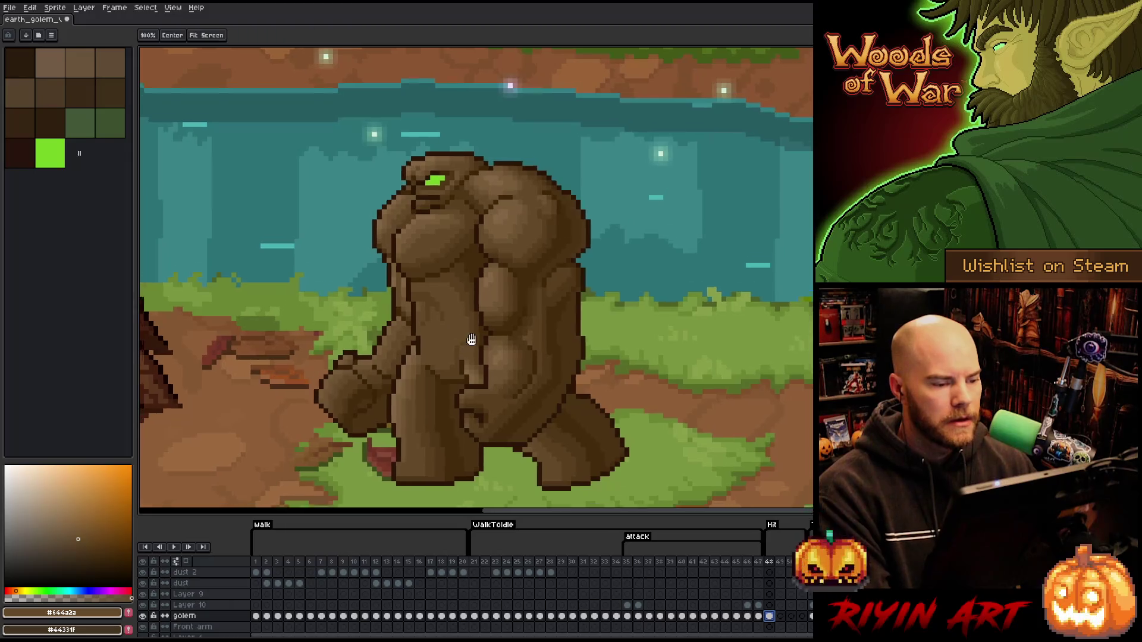
pyautogui.scroll(2, 494, 296)
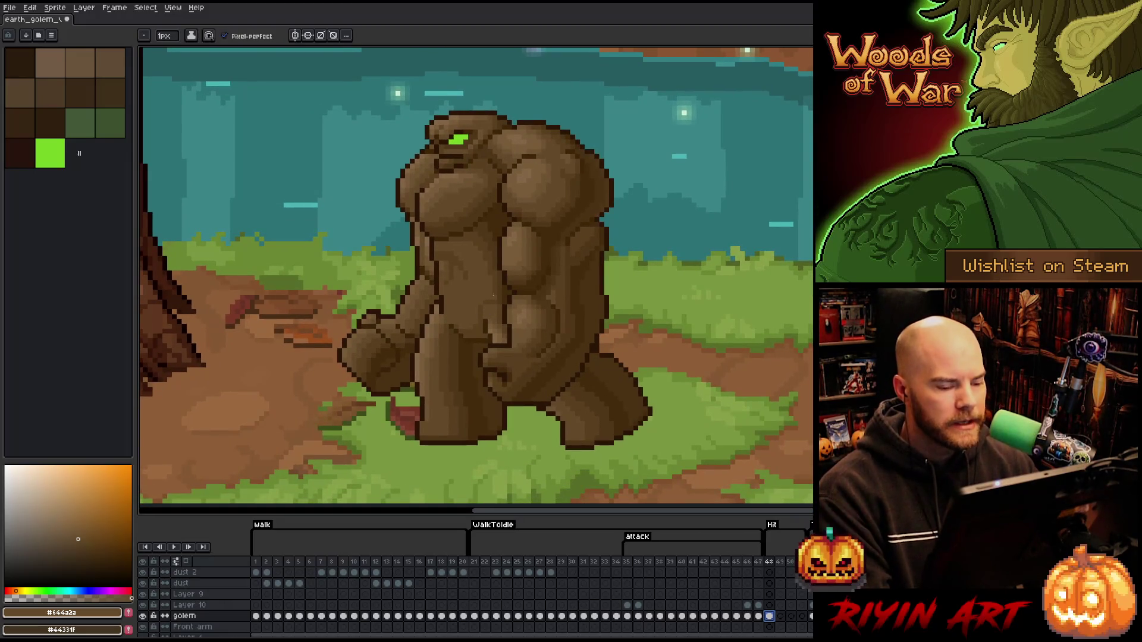
# Recentre on the golem and flip between the hit frame and the next frame to compare.
pyautogui.moveTo(509, 298); pyautogui.dragTo(504, 304)
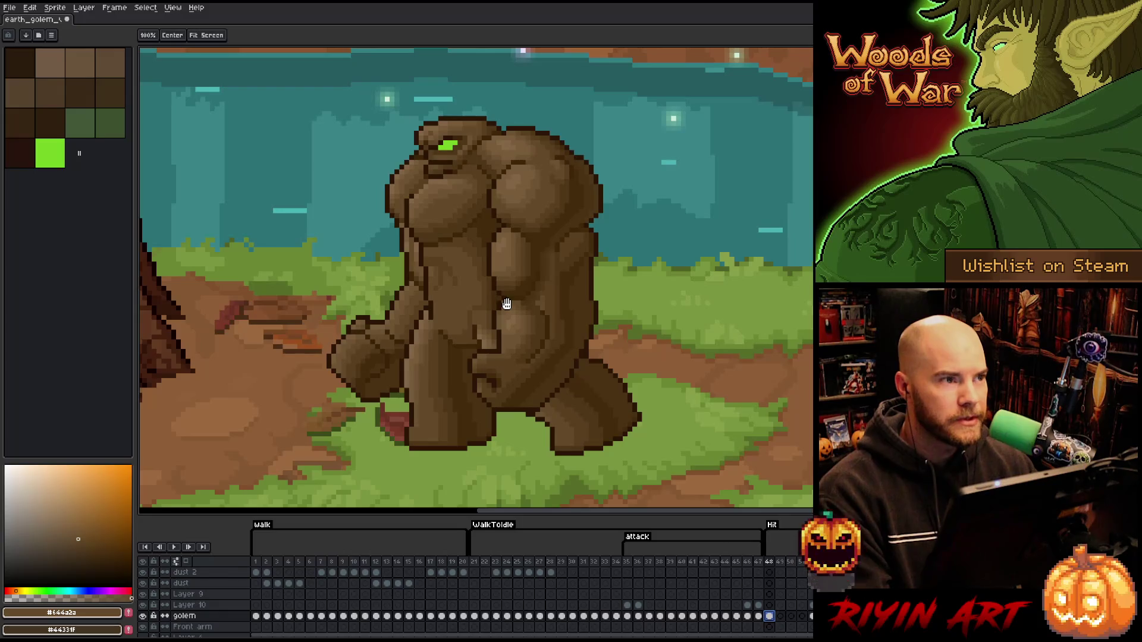
pyautogui.press('b')
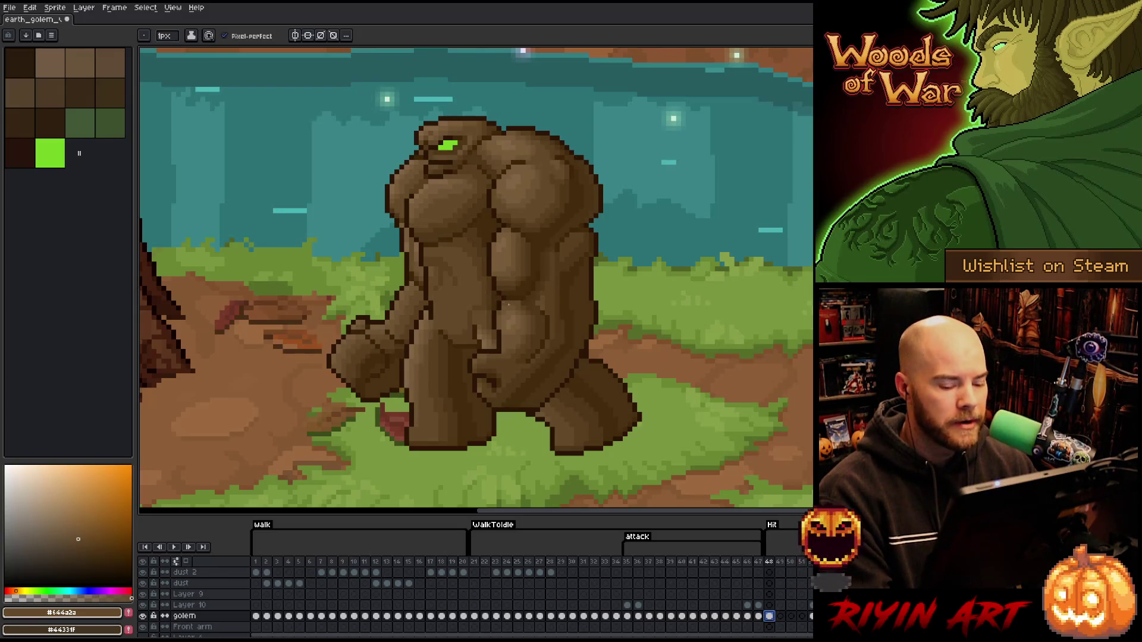
pyautogui.click(782, 617)
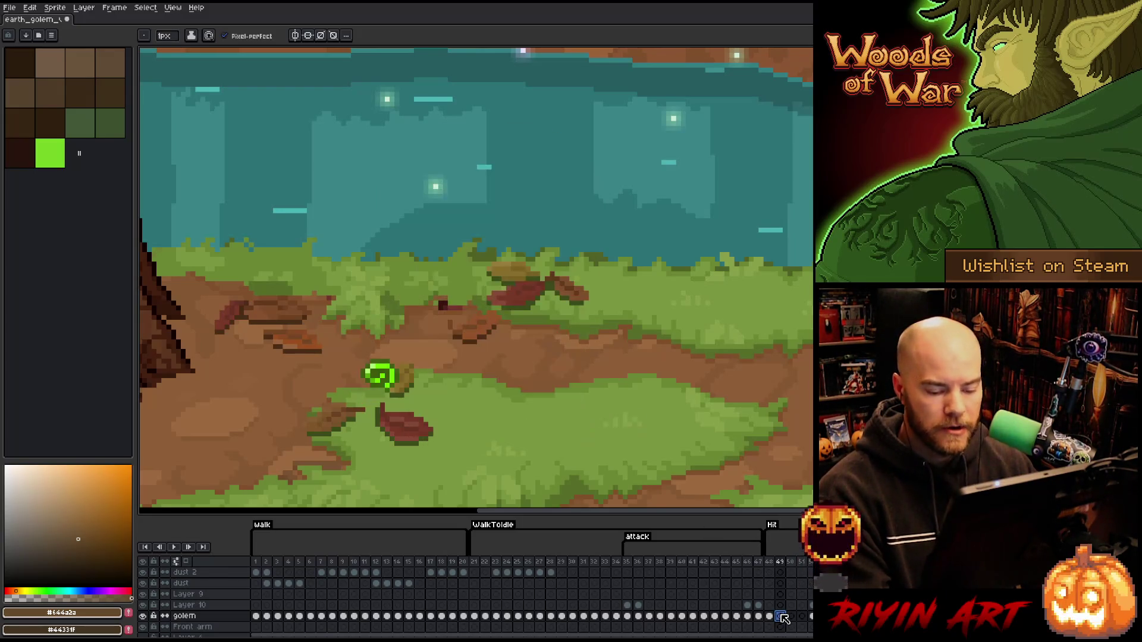
pyautogui.click(769, 617)
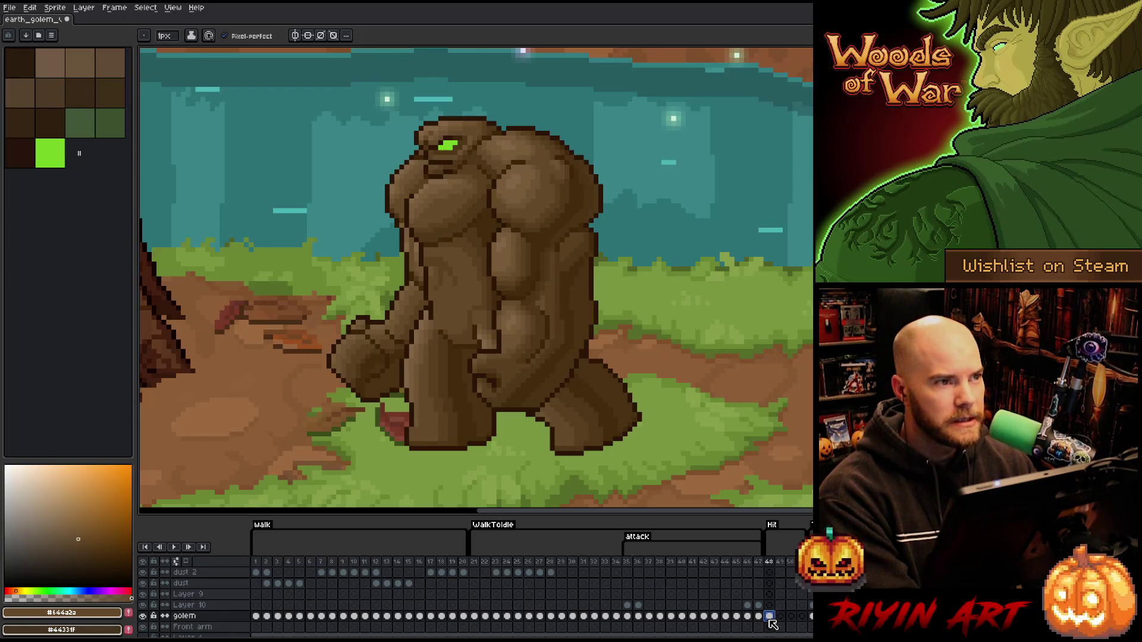
pyautogui.click(782, 617)
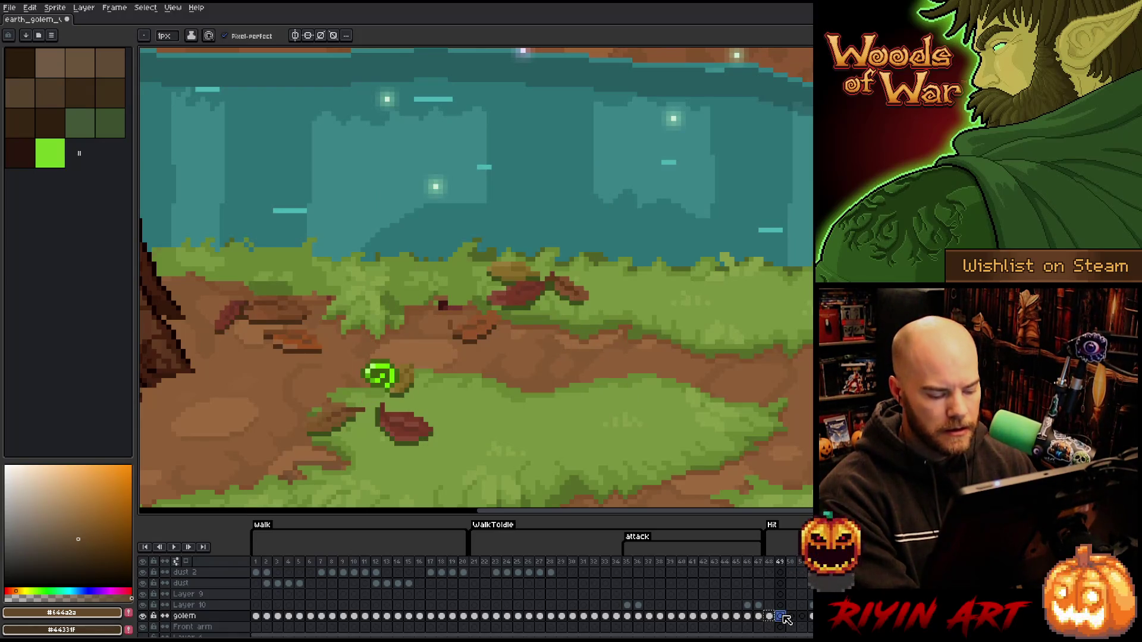
pyautogui.click(770, 616)
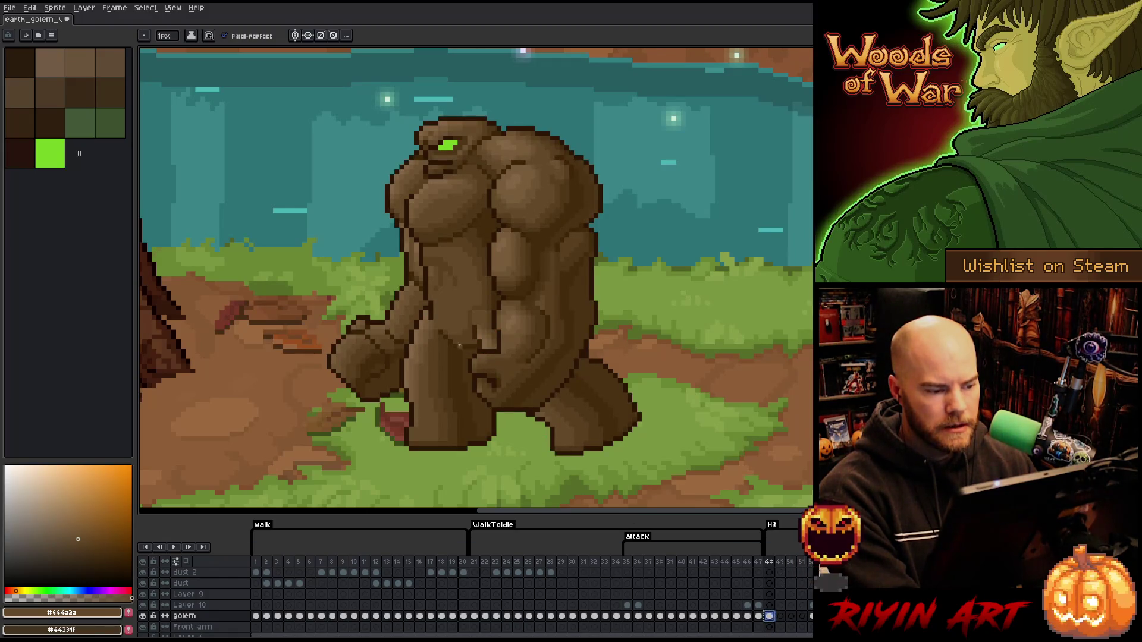
pyautogui.scroll(1, 367, 258)
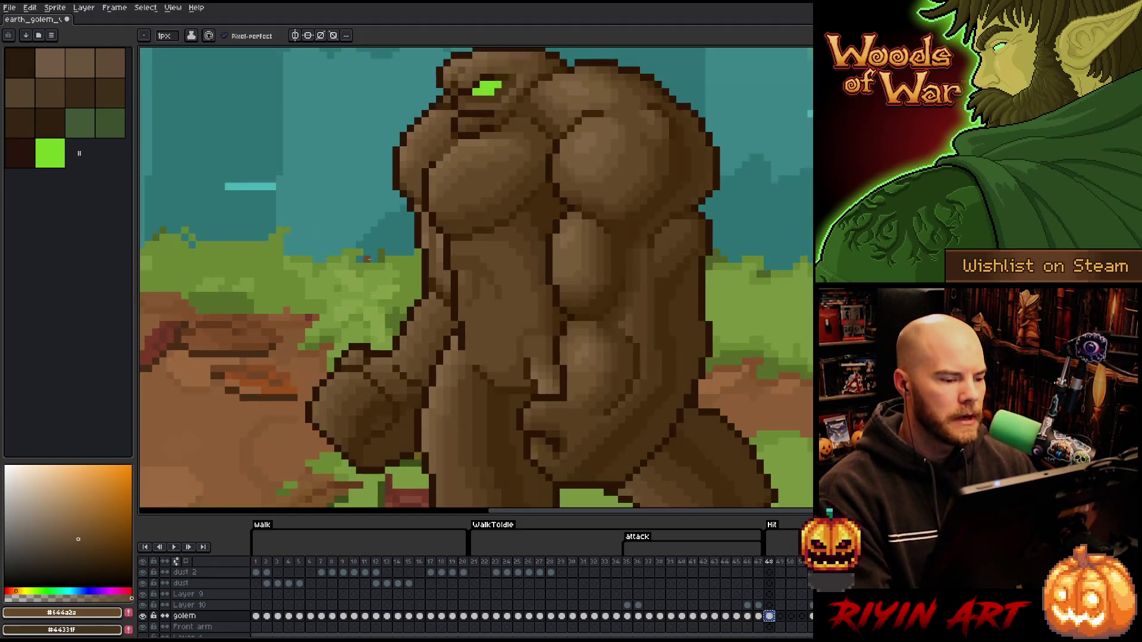
pyautogui.scroll(-1, 367, 259)
pyautogui.moveTo(367, 260); pyautogui.dragTo(483, 271)
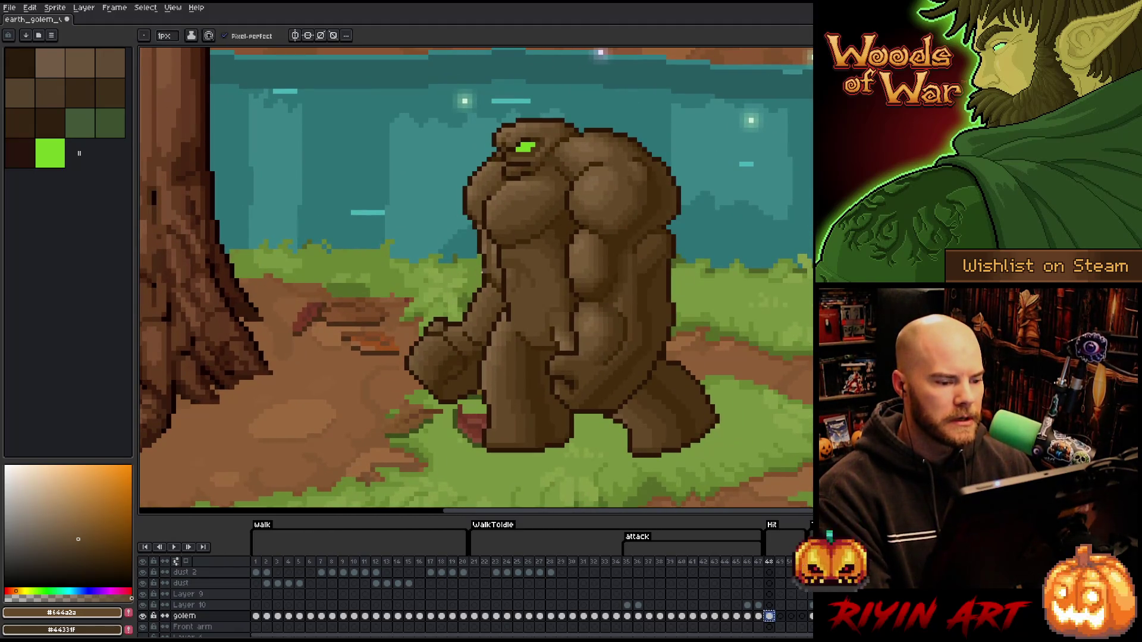
pyautogui.scroll(1, 482, 272)
pyautogui.scroll(-1, 482, 272)
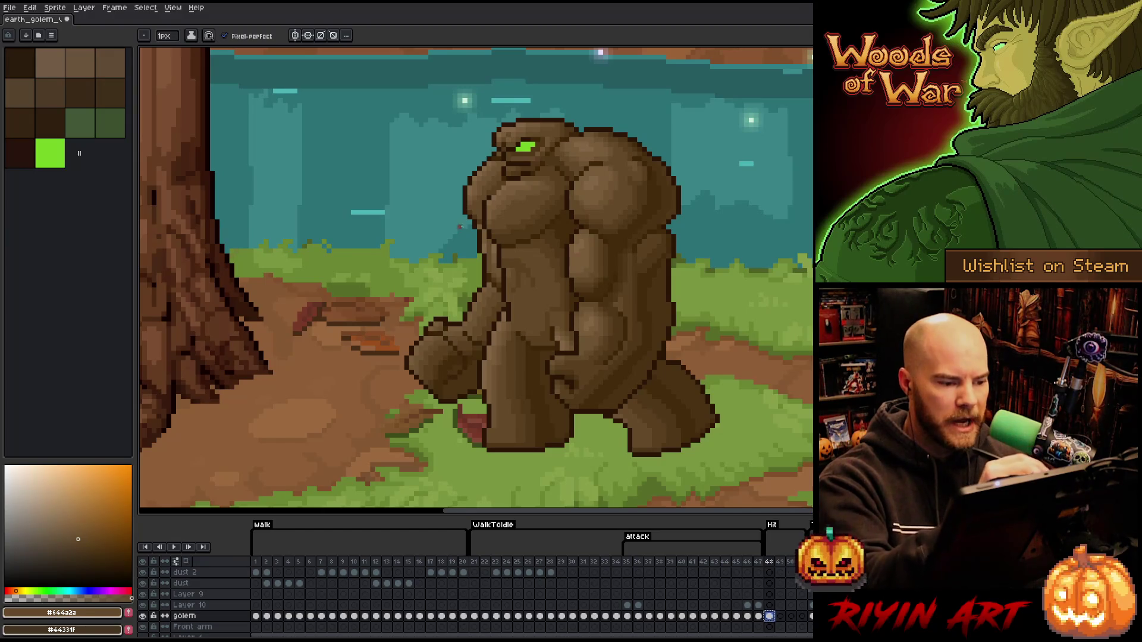
# Lasso the golem's front arm and drag it up beside the tree.
pyautogui.press('e')
pyautogui.press('m')
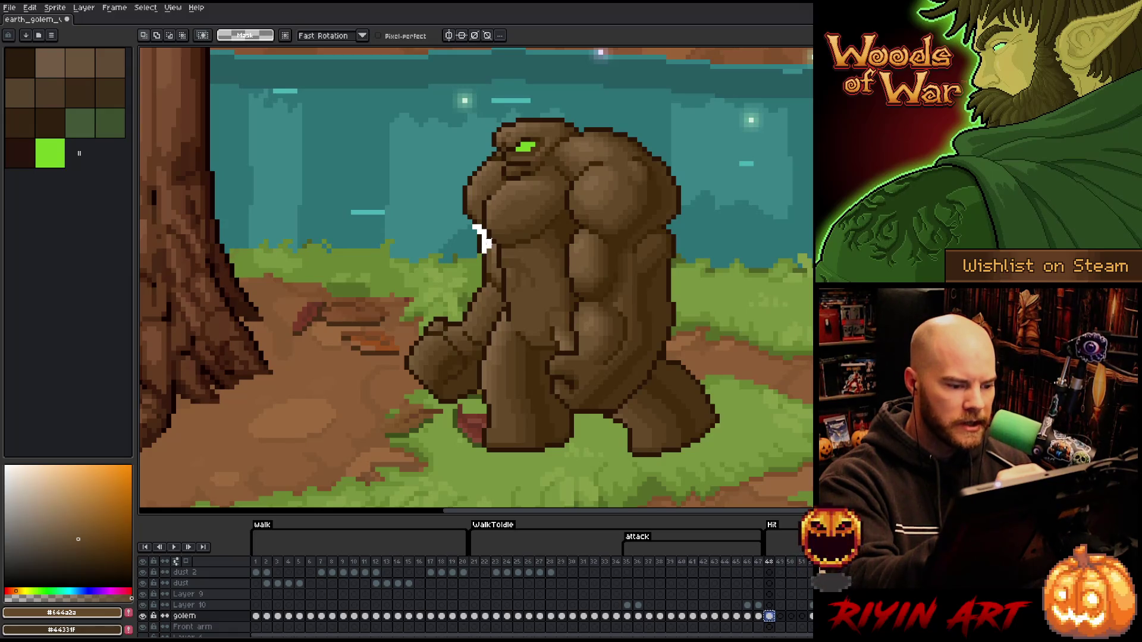
pyautogui.moveTo(495, 263); pyautogui.dragTo(500, 307)
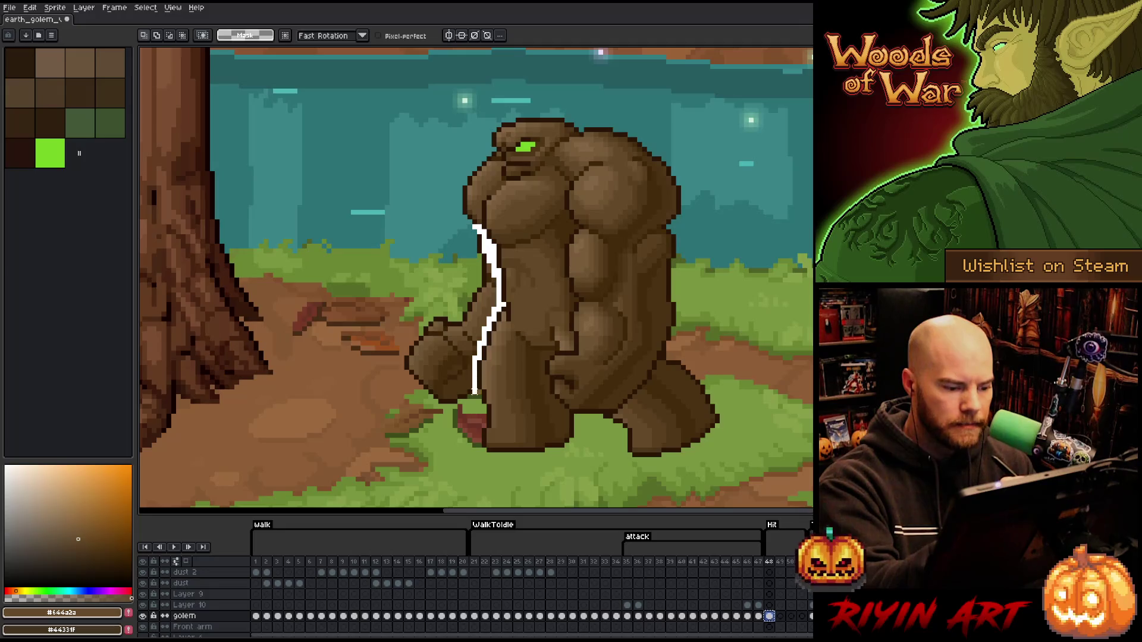
pyautogui.moveTo(475, 361); pyautogui.dragTo(464, 226)
pyautogui.moveTo(488, 298); pyautogui.dragTo(362, 191)
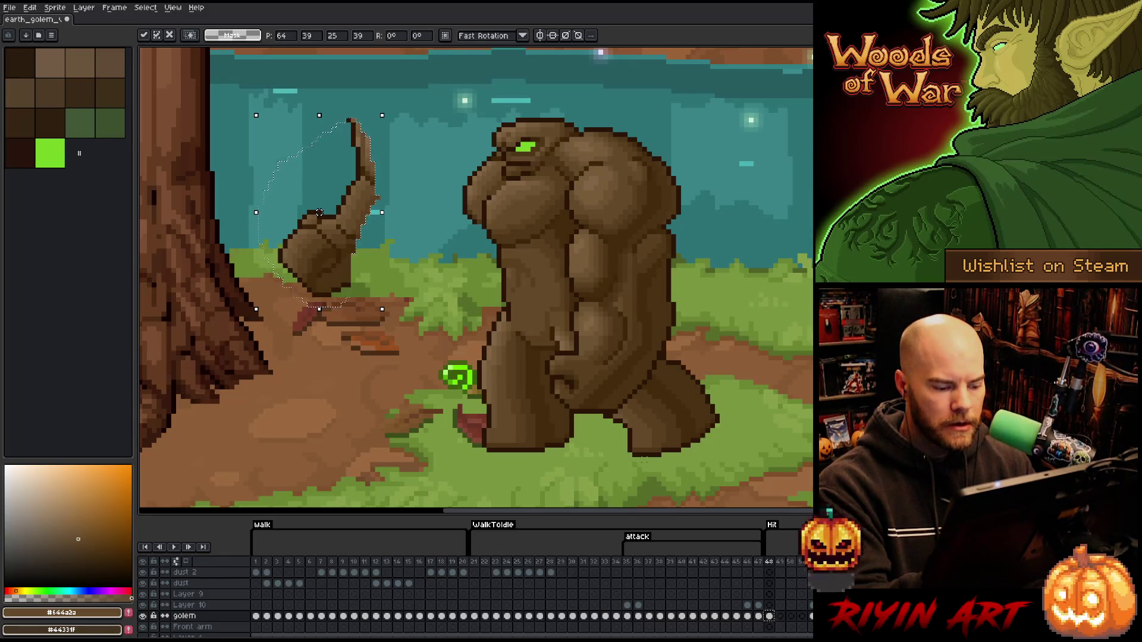
# Compare the raised-arm hit frame against the walking pose in frame 12, then deselect.
pyautogui.press('Home')
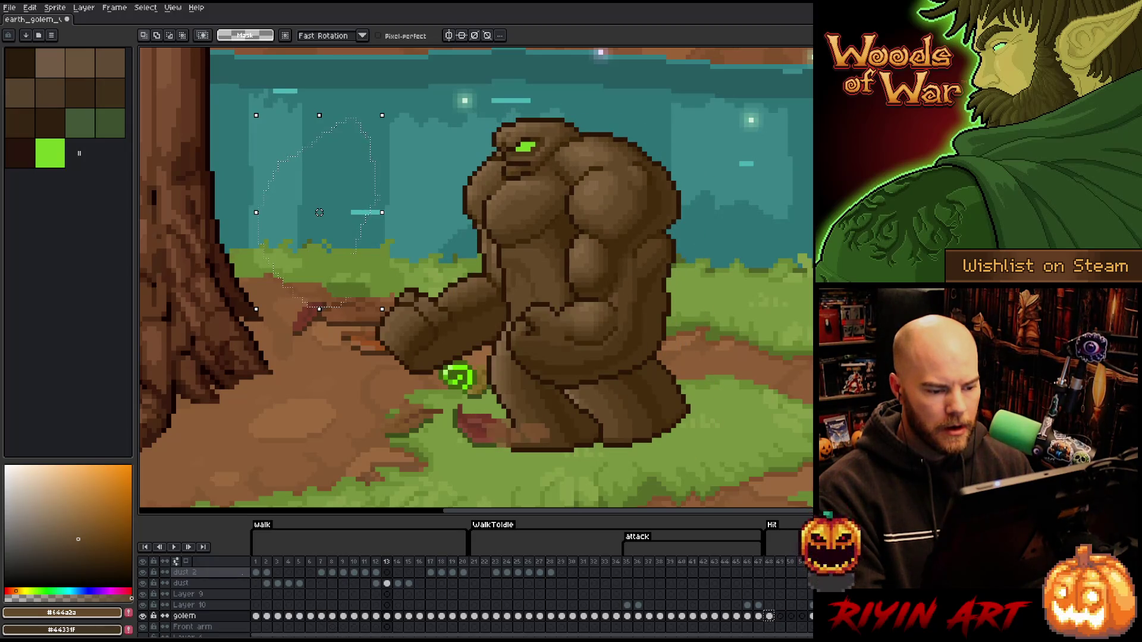
pyautogui.press('Left')
pyautogui.press('Left')
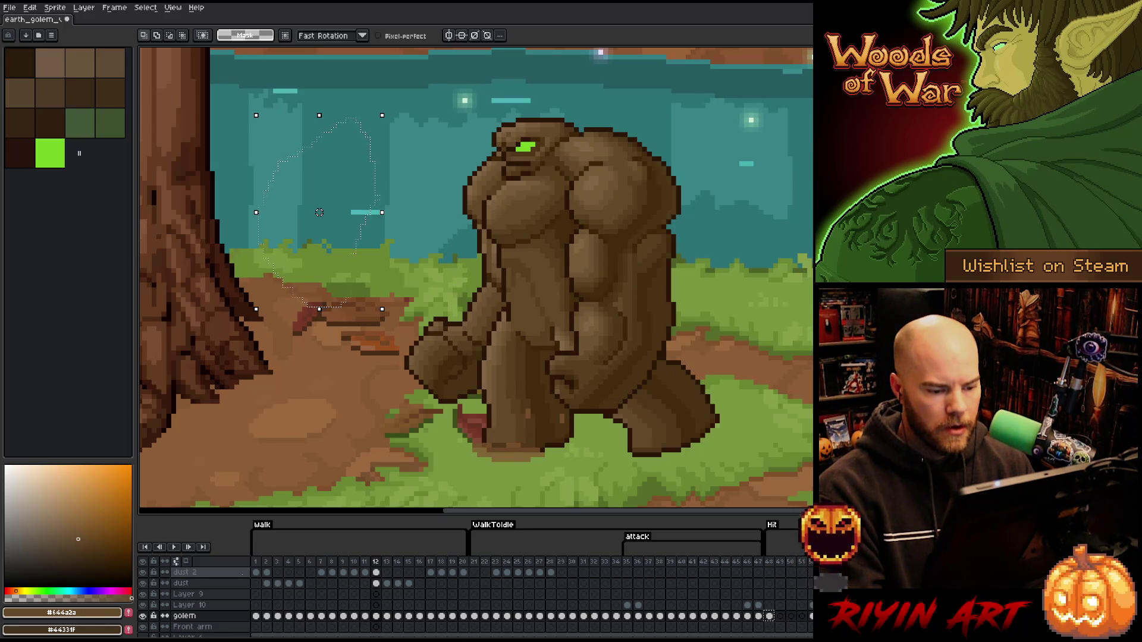
pyautogui.click(773, 564)
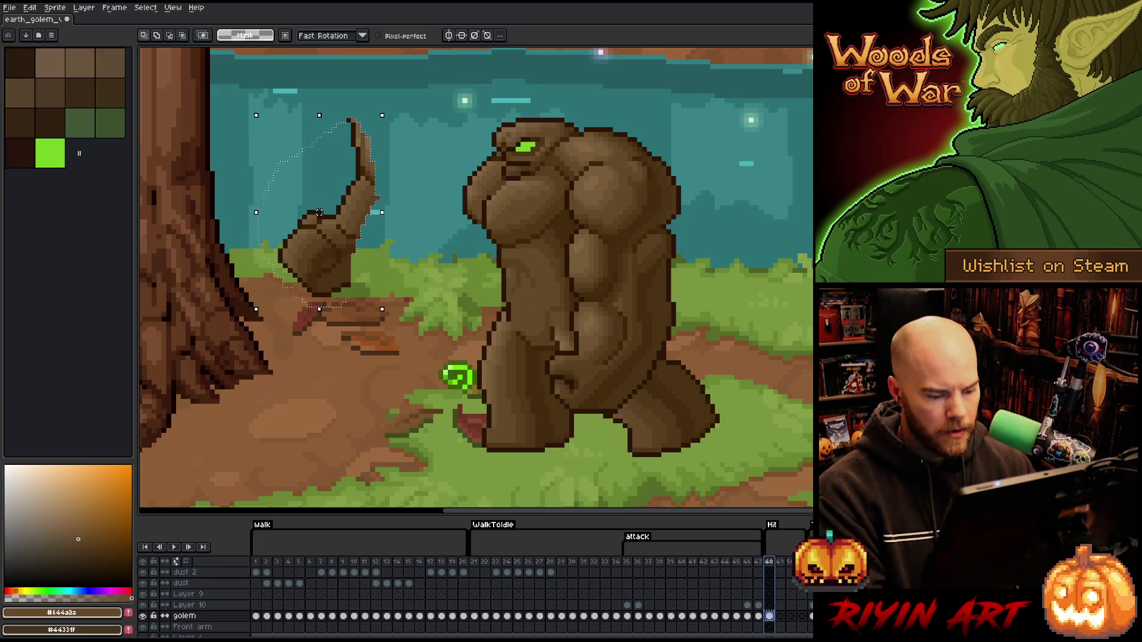
pyautogui.click(376, 562)
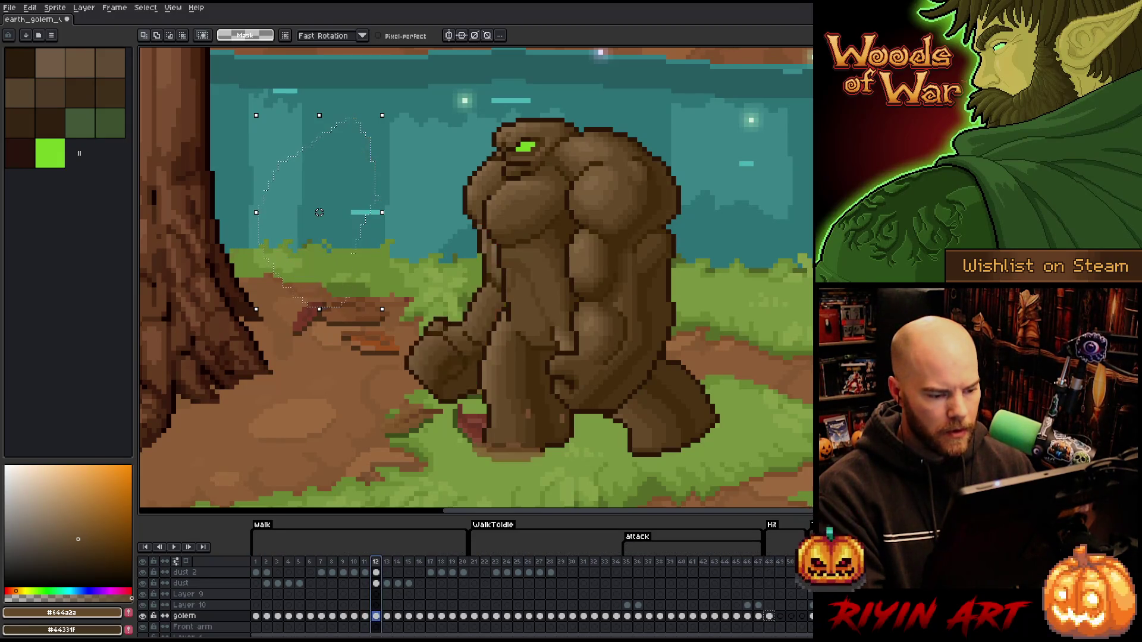
pyautogui.click(769, 616)
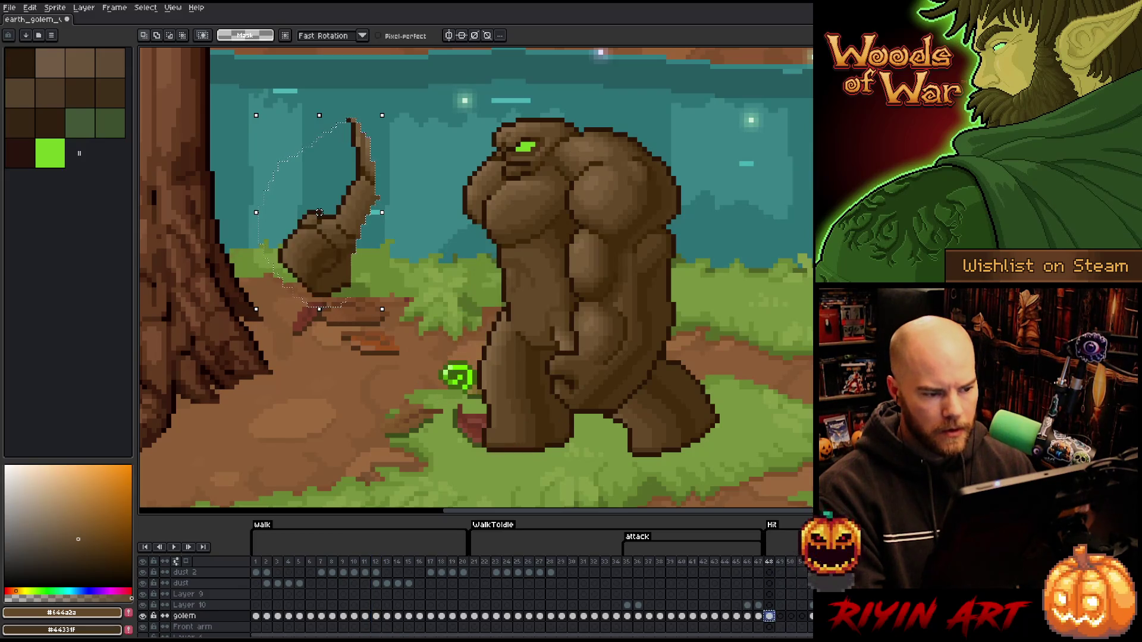
pyautogui.hotkey('ctrl', 'd')
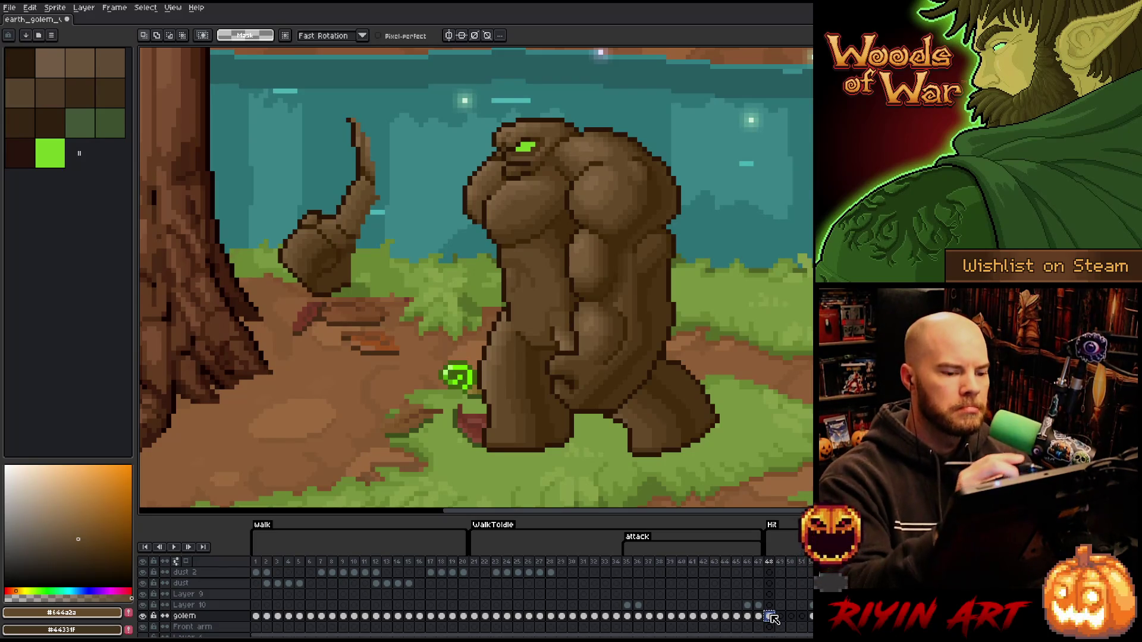
# Lasso the back arm and torso side and move it out to the right canvas edge, then deselect.
pyautogui.press('b')
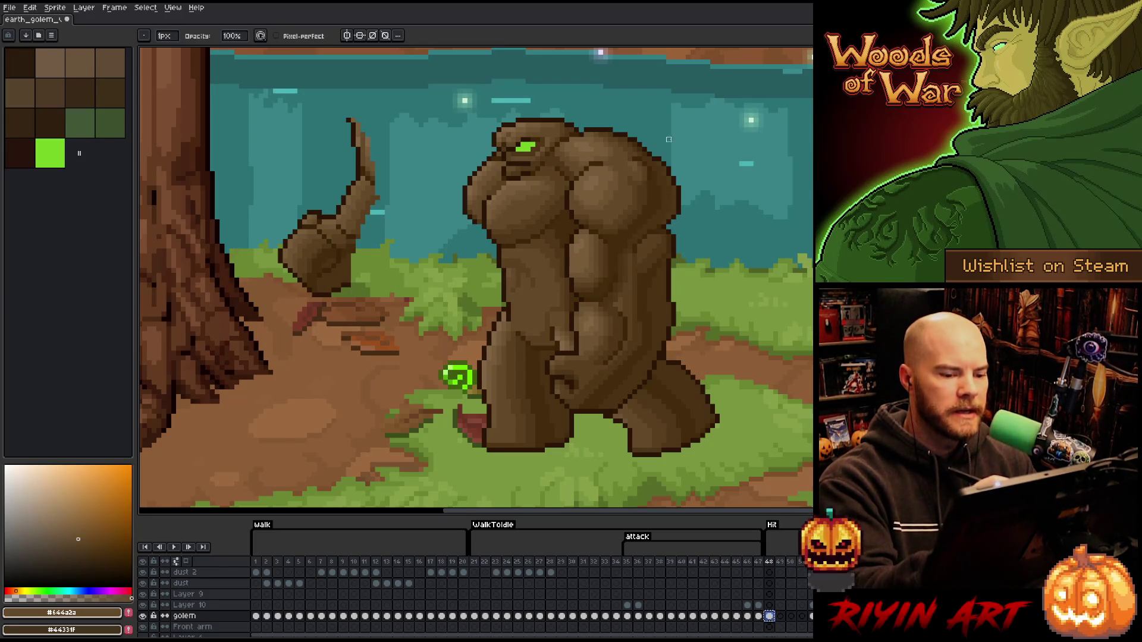
pyautogui.press('m')
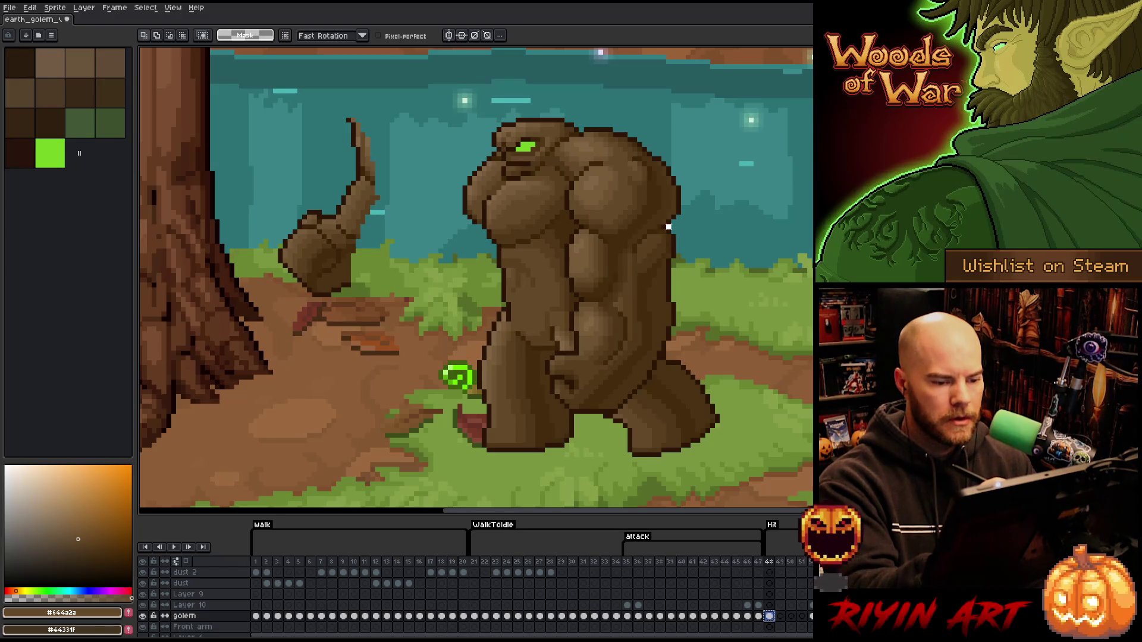
pyautogui.moveTo(668, 232)
pyautogui.mouseDown()
pyautogui.moveTo(660, 349)
pyautogui.moveTo(628, 398)
pyautogui.moveTo(593, 413)
pyautogui.mouseUp()
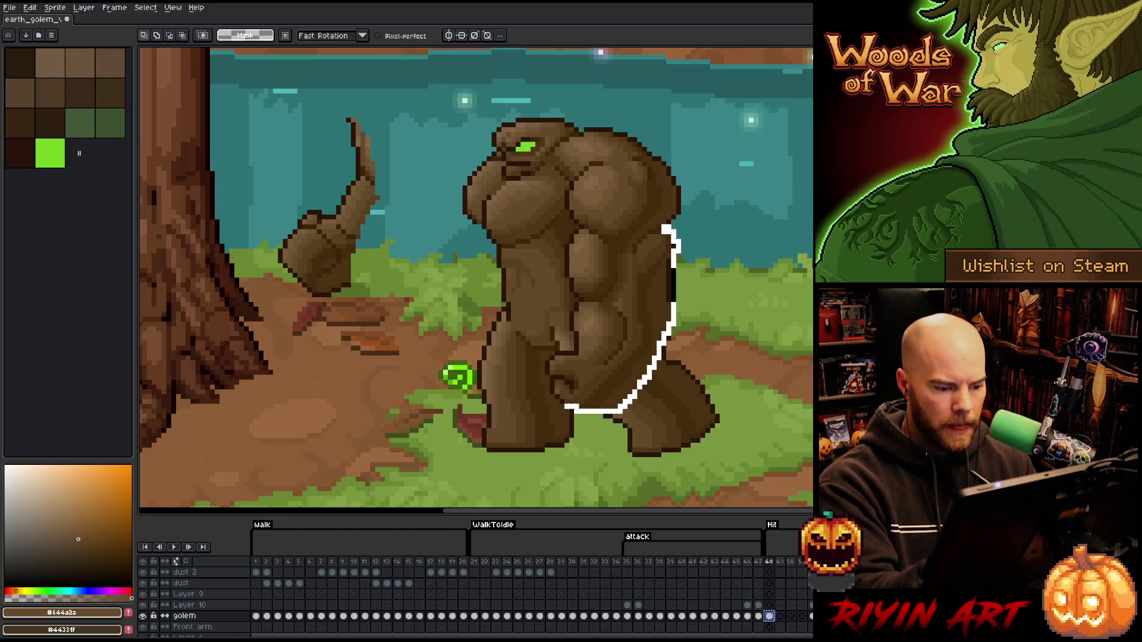
pyautogui.moveTo(565, 409)
pyautogui.mouseDown()
pyautogui.moveTo(550, 382)
pyautogui.moveTo(557, 357)
pyautogui.moveTo(578, 350)
pyautogui.moveTo(581, 293)
pyautogui.moveTo(566, 243)
pyautogui.moveTo(596, 254)
pyautogui.moveTo(589, 233)
pyautogui.mouseUp()
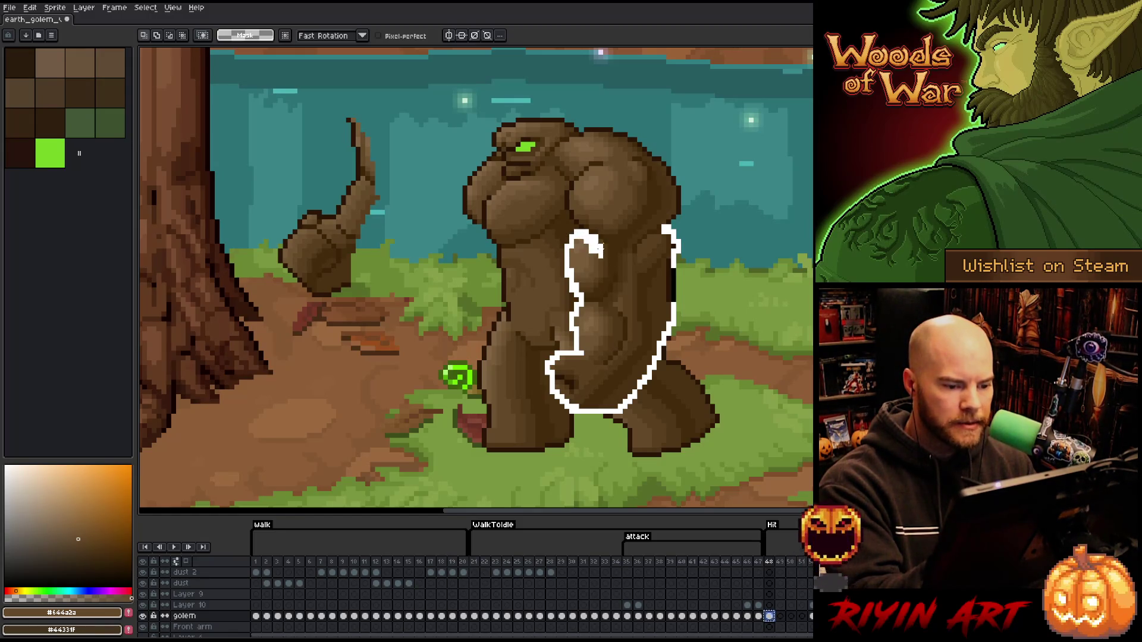
pyautogui.moveTo(615, 255)
pyautogui.mouseDown()
pyautogui.moveTo(620, 263)
pyautogui.moveTo(668, 236)
pyautogui.mouseUp()
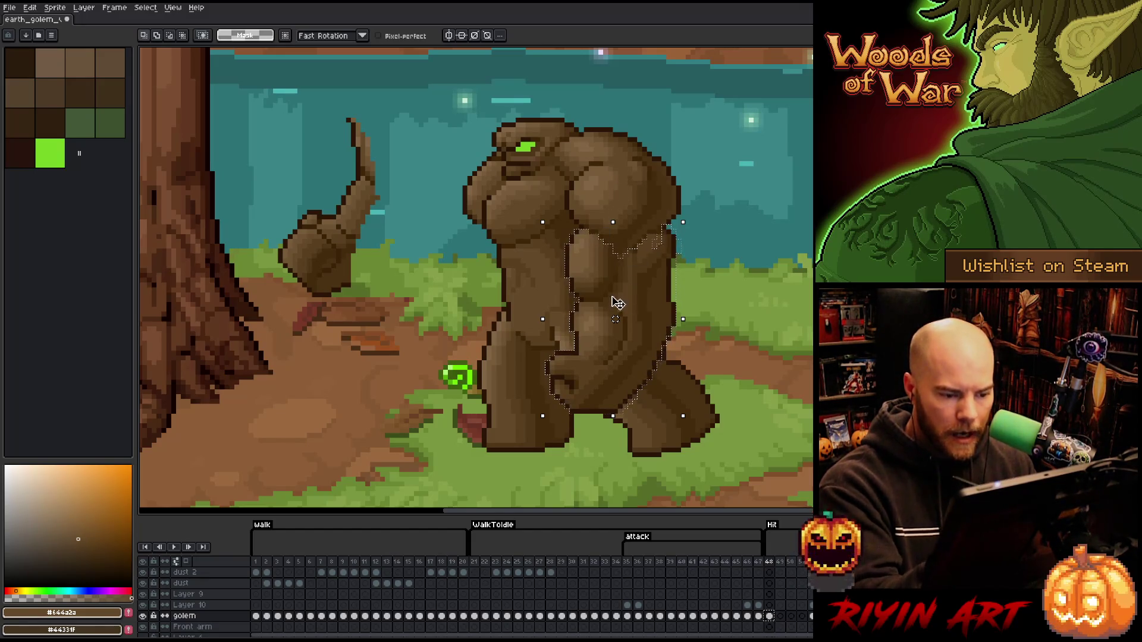
pyautogui.moveTo(612, 301); pyautogui.dragTo(807, 221)
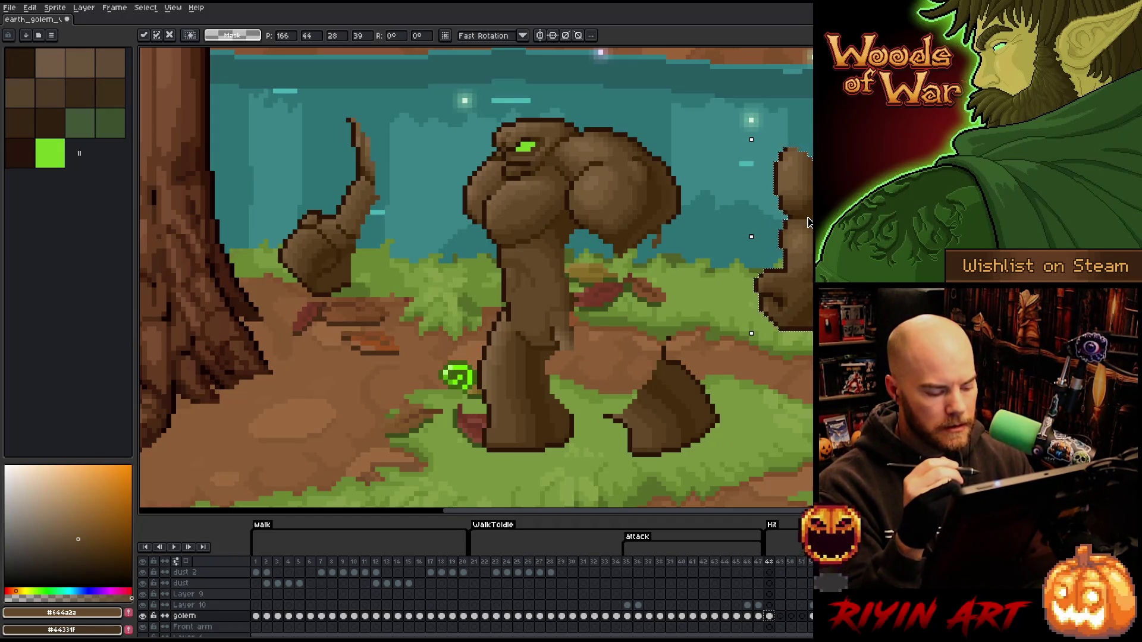
pyautogui.hotkey('ctrl', 'd')
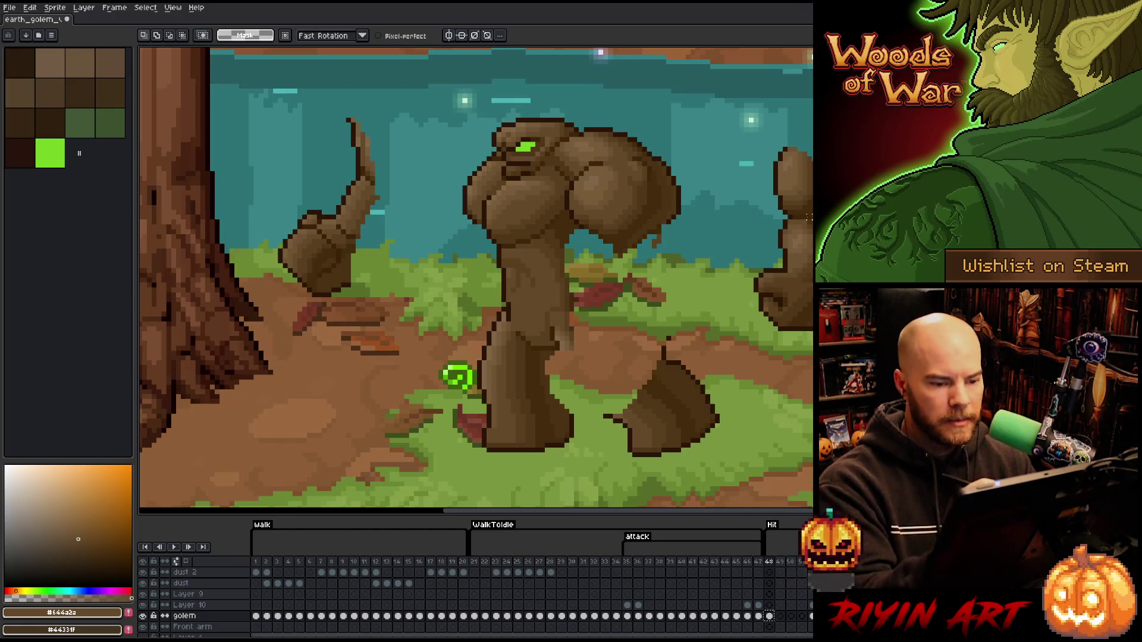
pyautogui.press('b')
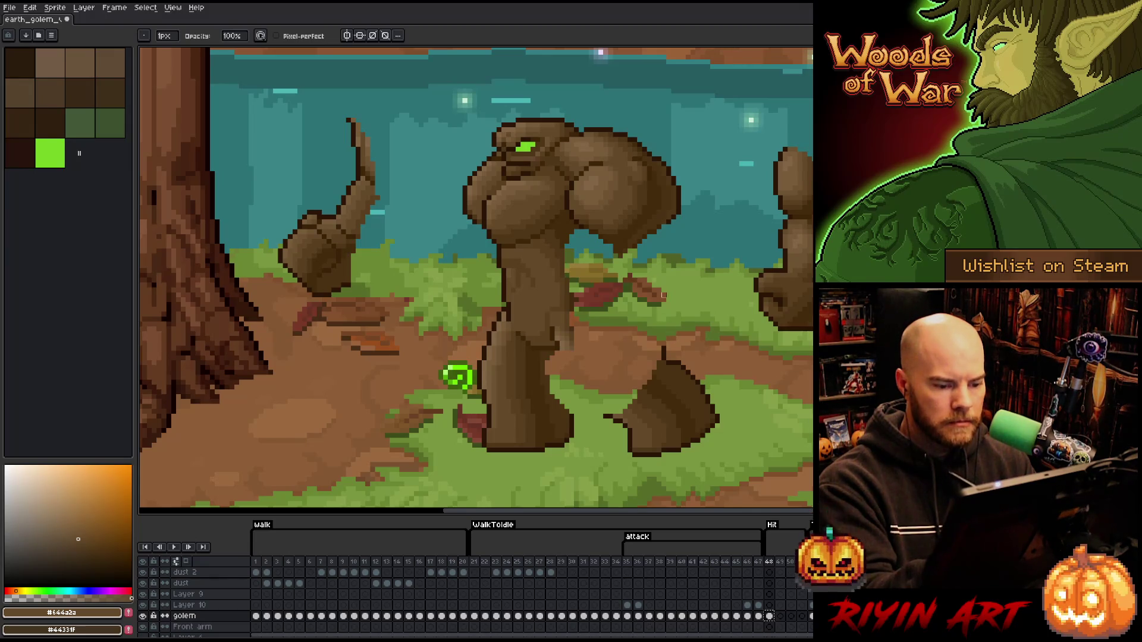
# Try dark brown strokes down the golem's leg and right side, undoing each attempt.
pyautogui.keyDown('alt'); pyautogui.click(558, 353); pyautogui.keyUp('alt')
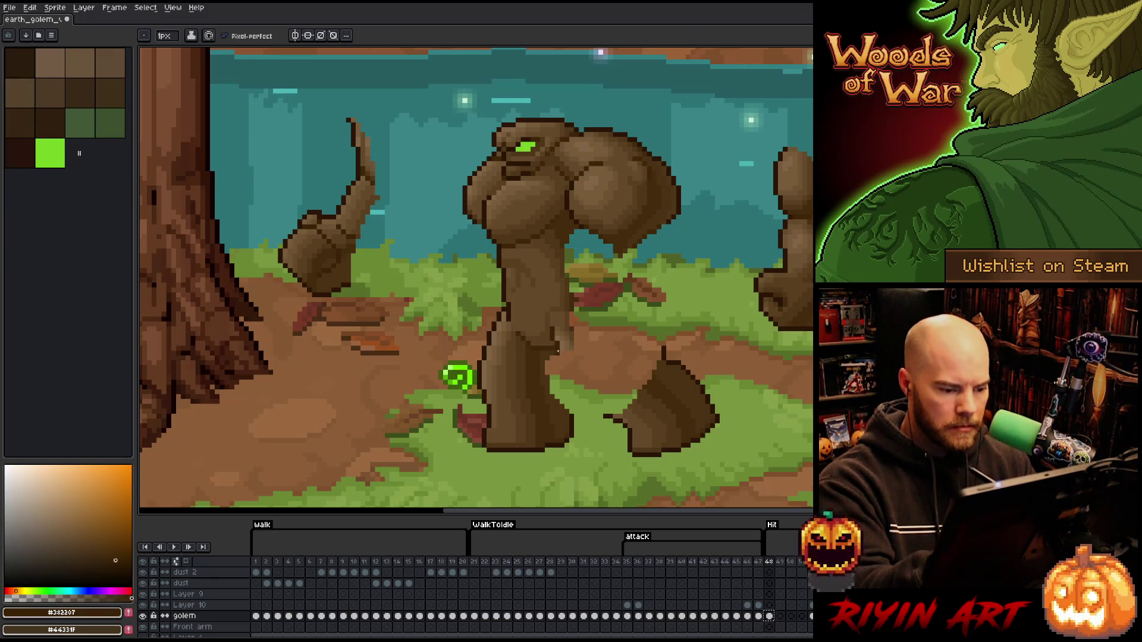
pyautogui.moveTo(558, 353); pyautogui.dragTo(607, 412)
pyautogui.hotkey('ctrl', 'z')
pyautogui.moveTo(558, 350); pyautogui.dragTo(609, 417)
pyautogui.hotkey('ctrl', 'z')
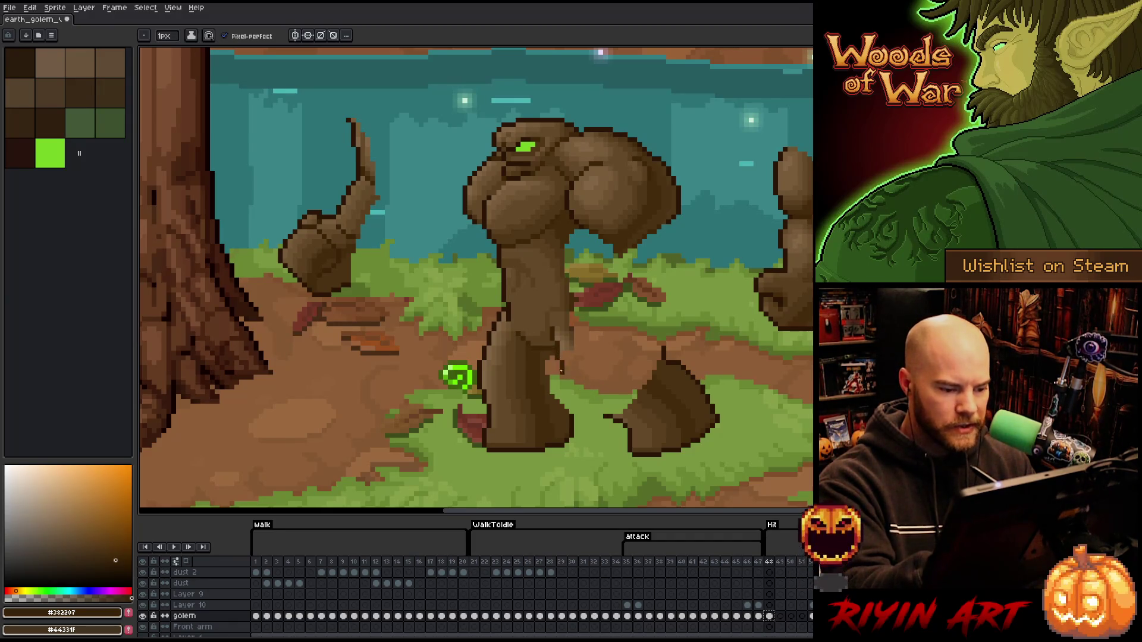
pyautogui.hotkey('ctrl', 'z')
pyautogui.moveTo(560, 352)
pyautogui.mouseDown()
pyautogui.moveTo(609, 414)
pyautogui.moveTo(557, 339)
pyautogui.mouseUp()
pyautogui.hotkey('ctrl', 'z')
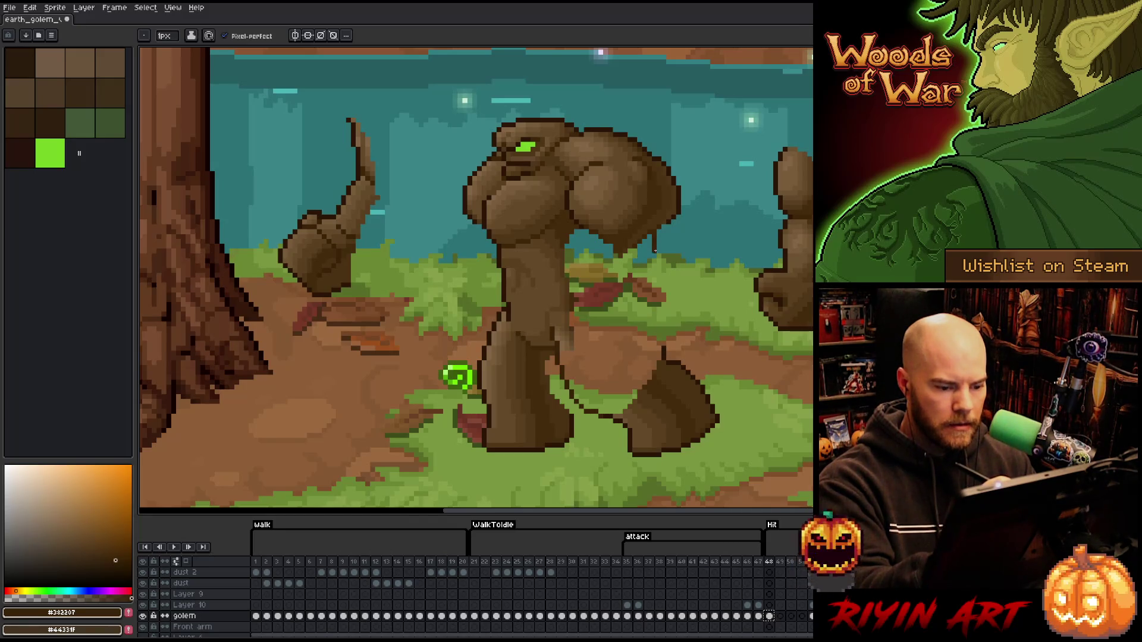
pyautogui.moveTo(654, 252); pyautogui.dragTo(664, 349)
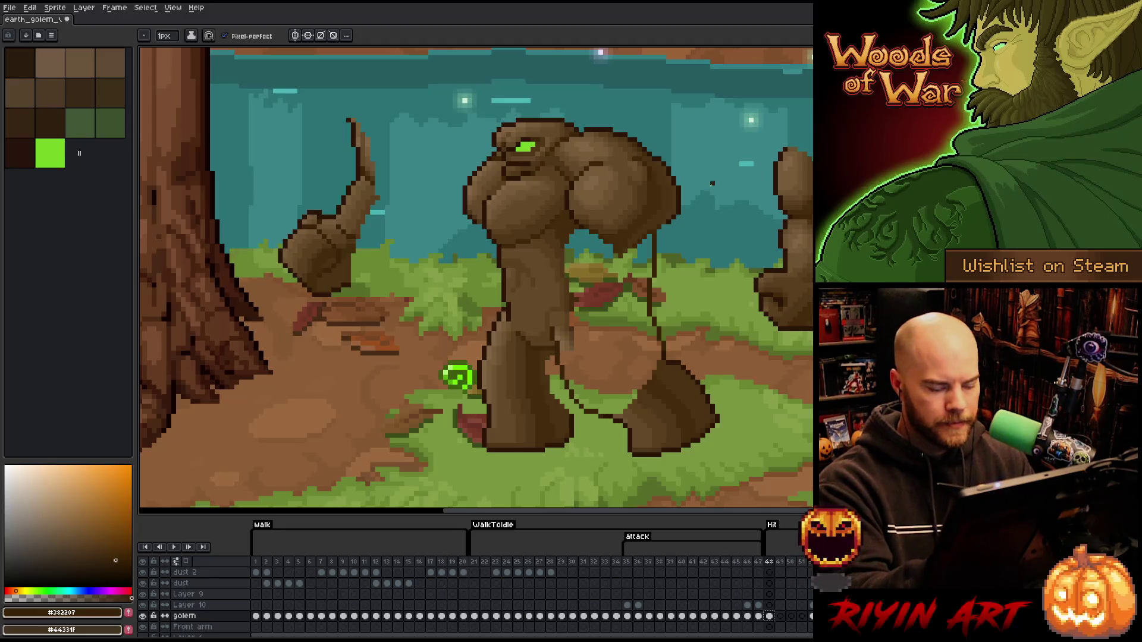
pyautogui.hotkey('ctrl', 'z')
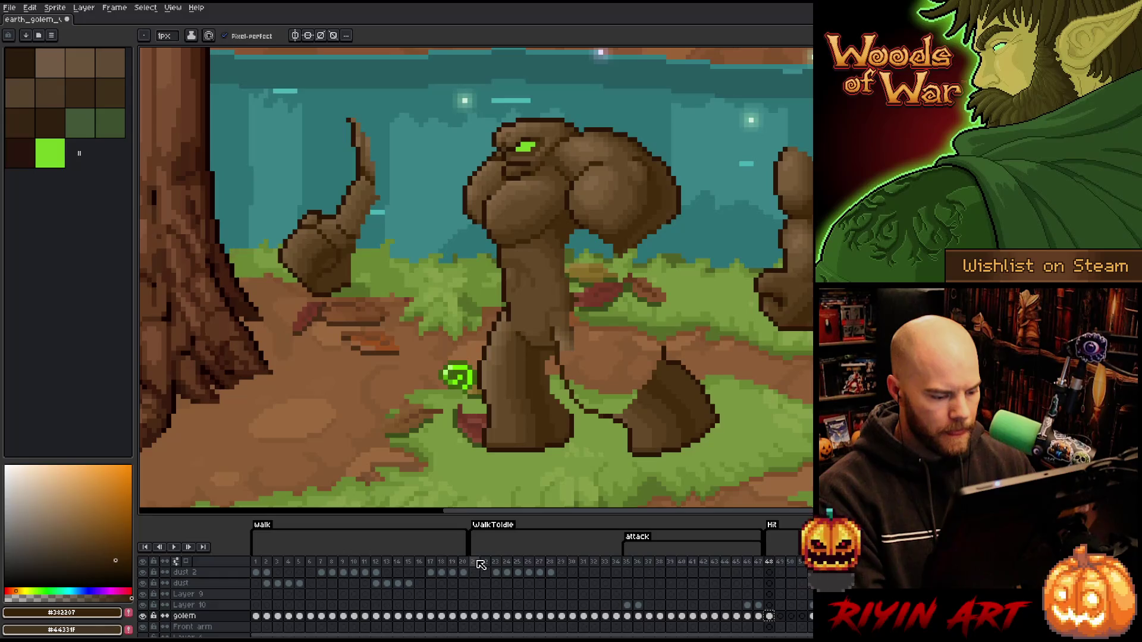
# Reference the WalkToIdle frames, then draw the arm's dark outer contour from fist up to shoulder.
pyautogui.moveTo(479, 565); pyautogui.dragTo(540, 569)
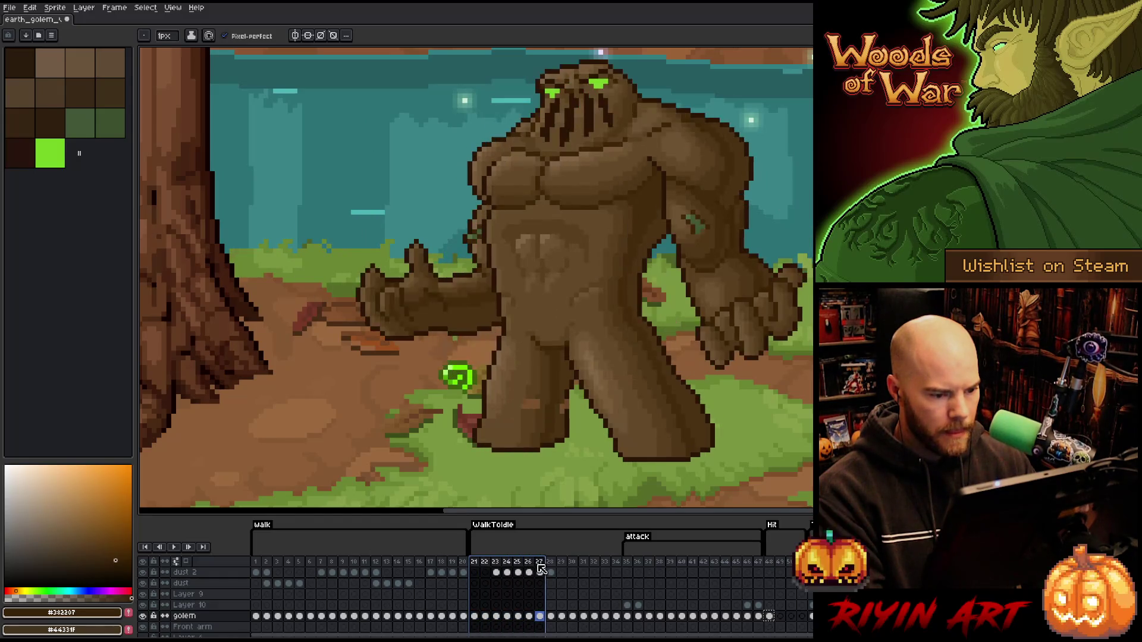
pyautogui.click(770, 616)
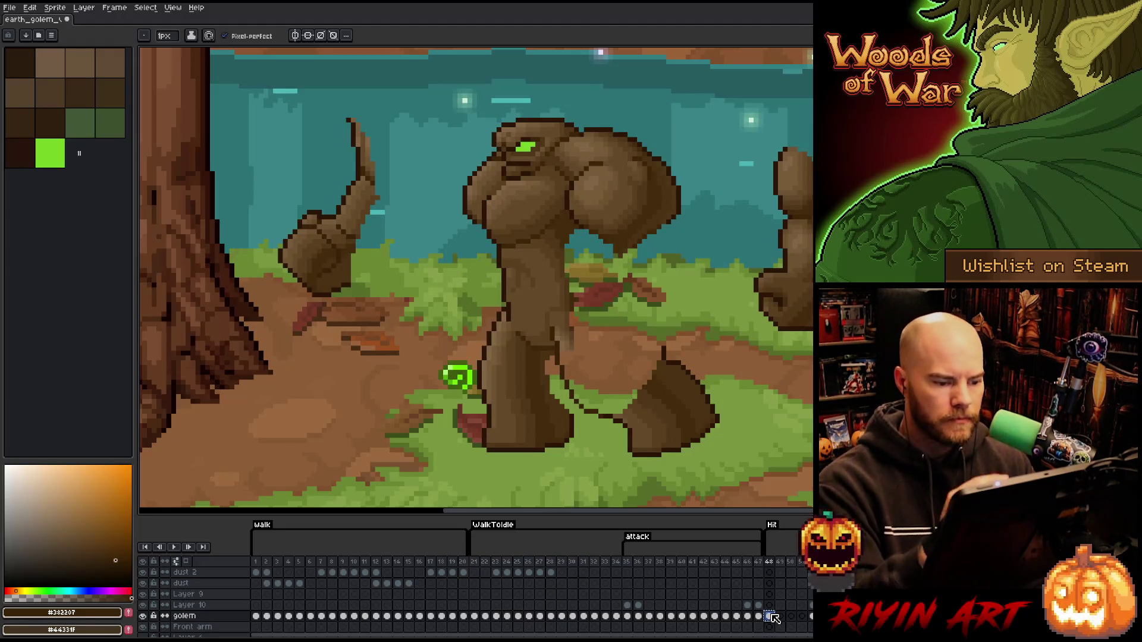
pyautogui.keyDown('alt'); pyautogui.click(527, 429); pyautogui.keyUp('alt')
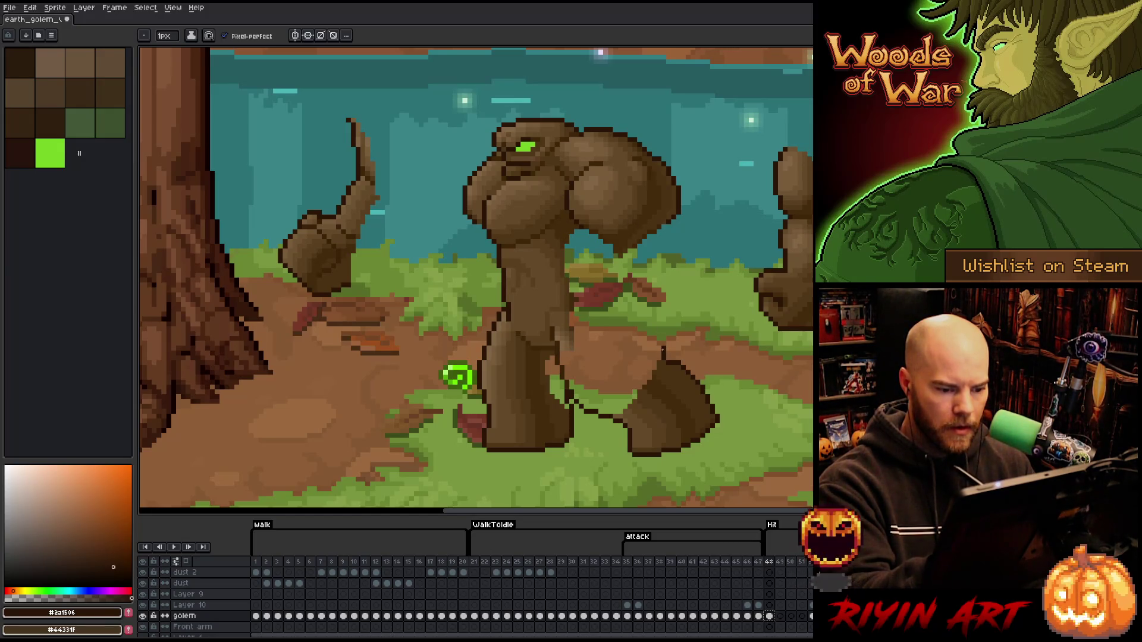
pyautogui.press('b')
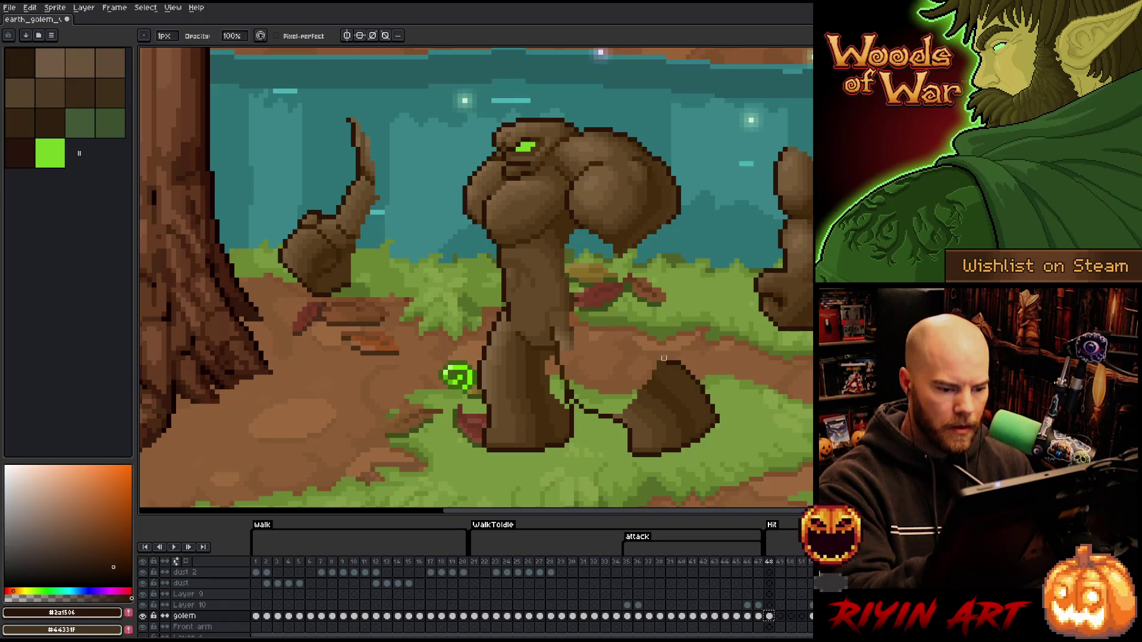
pyautogui.press('e')
pyautogui.moveTo(649, 353); pyautogui.dragTo(628, 316)
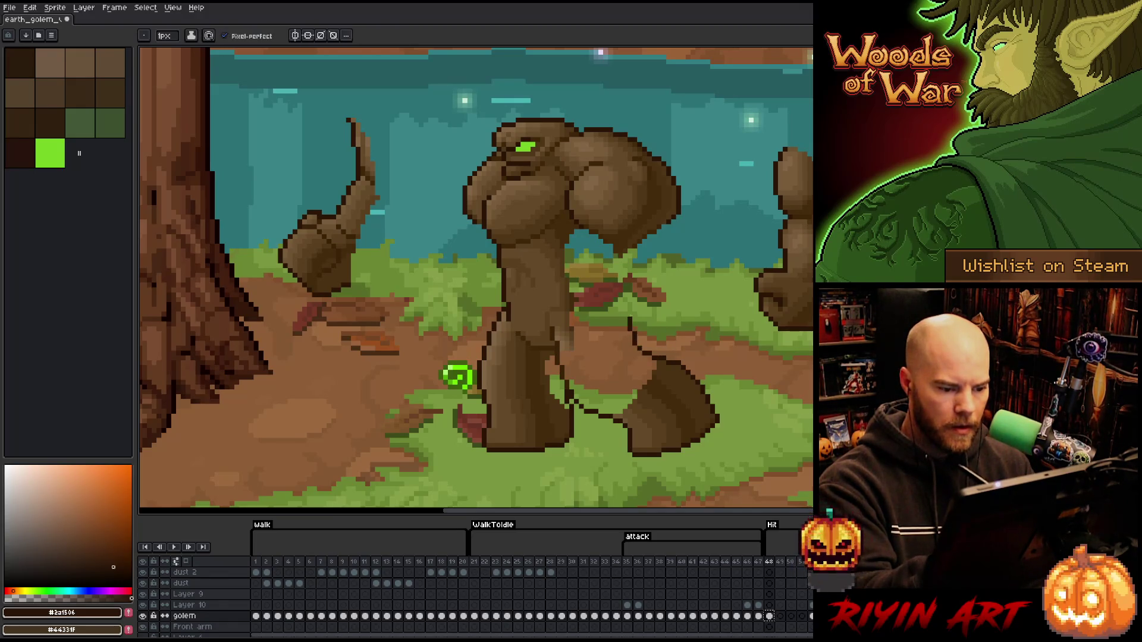
pyautogui.hotkey('ctrl', 'z')
pyautogui.moveTo(665, 361); pyautogui.dragTo(639, 318)
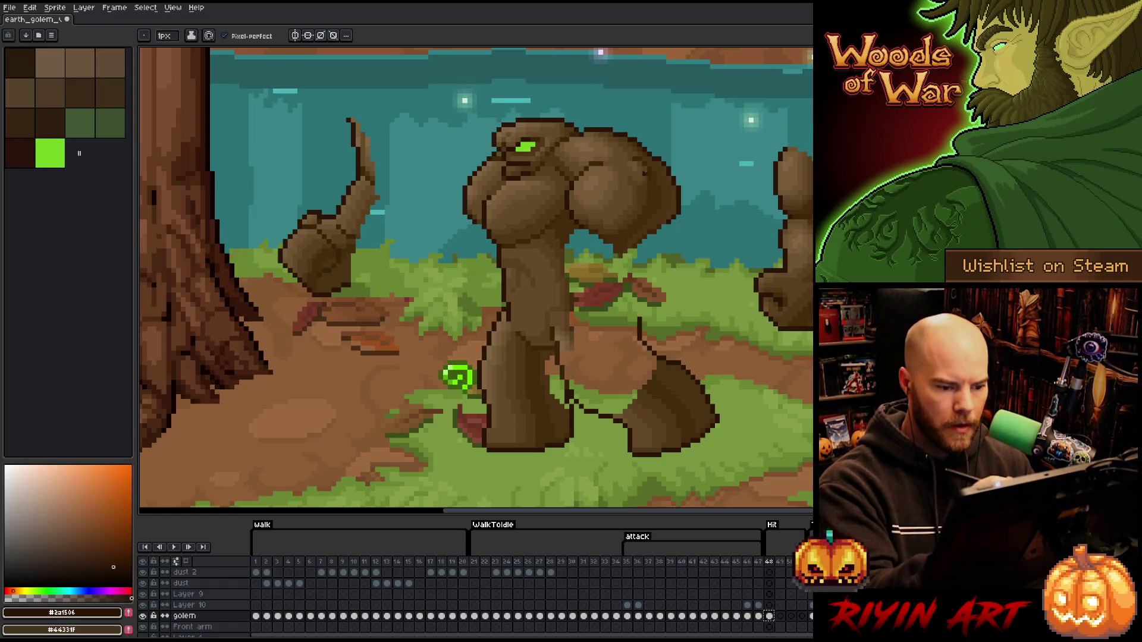
pyautogui.moveTo(665, 230); pyautogui.dragTo(638, 317)
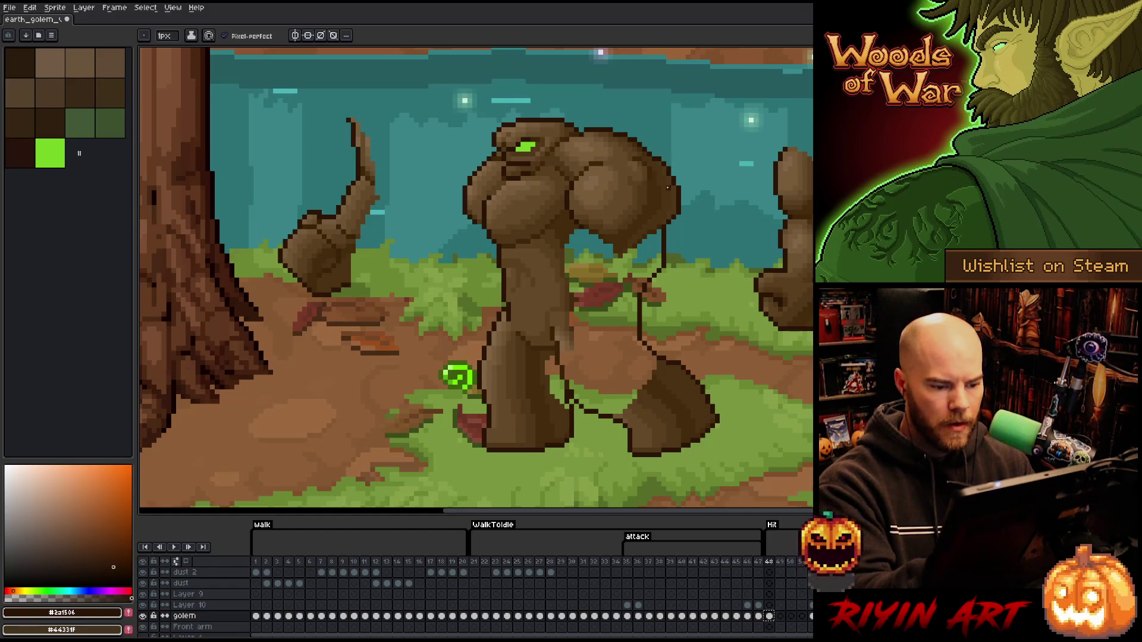
# Select the arm outline to check it, deselect, and sample the golem's brown for filling.
pyautogui.press('m')
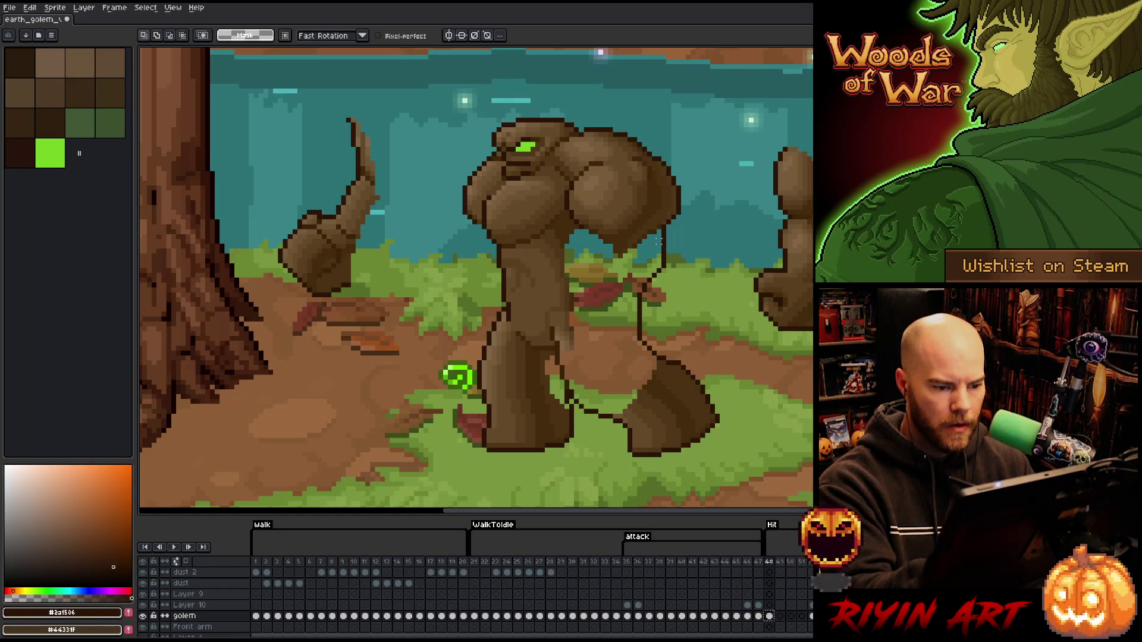
pyautogui.moveTo(659, 239)
pyautogui.mouseDown()
pyautogui.moveTo(652, 317)
pyautogui.moveTo(635, 332)
pyautogui.mouseUp()
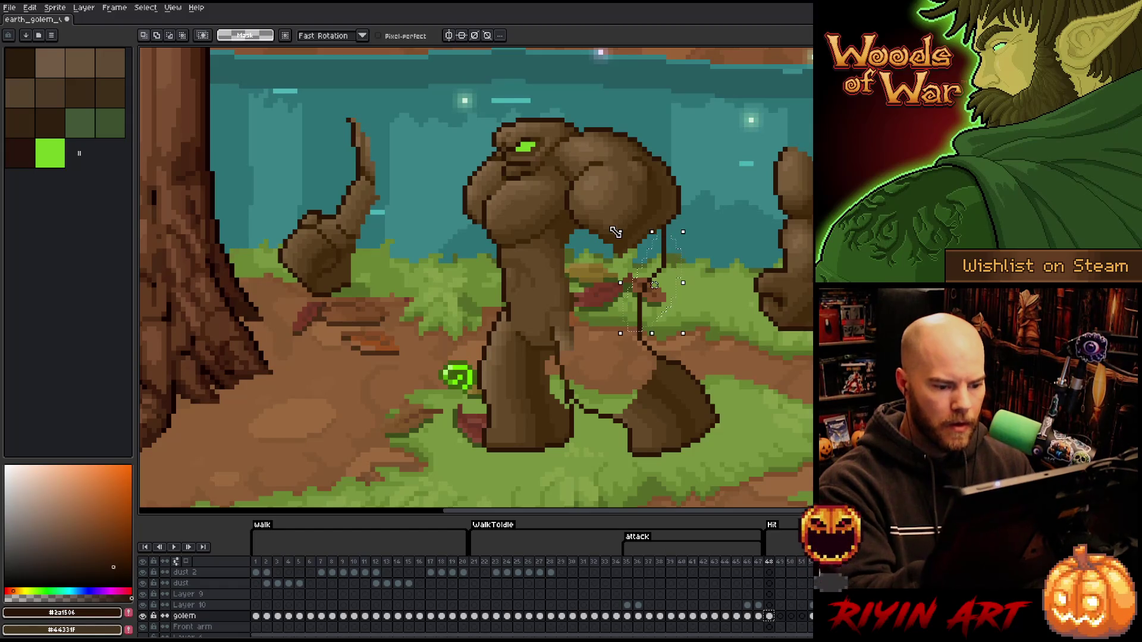
pyautogui.hotkey('ctrl', 'd')
pyautogui.press('b')
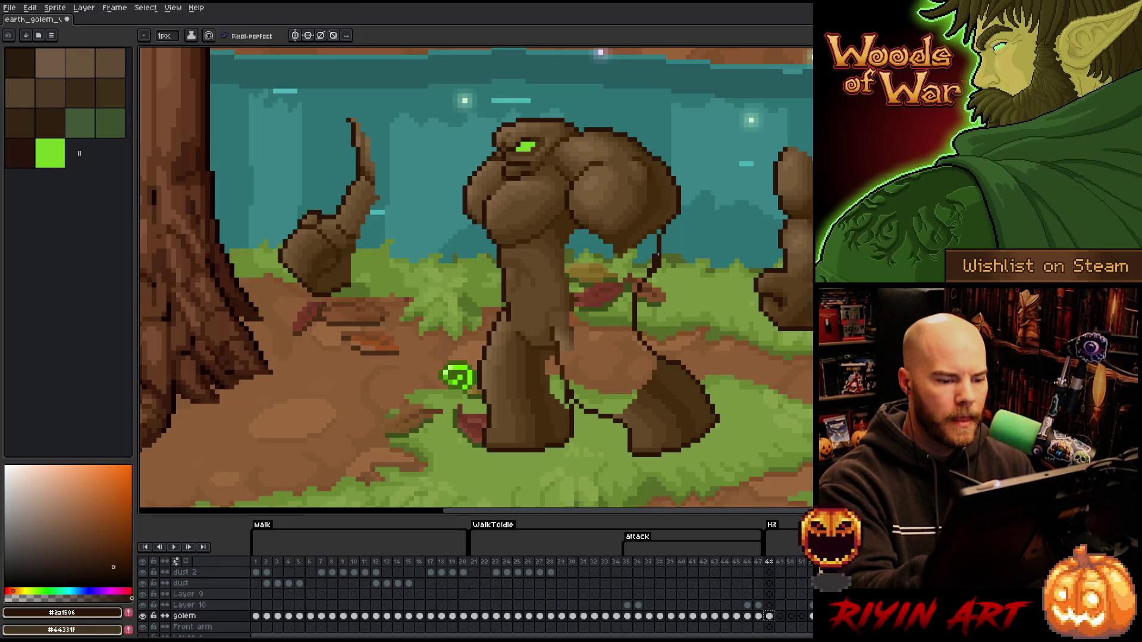
pyautogui.press('b')
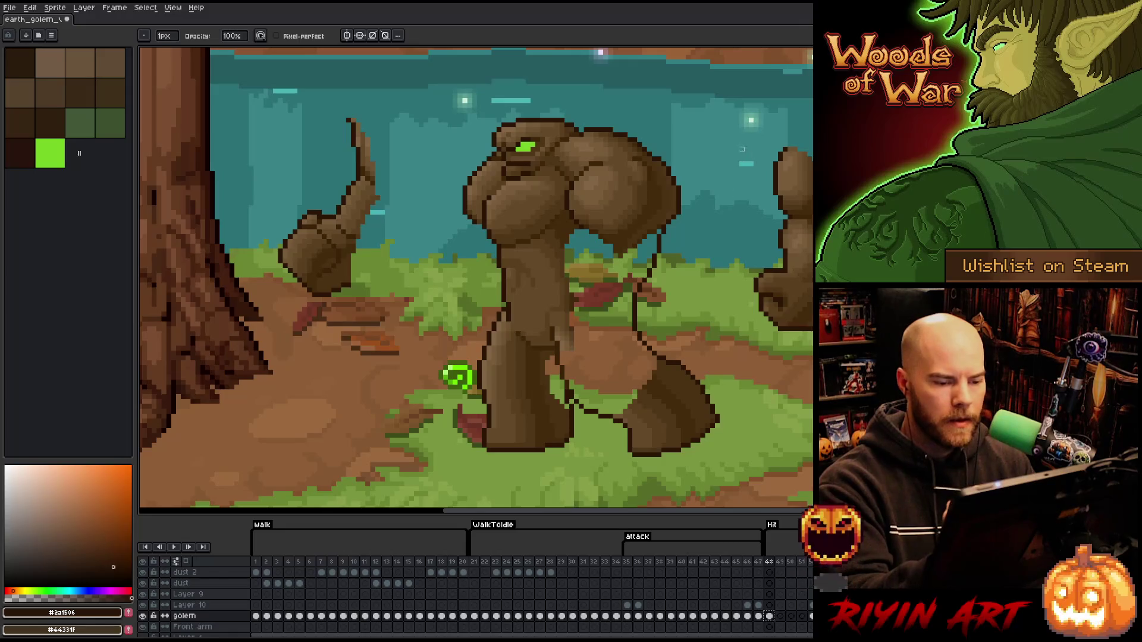
pyautogui.press('e')
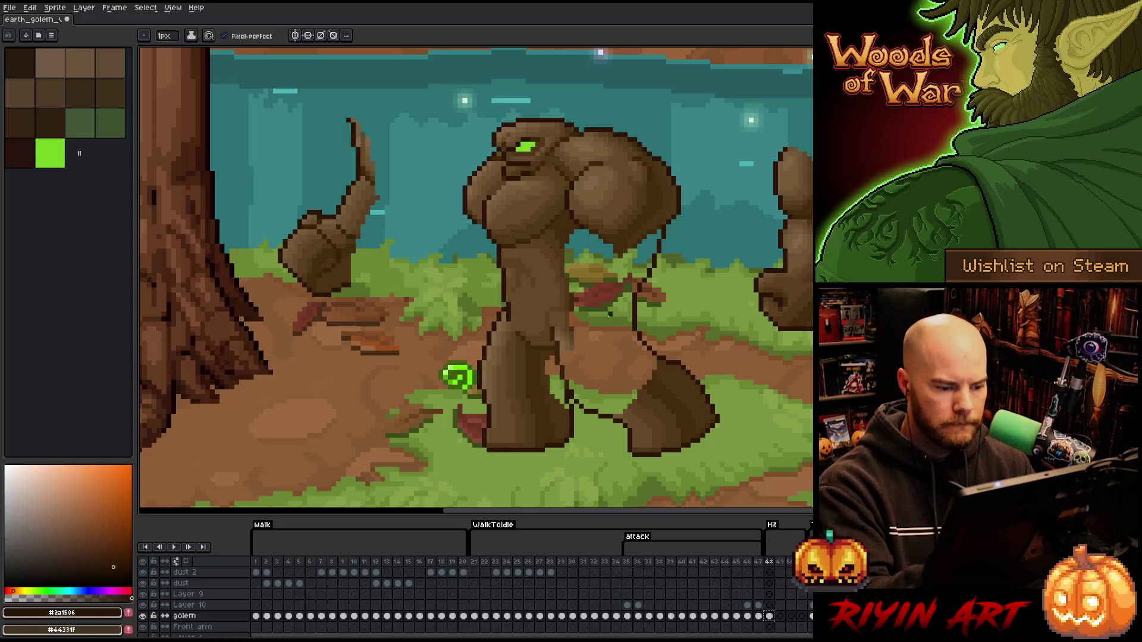
pyautogui.press('i')
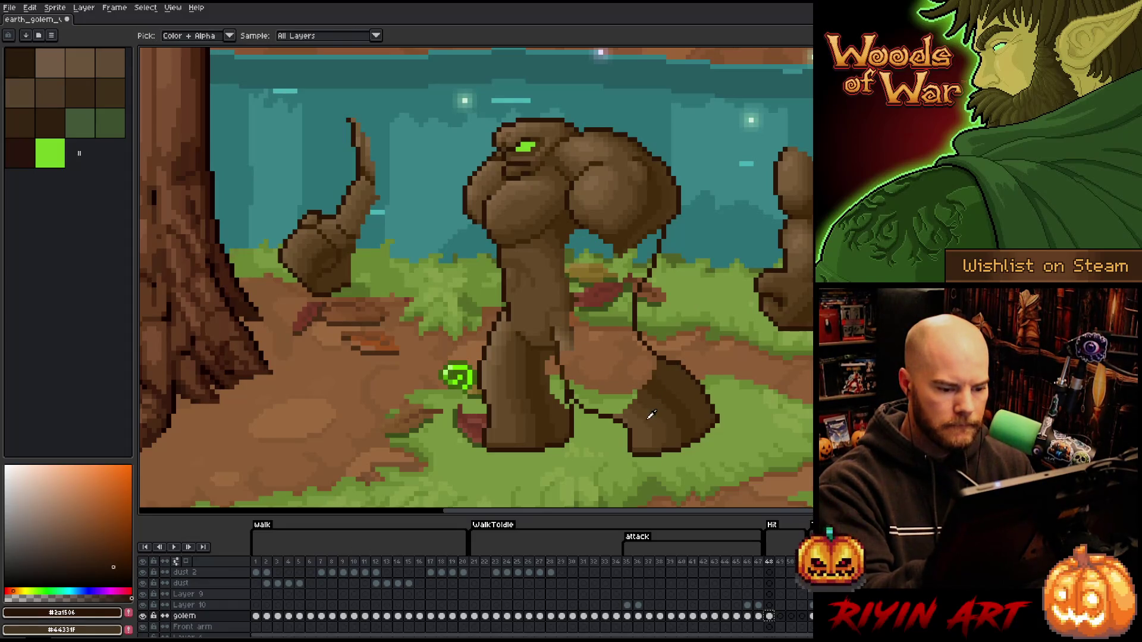
pyautogui.click(656, 417)
pyautogui.press('g')
# Fill the outlined arm solid brown, then darken its shading with sampled browns.
pyautogui.click(615, 362)
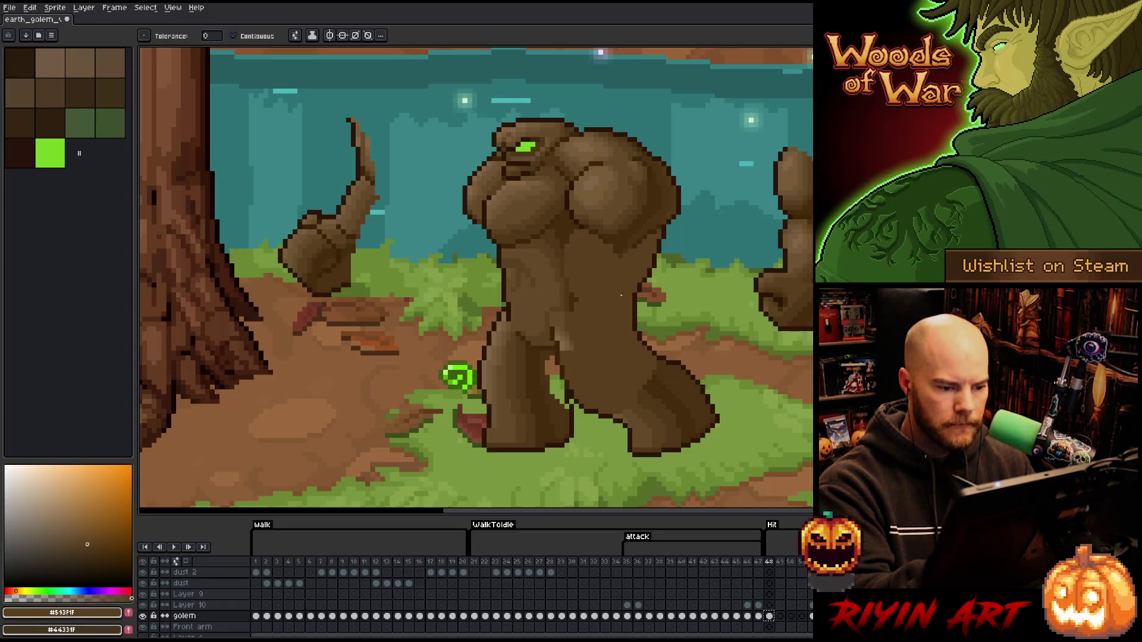
pyautogui.press('i')
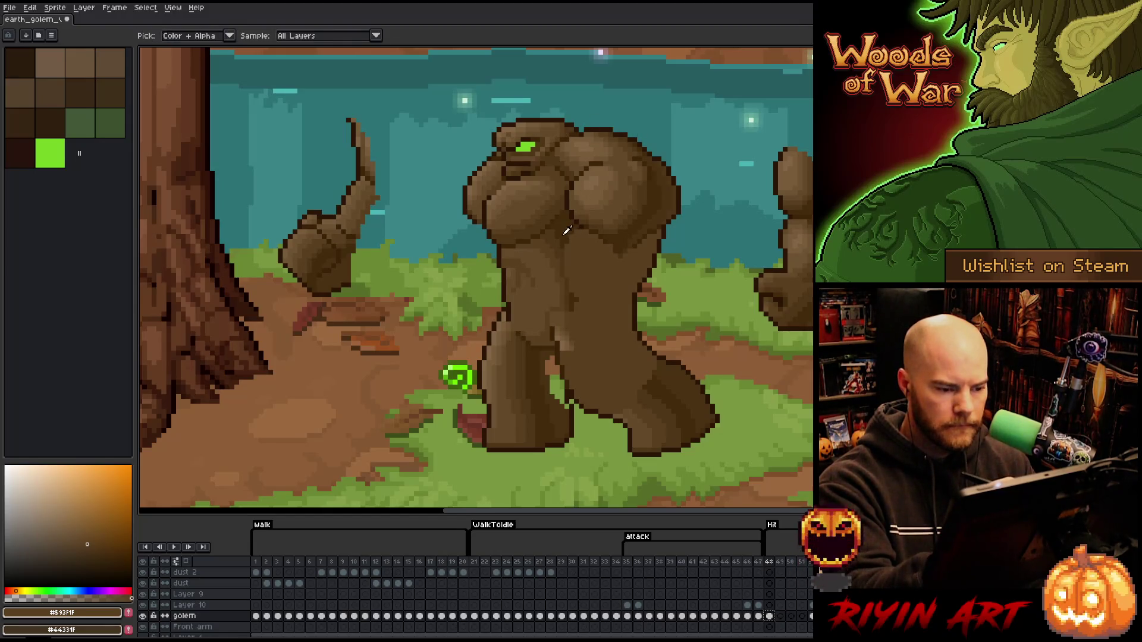
pyautogui.click(565, 230)
pyautogui.press('b')
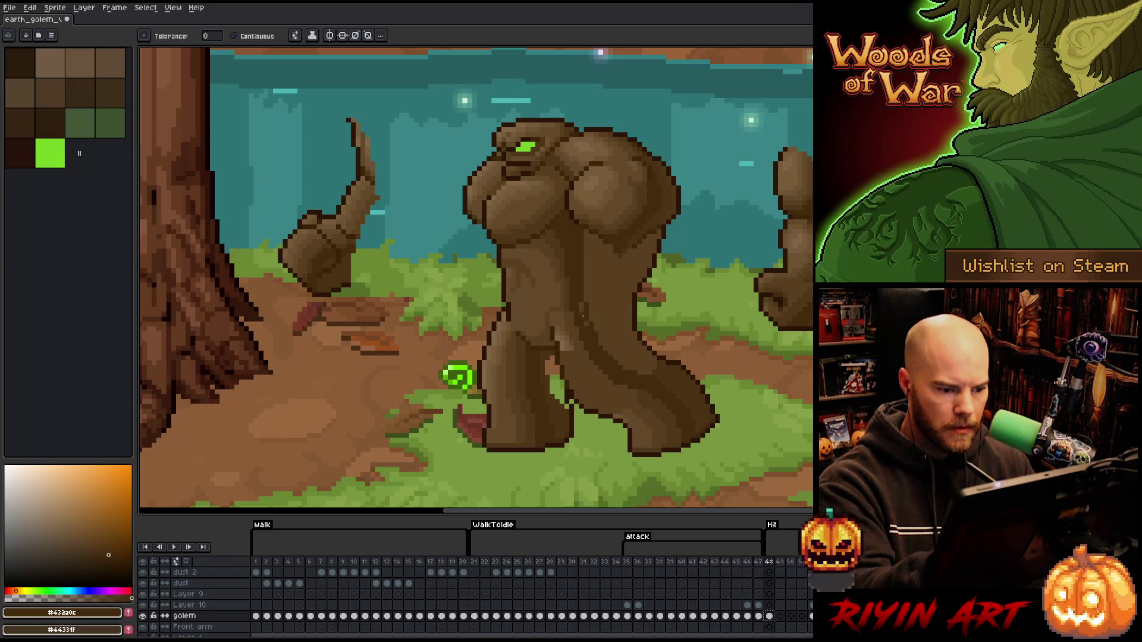
pyautogui.moveTo(589, 235); pyautogui.dragTo(656, 370)
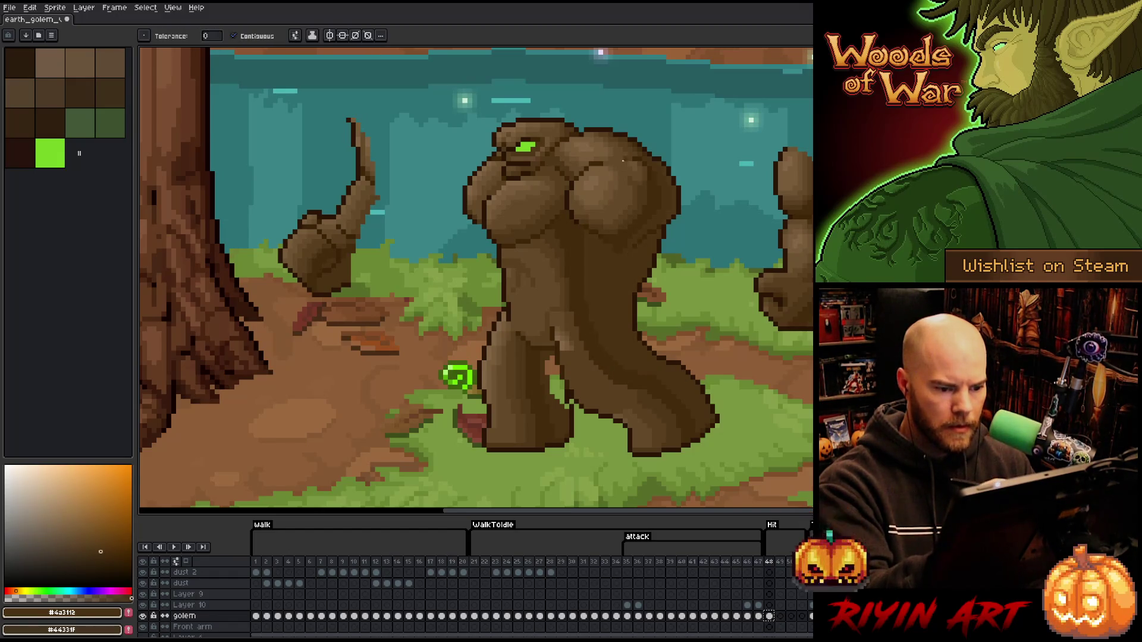
pyautogui.keyDown('alt'); pyautogui.click(656, 403); pyautogui.keyUp('alt')
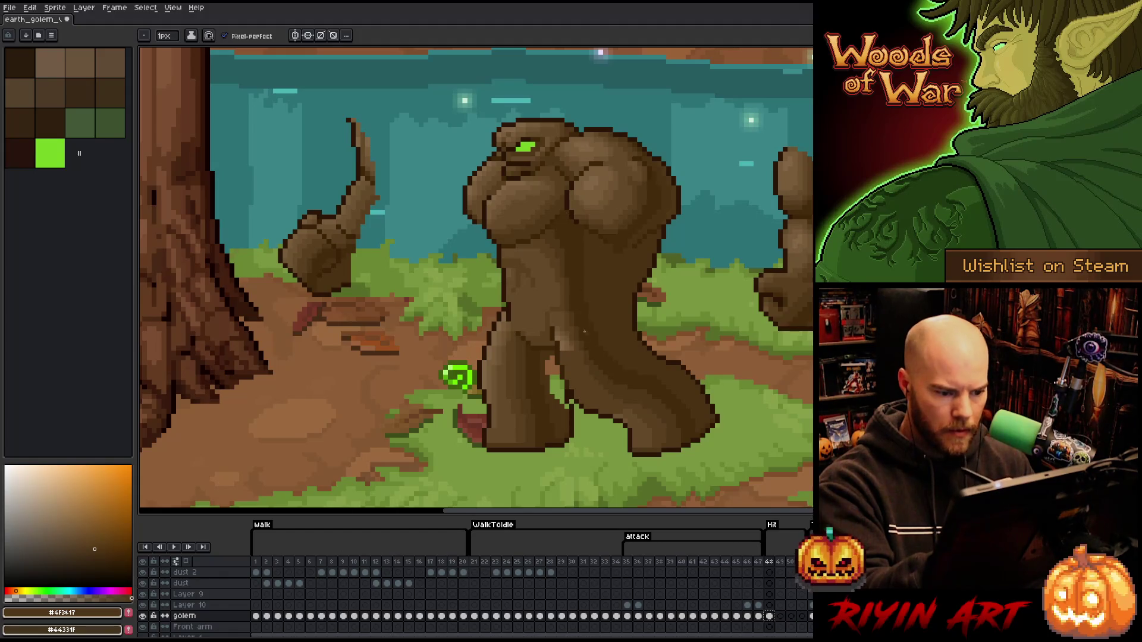
pyautogui.keyDown('alt'); pyautogui.click(615, 380); pyautogui.keyUp('alt')
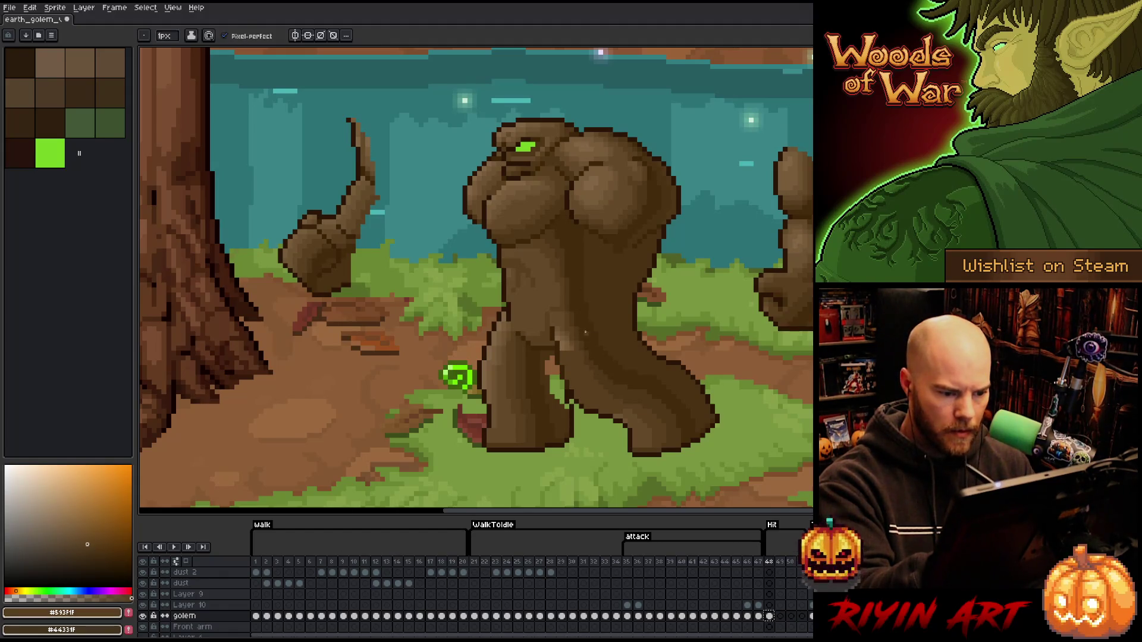
pyautogui.keyDown('alt'); pyautogui.click(637, 414); pyautogui.keyUp('alt')
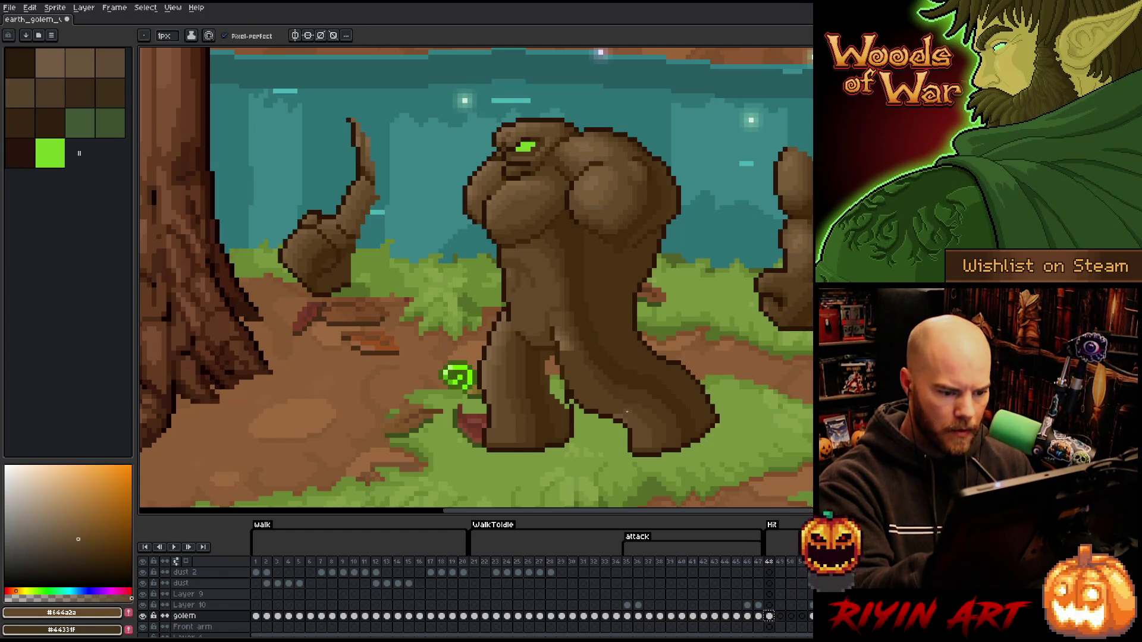
# Paint lighter highlights on the arm, cycling through lighter and darker sampled browns.
pyautogui.keyDown('alt'); pyautogui.click(568, 352); pyautogui.keyUp('alt')
pyautogui.moveTo(567, 352); pyautogui.dragTo(578, 397)
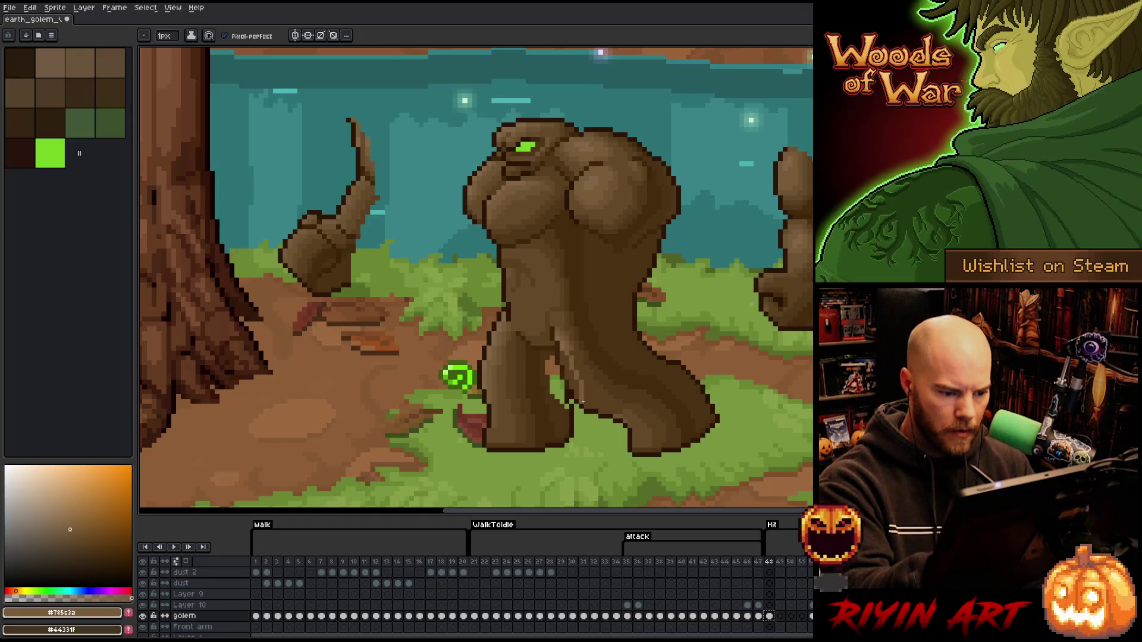
pyautogui.keyDown('alt'); pyautogui.click(568, 183); pyautogui.keyUp('alt')
pyautogui.press('g')
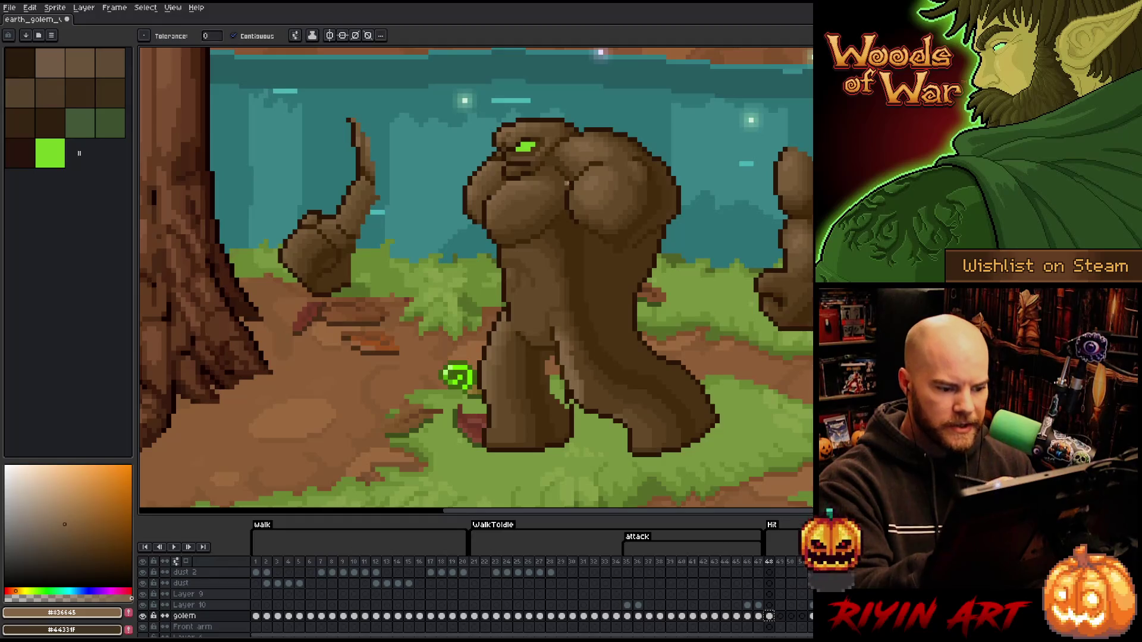
pyautogui.keyDown('alt'); pyautogui.click(458, 376); pyautogui.keyUp('alt')
pyautogui.press('b')
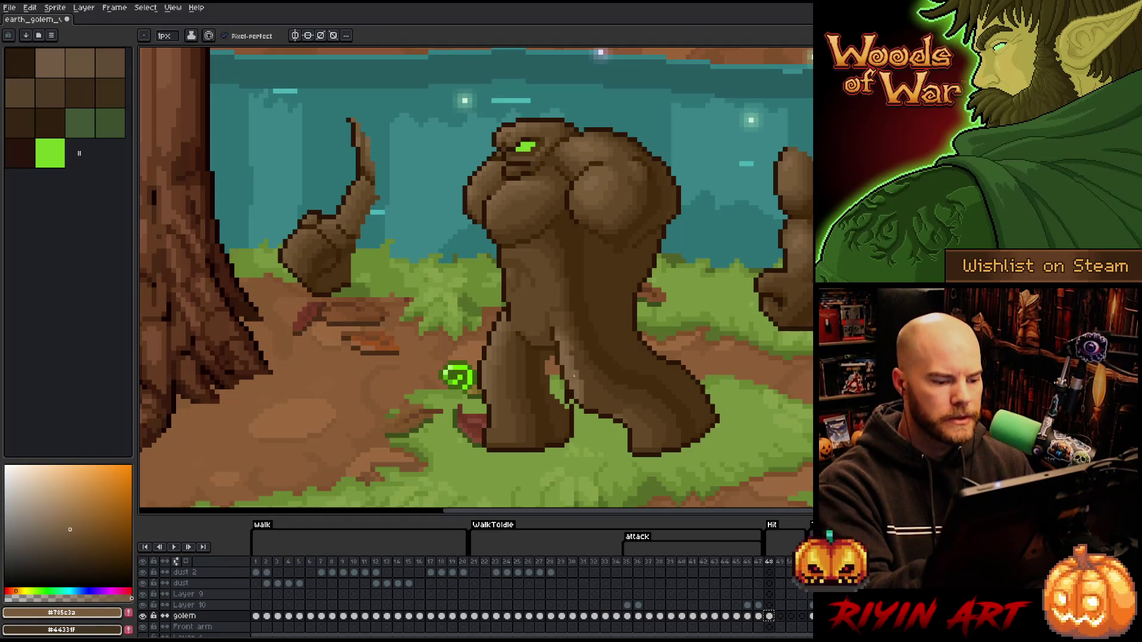
pyautogui.keyDown('alt'); pyautogui.click(571, 352); pyautogui.keyUp('alt')
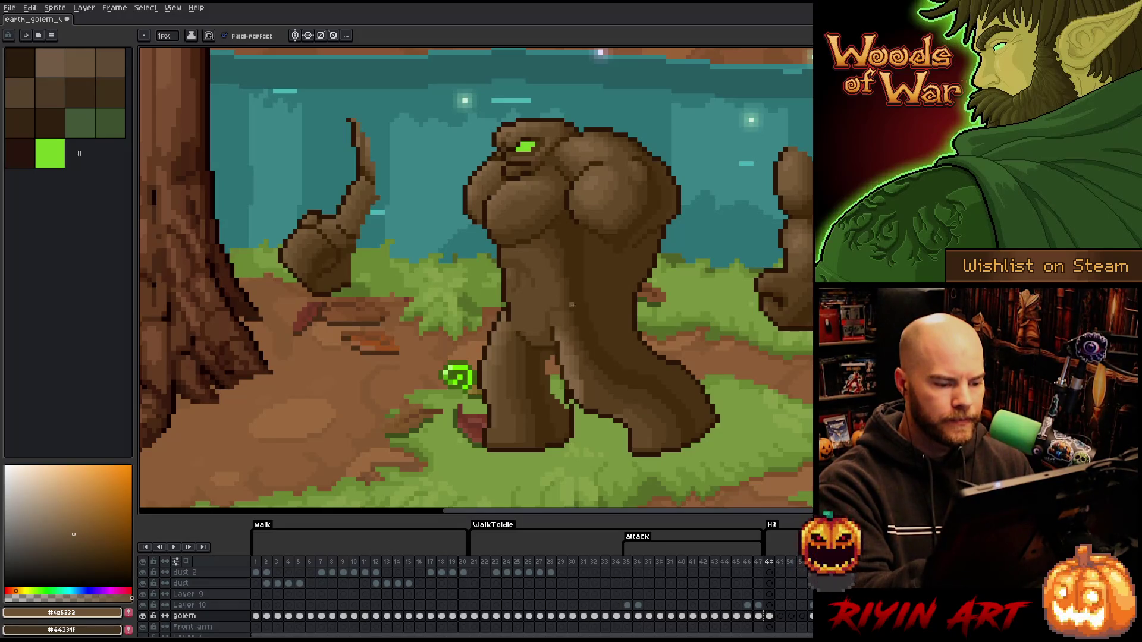
pyautogui.keyDown('alt'); pyautogui.click(575, 336); pyautogui.keyUp('alt')
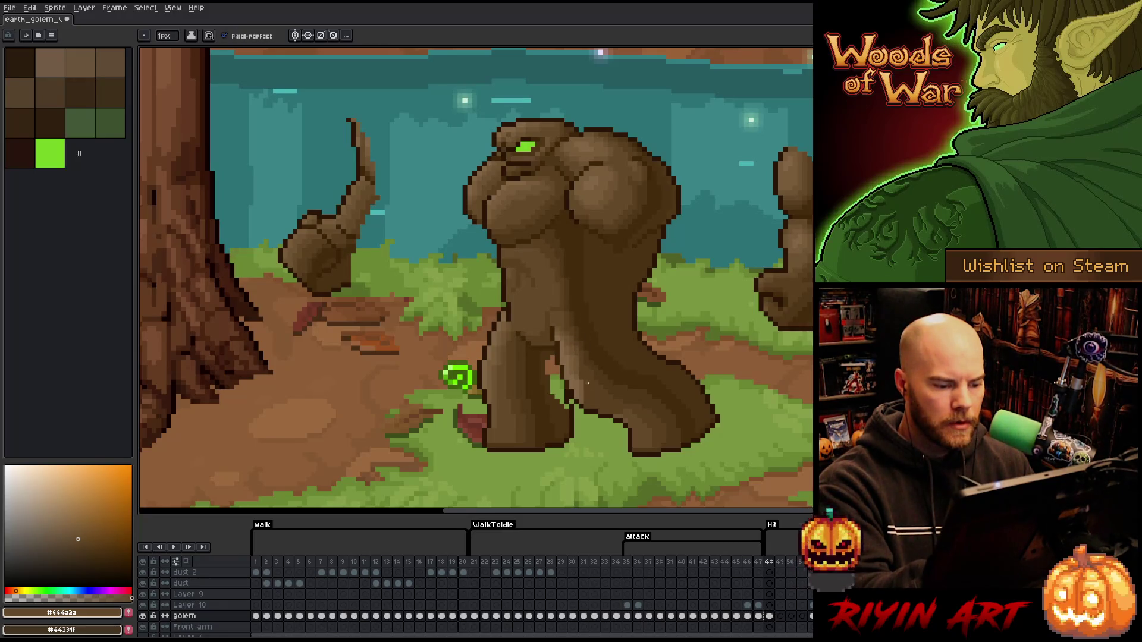
pyautogui.keyDown('alt'); pyautogui.click(567, 357); pyautogui.keyUp('alt')
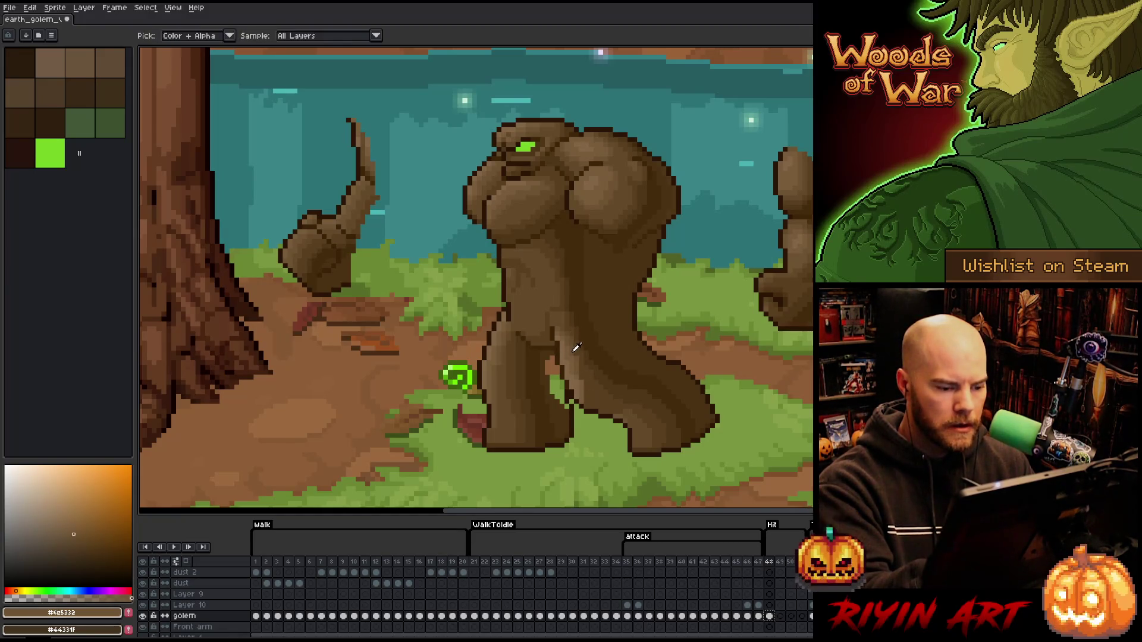
# Repaint hip and leg shading pixel by pixel with shades sampled from the golem's body.
pyautogui.keyDown('alt'); pyautogui.click(581, 310); pyautogui.keyUp('alt')
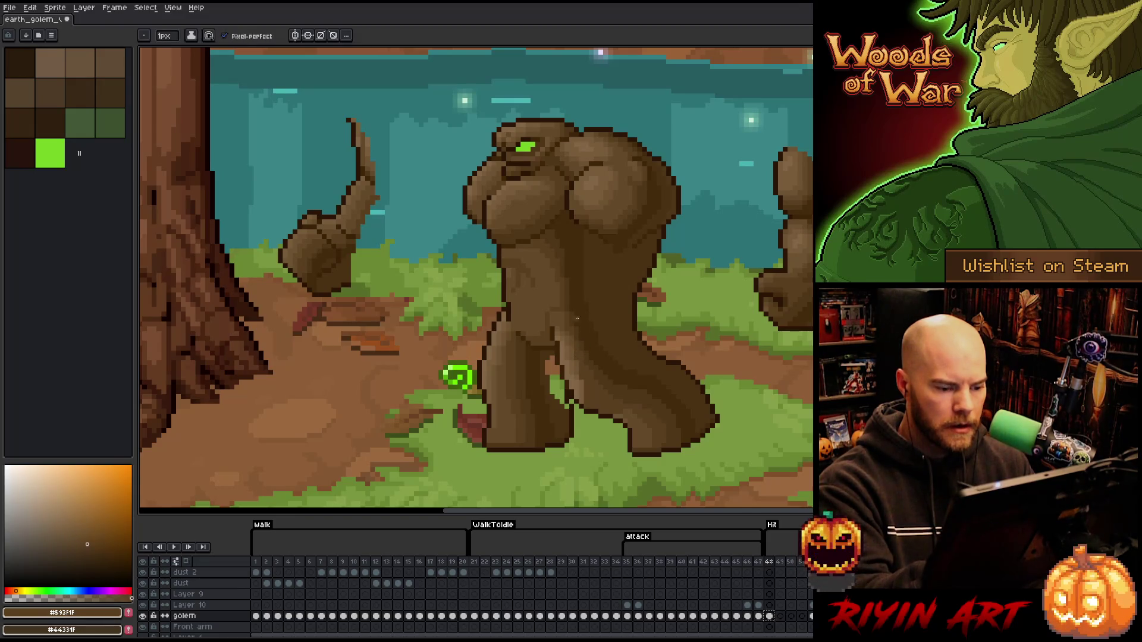
pyautogui.keyDown('alt'); pyautogui.click(572, 341); pyautogui.keyUp('alt')
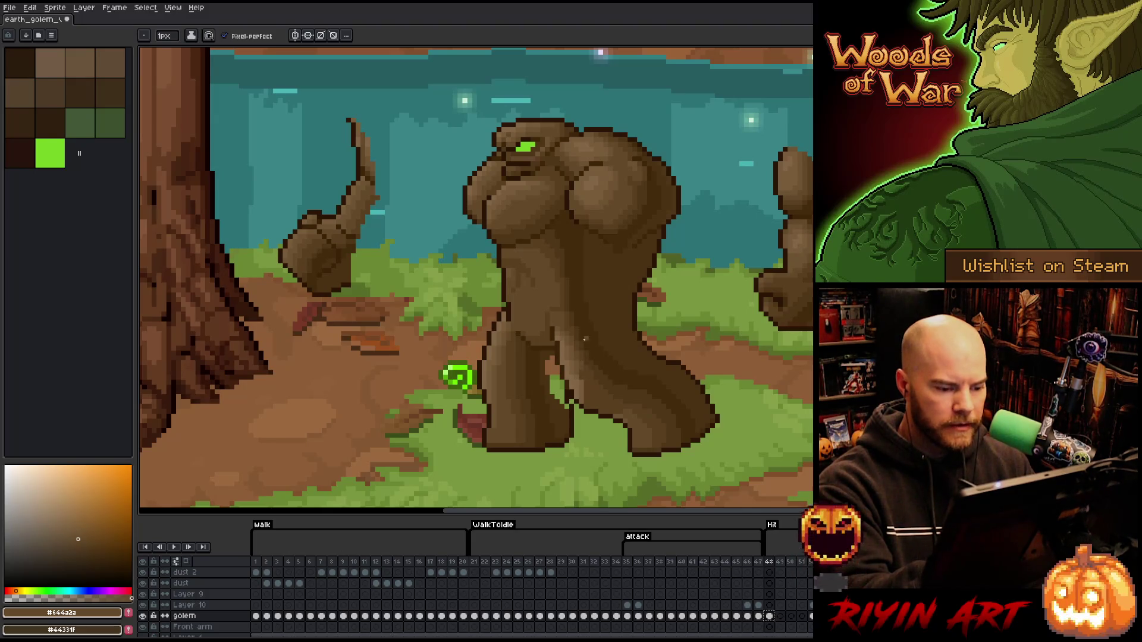
pyautogui.keyDown('alt'); pyautogui.click(587, 358); pyautogui.keyUp('alt')
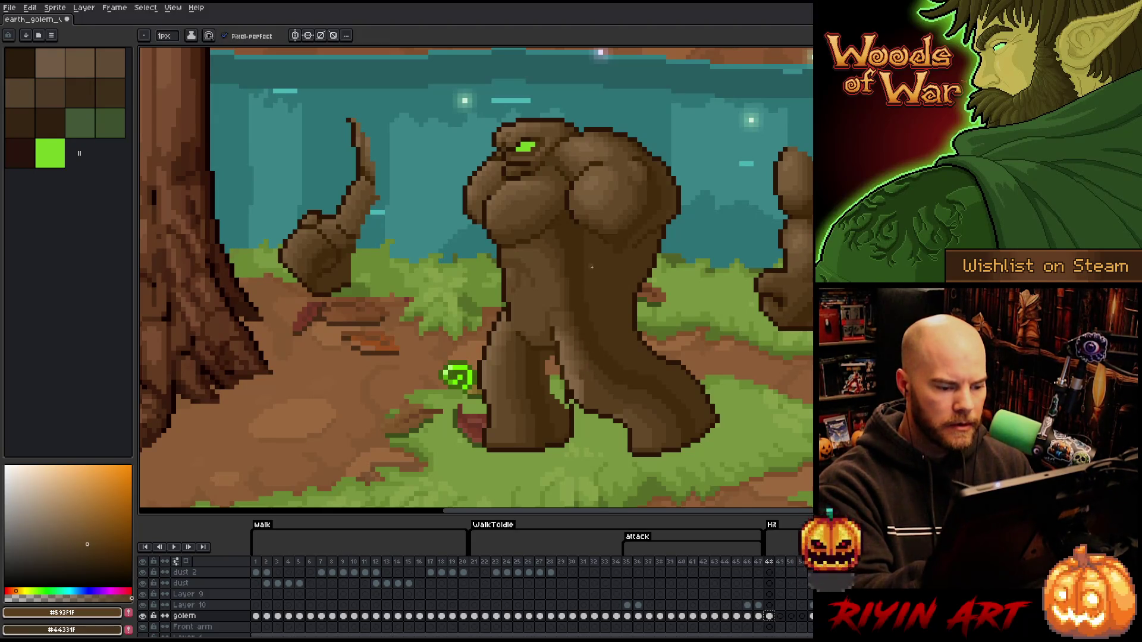
pyautogui.keyDown('alt'); pyautogui.click(584, 373); pyautogui.keyUp('alt')
pyautogui.keyDown('alt'); pyautogui.click(585, 357); pyautogui.keyUp('alt')
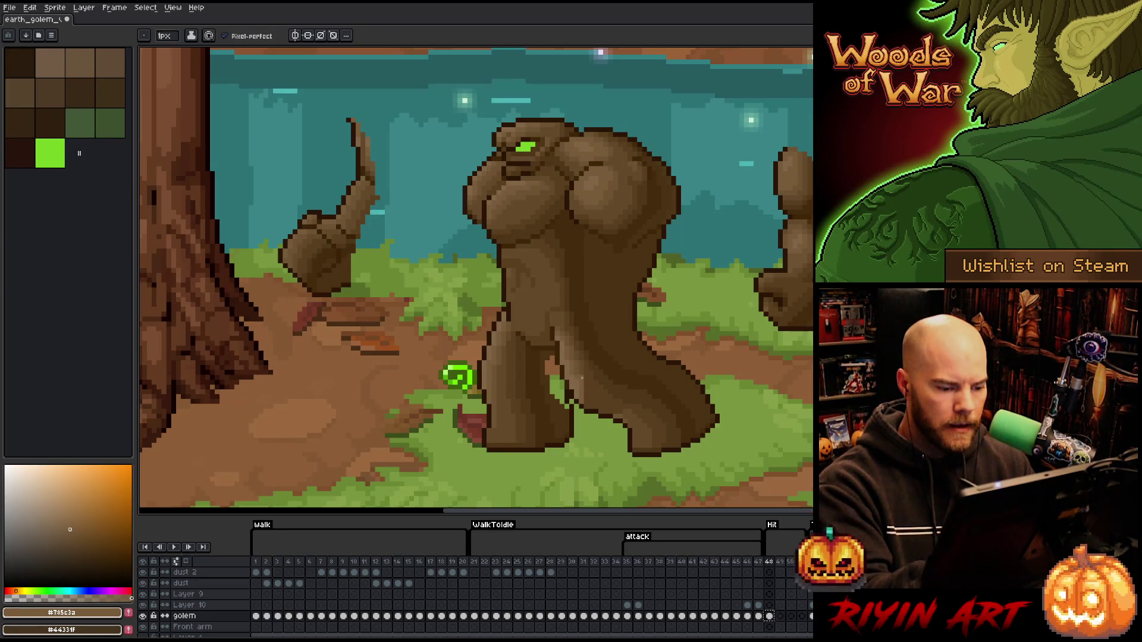
pyautogui.keyDown('alt'); pyautogui.click(581, 378); pyautogui.keyUp('alt')
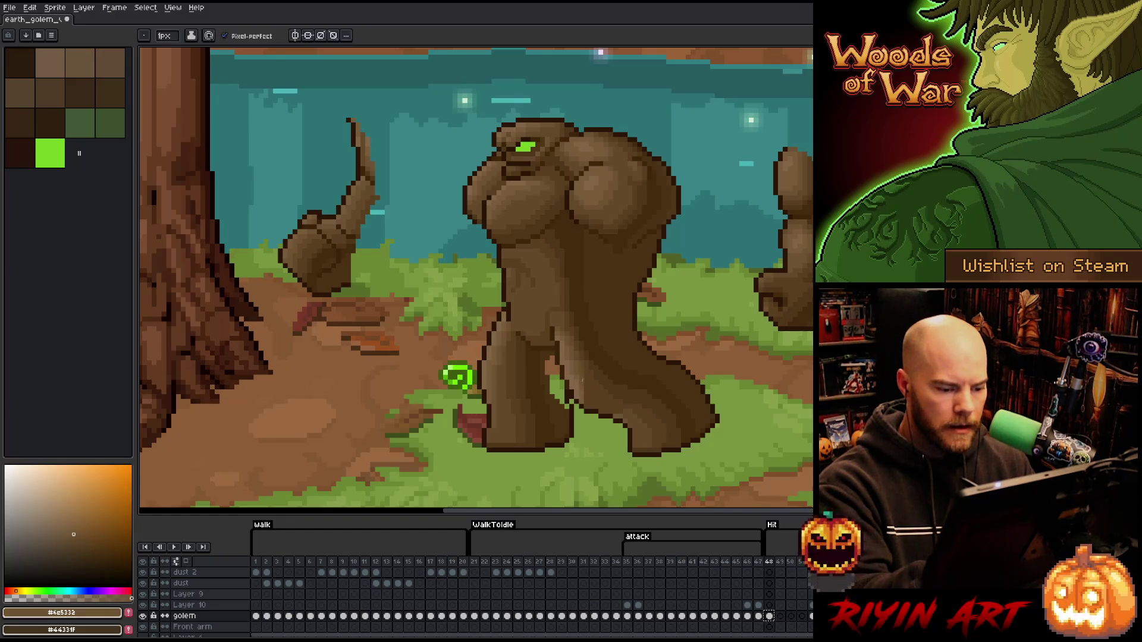
pyautogui.keyDown('alt'); pyautogui.click(585, 381); pyautogui.keyUp('alt')
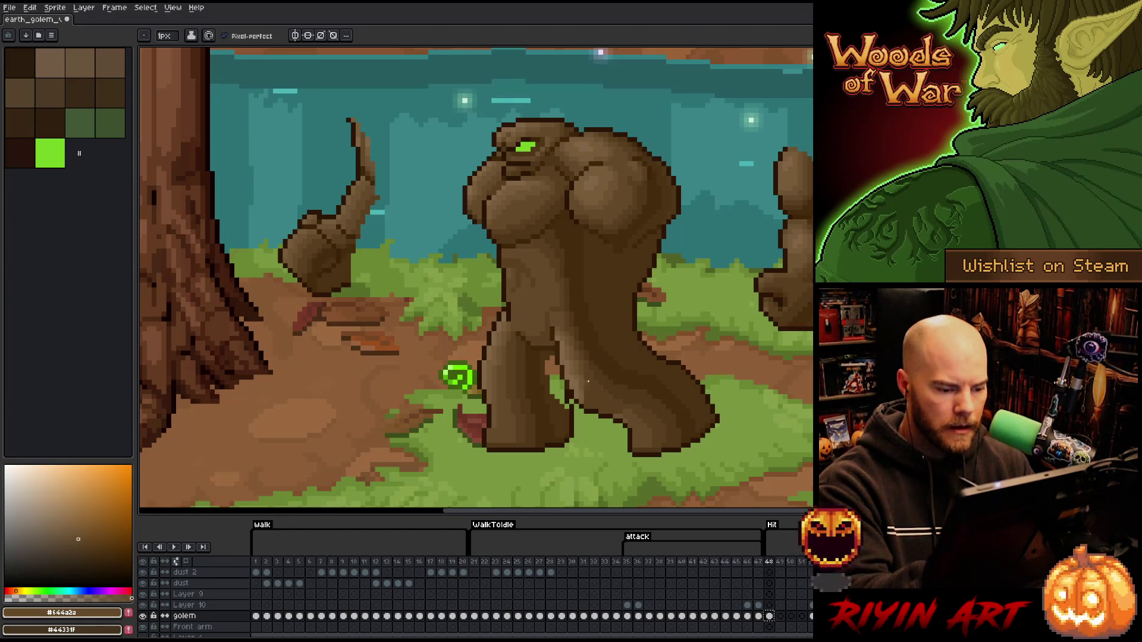
pyautogui.keyDown('alt'); pyautogui.click(582, 382); pyautogui.keyUp('alt')
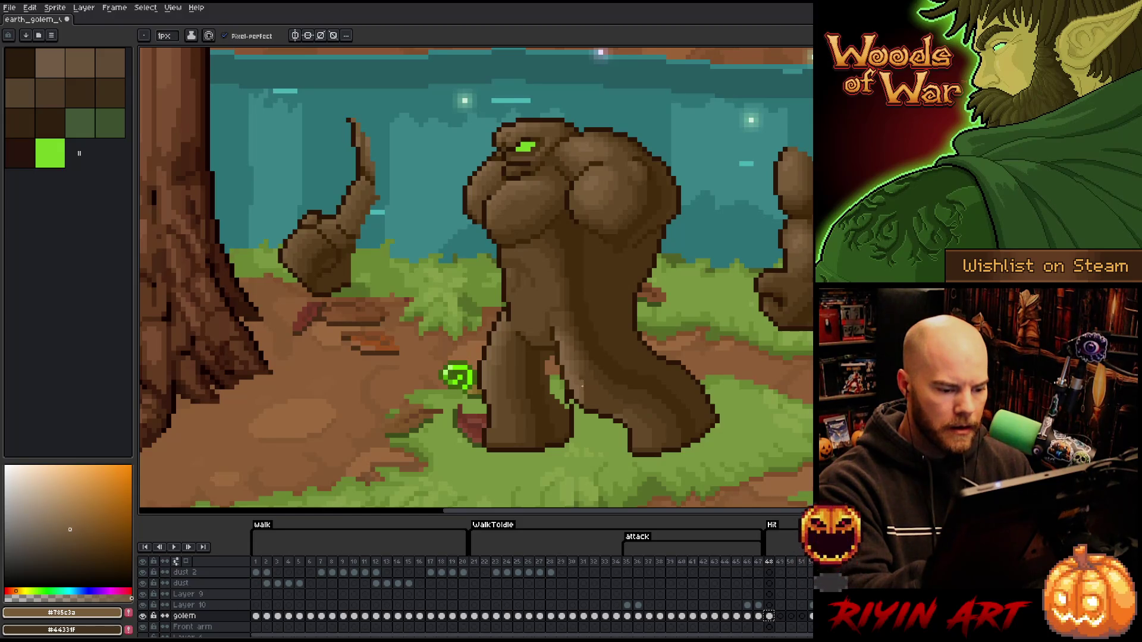
pyautogui.keyDown('alt'); pyautogui.click(582, 382); pyautogui.keyUp('alt')
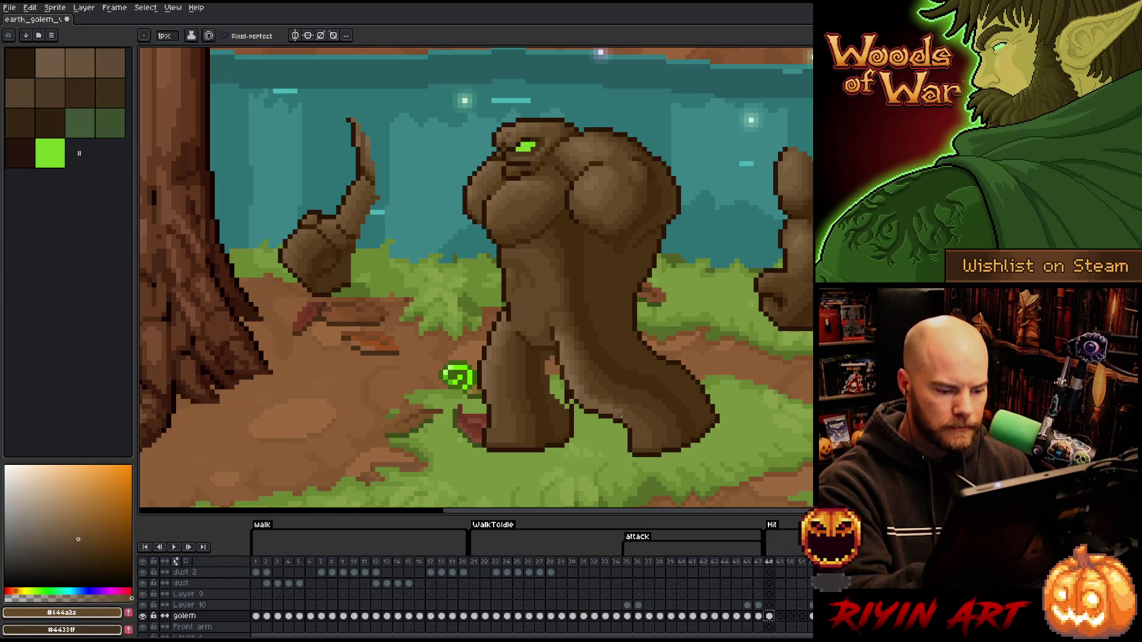
# Paint dark olive and deeper brown tones into the lower torso and legs to smooth the gradient.
pyautogui.keyDown('alt'); pyautogui.click(587, 395); pyautogui.keyUp('alt')
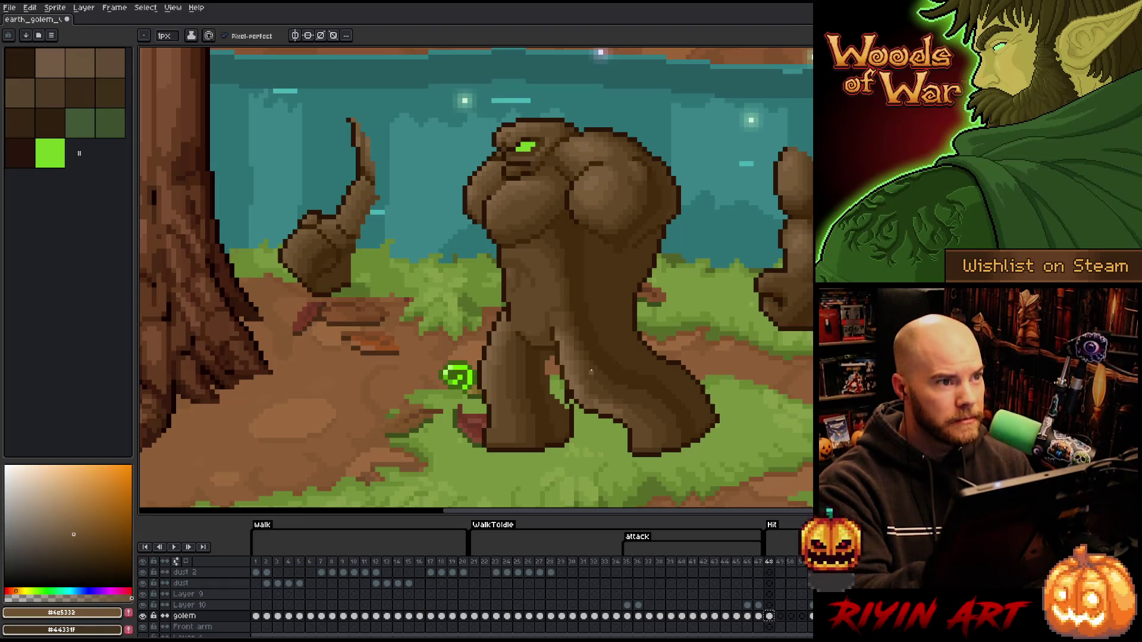
pyautogui.keyDown('alt'); pyautogui.click(637, 410); pyautogui.keyUp('alt')
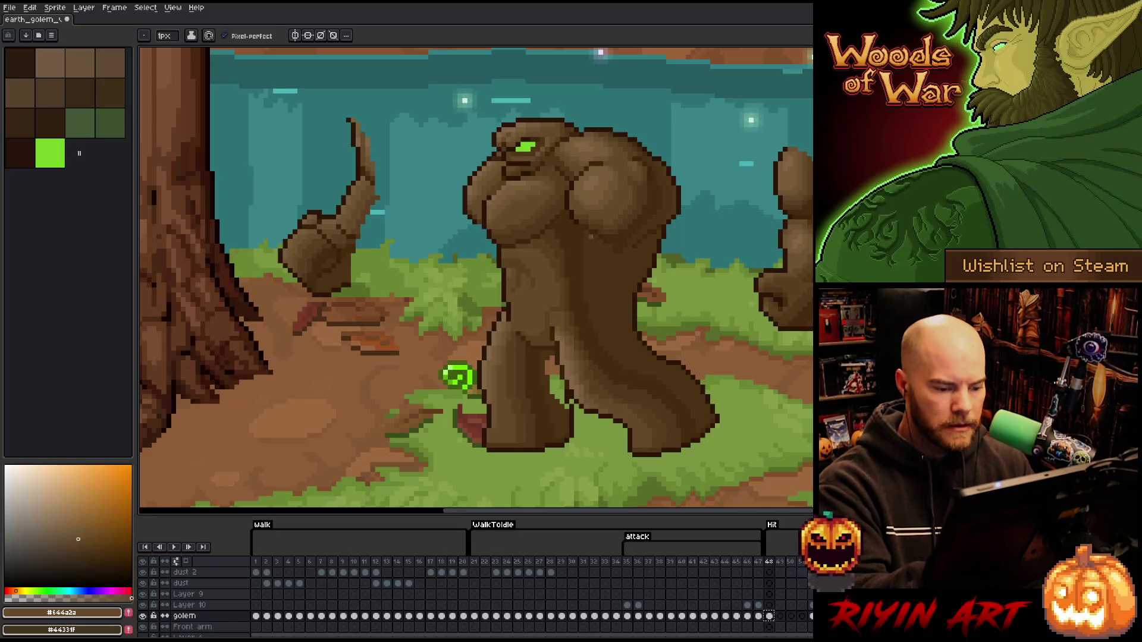
pyautogui.keyDown('alt'); pyautogui.click(625, 407); pyautogui.keyUp('alt')
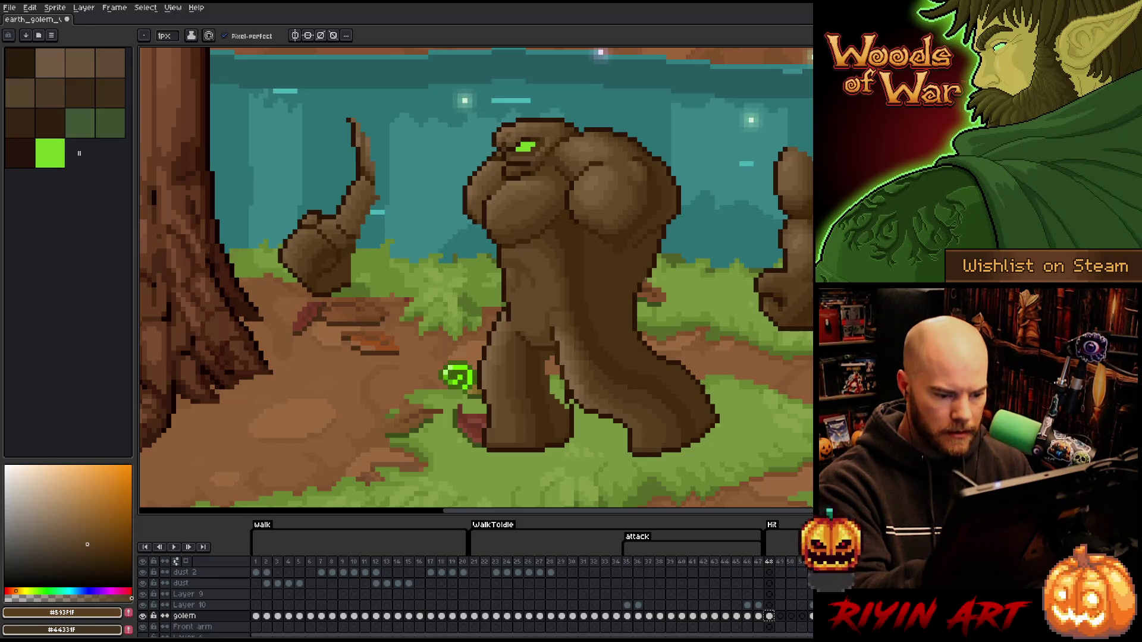
pyautogui.keyDown('alt'); pyautogui.click(596, 366); pyautogui.keyUp('alt')
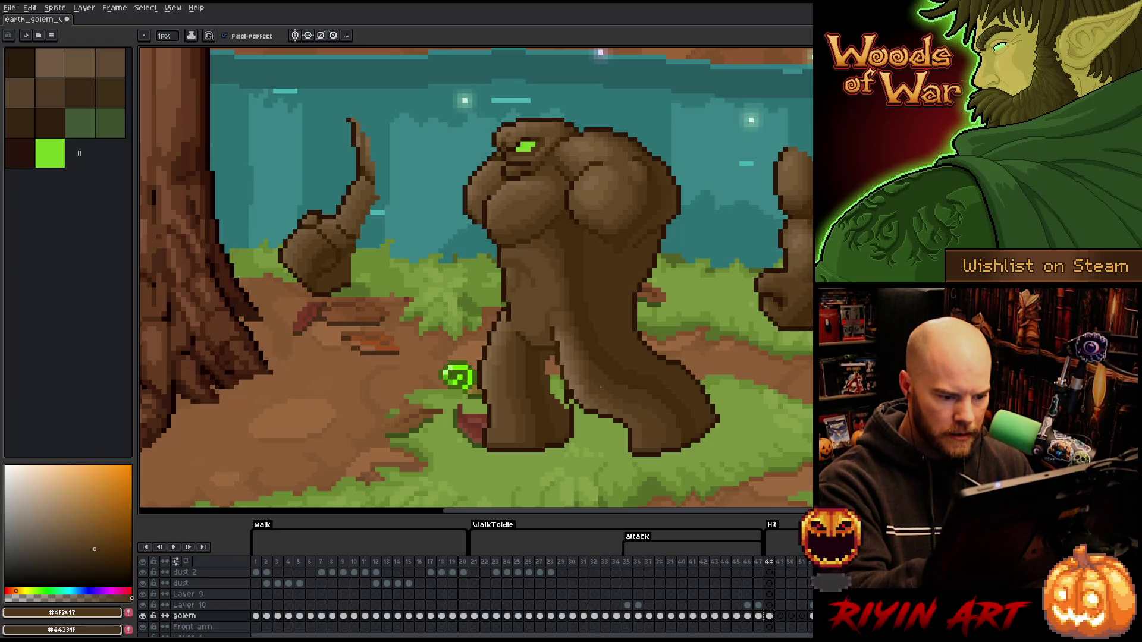
pyautogui.keyDown('alt'); pyautogui.click(589, 374); pyautogui.keyUp('alt')
pyautogui.keyDown('alt'); pyautogui.click(596, 341); pyautogui.keyUp('alt')
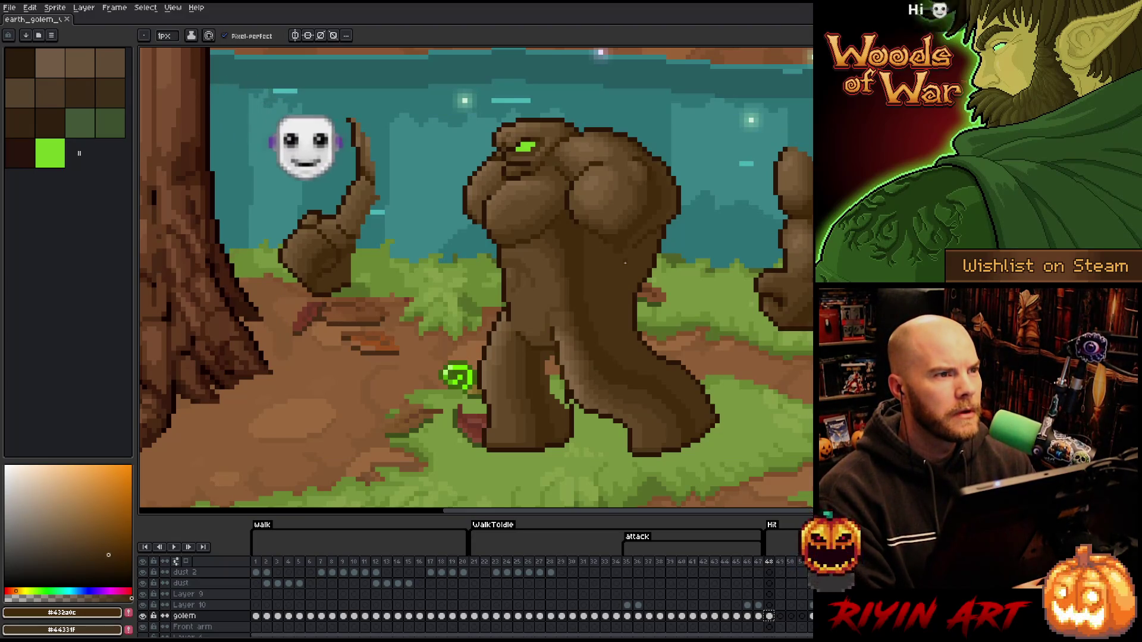
pyautogui.keyDown('alt'); pyautogui.click(566, 401); pyautogui.keyUp('alt')
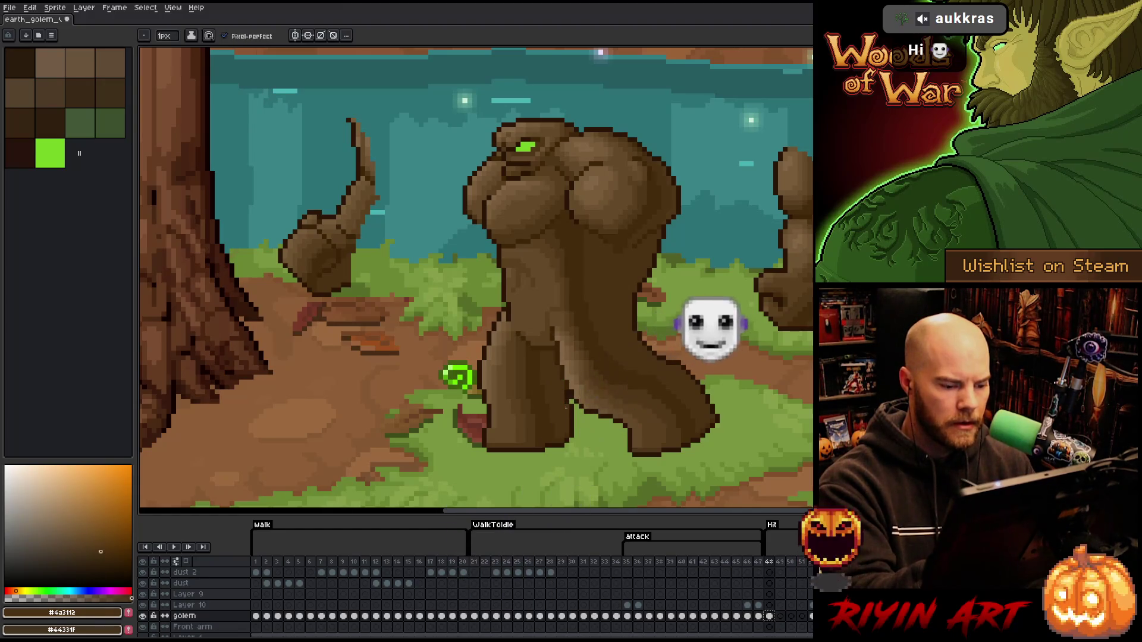
pyautogui.keyDown('alt'); pyautogui.click(561, 330); pyautogui.keyUp('alt')
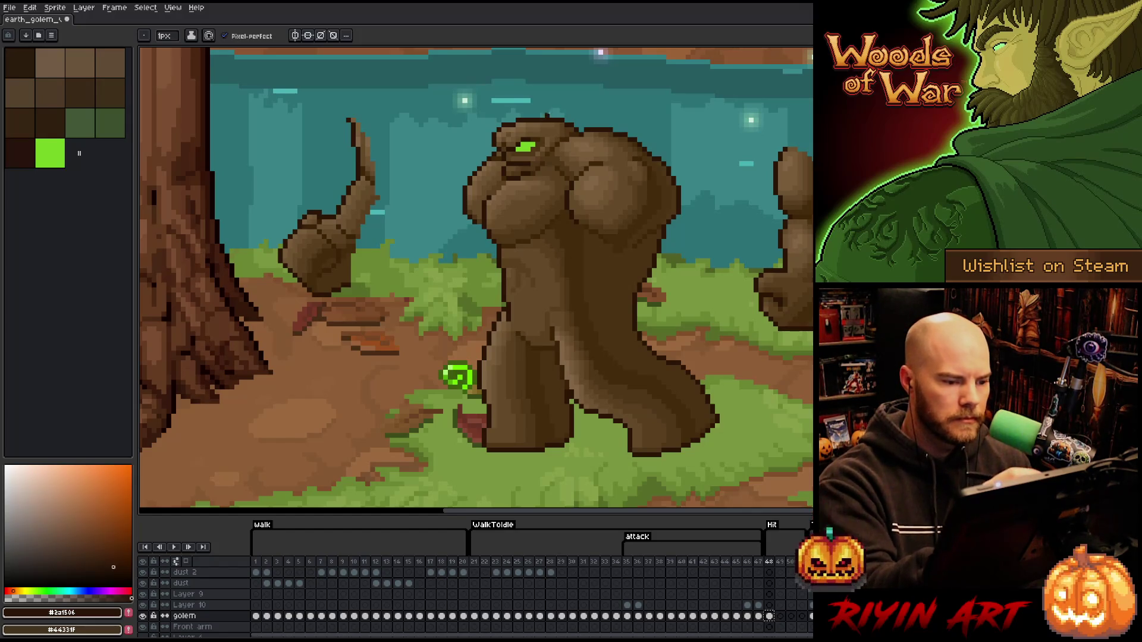
pyautogui.press('i')
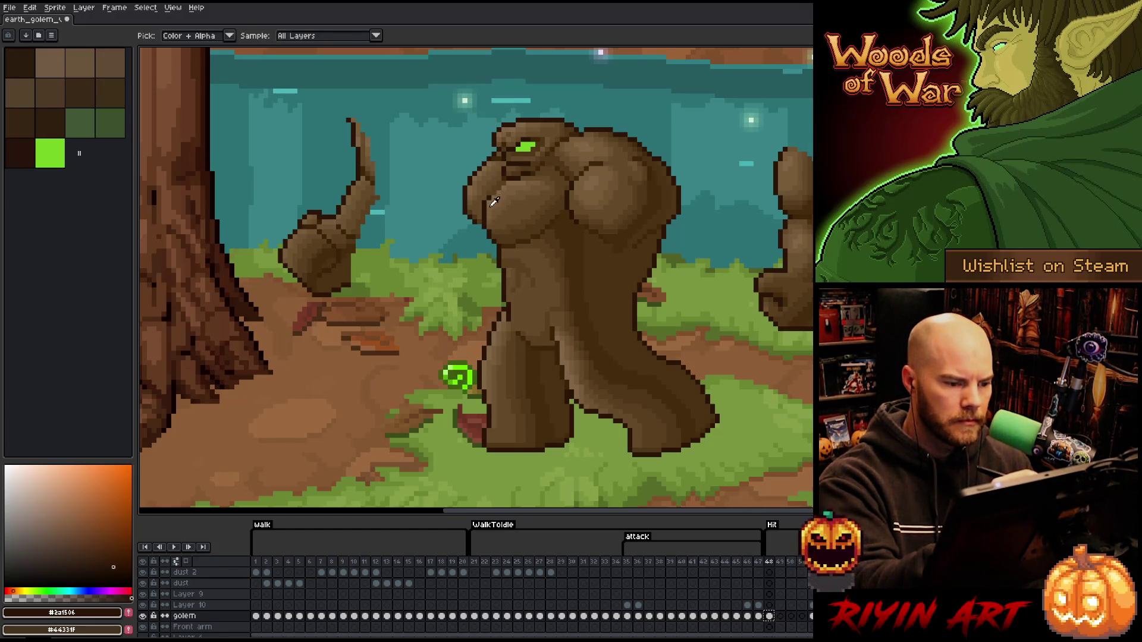
# Touch up with the pencil, then switch to freehand lasso selection.
pyautogui.press('b')
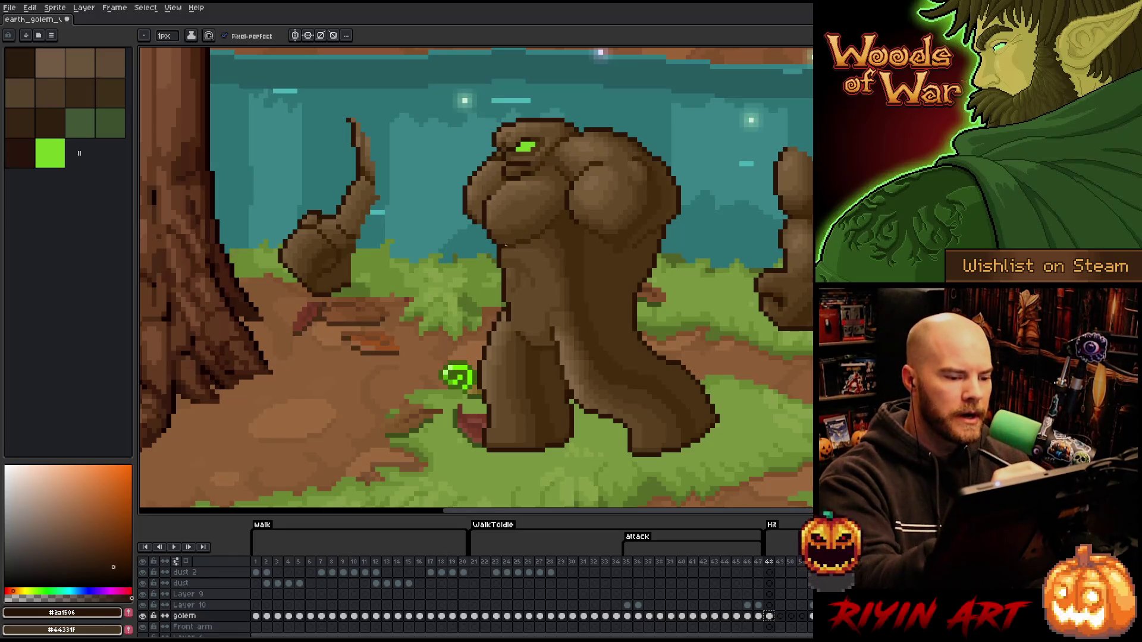
pyautogui.press('m')
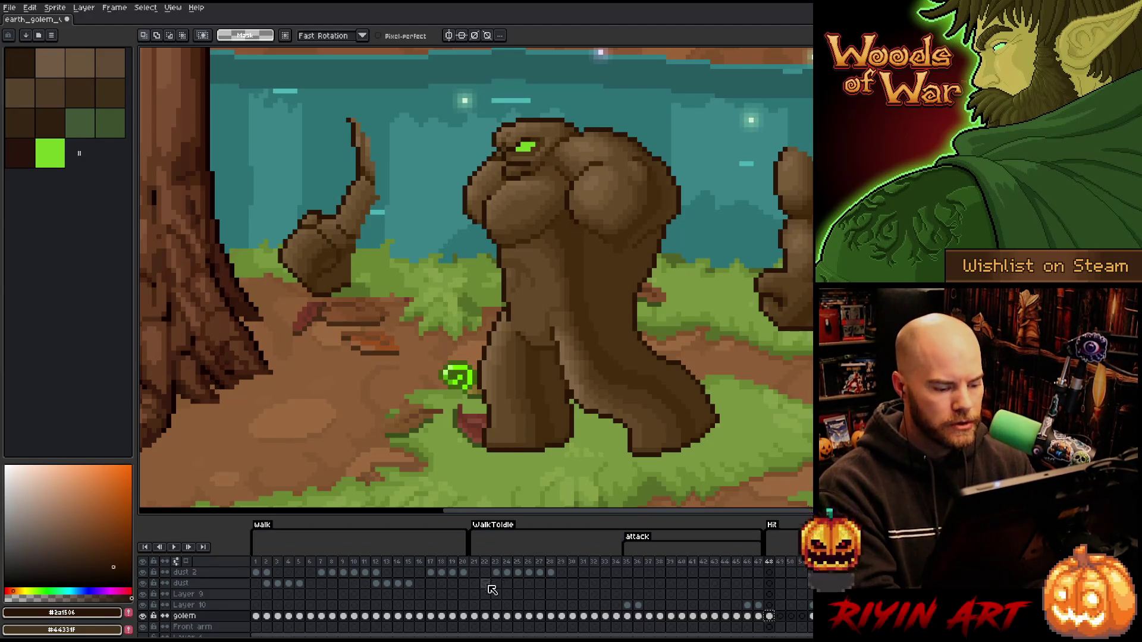
# Check frame 21, lasso the golem's chest area and go to the Layer 10 cel on the hit frame.
pyautogui.click(477, 564)
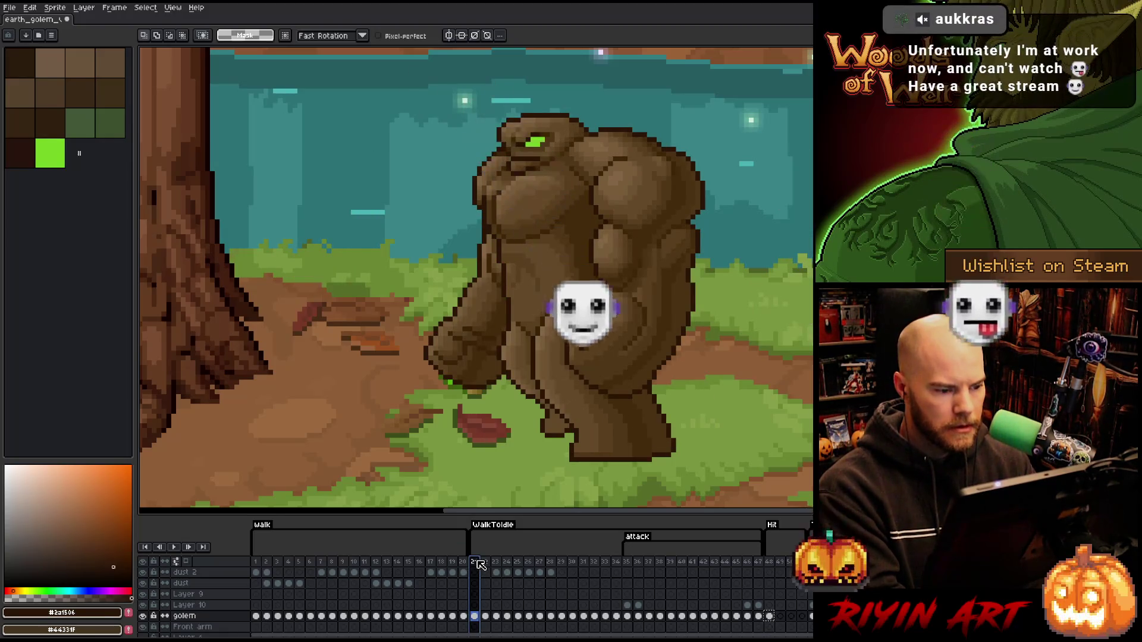
pyautogui.press('Right')
pyautogui.press('Left')
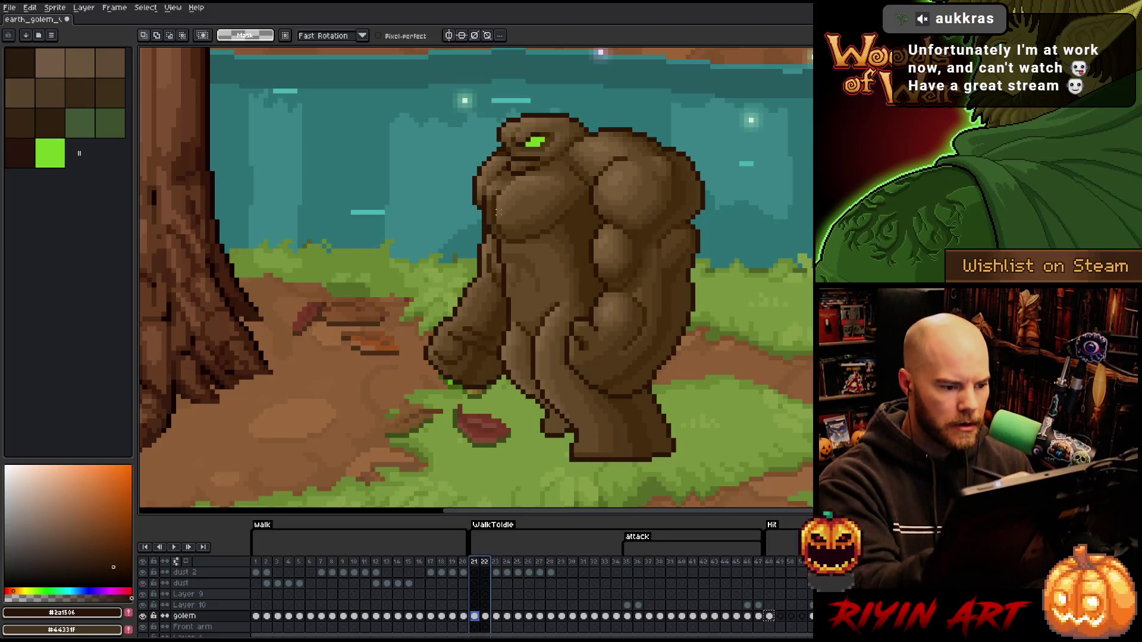
pyautogui.moveTo(484, 225)
pyautogui.mouseDown()
pyautogui.moveTo(558, 258)
pyautogui.moveTo(506, 295)
pyautogui.moveTo(487, 210)
pyautogui.mouseUp()
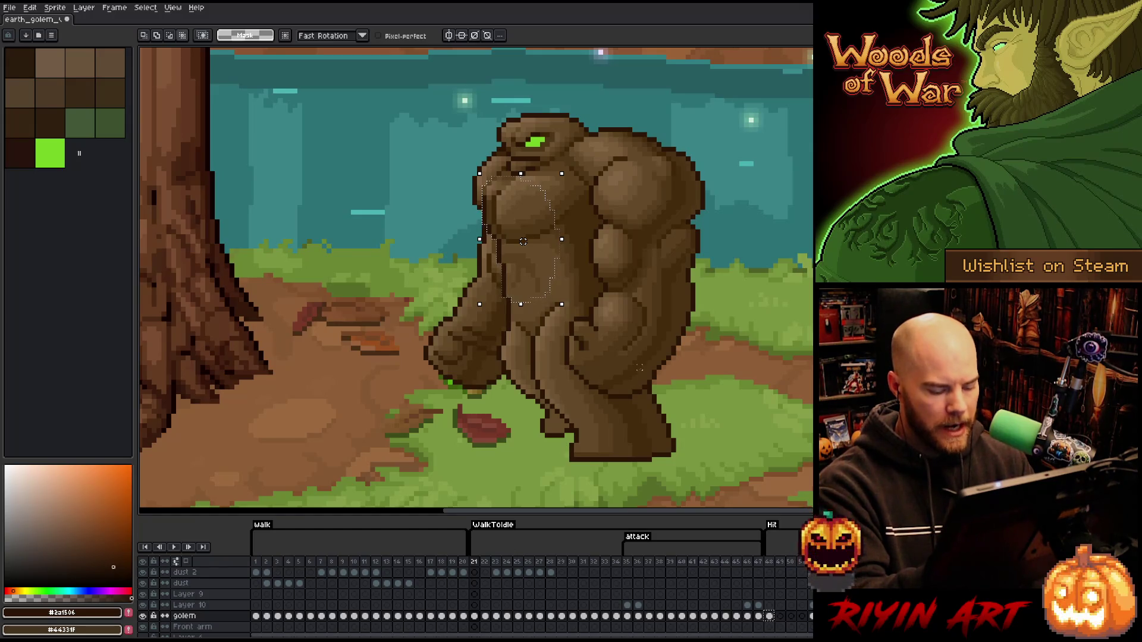
pyautogui.click(769, 605)
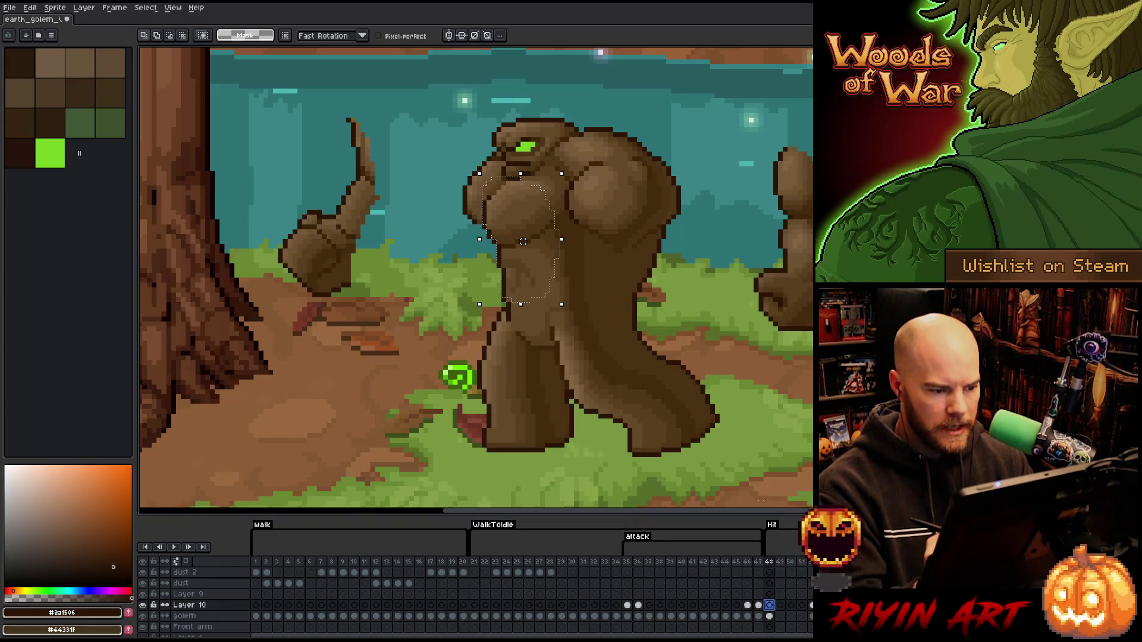
# Transform the selected chest down one pixel, apply it, and sample a medium brown.
pyautogui.hotkey('ctrl', 't')
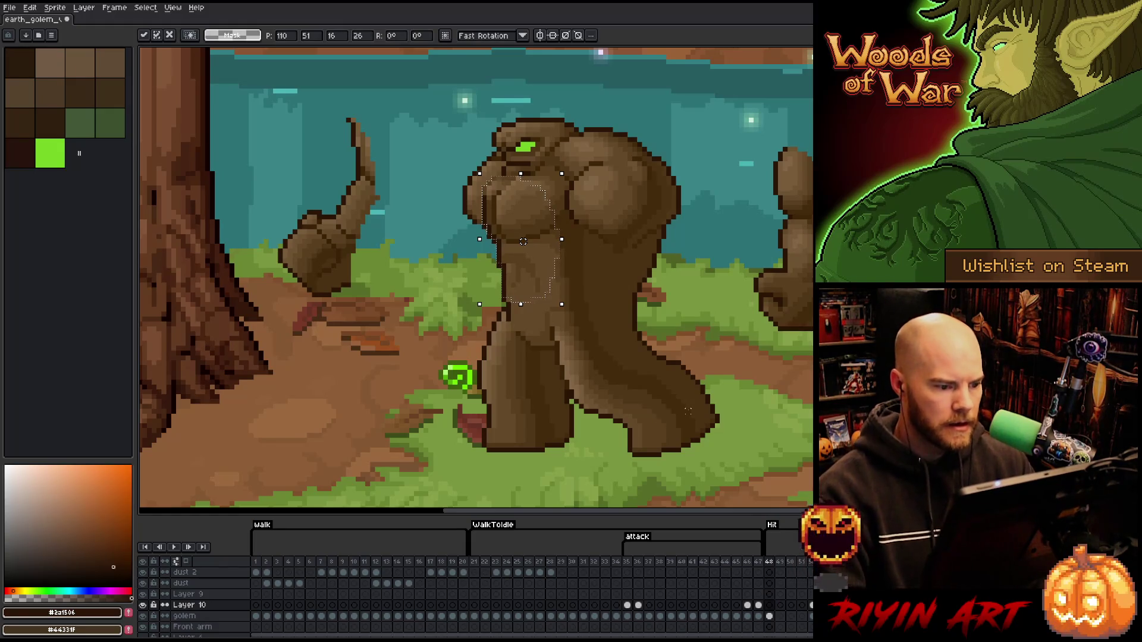
pyautogui.press('Down')
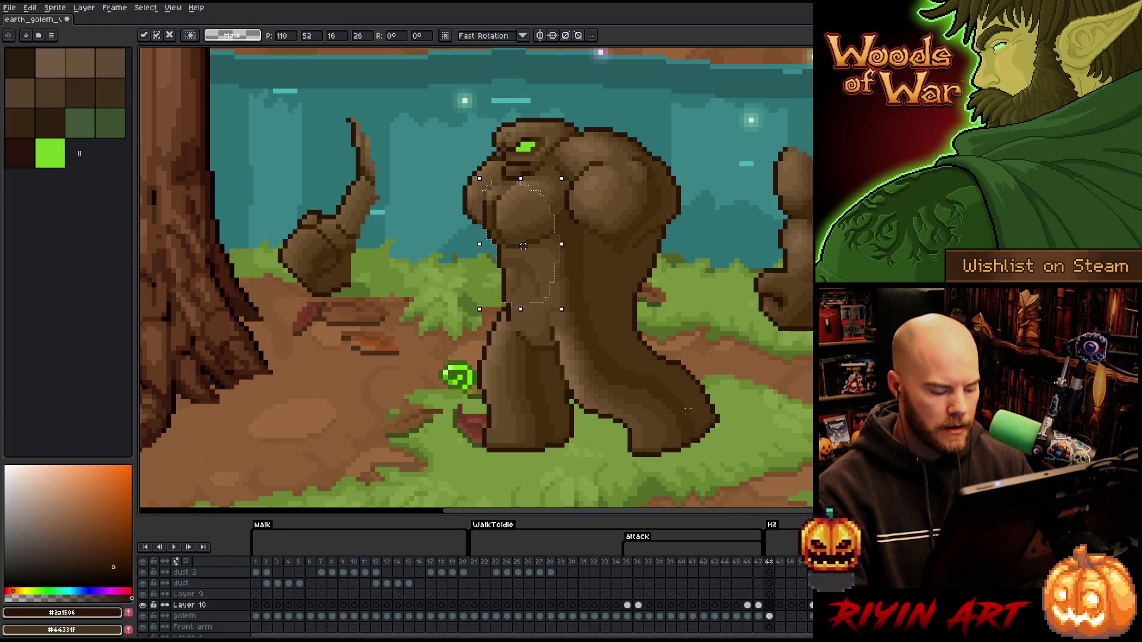
pyautogui.hotkey('ctrl', 'h')
pyautogui.press('Return')
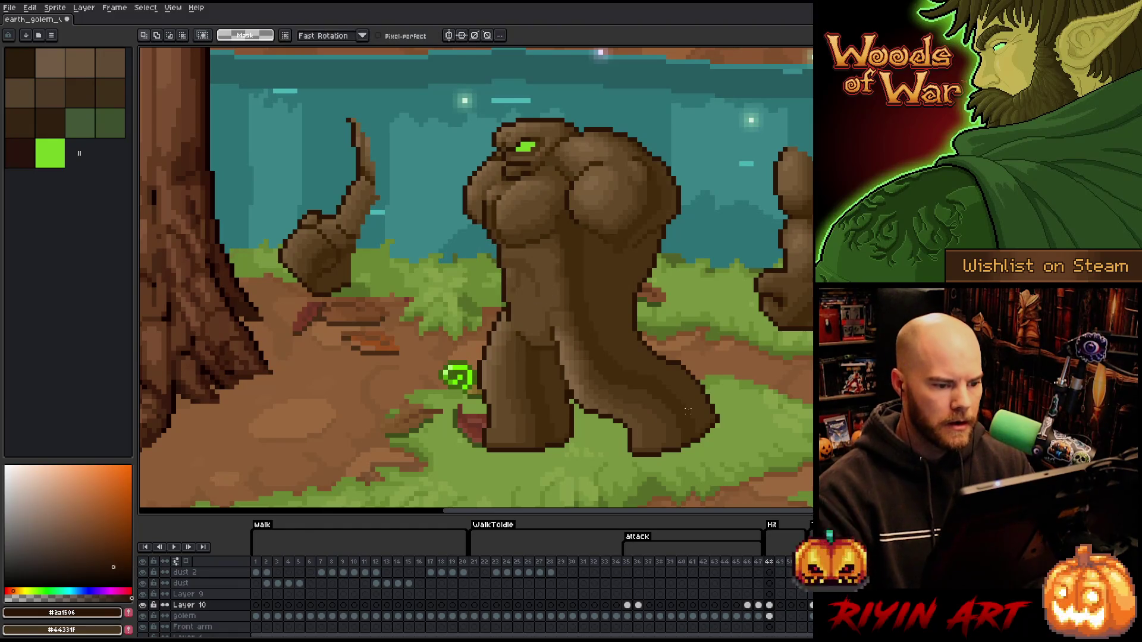
pyautogui.press('i')
pyautogui.keyDown('alt'); pyautogui.click(560, 205); pyautogui.keyUp('alt')
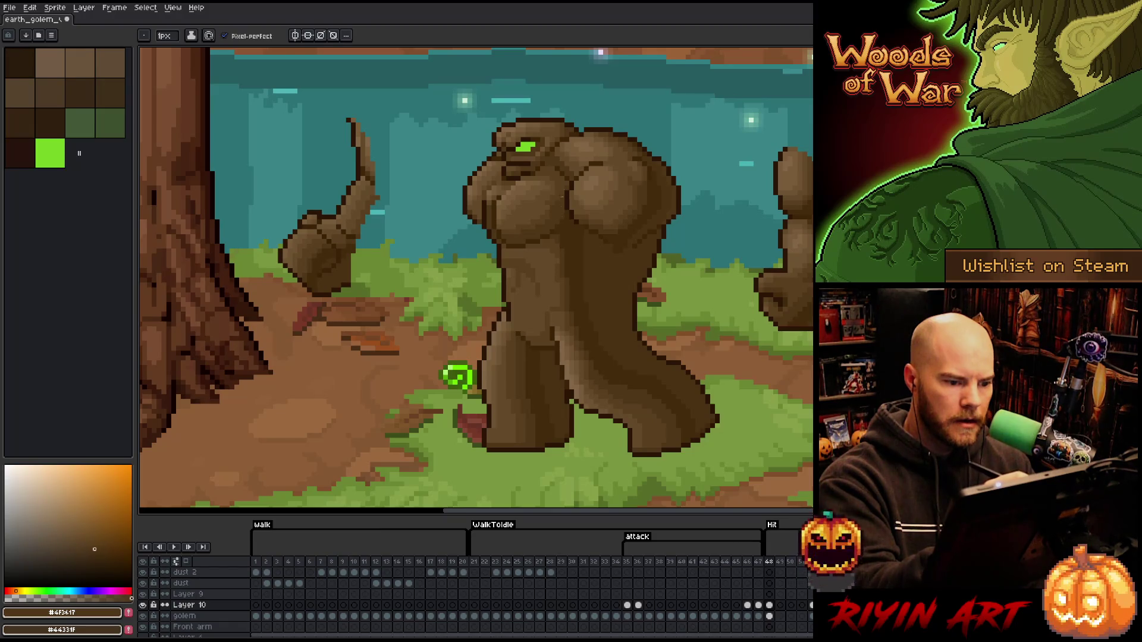
# Sample darker and lighter browns from the chest to touch up its shading.
pyautogui.keyDown('alt'); pyautogui.click(557, 229); pyautogui.keyUp('alt')
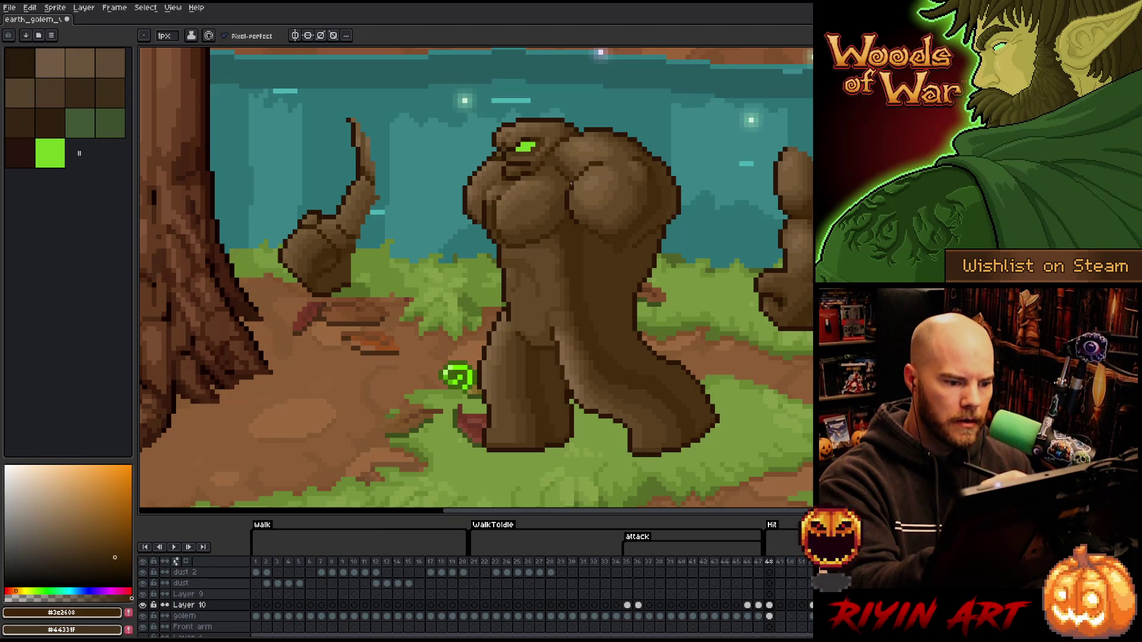
pyautogui.keyDown('alt'); pyautogui.click(554, 209); pyautogui.keyUp('alt')
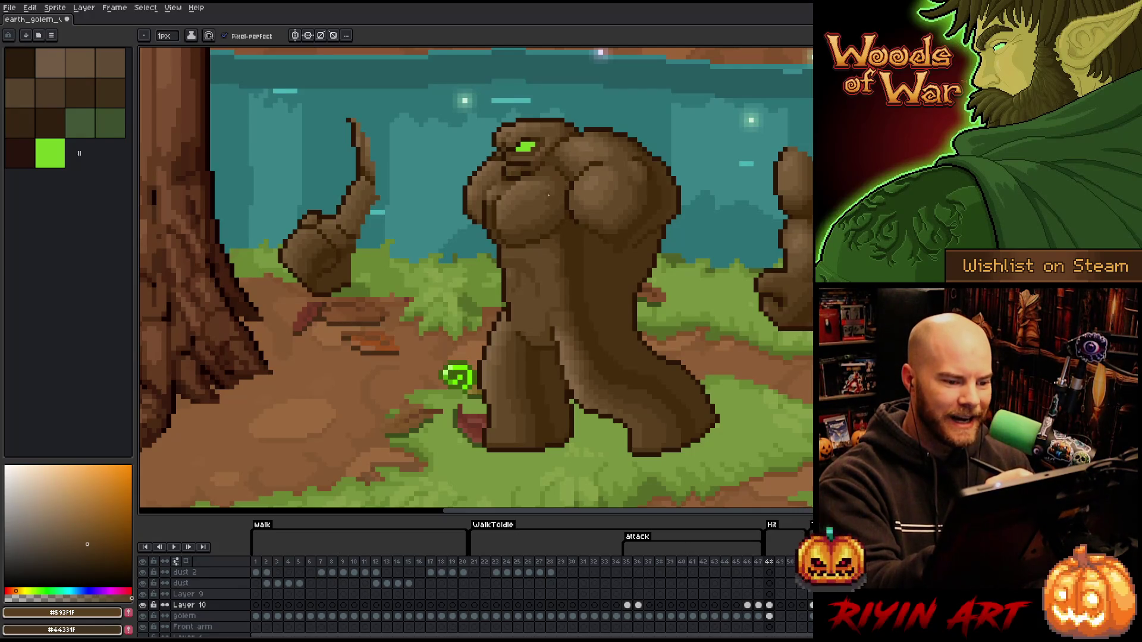
pyautogui.keyDown('alt'); pyautogui.click(553, 197); pyautogui.keyUp('alt')
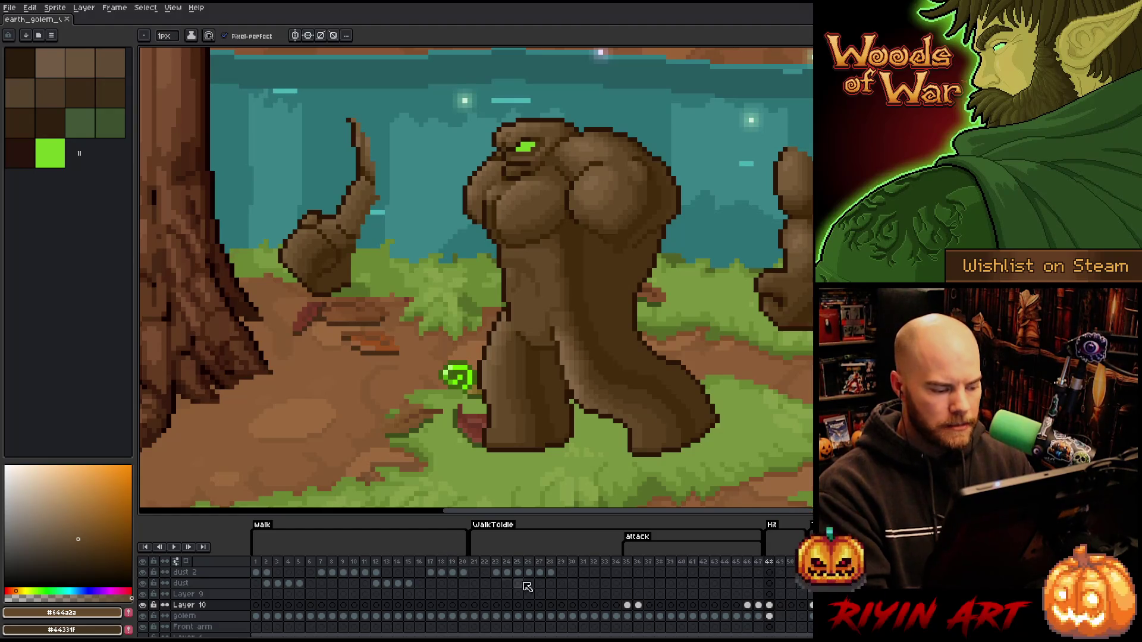
# Add a new empty layer above the golem and return to the golem layer on frame 48.
pyautogui.press('v')
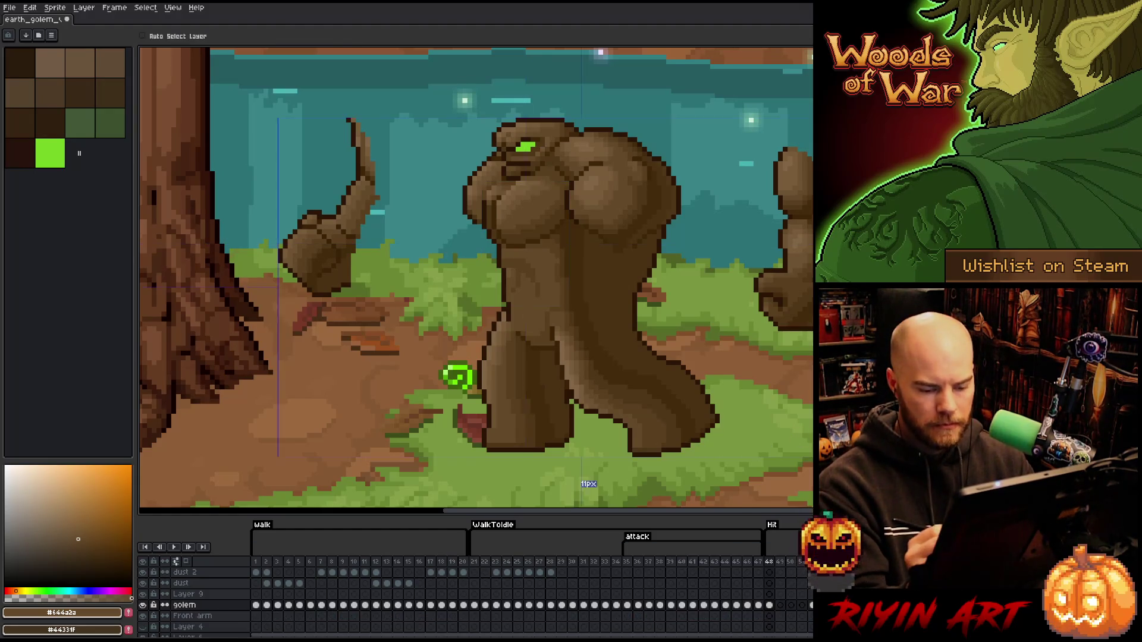
pyautogui.press('b')
pyautogui.hotkey('shift', 'n')
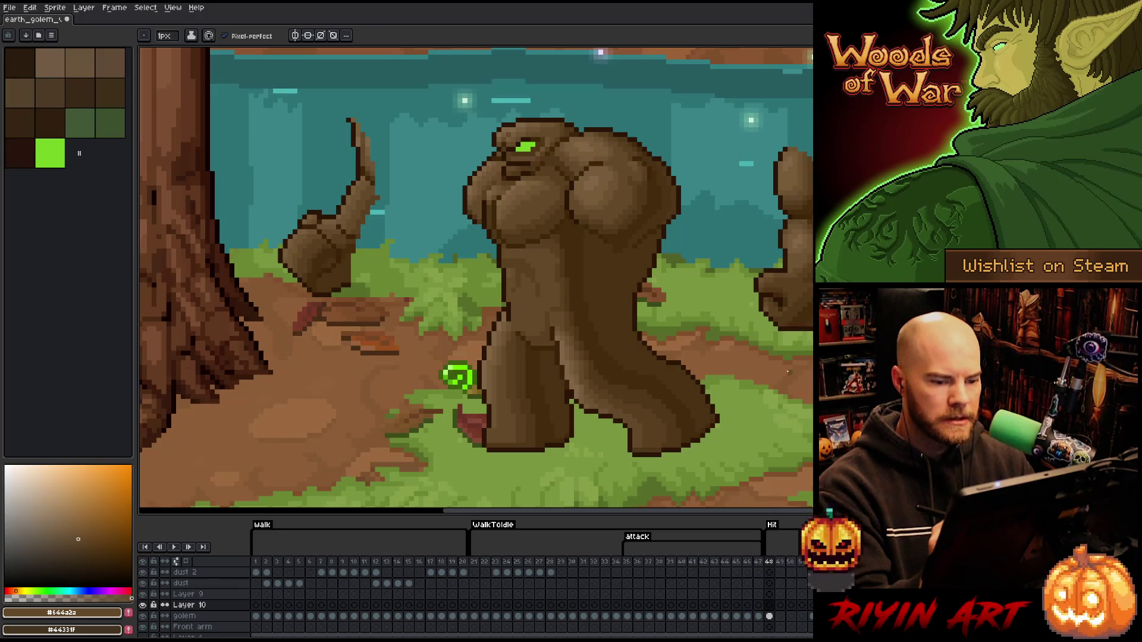
pyautogui.click(769, 616)
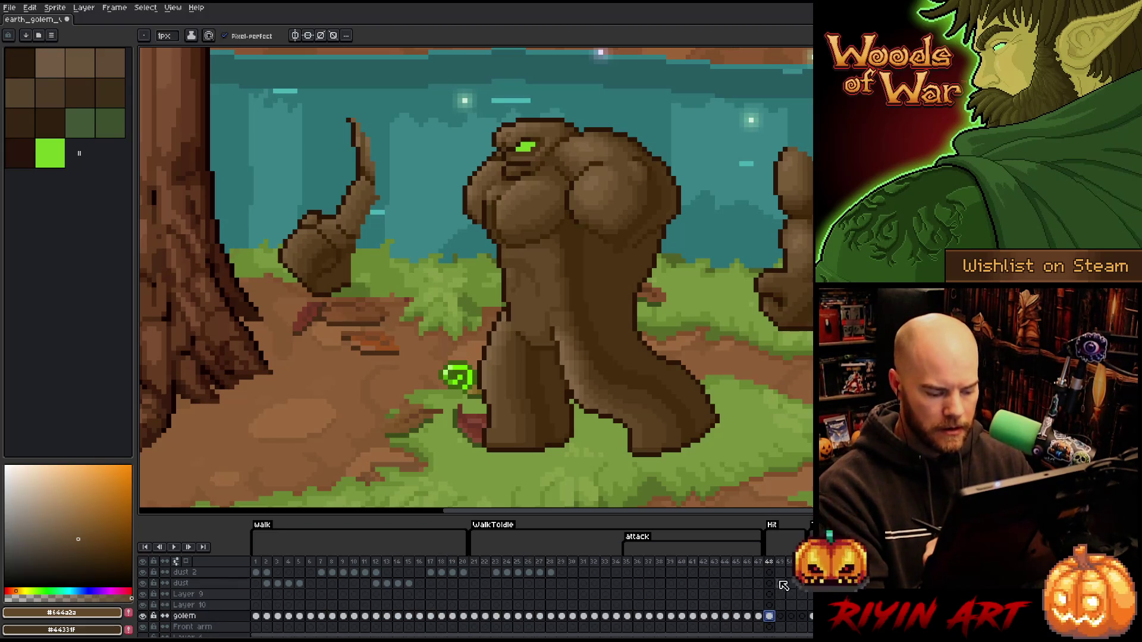
pyautogui.press('Right')
pyautogui.press('Right')
pyautogui.press('Left')
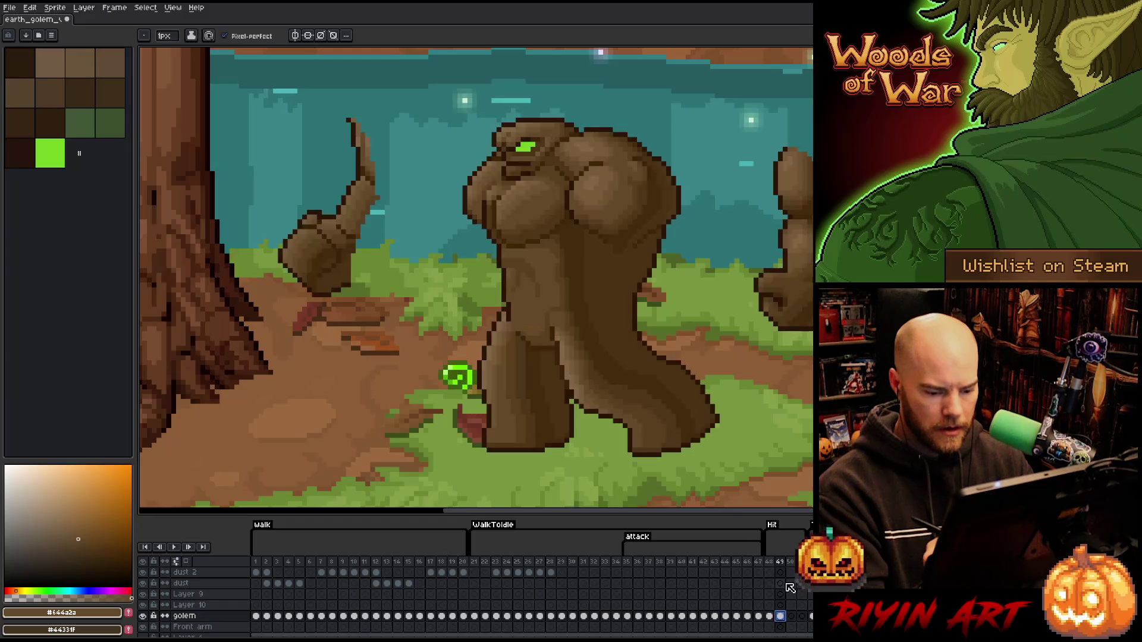
pyautogui.click(769, 616)
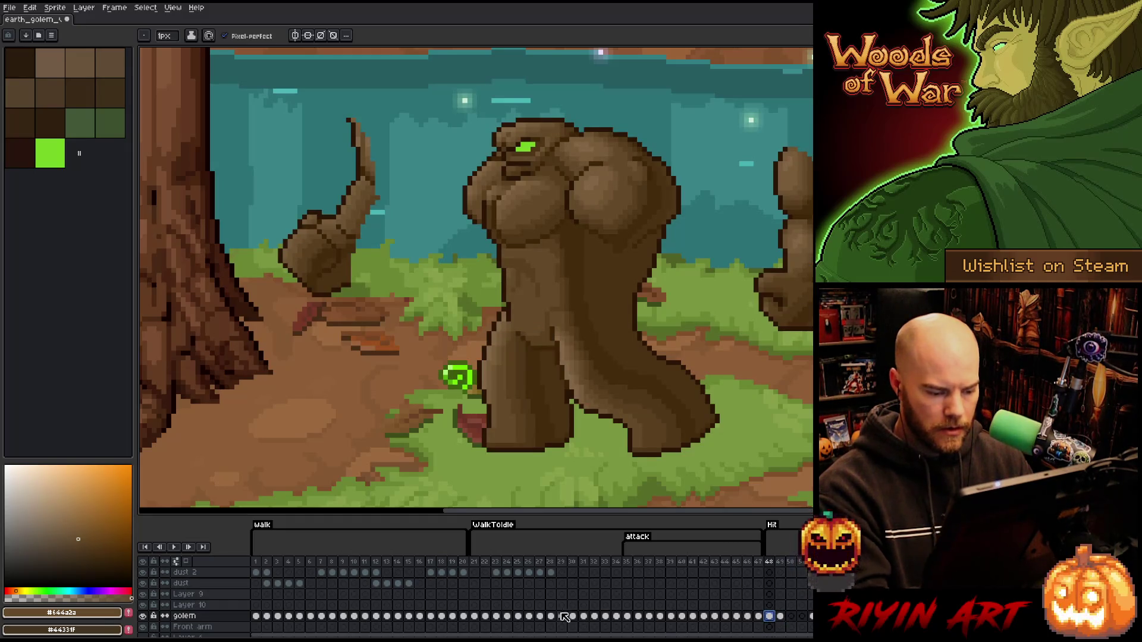
# Flip through the punching poses on frames 21–23 for reference.
pyautogui.click(473, 615)
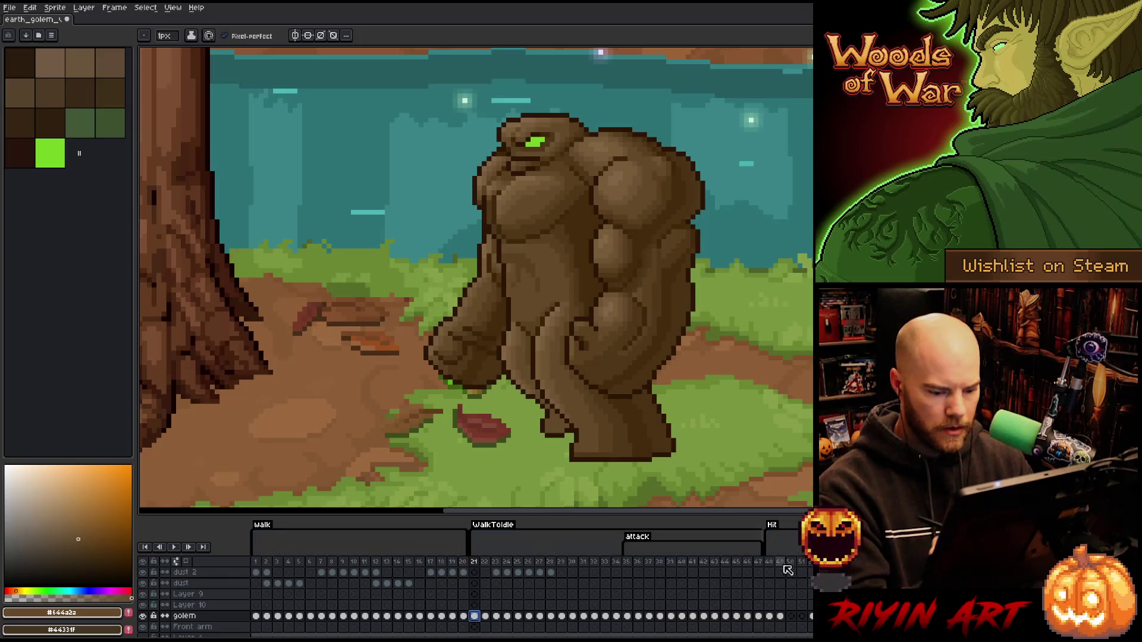
pyautogui.click(781, 616)
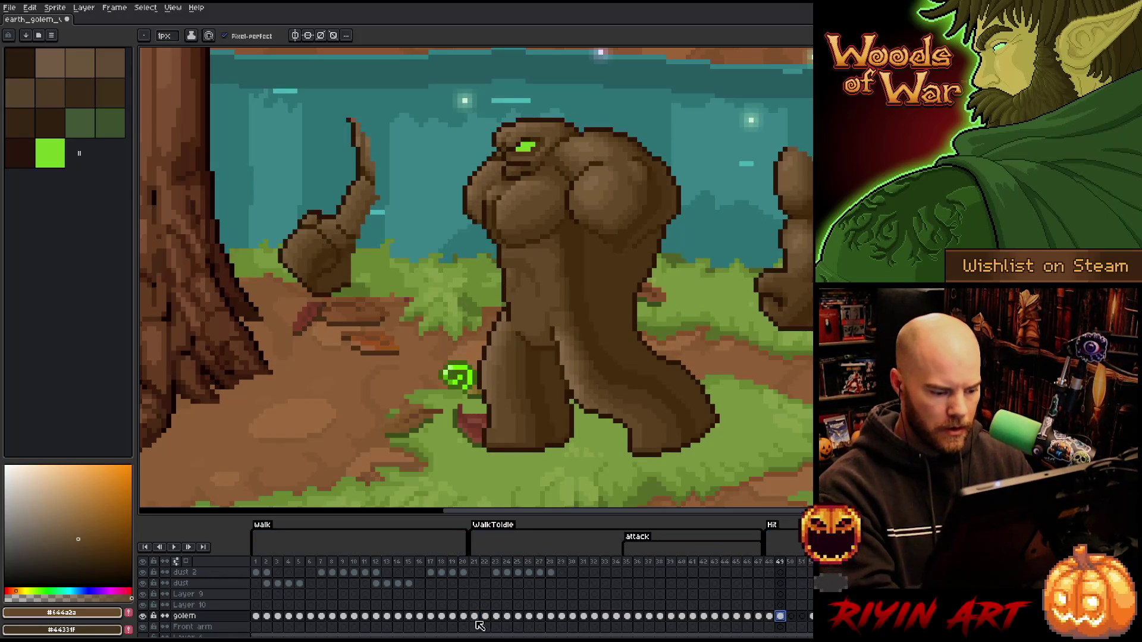
pyautogui.click(475, 615)
pyautogui.click(484, 616)
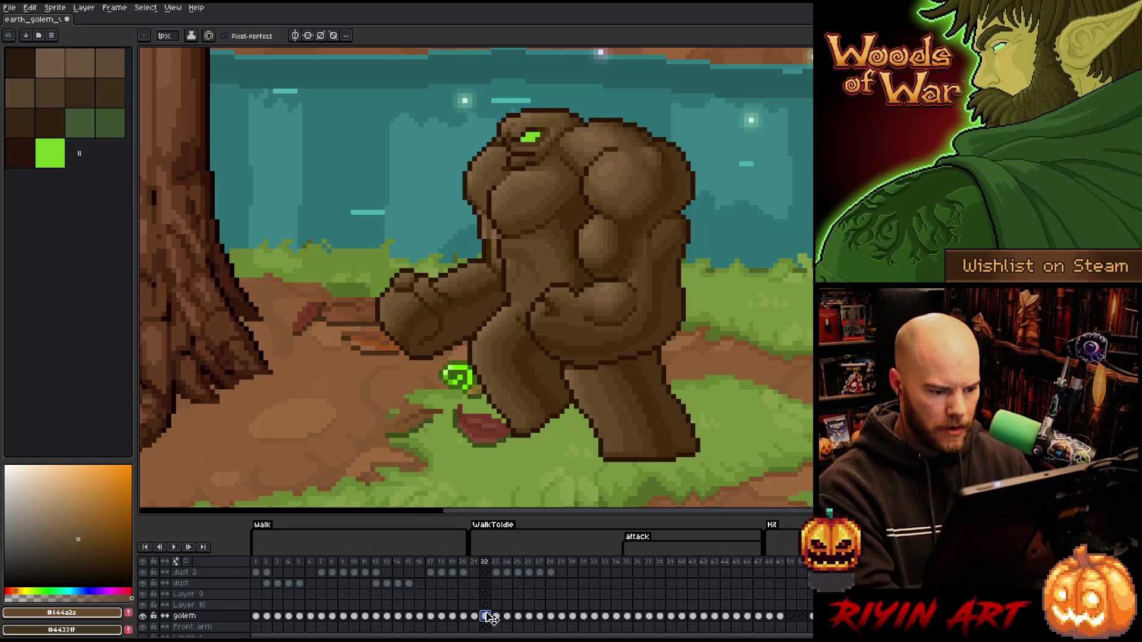
pyautogui.click(495, 616)
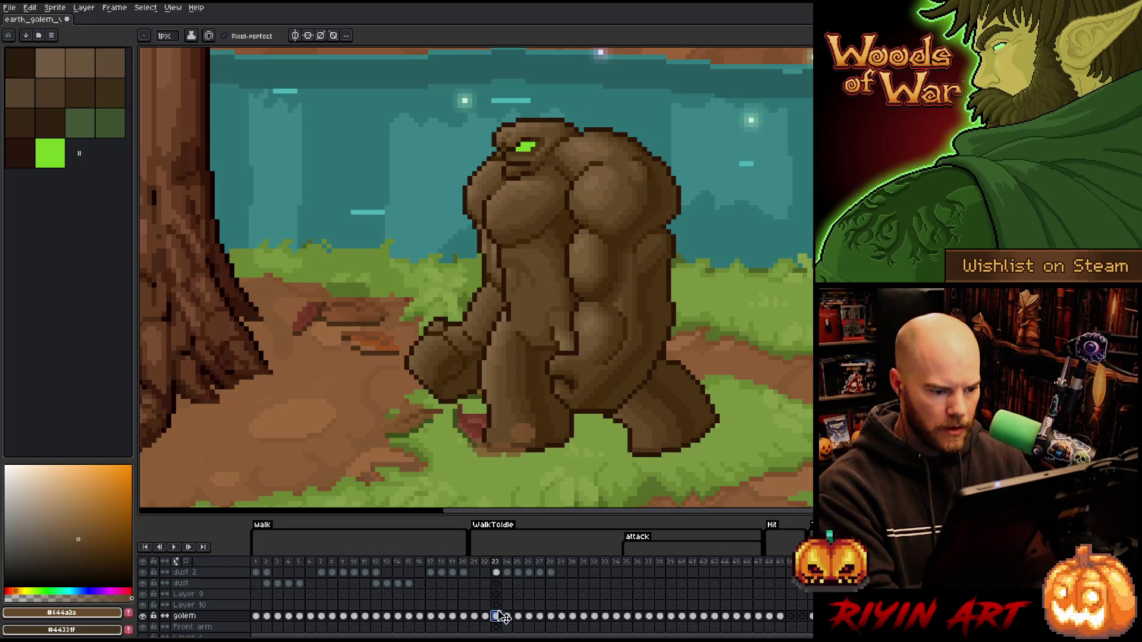
pyautogui.click(484, 616)
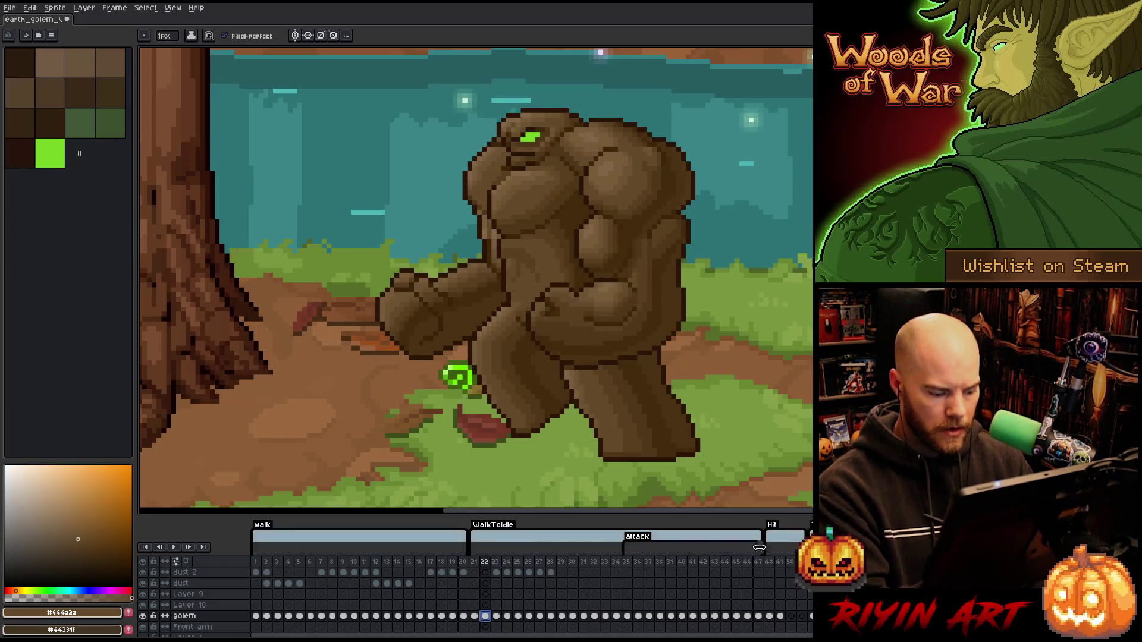
# Compare hit frames 48 and 49, end on frame 49, and lasso the golem's lower body.
pyautogui.click(770, 615)
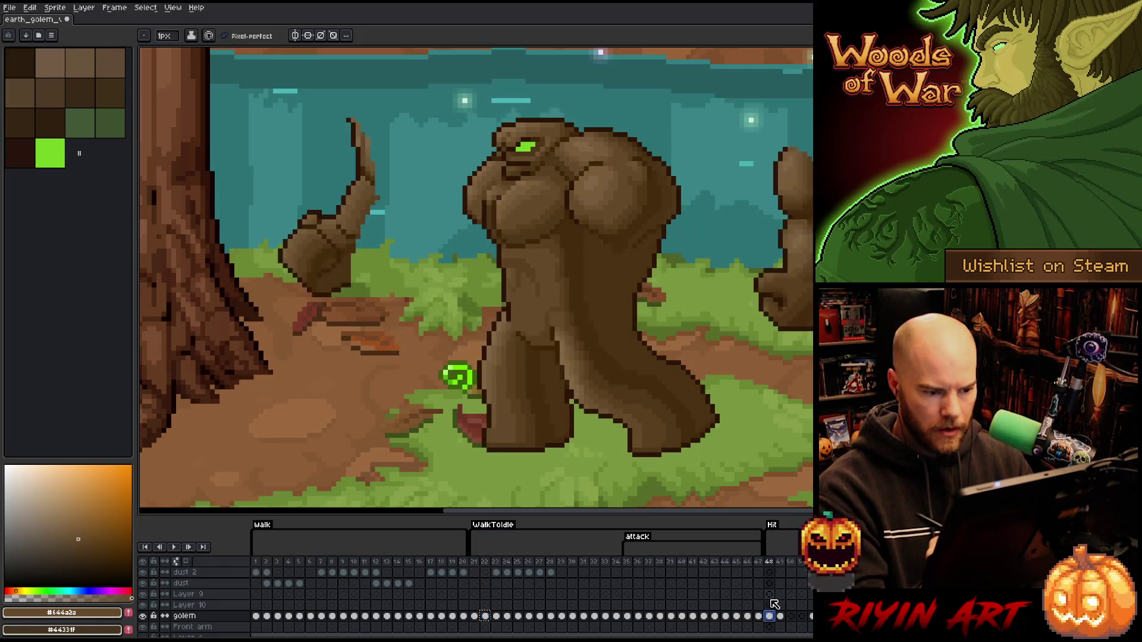
pyautogui.click(781, 616)
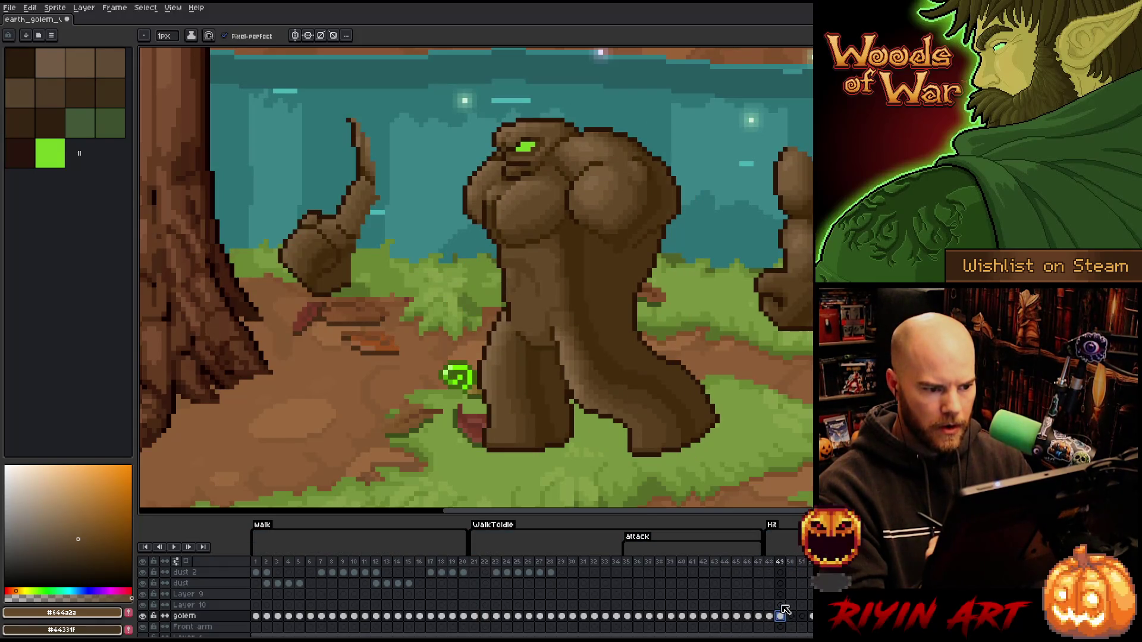
pyautogui.click(771, 616)
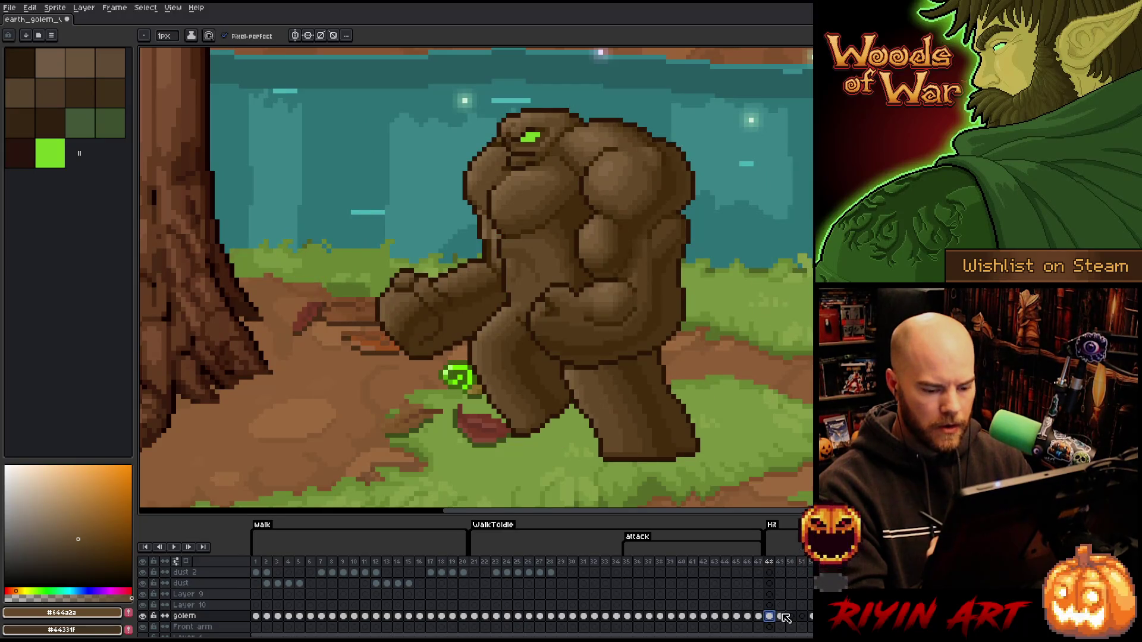
pyautogui.click(781, 616)
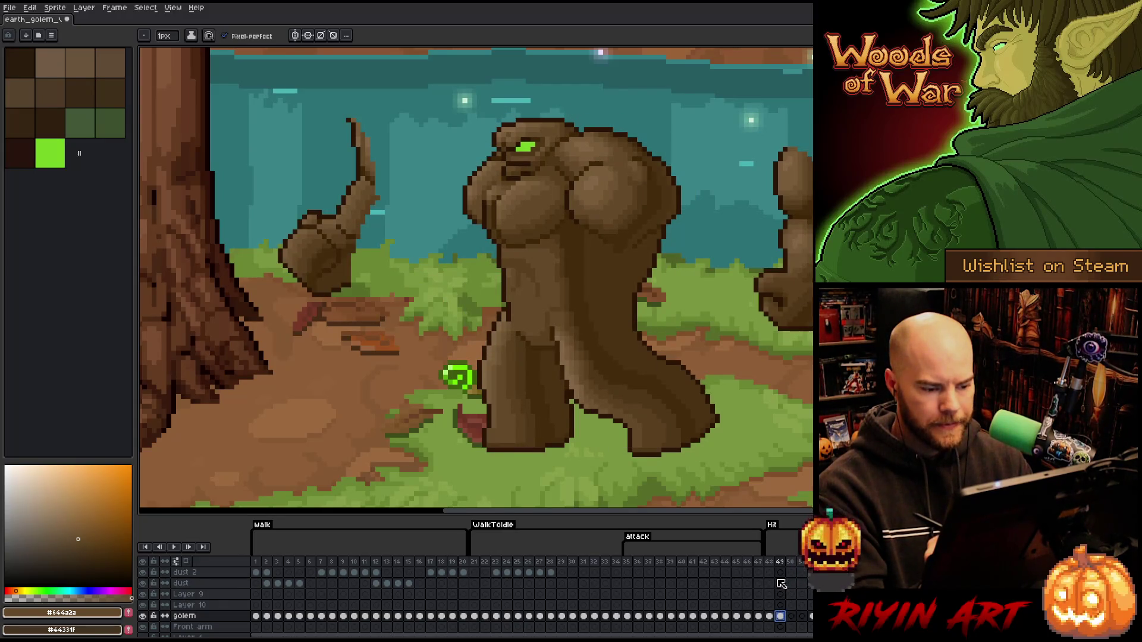
pyautogui.click(771, 616)
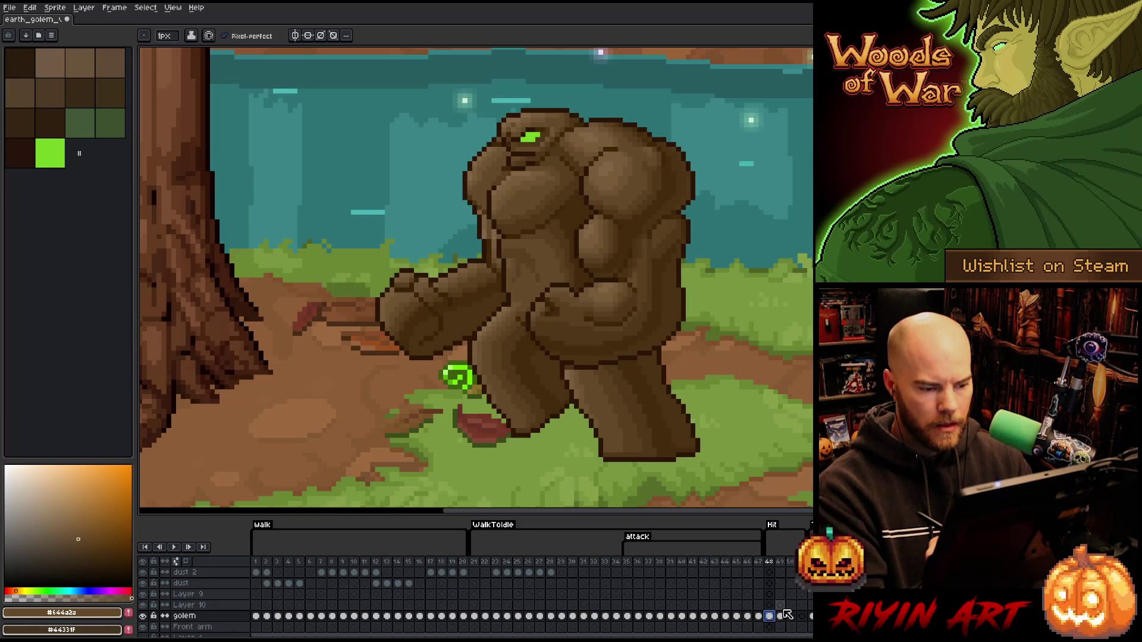
pyautogui.click(781, 615)
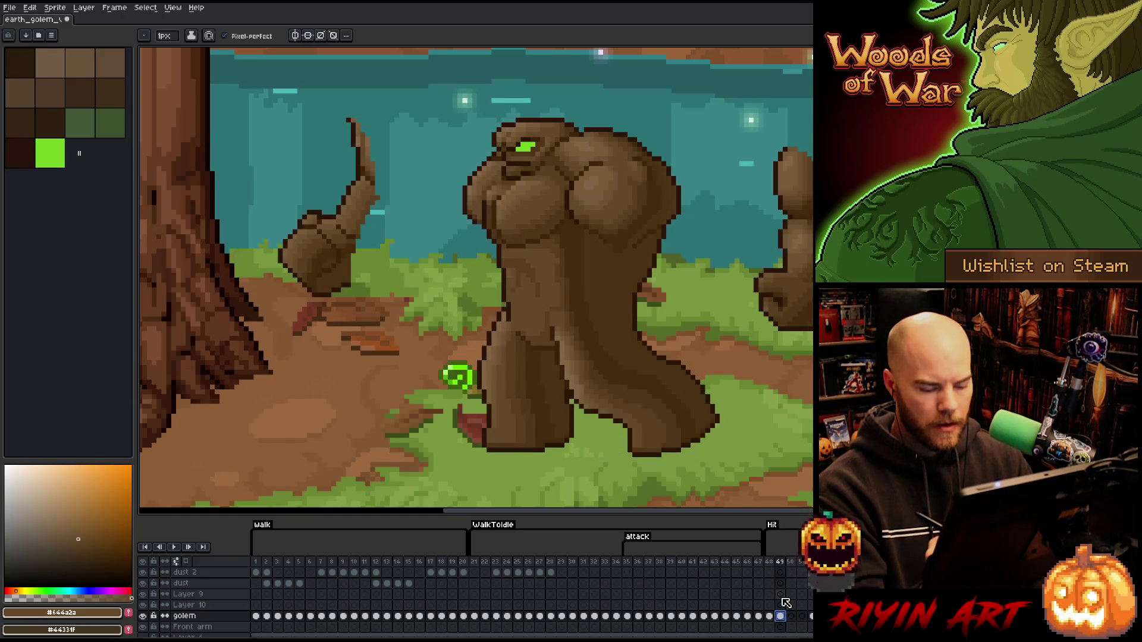
pyautogui.click(770, 616)
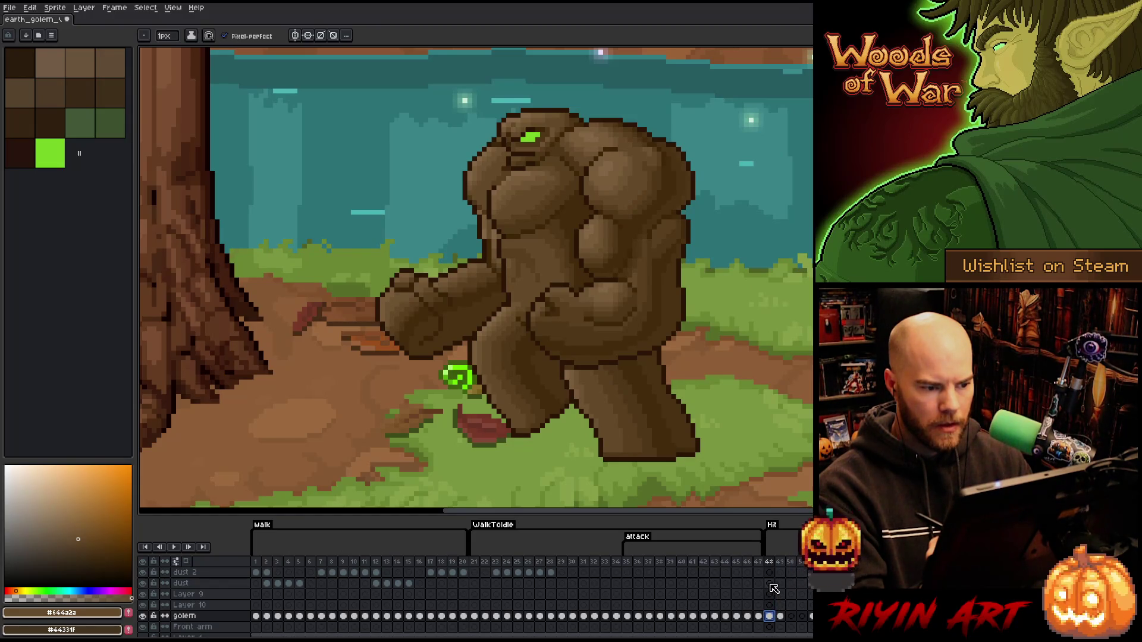
pyautogui.click(781, 616)
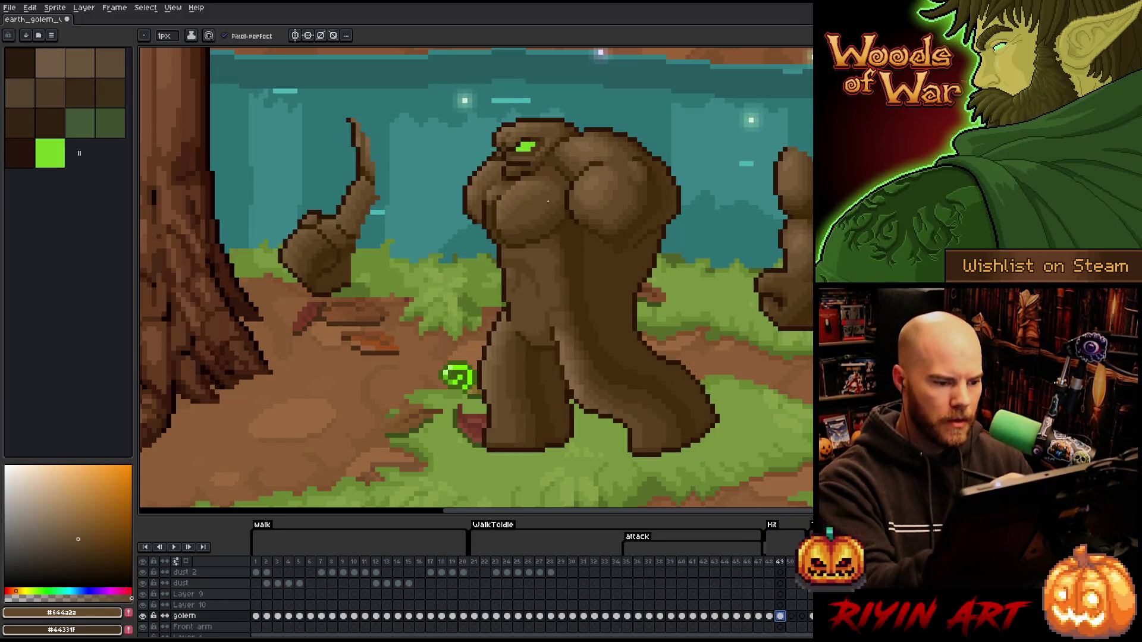
pyautogui.press('m')
pyautogui.moveTo(736, 446); pyautogui.dragTo(542, 306)
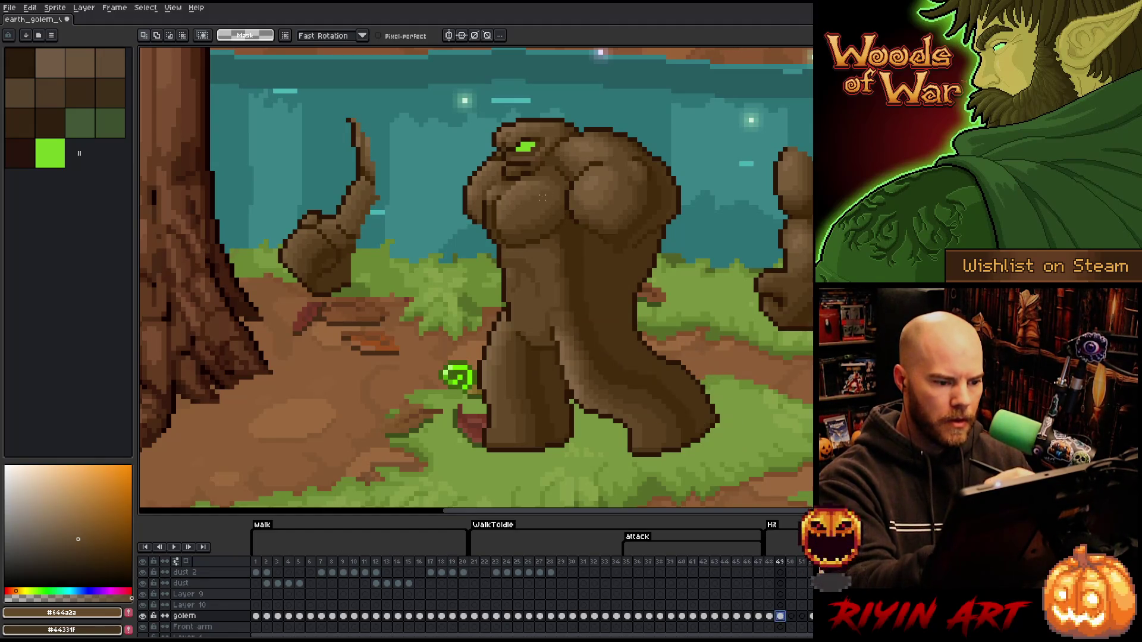
# Lasso the golem's body from chest to feet, start a transform, then undo and cancel the stray change.
pyautogui.moveTo(535, 197)
pyautogui.mouseDown()
pyautogui.moveTo(690, 344)
pyautogui.moveTo(481, 211)
pyautogui.moveTo(490, 184)
pyautogui.mouseUp()
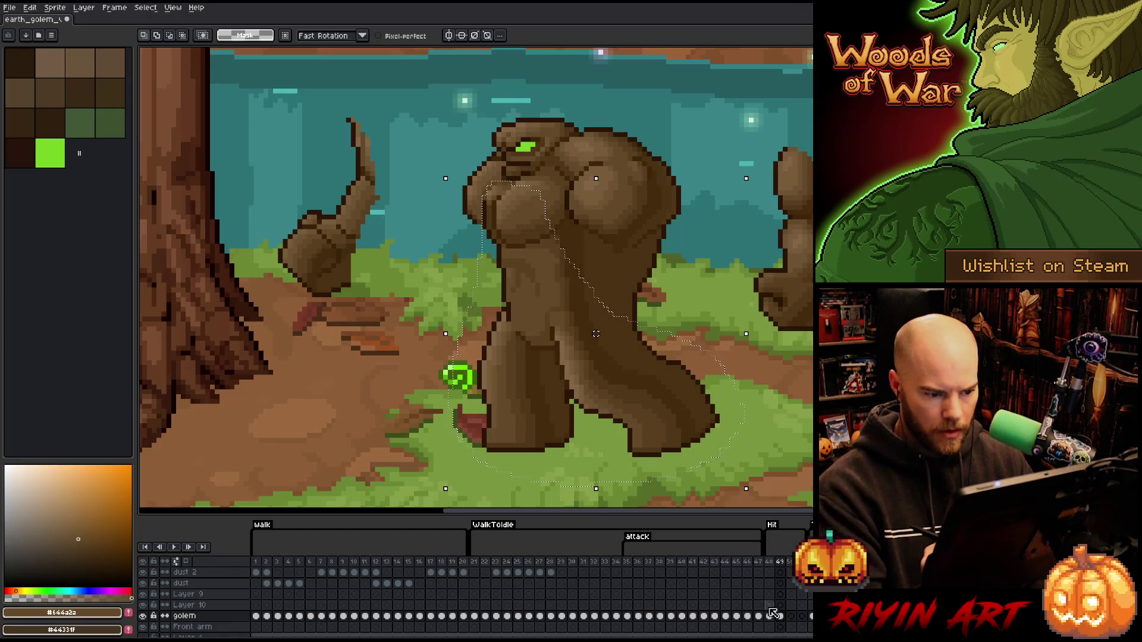
pyautogui.click(638, 392)
pyautogui.click(770, 605)
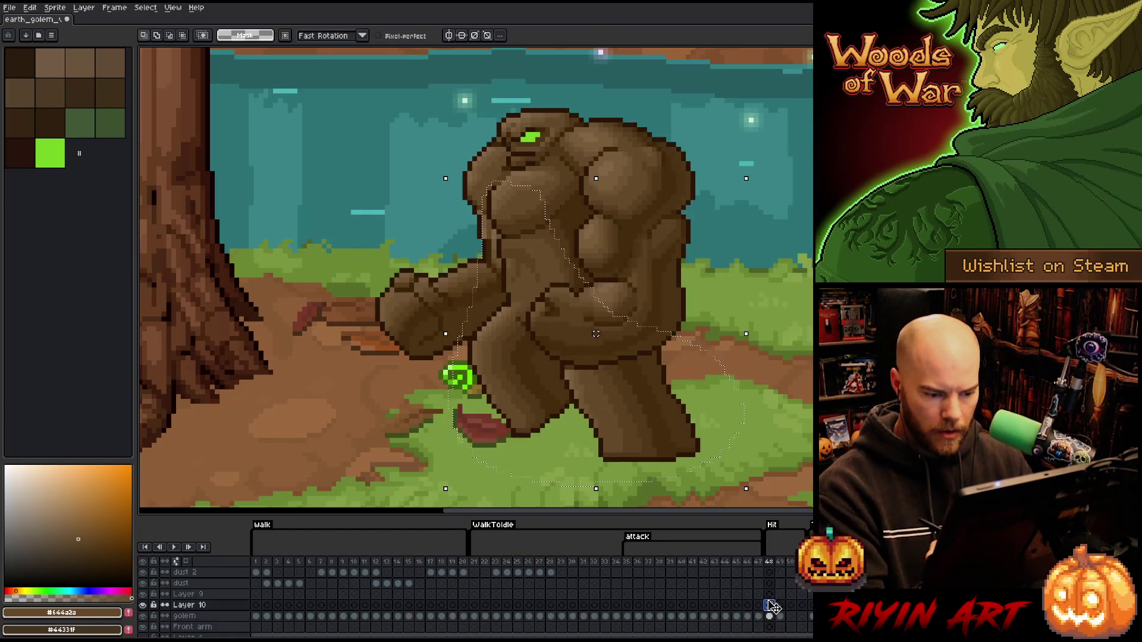
pyautogui.hotkey('ctrl', 'z')
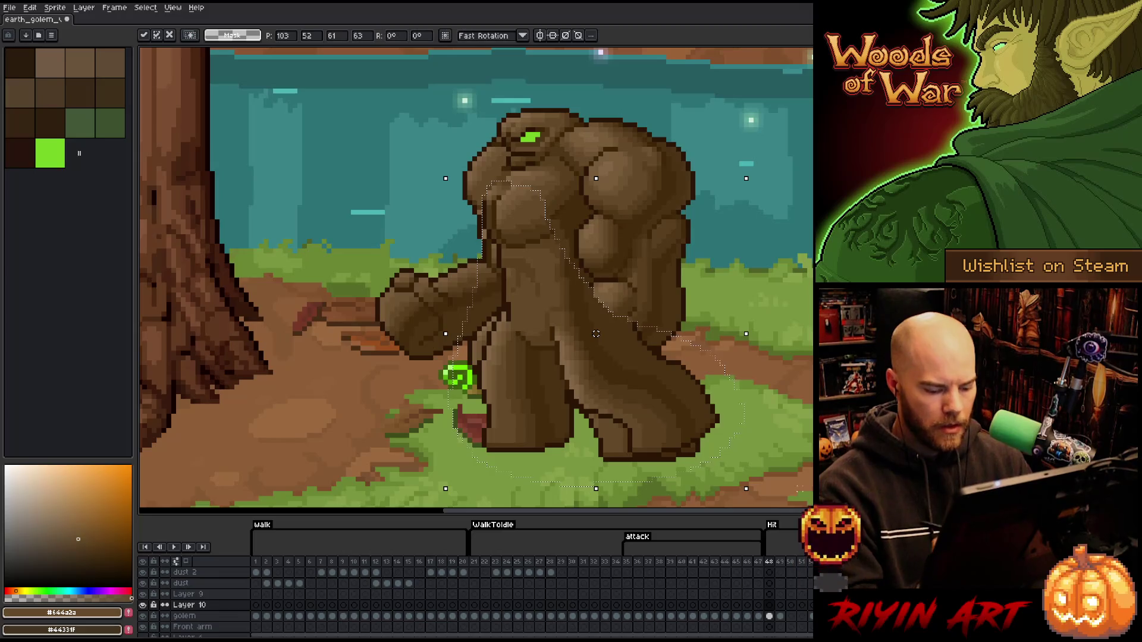
pyautogui.press('Escape')
# Flip between neighbouring frames to compare, then make the golem layer the active one.
pyautogui.hotkey('ctrl', 'z')
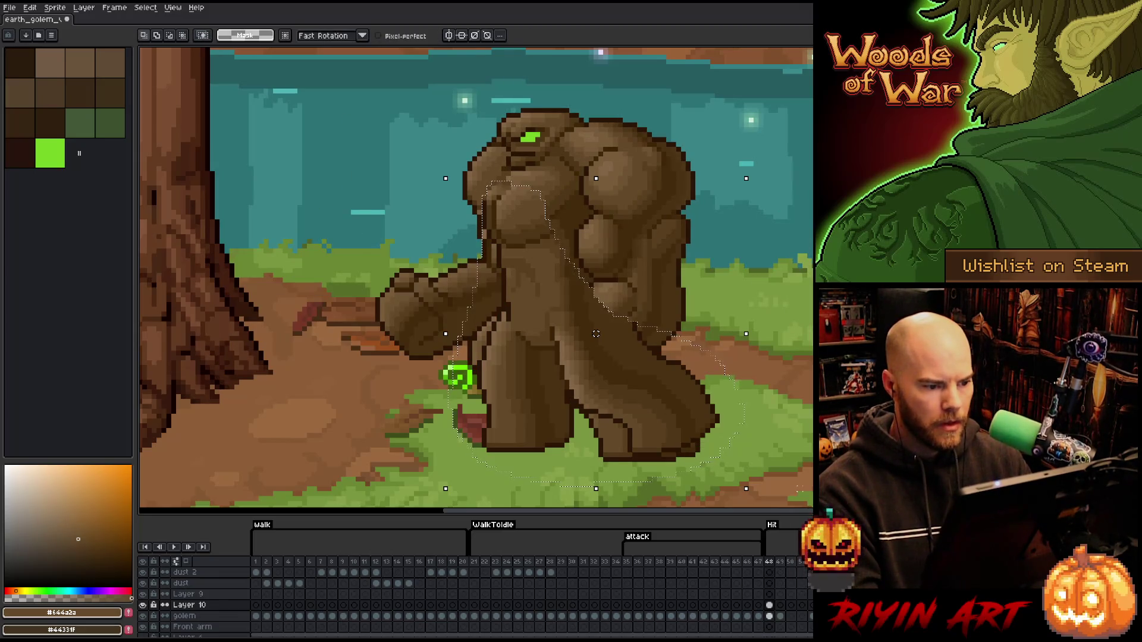
pyautogui.press('Left')
pyautogui.press('Right')
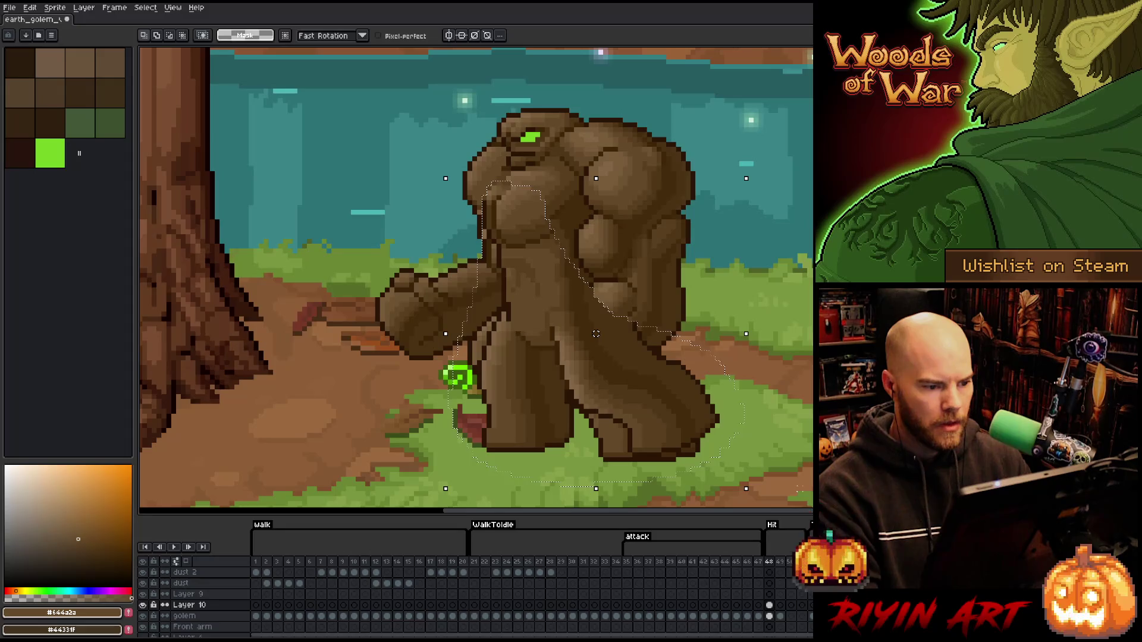
pyautogui.press('Left')
pyautogui.press('Right')
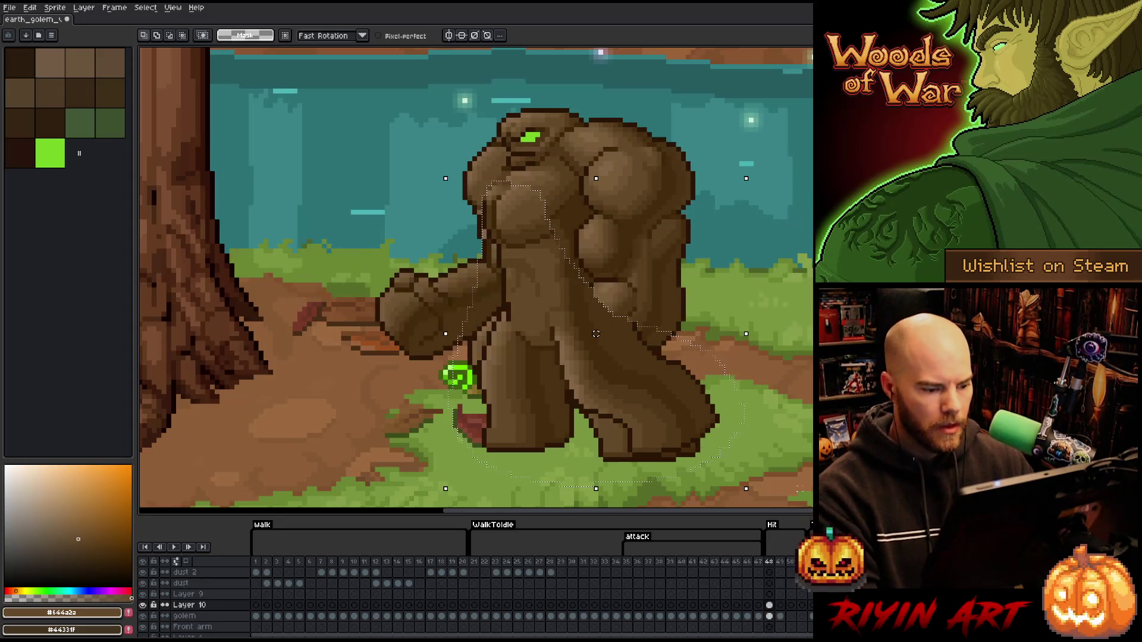
pyautogui.click(769, 615)
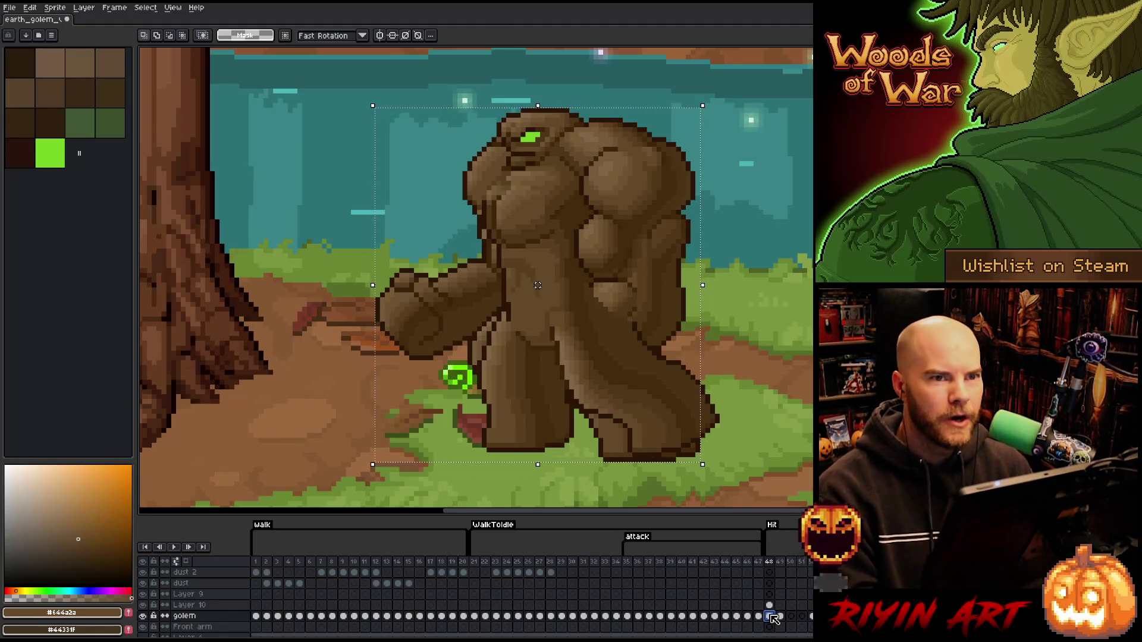
# Nudge the golem down one pixel and replay the animation several times to check the motion.
pyautogui.press('Down')
pyautogui.press('Down')
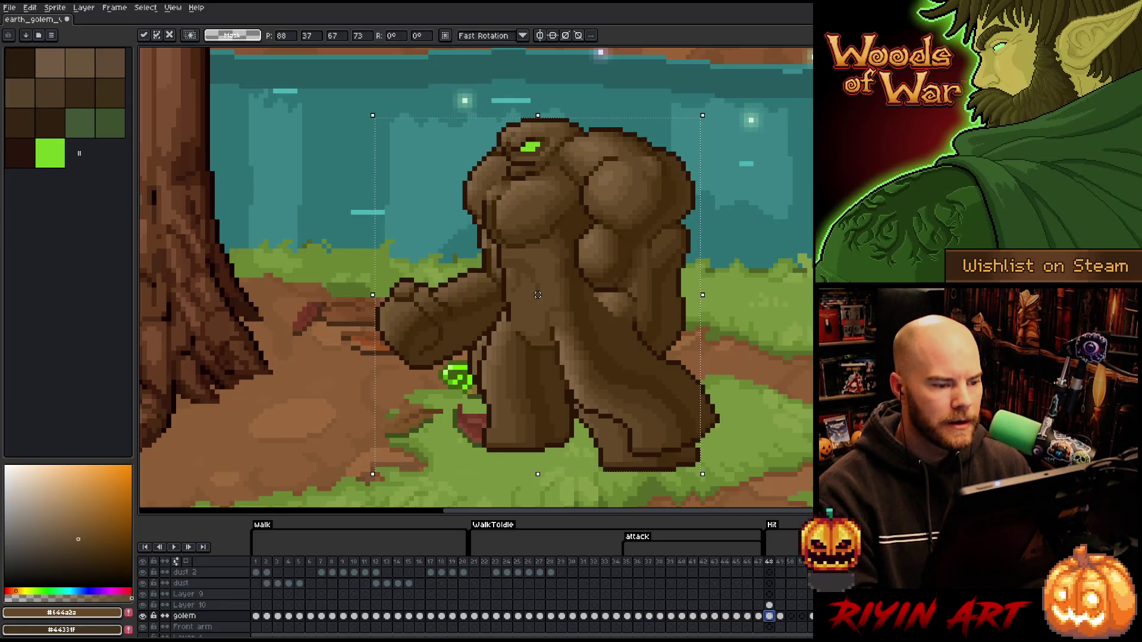
pyautogui.press('Return')
pyautogui.press('Return')
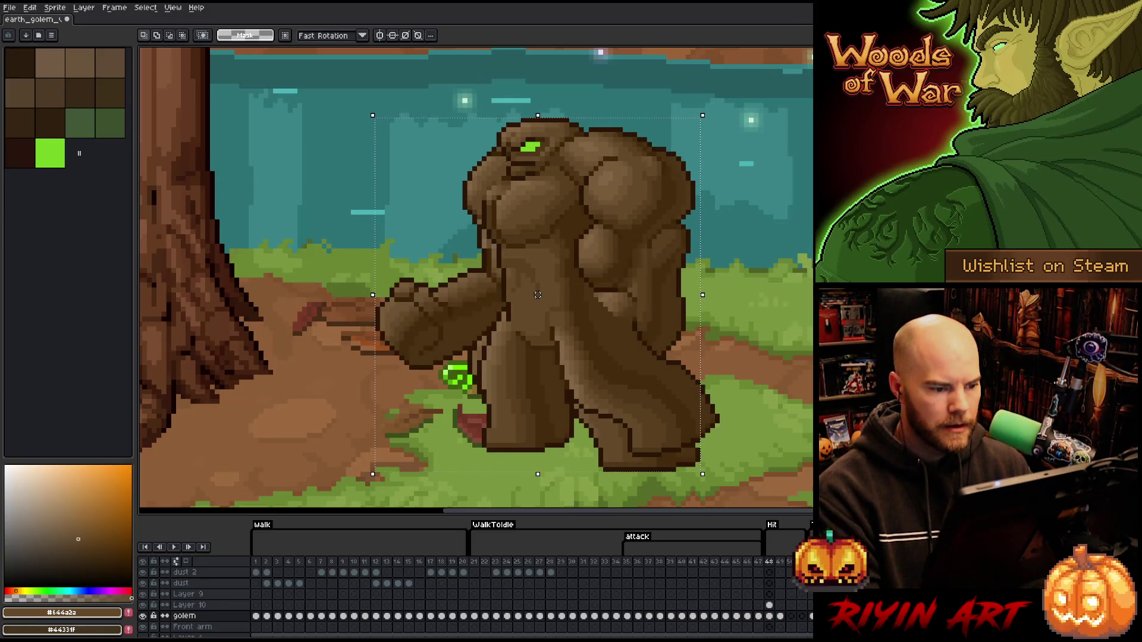
pyautogui.press('Return')
pyautogui.press('Return')
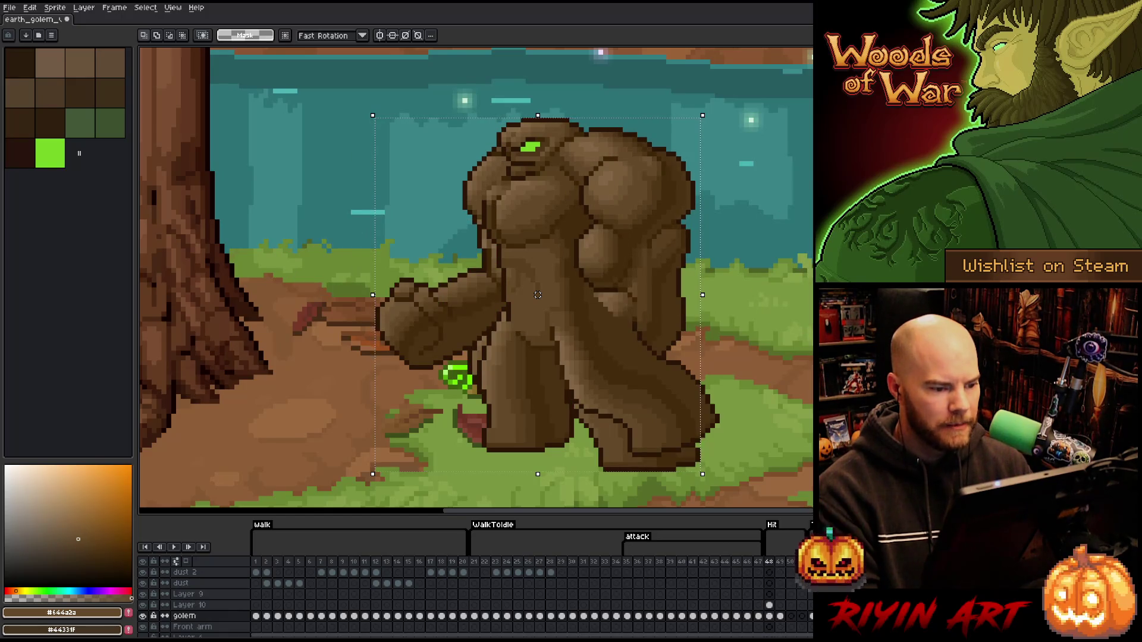
pyautogui.press('Return')
pyautogui.press('Return')
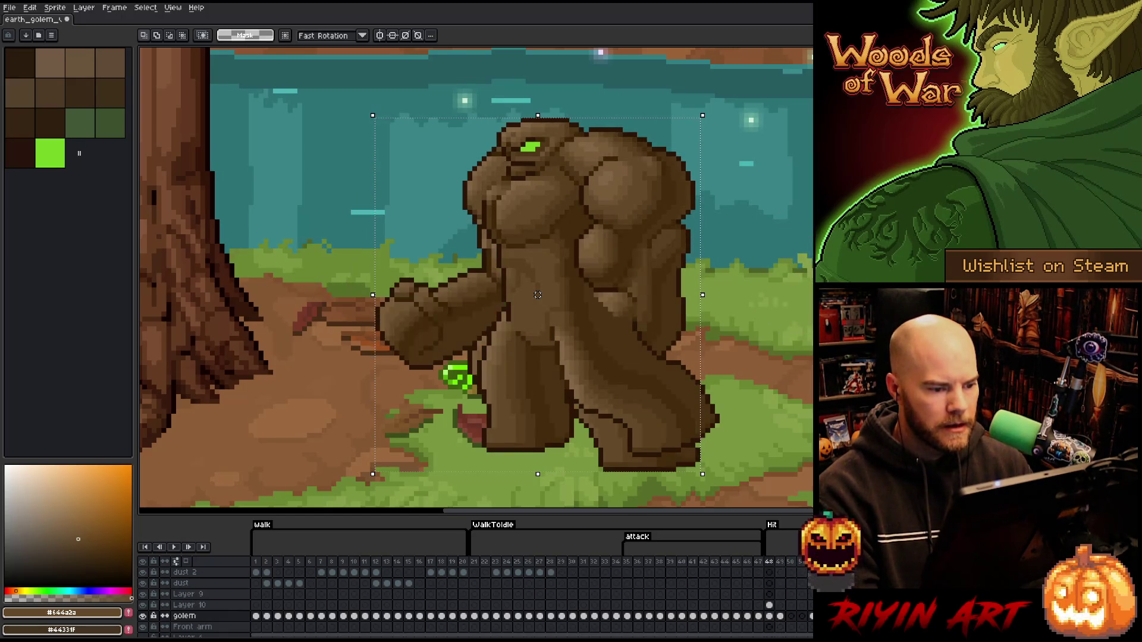
pyautogui.press('Return')
pyautogui.press('Return')
pyautogui.press('Return')
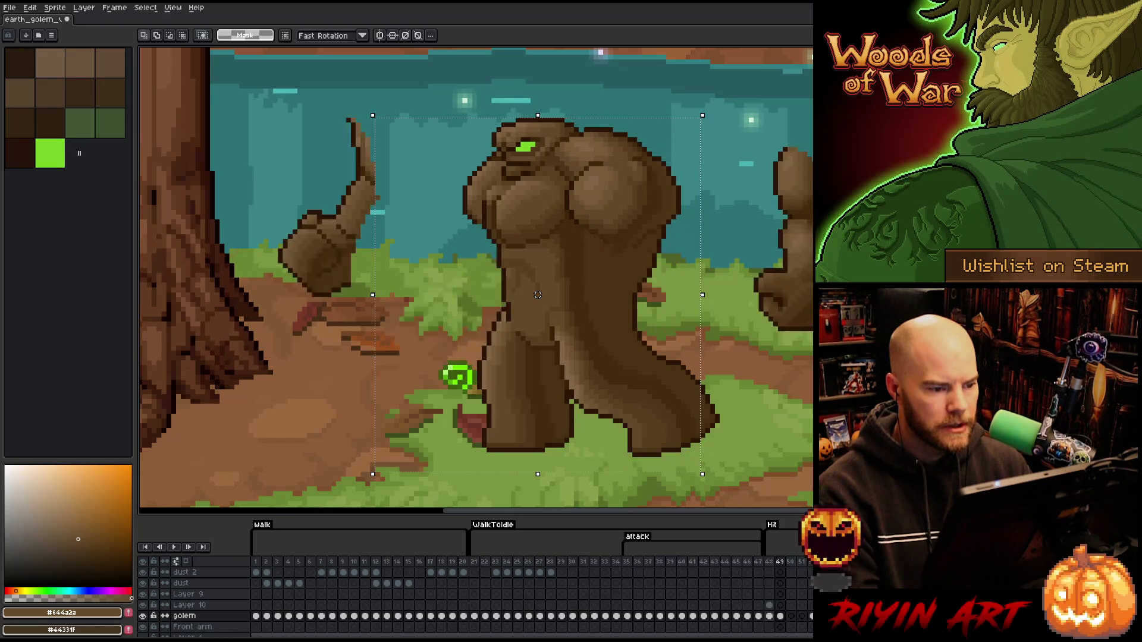
pyautogui.press('Return')
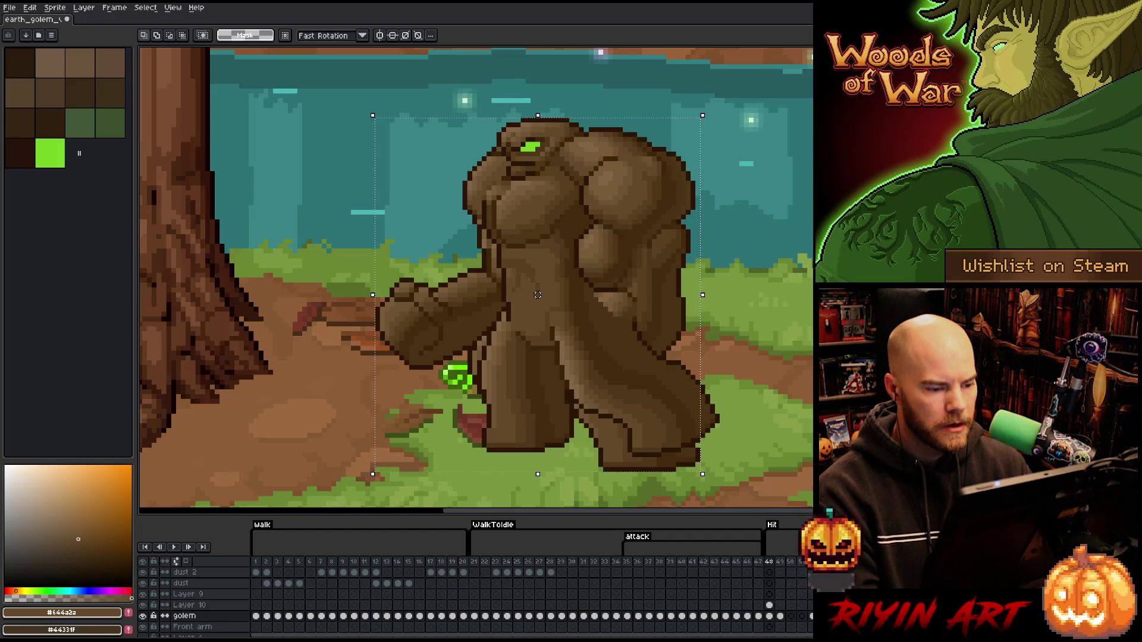
pyautogui.press('Return')
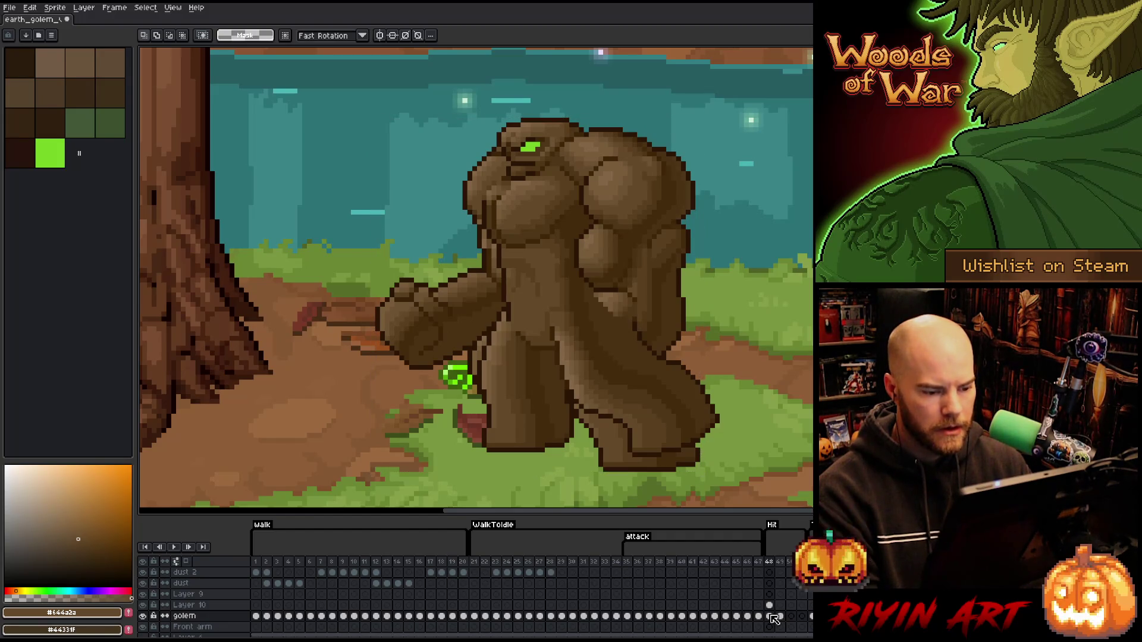
# Flip between the arm-forward frame 48 and the raised-arm hit frame 49 to compare the poses.
pyautogui.press('Right')
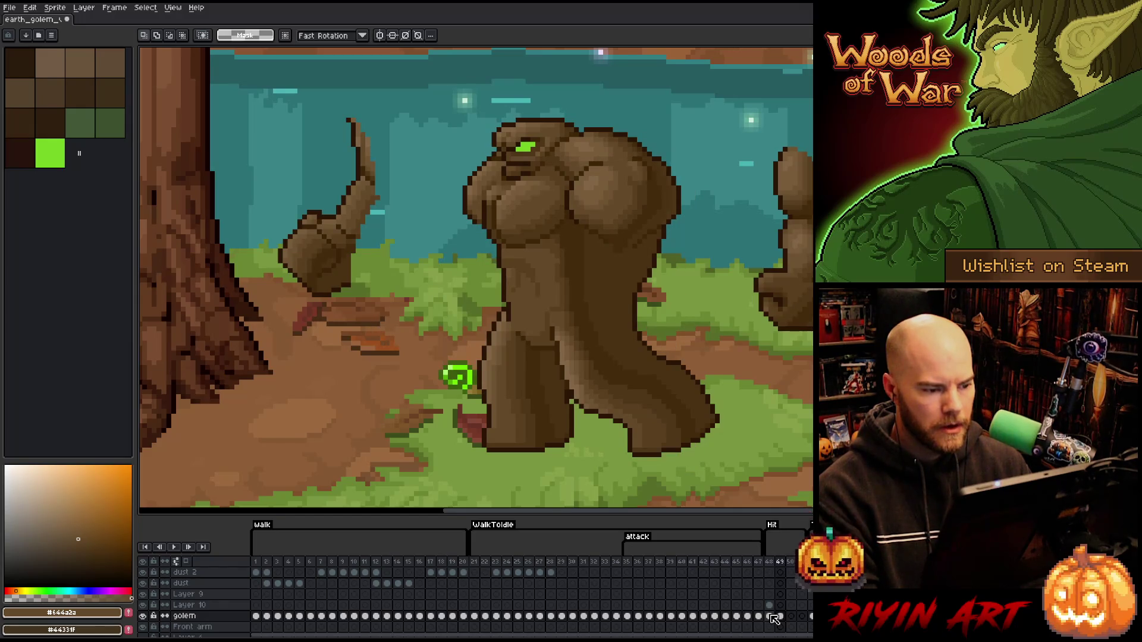
pyautogui.press('Left')
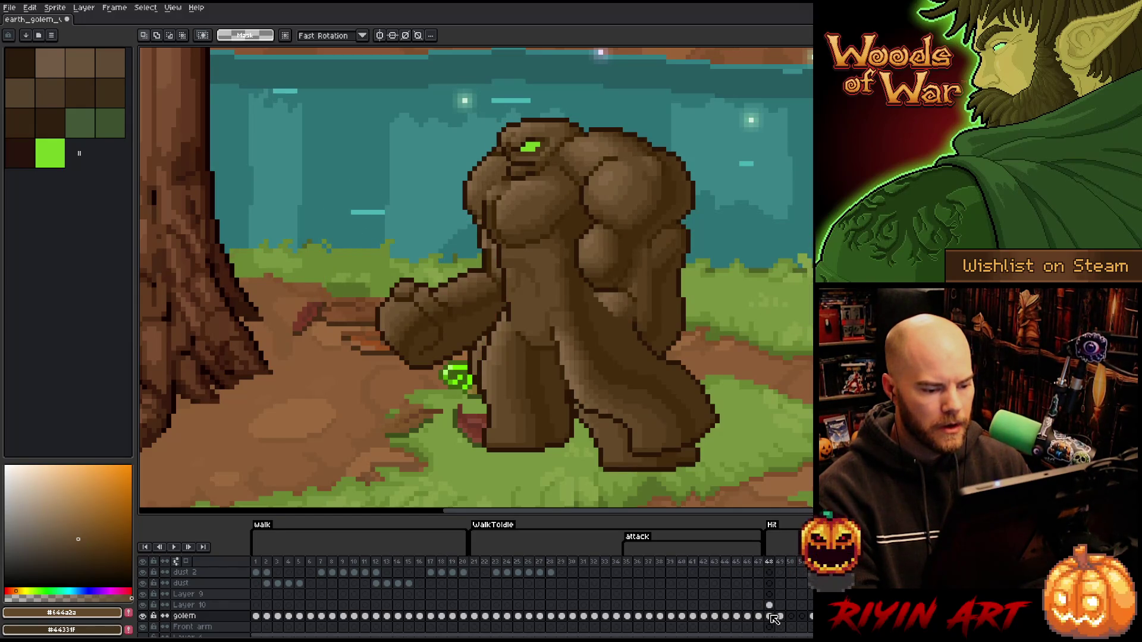
pyautogui.press('Right')
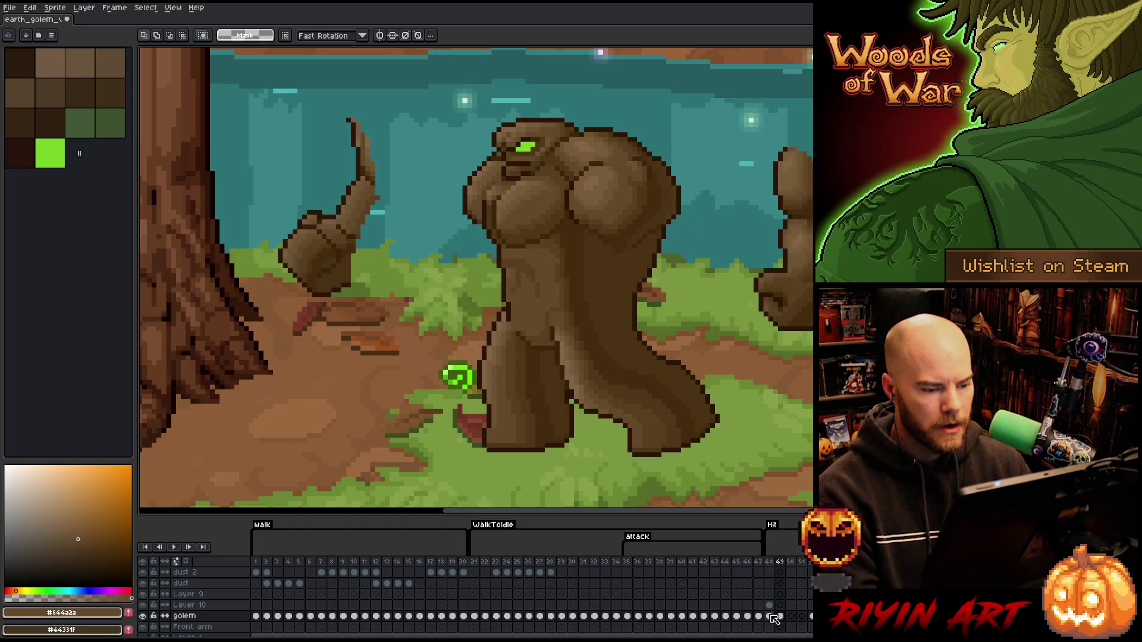
pyautogui.press('Left')
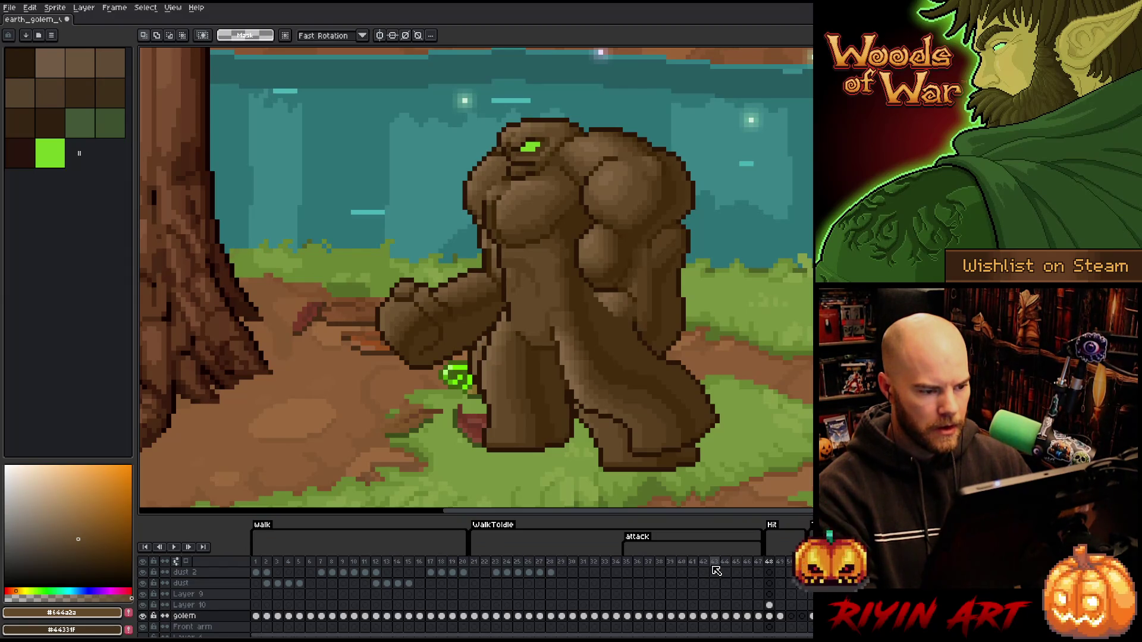
pyautogui.press('Right')
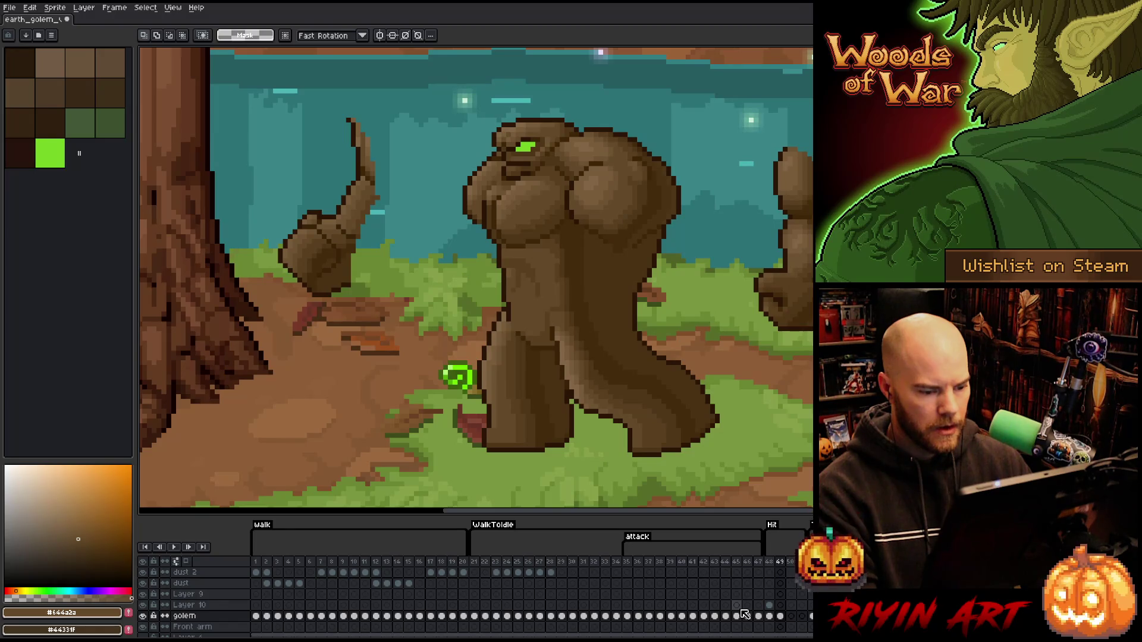
# Jump to walk frame 15, back to hit frame 49, then to frame 22 of the walk-to-idle section.
pyautogui.click(408, 562)
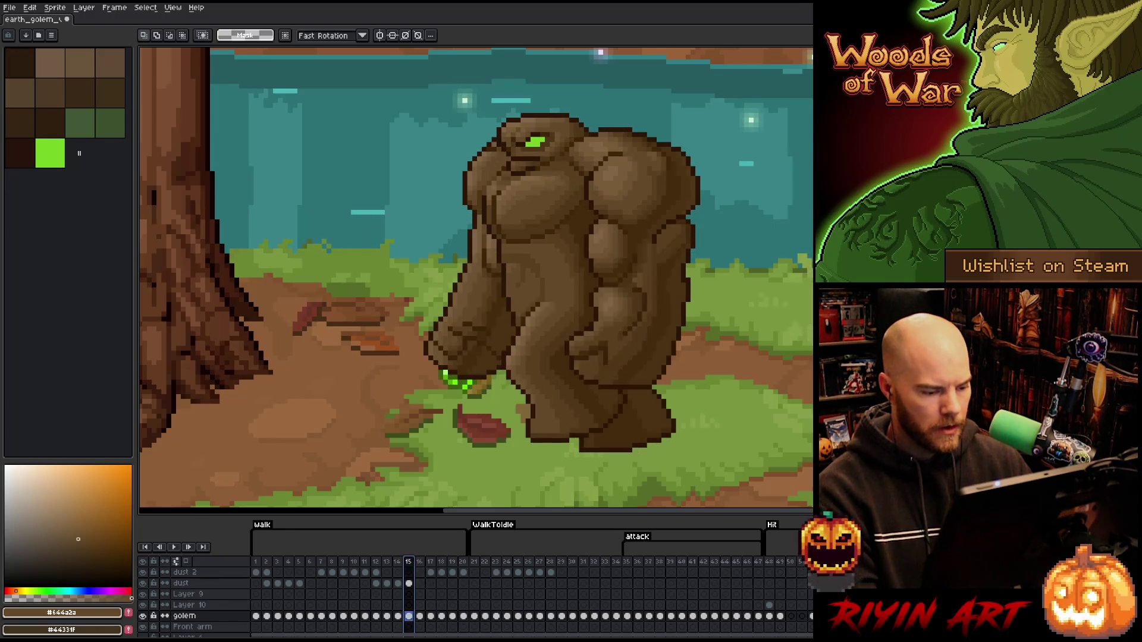
pyautogui.click(779, 563)
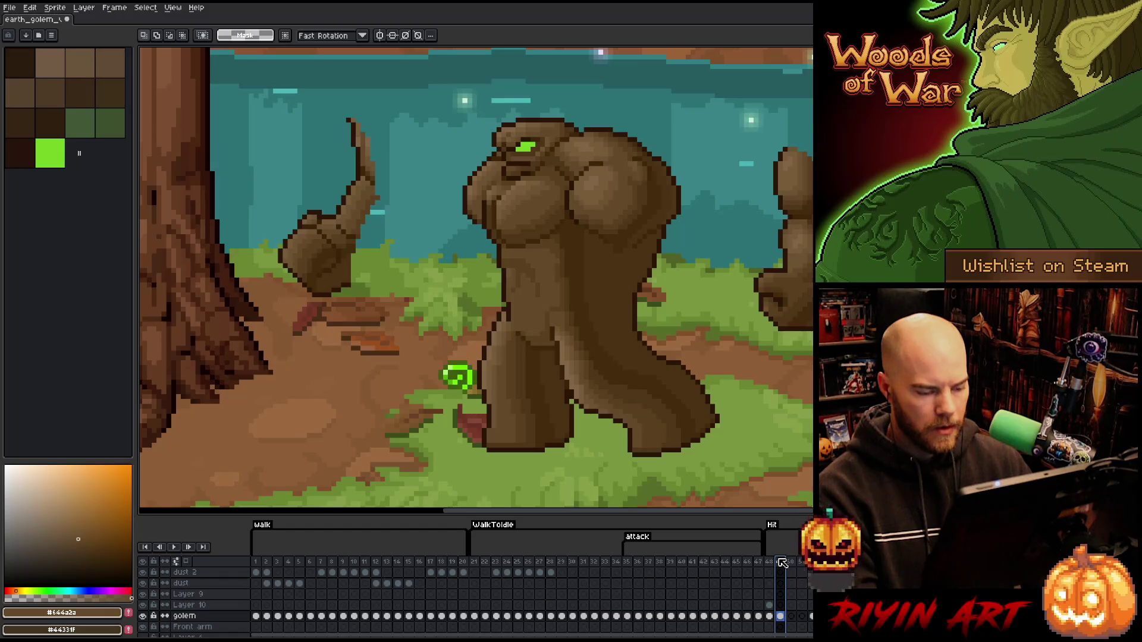
pyautogui.click(484, 565)
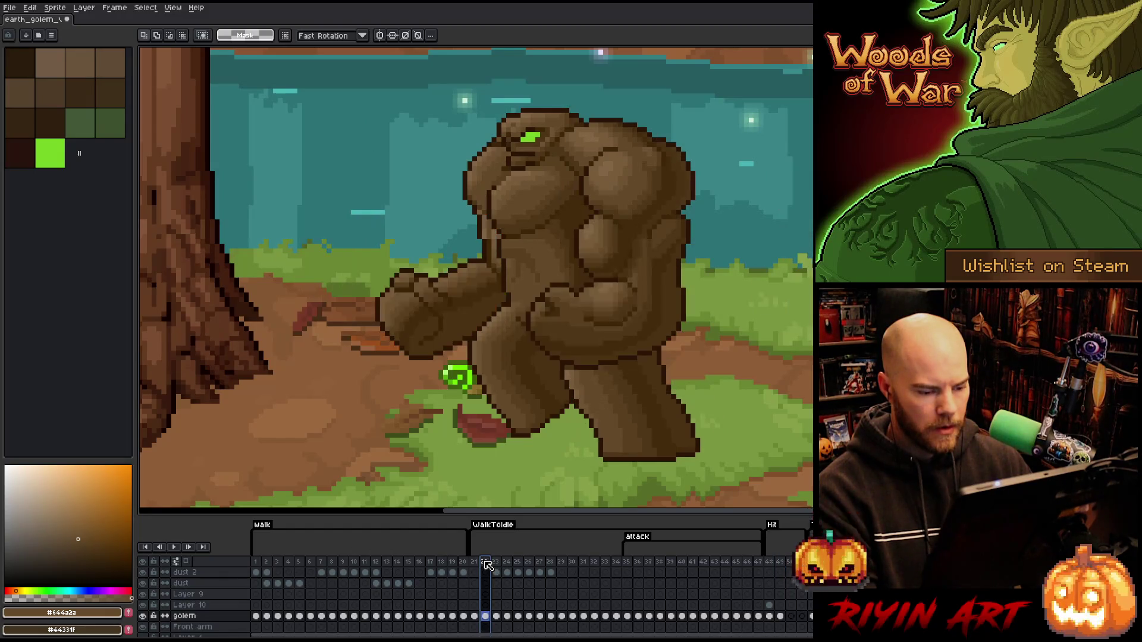
pyautogui.press('Right')
pyautogui.press('Right')
pyautogui.press('Right')
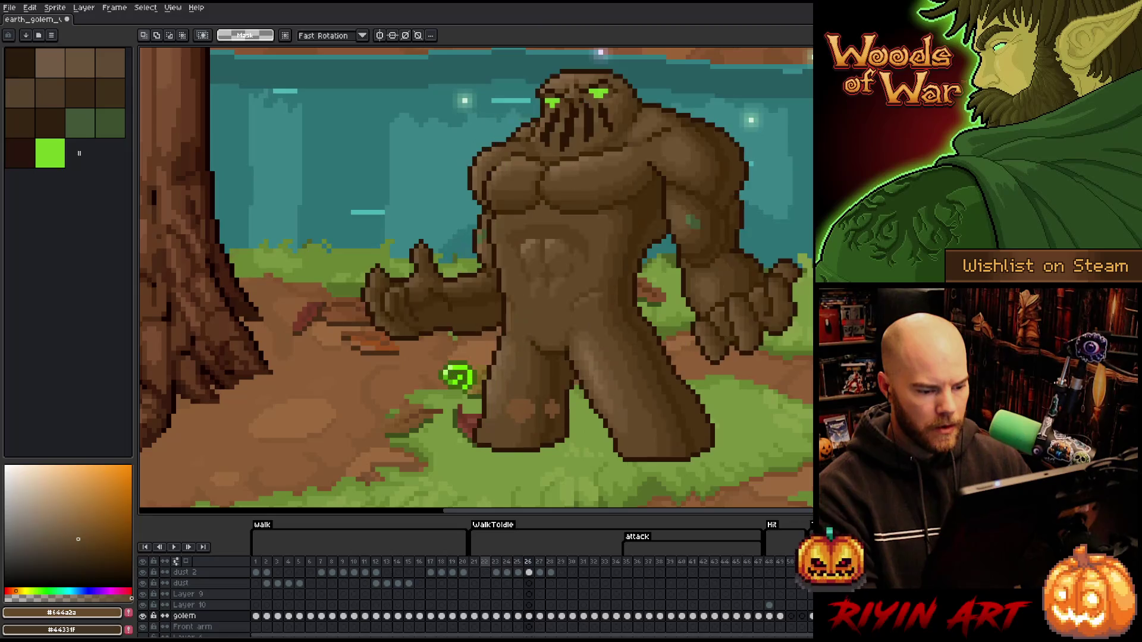
pyautogui.press('Right')
pyautogui.press('Right')
pyautogui.press('Right')
pyautogui.press('Right')
pyautogui.press('Right')
pyautogui.press('Right')
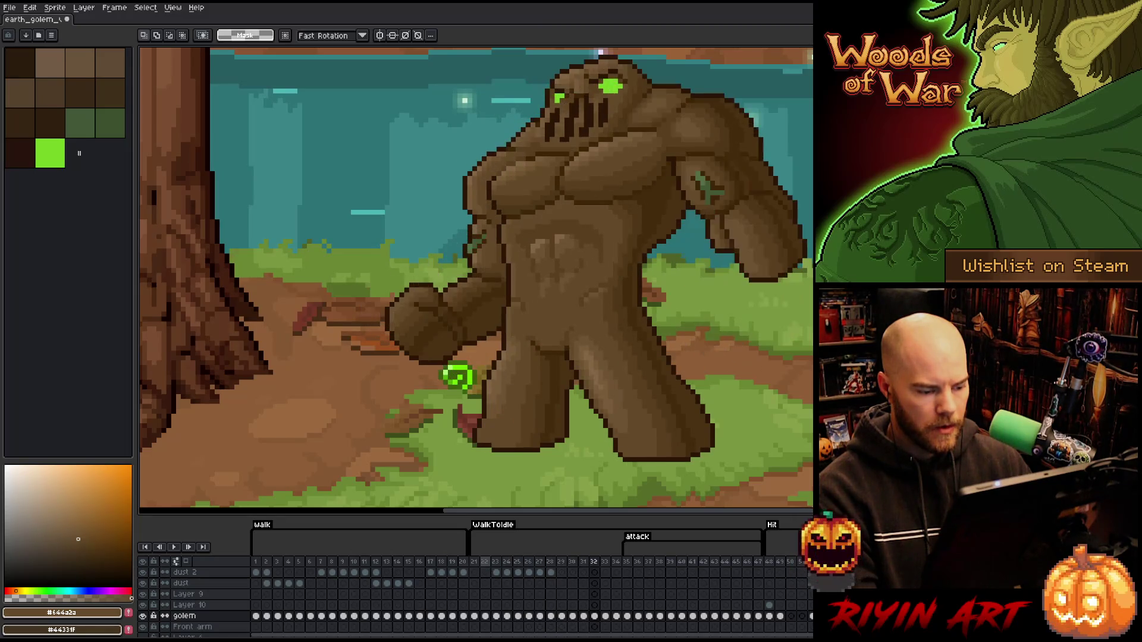
pyautogui.press('Right')
pyautogui.press('Right')
pyautogui.press('Right')
pyautogui.press('Right')
pyautogui.click(488, 566)
pyautogui.press('Right')
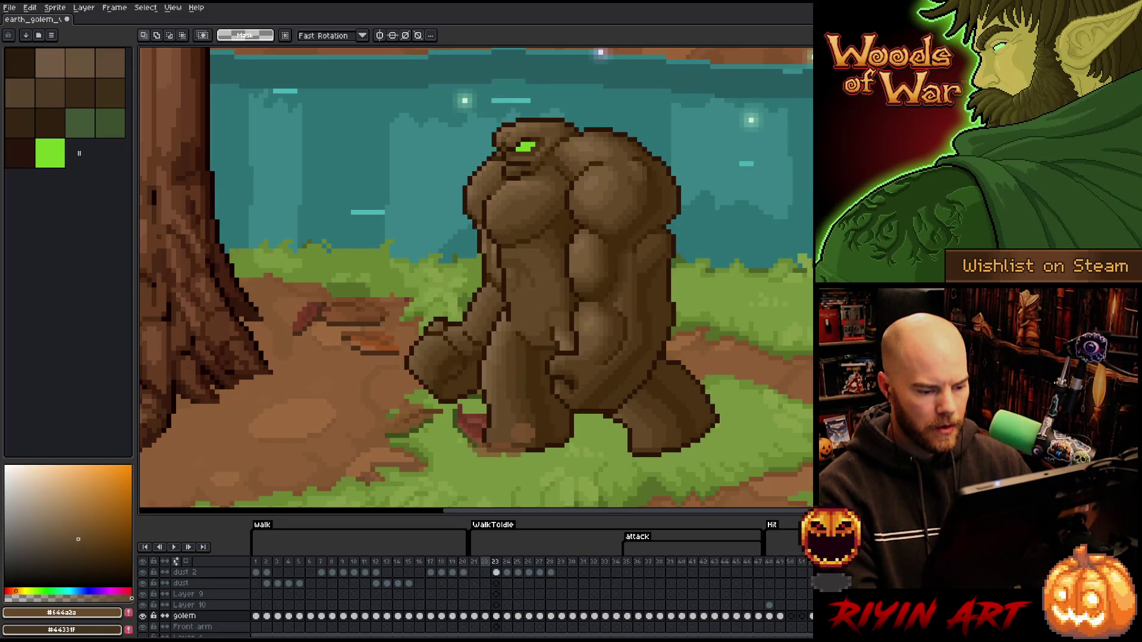
pyautogui.press('Right')
pyautogui.press('Right')
pyautogui.press('Right')
pyautogui.press('Right')
pyautogui.click(488, 566)
pyautogui.press('Right')
pyautogui.press('Right')
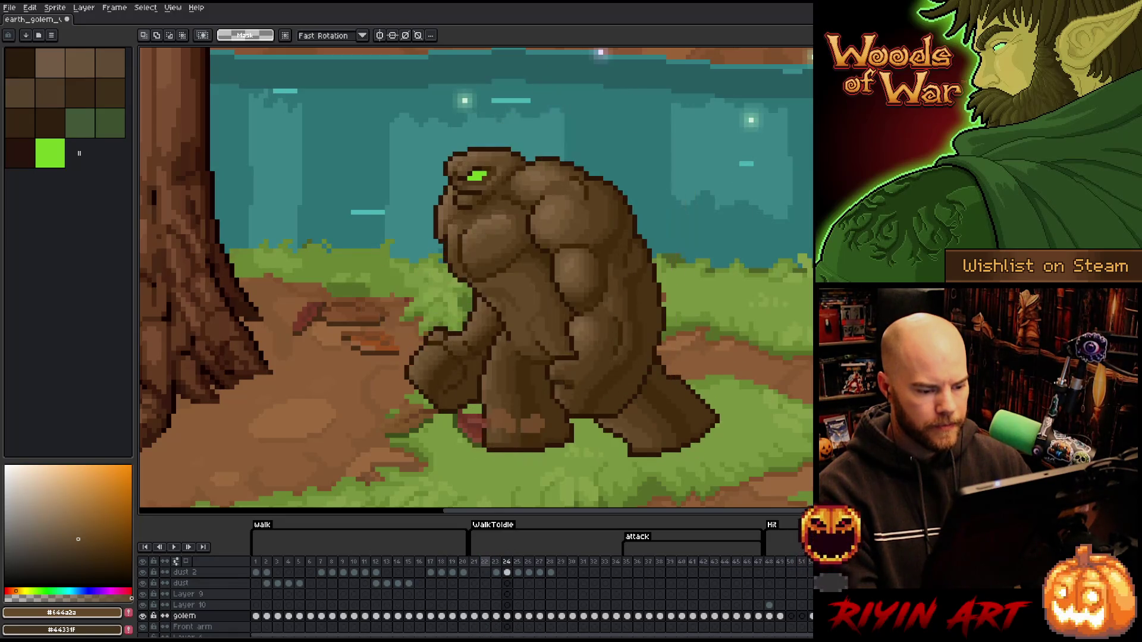
pyautogui.press('Right')
pyautogui.press('Right')
pyautogui.click(487, 566)
pyautogui.press('Right')
pyautogui.press('Right')
pyautogui.press('Right')
pyautogui.press('Right')
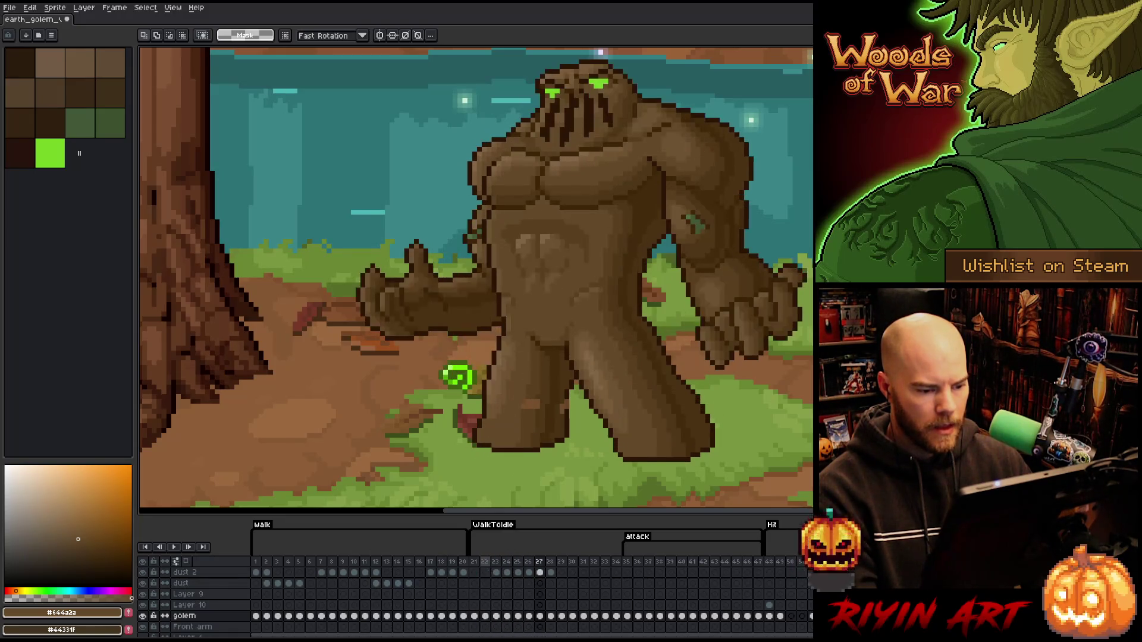
pyautogui.press('Right')
pyautogui.press('Right')
pyautogui.press('Right')
pyautogui.click(773, 566)
pyautogui.press('Right')
pyautogui.press('Right')
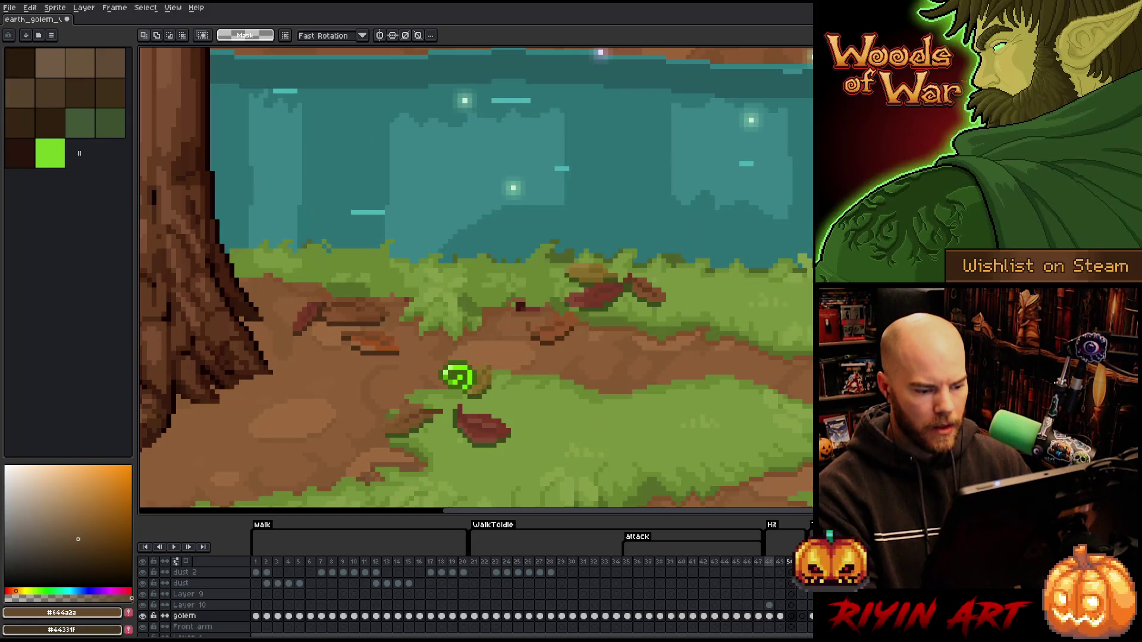
pyautogui.press('Left')
pyautogui.press('Right')
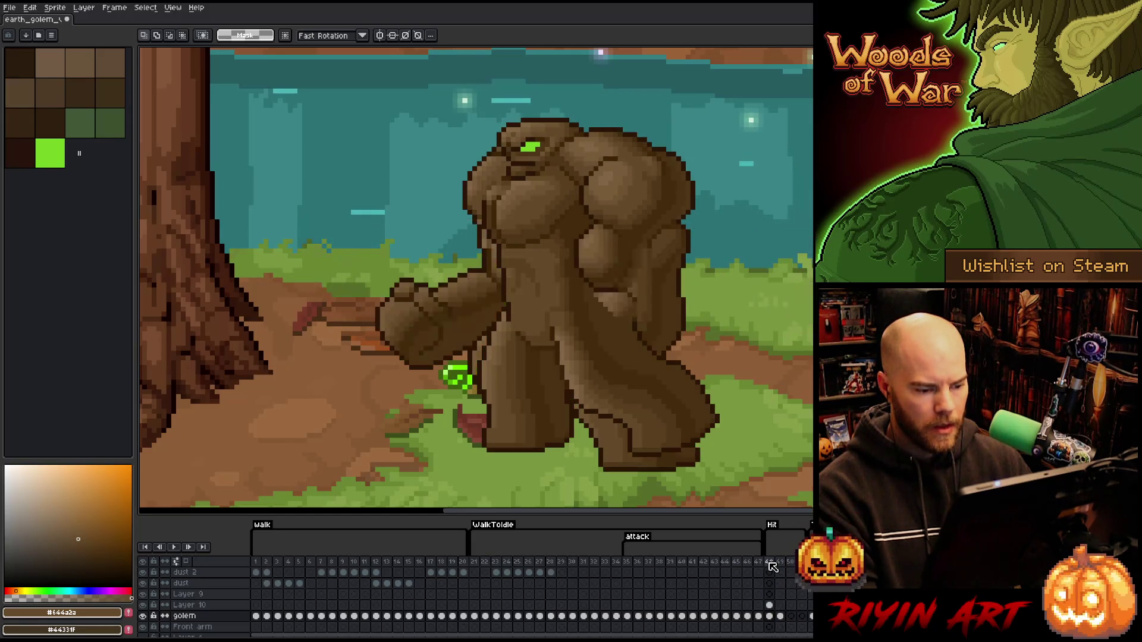
pyautogui.press('Right')
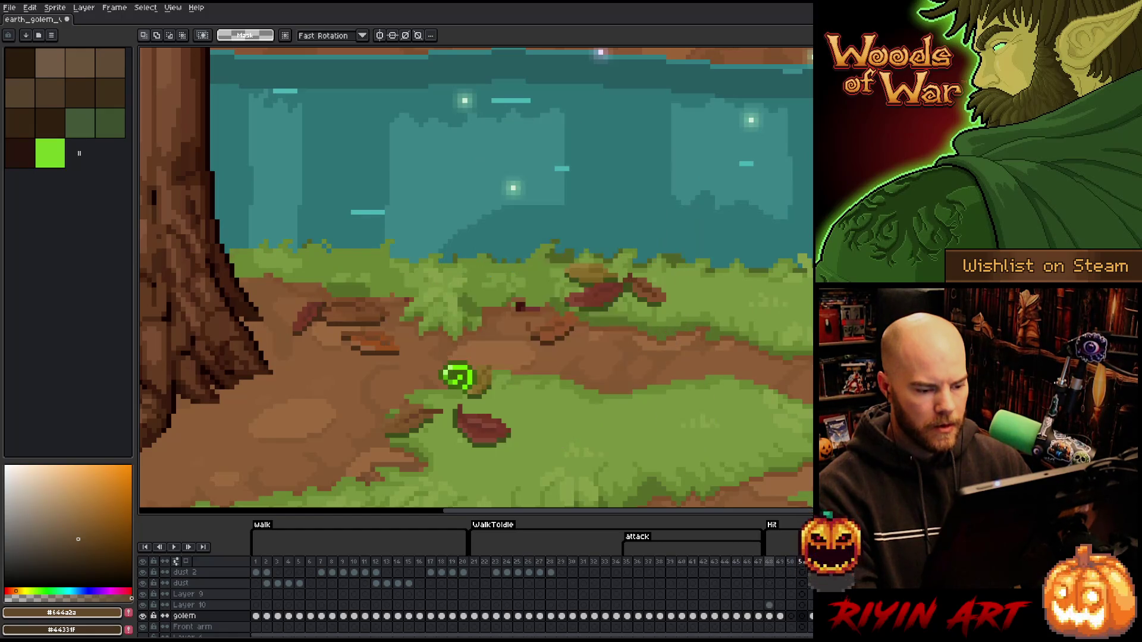
pyautogui.press('Left')
pyautogui.press('Right')
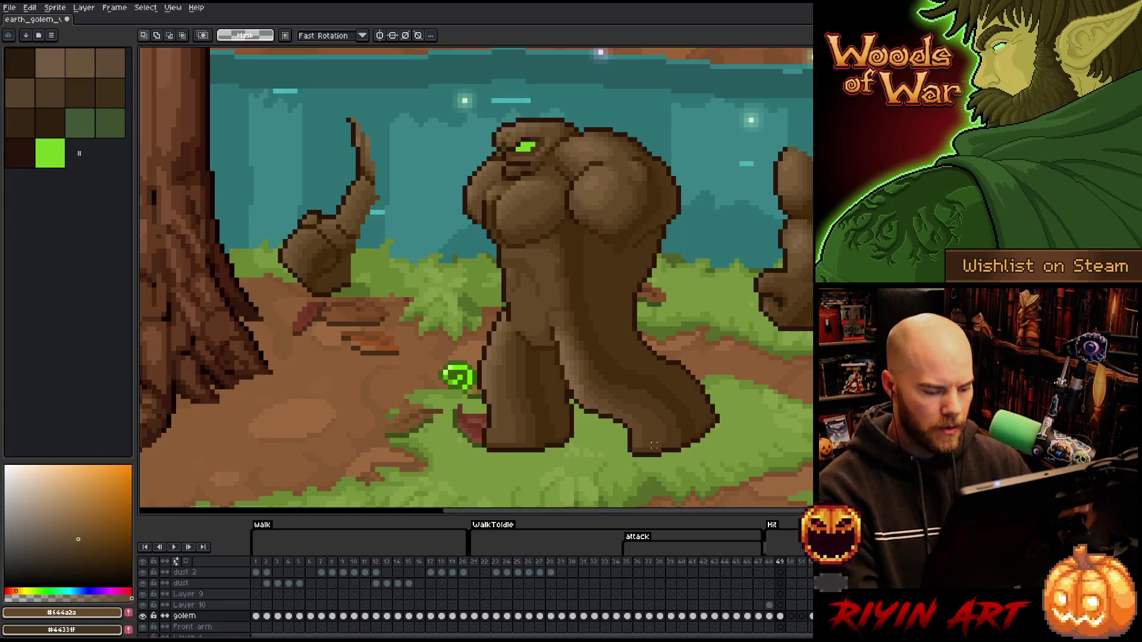
pyautogui.click(487, 563)
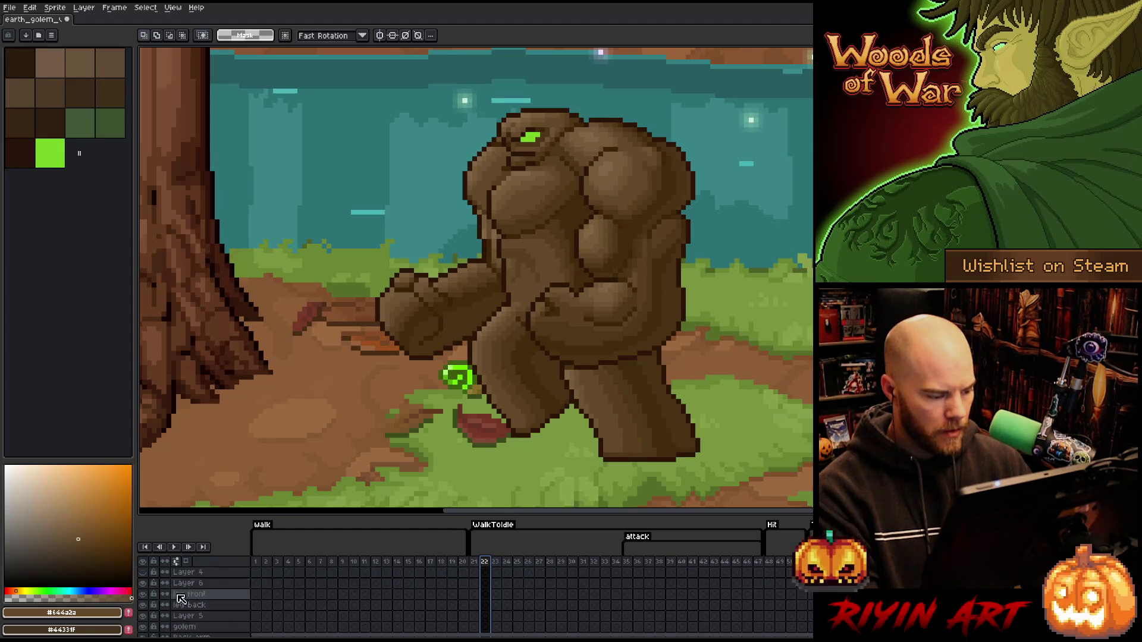
pyautogui.scroll(-5, 147, 625)
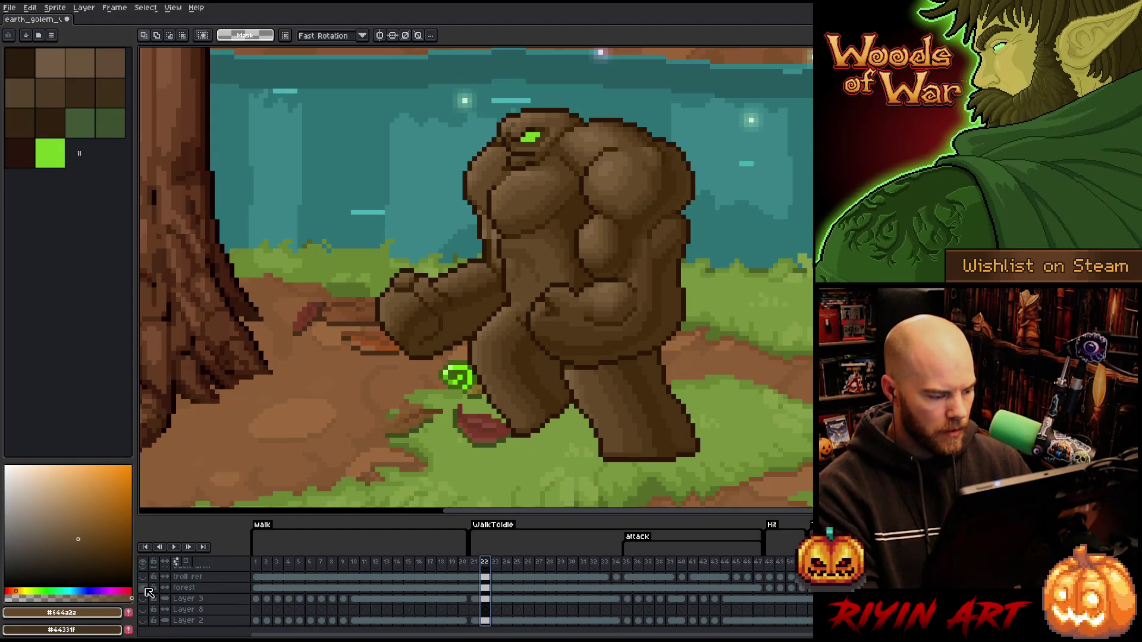
# Hide the forest background layer and flip between hit frames 48 and 49 on a transparent canvas.
pyautogui.click(144, 598)
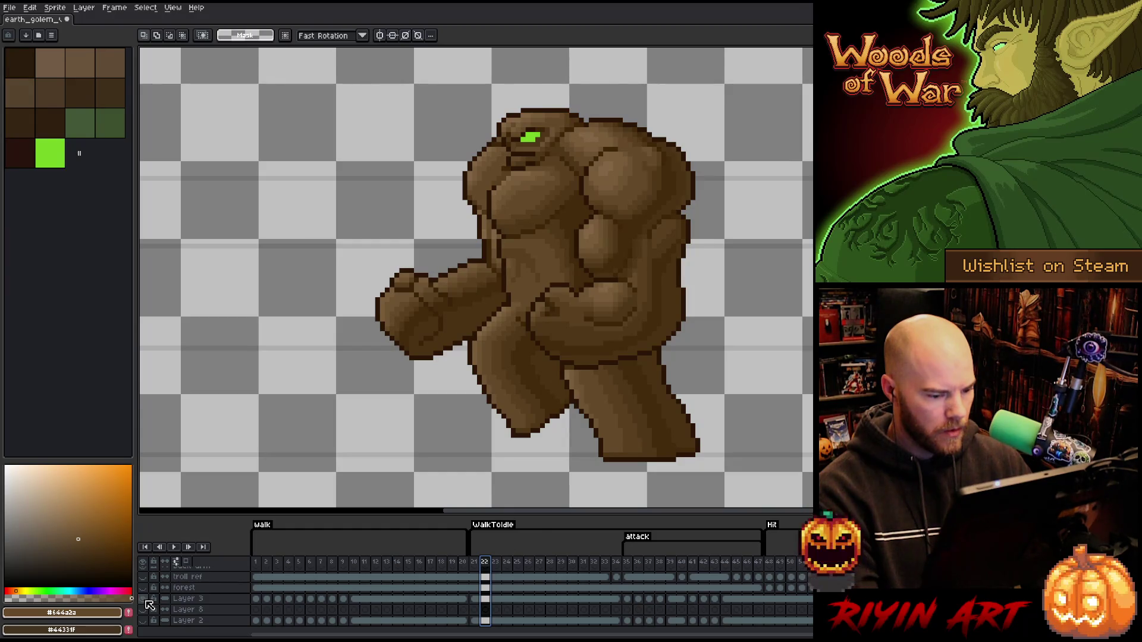
pyautogui.scroll(5, 360, 603)
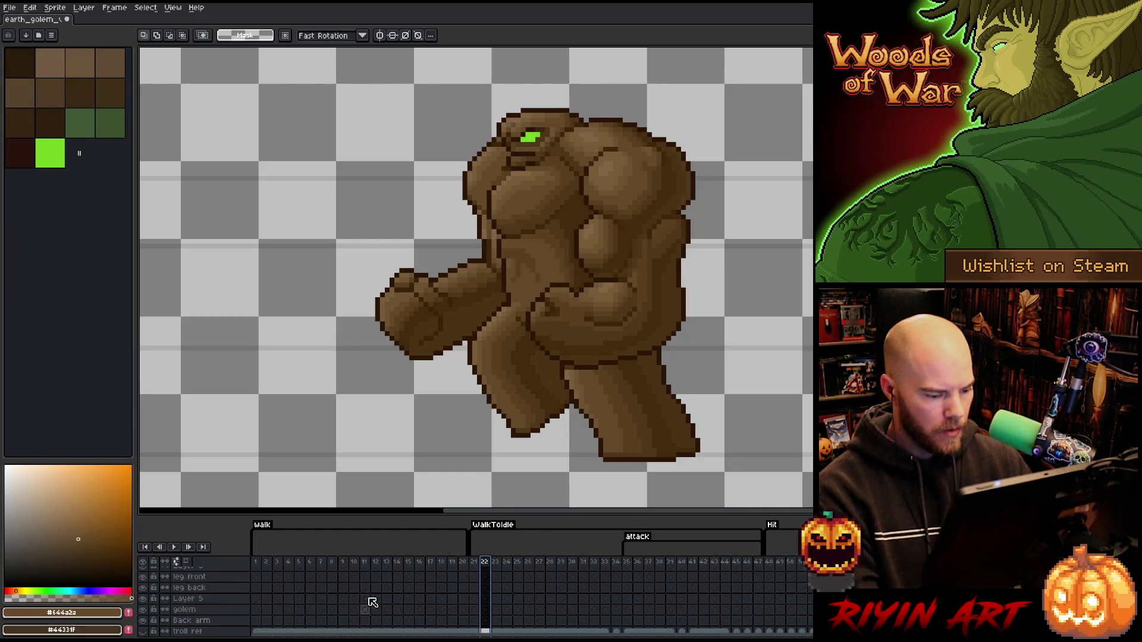
pyautogui.scroll(3, 770, 563)
pyautogui.click(781, 564)
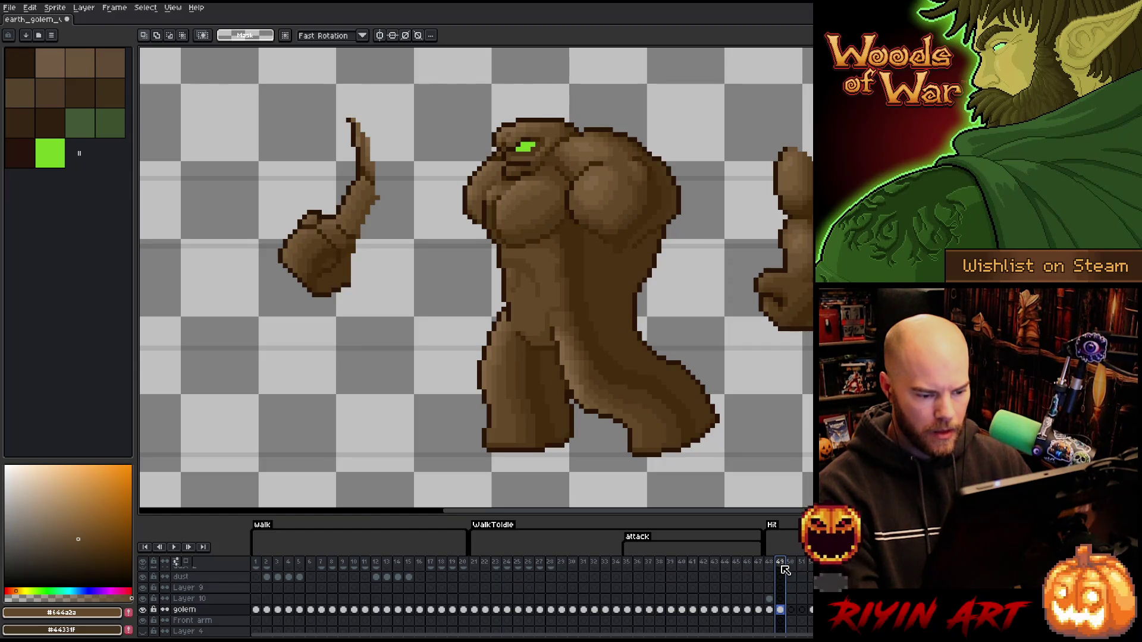
pyautogui.press('Left')
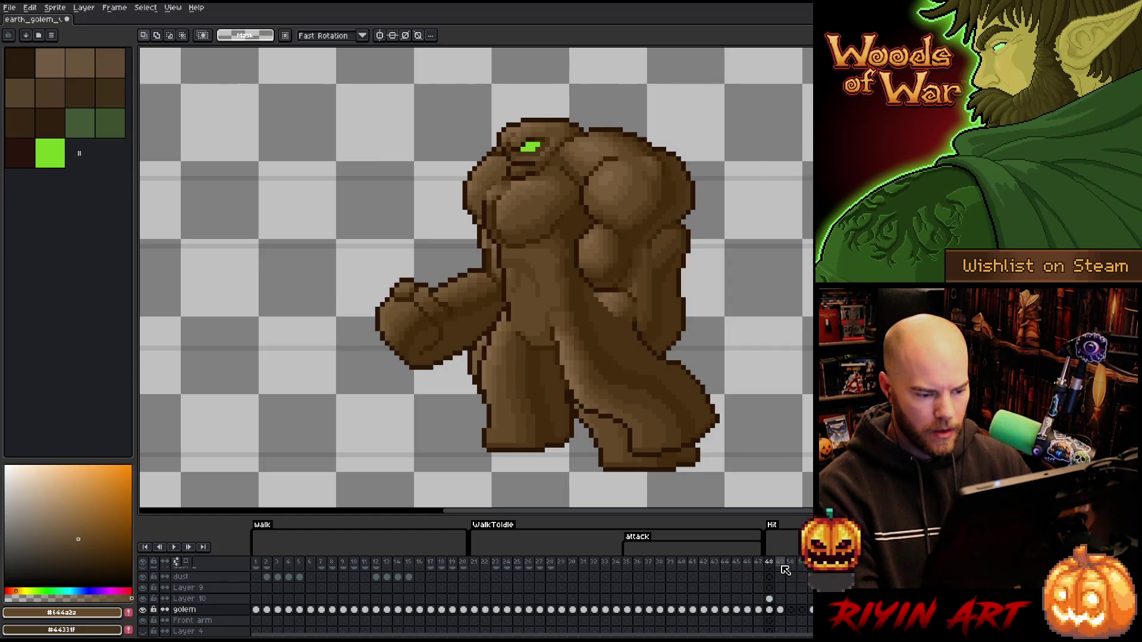
pyautogui.press('Right')
pyautogui.press('Left')
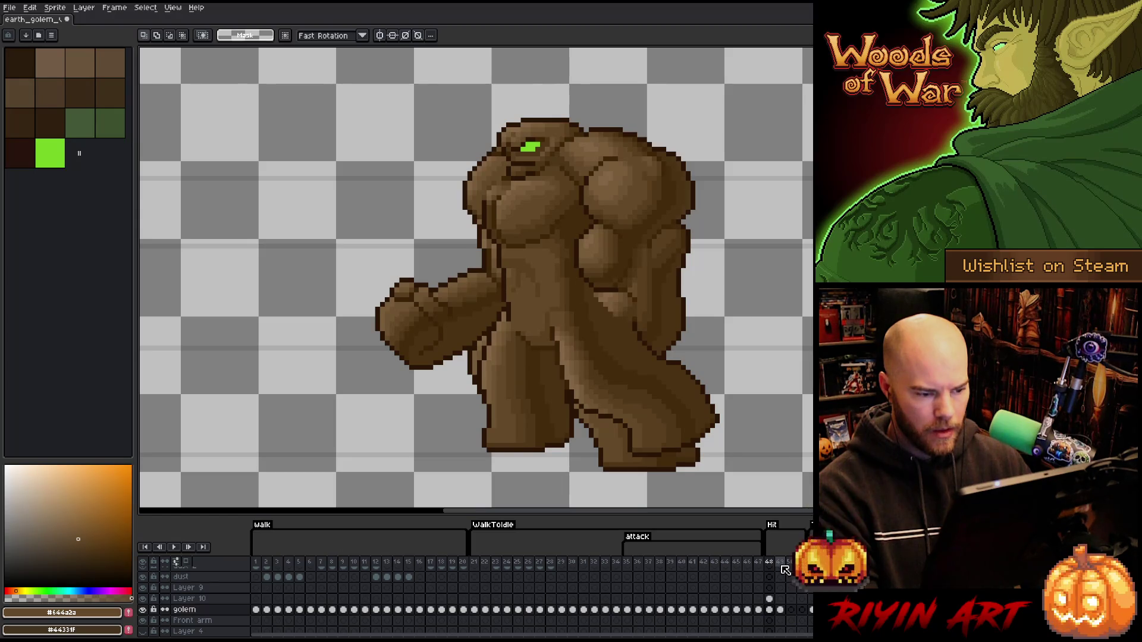
pyautogui.press('Right')
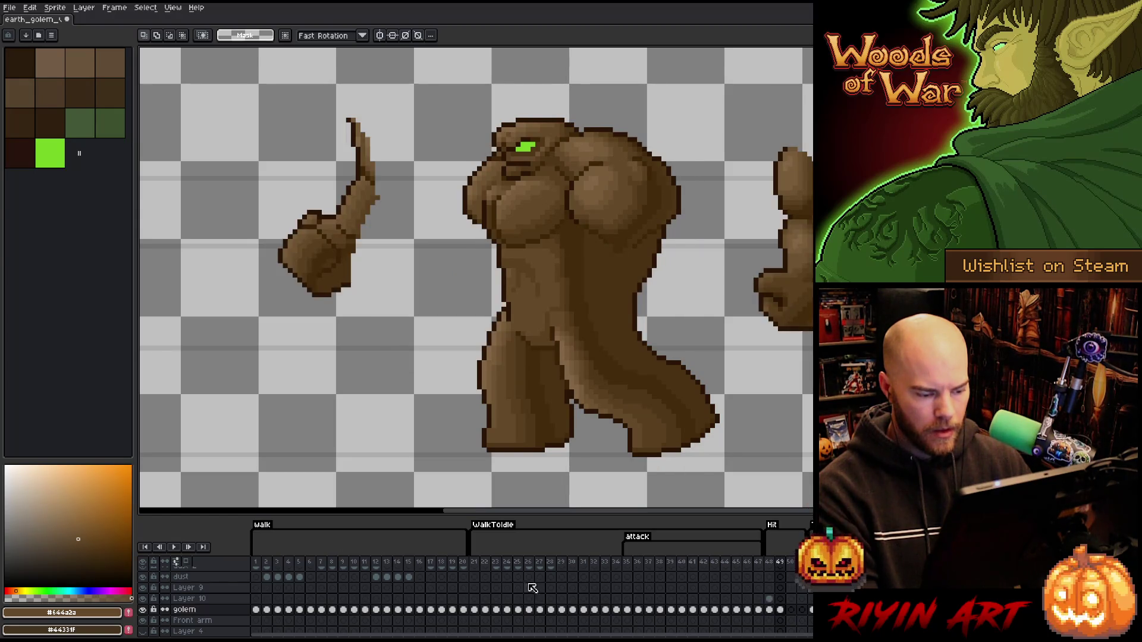
# Compare frame 22 against the hit frames, step through the frames around the hit, then show the forest again.
pyautogui.click(485, 563)
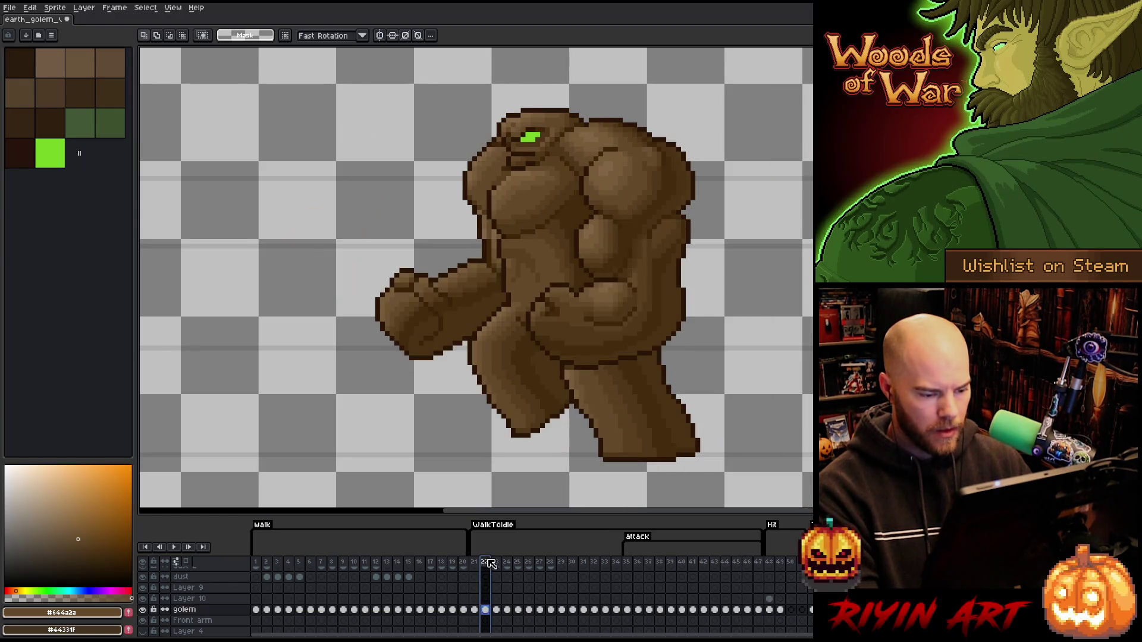
pyautogui.click(772, 564)
pyautogui.press('Right')
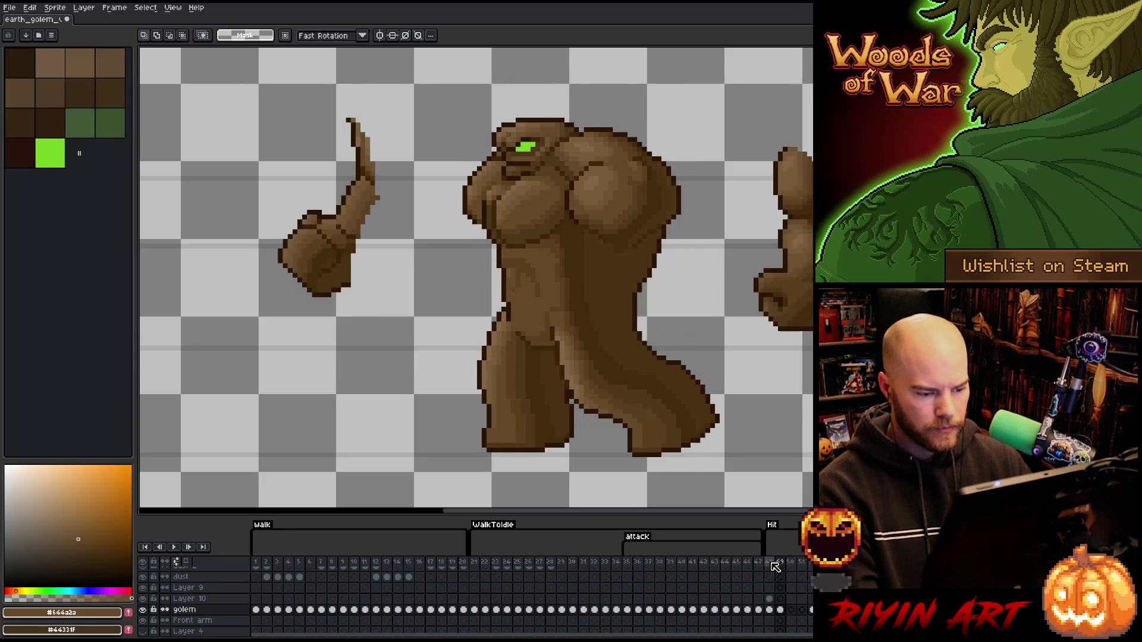
pyautogui.press('Left')
pyautogui.press('Right')
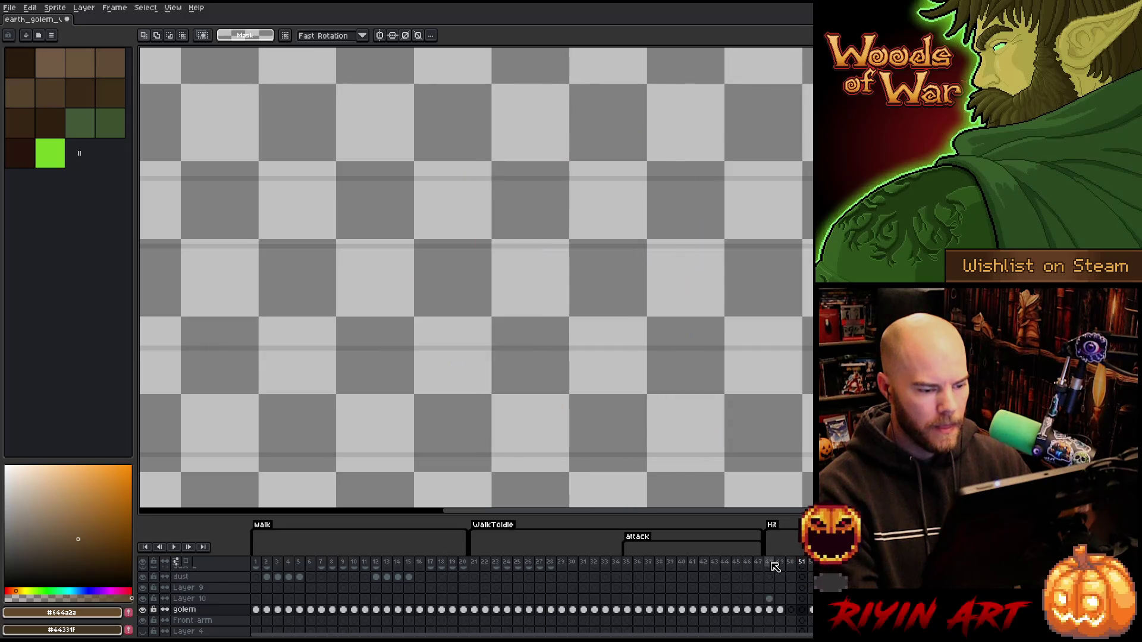
pyautogui.press('Right')
pyautogui.press('Right')
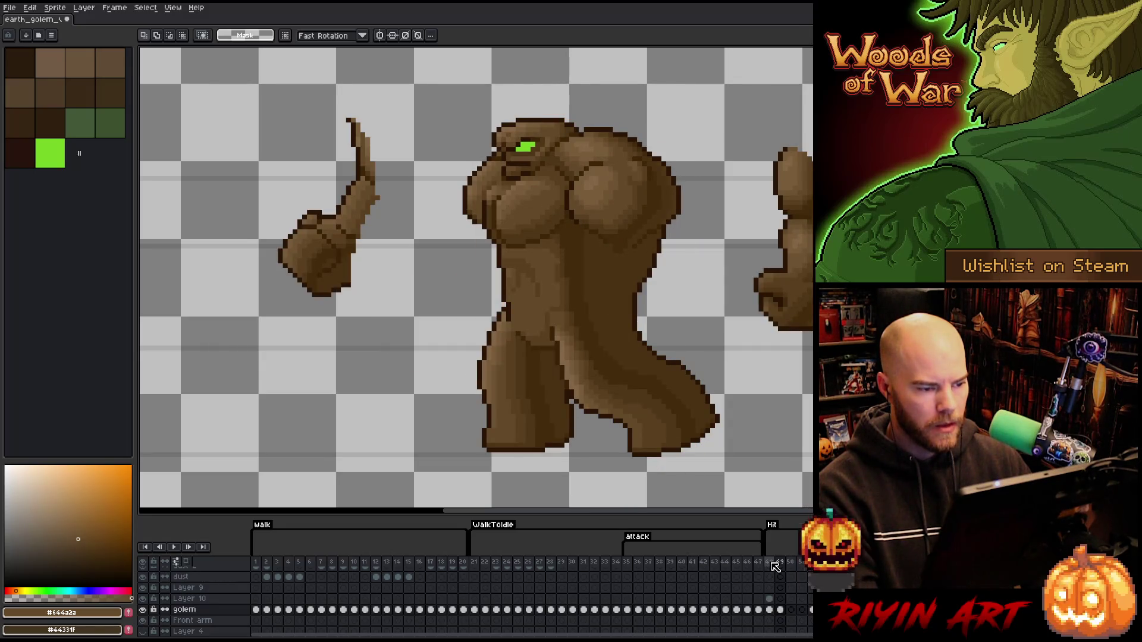
pyautogui.press('Right')
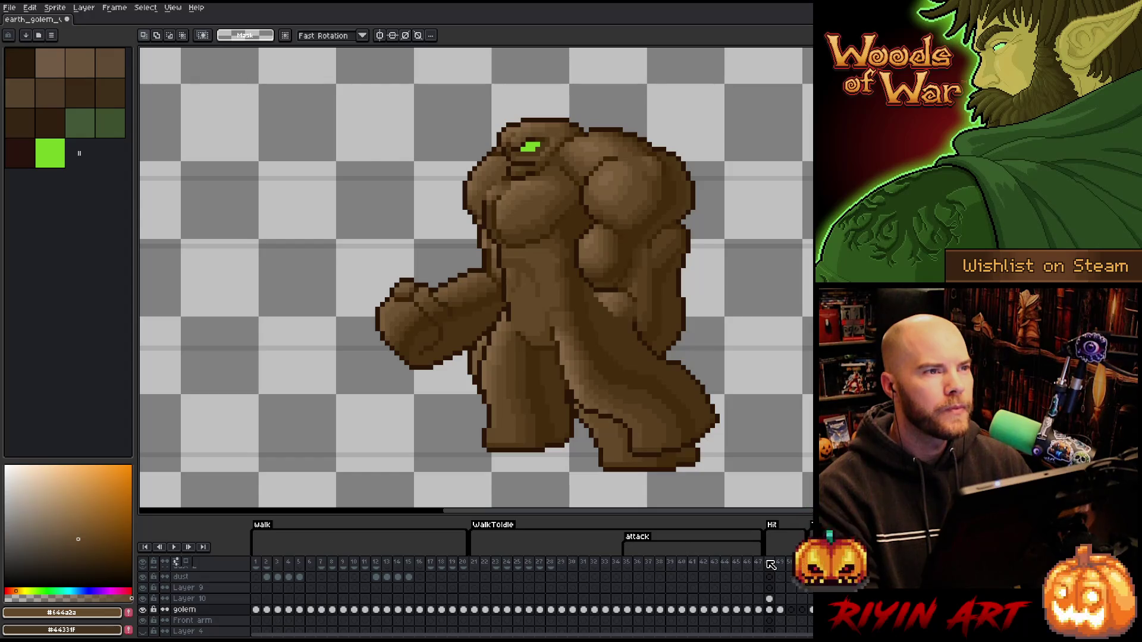
pyautogui.press('Left')
pyautogui.press('Left')
pyautogui.press('Right')
pyautogui.press('Right')
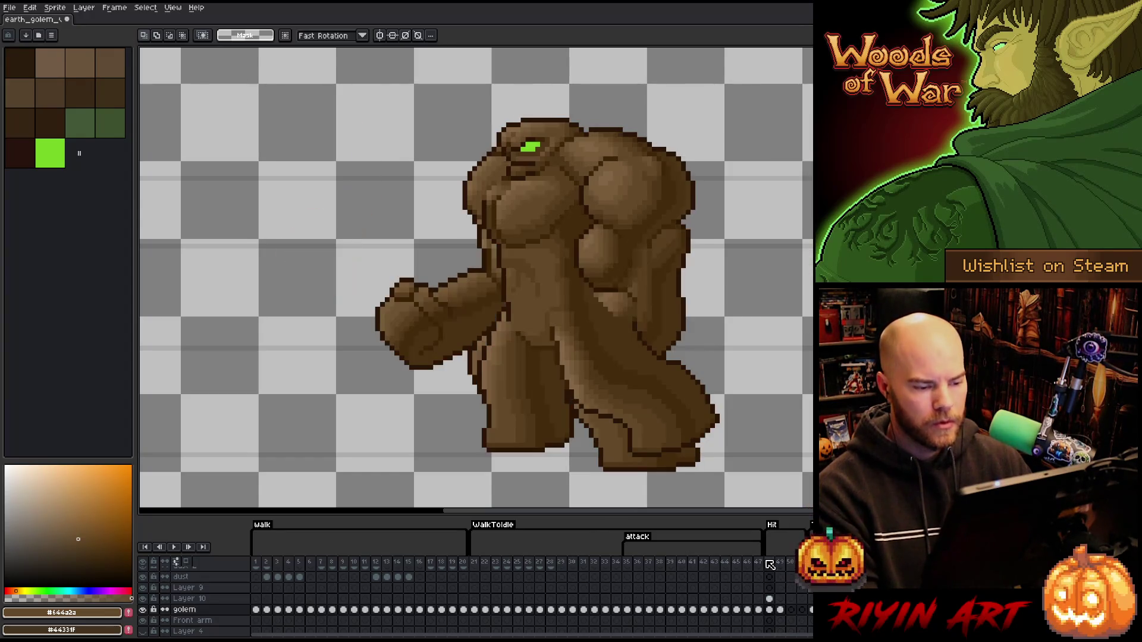
pyautogui.scroll(-5, 154, 618)
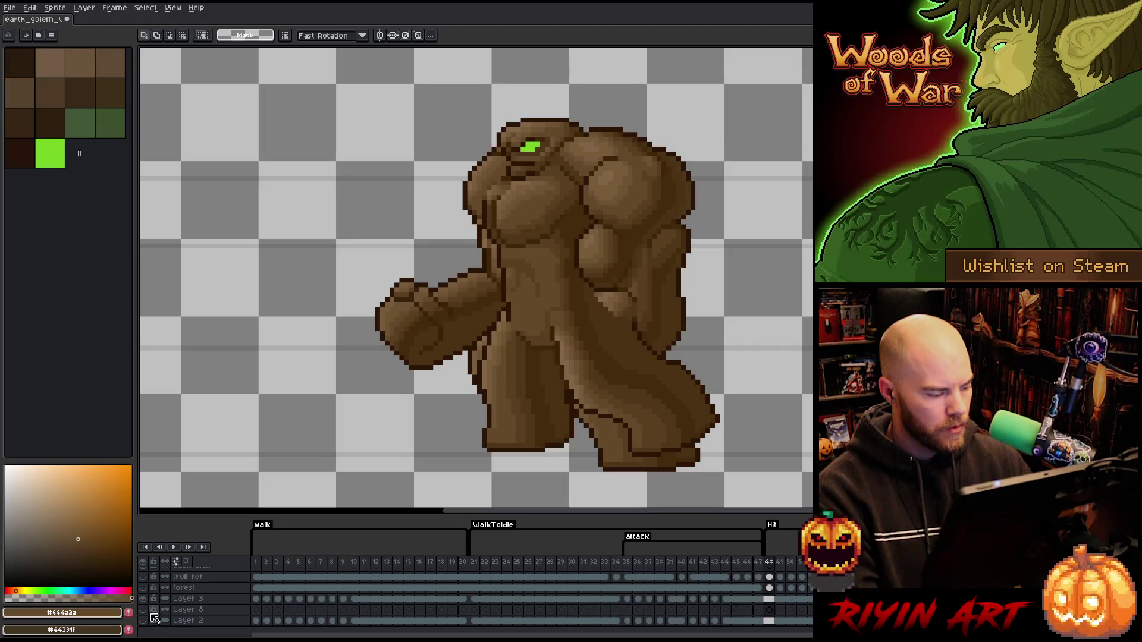
pyautogui.click(144, 588)
pyautogui.scroll(3, 753, 584)
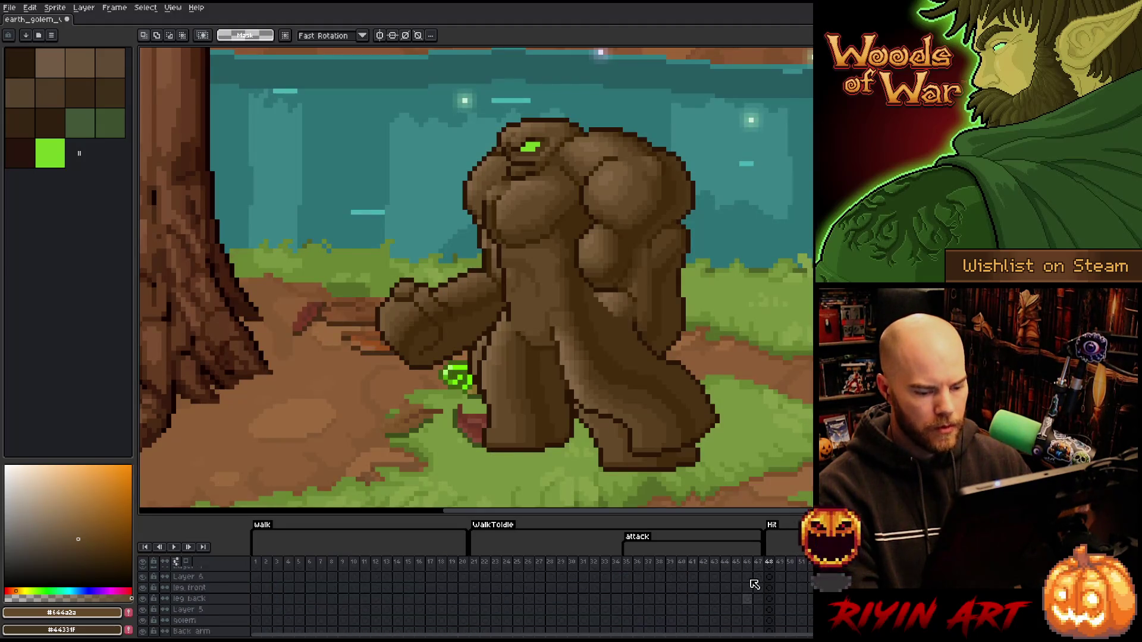
pyautogui.scroll(2, 754, 589)
# Flip between the raised-arm hit frame and the previous pose on the golem layer's cels.
pyautogui.click(765, 603)
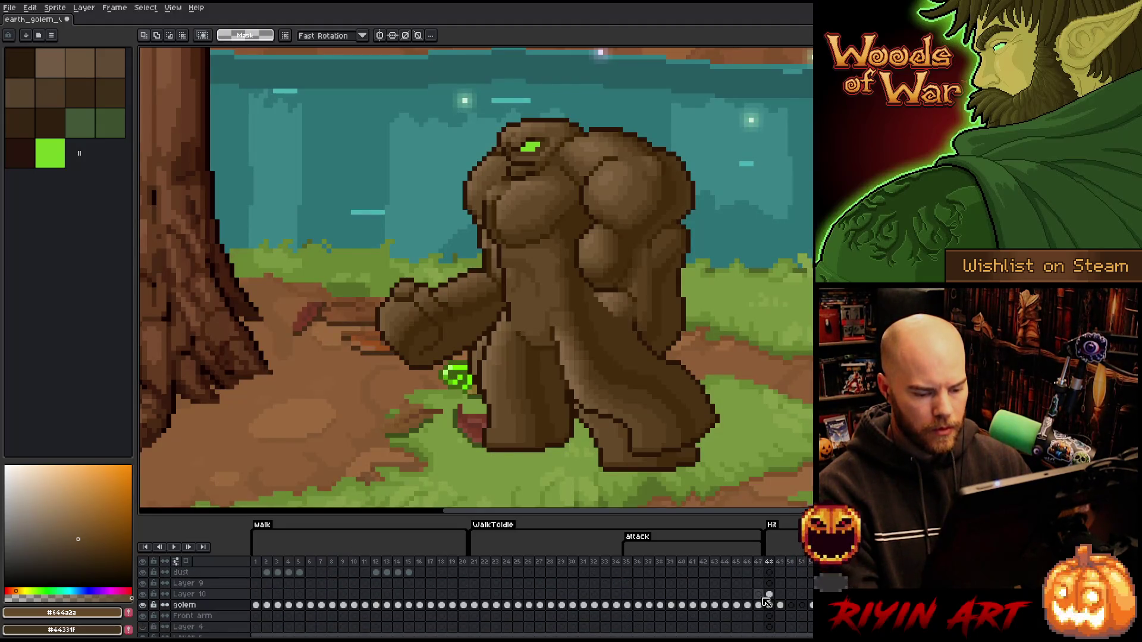
pyautogui.click(779, 593)
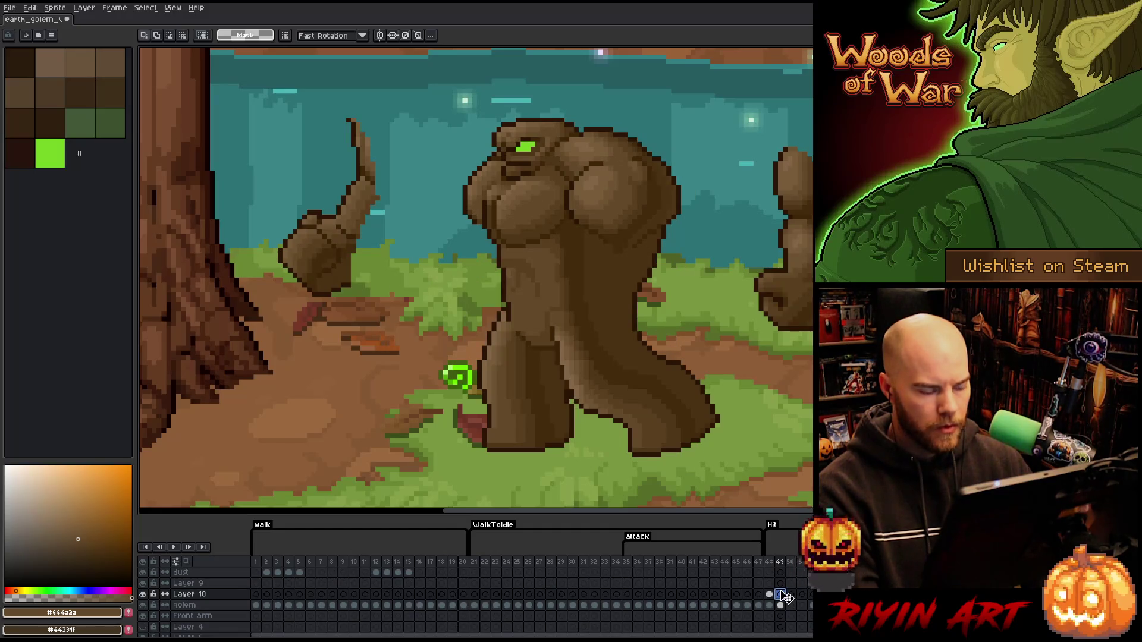
pyautogui.click(769, 594)
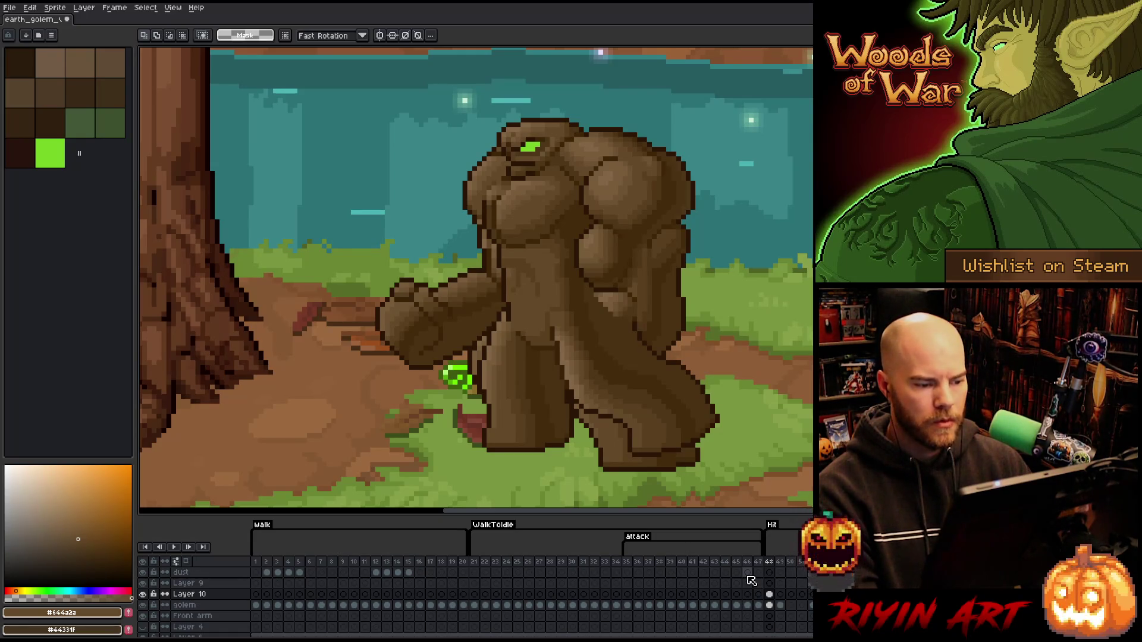
pyautogui.click(775, 594)
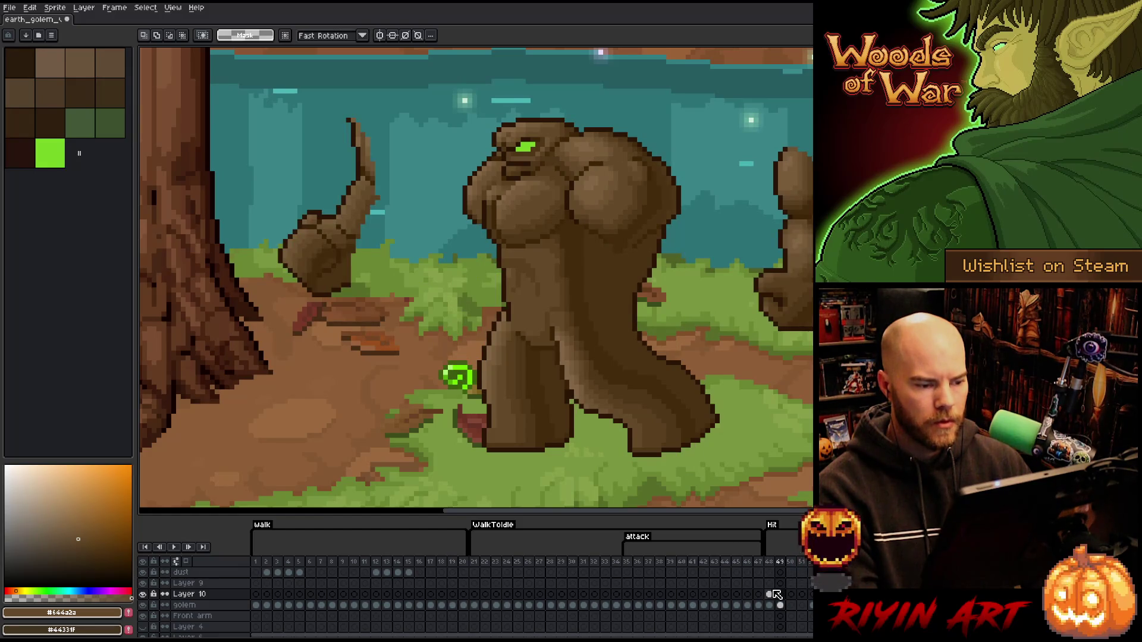
pyautogui.press('Left')
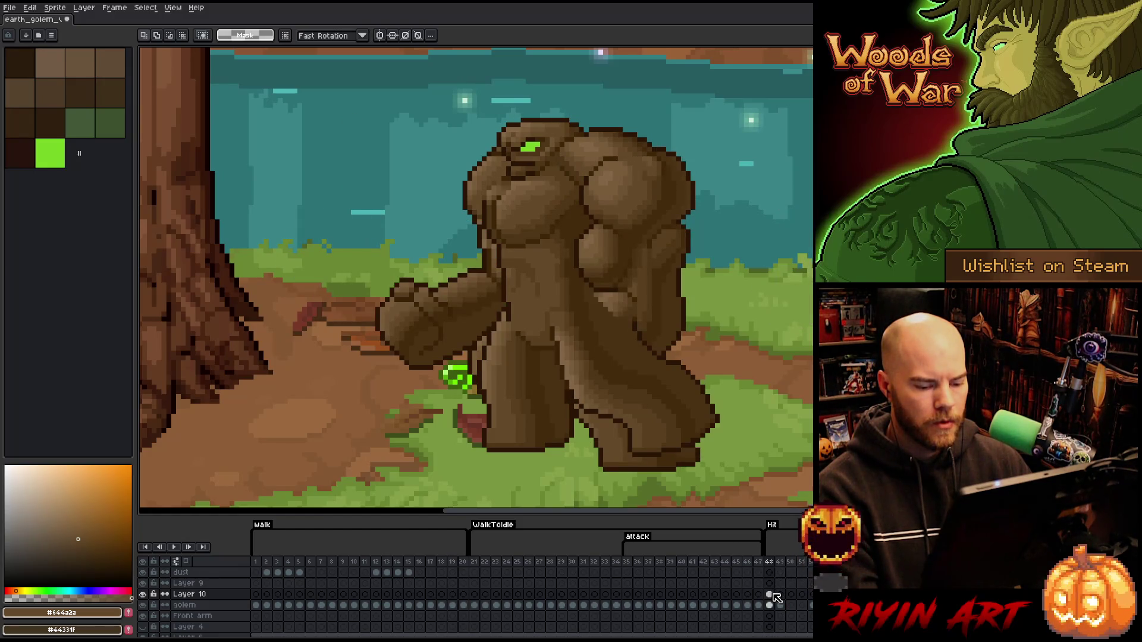
pyautogui.click(770, 605)
pyautogui.click(781, 607)
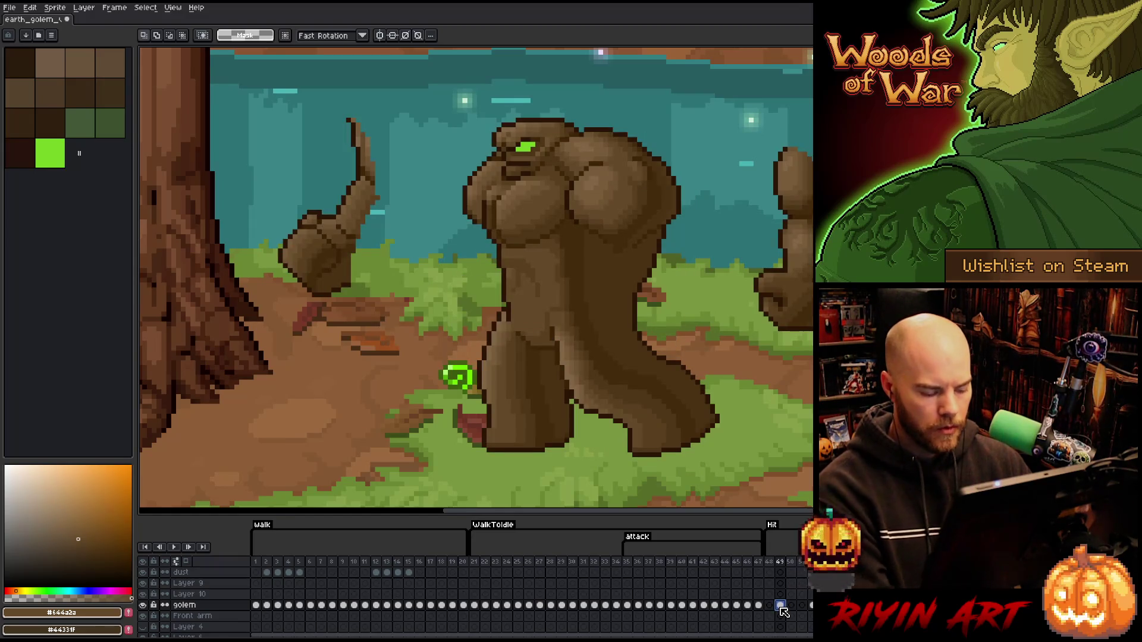
pyautogui.click(771, 605)
# Briefly delete and paste back the golem to compare, then make Layer 10 the working layer.
pyautogui.press('Delete')
pyautogui.hotkey('ctrl', 'v')
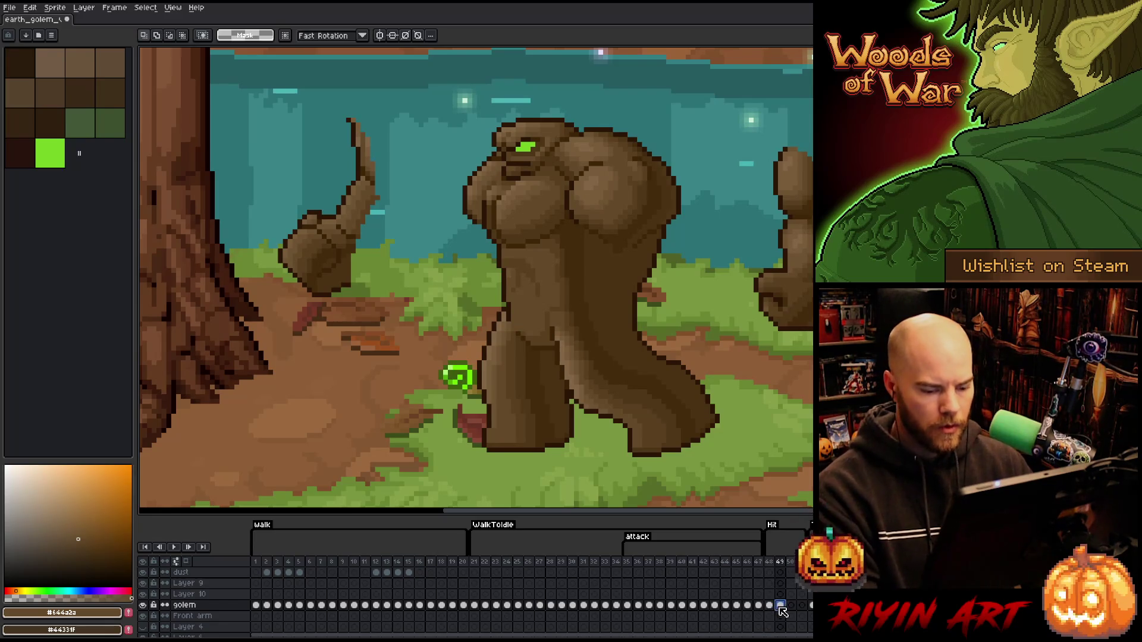
pyautogui.press('Delete')
pyautogui.hotkey('ctrl', 'v')
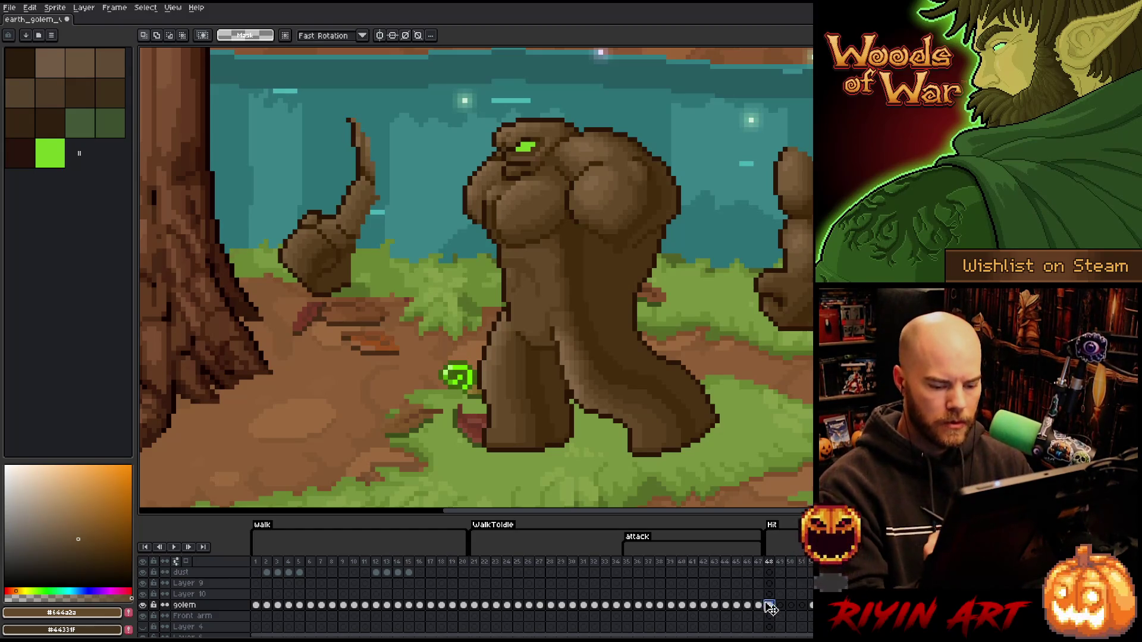
pyautogui.press('Up')
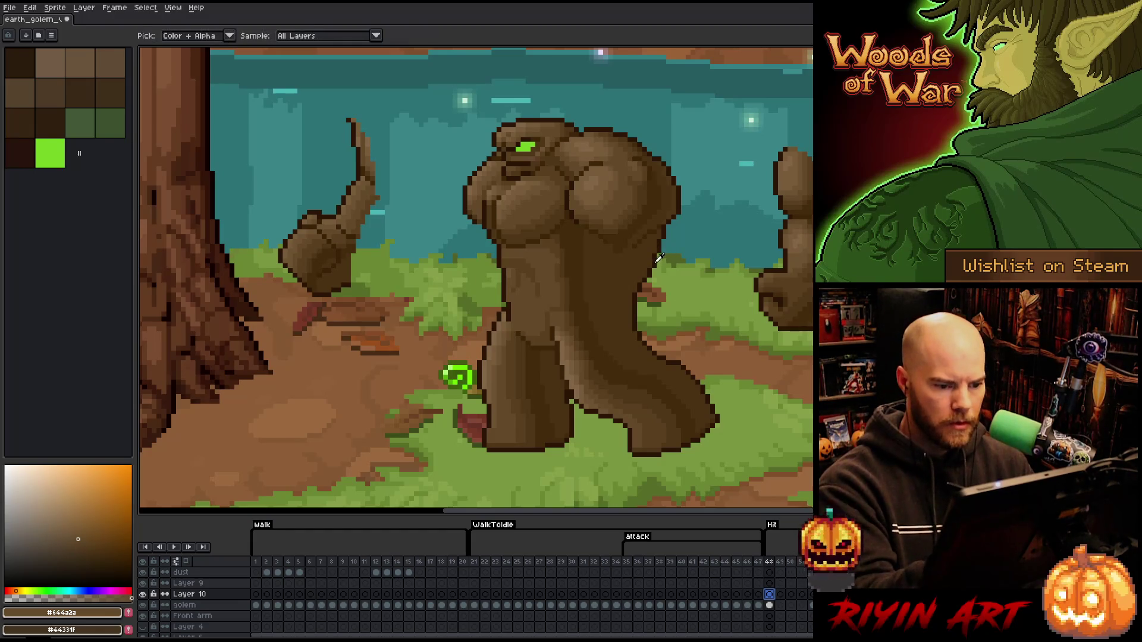
# With dark brown sampled from the golem, sketch first arm strokes beside the head and undo them.
pyautogui.keyDown('alt'); pyautogui.click(662, 258); pyautogui.keyUp('alt')
pyautogui.press('b')
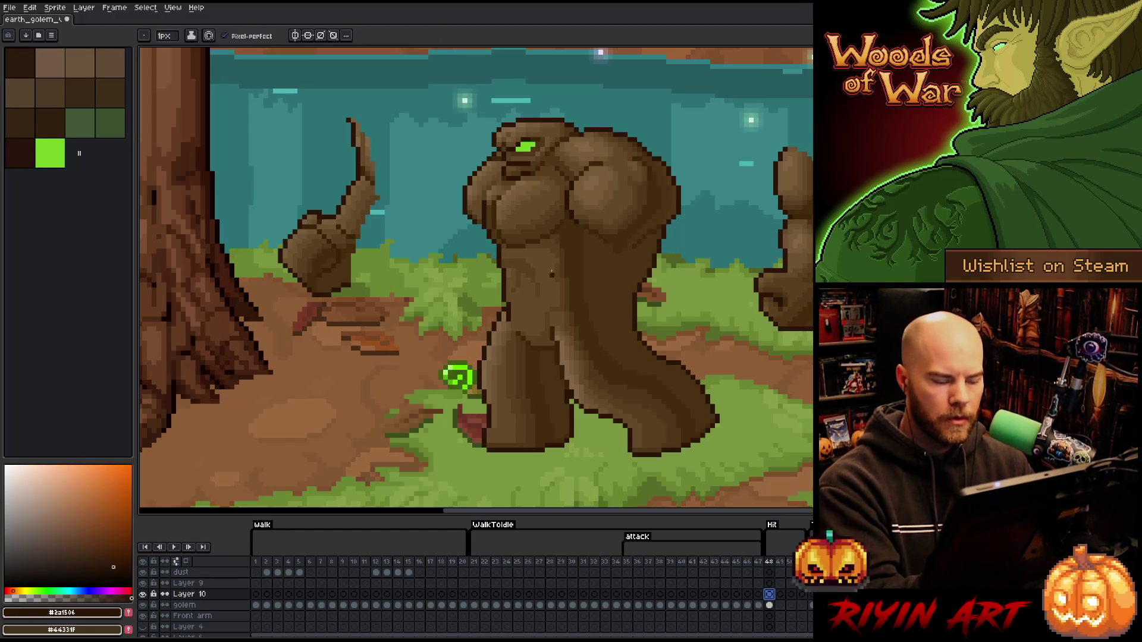
pyautogui.moveTo(563, 218); pyautogui.dragTo(527, 239)
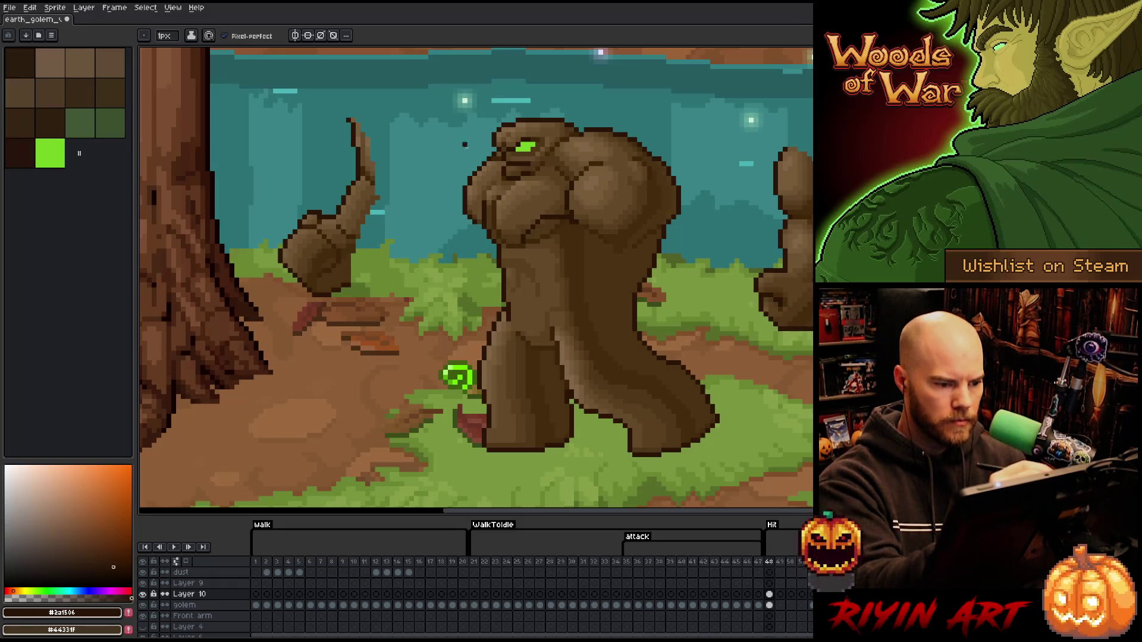
pyautogui.moveTo(441, 267); pyautogui.dragTo(482, 202)
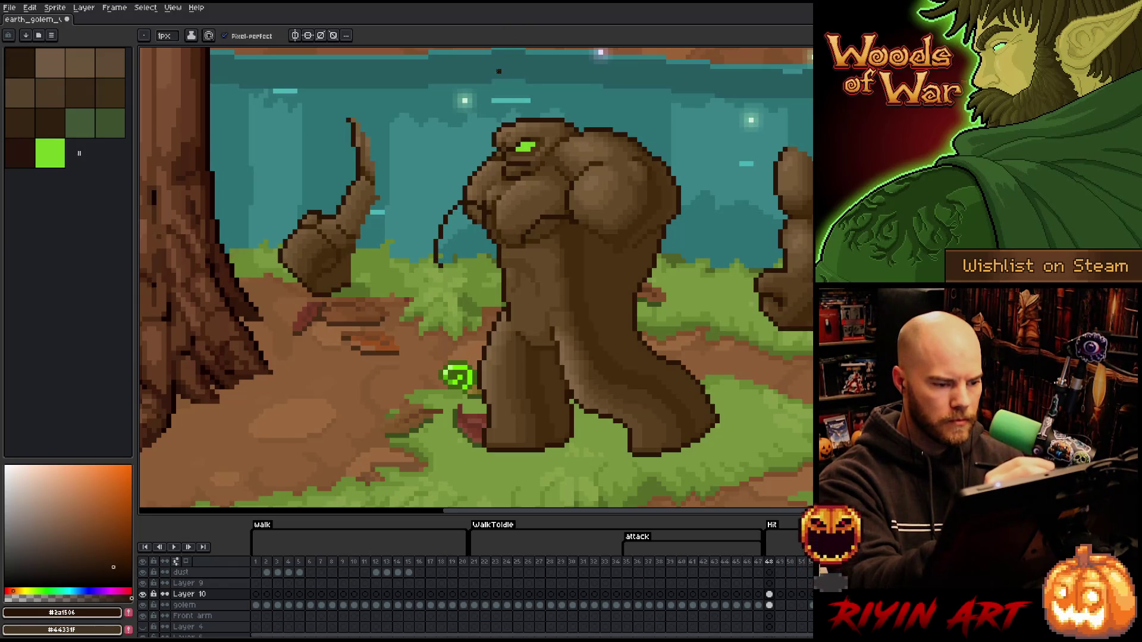
pyautogui.hotkey('ctrl', 'z')
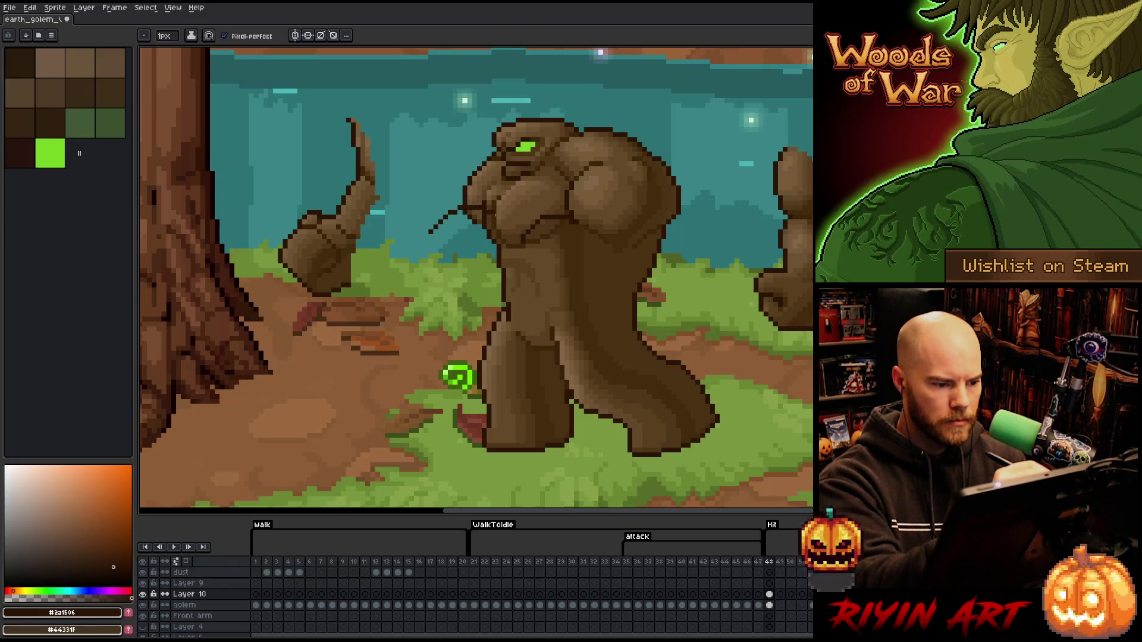
pyautogui.hotkey('ctrl', 'z')
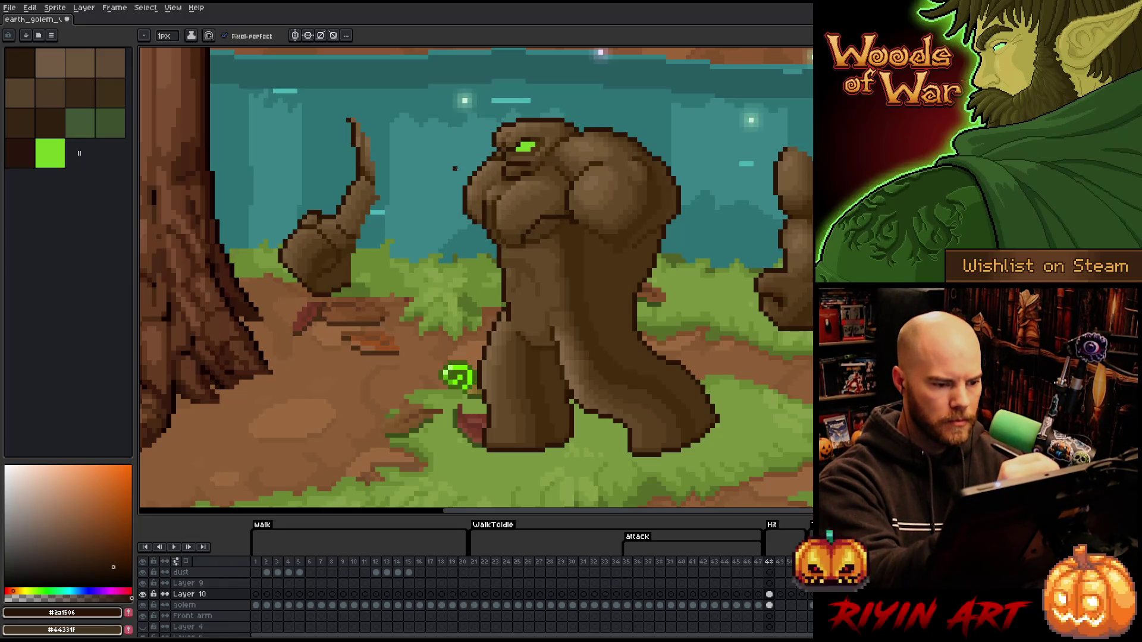
# Redraw the arm curve starting farther left of the head and mark lines on the golem's head.
pyautogui.moveTo(416, 198); pyautogui.dragTo(516, 234)
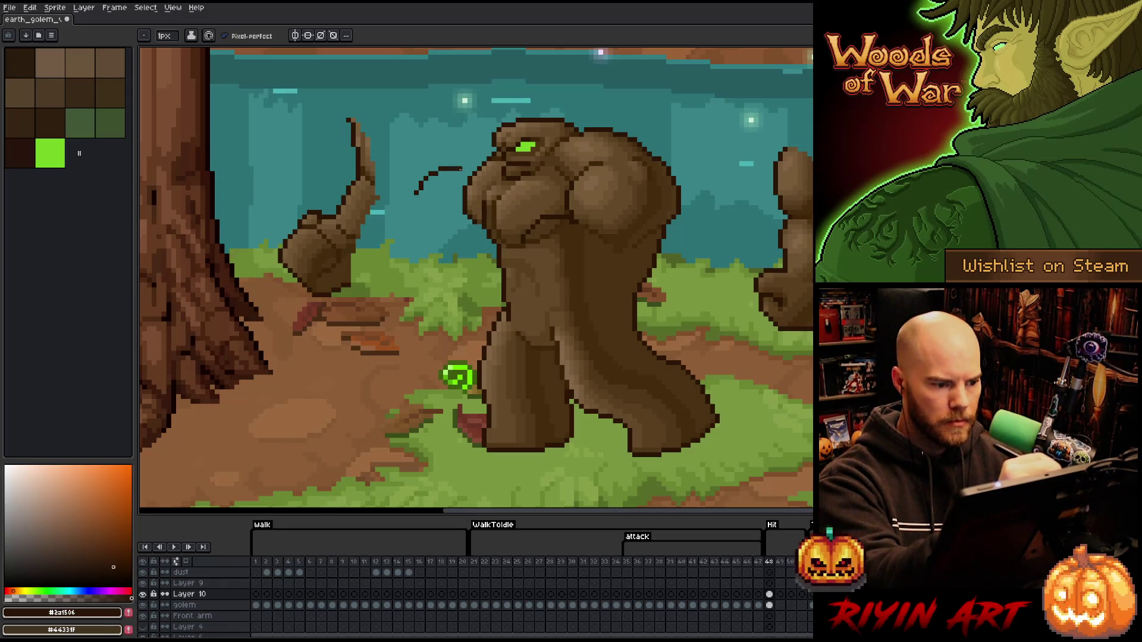
pyautogui.hotkey('ctrl', 'z')
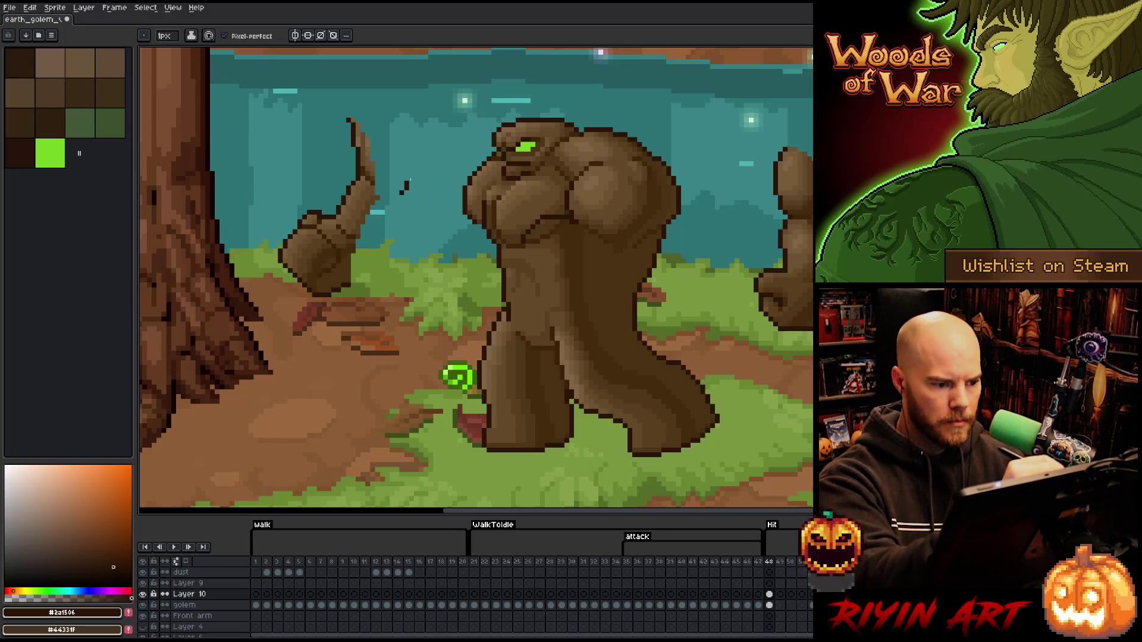
pyautogui.moveTo(400, 194); pyautogui.dragTo(482, 168)
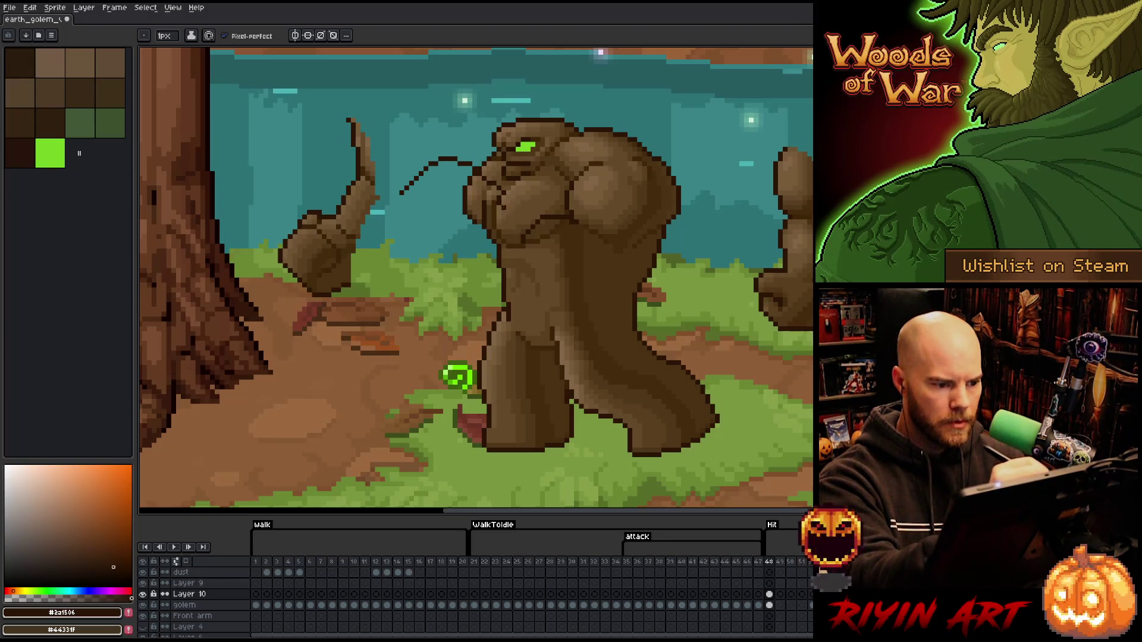
pyautogui.press('e')
pyautogui.press('e')
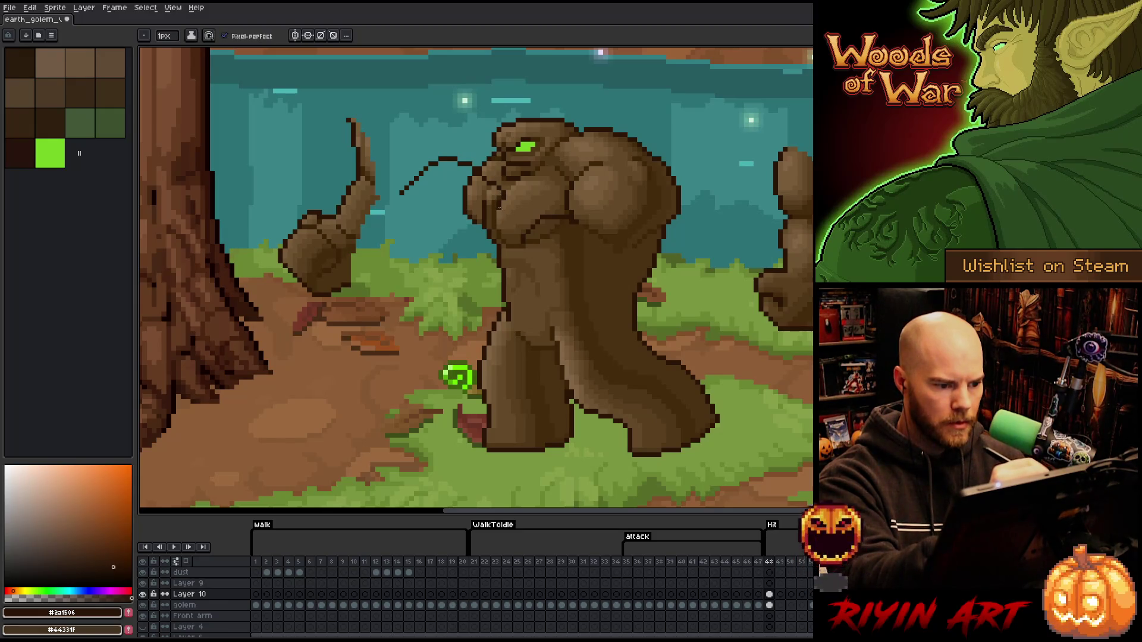
pyautogui.moveTo(494, 206); pyautogui.dragTo(516, 238)
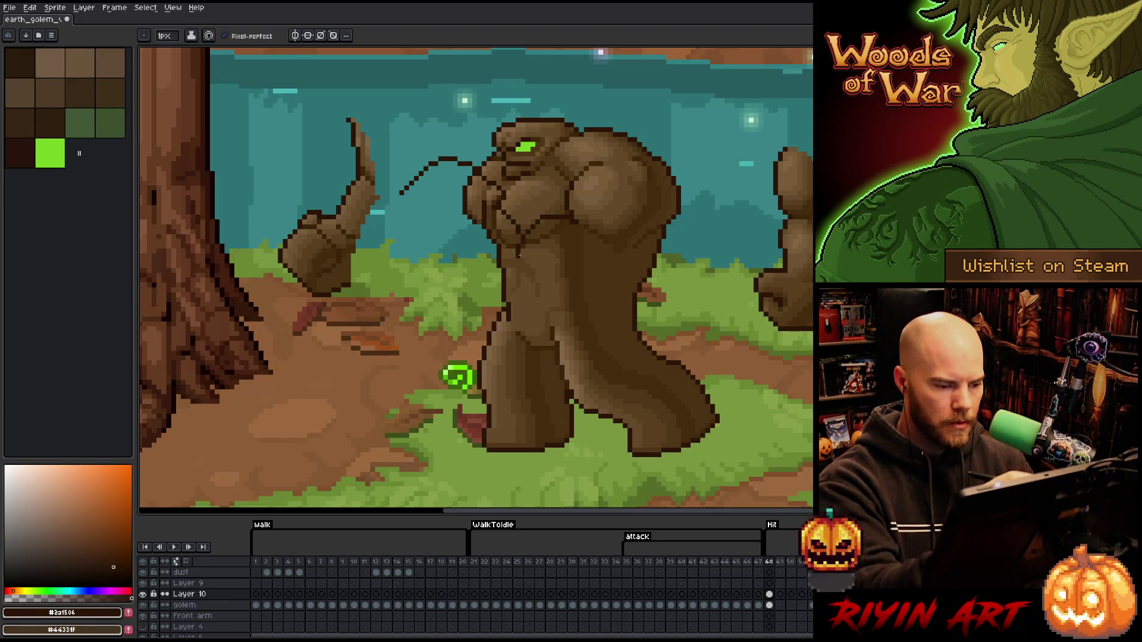
pyautogui.press('e')
pyautogui.press('e')
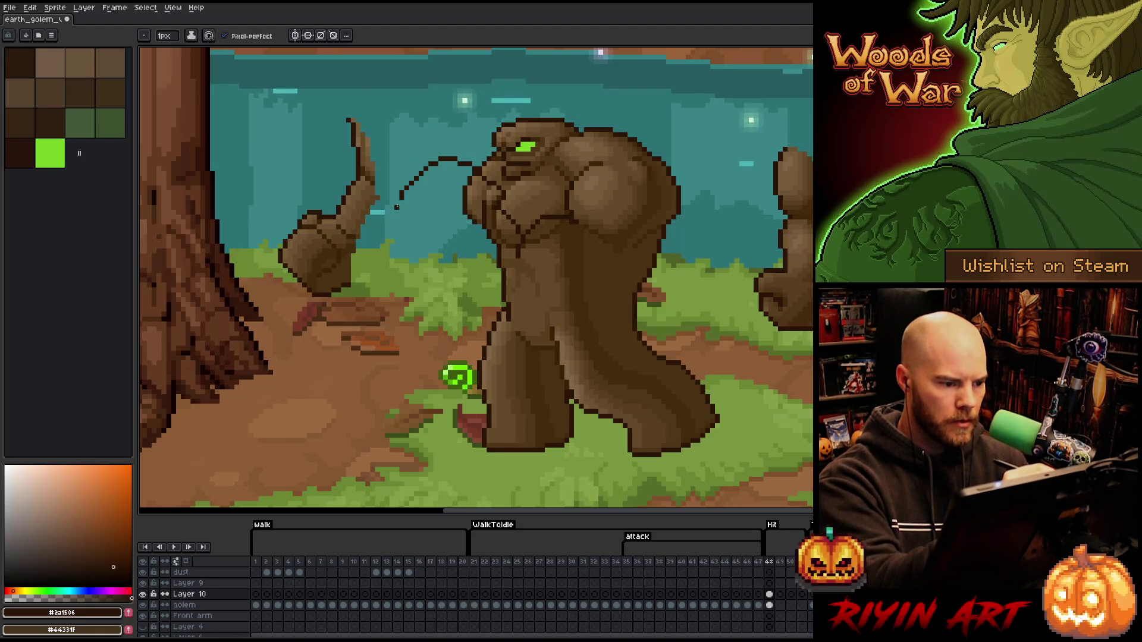
pyautogui.moveTo(397, 207); pyautogui.dragTo(428, 277)
pyautogui.hotkey('ctrl', 'z')
pyautogui.moveTo(398, 208); pyautogui.dragTo(487, 320)
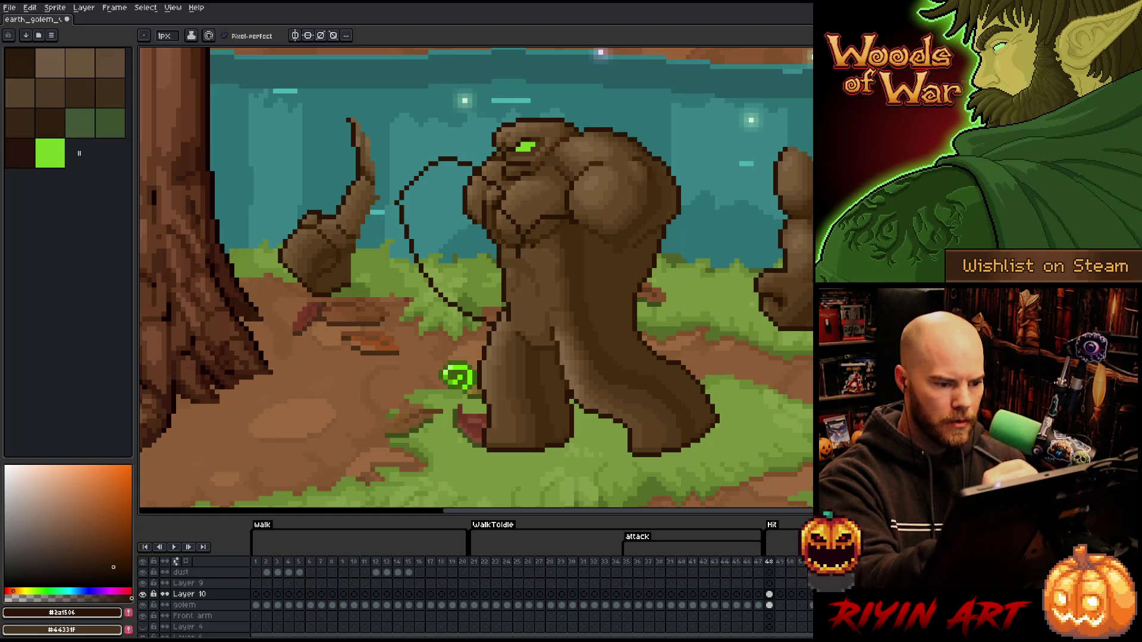
pyautogui.hotkey('ctrl', 'z')
pyautogui.moveTo(404, 198); pyautogui.dragTo(491, 318)
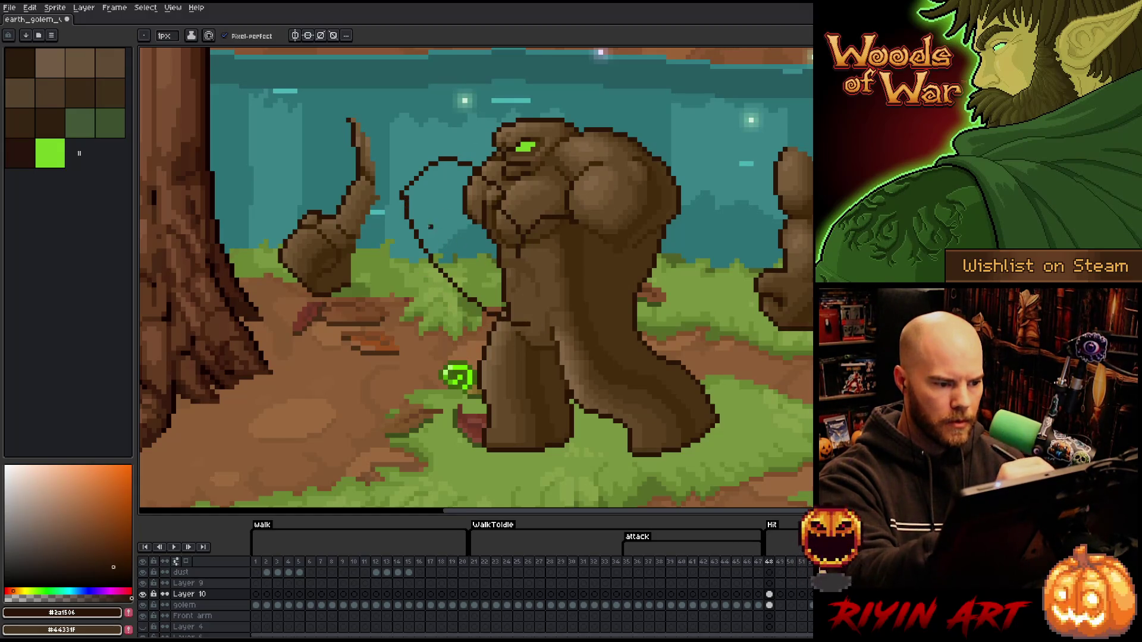
pyautogui.hotkey('ctrl', 'z')
pyautogui.moveTo(400, 204); pyautogui.dragTo(493, 317)
pyautogui.hotkey('ctrl', 'z')
pyautogui.press('b')
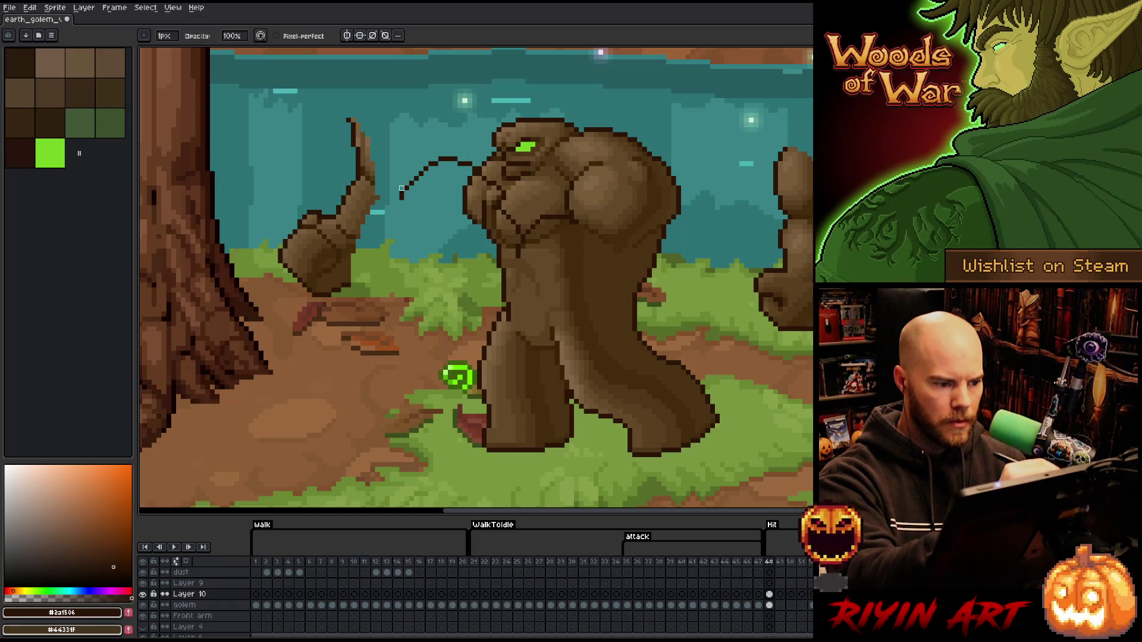
pyautogui.press('b')
pyautogui.moveTo(406, 198); pyautogui.dragTo(509, 317)
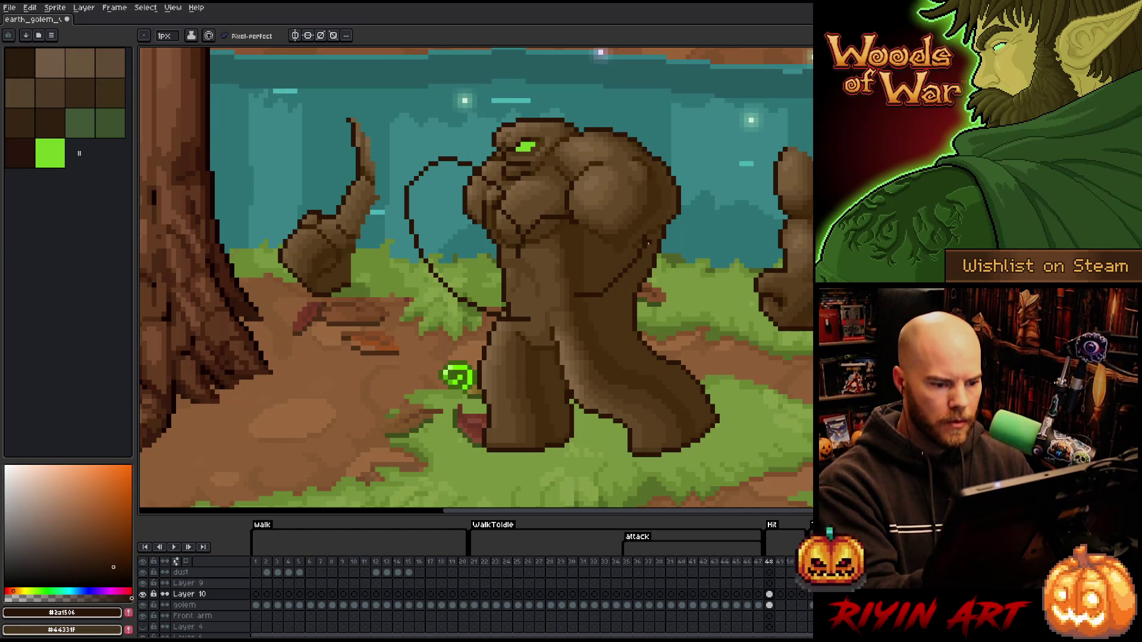
pyautogui.moveTo(630, 279); pyautogui.dragTo(532, 333)
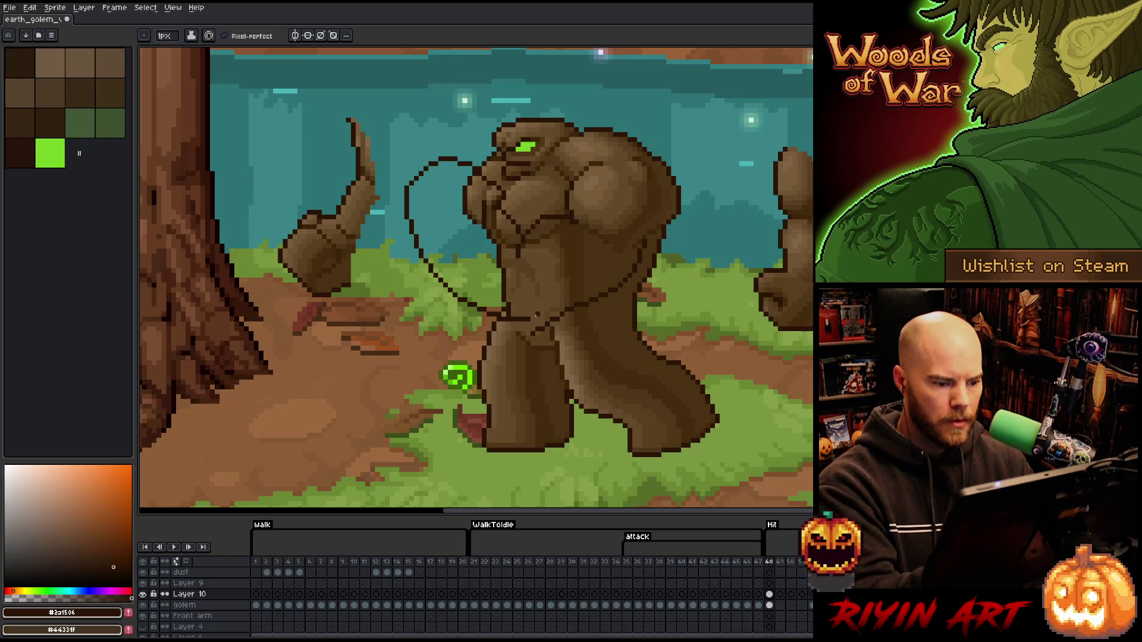
pyautogui.press('b')
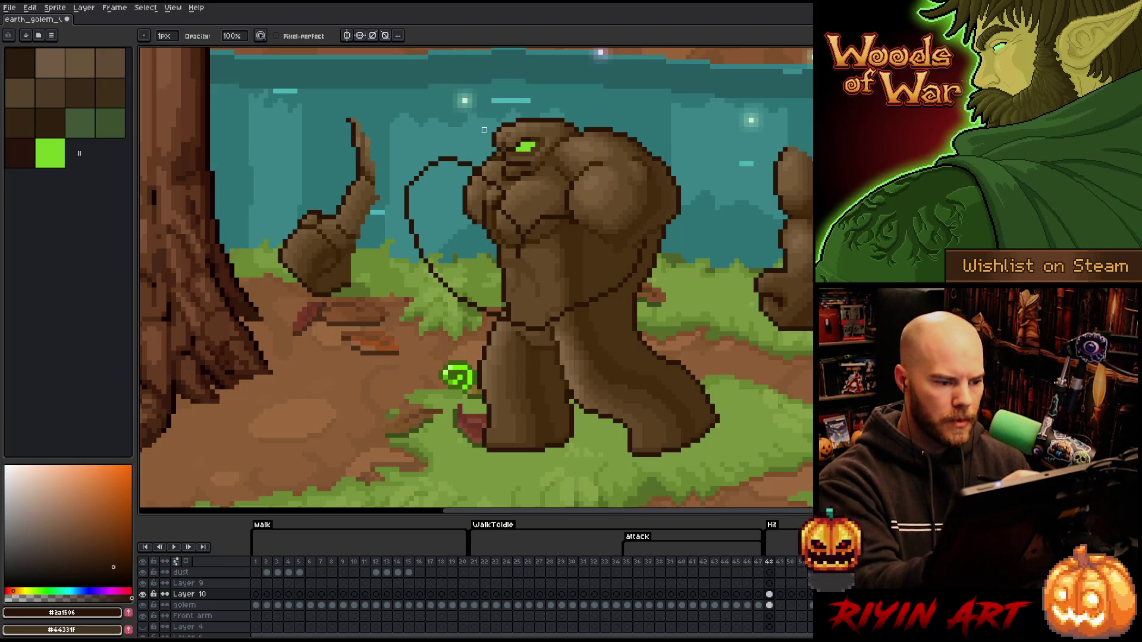
pyautogui.press('m')
pyautogui.moveTo(465, 186); pyautogui.dragTo(469, 201)
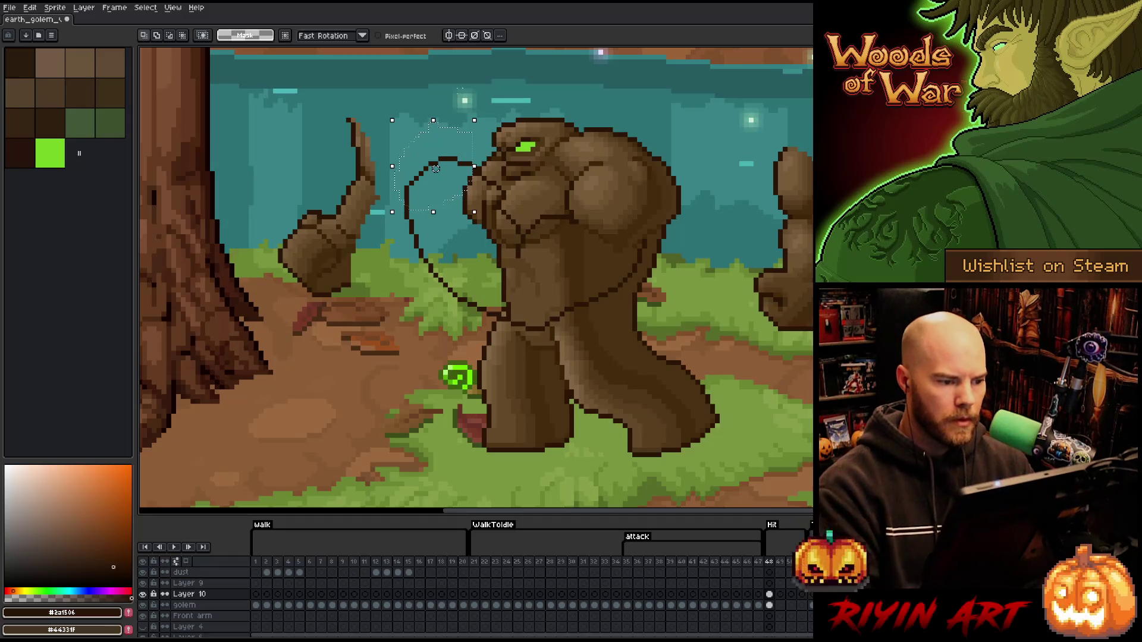
pyautogui.hotkey('ctrl', 'd')
pyautogui.press('b')
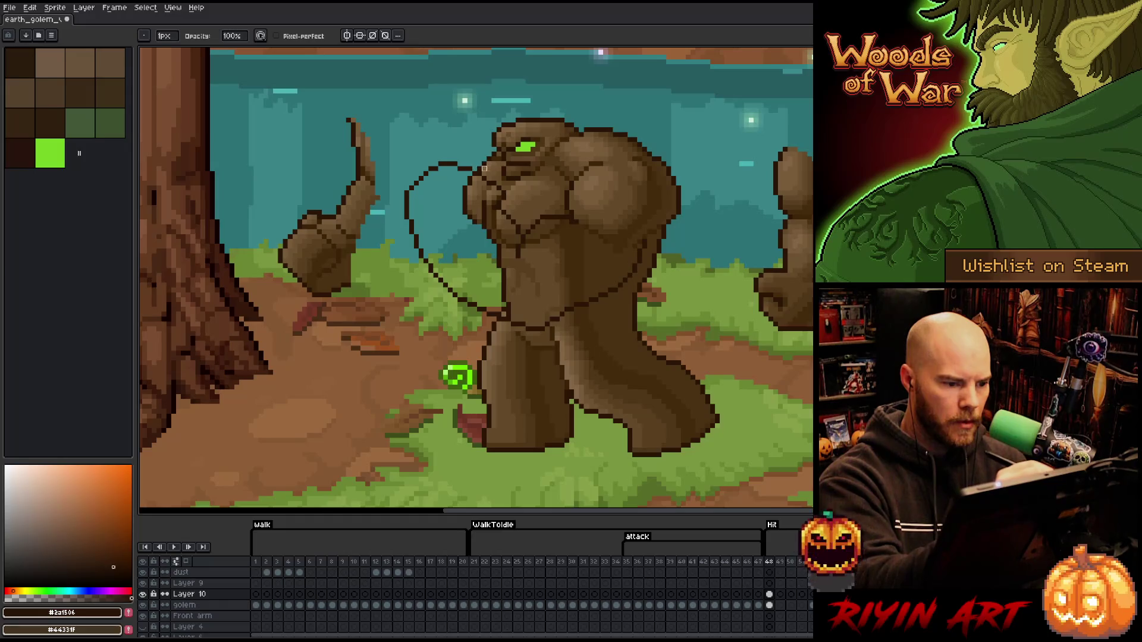
pyautogui.press('e')
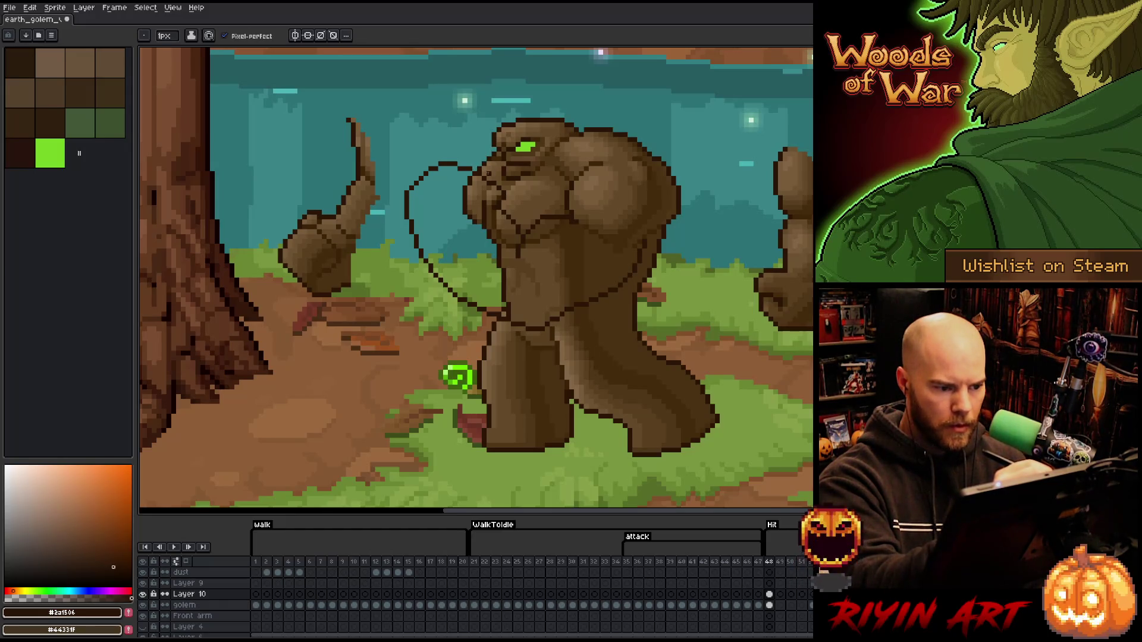
pyautogui.press('b')
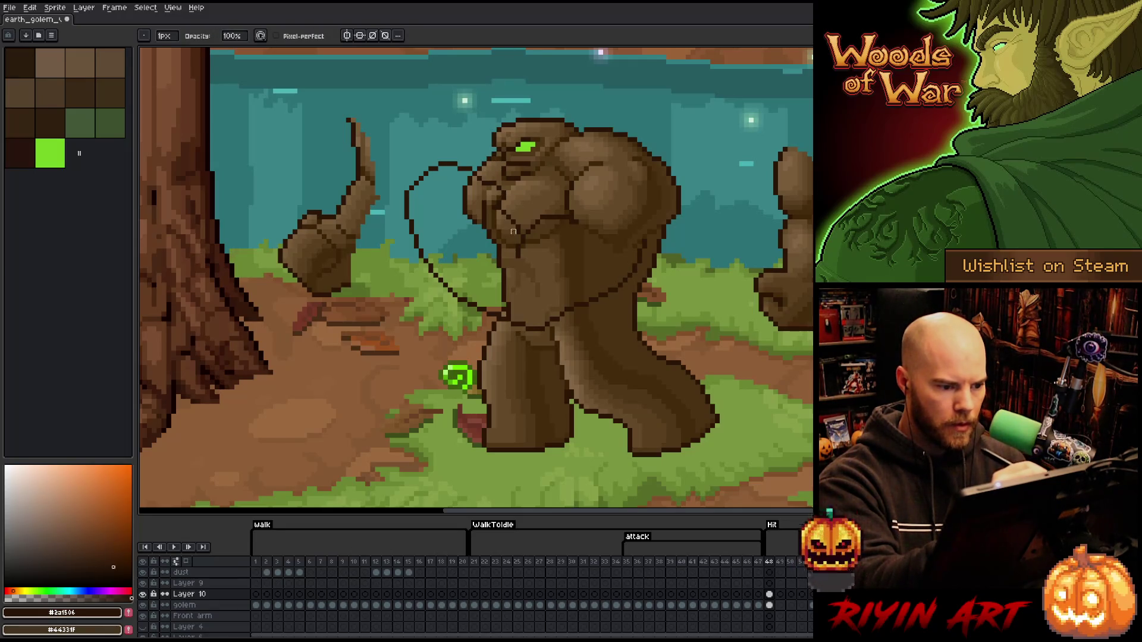
pyautogui.press('e')
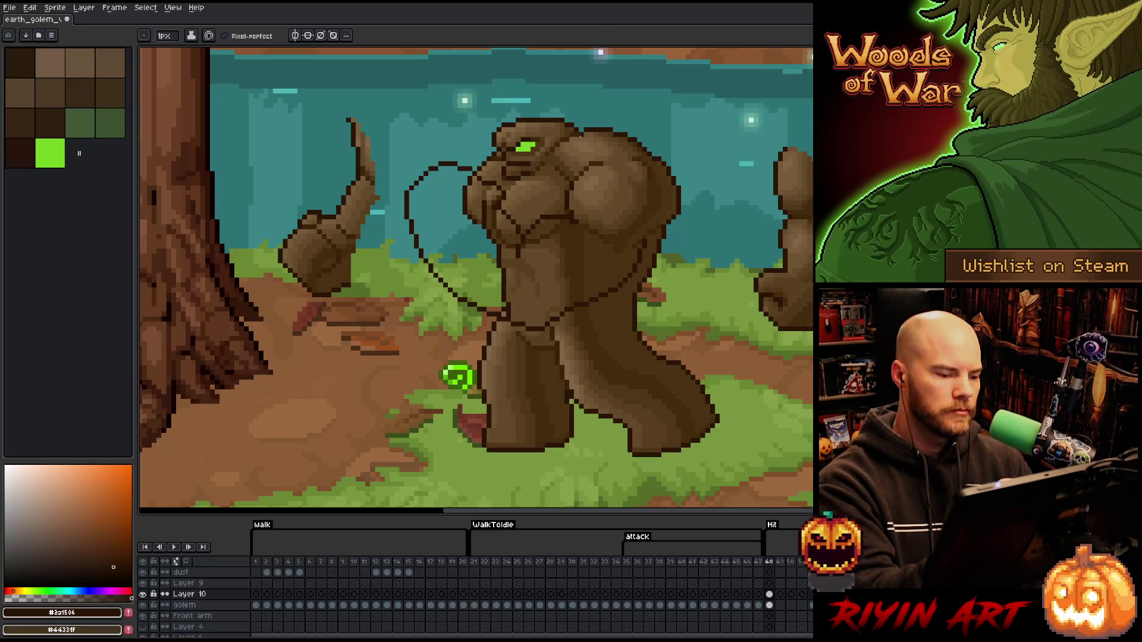
pyautogui.press('b')
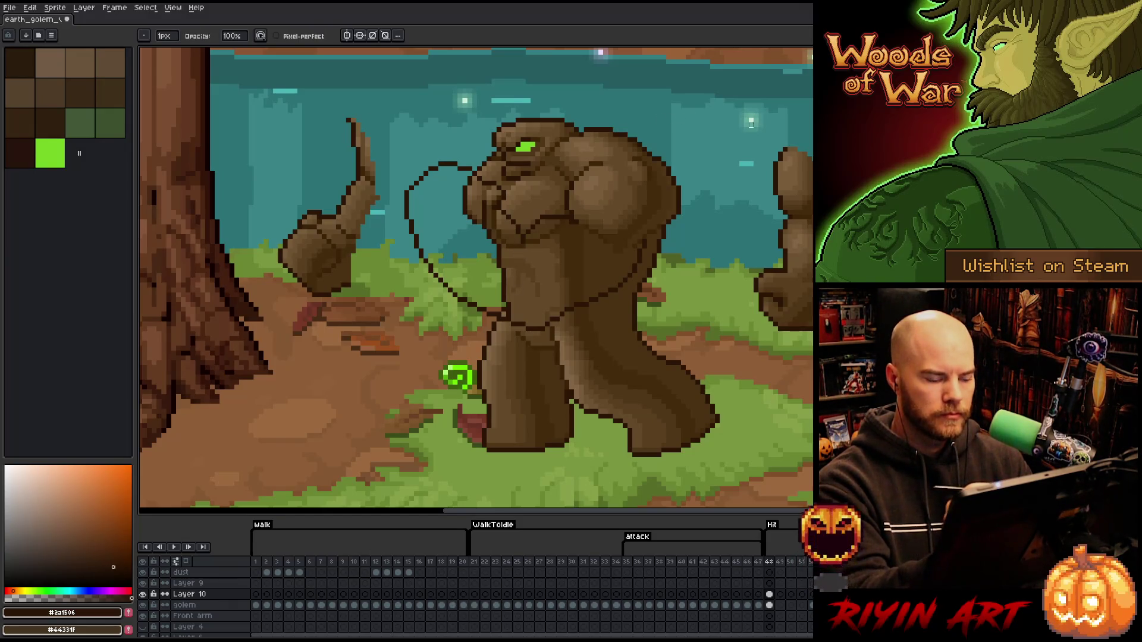
pyautogui.press('e')
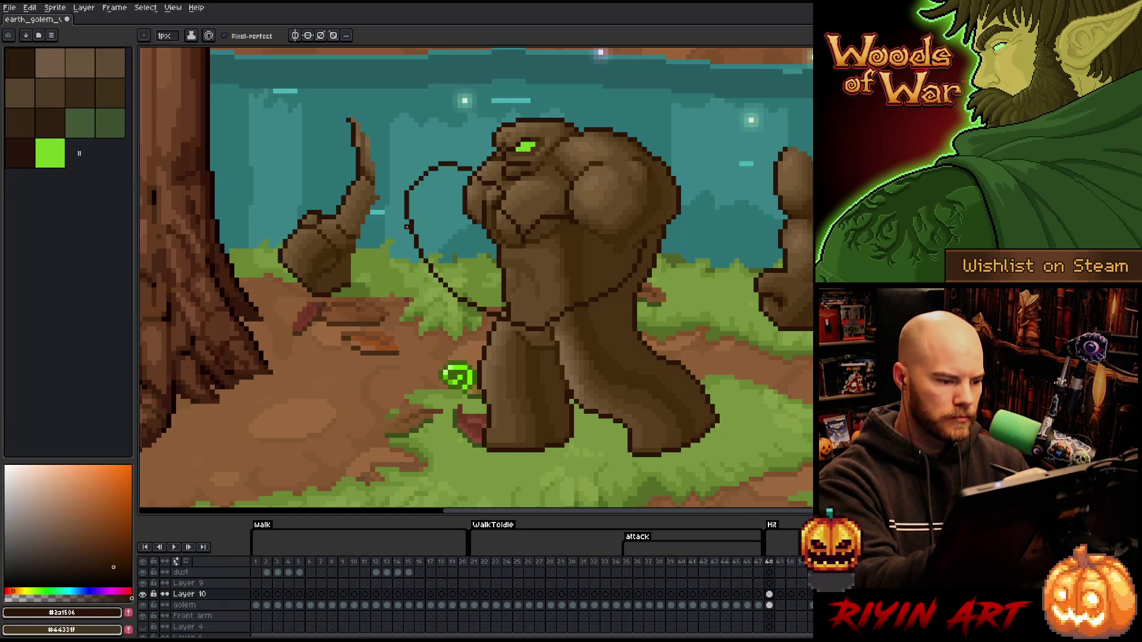
# Redraw the arm's lower-left outline, draw the fist loop above the head, then sample a lighter brown.
pyautogui.moveTo(392, 236)
pyautogui.mouseDown()
pyautogui.moveTo(411, 298)
pyautogui.moveTo(453, 304)
pyautogui.mouseUp()
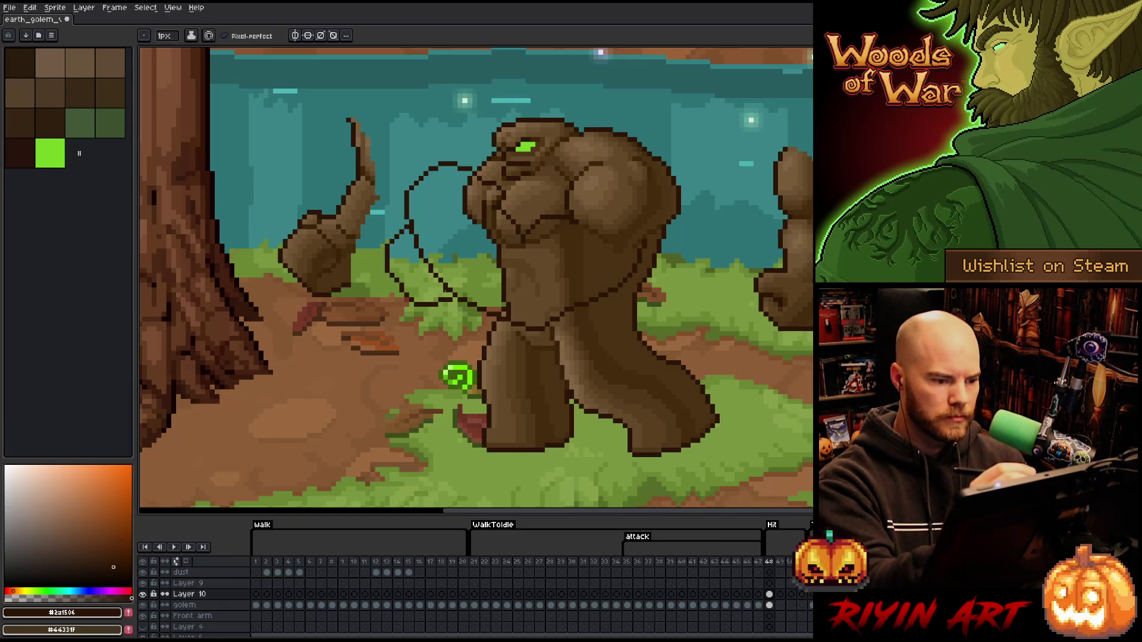
pyautogui.moveTo(388, 232); pyautogui.dragTo(451, 303)
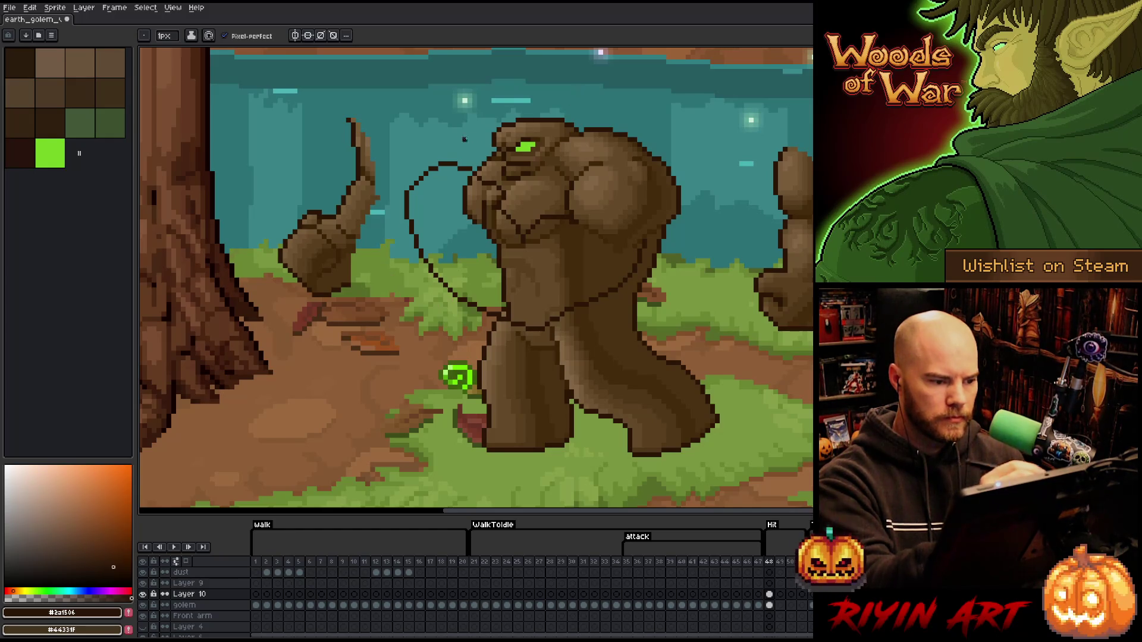
pyautogui.moveTo(415, 178); pyautogui.dragTo(491, 157)
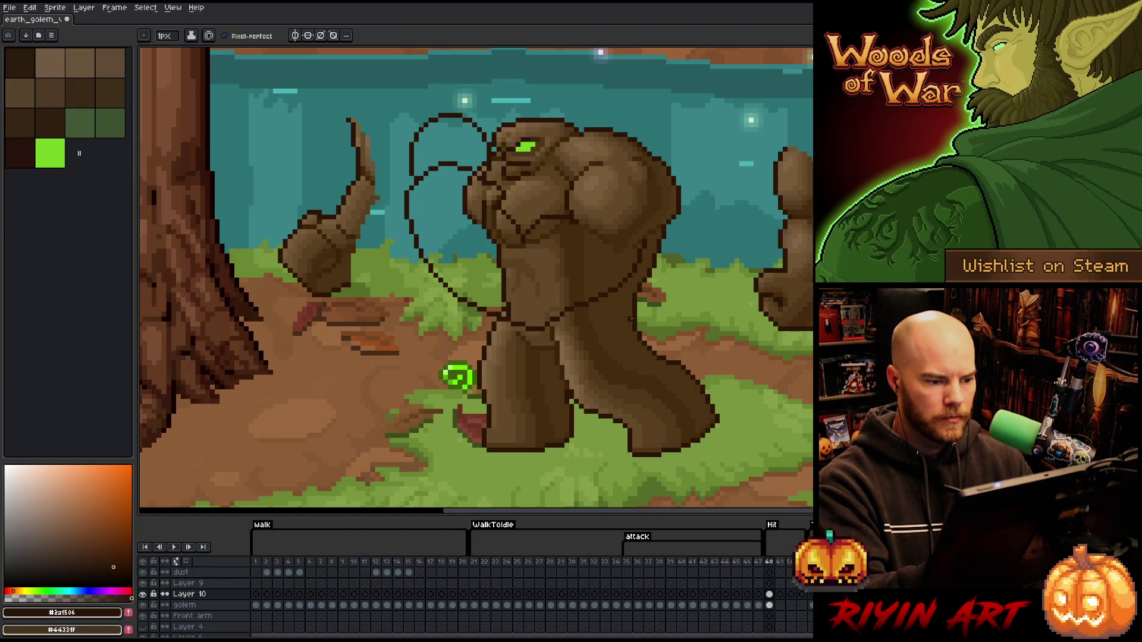
pyautogui.hotkey('ctrl', 'z')
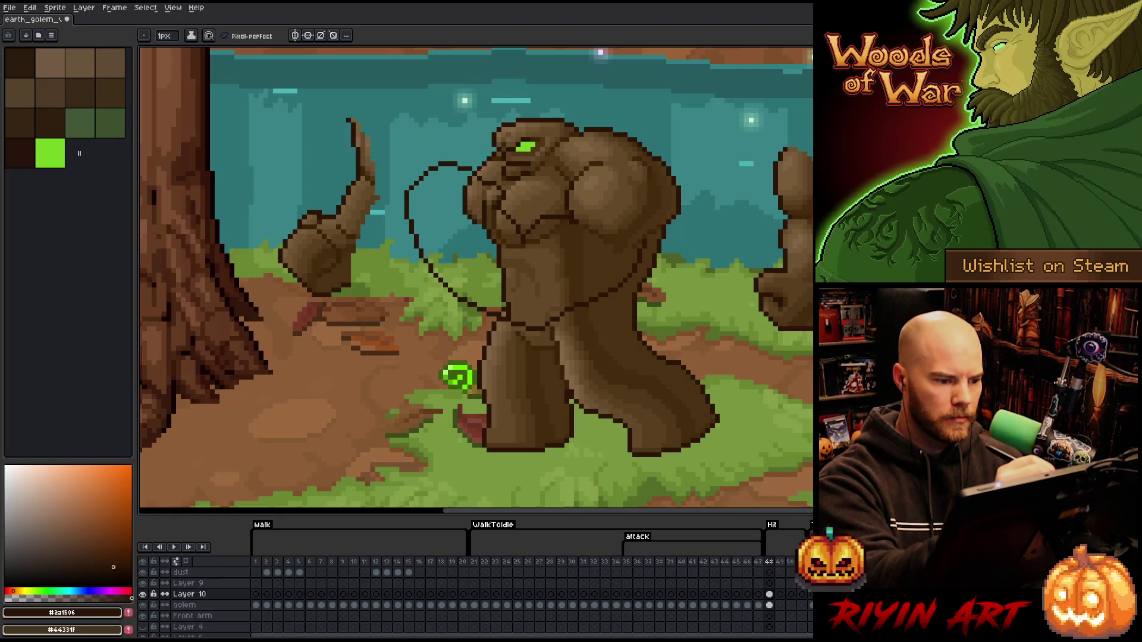
pyautogui.moveTo(487, 161); pyautogui.dragTo(401, 170)
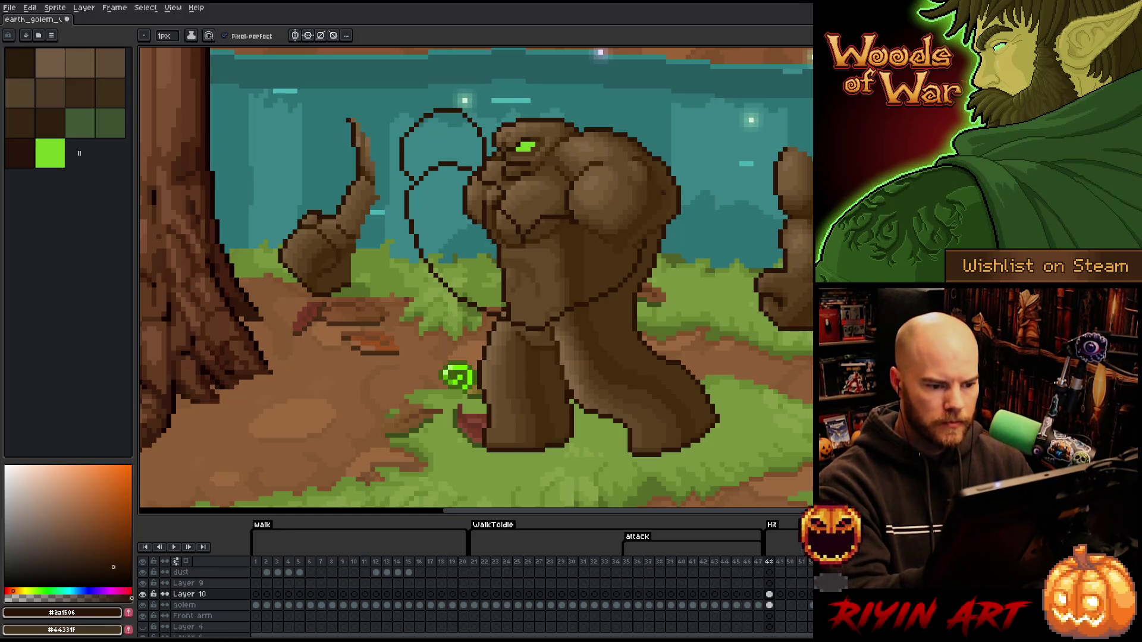
pyautogui.keyDown('alt'); pyautogui.click(606, 242); pyautogui.keyUp('alt')
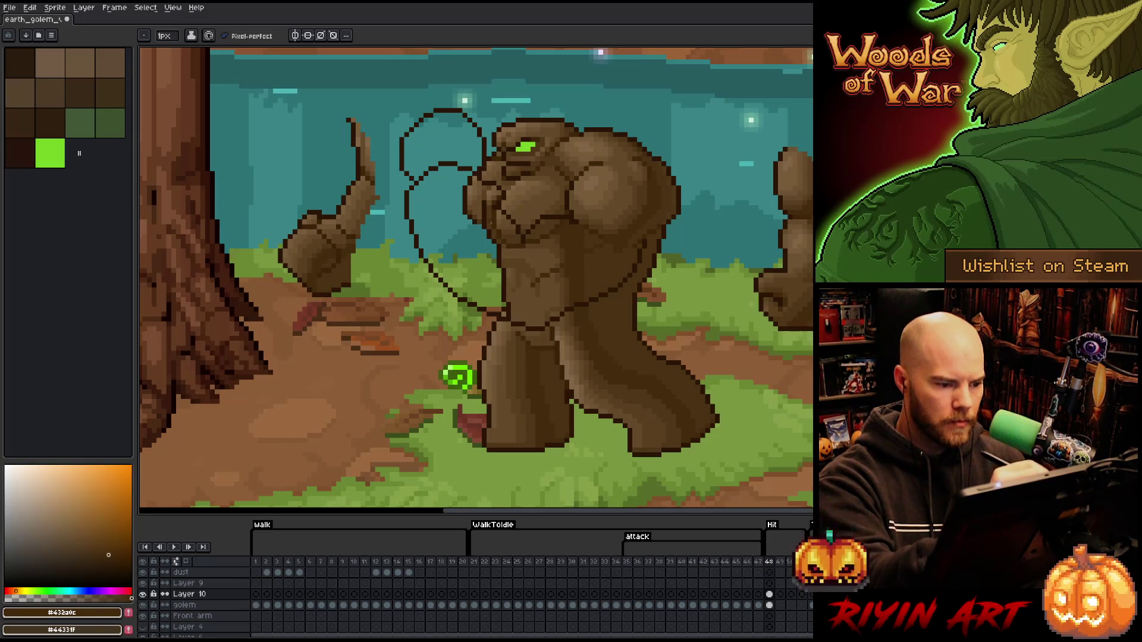
# Draw a dark edge down the golem's left side from head to chest, redoing it once.
pyautogui.moveTo(465, 174)
pyautogui.mouseDown()
pyautogui.moveTo(460, 205)
pyautogui.moveTo(501, 261)
pyautogui.mouseUp()
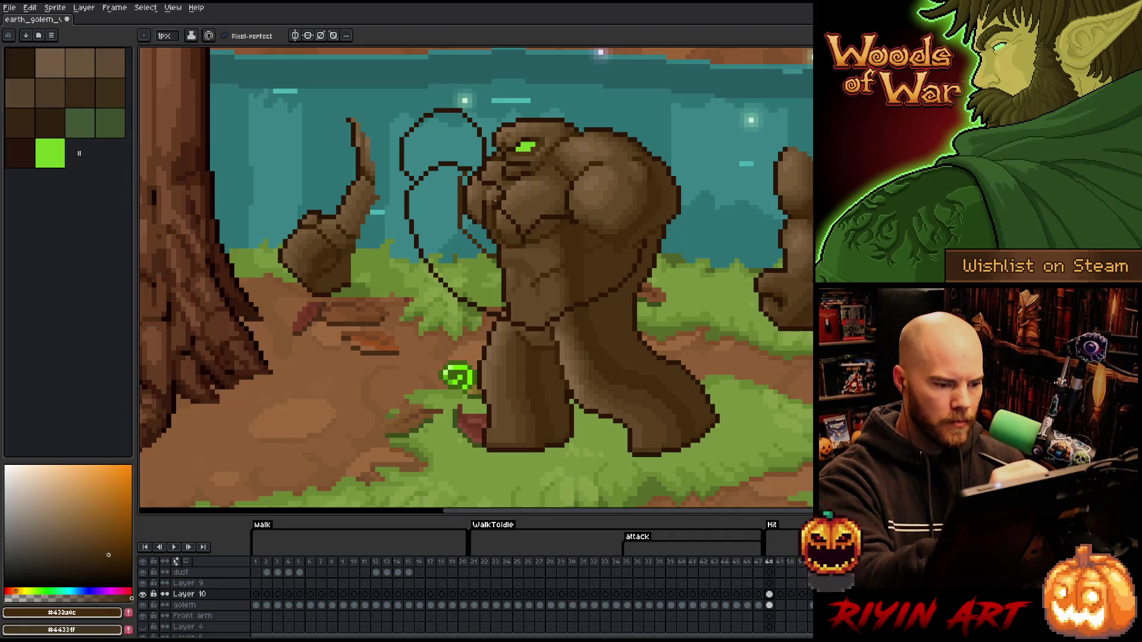
pyautogui.hotkey('ctrl', 'z')
pyautogui.moveTo(462, 171)
pyautogui.mouseDown()
pyautogui.moveTo(488, 234)
pyautogui.moveTo(515, 239)
pyautogui.mouseUp()
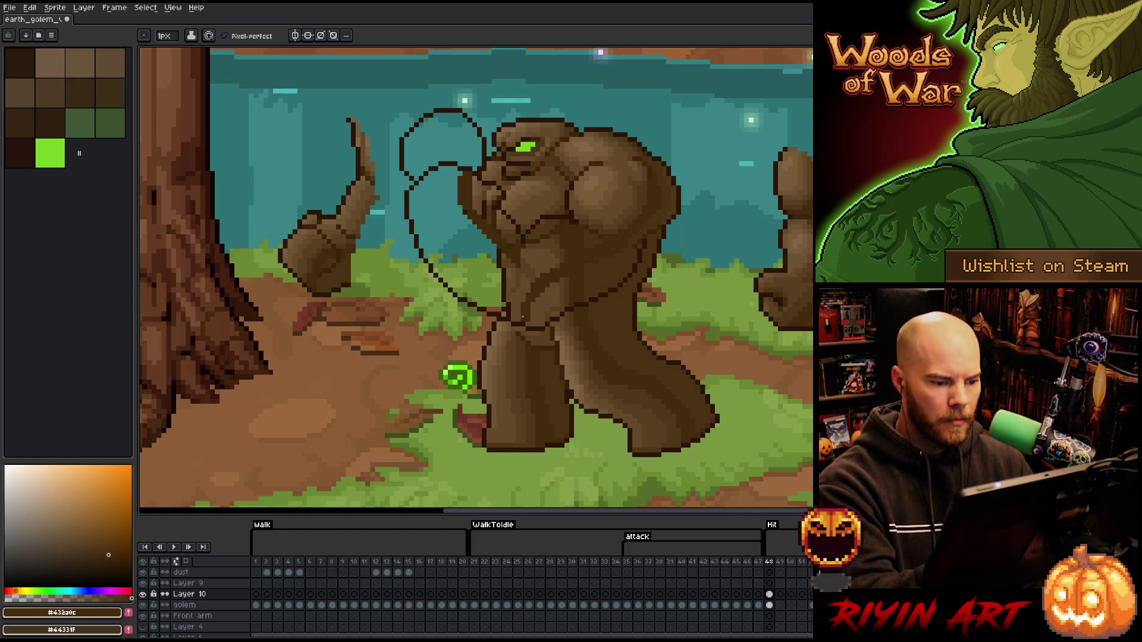
# Pick brown #4a3112 and bucket-fill at the arm, which floods the surroundings brown instead.
pyautogui.keyDown('alt'); pyautogui.click(632, 243); pyautogui.keyUp('alt')
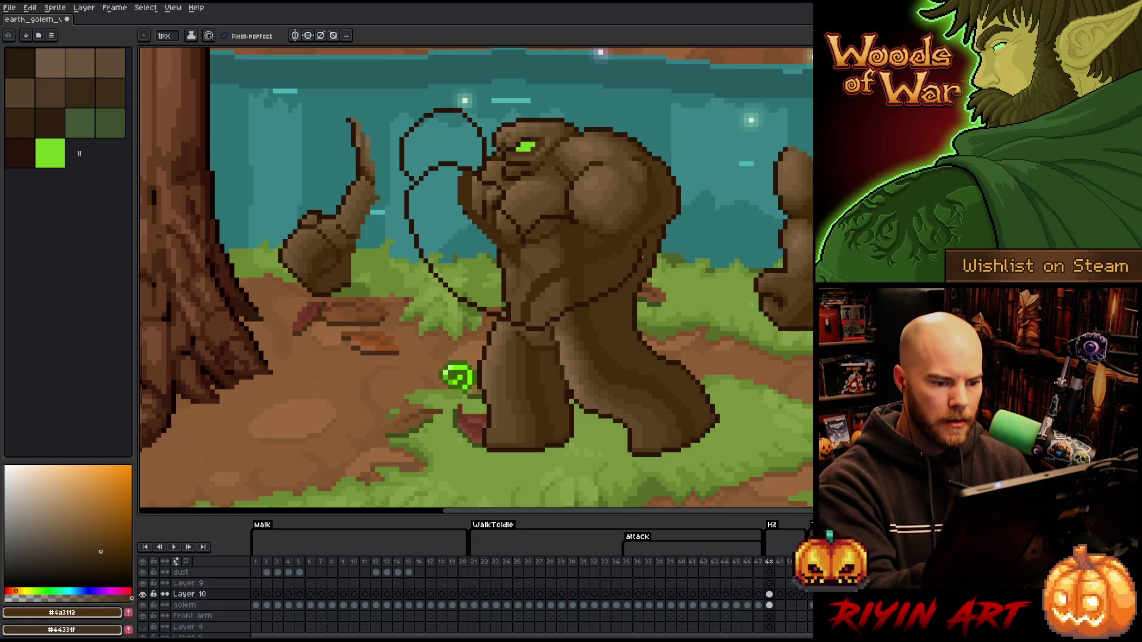
pyautogui.keyDown('alt'); pyautogui.click(649, 241); pyautogui.keyUp('alt')
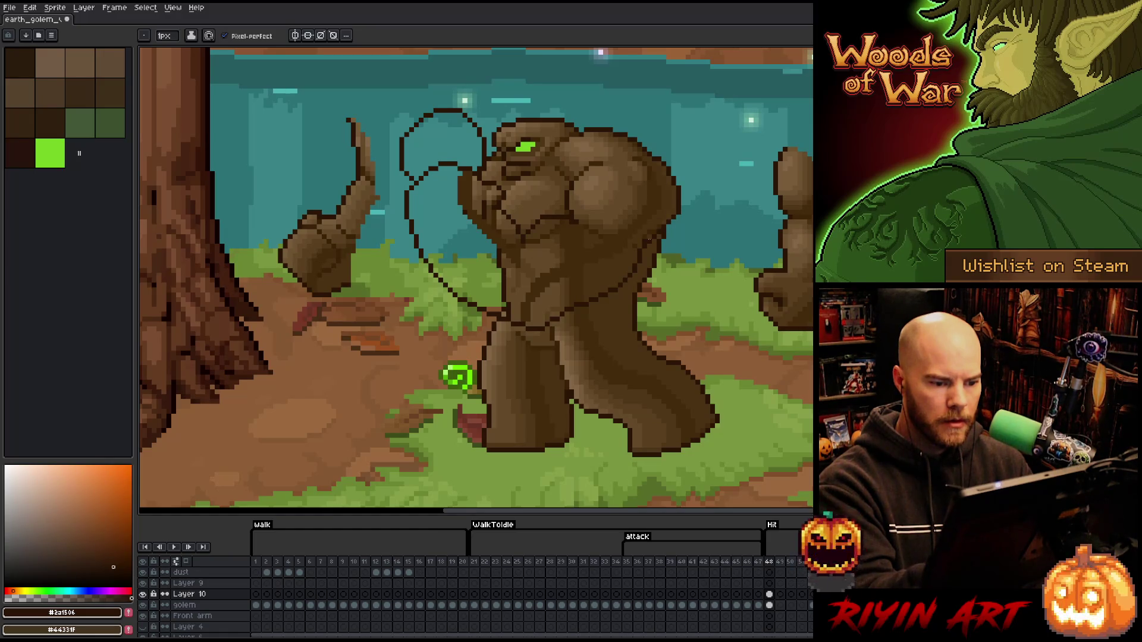
pyautogui.keyDown('alt'); pyautogui.click(651, 243); pyautogui.keyUp('alt')
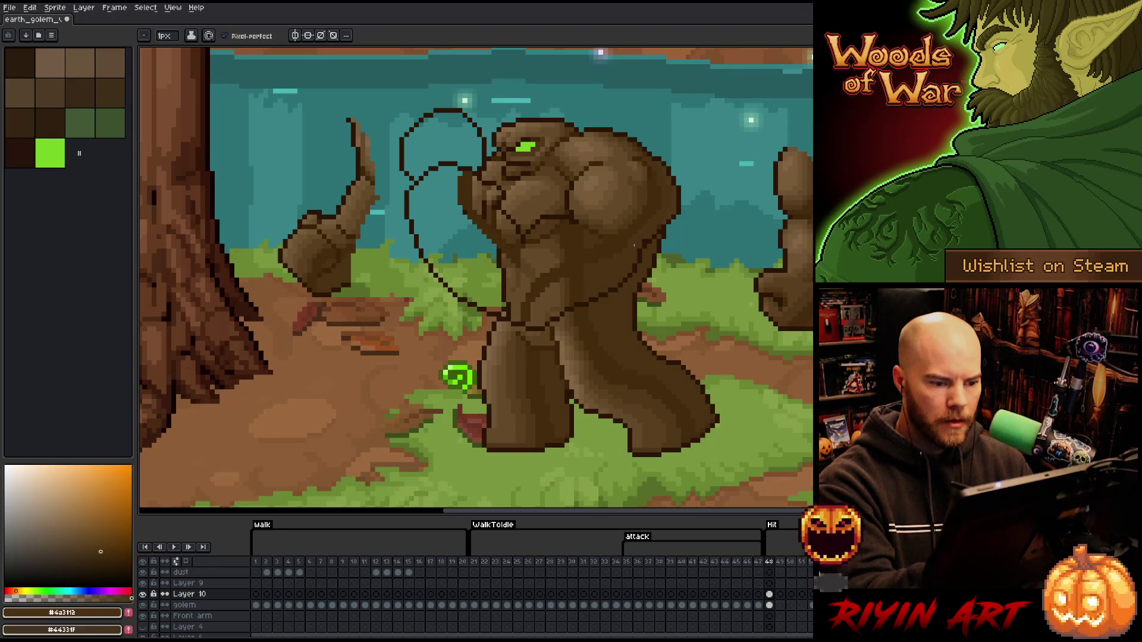
pyautogui.press('g')
pyautogui.click(609, 265)
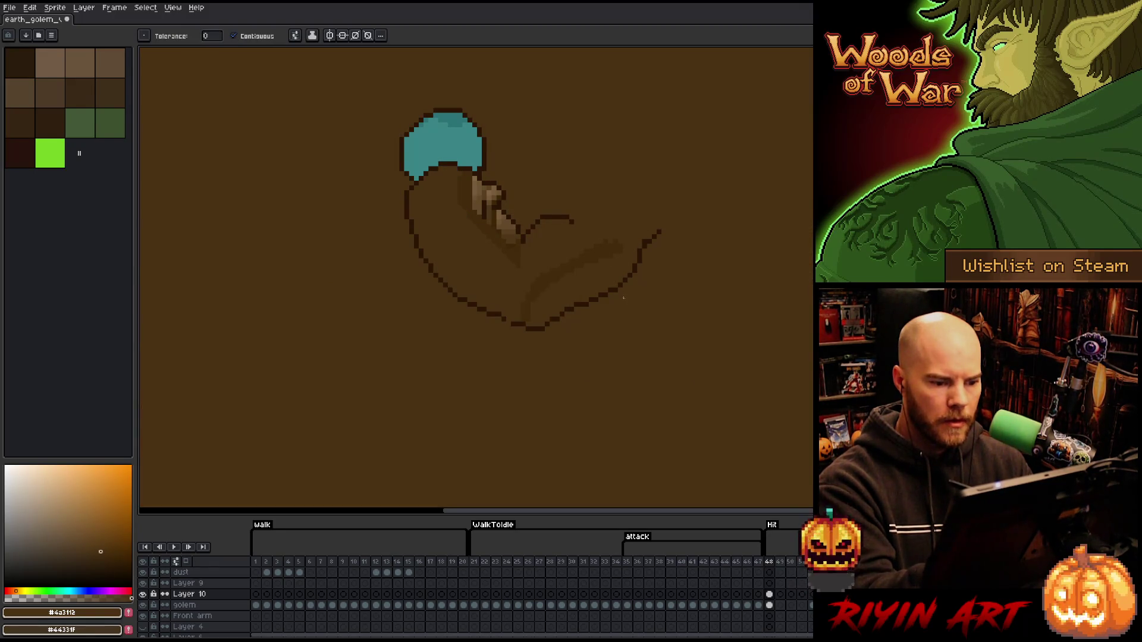
pyautogui.hotkey('ctrl', 'z')
pyautogui.press('b')
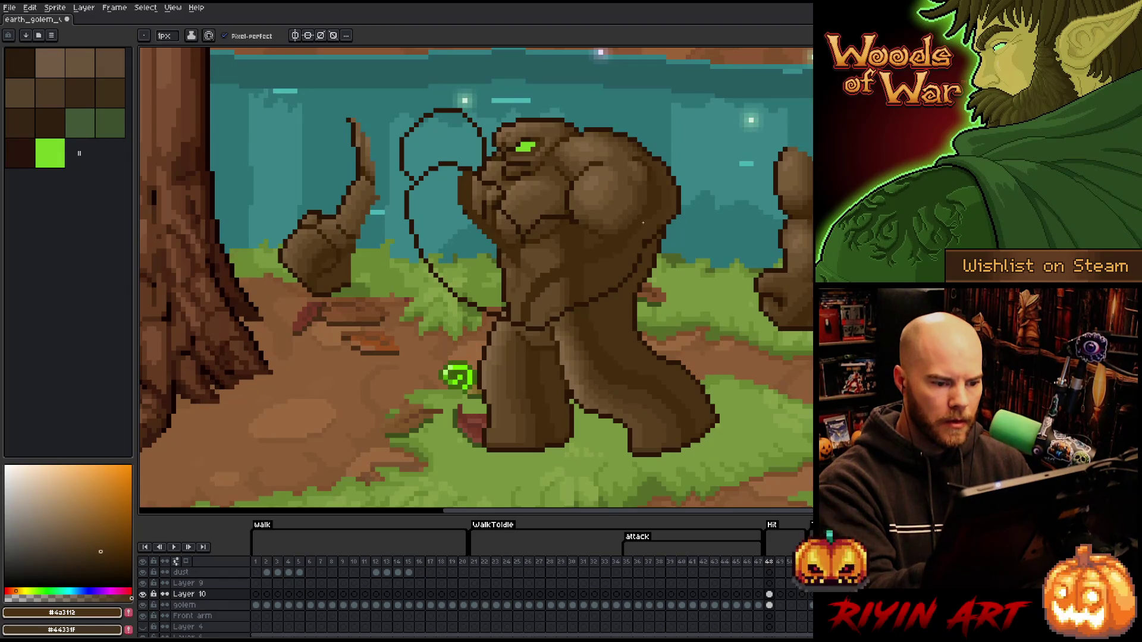
pyautogui.keyDown('alt'); pyautogui.click(544, 303); pyautogui.keyUp('alt')
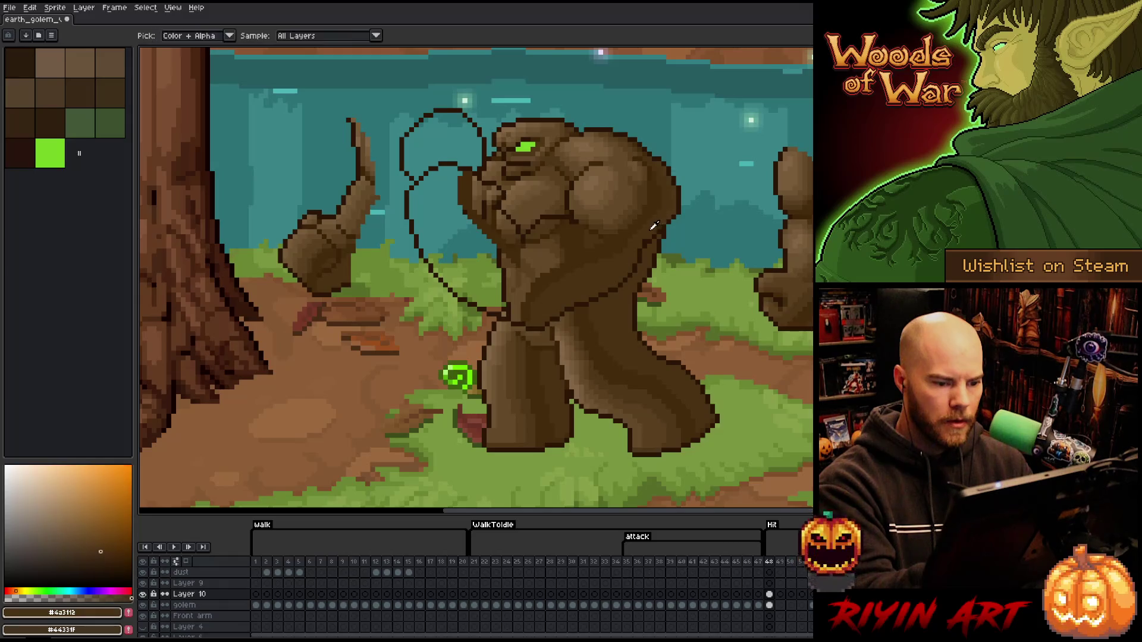
pyautogui.keyDown('alt'); pyautogui.click(669, 196); pyautogui.keyUp('alt')
pyautogui.keyDown('alt'); pyautogui.click(668, 214); pyautogui.keyUp('alt')
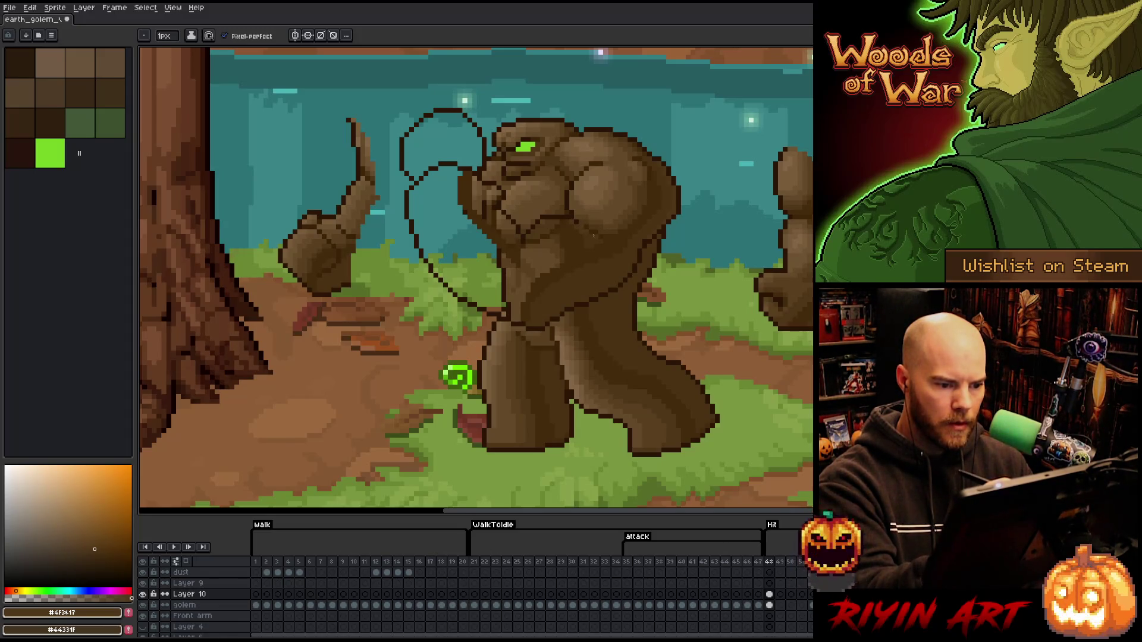
pyautogui.press('g')
pyautogui.click(579, 200)
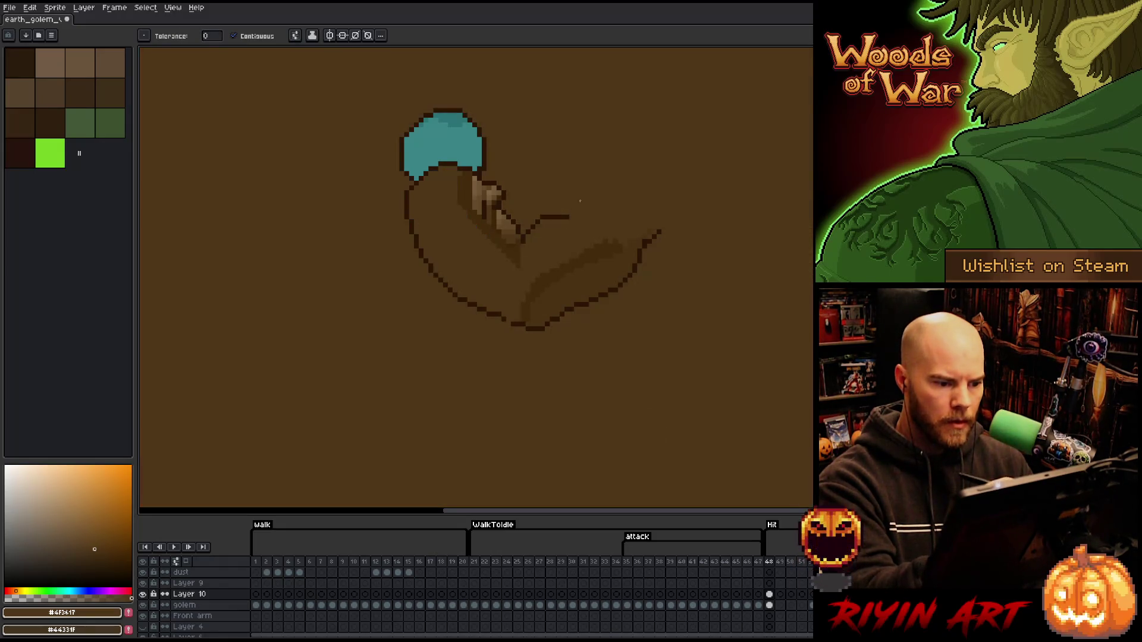
pyautogui.hotkey('ctrl', 'z')
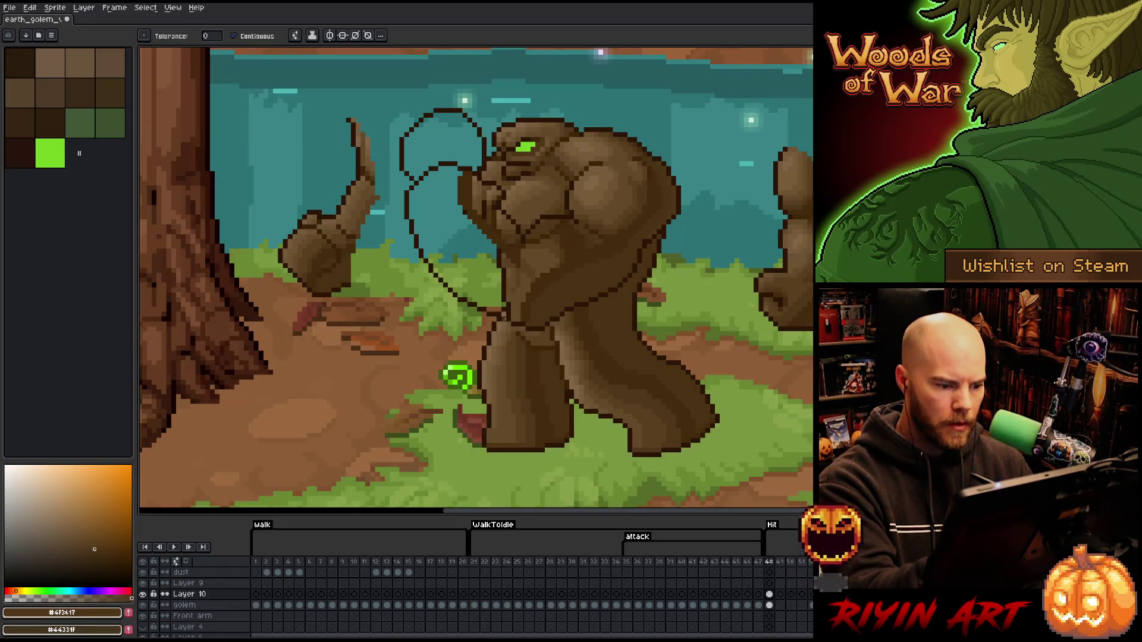
# Bucket-fill the raised arm with medium brown and the fist loop near the head with #4a3112.
pyautogui.keyDown('alt'); pyautogui.click(504, 319); pyautogui.keyUp('alt')
pyautogui.press('b')
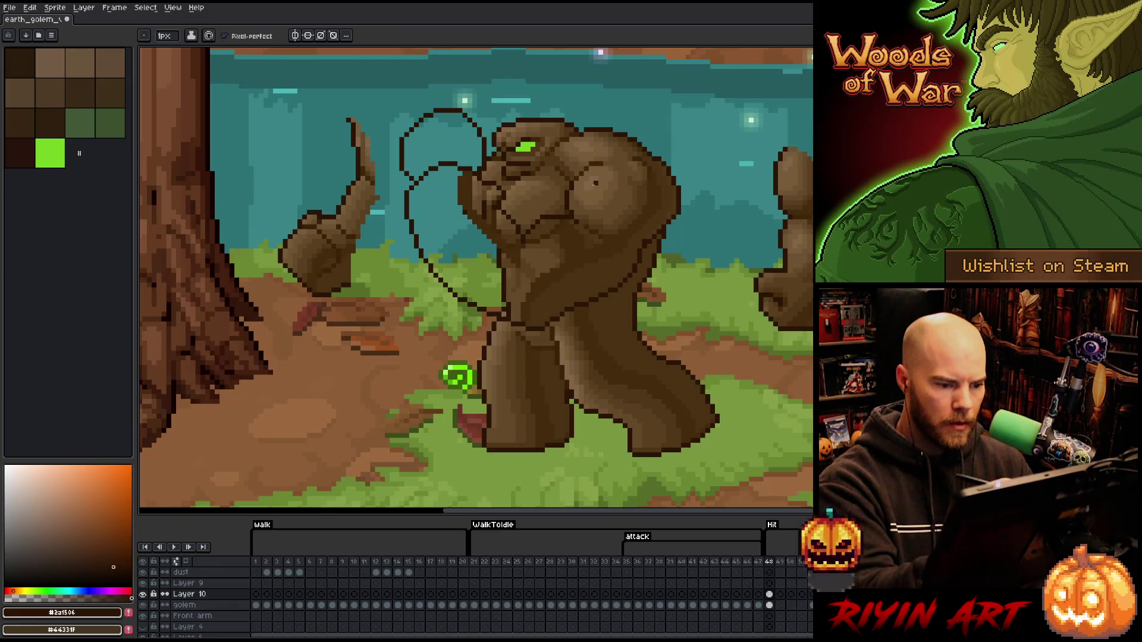
pyautogui.keyDown('alt'); pyautogui.click(598, 230); pyautogui.keyUp('alt')
pyautogui.press('g')
pyautogui.click(499, 232)
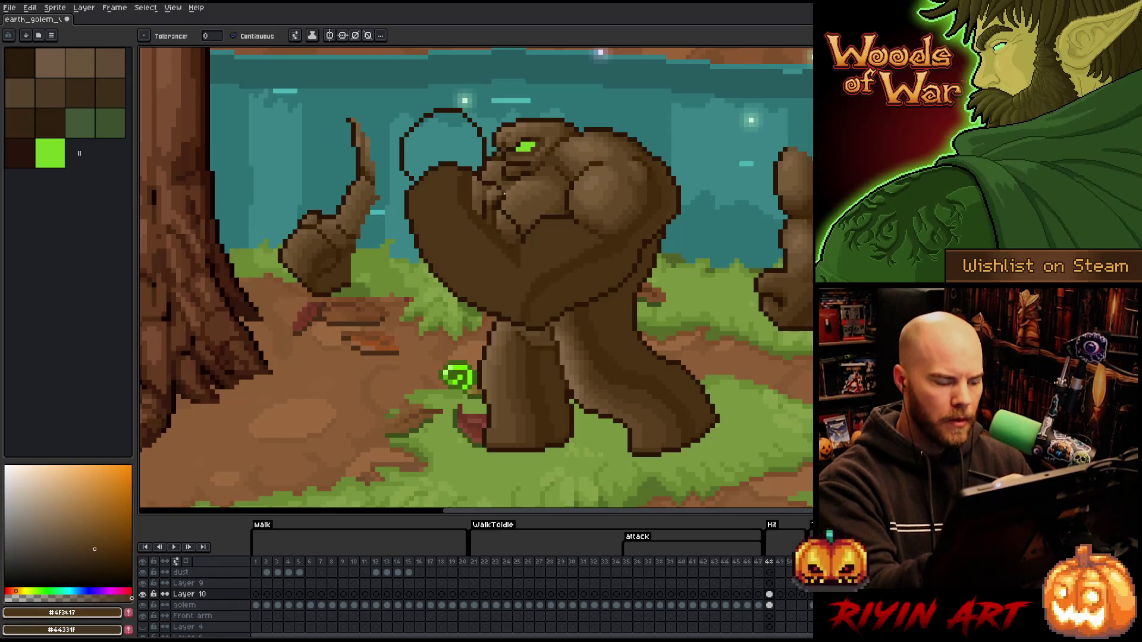
pyautogui.keyDown('alt'); pyautogui.click(500, 206); pyautogui.keyUp('alt')
pyautogui.click(441, 143)
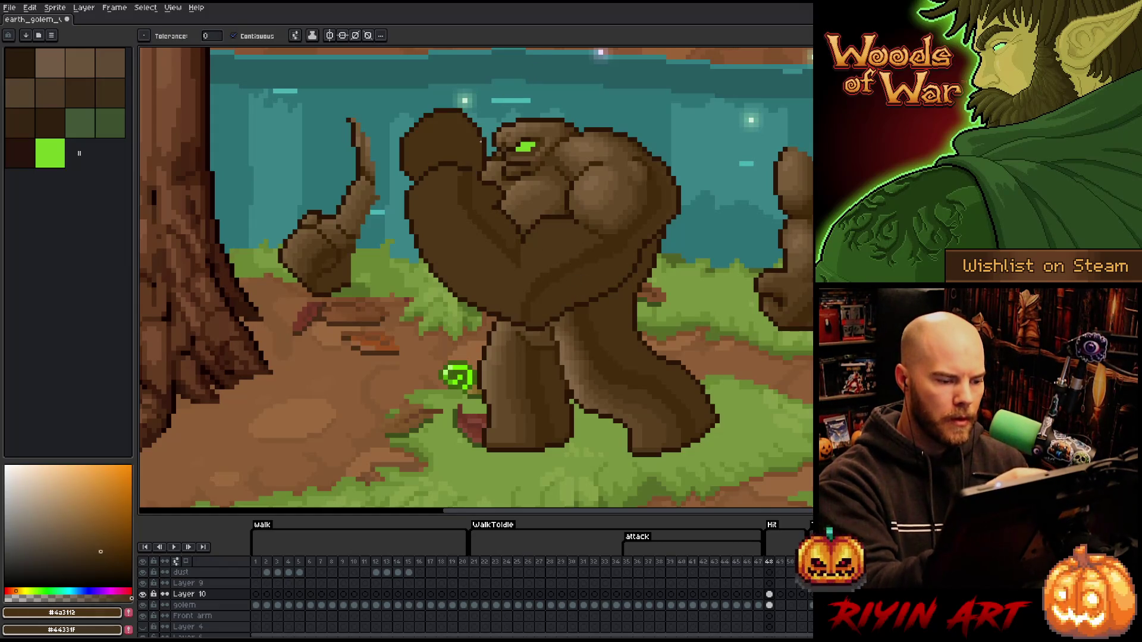
# Sample darker brown #2a1506 and then #4f3617 from the arm as the next working colours.
pyautogui.press('b')
pyautogui.keyDown('alt'); pyautogui.click(586, 196); pyautogui.keyUp('alt')
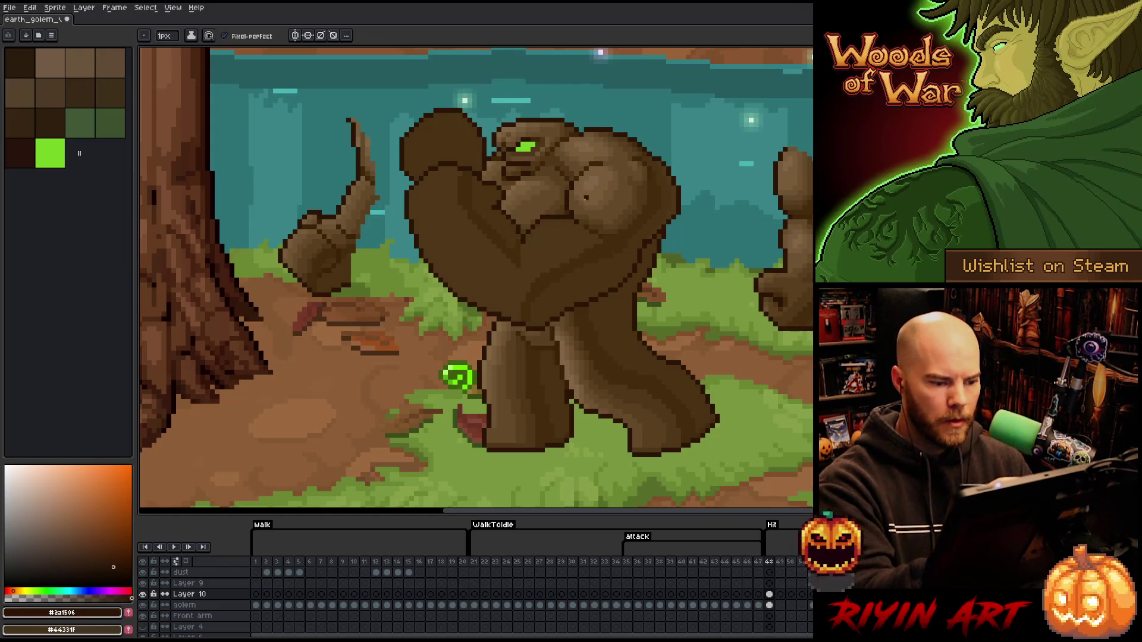
pyautogui.keyDown('alt'); pyautogui.click(585, 196); pyautogui.keyUp('alt')
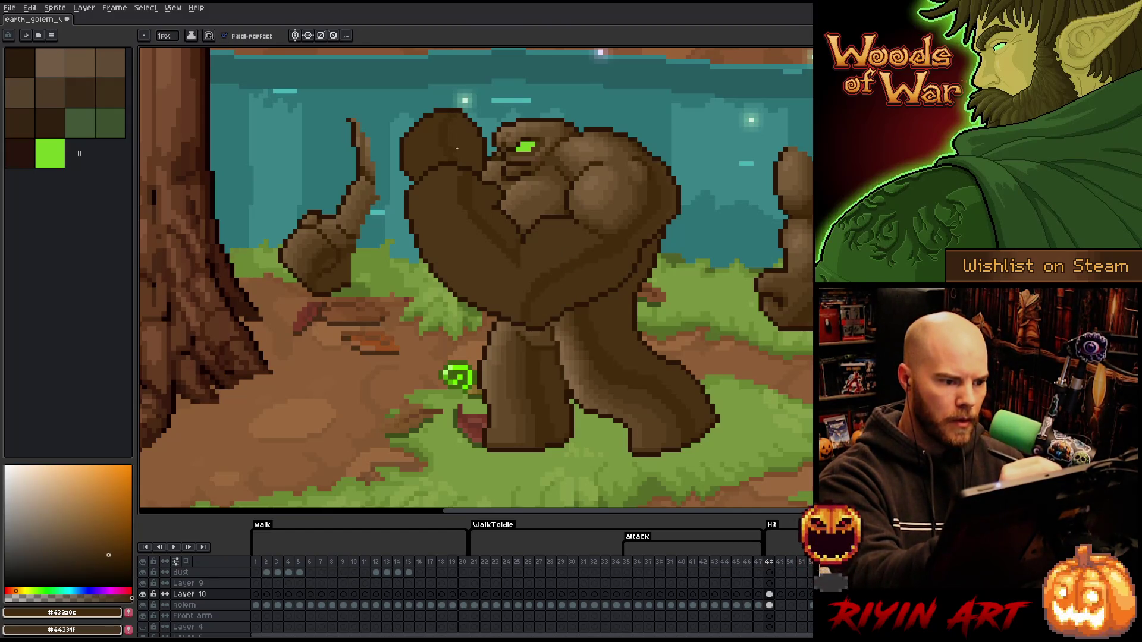
pyautogui.press('alt')
pyautogui.keyDown('alt'); pyautogui.click(556, 299); pyautogui.keyUp('alt')
pyautogui.press('g')
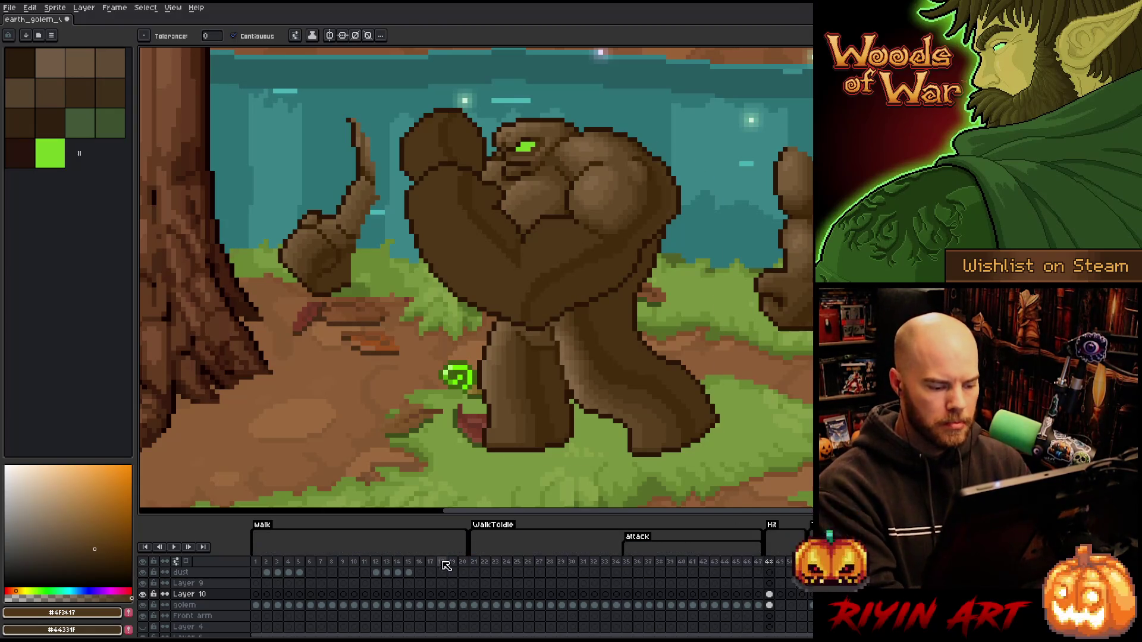
# Scrub back to frame 48 and draw a dark #2a1506 edge along the raised arm where it meets the body.
pyautogui.moveTo(446, 566); pyautogui.dragTo(768, 554)
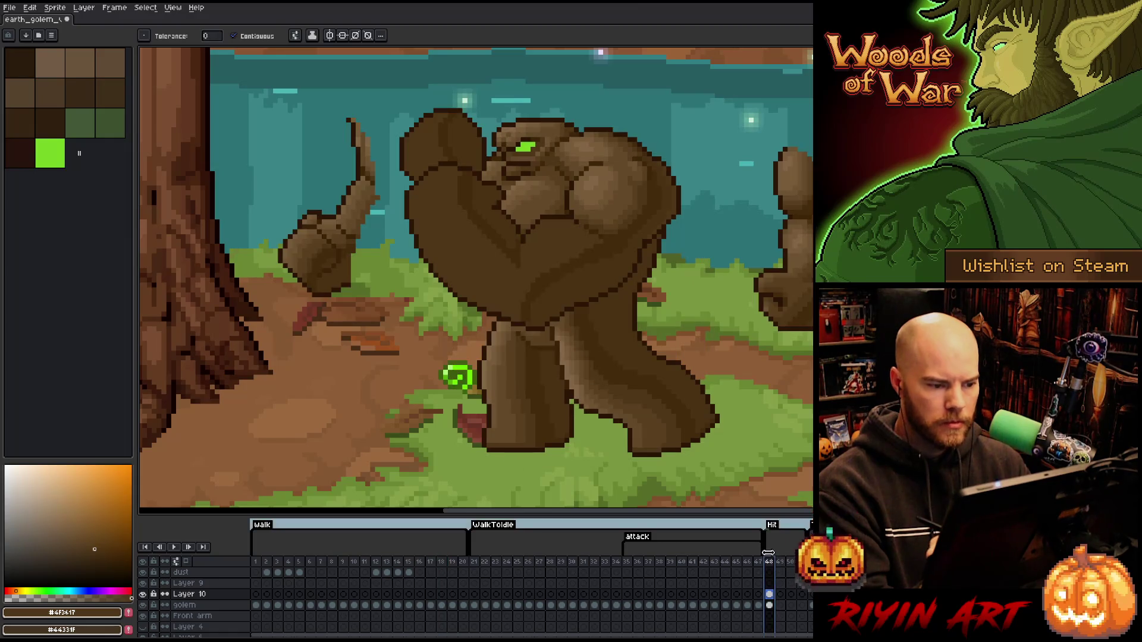
pyautogui.press('b')
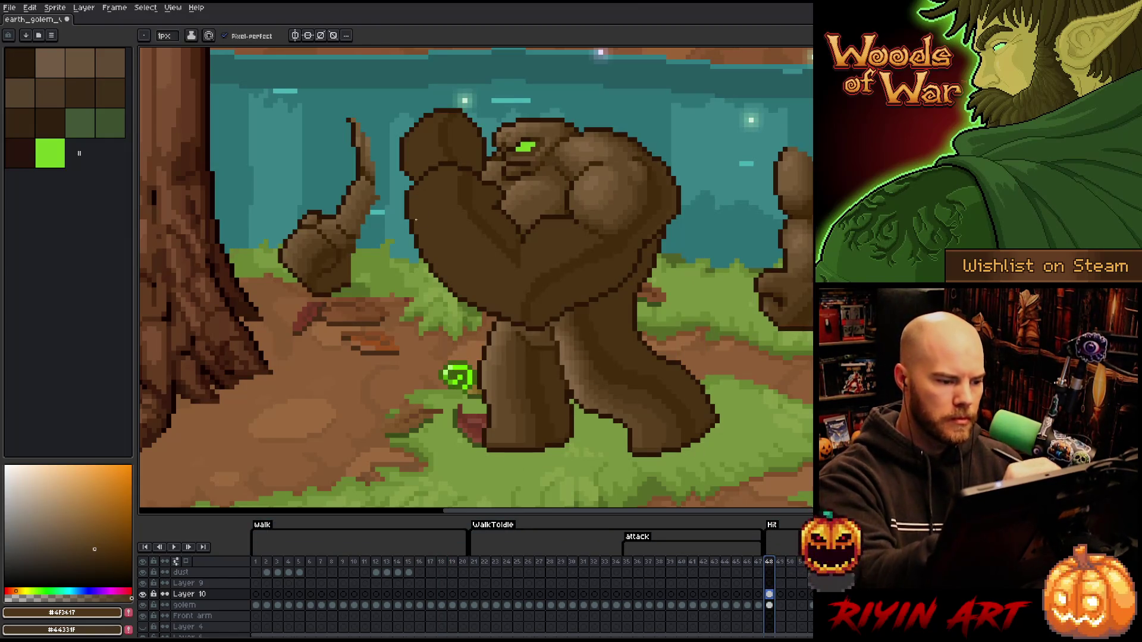
pyautogui.keyDown('alt'); pyautogui.click(415, 218); pyautogui.keyUp('alt')
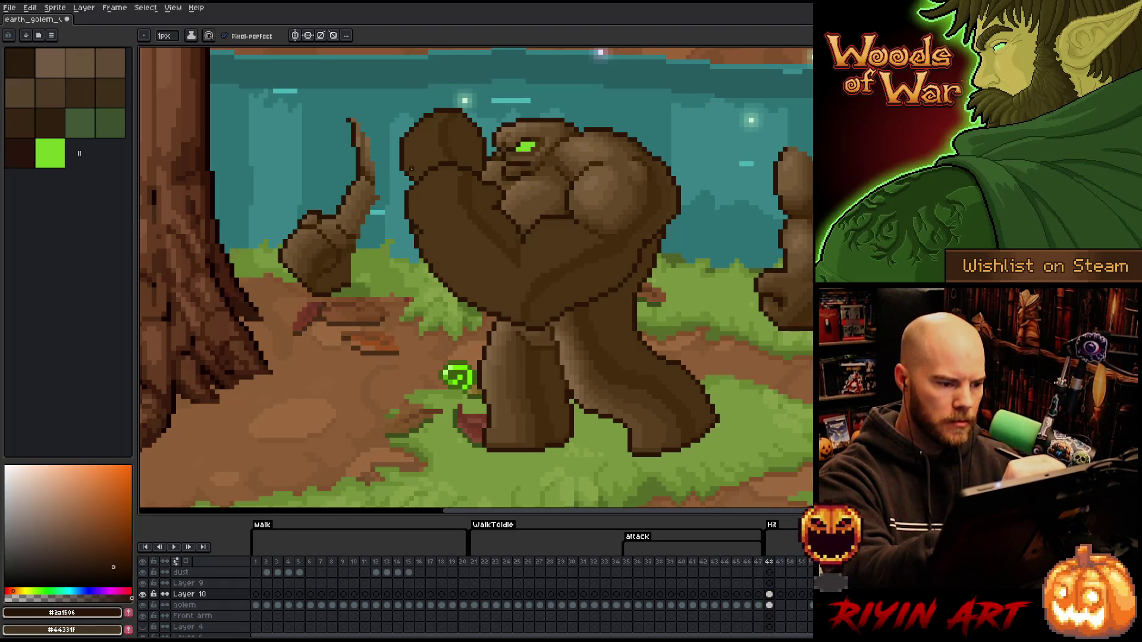
pyautogui.moveTo(422, 232); pyautogui.dragTo(473, 303)
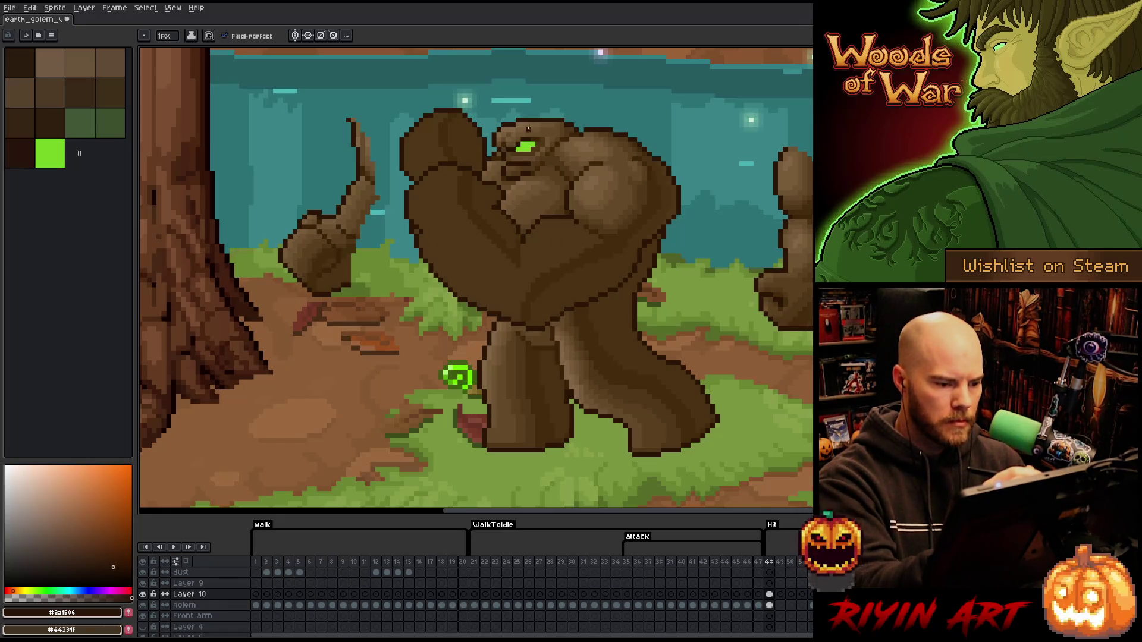
# Lasso the raised arm and nudge it slightly down and right against the body, committing the move.
pyautogui.press('m')
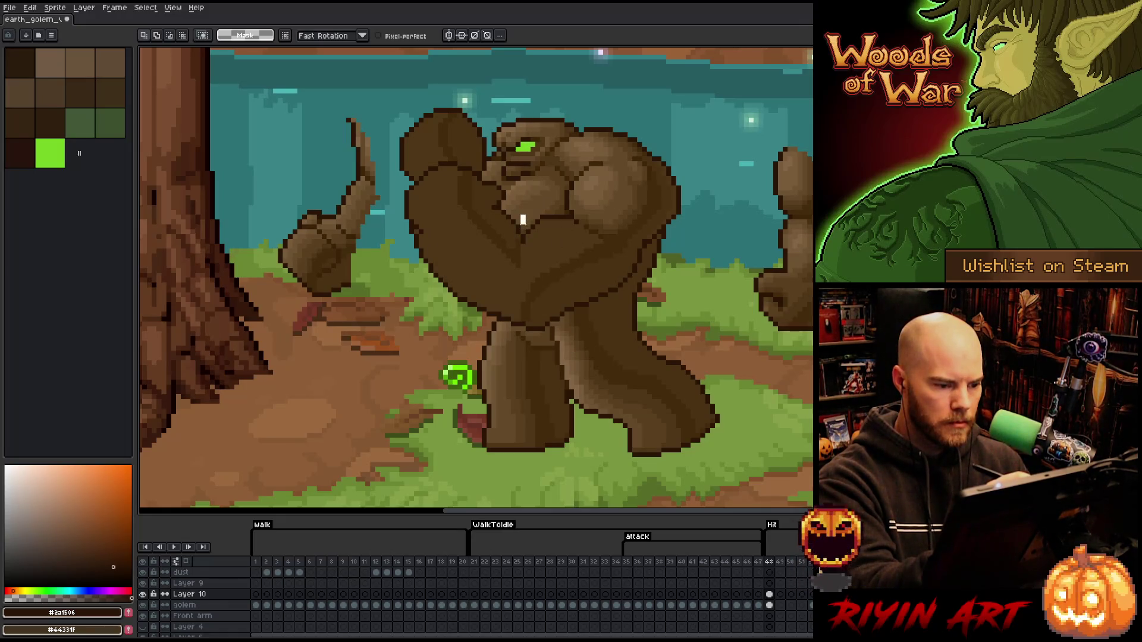
pyautogui.moveTo(520, 243); pyautogui.dragTo(528, 217)
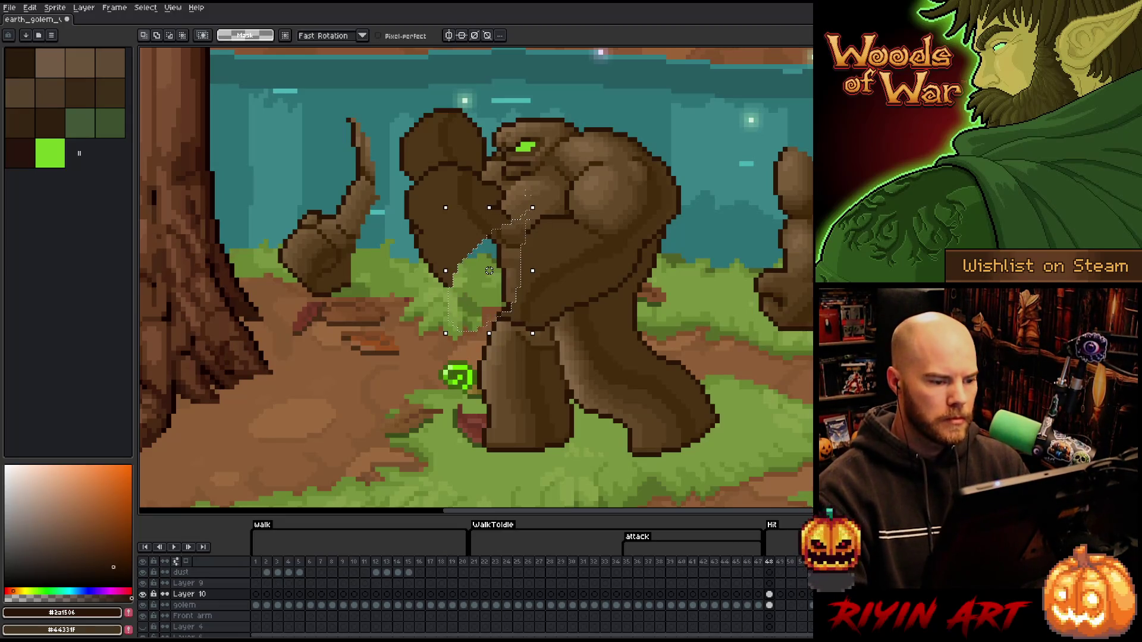
pyautogui.hotkey('ctrl', 'd')
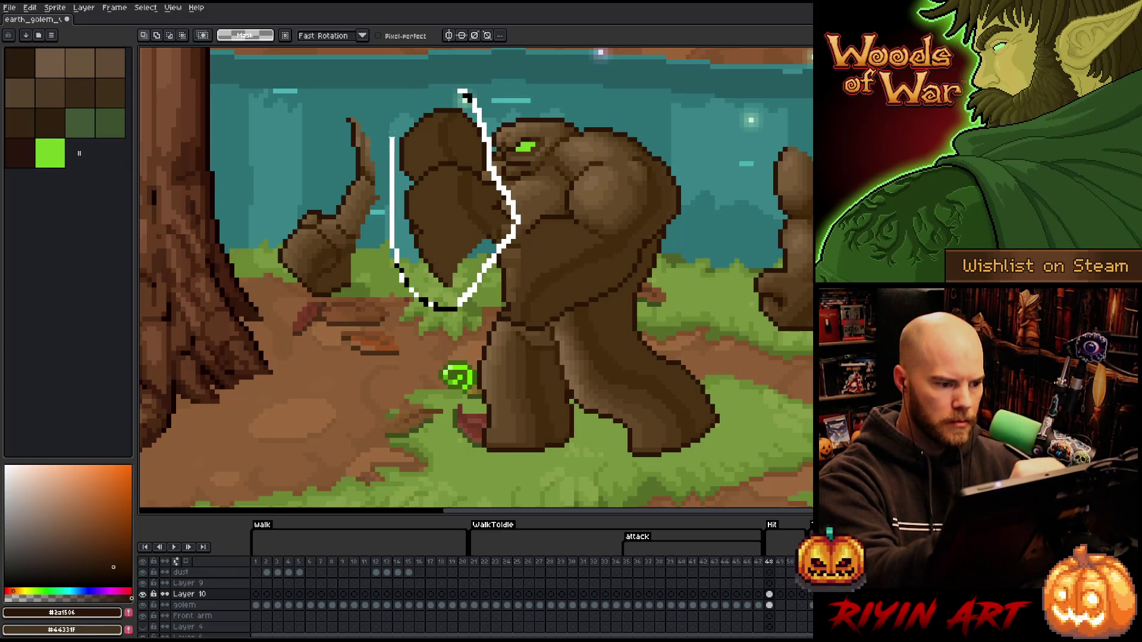
pyautogui.moveTo(486, 140); pyautogui.dragTo(419, 79)
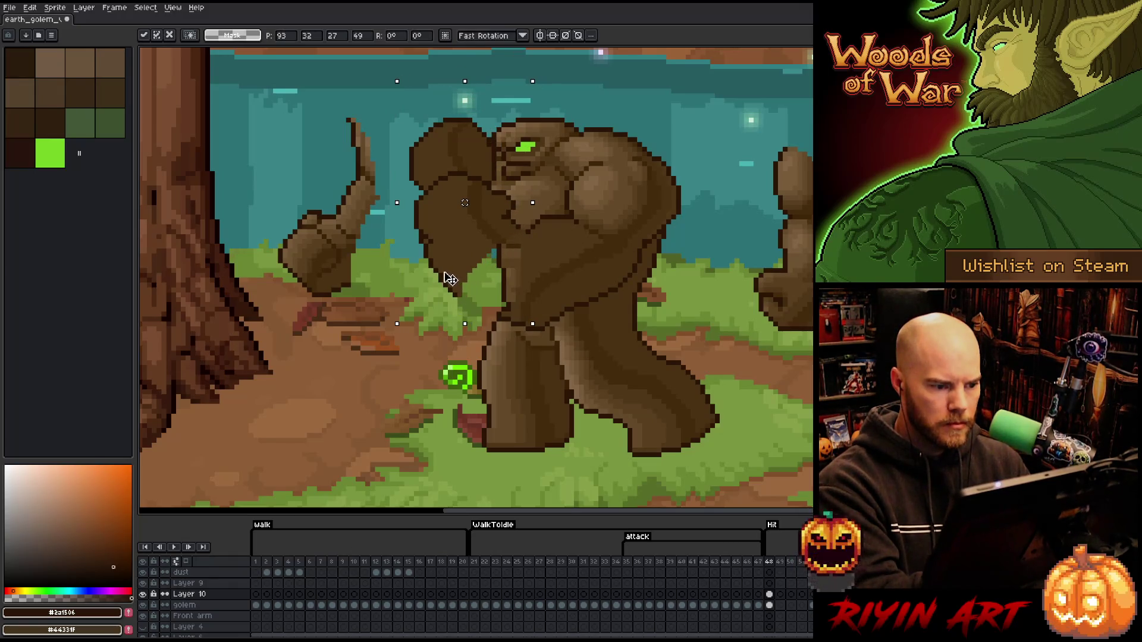
pyautogui.moveTo(443, 266); pyautogui.dragTo(448, 287)
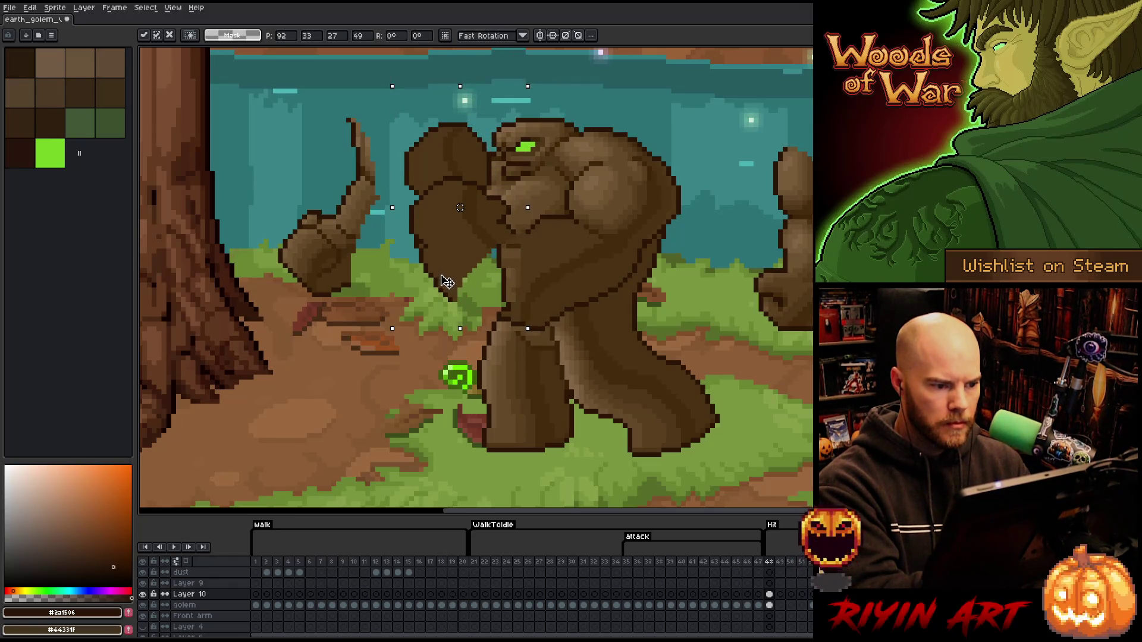
pyautogui.press('b')
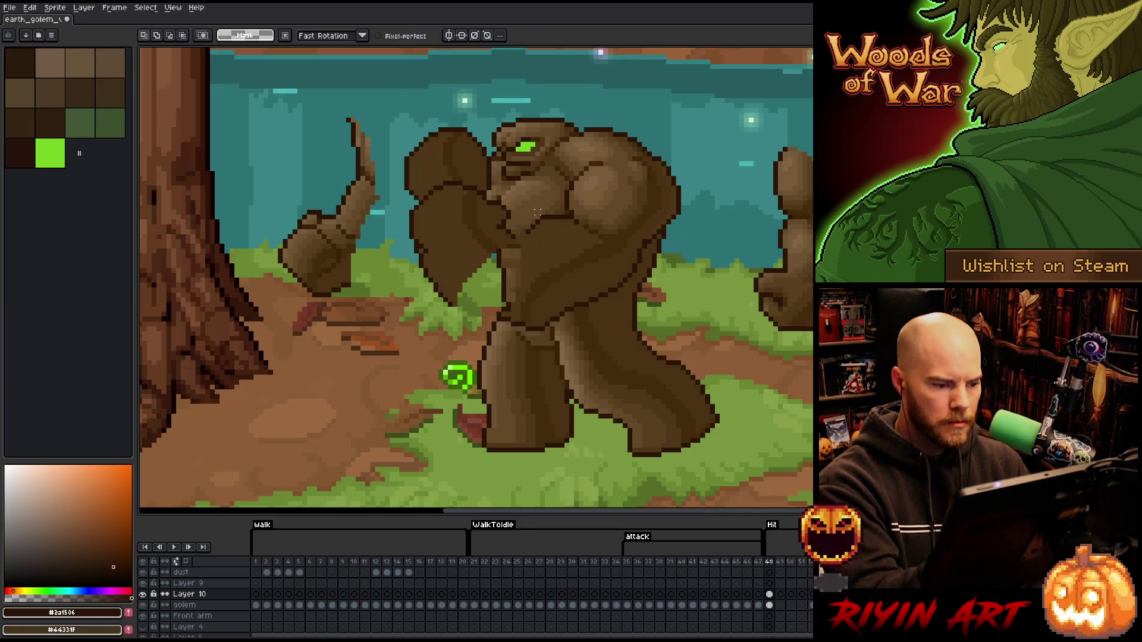
# Undo a stray white guide stroke across the chest and return to pixel drawing.
pyautogui.moveTo(515, 237); pyautogui.dragTo(497, 203)
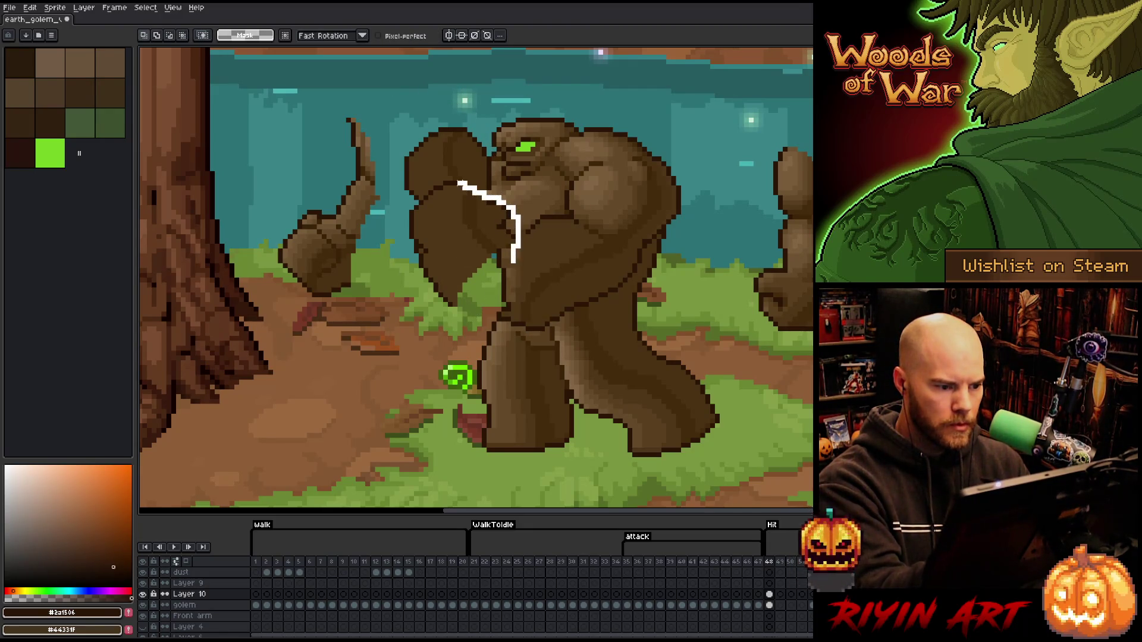
pyautogui.hotkey('ctrl', 'z')
pyautogui.hotkey('ctrl', 'z')
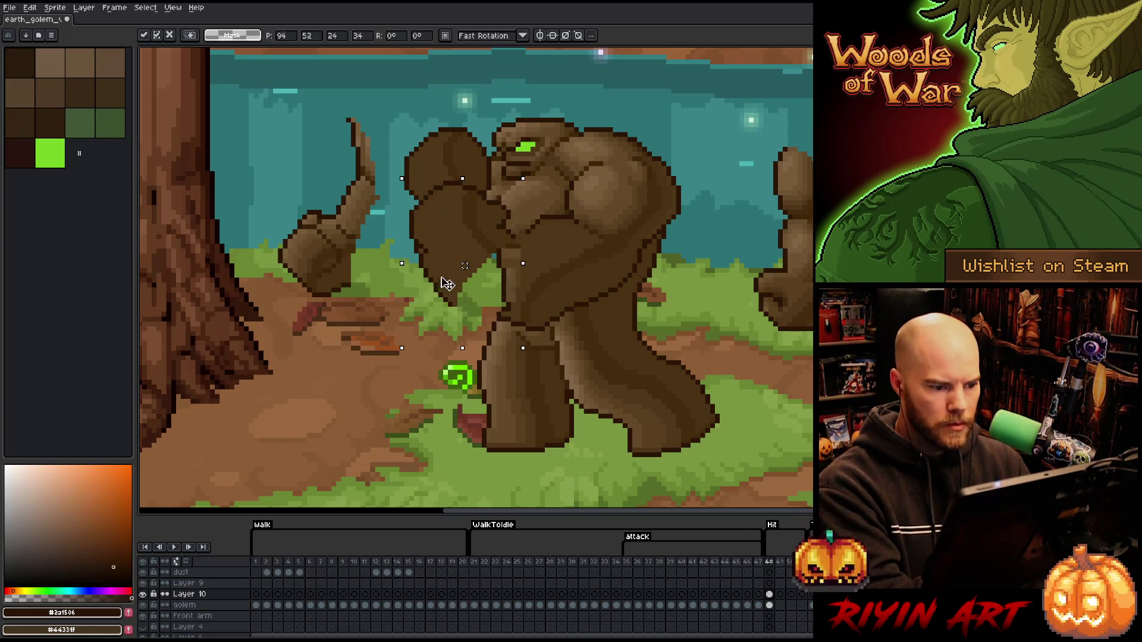
pyautogui.hotkey('ctrl', 'z')
pyautogui.press('b')
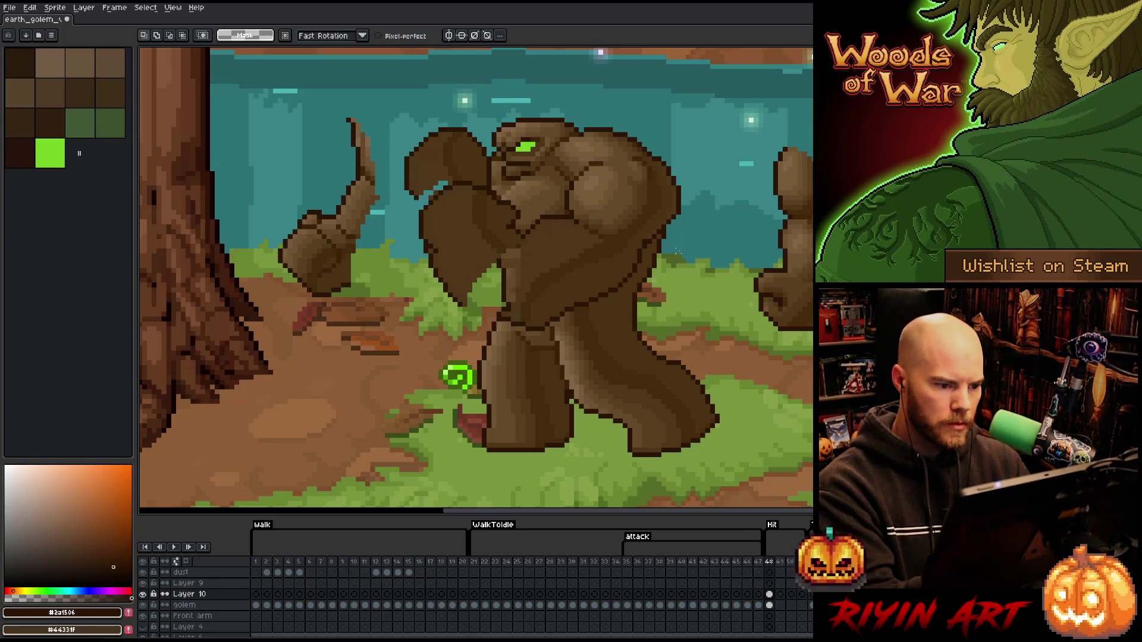
pyautogui.press('b')
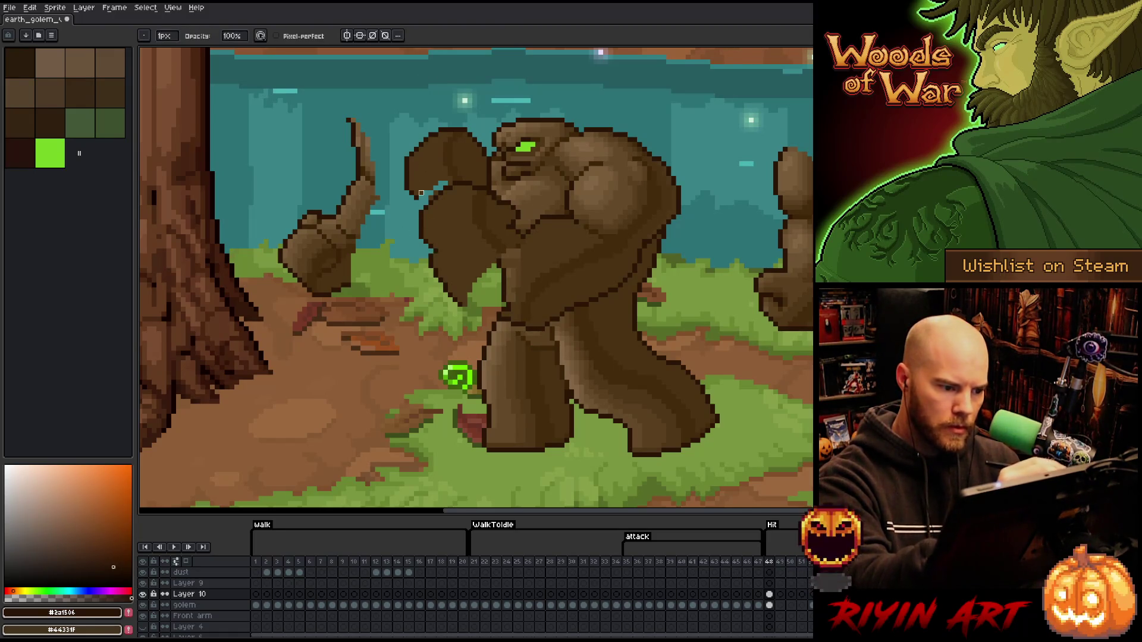
# Sample the golem's browns and draw a dark brown outline along its lower edge.
pyautogui.press('e')
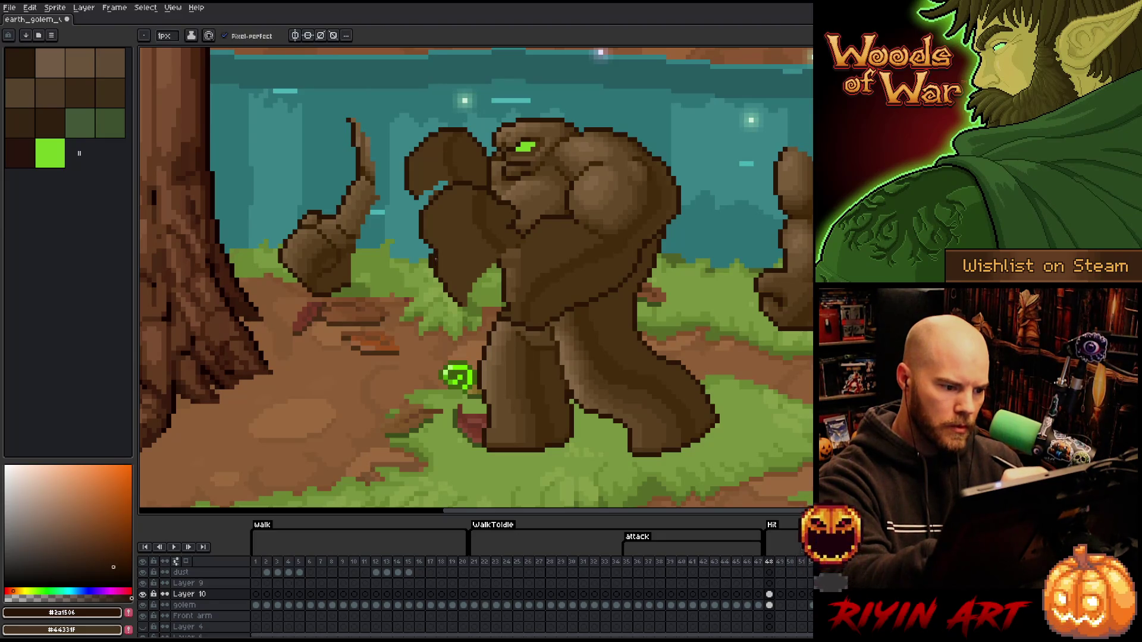
pyautogui.press('b')
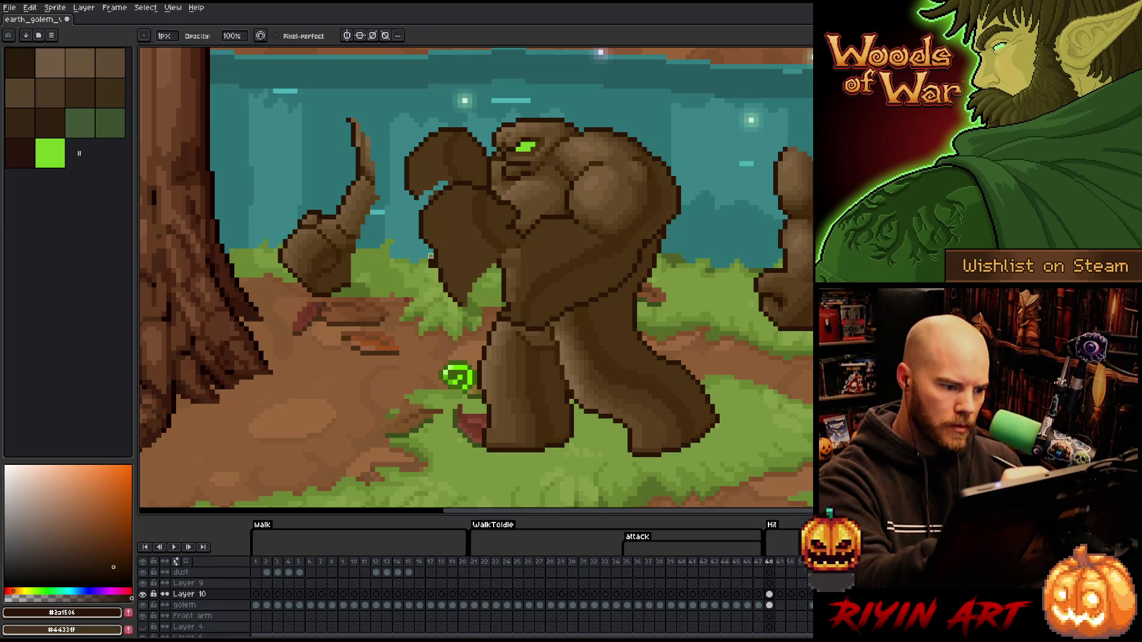
pyautogui.press('i')
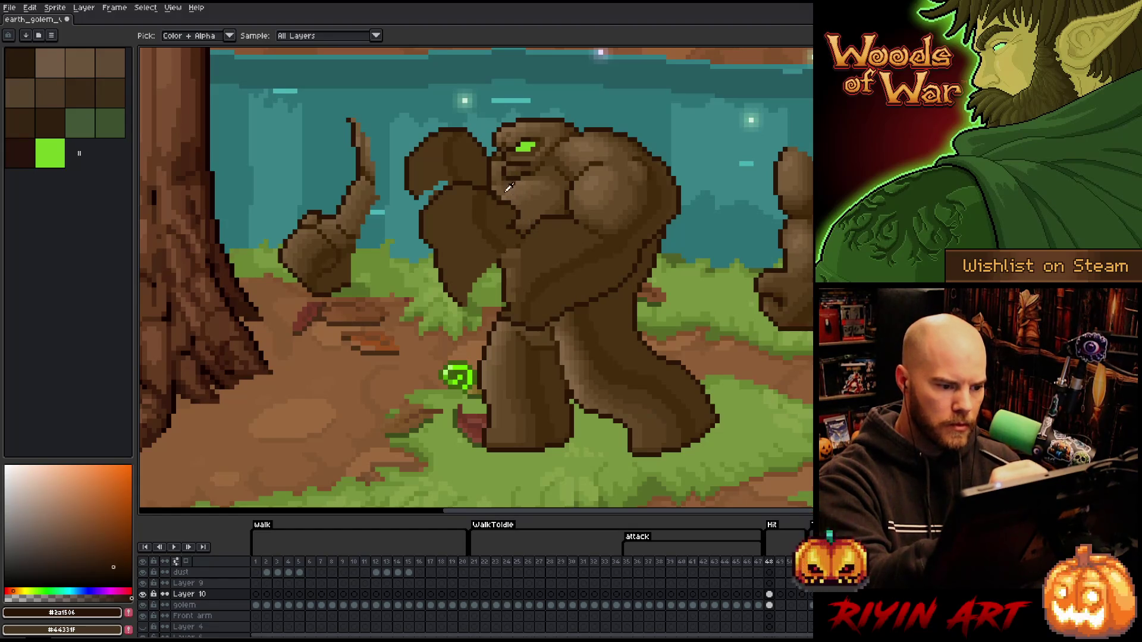
pyautogui.press('b')
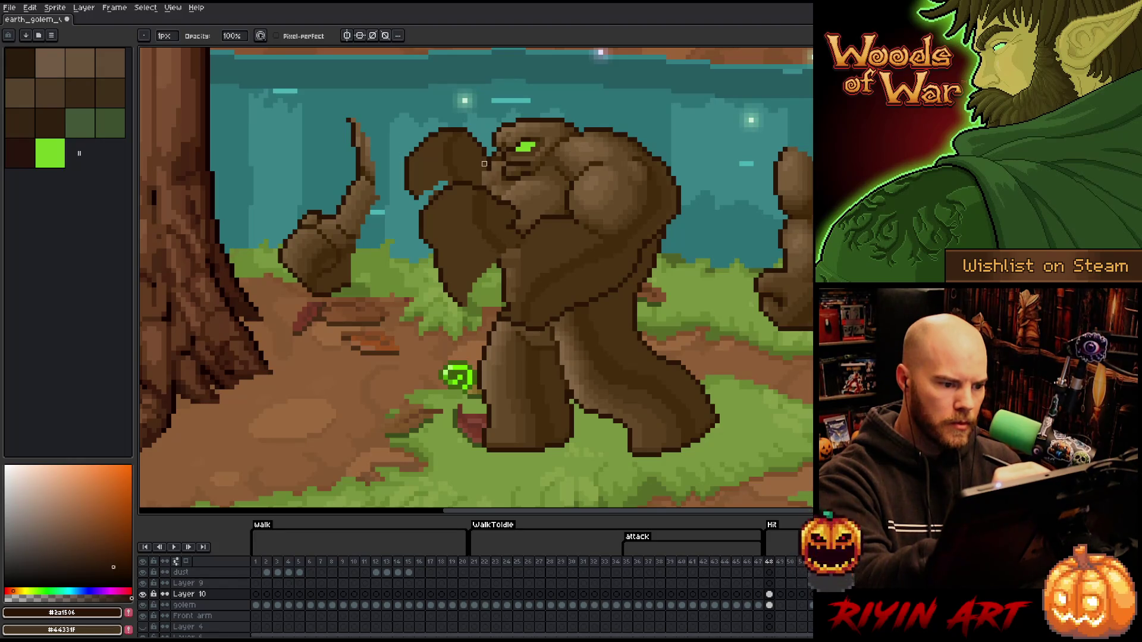
pyautogui.press('e')
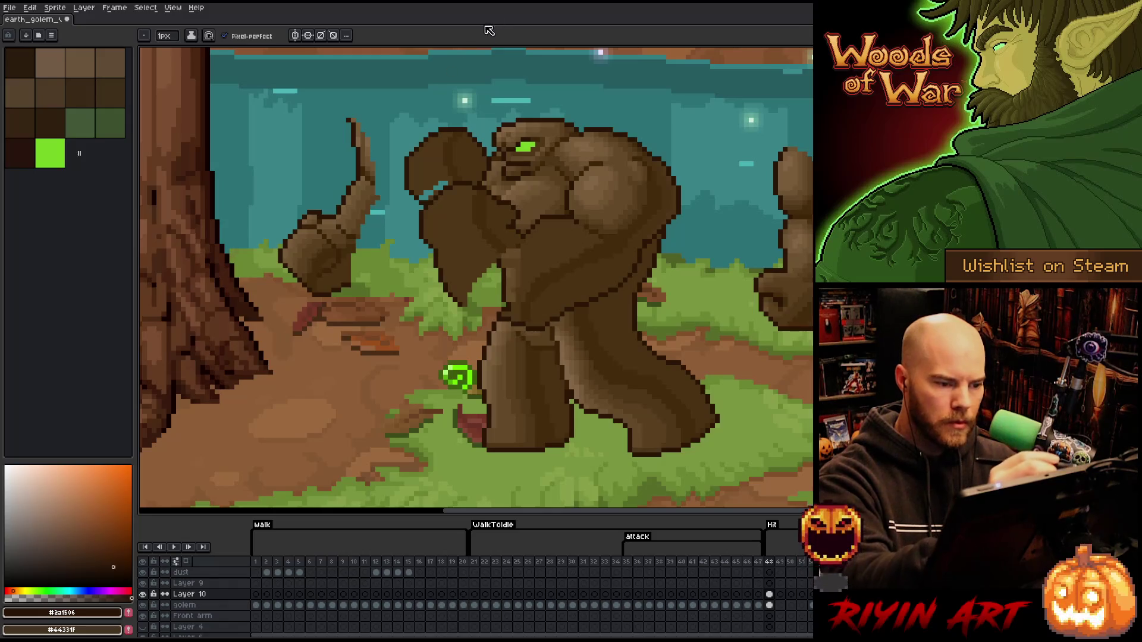
pyautogui.press('g')
pyautogui.keyDown('alt'); pyautogui.click(432, 174); pyautogui.keyUp('alt')
pyautogui.press('b')
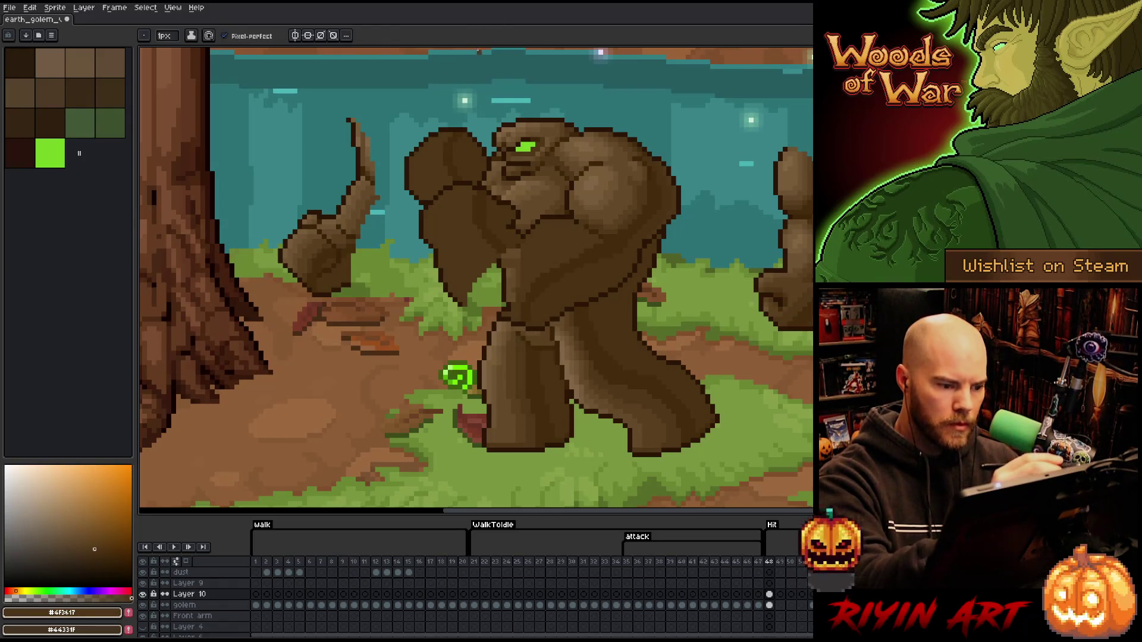
pyautogui.keyDown('alt'); pyautogui.click(474, 314); pyautogui.keyUp('alt')
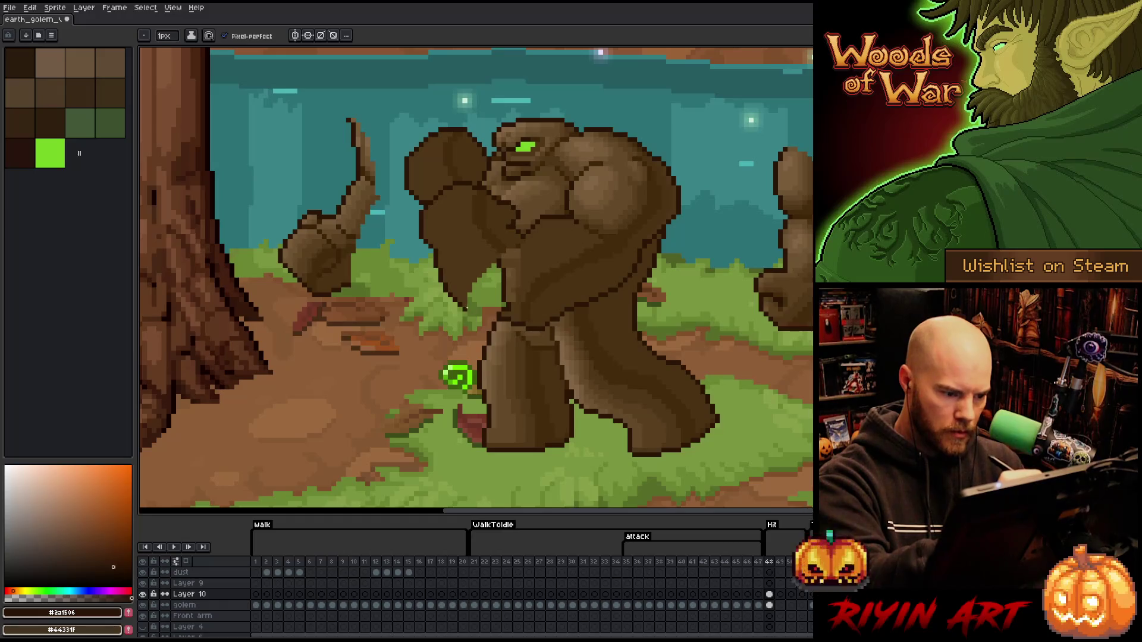
pyautogui.moveTo(473, 314); pyautogui.dragTo(496, 316)
# Flood-fill the raised arm with solid mid brown so it reads as a closed fist.
pyautogui.press('alt')
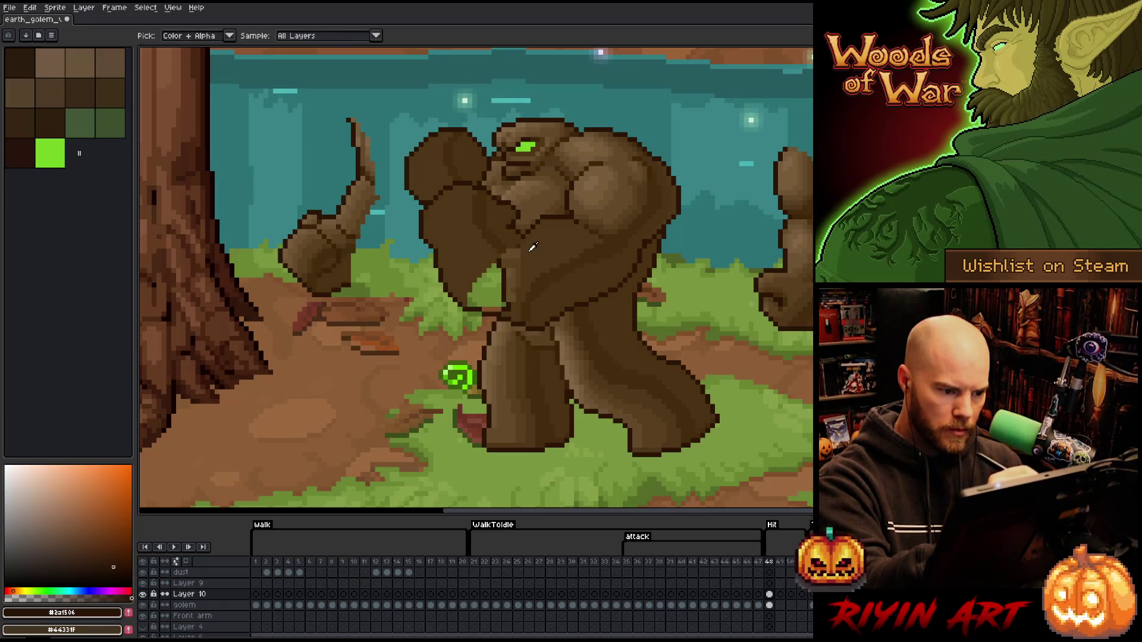
pyautogui.keyDown('alt'); pyautogui.click(510, 249); pyautogui.keyUp('alt')
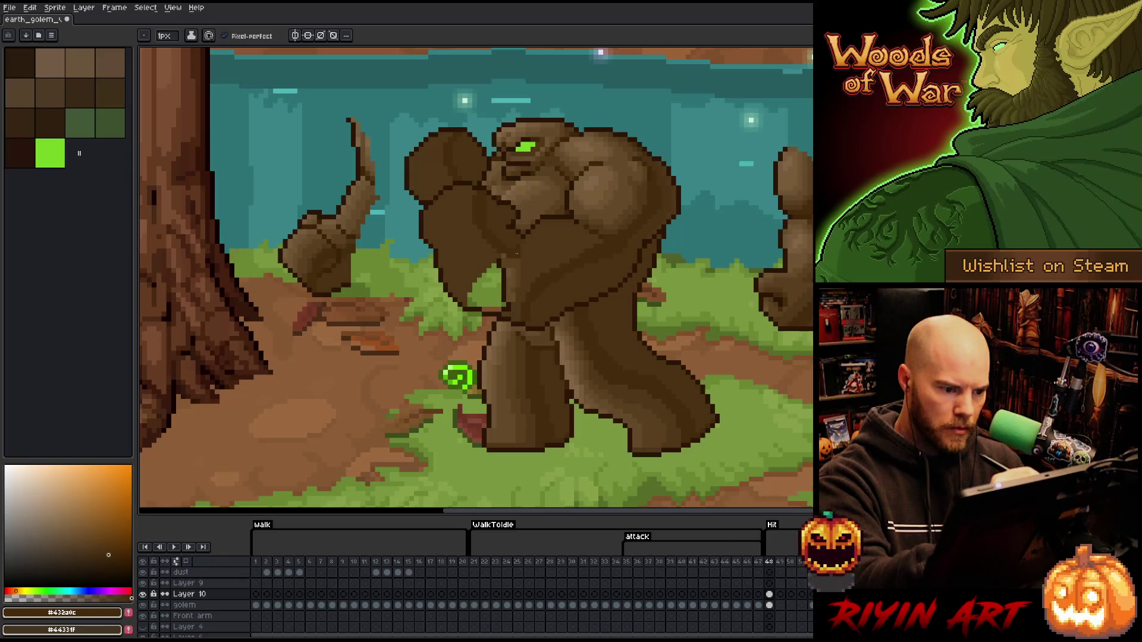
pyautogui.press('g')
pyautogui.keyDown('alt'); pyautogui.click(515, 272); pyautogui.keyUp('alt')
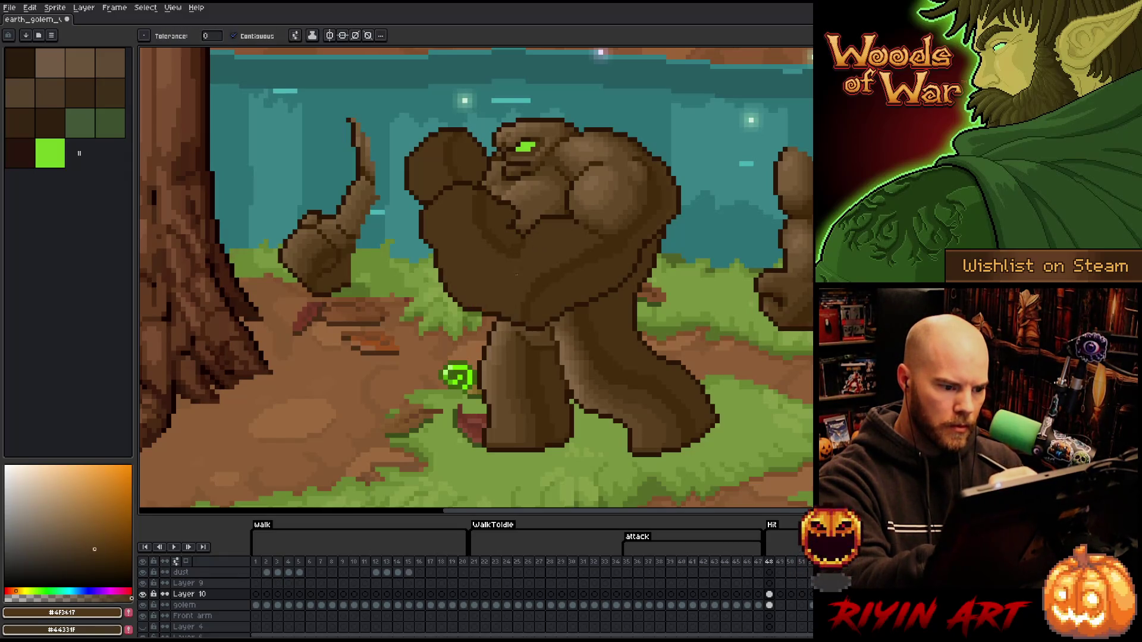
pyautogui.press('b')
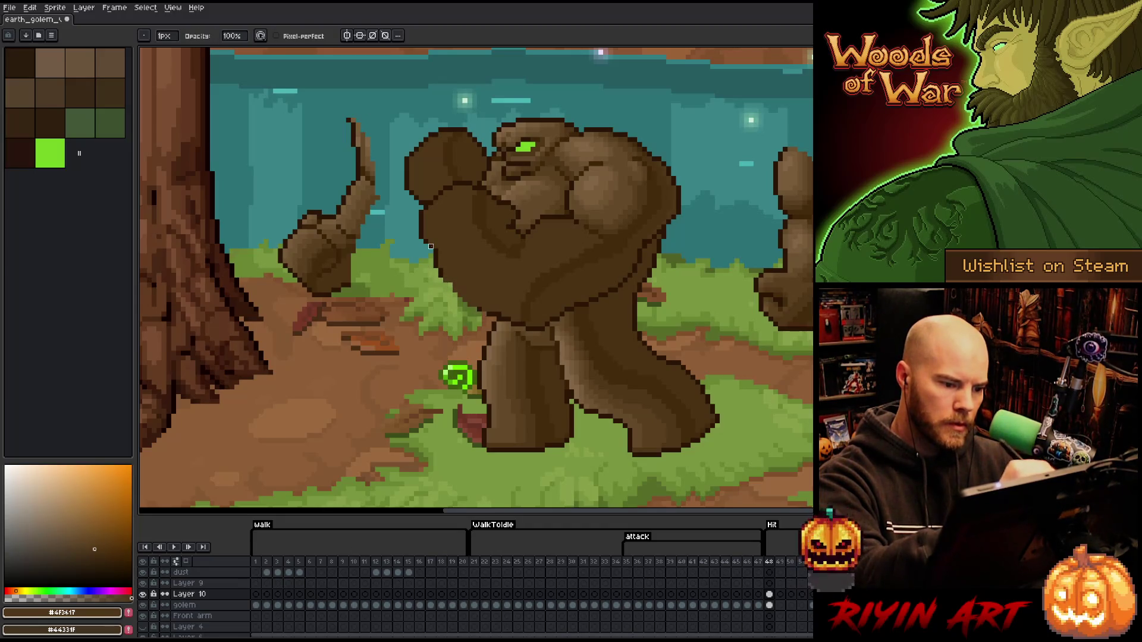
# Sample dark, mid and highlight browns to refine the fist's outline and shading.
pyautogui.press('alt')
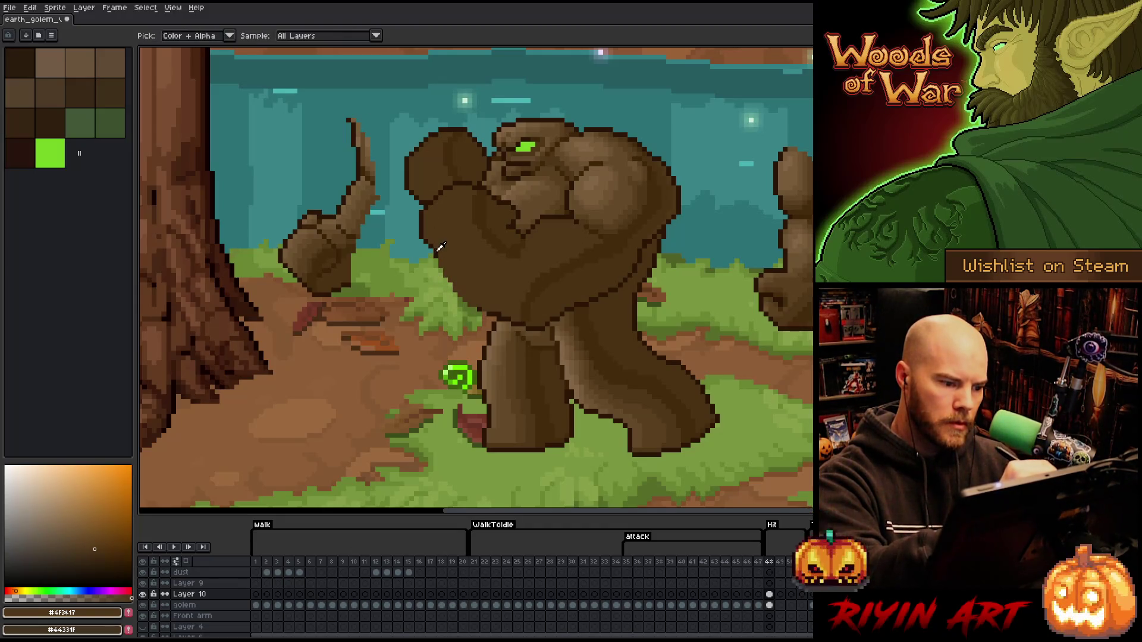
pyautogui.keyDown('alt'); pyautogui.click(440, 249); pyautogui.keyUp('alt')
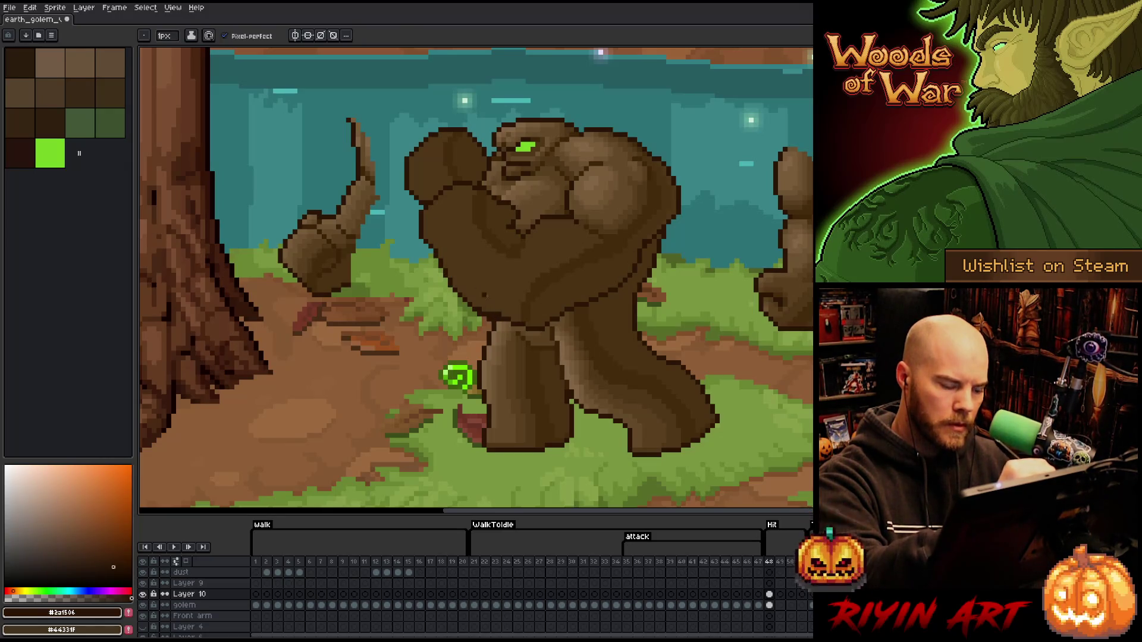
pyautogui.press('e')
pyautogui.keyDown('alt'); pyautogui.click(503, 309); pyautogui.keyUp('alt')
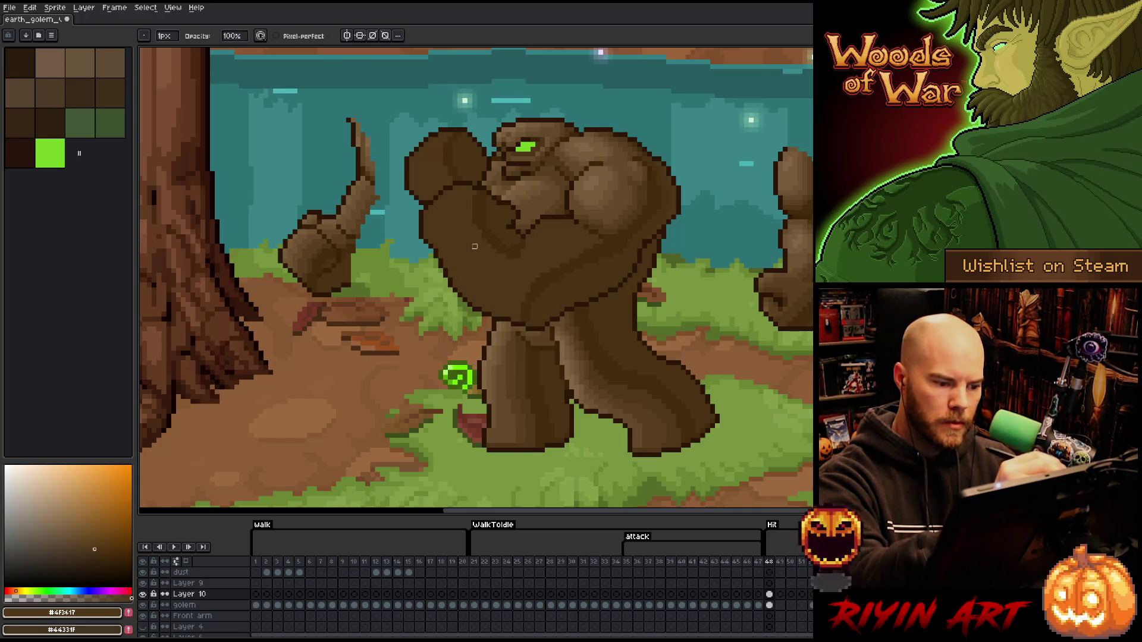
pyautogui.keyDown('alt'); pyautogui.click(522, 319); pyautogui.keyUp('alt')
pyautogui.keyDown('alt'); pyautogui.click(624, 328); pyautogui.keyUp('alt')
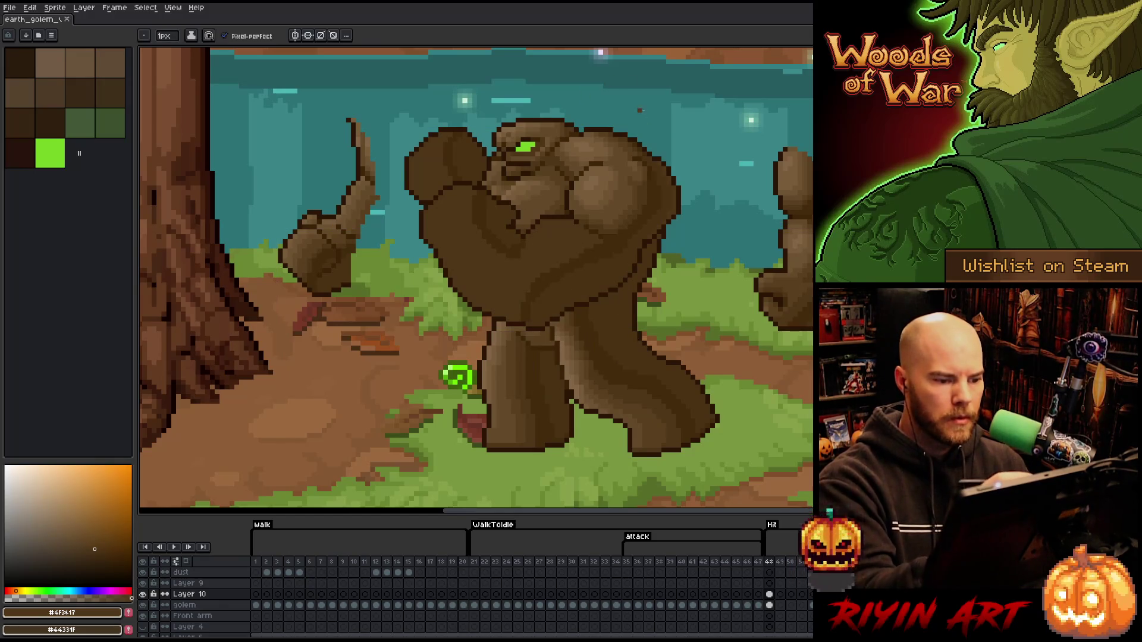
pyautogui.keyDown('alt'); pyautogui.click(588, 176); pyautogui.keyUp('alt')
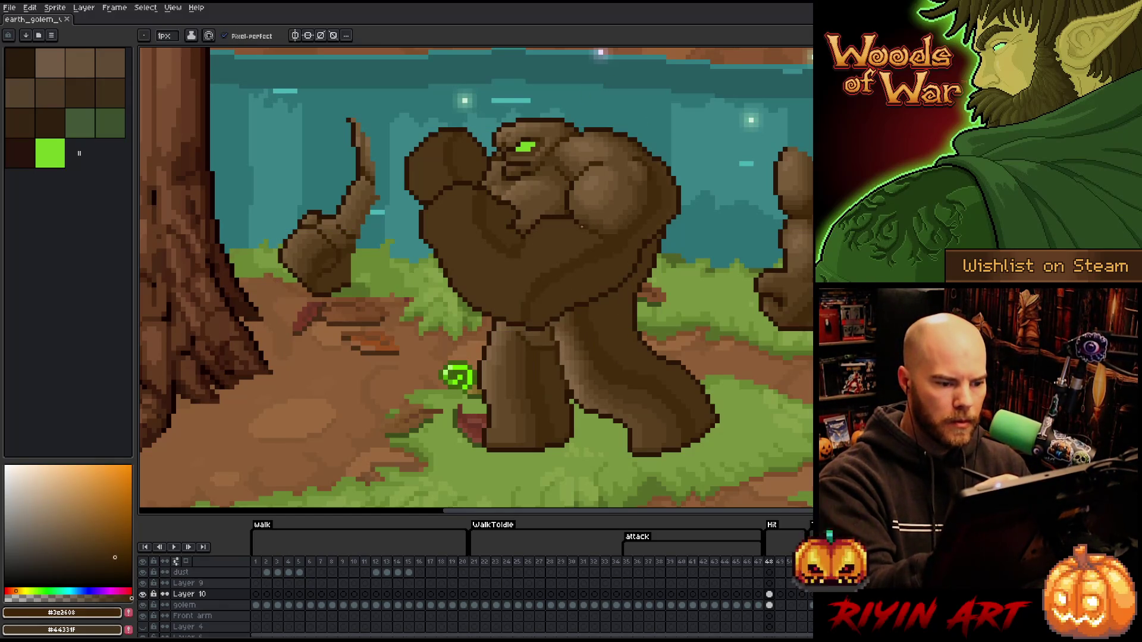
pyautogui.keyDown('alt'); pyautogui.click(614, 207); pyautogui.keyUp('alt')
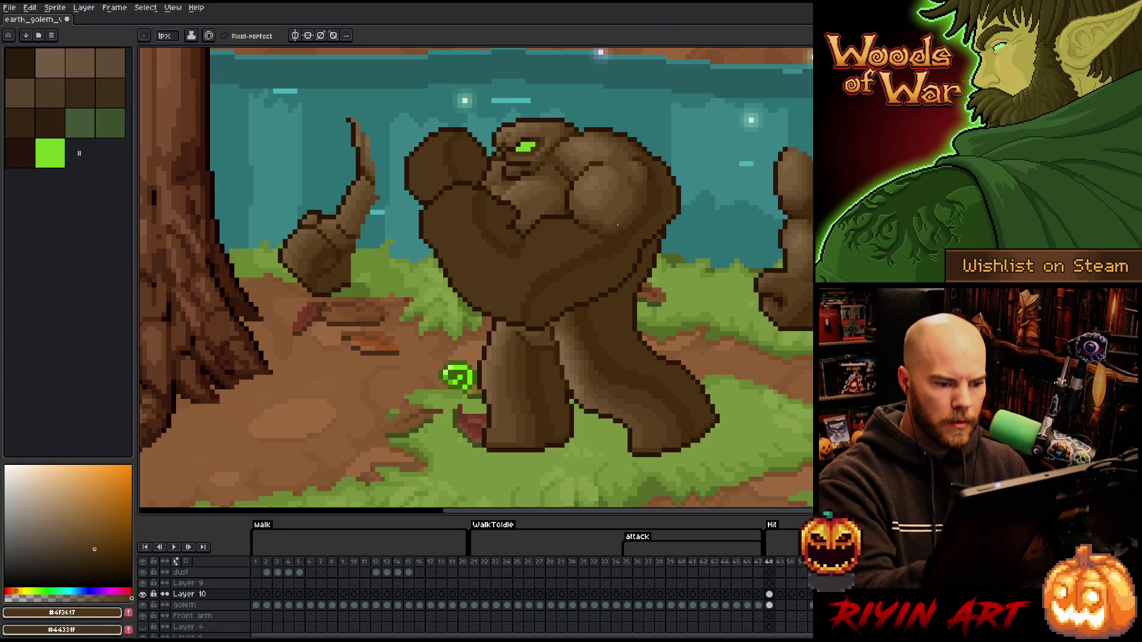
pyautogui.keyDown('alt'); pyautogui.click(619, 219); pyautogui.keyUp('alt')
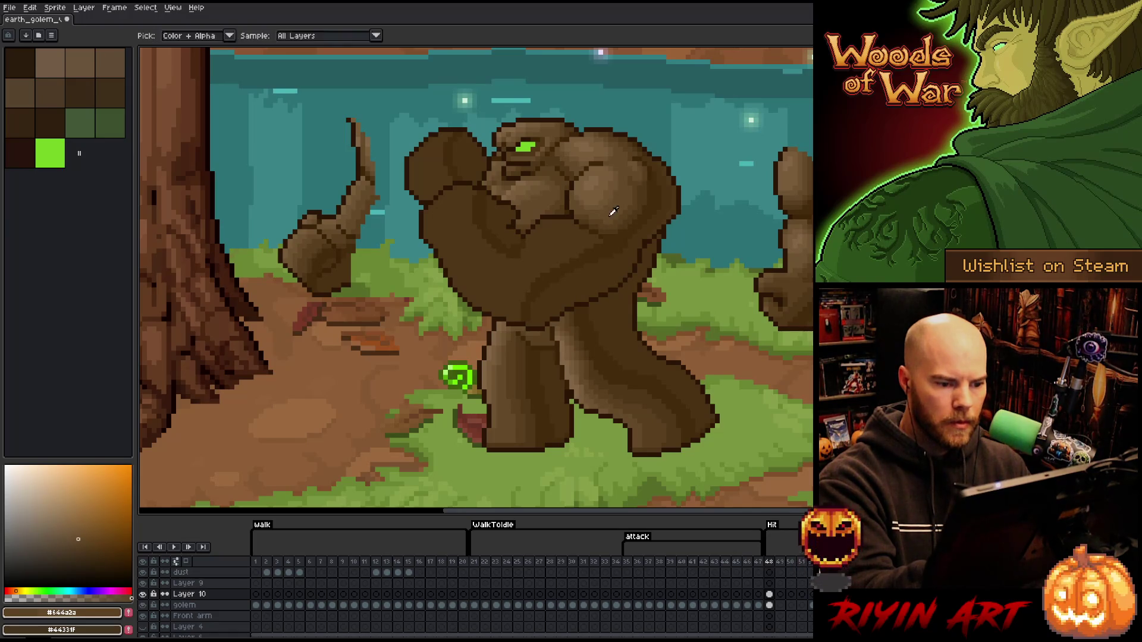
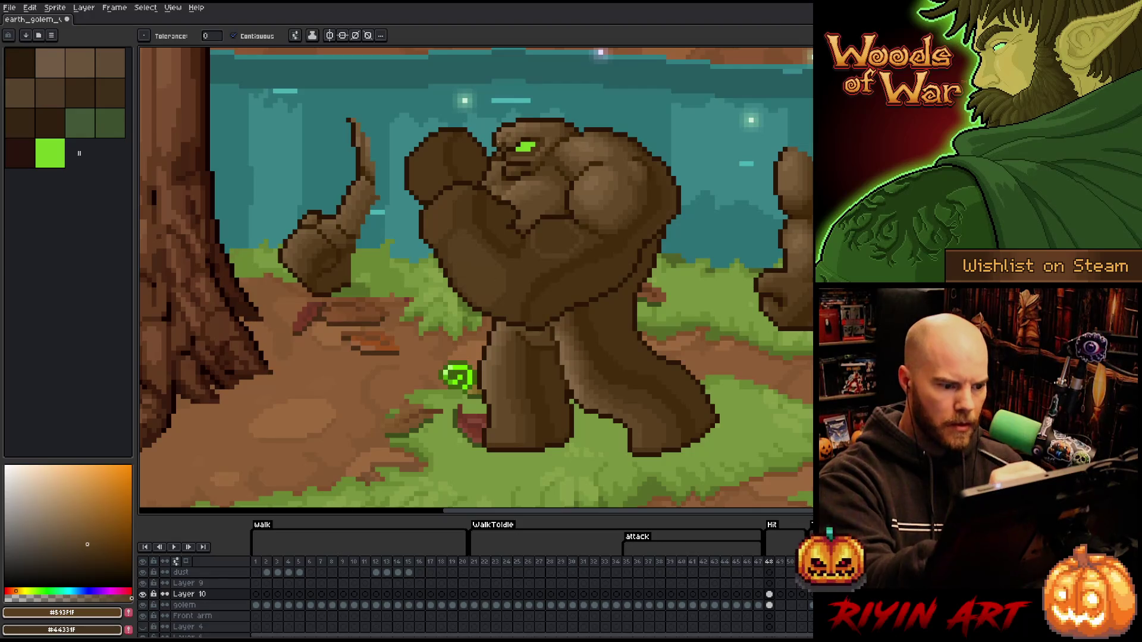
# Pick darker and lighter browns and sample the golem's mid brown for the arm shading.
pyautogui.keyDown('alt'); pyautogui.click(454, 211); pyautogui.keyUp('alt')
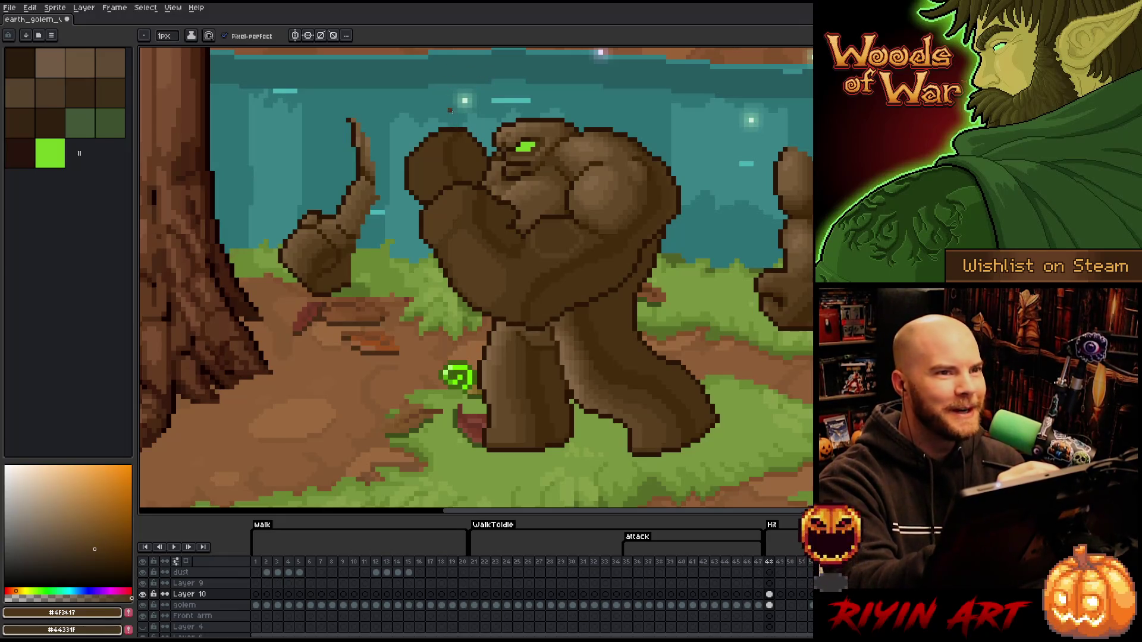
pyautogui.keyDown('alt'); pyautogui.click(435, 96); pyautogui.keyUp('alt')
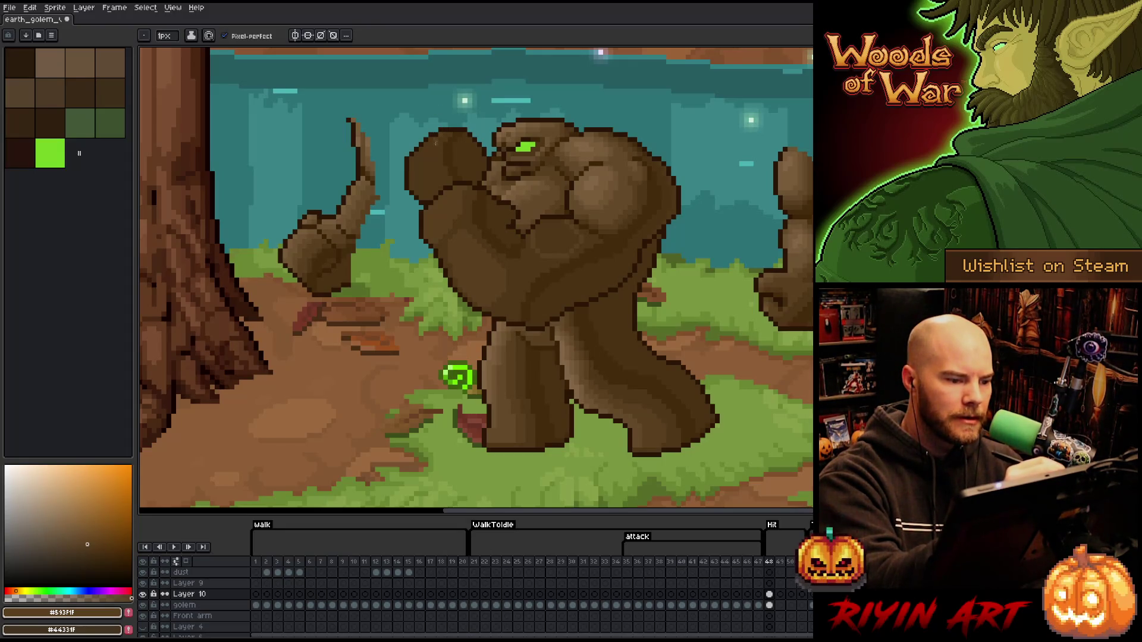
pyautogui.press('w')
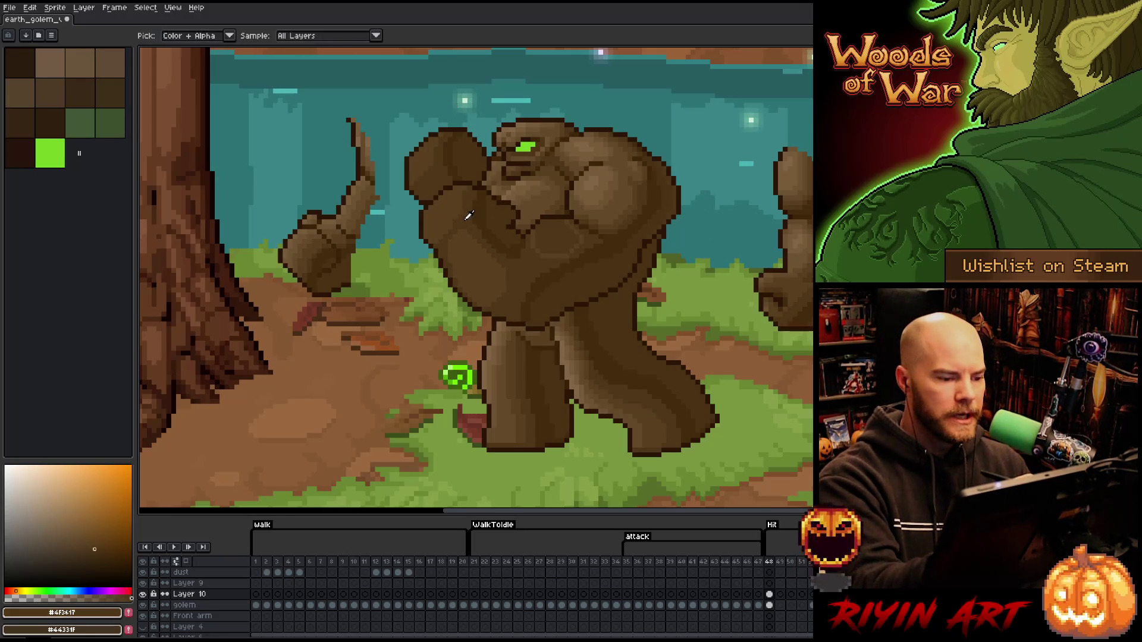
pyautogui.press('b')
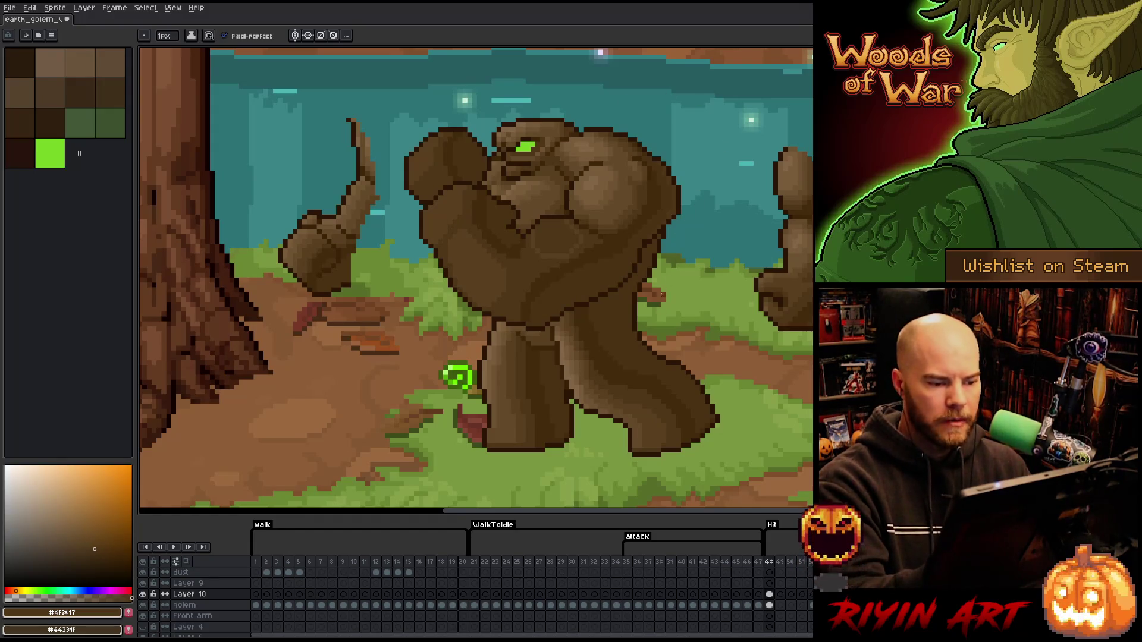
pyautogui.keyDown('alt'); pyautogui.click(548, 230); pyautogui.keyUp('alt')
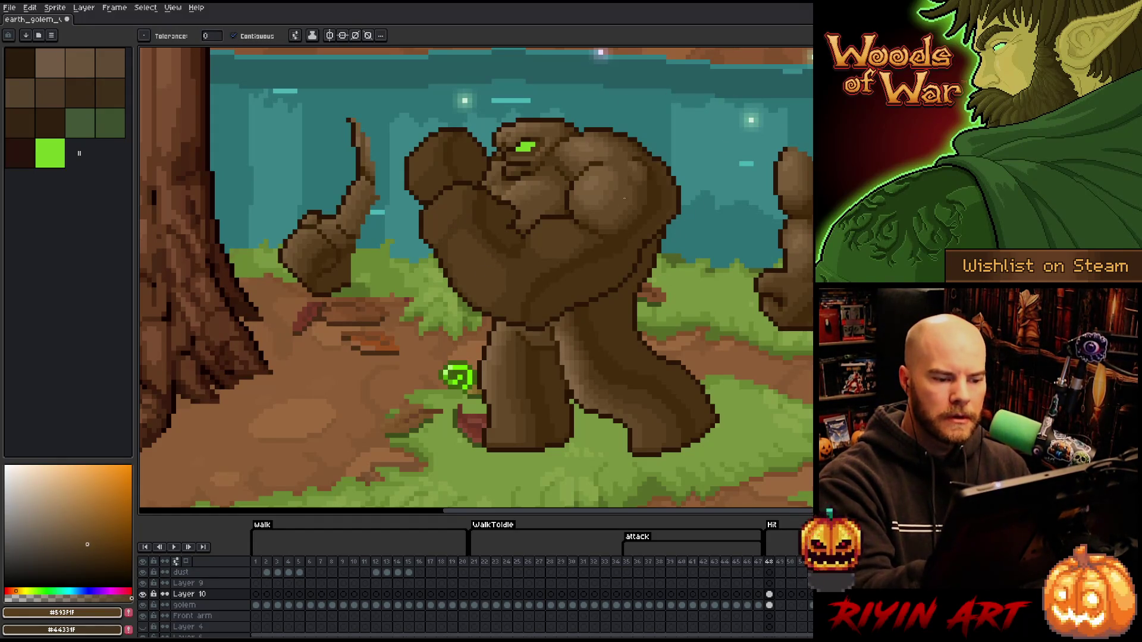
pyautogui.keyDown('alt'); pyautogui.click(614, 206); pyautogui.keyUp('alt')
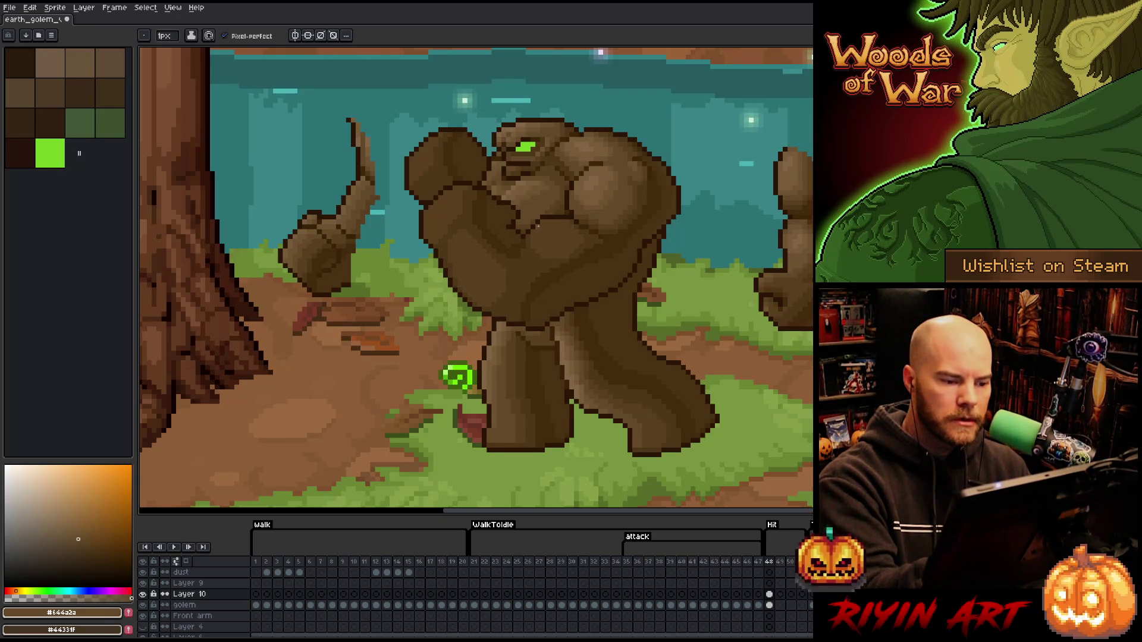
pyautogui.press('w')
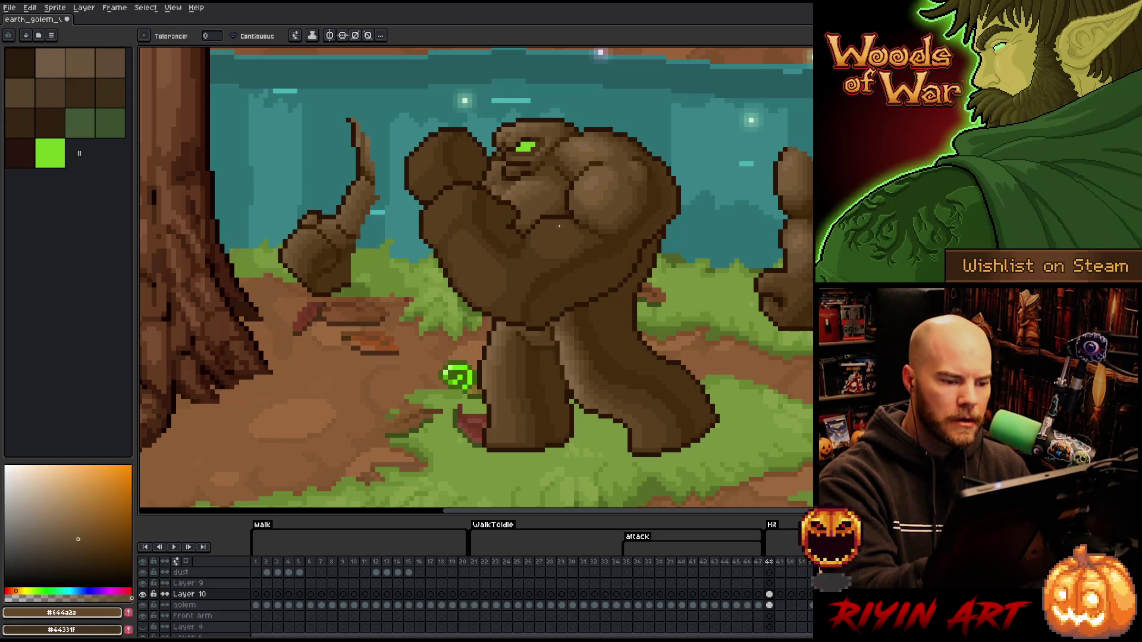
pyautogui.press('b')
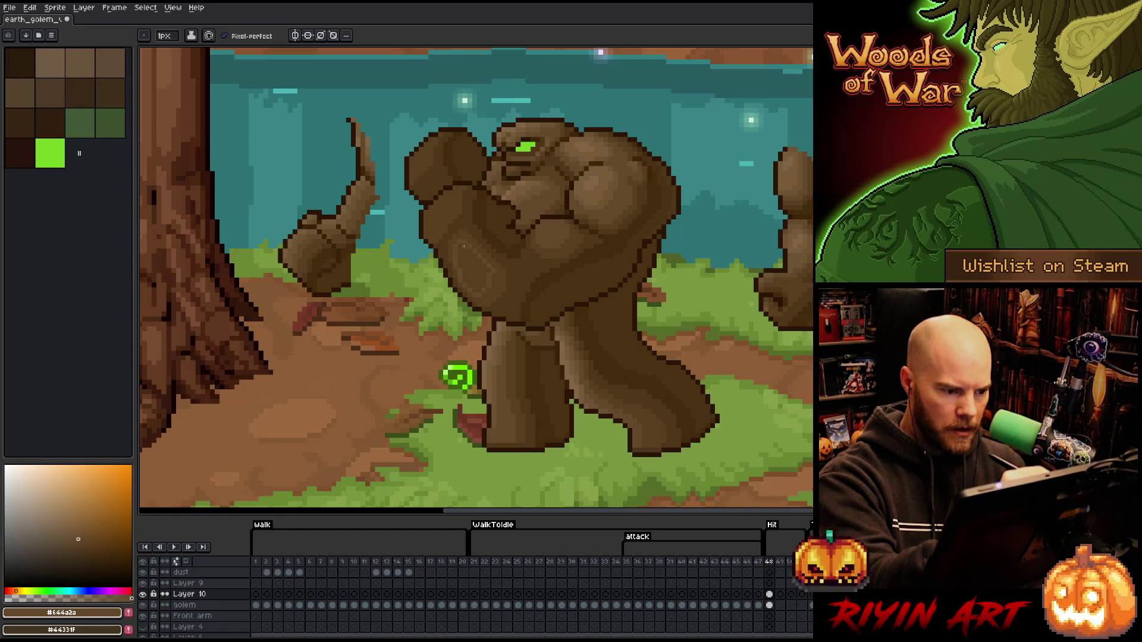
# Eyedrop the golem's darker and lighter body browns alternately while shading the raised arm.
pyautogui.press('i')
pyautogui.press('b')
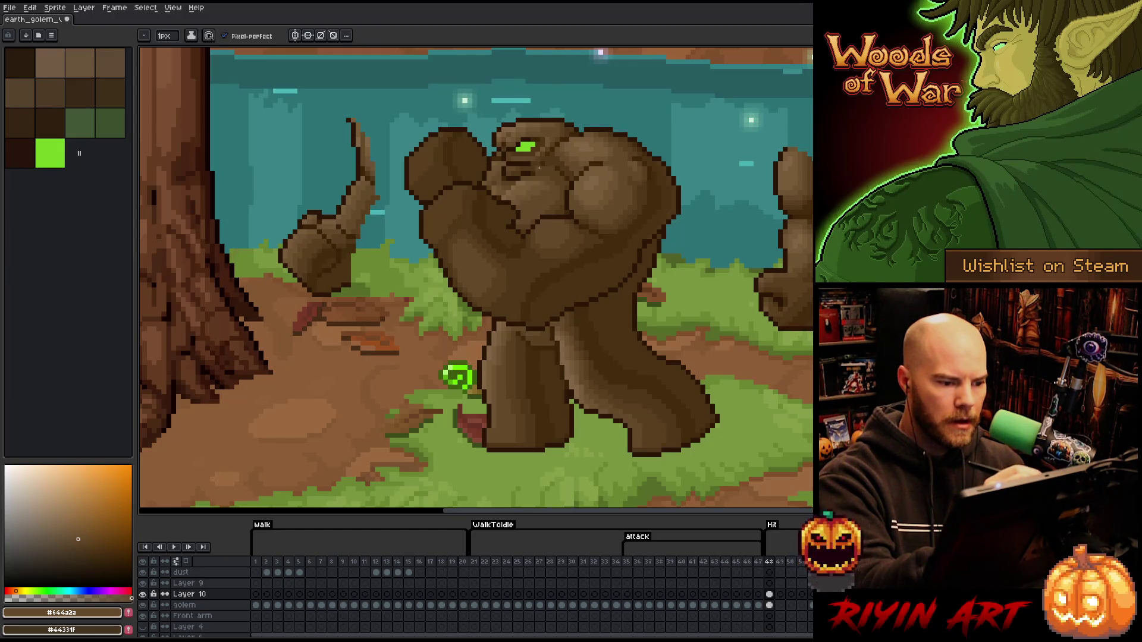
pyautogui.press('i')
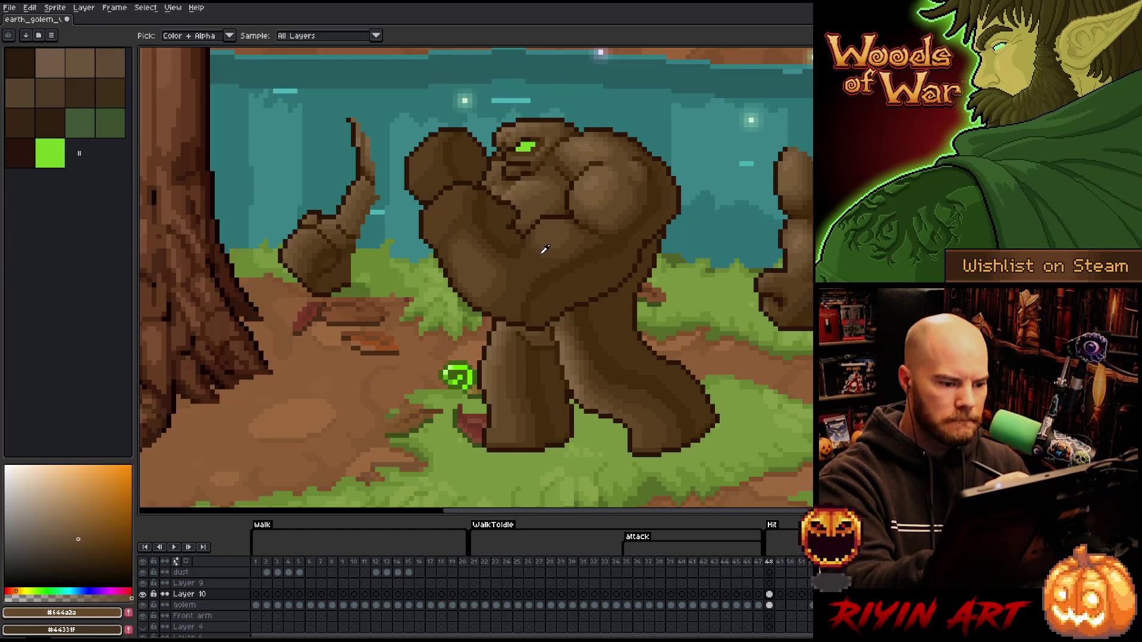
pyautogui.click(542, 248)
pyautogui.press('b')
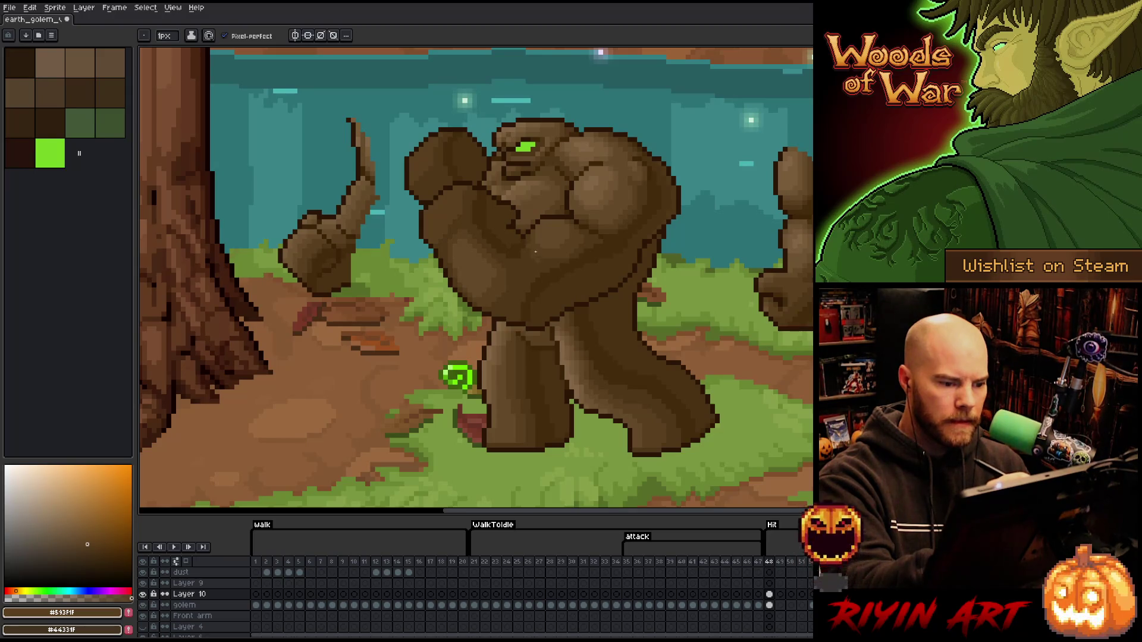
pyautogui.press('i')
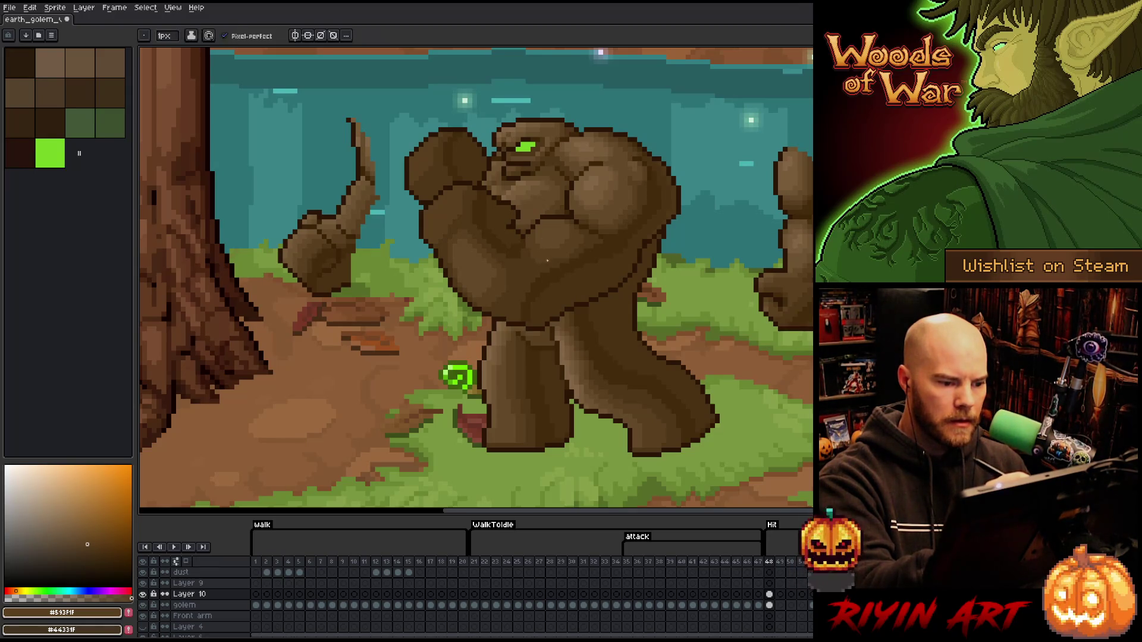
pyautogui.click(532, 236)
pyautogui.press('b')
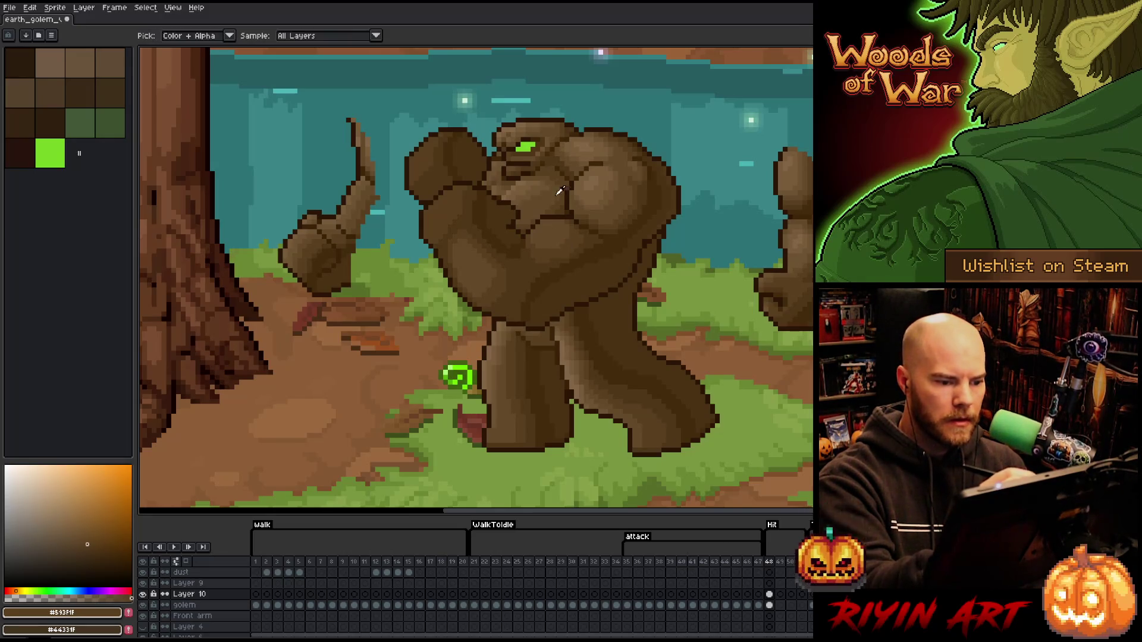
pyautogui.keyDown('alt'); pyautogui.click(507, 274); pyautogui.keyUp('alt')
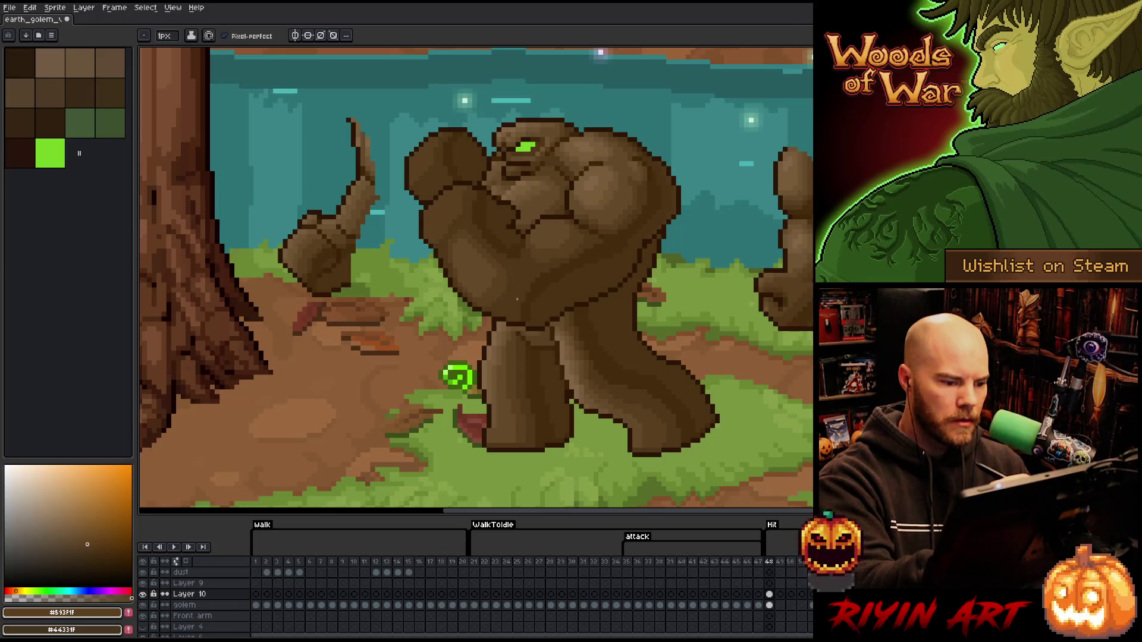
pyautogui.keyDown('alt'); pyautogui.click(450, 217); pyautogui.keyUp('alt')
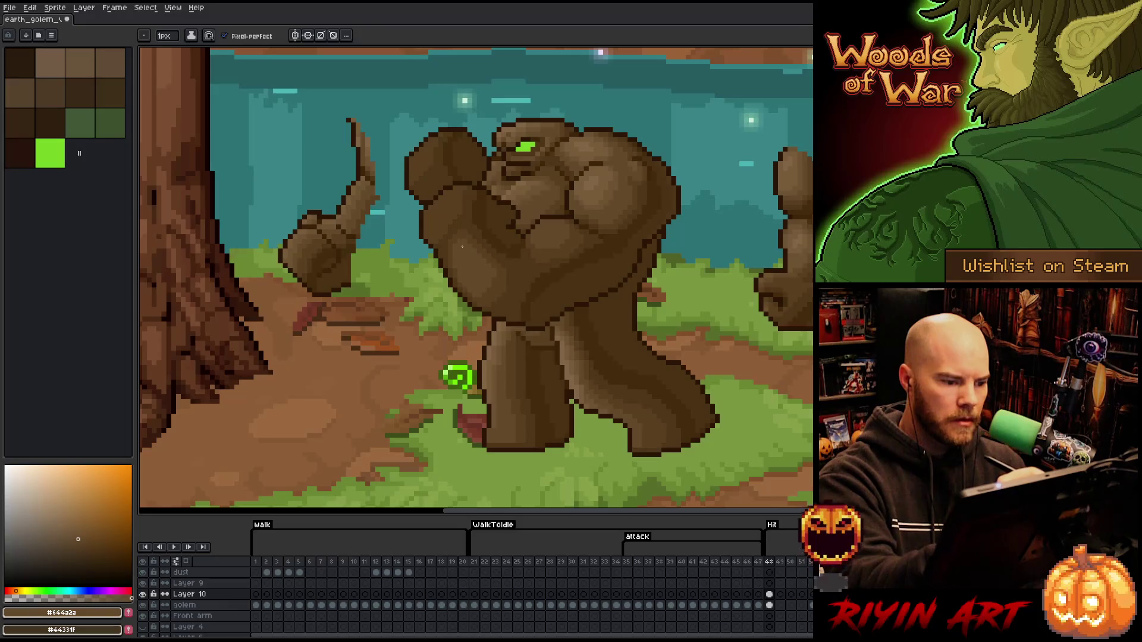
pyautogui.keyDown('alt'); pyautogui.click(462, 268); pyautogui.keyUp('alt')
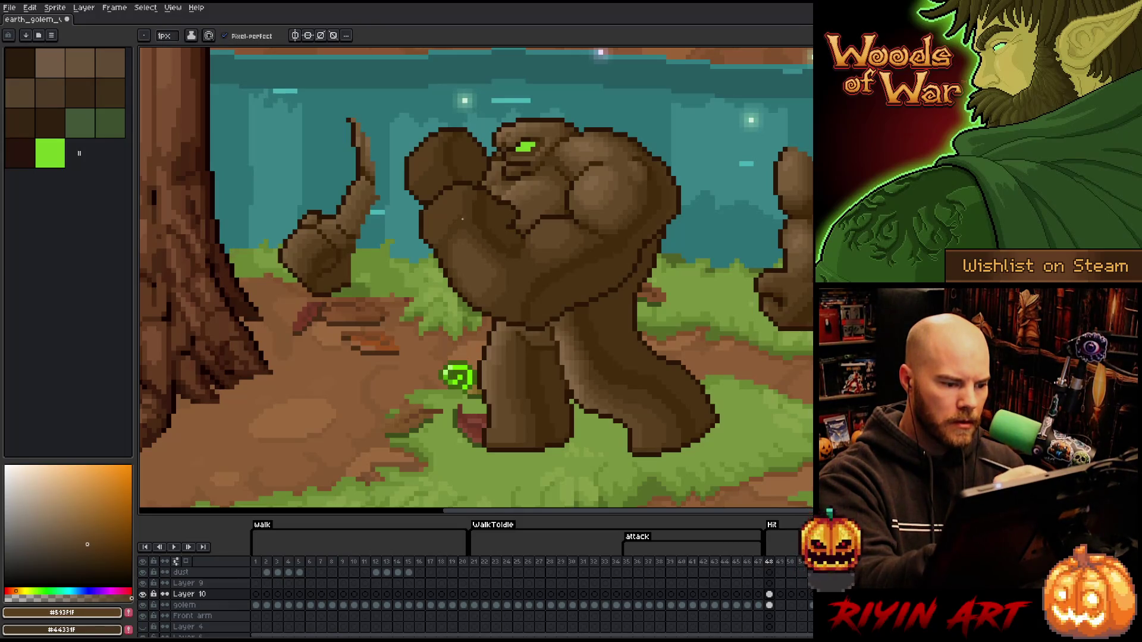
pyautogui.keyDown('alt'); pyautogui.click(459, 169); pyautogui.keyUp('alt')
# Try a light shoulder highlight and a left-shoulder outline, then remove both again.
pyautogui.moveTo(457, 188); pyautogui.dragTo(428, 239)
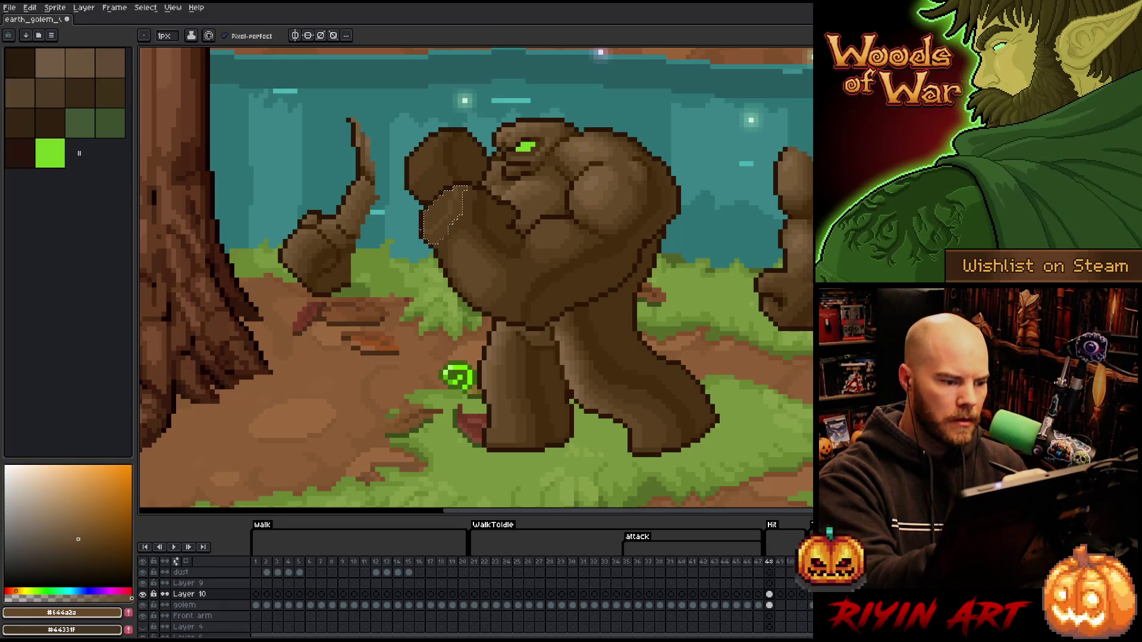
pyautogui.press('g')
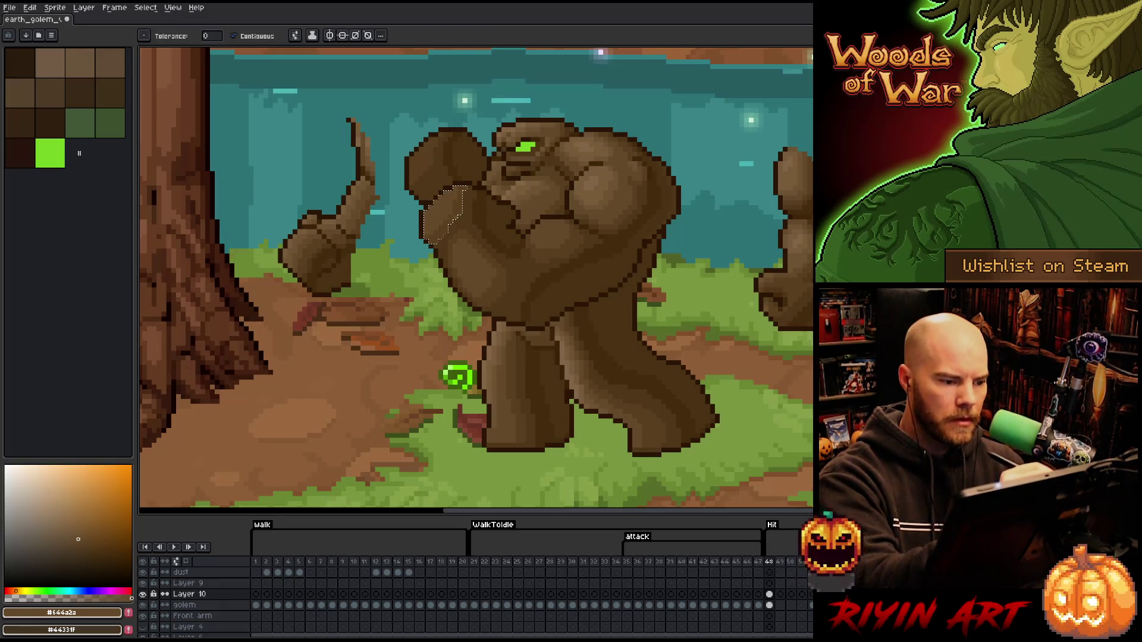
pyautogui.click(453, 223)
pyautogui.press('b')
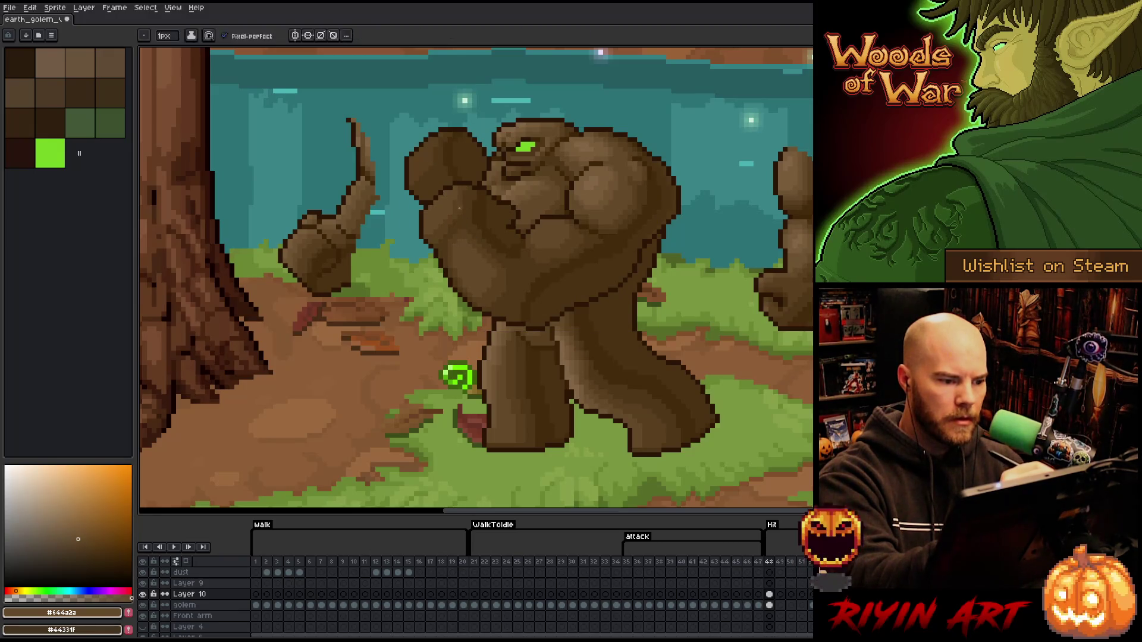
pyautogui.keyDown('alt'); pyautogui.click(460, 207); pyautogui.keyUp('alt')
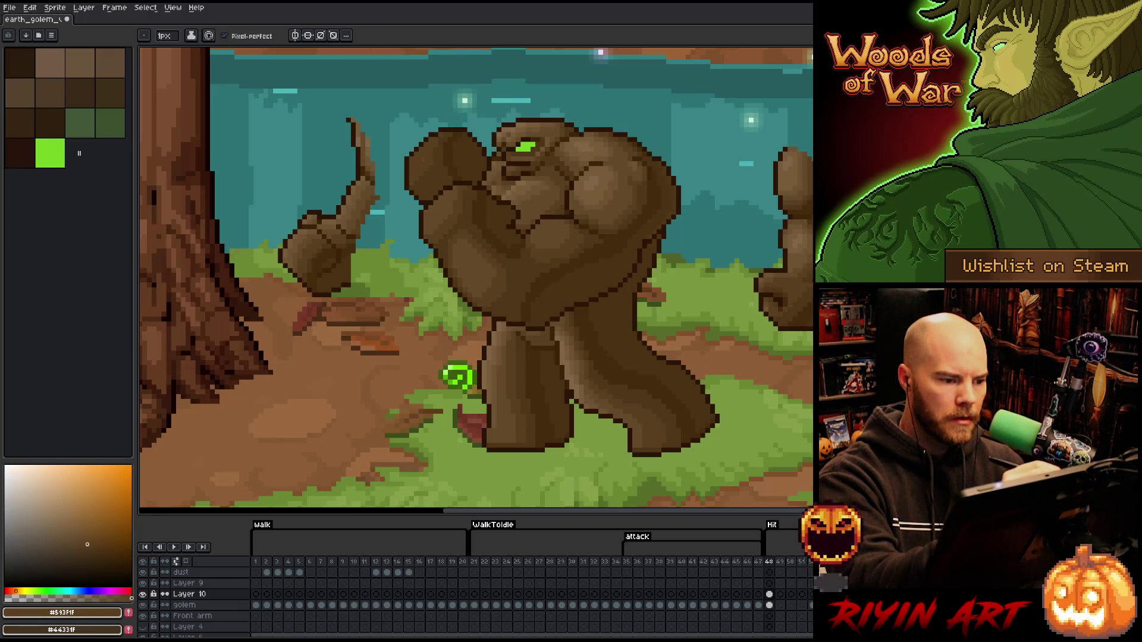
pyautogui.keyDown('alt'); pyautogui.click(447, 192); pyautogui.keyUp('alt')
pyautogui.moveTo(409, 189); pyautogui.dragTo(435, 134)
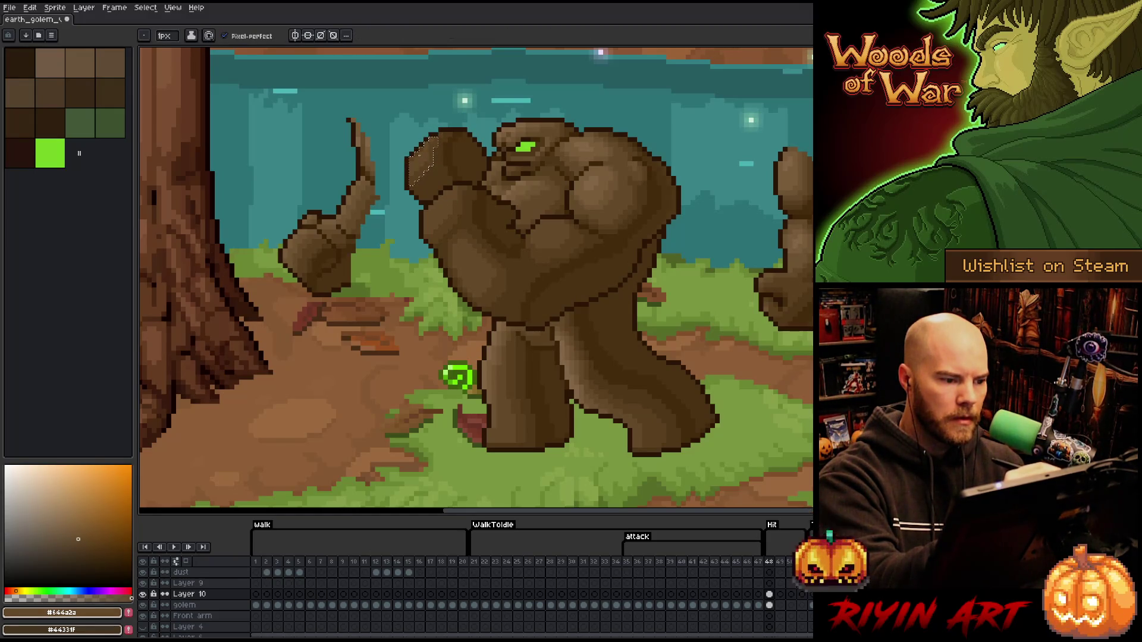
pyautogui.hotkey('ctrl', 'z')
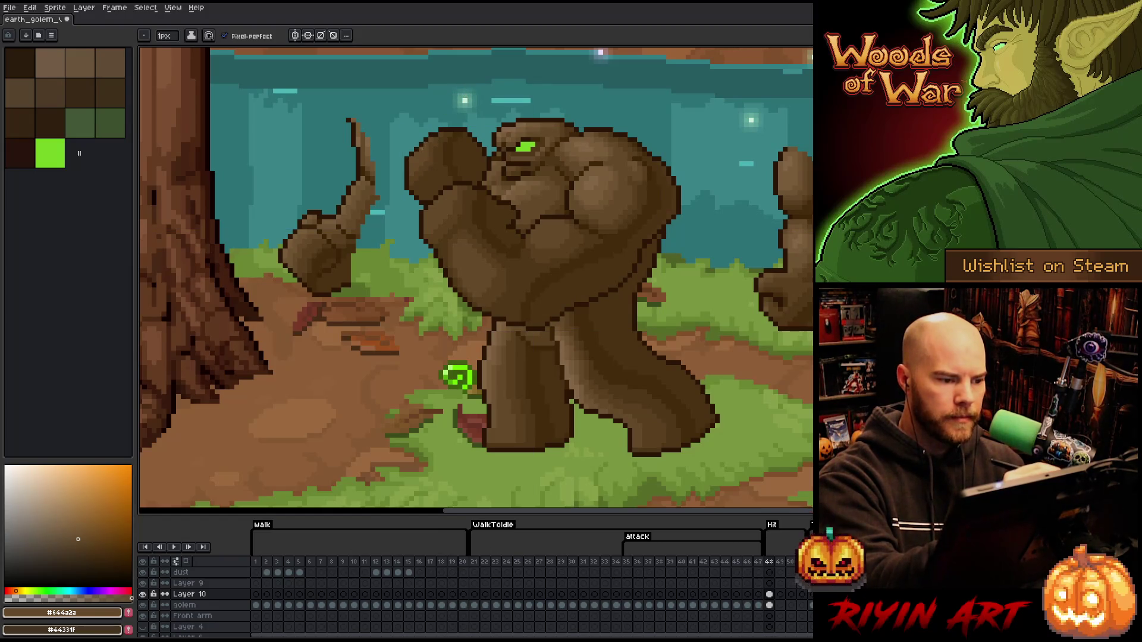
# Sample another brown and isolate a small colour region on the golem's arm.
pyautogui.press('alt')
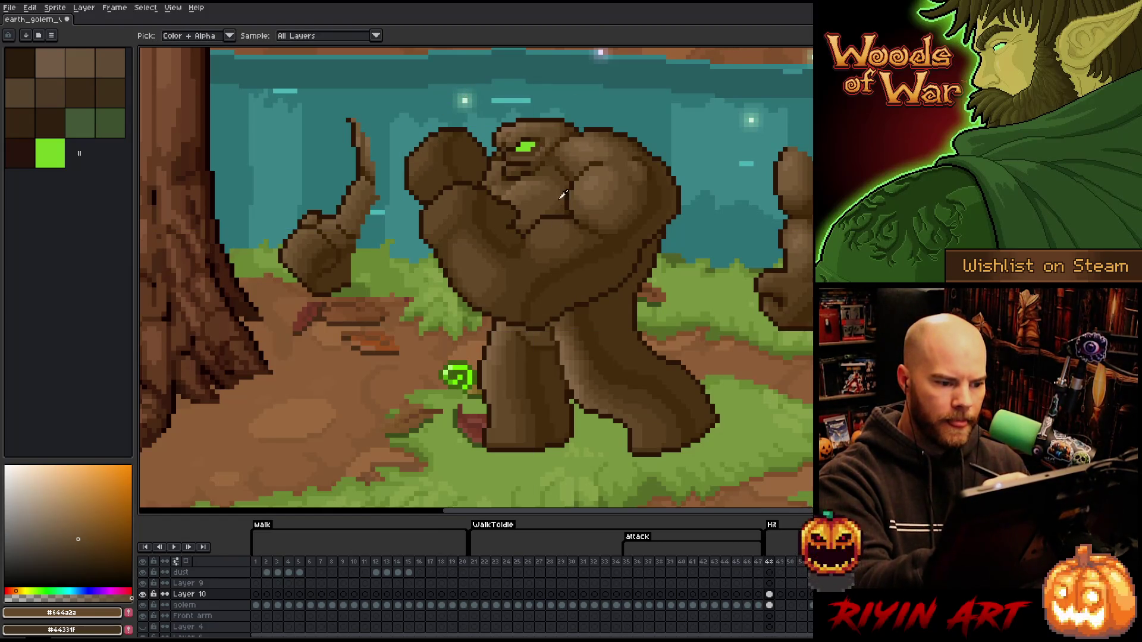
pyautogui.keyDown('alt'); pyautogui.click(613, 192); pyautogui.keyUp('alt')
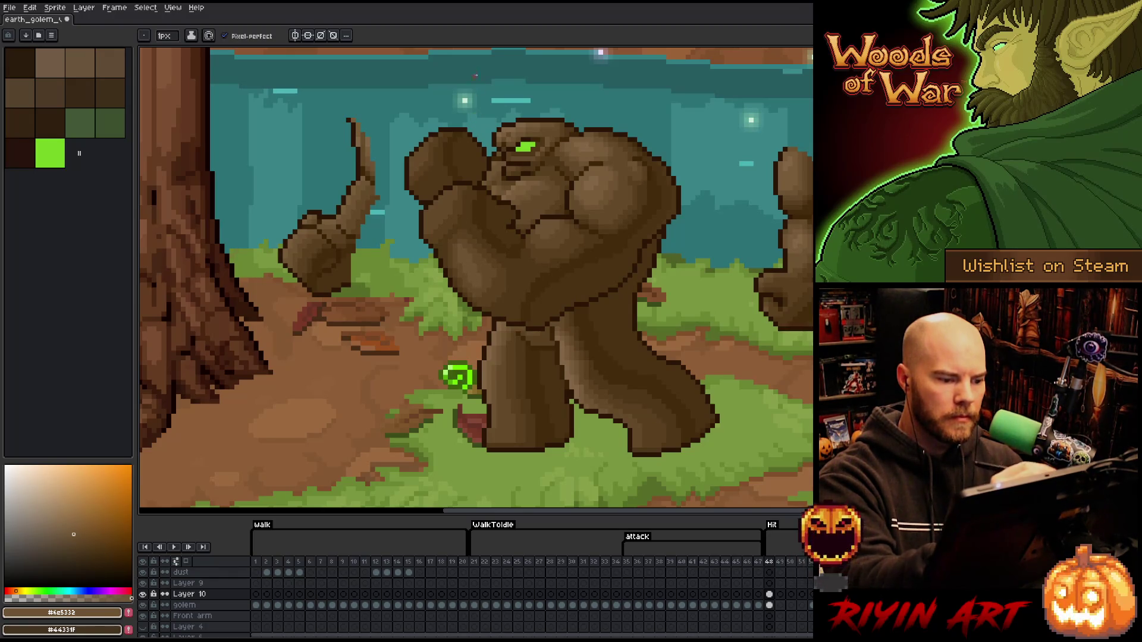
pyautogui.press('w')
pyautogui.click(446, 188)
pyautogui.press('b')
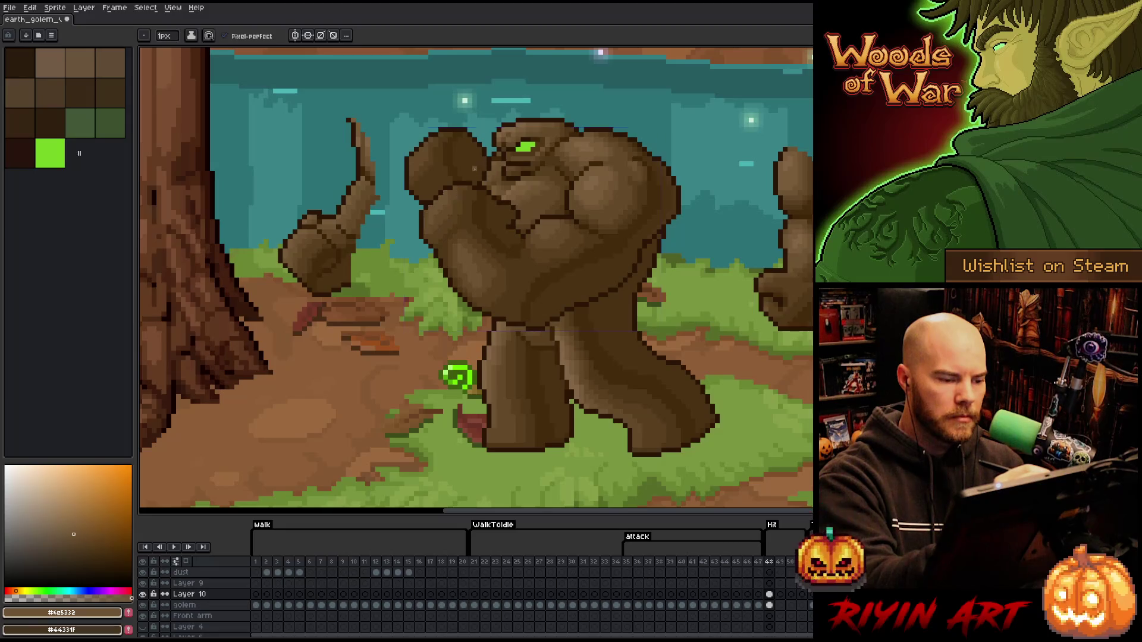
# Drop the arm selection and dab sampled browns onto the raised arm's shading.
pyautogui.keyDown('alt'); pyautogui.click(486, 199); pyautogui.keyUp('alt')
pyautogui.keyDown('alt'); pyautogui.click(486, 198); pyautogui.keyUp('alt')
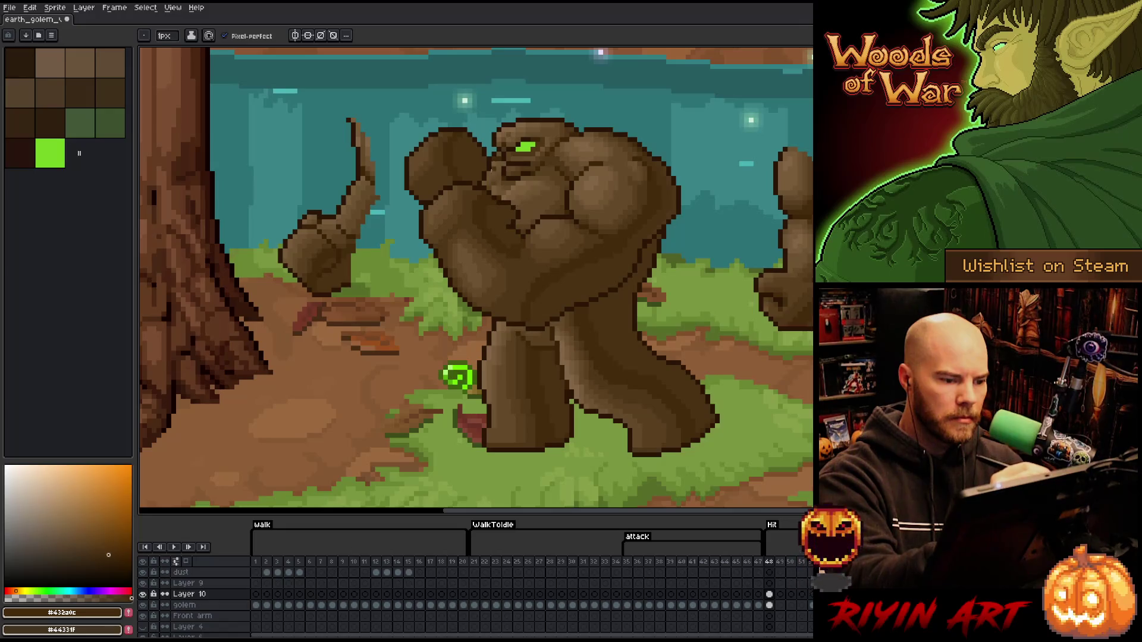
pyautogui.keyDown('alt'); pyautogui.click(463, 197); pyautogui.keyUp('alt')
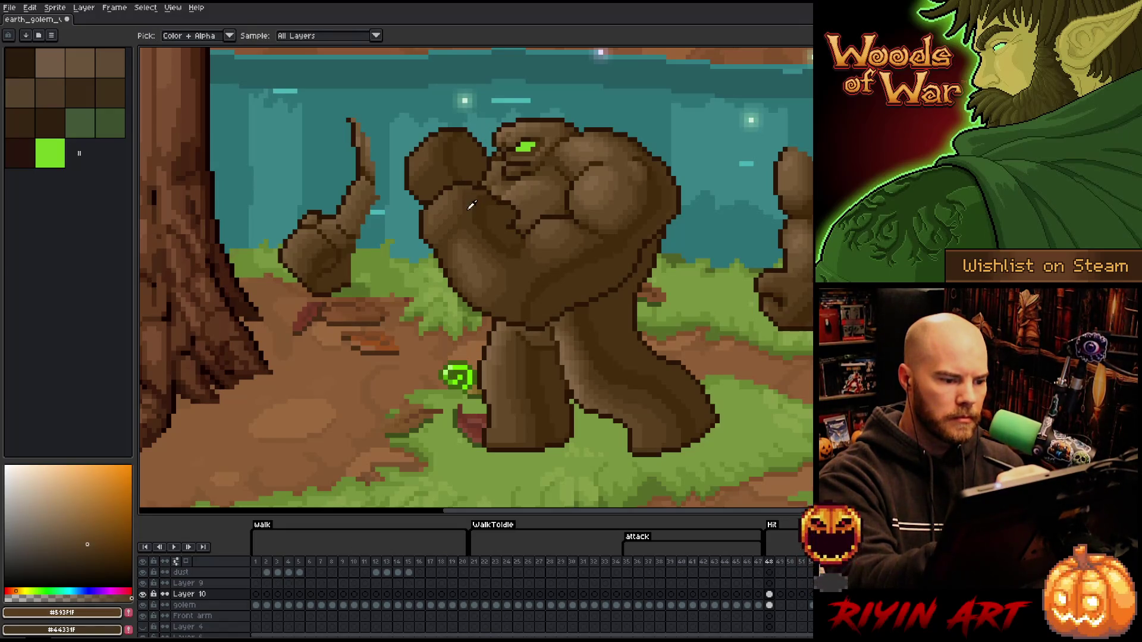
pyautogui.keyDown('alt'); pyautogui.click(489, 175); pyautogui.keyUp('alt')
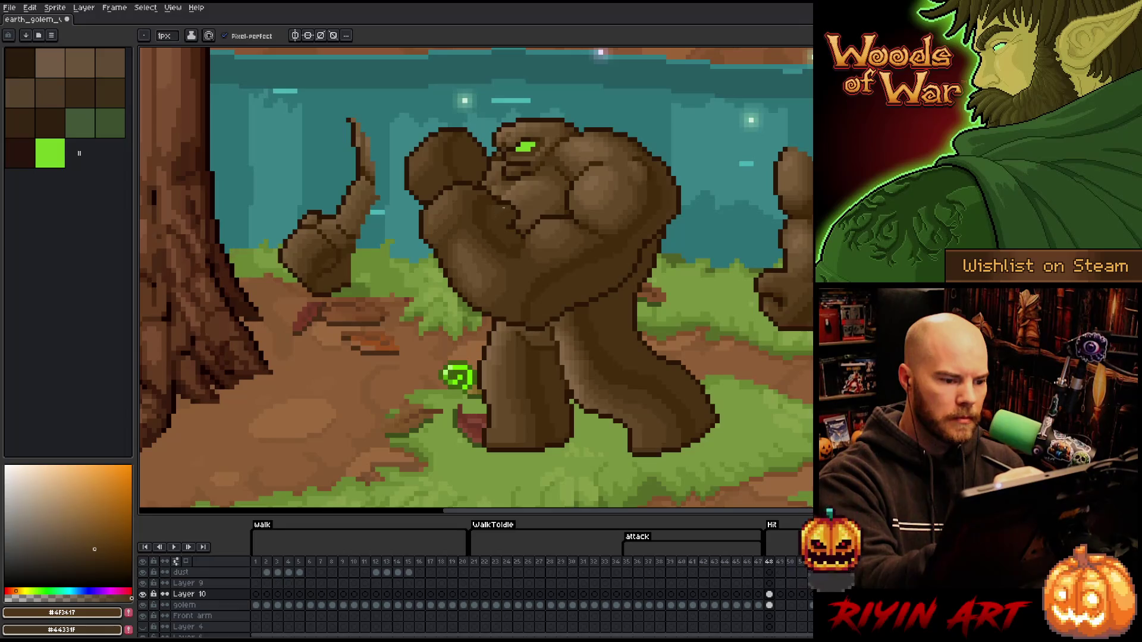
pyautogui.keyDown('alt'); pyautogui.click(487, 192); pyautogui.keyUp('alt')
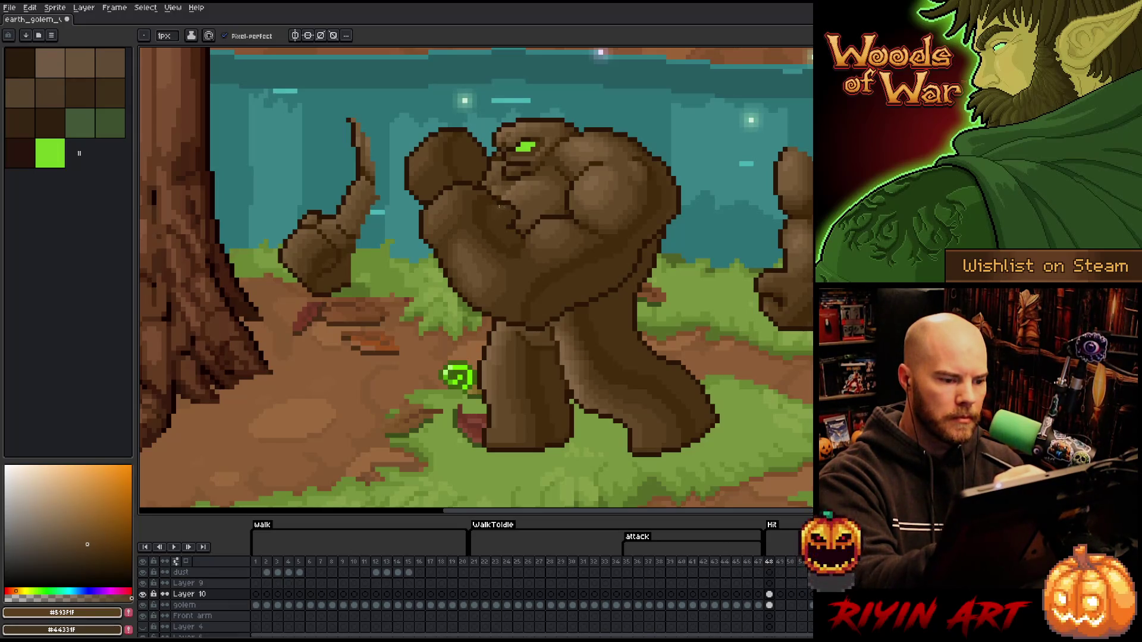
pyautogui.keyDown('alt'); pyautogui.click(500, 207); pyautogui.keyUp('alt')
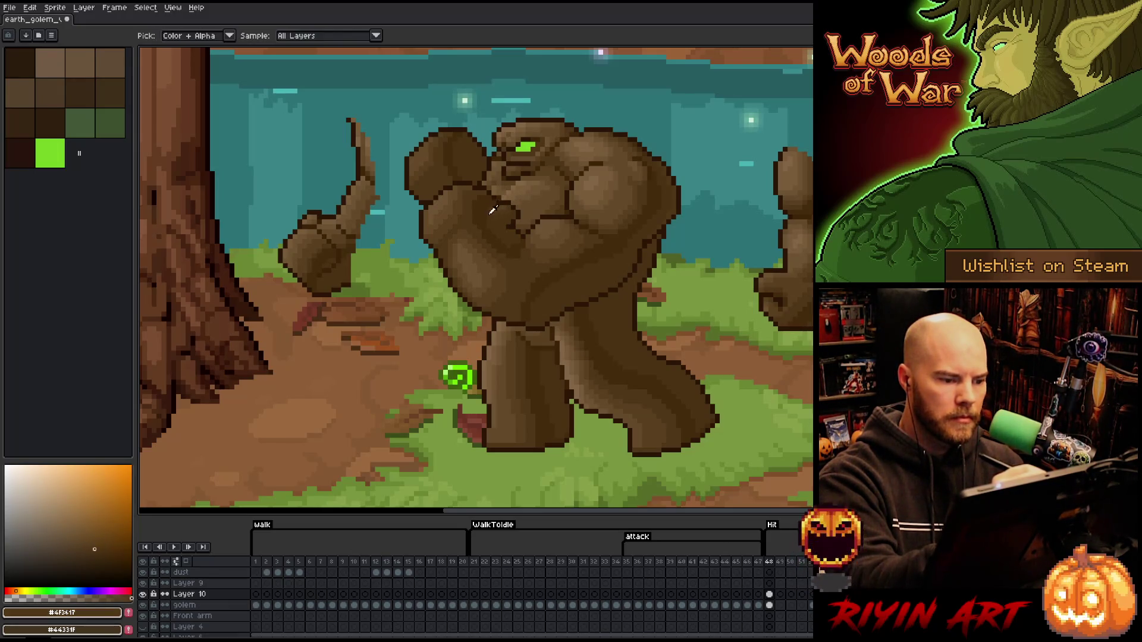
pyautogui.keyDown('alt'); pyautogui.click(491, 209); pyautogui.keyUp('alt')
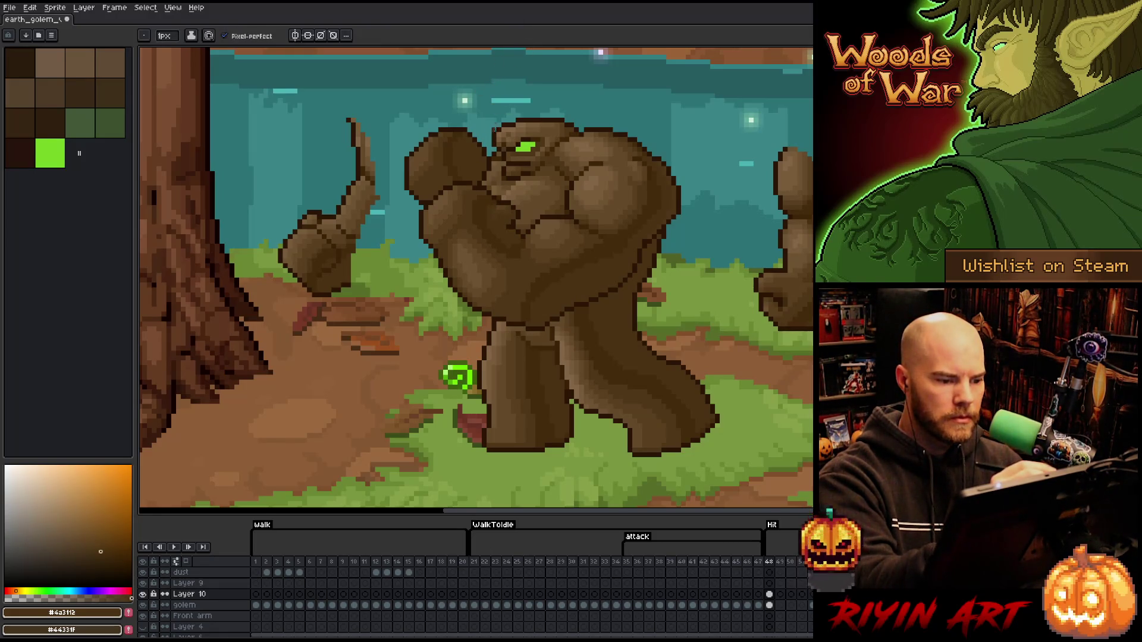
# Shade the chest with progressively darker browns sampled from the golem's base colour.
pyautogui.keyDown('alt'); pyautogui.click(495, 131); pyautogui.keyUp('alt')
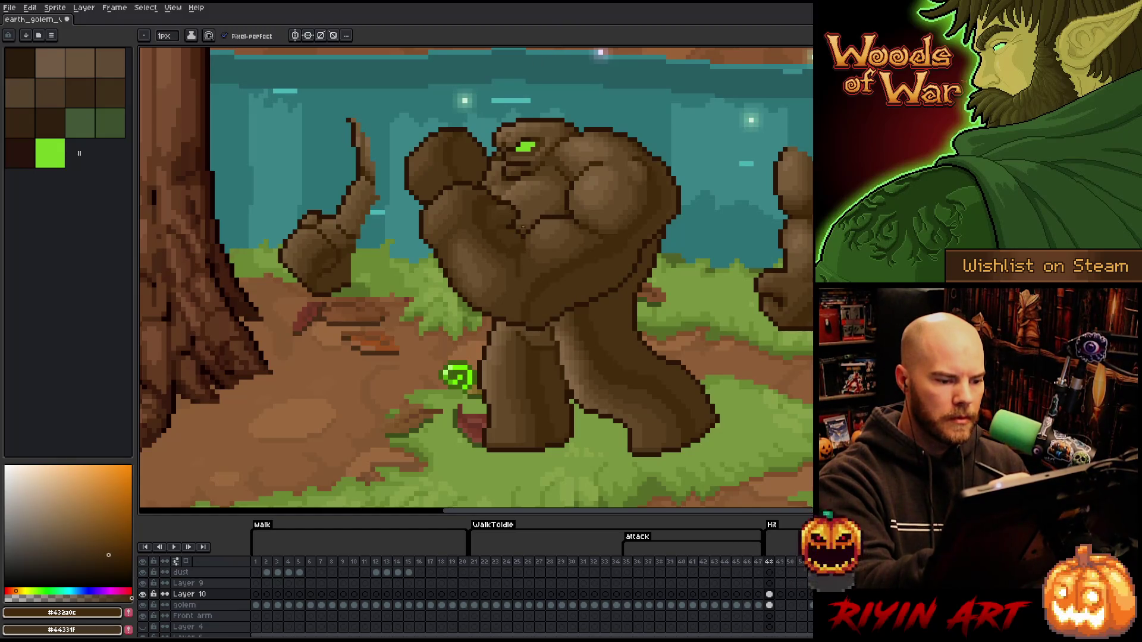
pyautogui.keyDown('alt'); pyautogui.click(539, 253); pyautogui.keyUp('alt')
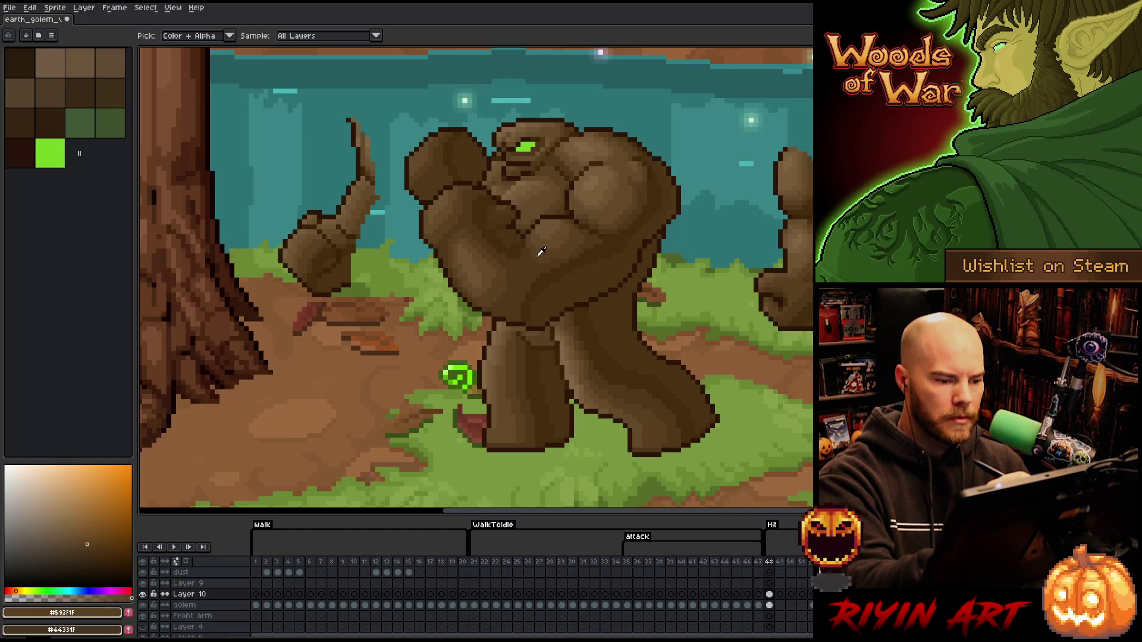
pyautogui.keyDown('alt'); pyautogui.click(537, 244); pyautogui.keyUp('alt')
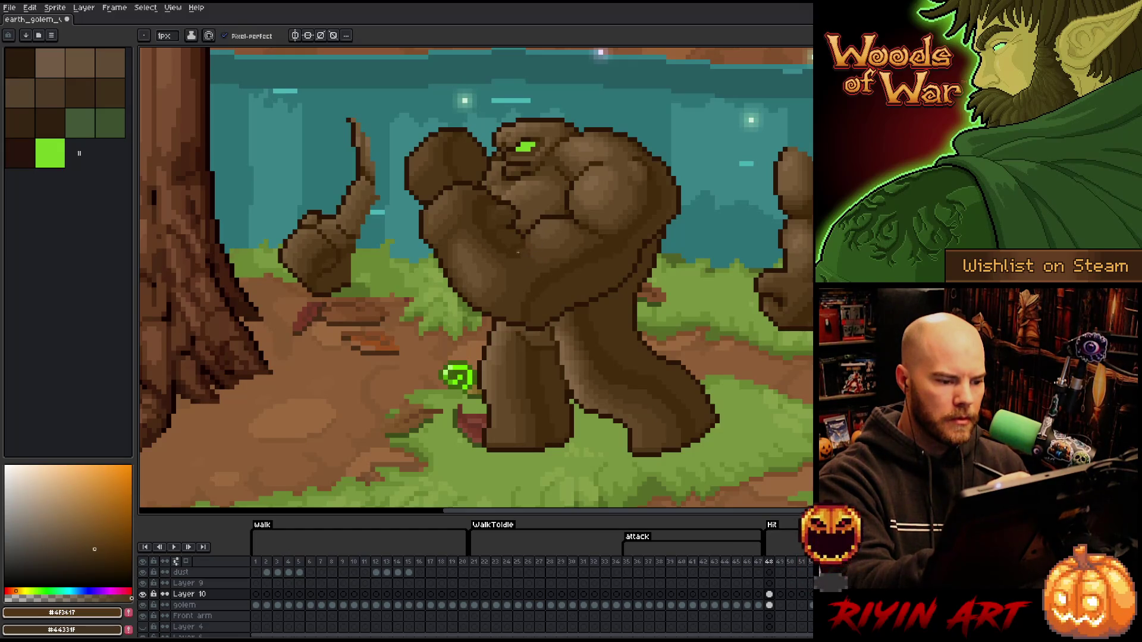
pyautogui.keyDown('alt'); pyautogui.click(520, 266); pyautogui.keyUp('alt')
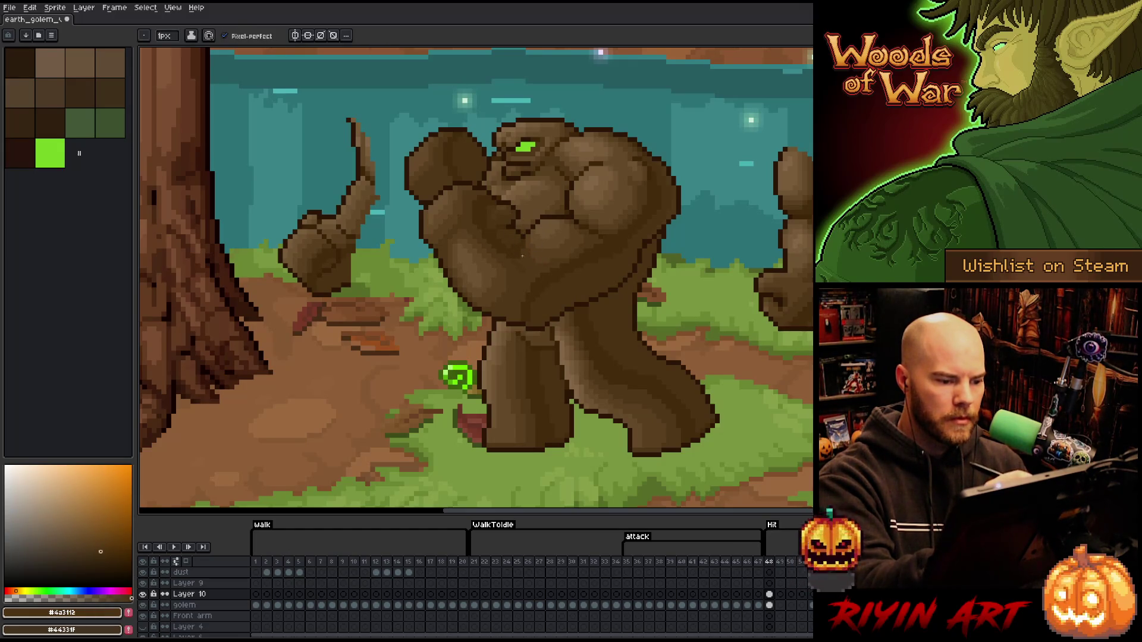
pyautogui.keyDown('alt'); pyautogui.click(522, 240); pyautogui.keyUp('alt')
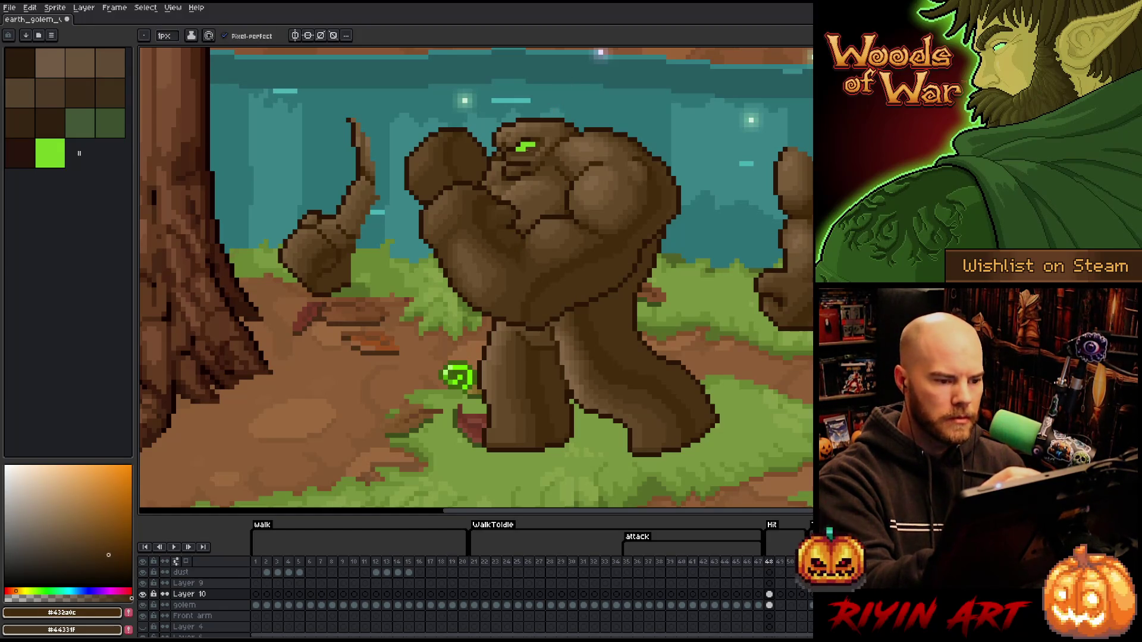
pyautogui.keyDown('alt'); pyautogui.click(508, 276); pyautogui.keyUp('alt')
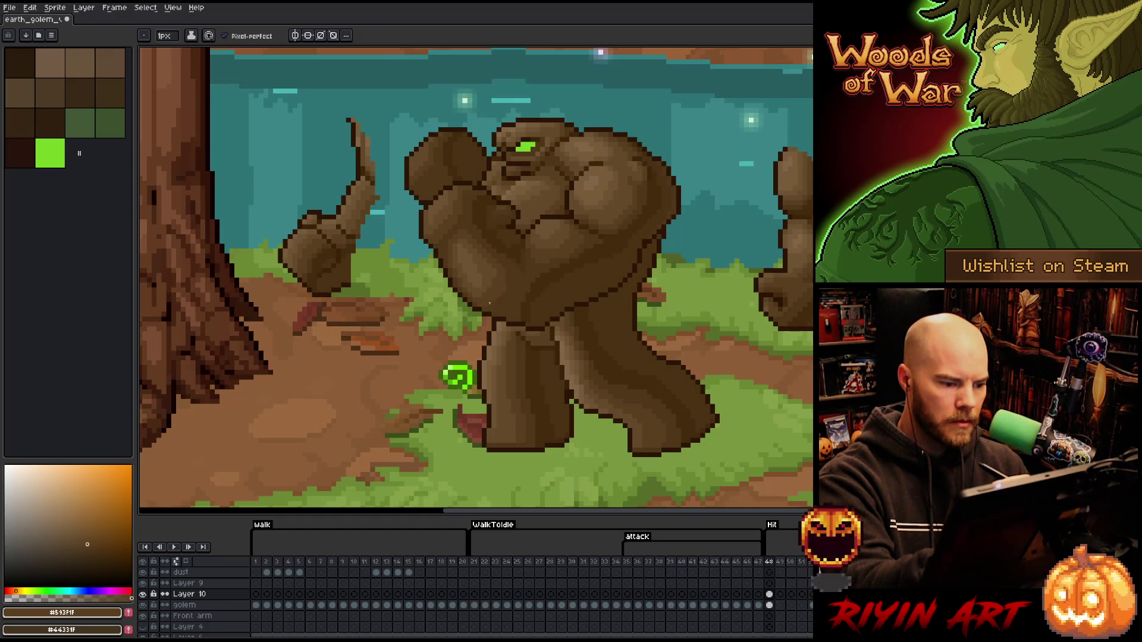
pyautogui.keyDown('alt'); pyautogui.click(507, 292); pyautogui.keyUp('alt')
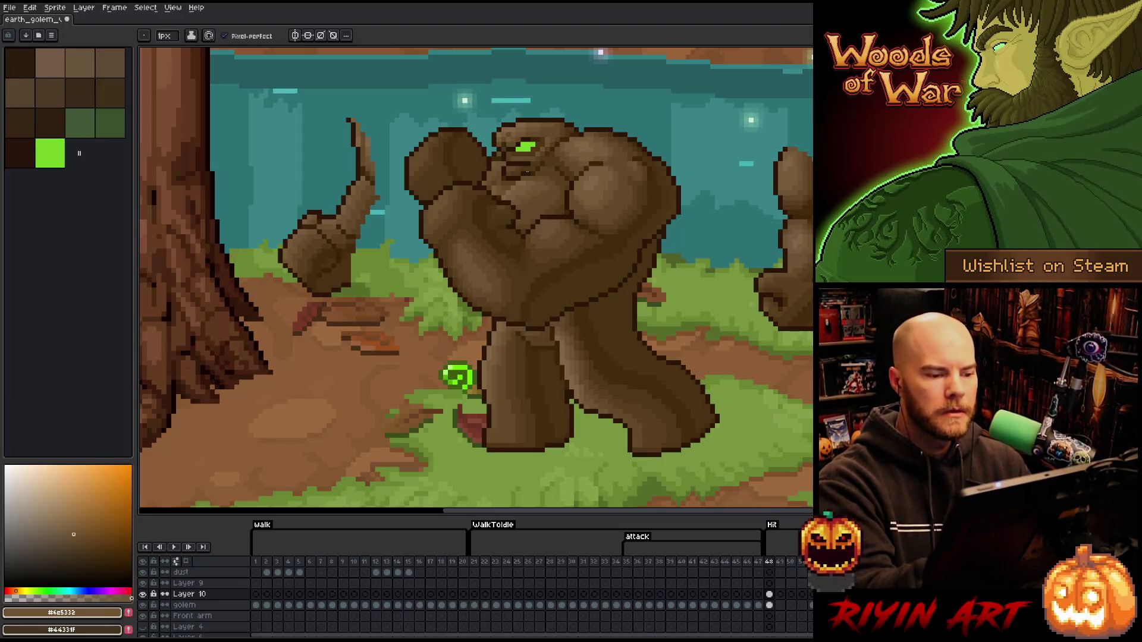
# Alternate a dark olive shade with lighter highlight browns on the raised arm.
pyautogui.press('alt')
pyautogui.keyDown('alt'); pyautogui.click(593, 179); pyautogui.keyUp('alt')
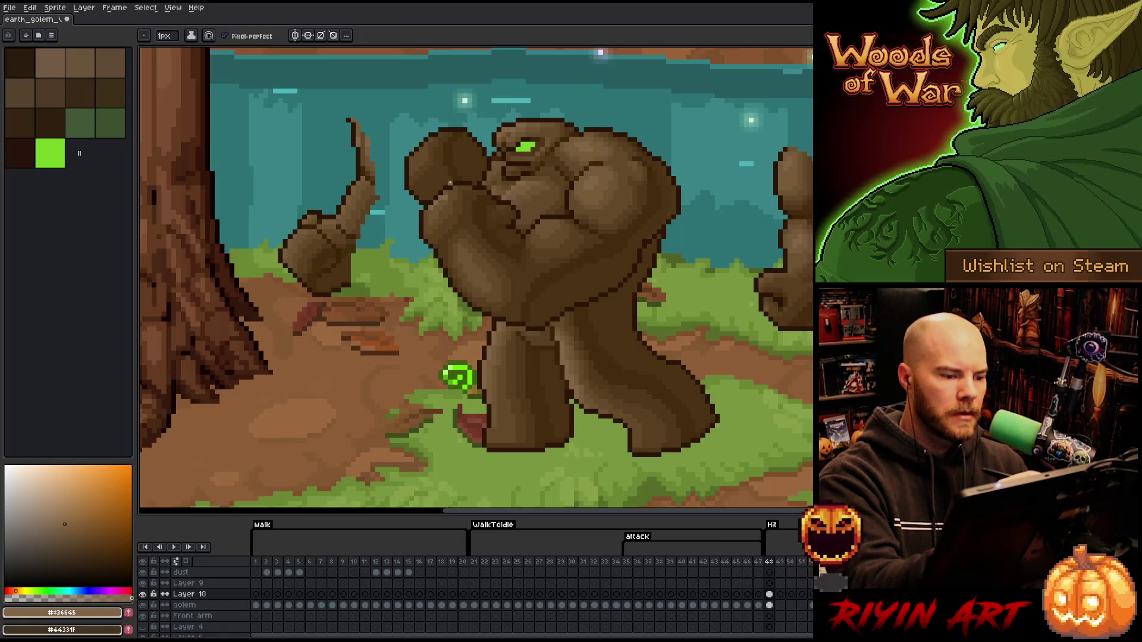
pyautogui.keyDown('alt'); pyautogui.click(425, 214); pyautogui.keyUp('alt')
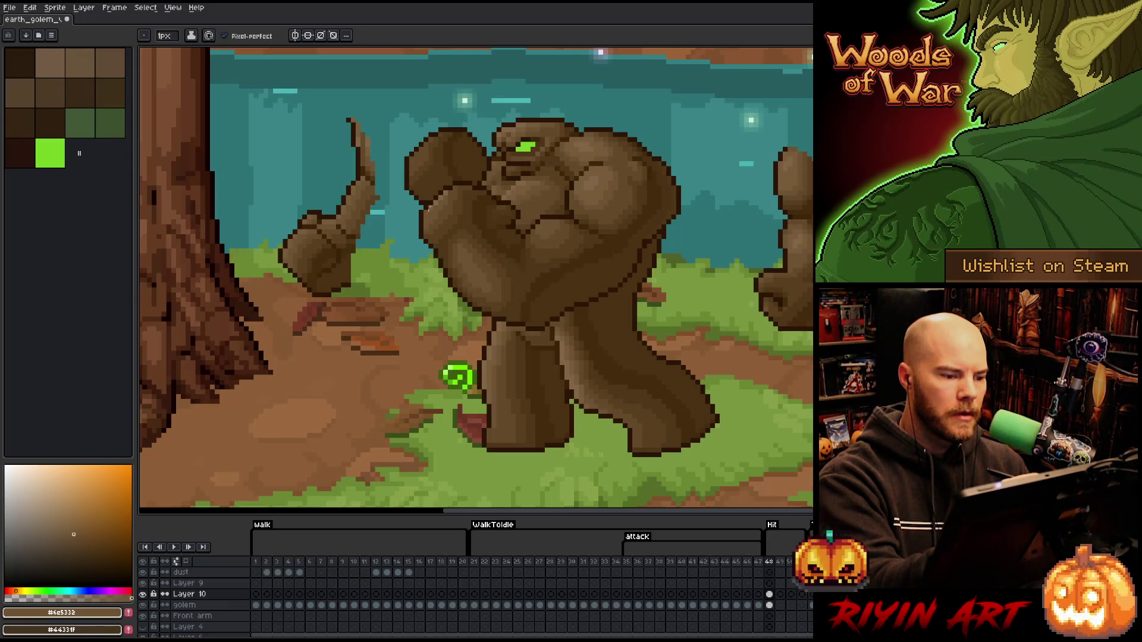
pyautogui.keyDown('alt'); pyautogui.click(436, 179); pyautogui.keyUp('alt')
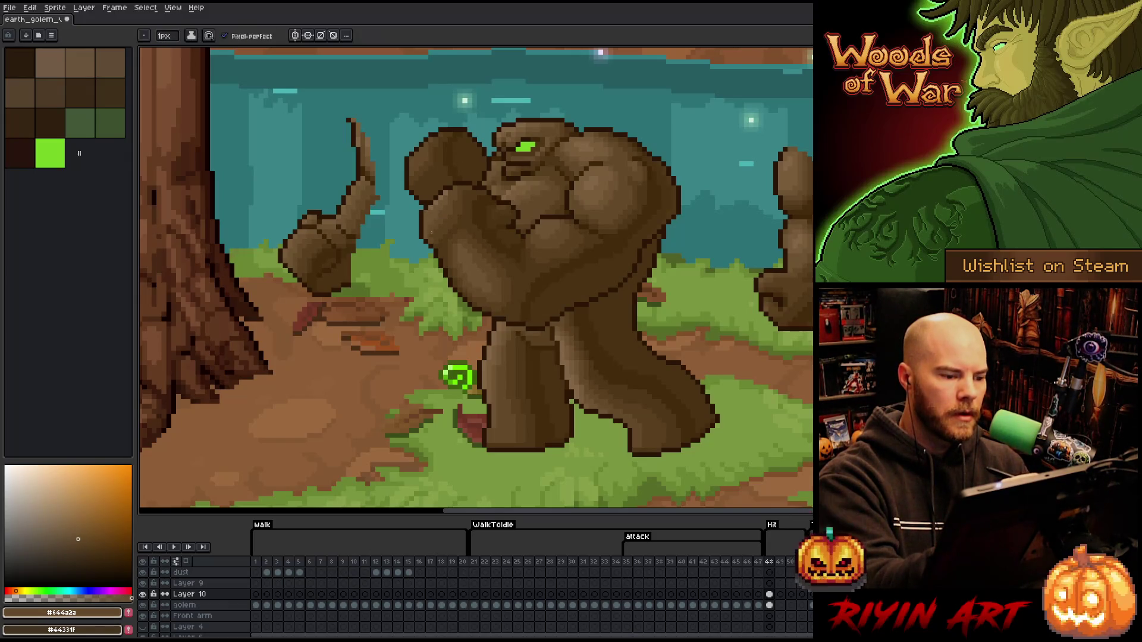
pyautogui.keyDown('alt'); pyautogui.click(454, 194); pyautogui.keyUp('alt')
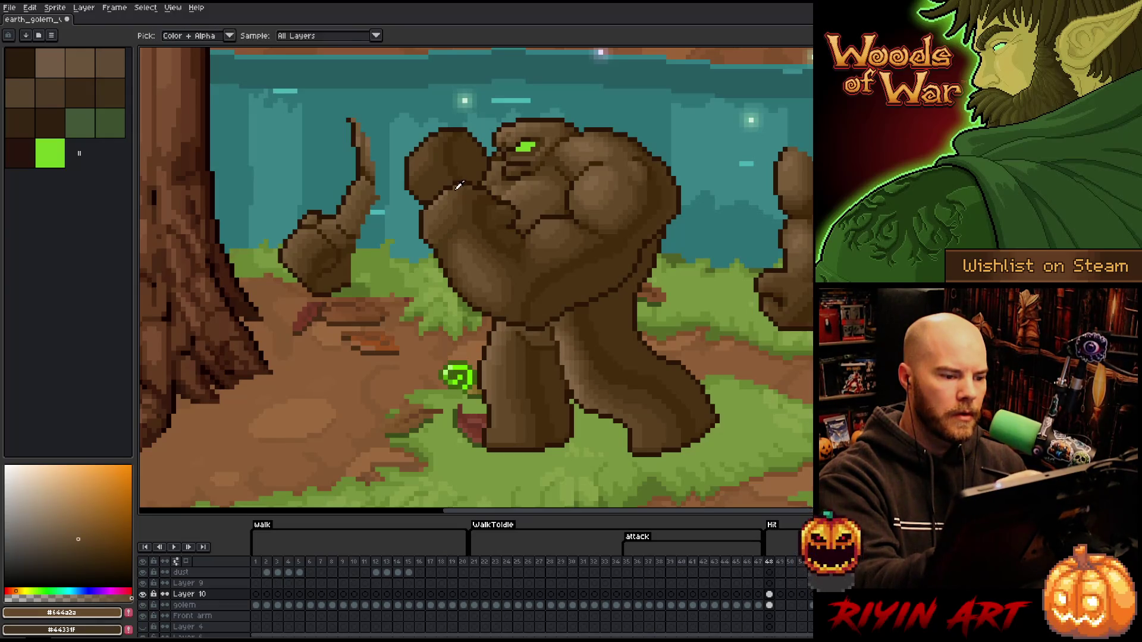
pyautogui.keyDown('alt'); pyautogui.click(453, 189); pyautogui.keyUp('alt')
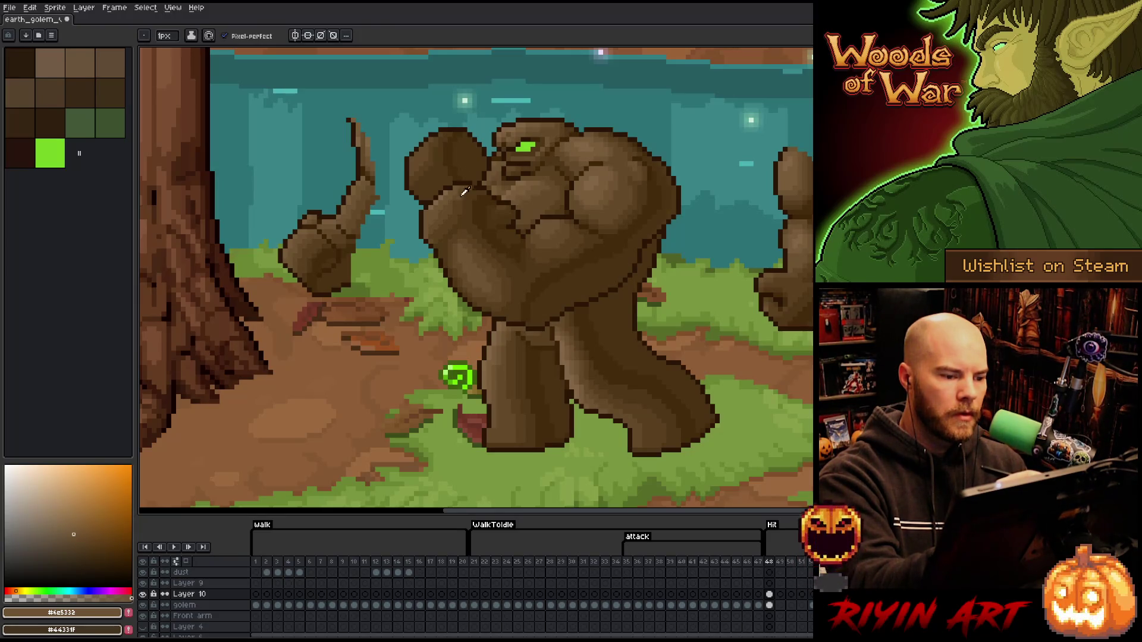
pyautogui.keyDown('alt'); pyautogui.click(462, 192); pyautogui.keyUp('alt')
pyautogui.keyDown('alt'); pyautogui.click(462, 192); pyautogui.keyUp('alt')
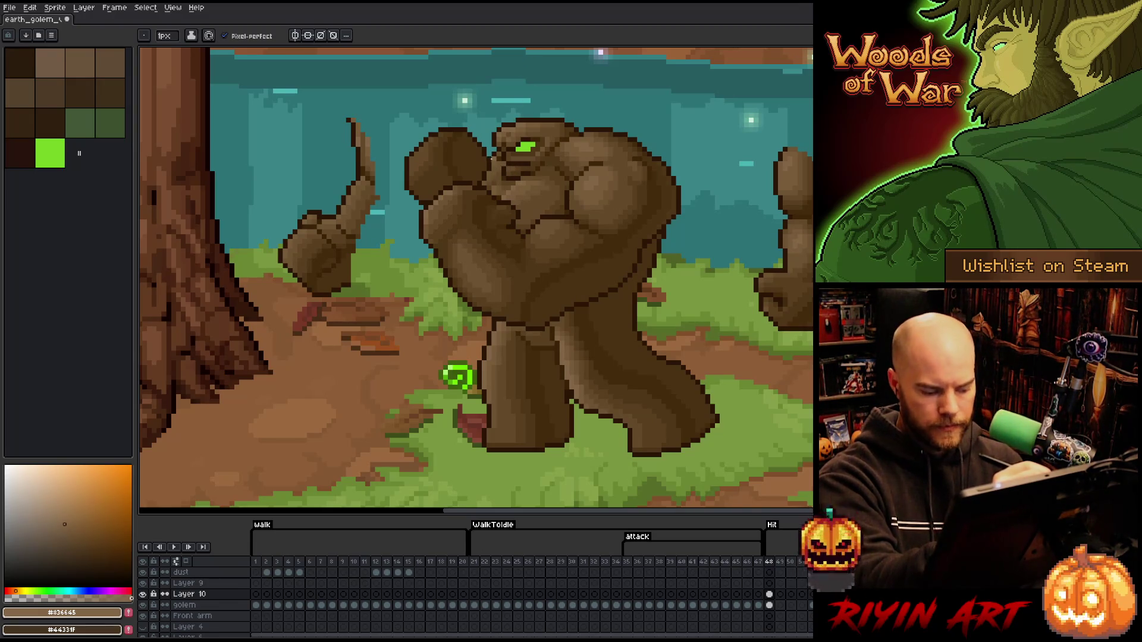
# Lasso the raised fist and forearm, nudge it one pixel down-right, and commit the move.
pyautogui.press('m')
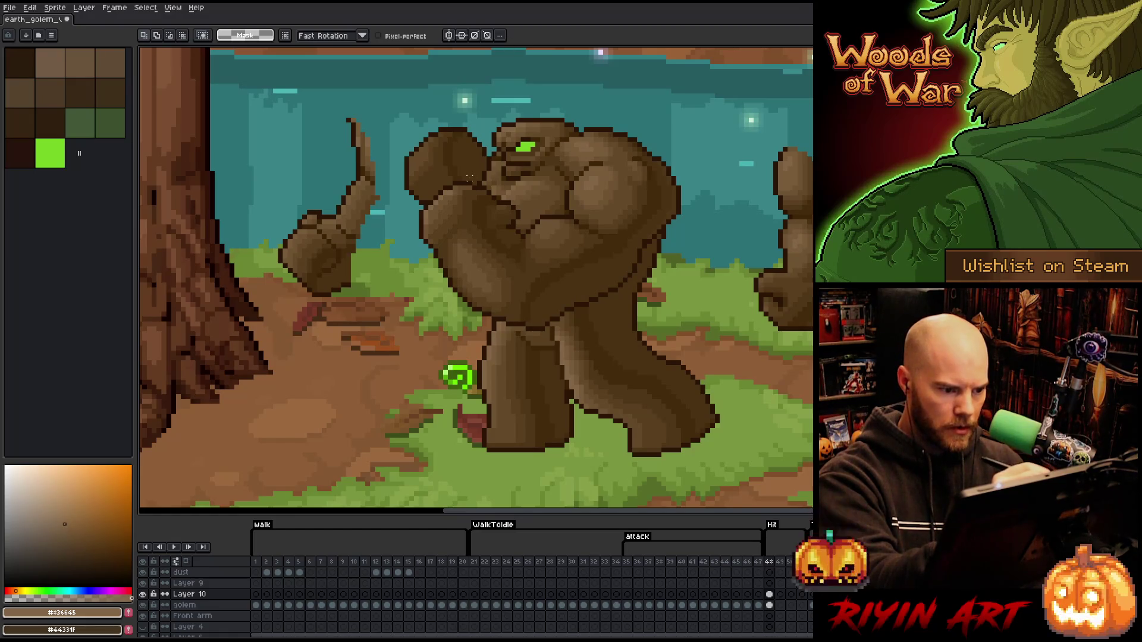
pyautogui.moveTo(491, 192); pyautogui.dragTo(439, 252)
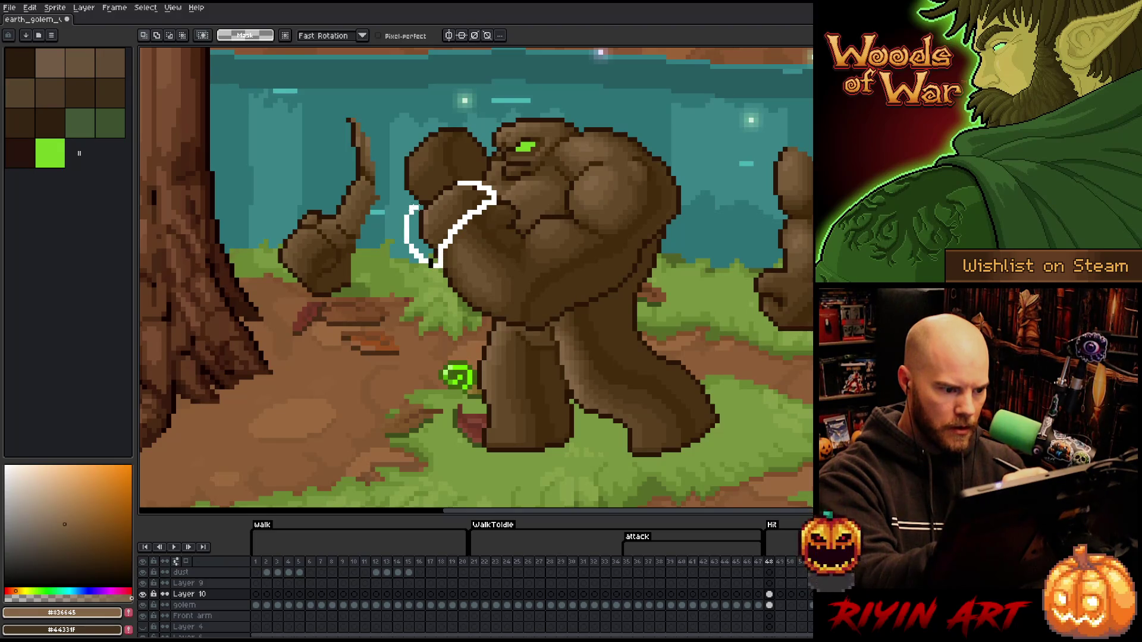
pyautogui.moveTo(440, 260); pyautogui.dragTo(489, 186)
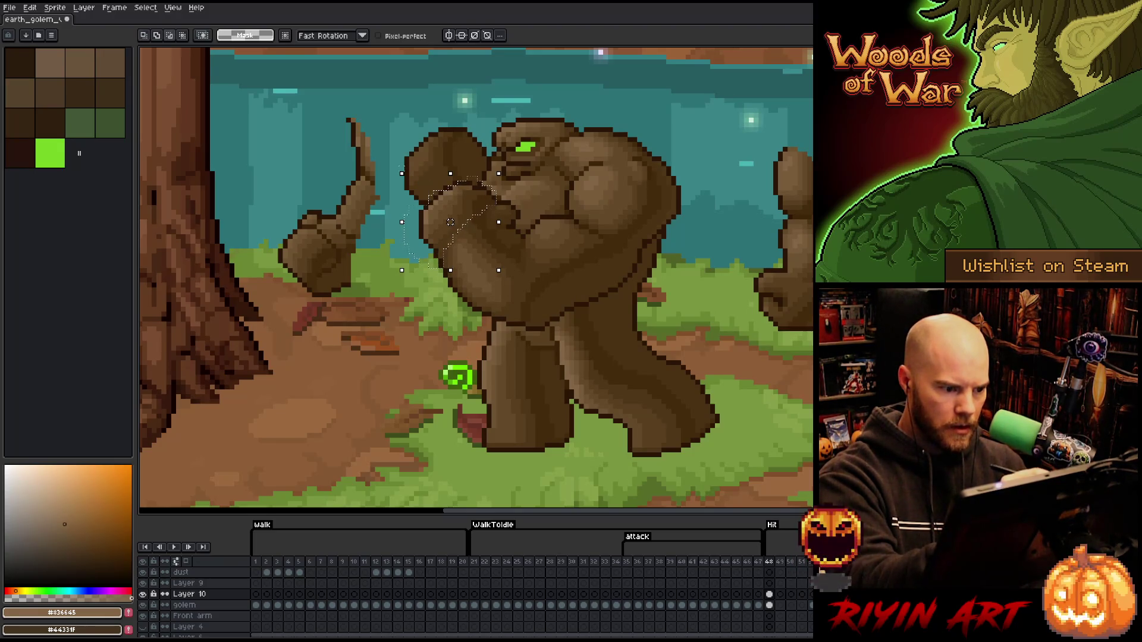
pyautogui.click(474, 204)
pyautogui.press('Return')
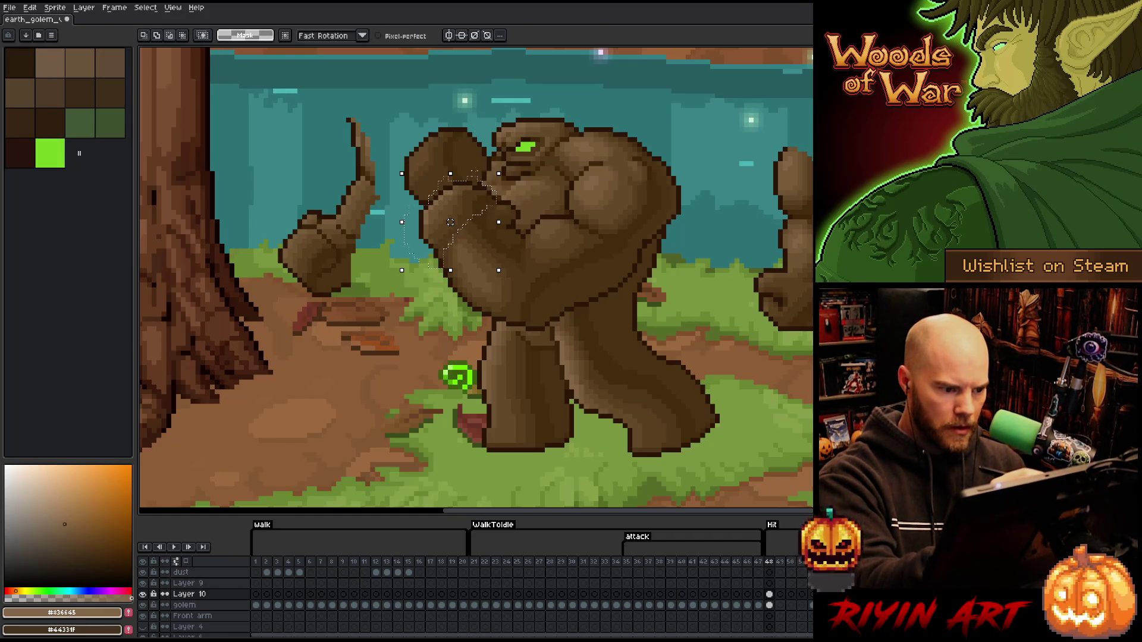
pyautogui.moveTo(475, 204); pyautogui.dragTo(484, 204)
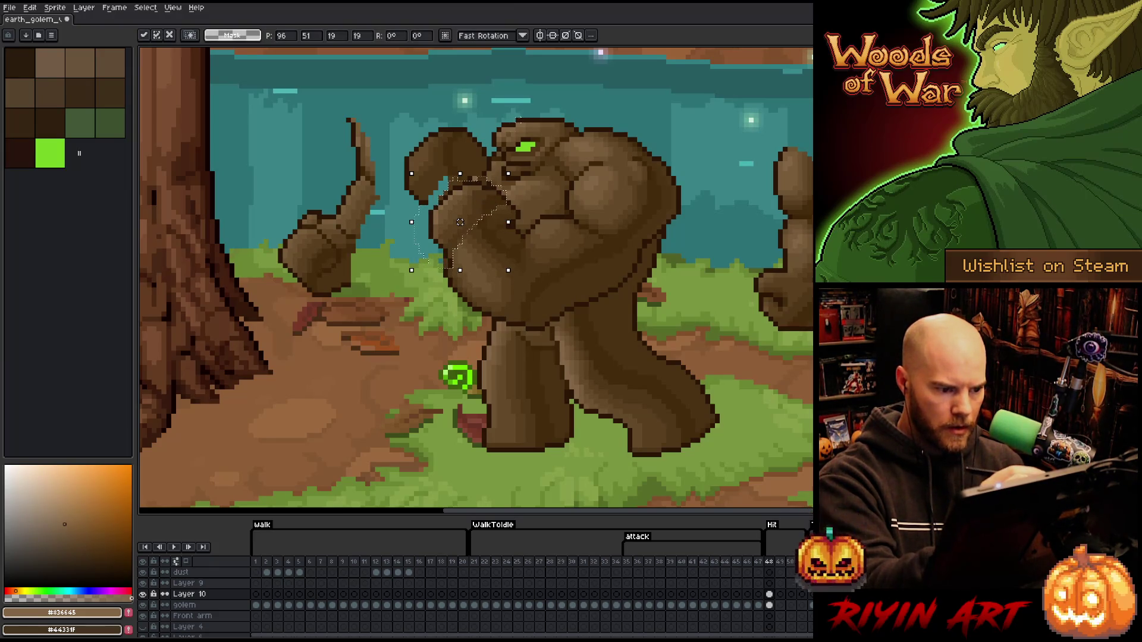
pyautogui.hotkey('ctrl', 'd')
pyautogui.press('b')
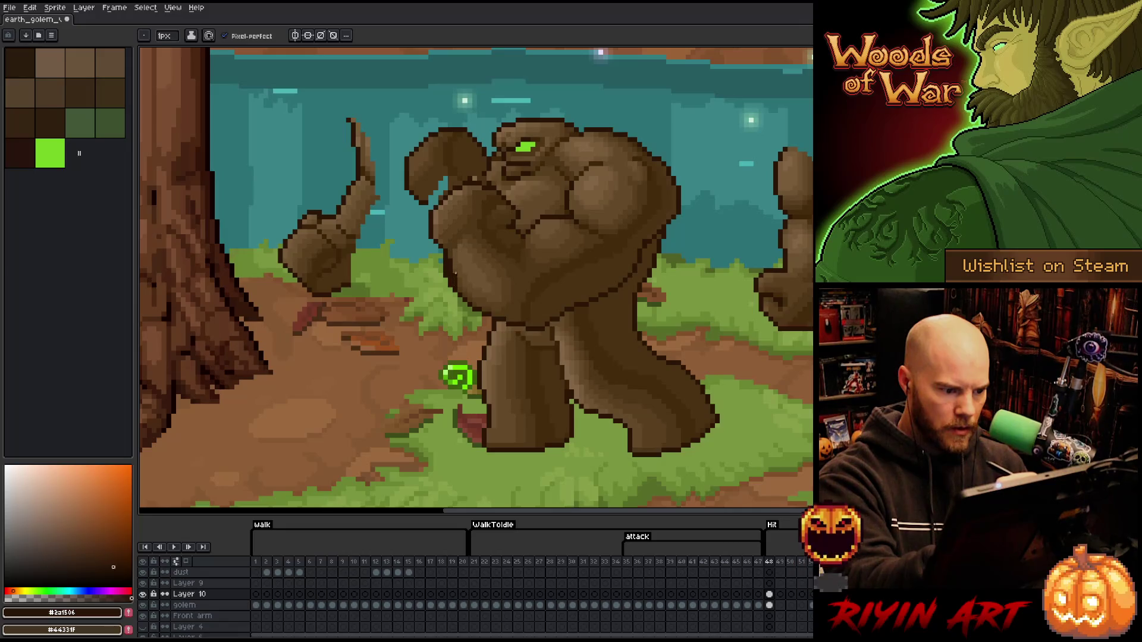
# Reshape the raised fist with dark olive and warm mid-brown sampled from the golem.
pyautogui.press('e')
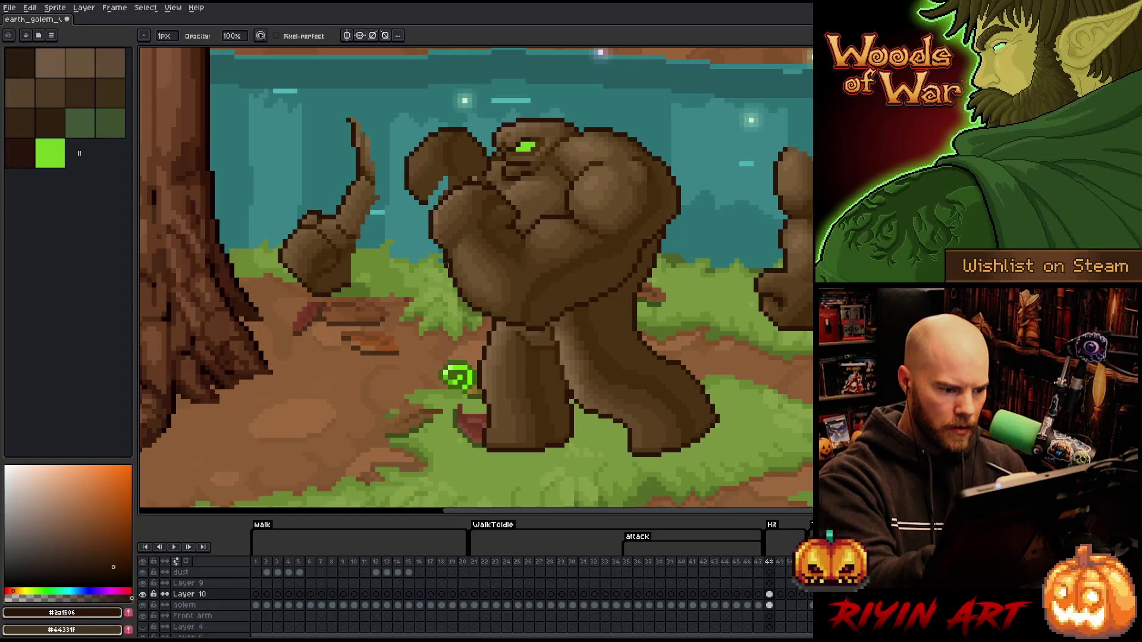
pyautogui.keyDown('alt'); pyautogui.click(451, 251); pyautogui.keyUp('alt')
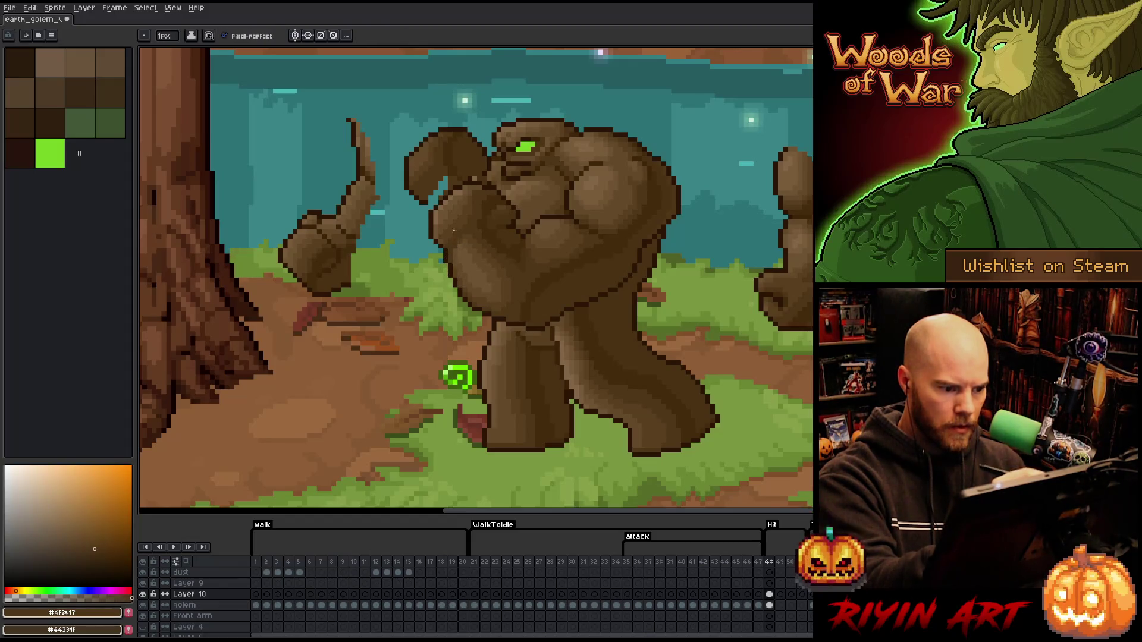
pyautogui.keyDown('alt'); pyautogui.click(452, 260); pyautogui.keyUp('alt')
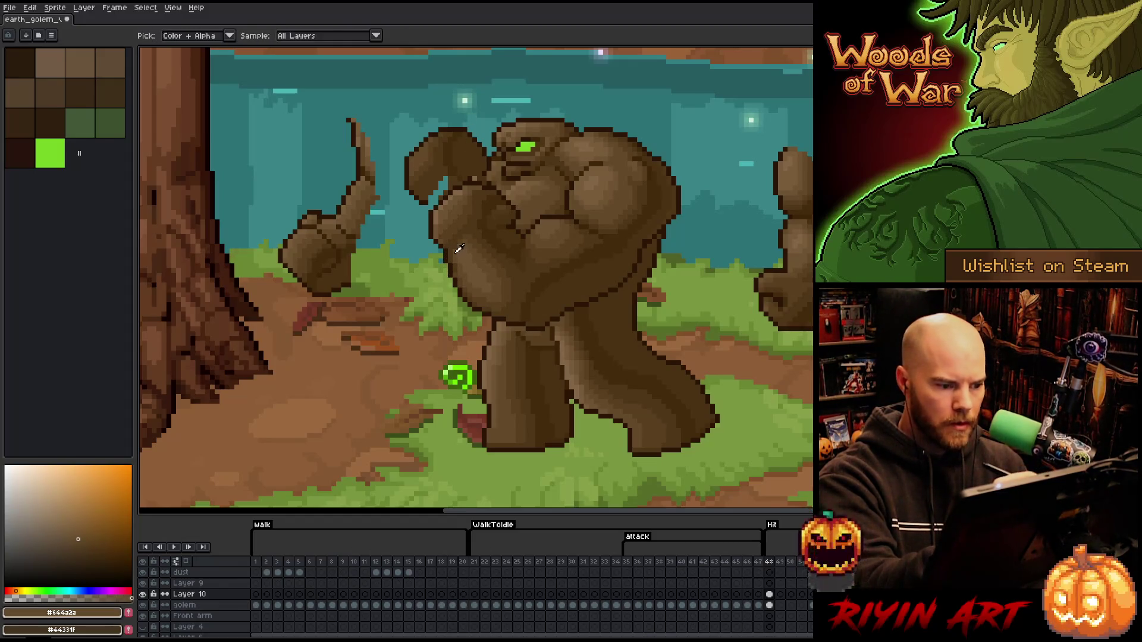
pyautogui.keyDown('alt'); pyautogui.click(452, 268); pyautogui.keyUp('alt')
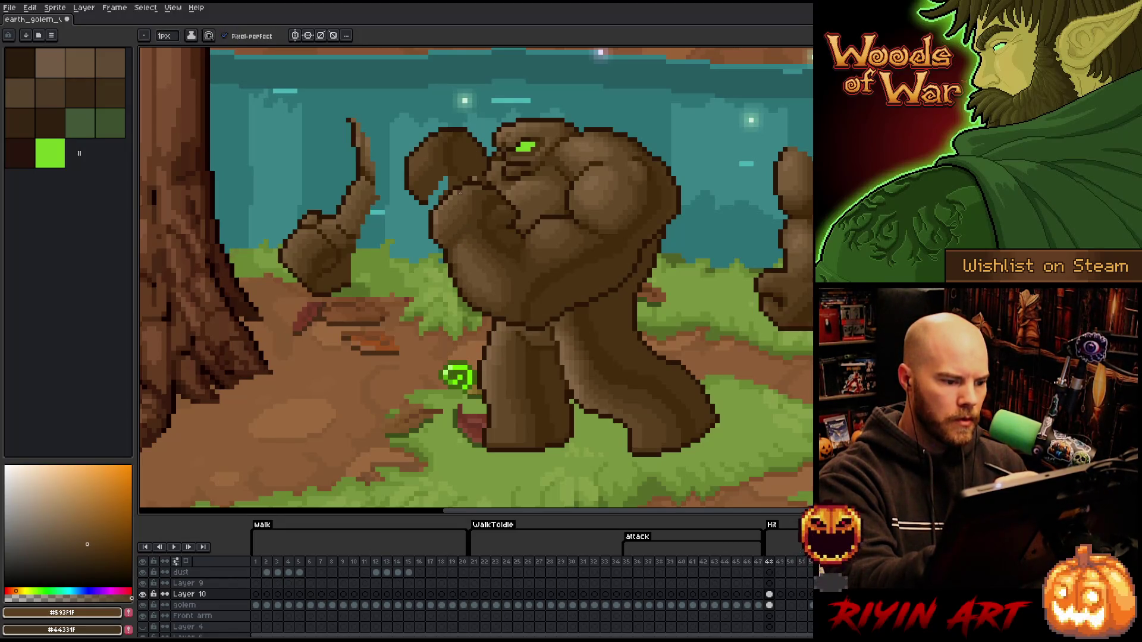
pyautogui.keyDown('alt'); pyautogui.click(460, 225); pyautogui.keyUp('alt')
pyautogui.keyDown('alt'); pyautogui.click(464, 233); pyautogui.keyUp('alt')
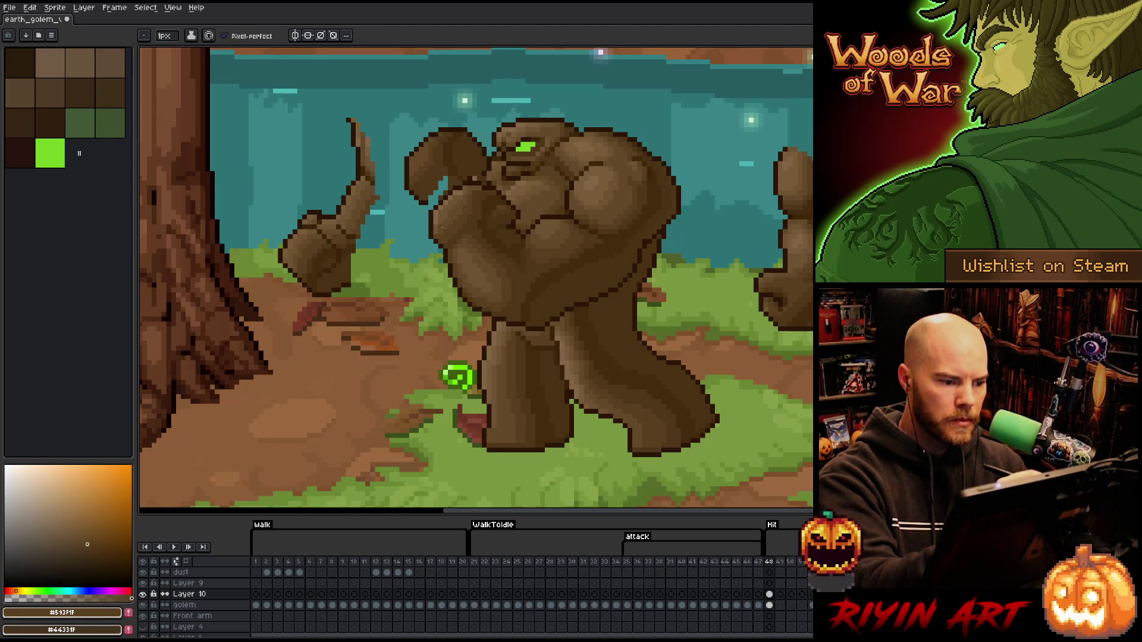
pyautogui.keyDown('alt'); pyautogui.click(436, 236); pyautogui.keyUp('alt')
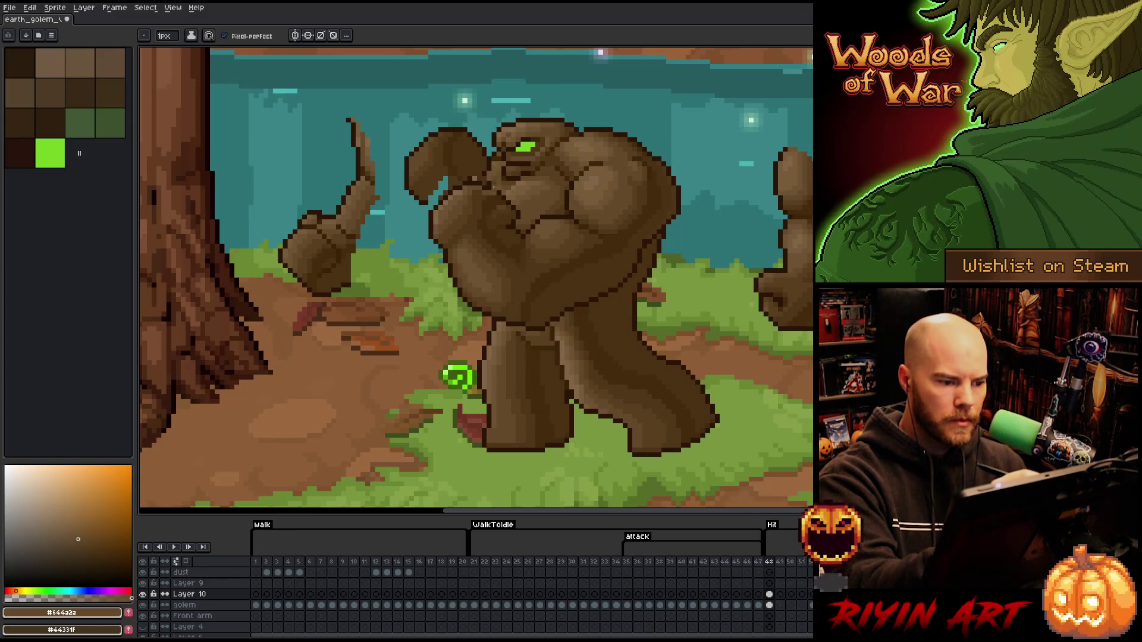
pyautogui.keyDown('alt'); pyautogui.click(500, 194); pyautogui.keyUp('alt')
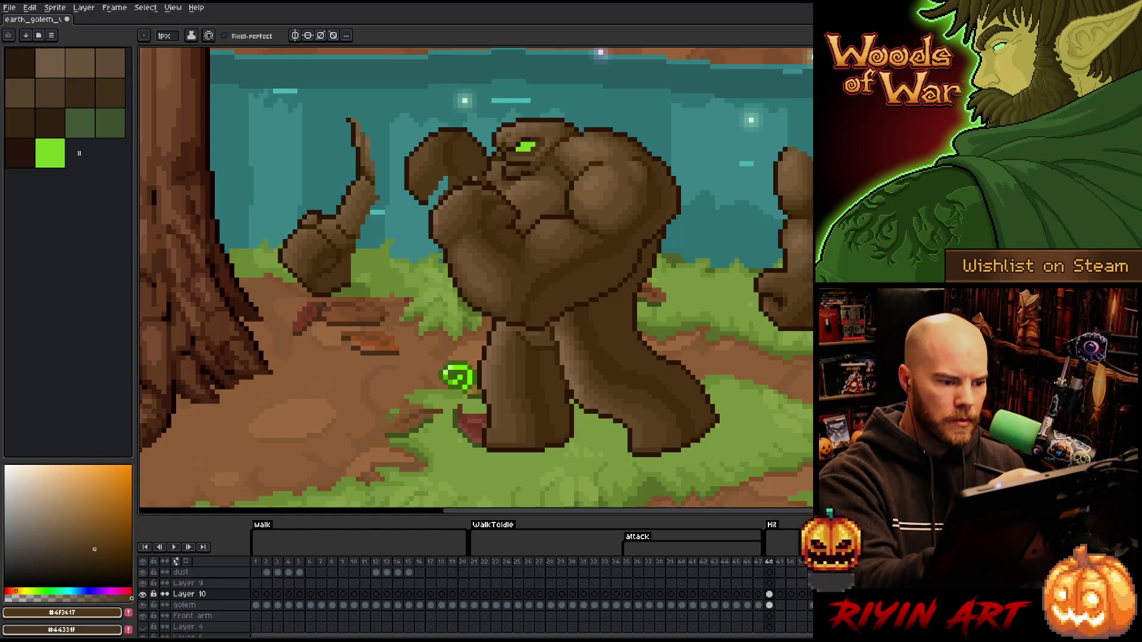
pyautogui.keyDown('alt'); pyautogui.click(692, 305); pyautogui.keyUp('alt')
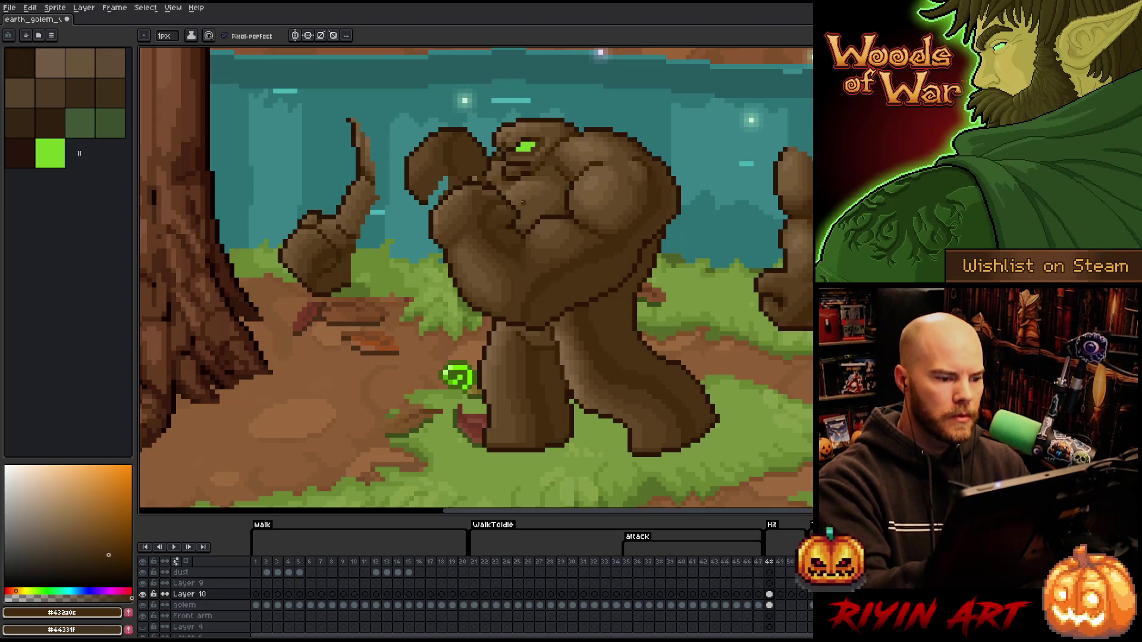
# Touch up the fist's dark outline and lighter fill with eyedropped browns.
pyautogui.press('alt')
pyautogui.keyDown('alt'); pyautogui.click(489, 170); pyautogui.keyUp('alt')
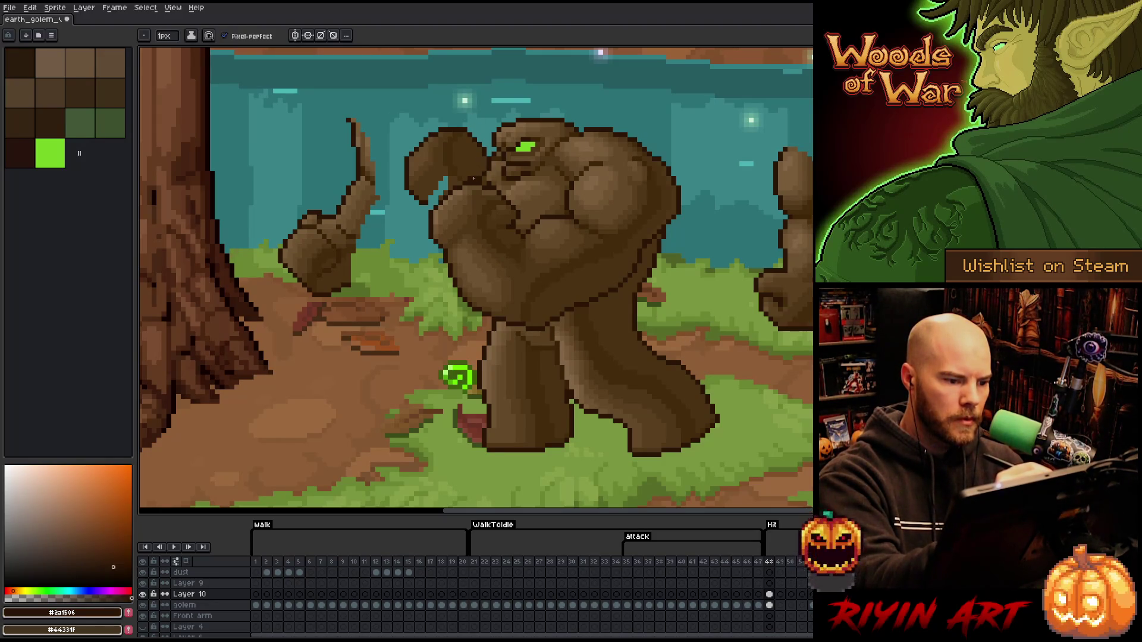
pyautogui.keyDown('alt'); pyautogui.click(458, 376); pyautogui.keyUp('alt')
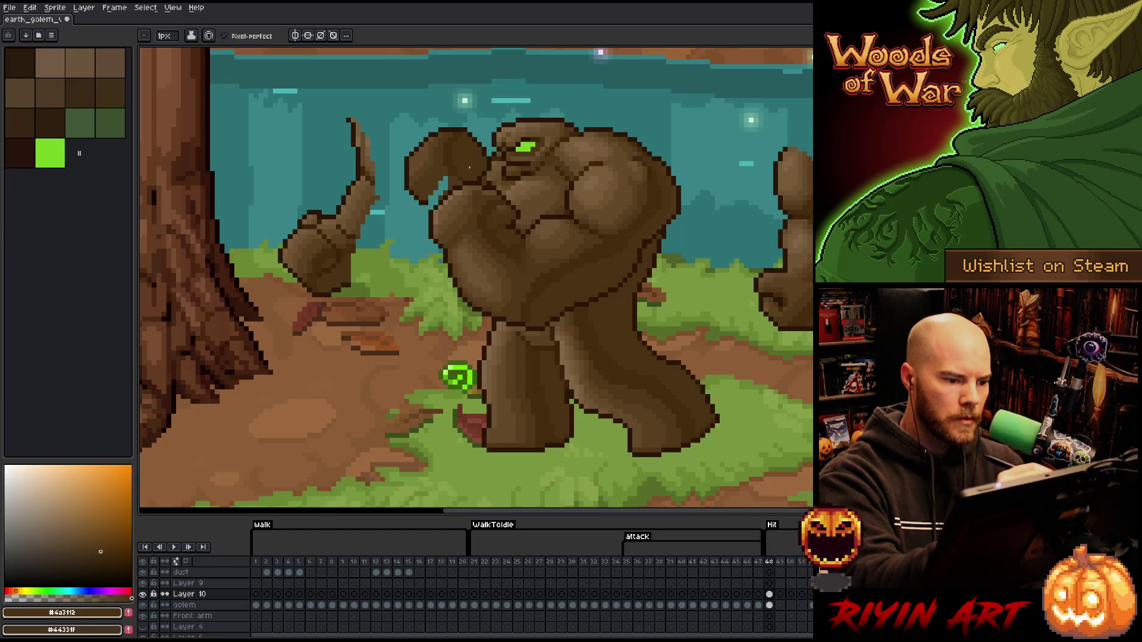
pyautogui.keyDown('alt'); pyautogui.click(474, 154); pyautogui.keyUp('alt')
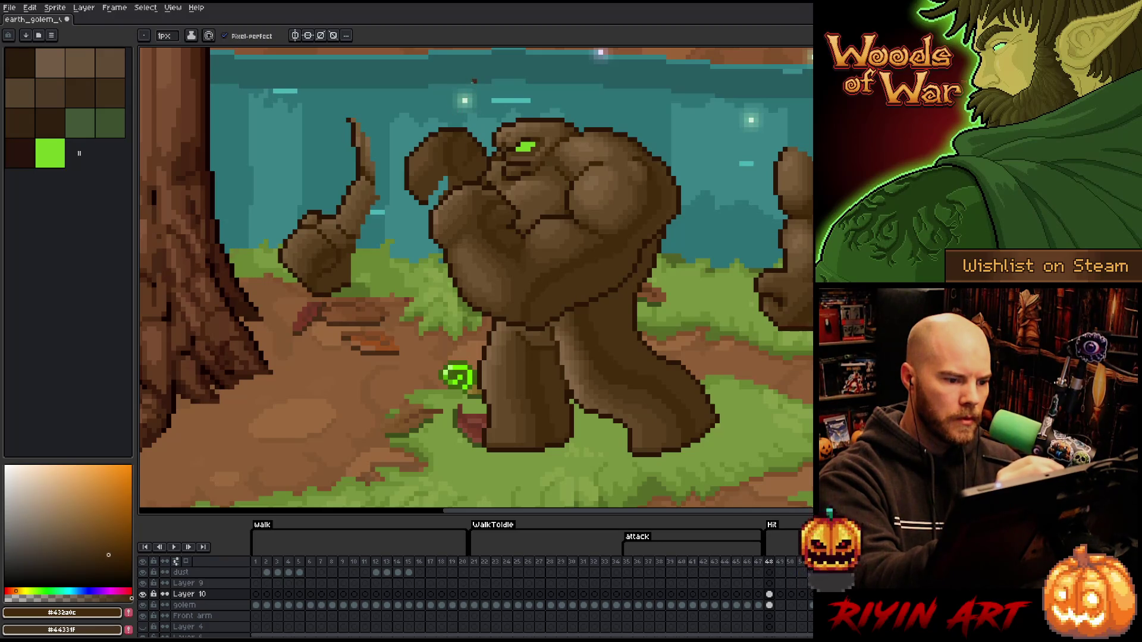
pyautogui.keyDown('alt'); pyautogui.click(428, 194); pyautogui.keyUp('alt')
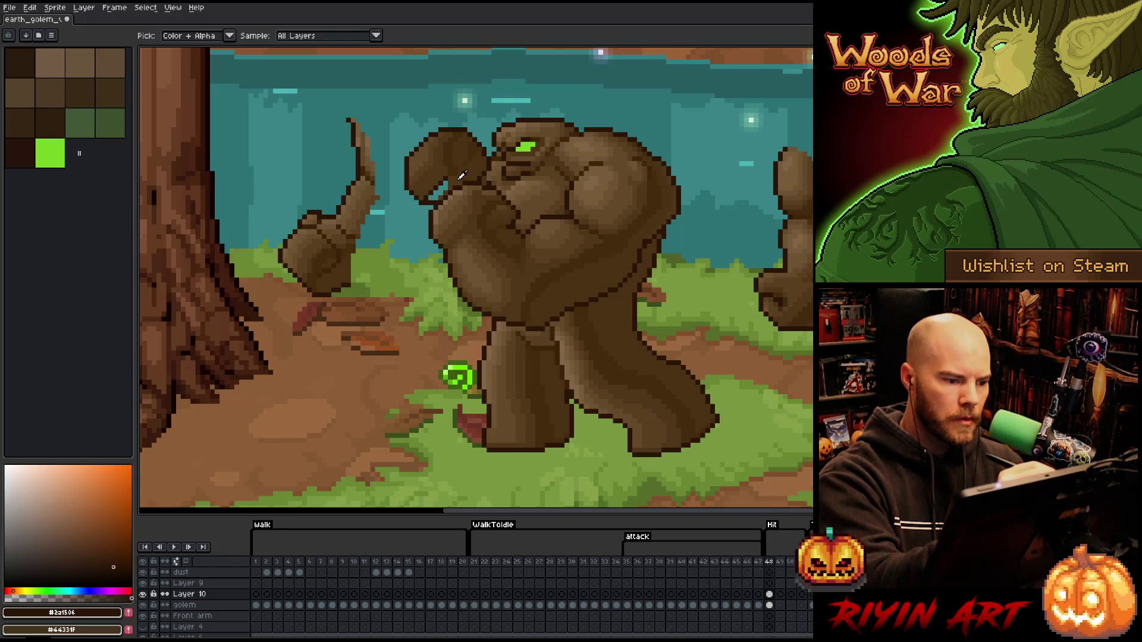
pyautogui.keyDown('alt'); pyautogui.click(471, 168); pyautogui.keyUp('alt')
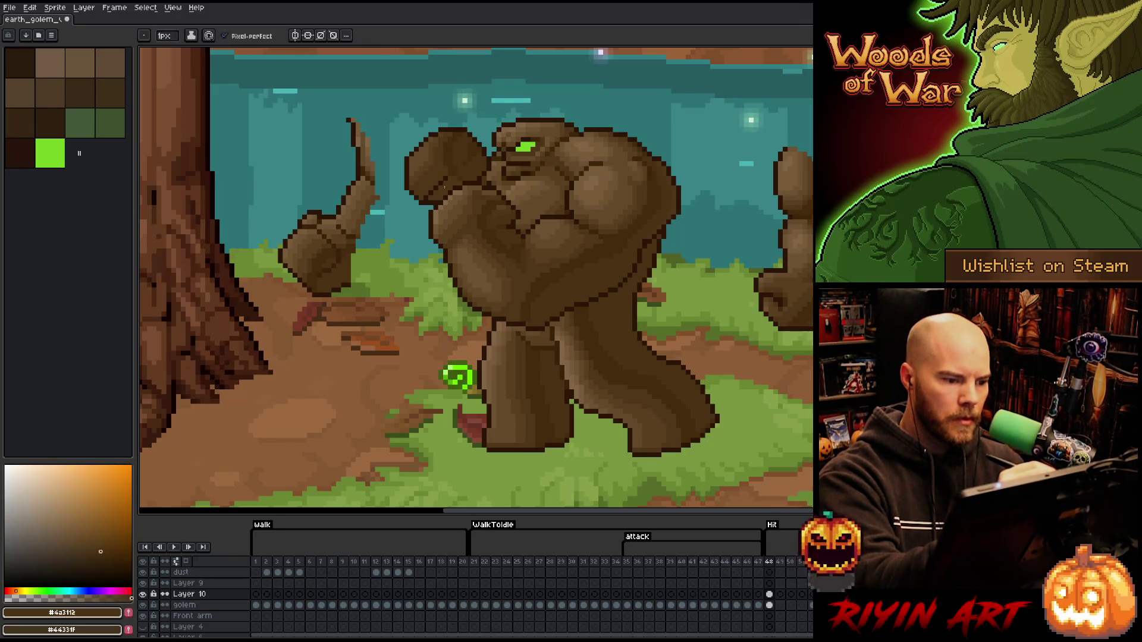
pyautogui.press('g')
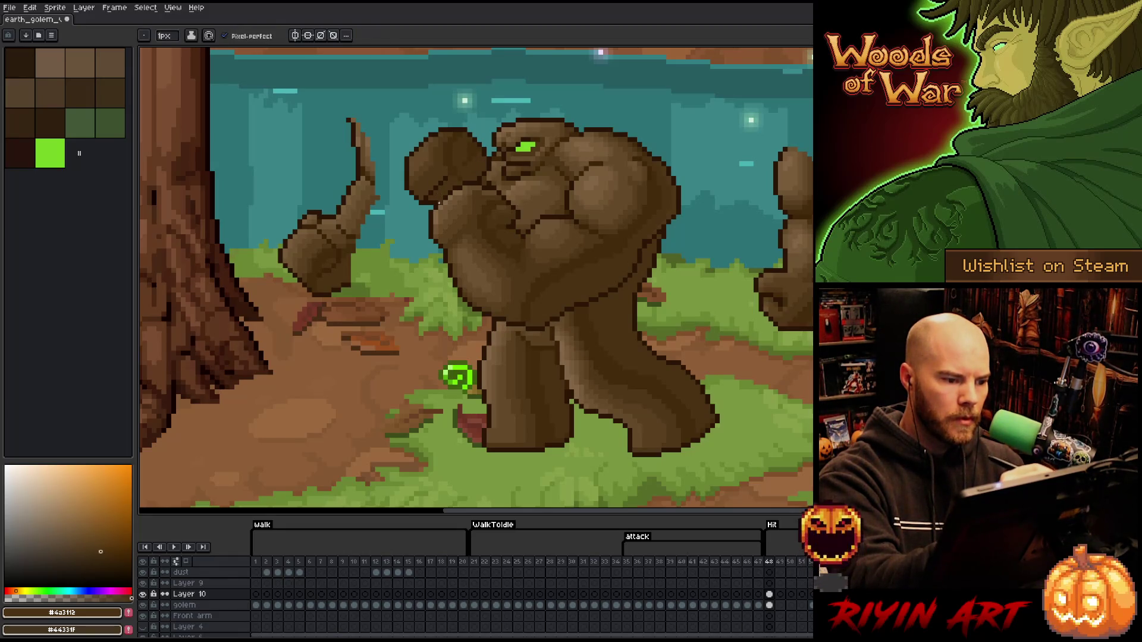
pyautogui.press('b')
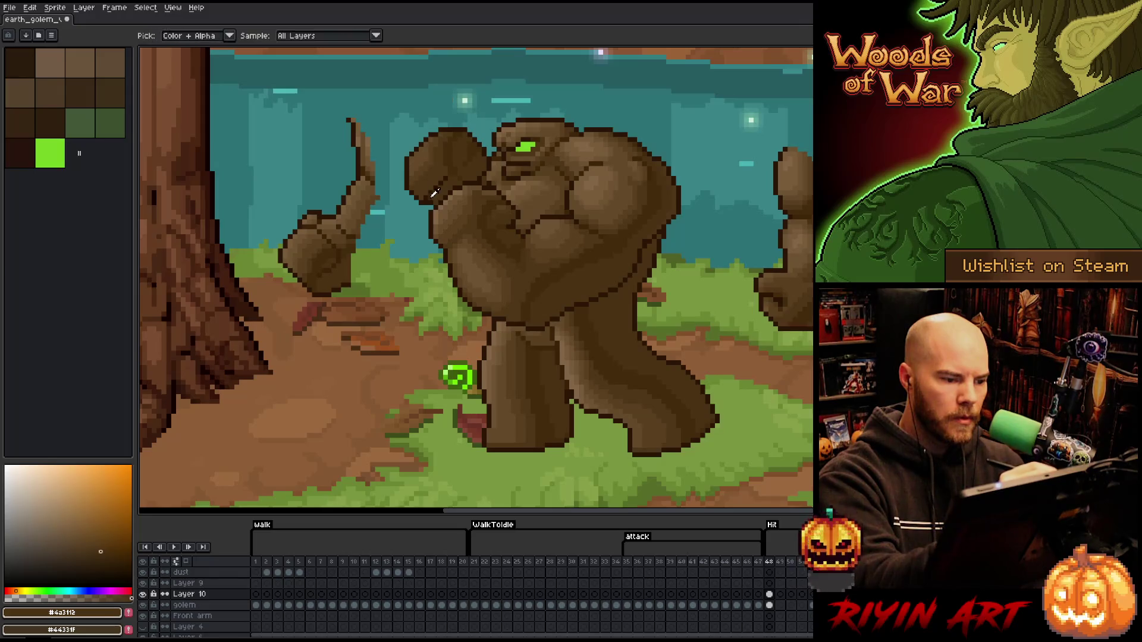
pyautogui.keyDown('alt'); pyautogui.click(435, 126); pyautogui.keyUp('alt')
pyautogui.press('e')
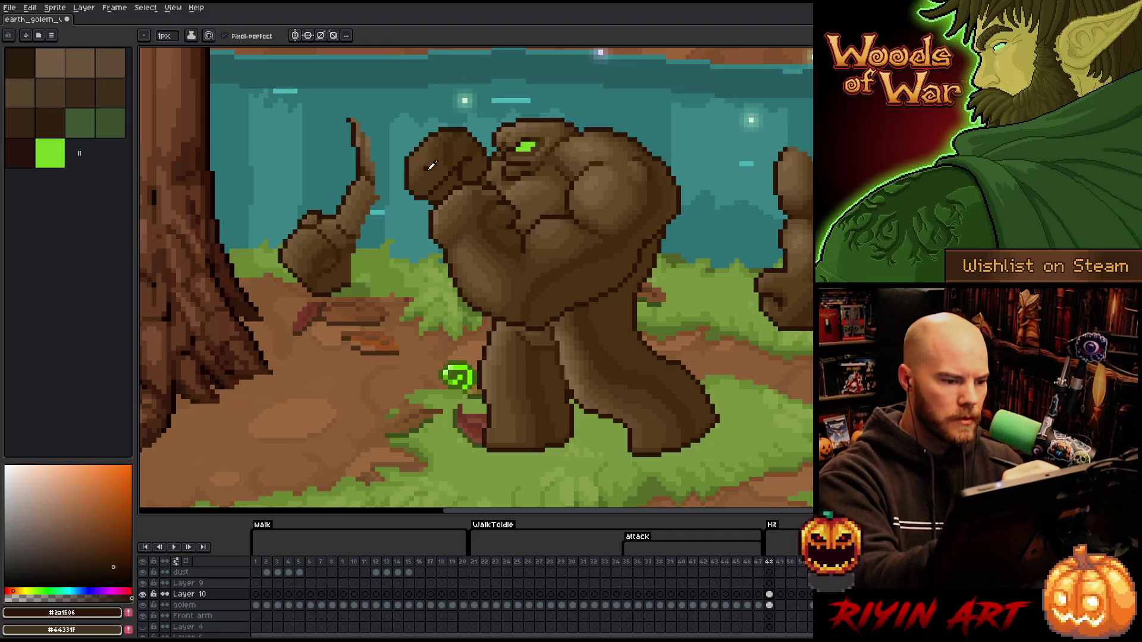
# Repaint the fist's shading with lighter brown, dark olive and darker browns from the golem.
pyautogui.keyDown('alt'); pyautogui.click(432, 178); pyautogui.keyUp('alt')
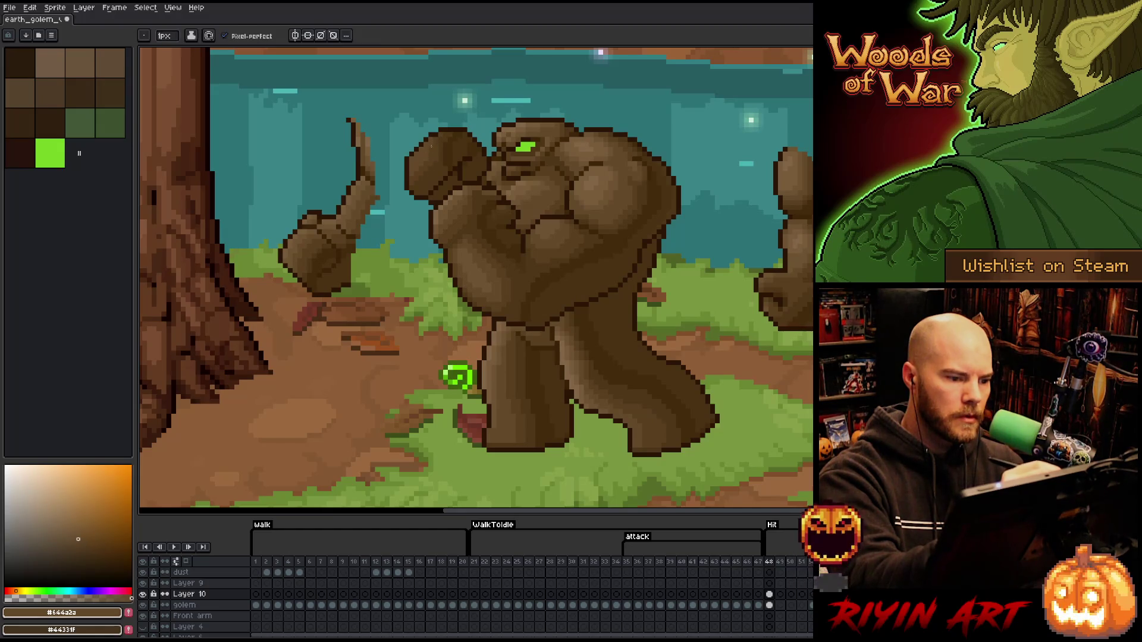
pyautogui.keyDown('alt'); pyautogui.click(455, 122); pyautogui.keyUp('alt')
pyautogui.keyDown('alt'); pyautogui.click(457, 132); pyautogui.keyUp('alt')
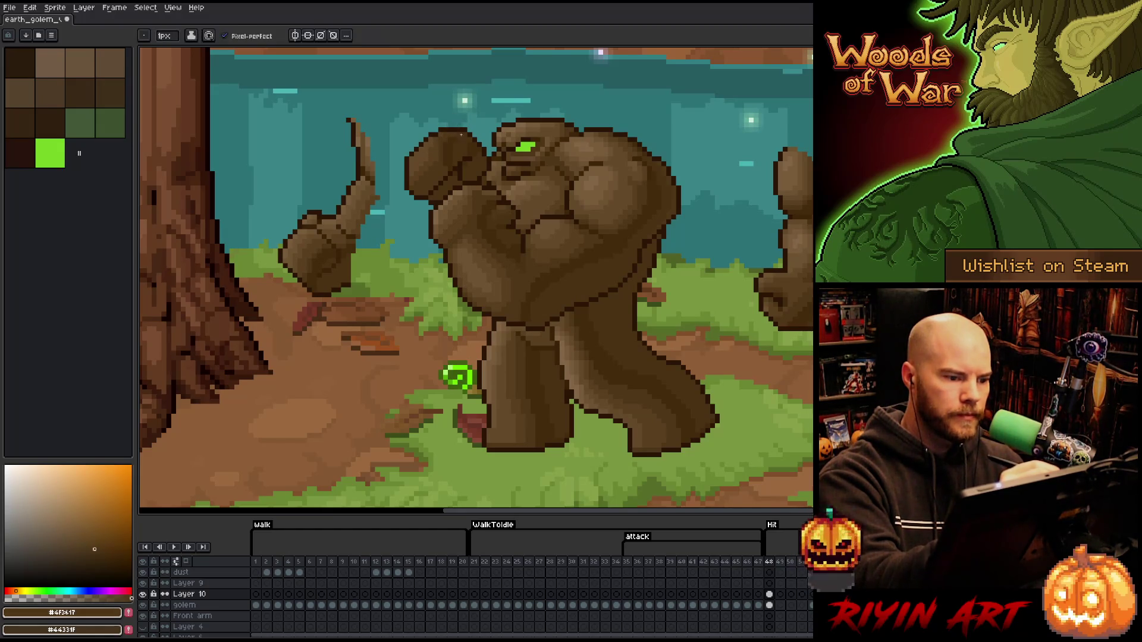
pyautogui.keyDown('alt'); pyautogui.click(459, 133); pyautogui.keyUp('alt')
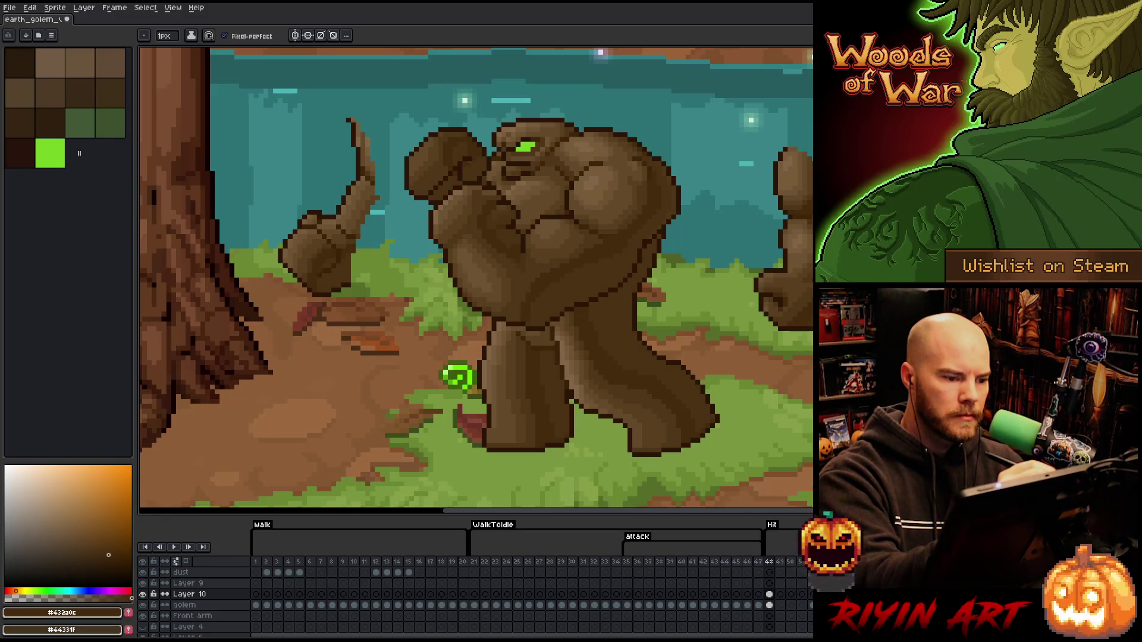
pyautogui.keyDown('alt'); pyautogui.click(459, 134); pyautogui.keyUp('alt')
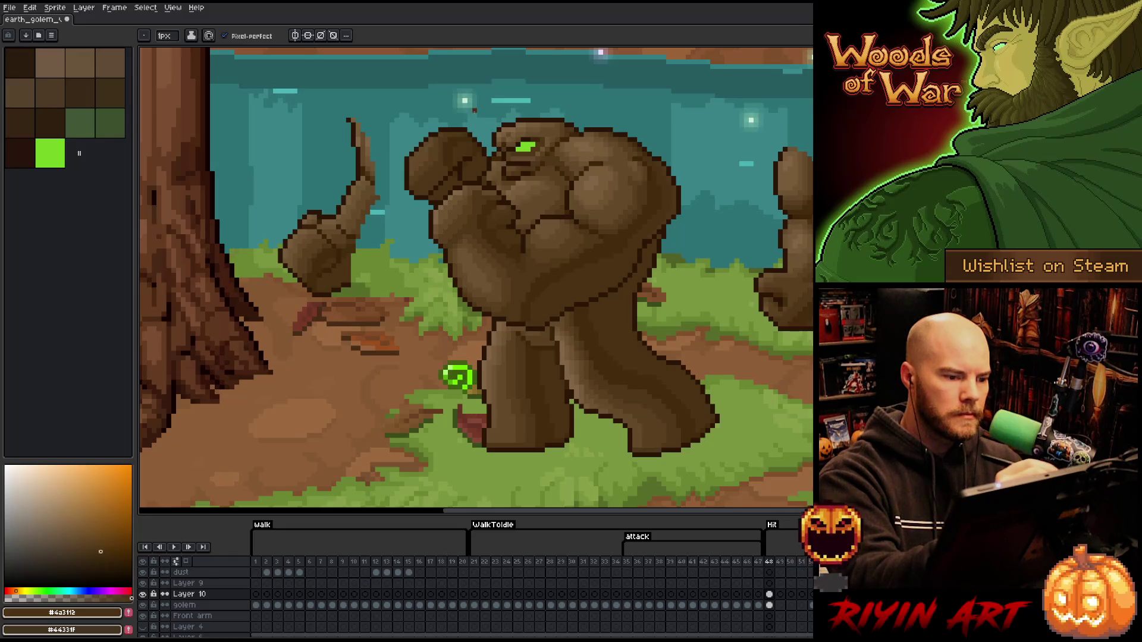
pyautogui.keyDown('alt'); pyautogui.click(475, 129); pyautogui.keyUp('alt')
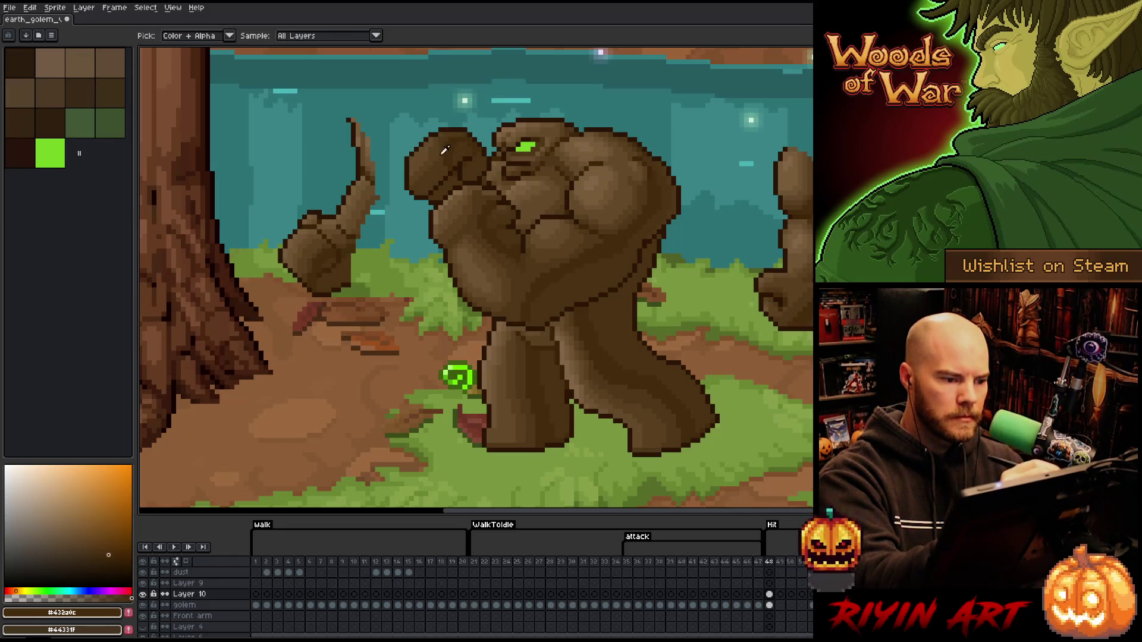
pyautogui.keyDown('alt'); pyautogui.click(474, 130); pyautogui.keyUp('alt')
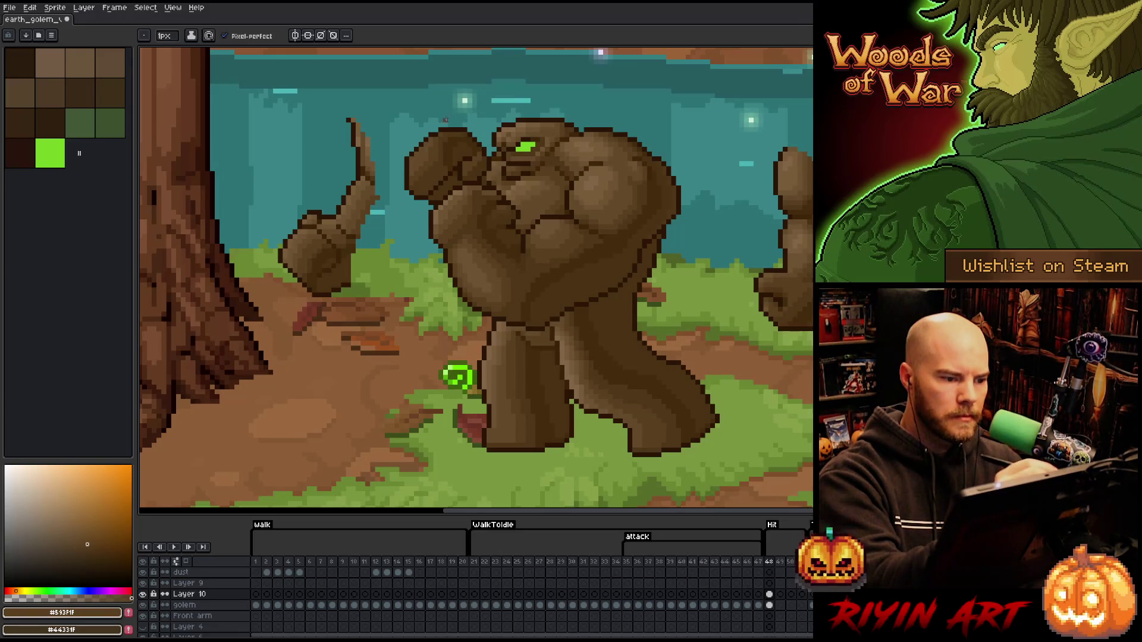
# Refine the fist outline with lighter brown and olive, undoing the last stray stroke.
pyautogui.keyDown('alt'); pyautogui.click(441, 145); pyautogui.keyUp('alt')
pyautogui.keyDown('alt'); pyautogui.click(470, 146); pyautogui.keyUp('alt')
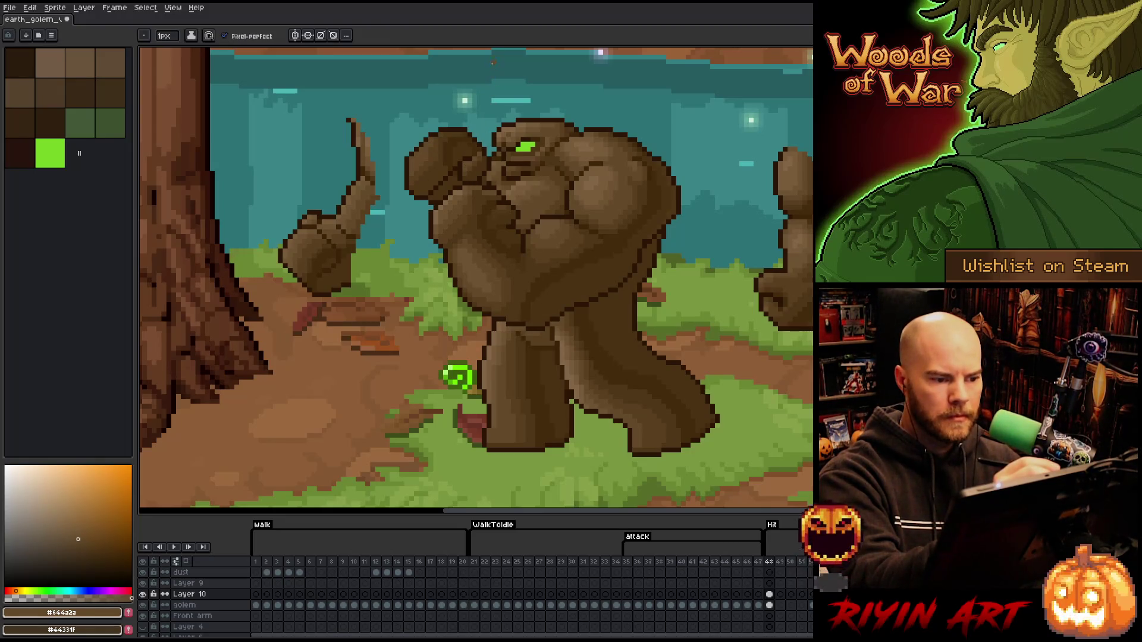
pyautogui.keyDown('alt'); pyautogui.click(469, 145); pyautogui.keyUp('alt')
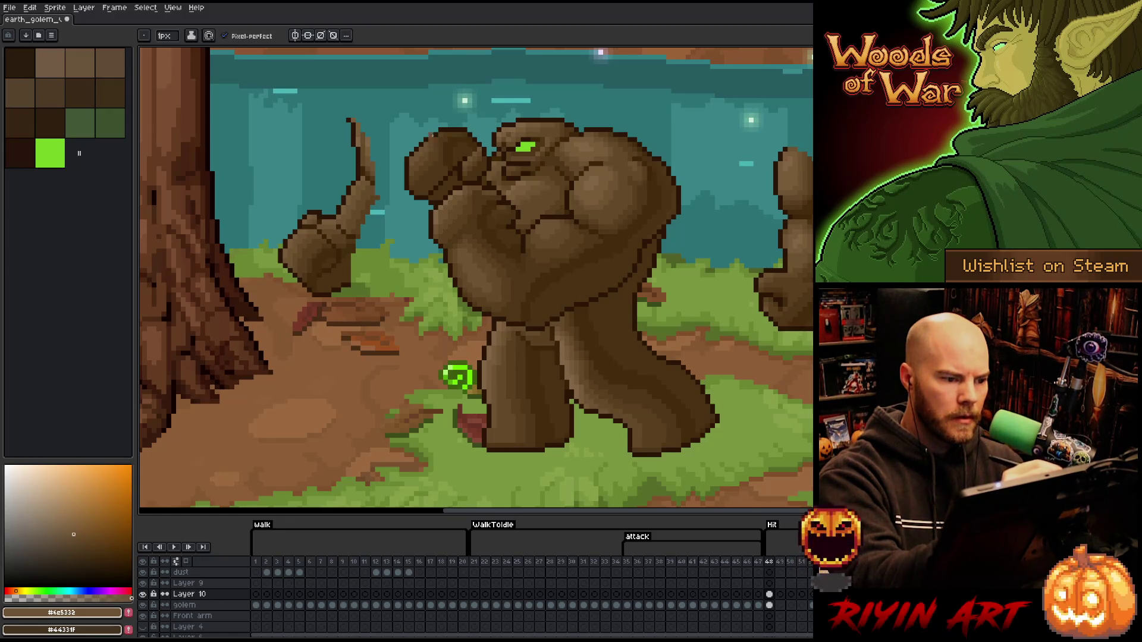
pyautogui.keyDown('alt'); pyautogui.click(459, 189); pyautogui.keyUp('alt')
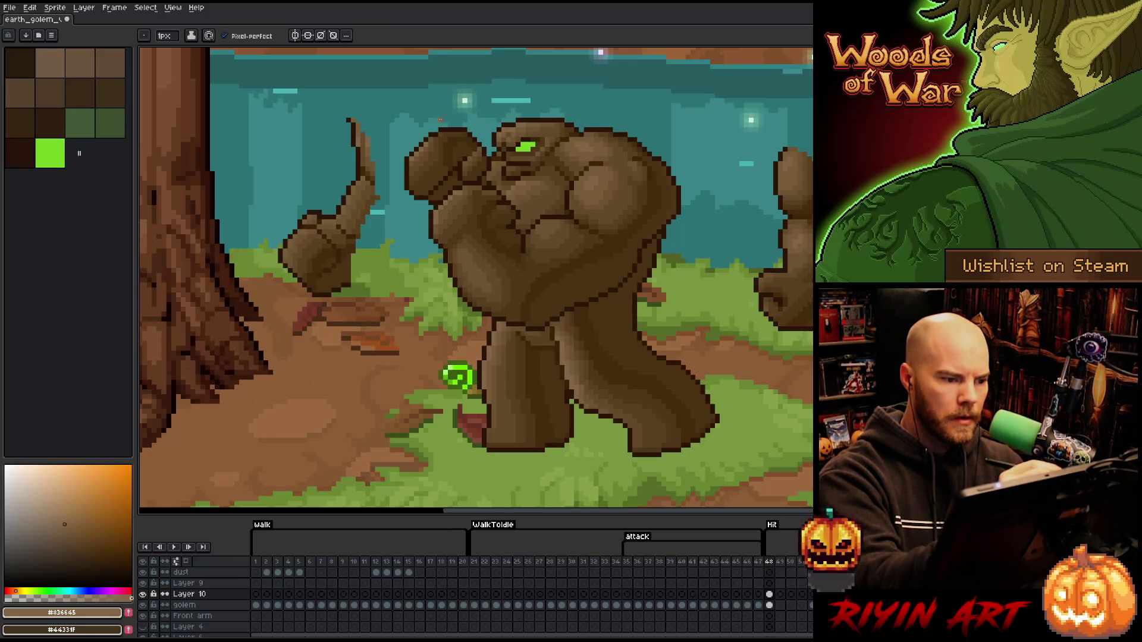
pyautogui.hotkey('ctrl', 'z')
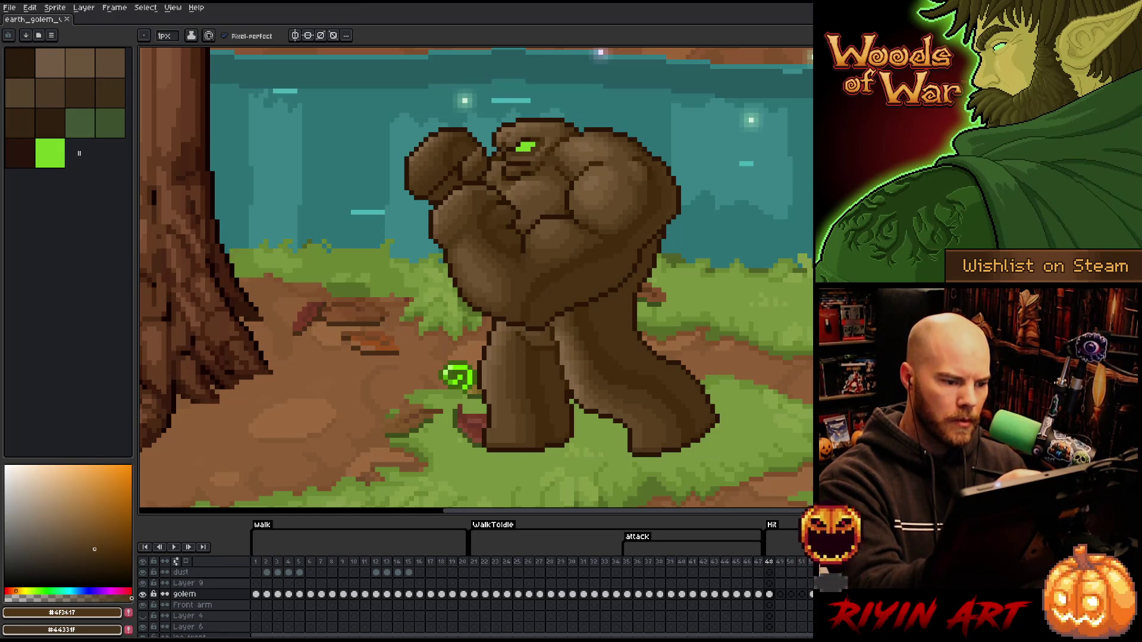
# Remove Layer 10's loose arm pixels and sample brown and dark olive from the golem.
pyautogui.press('v')
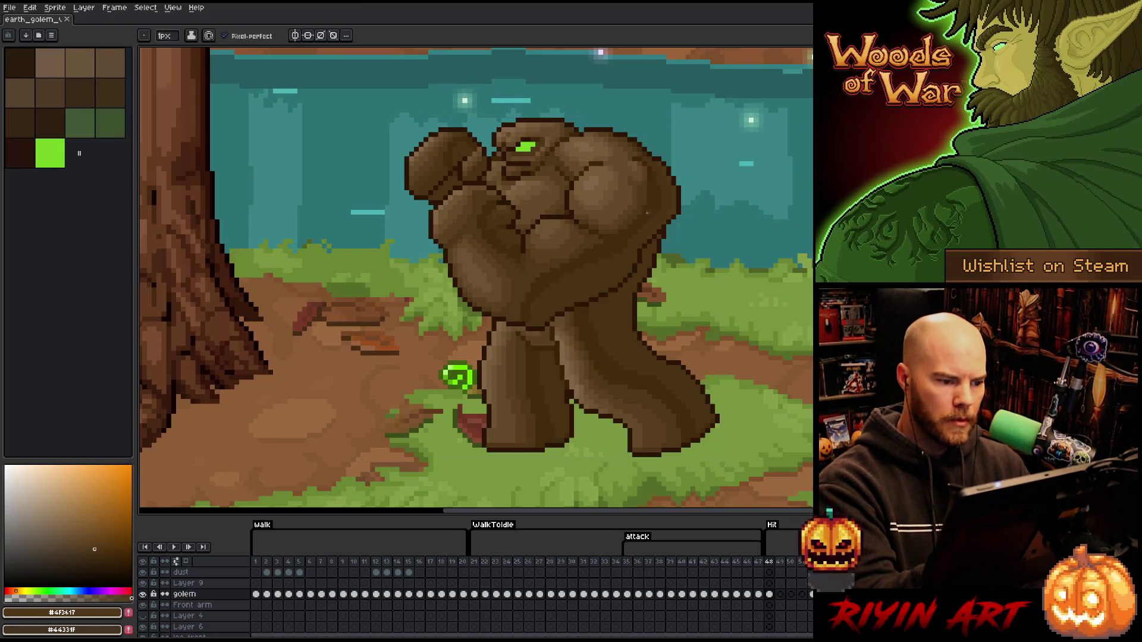
pyautogui.press('w')
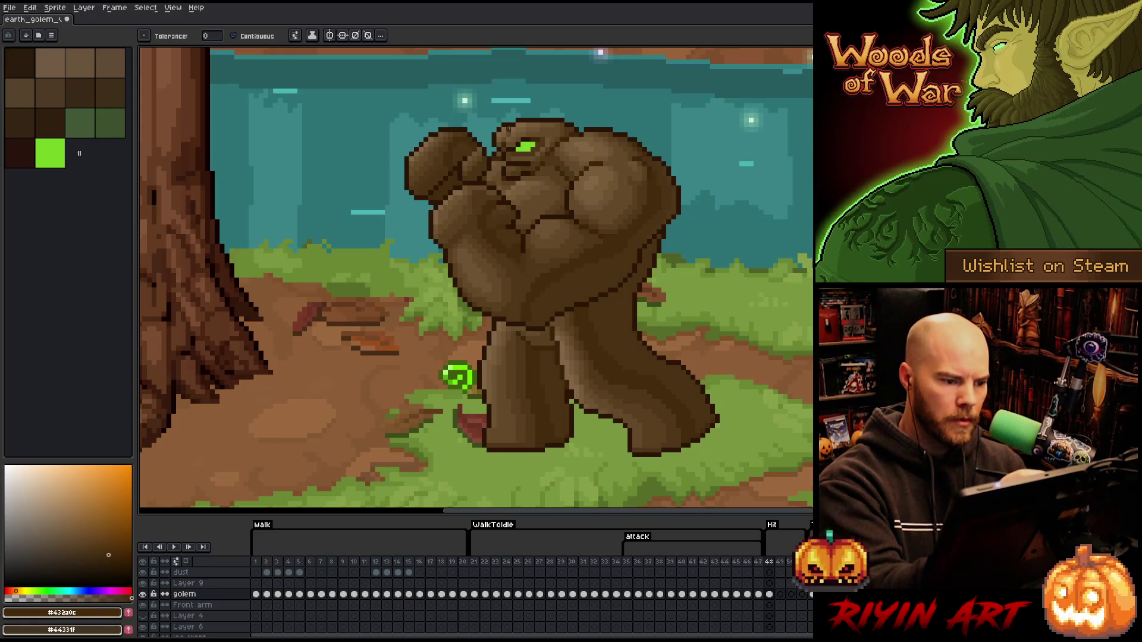
pyautogui.rightClick(549, 289)
pyautogui.press('Escape')
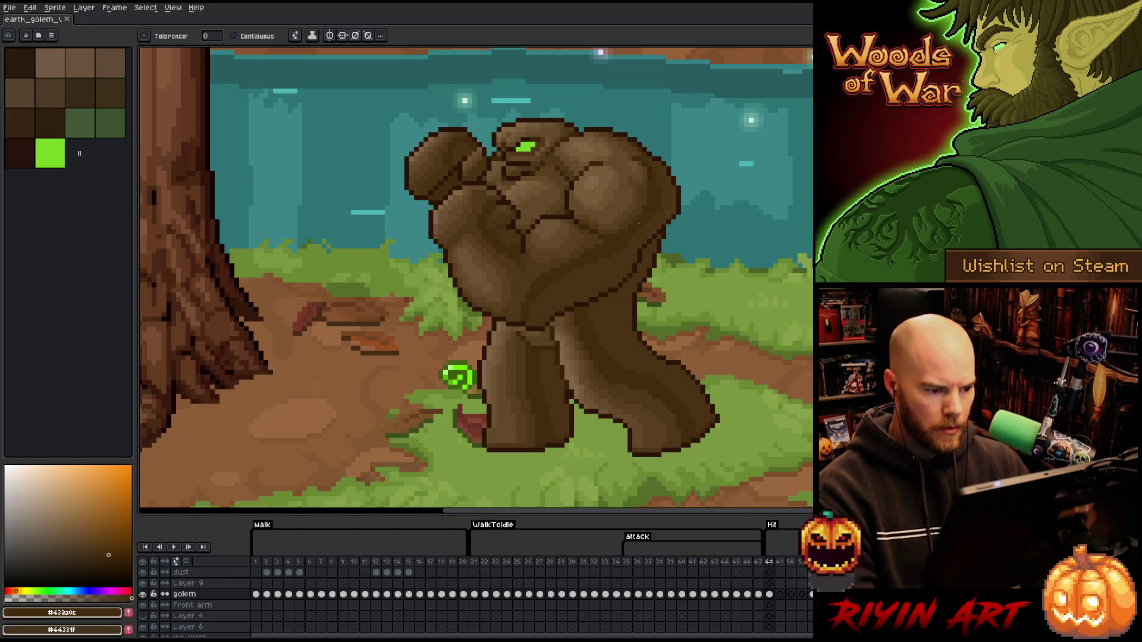
pyautogui.keyDown('alt'); pyautogui.click(535, 268); pyautogui.keyUp('alt')
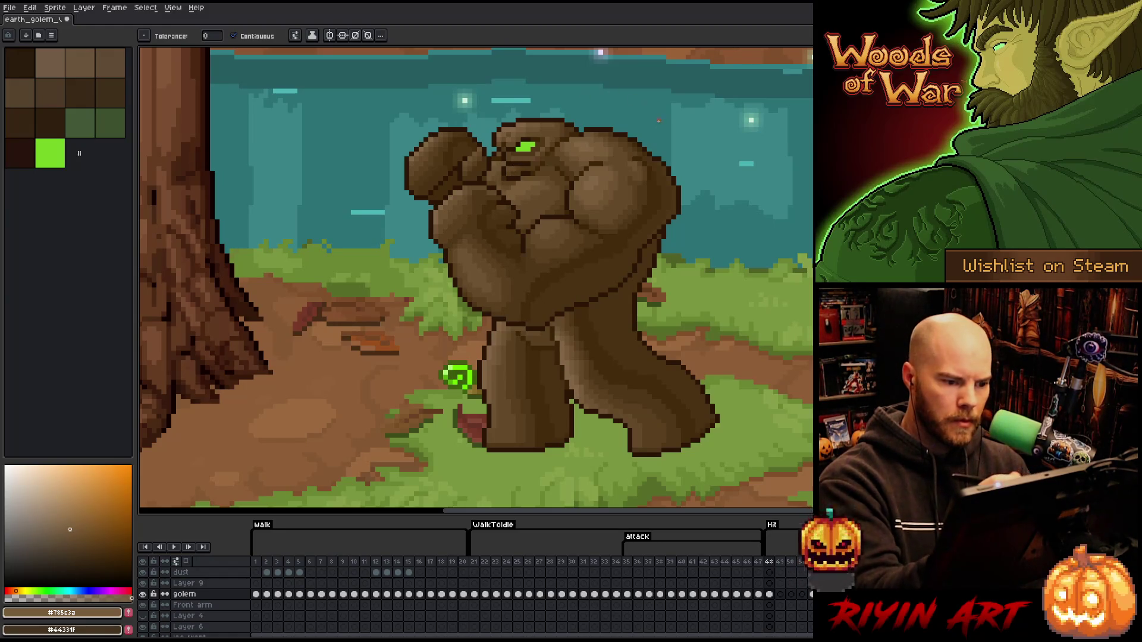
pyautogui.press('b')
pyautogui.keyDown('alt'); pyautogui.click(536, 180); pyautogui.keyUp('alt')
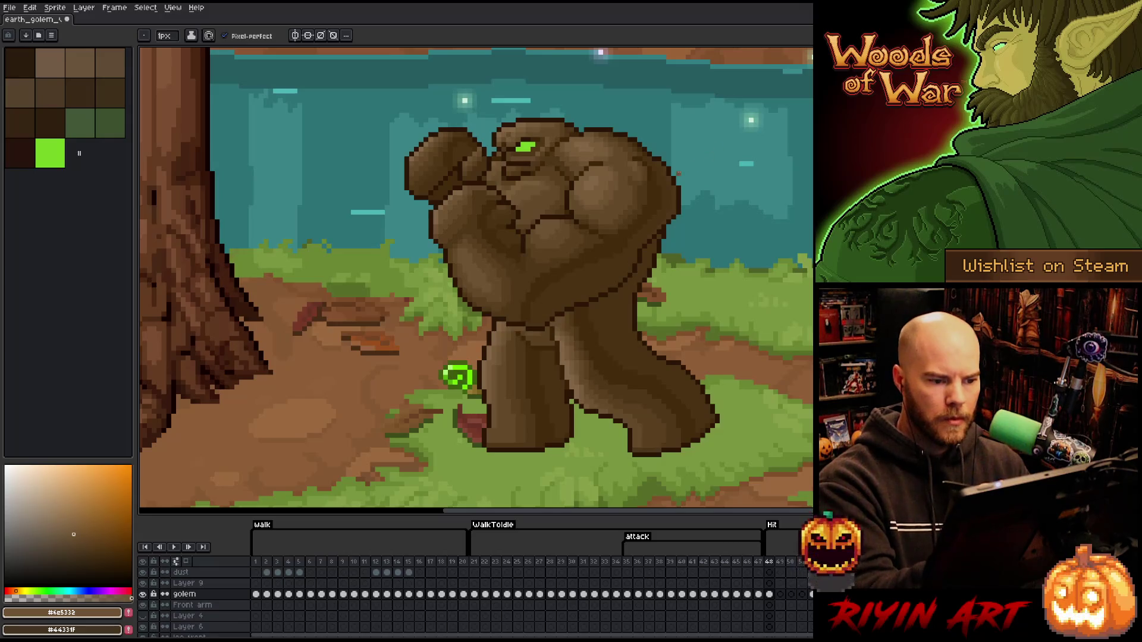
# Retouch the chest and right shoulder shading with browns sampled from the golem's chest.
pyautogui.press('v')
pyautogui.rightClick(548, 294)
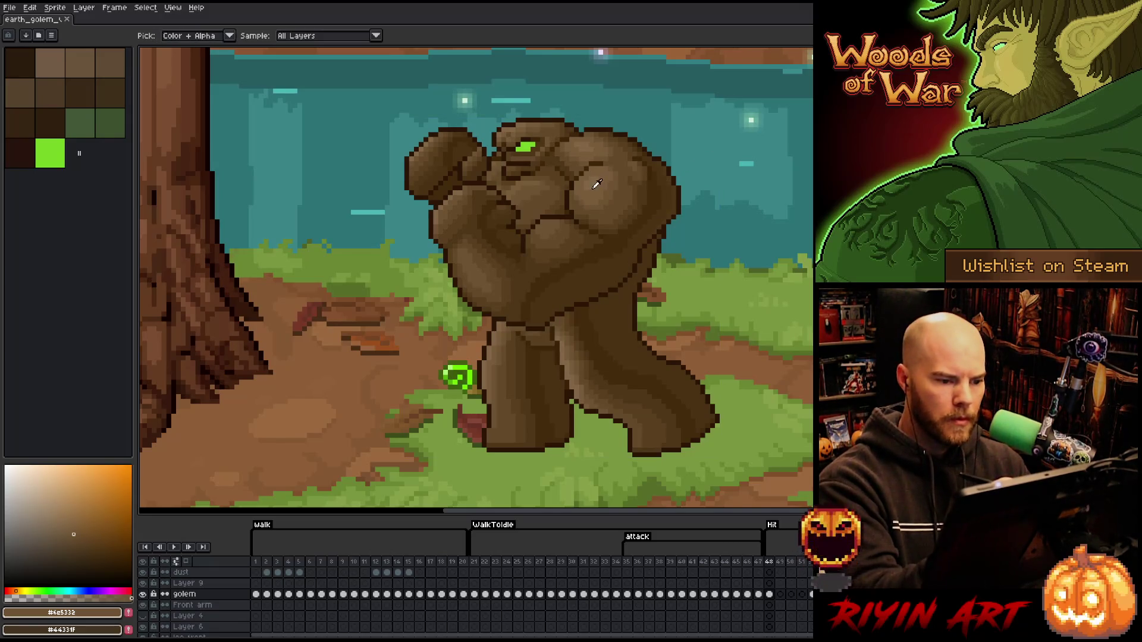
pyautogui.keyDown('alt'); pyautogui.click(572, 203); pyautogui.keyUp('alt')
pyautogui.press('b')
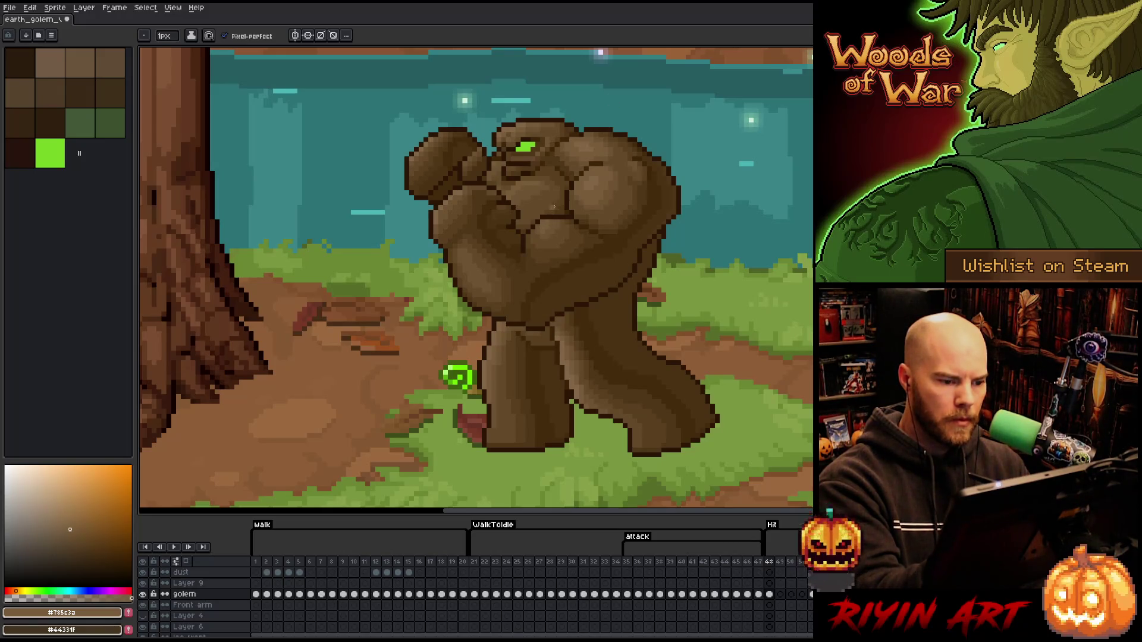
pyautogui.keyDown('alt'); pyautogui.click(551, 214); pyautogui.keyUp('alt')
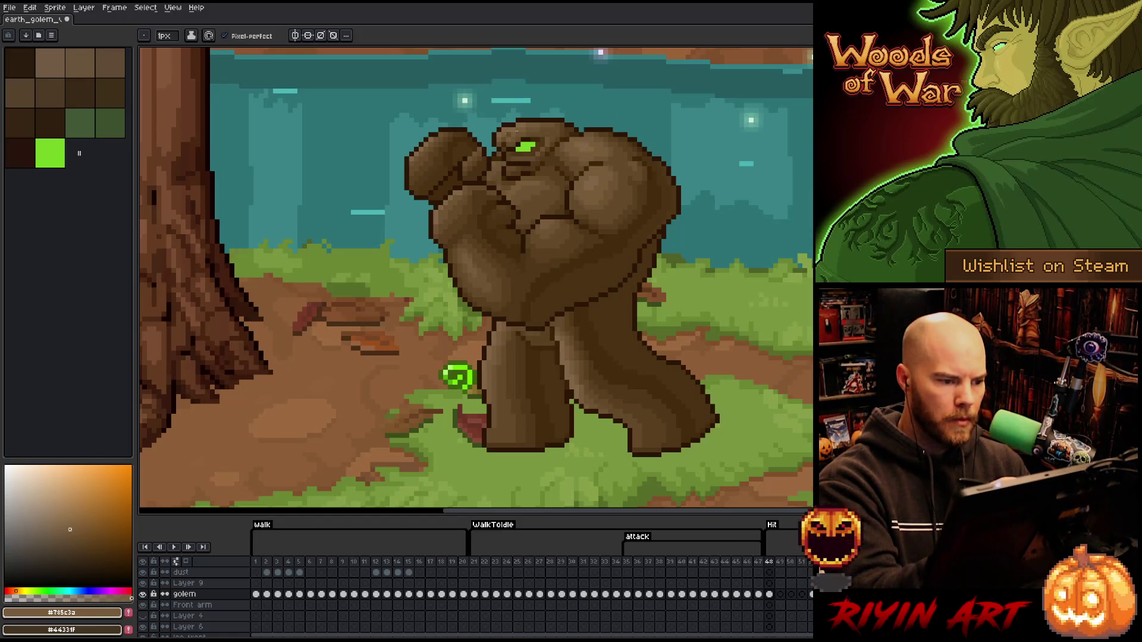
pyautogui.press('v')
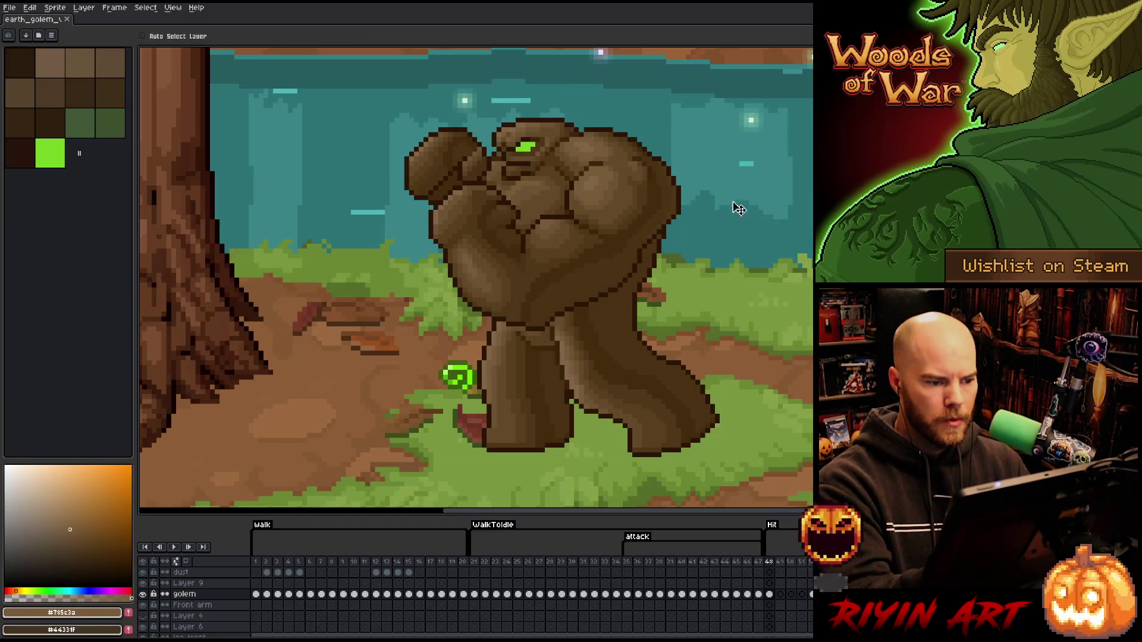
pyautogui.press('b')
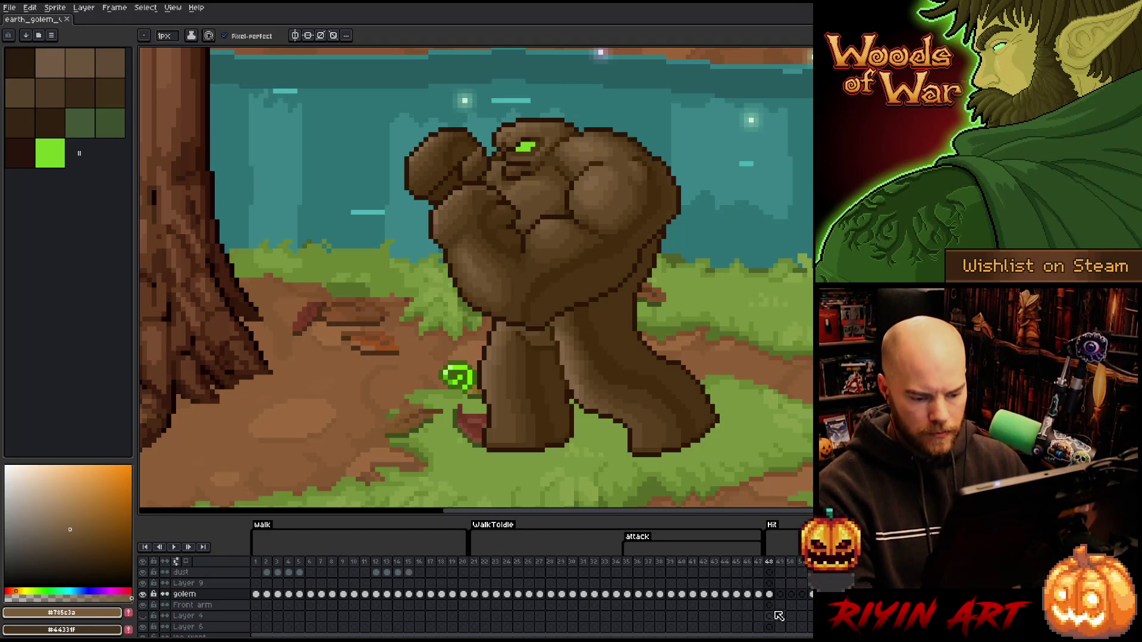
# Undo to bring the golem back on the later Hit frame and save the animation file.
pyautogui.click(779, 597)
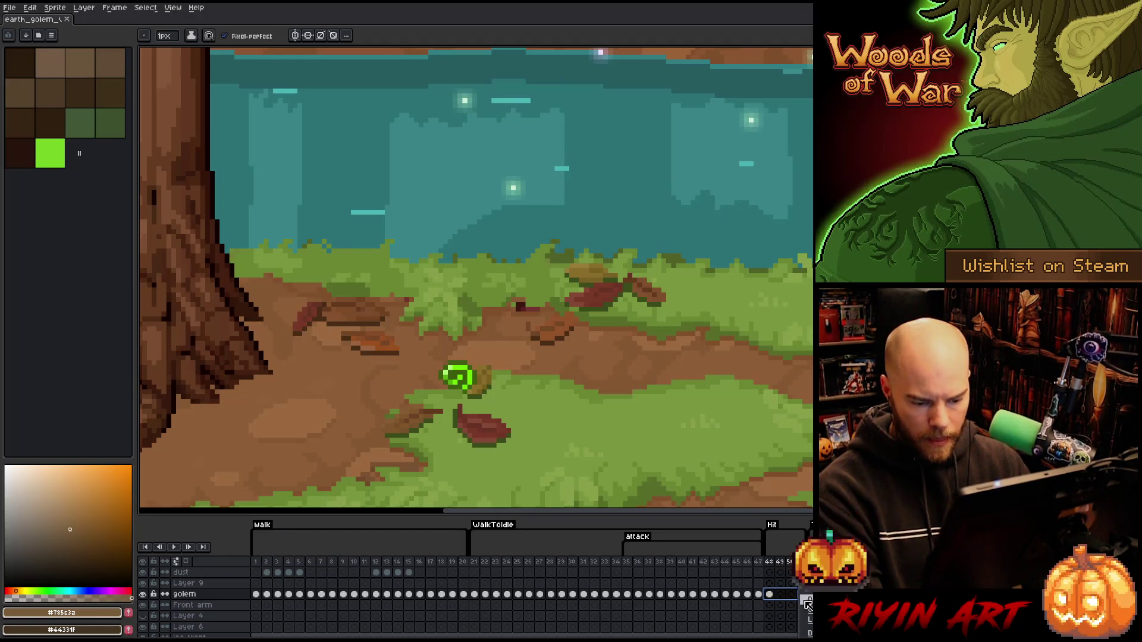
pyautogui.hotkey('ctrl', 'z')
pyautogui.hotkey('ctrl', 's')
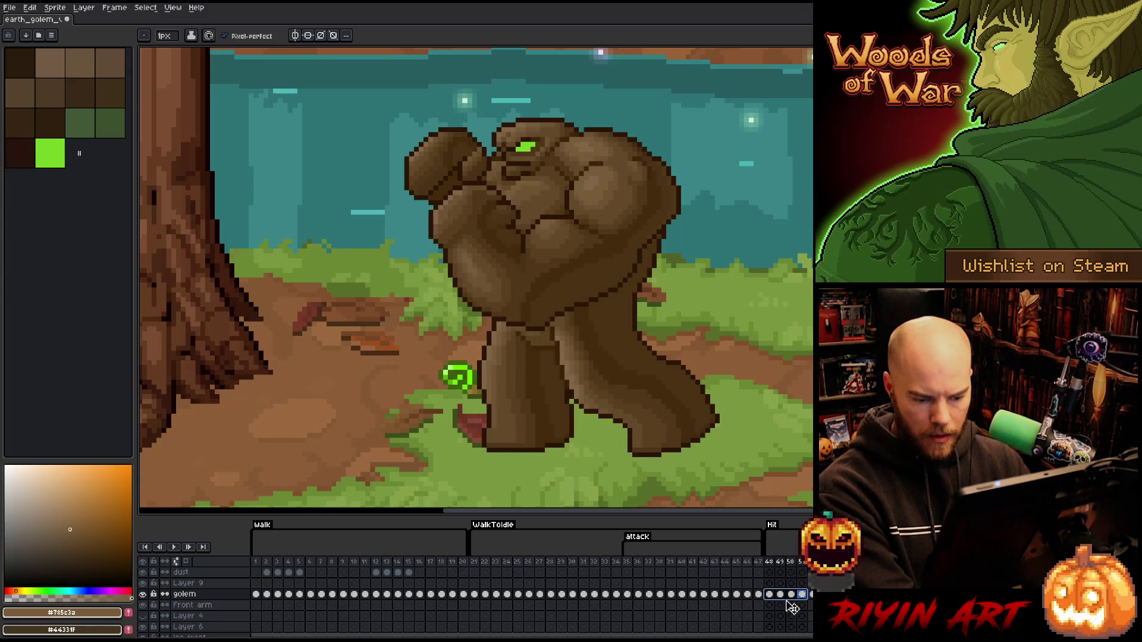
# Select the frame 49 golem cel and marquee the golem's upper body.
pyautogui.click(779, 594)
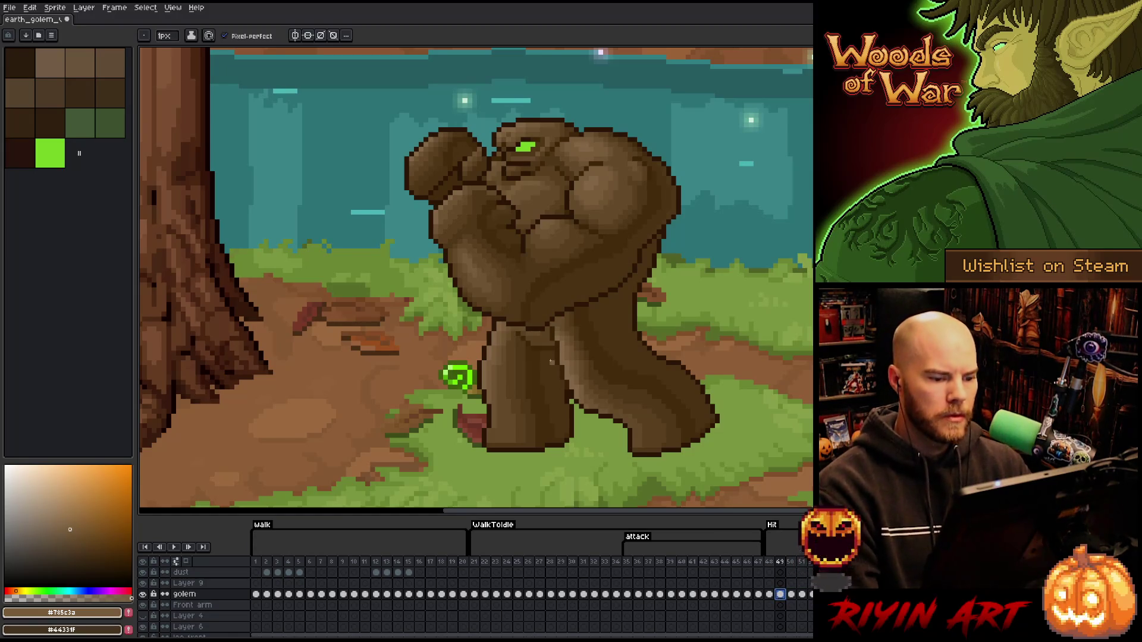
pyautogui.press('m')
pyautogui.moveTo(723, 81)
pyautogui.mouseDown()
pyautogui.moveTo(259, 247)
pyautogui.moveTo(266, 333)
pyautogui.mouseUp()
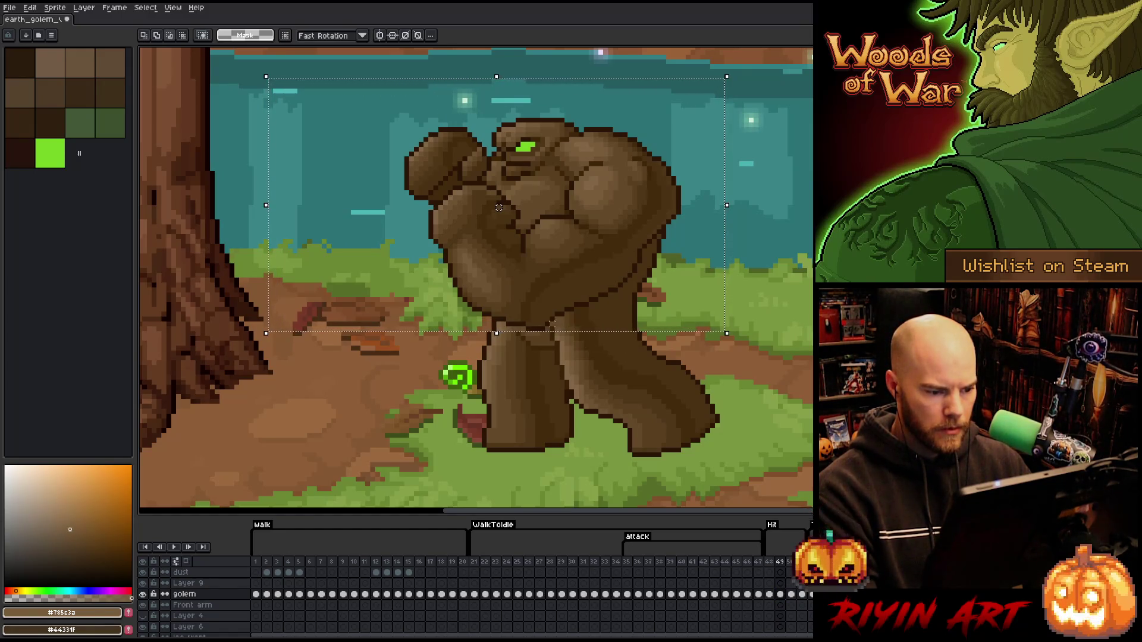
# Refine the marquee so it covers the upper body and trims away the legs and hip.
pyautogui.moveTo(551, 323); pyautogui.dragTo(726, 416)
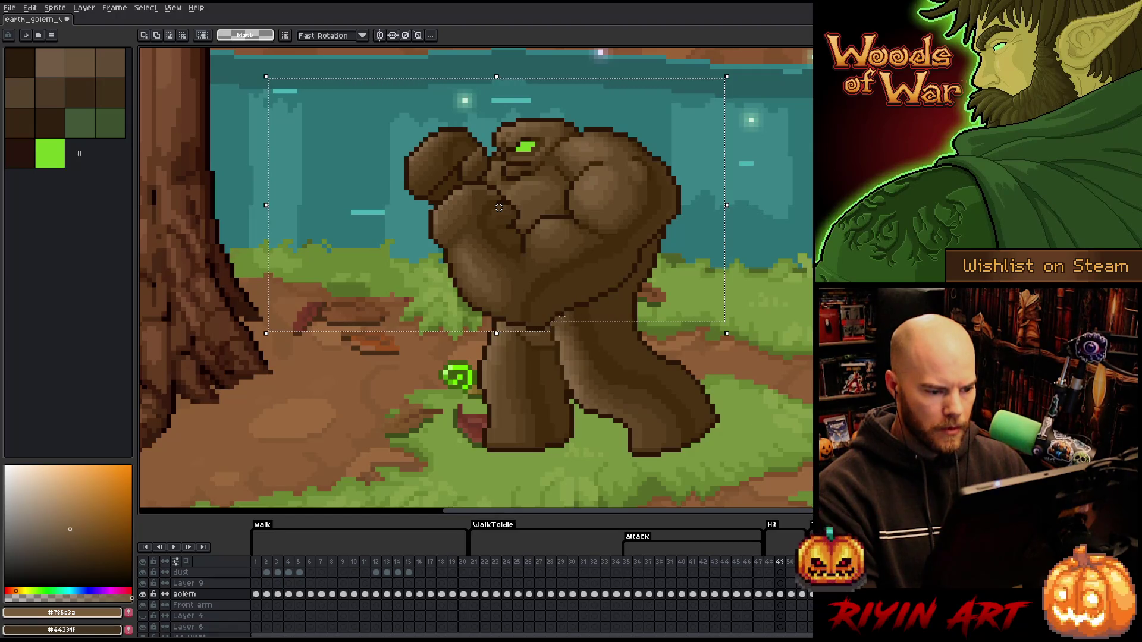
pyautogui.moveTo(559, 320)
pyautogui.mouseDown()
pyautogui.moveTo(813, 411)
pyautogui.moveTo(584, 338)
pyautogui.moveTo(764, 471)
pyautogui.mouseUp()
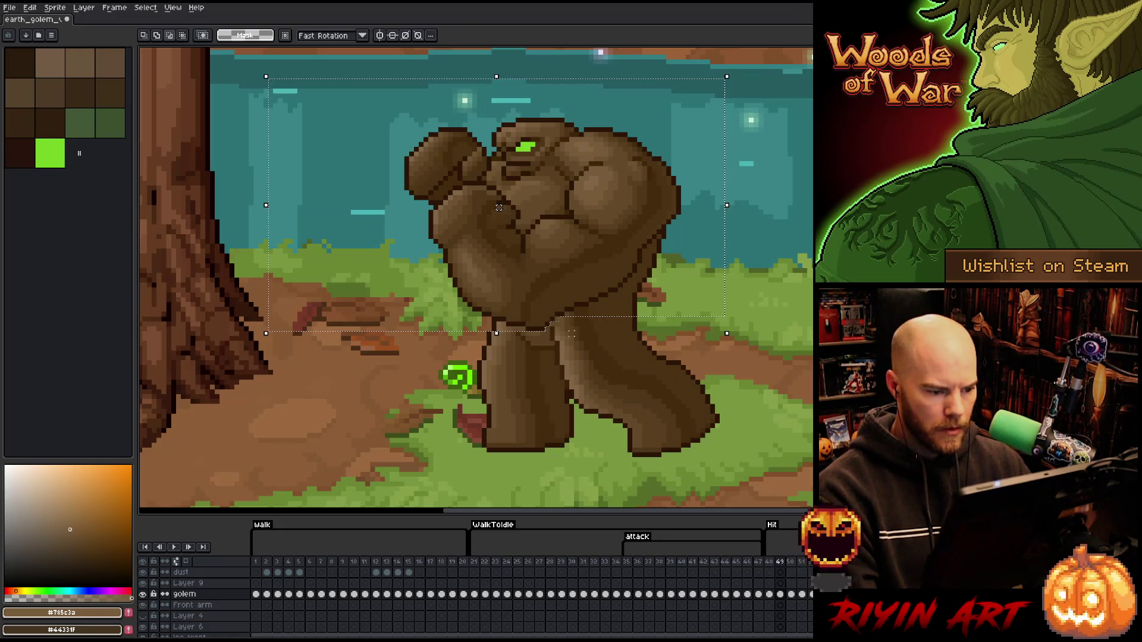
pyautogui.moveTo(572, 332); pyautogui.dragTo(546, 337)
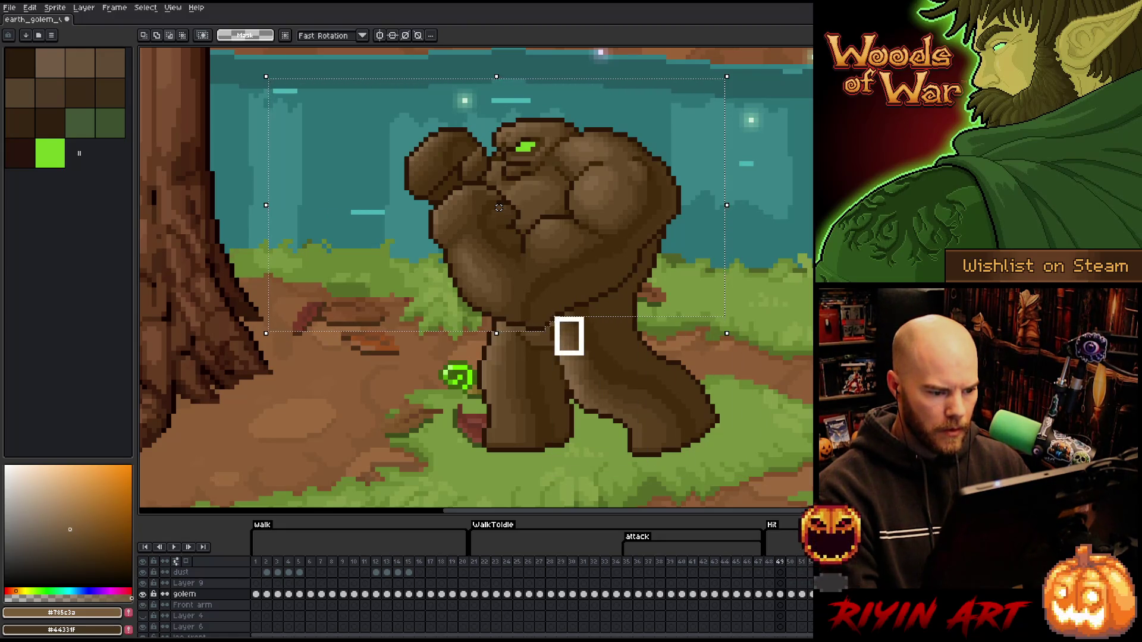
pyautogui.moveTo(457, 386); pyautogui.dragTo(521, 334)
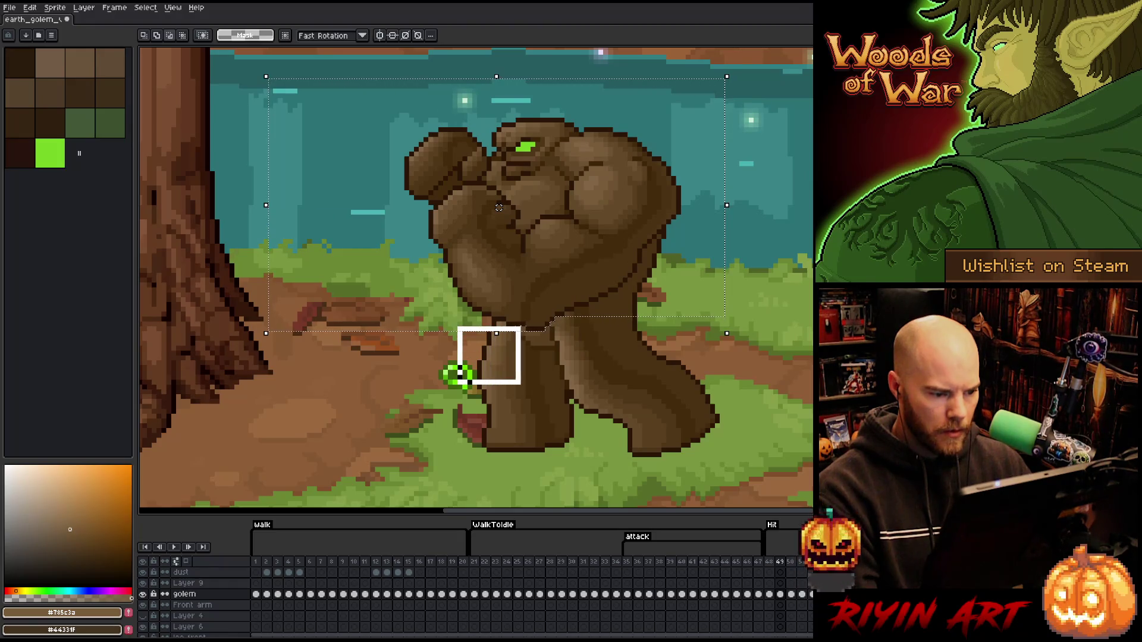
pyautogui.moveTo(413, 404); pyautogui.dragTo(506, 321)
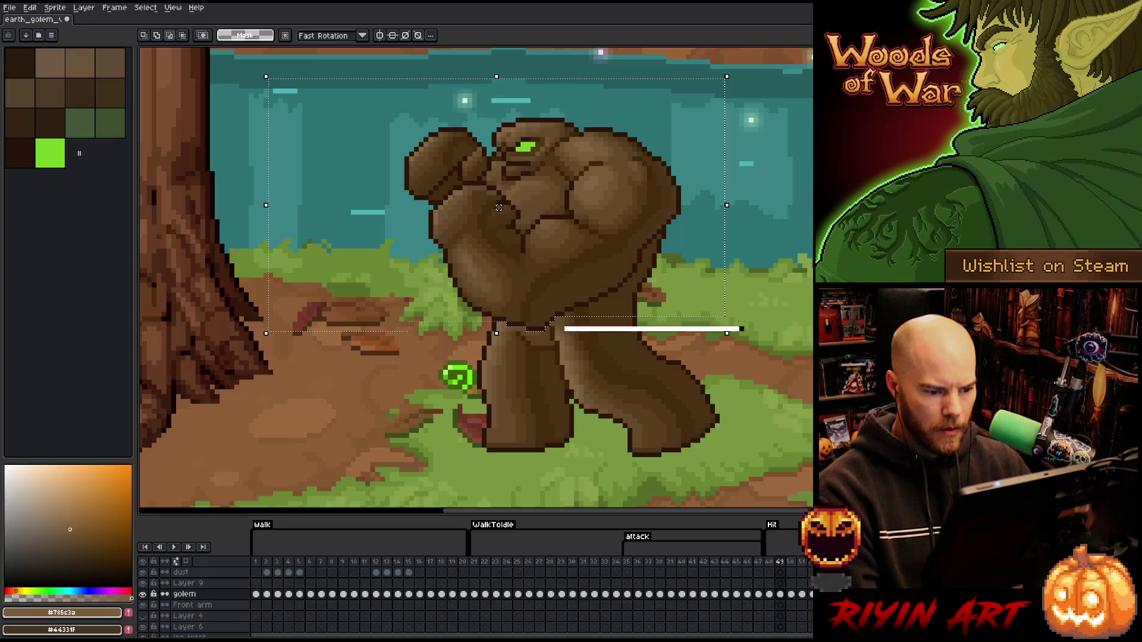
pyautogui.moveTo(563, 324); pyautogui.dragTo(741, 332)
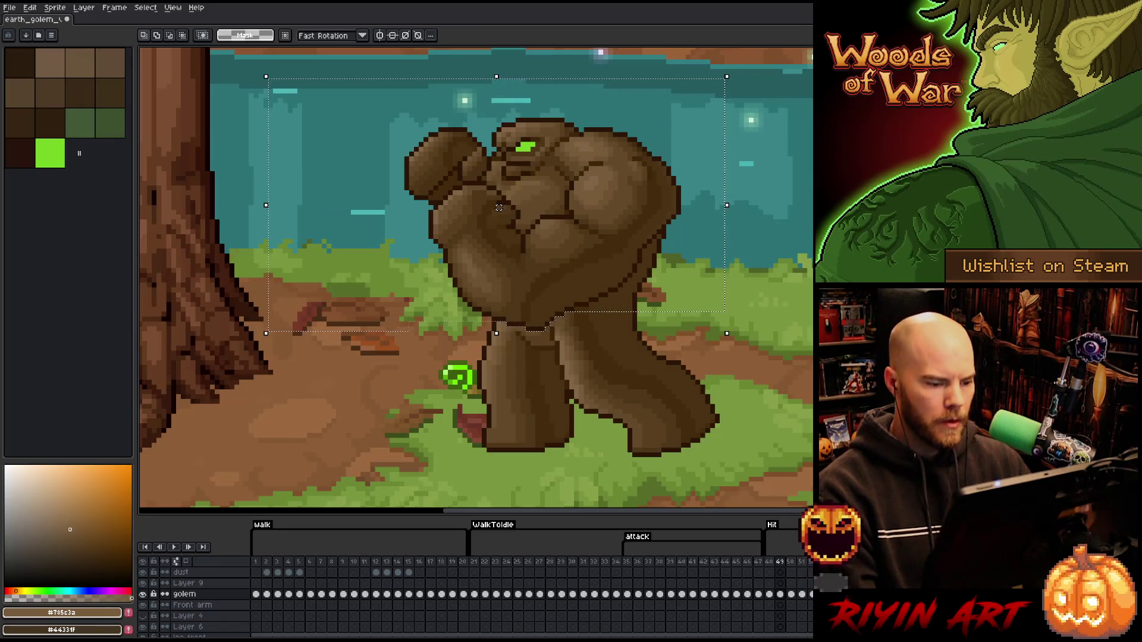
# Shift the upper body slightly right on frames 49 and 50, commit, and eyedrop dark brown.
pyautogui.moveTo(499, 207); pyautogui.dragTo(503, 207)
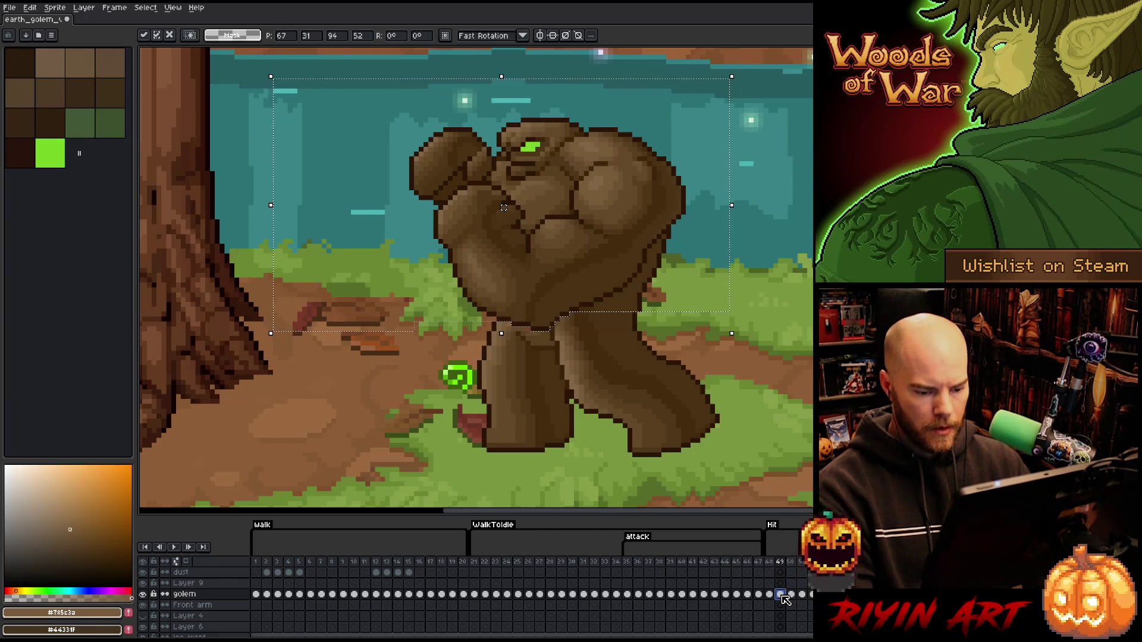
pyautogui.click(790, 595)
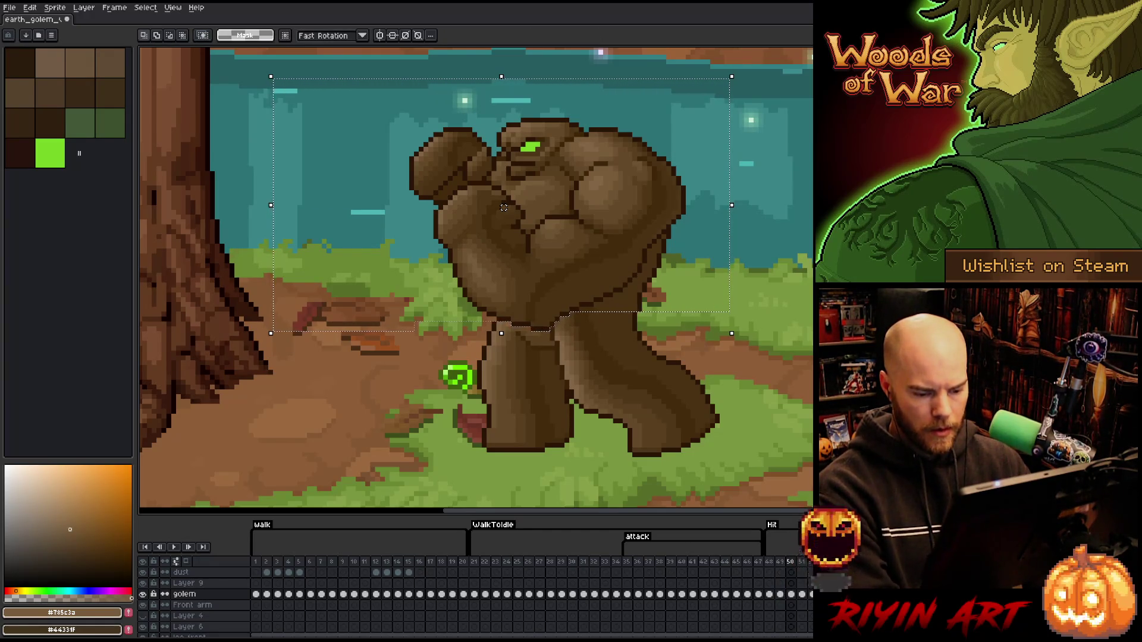
pyautogui.press('Left')
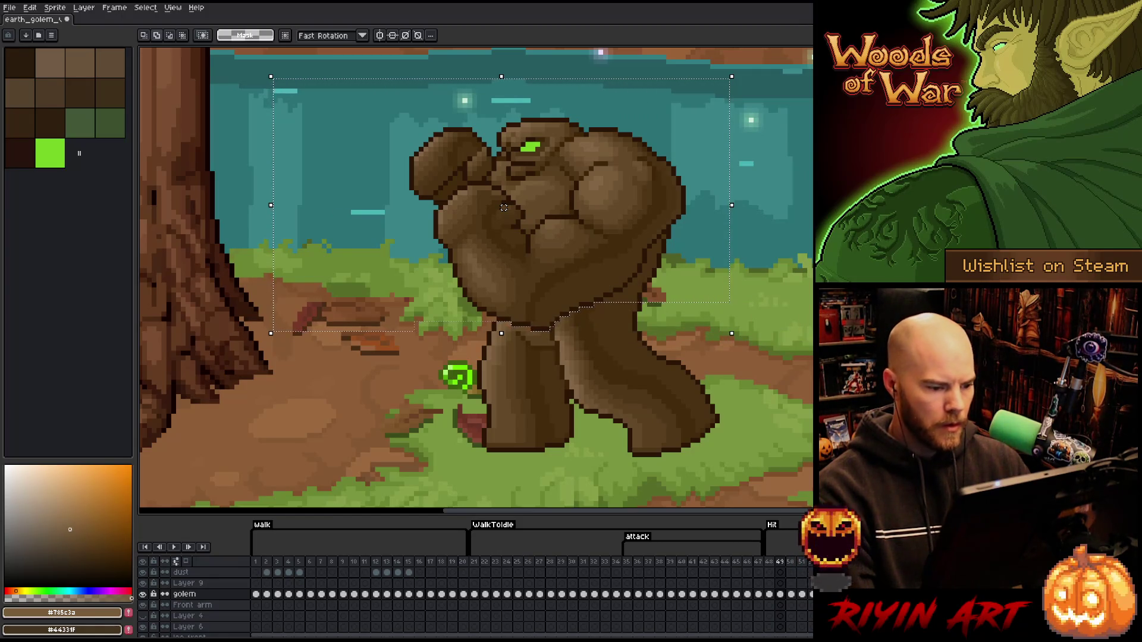
pyautogui.moveTo(503, 208); pyautogui.dragTo(507, 207)
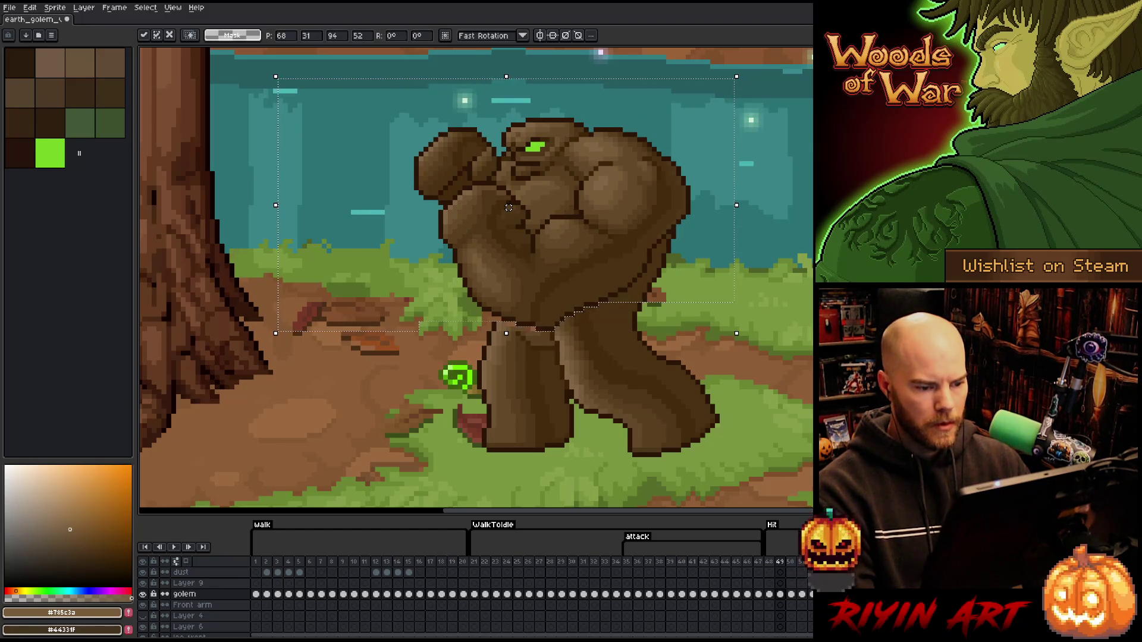
pyautogui.hotkey('ctrl', 'd')
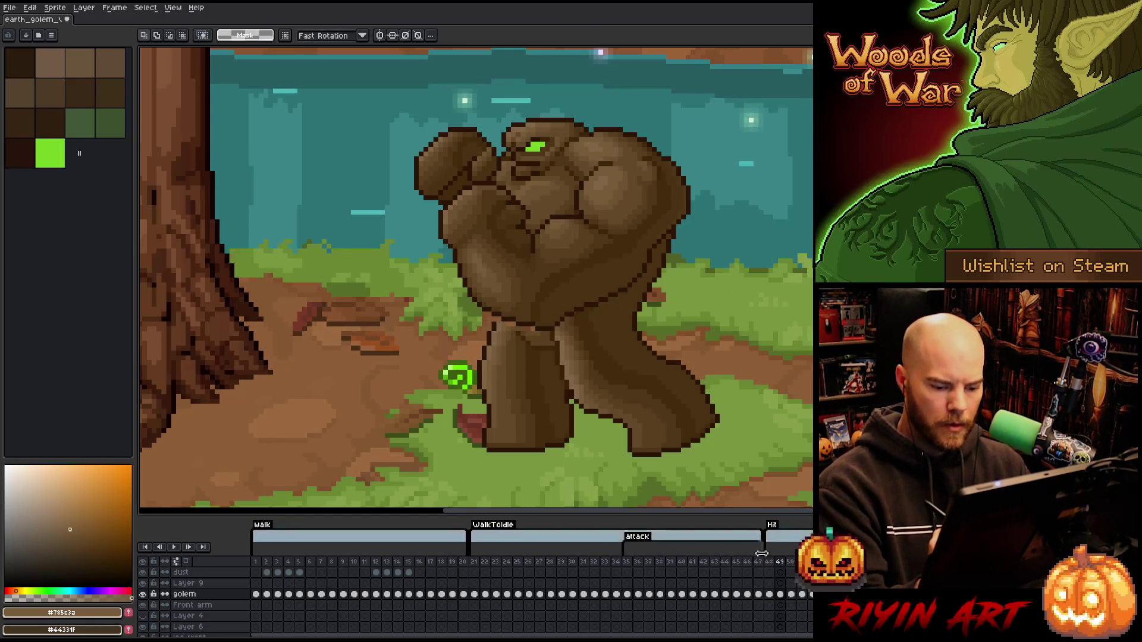
pyautogui.press('i')
pyautogui.click(655, 286)
# Flip between neighbouring Hit frames to compare the golem's shifted pose.
pyautogui.press('b')
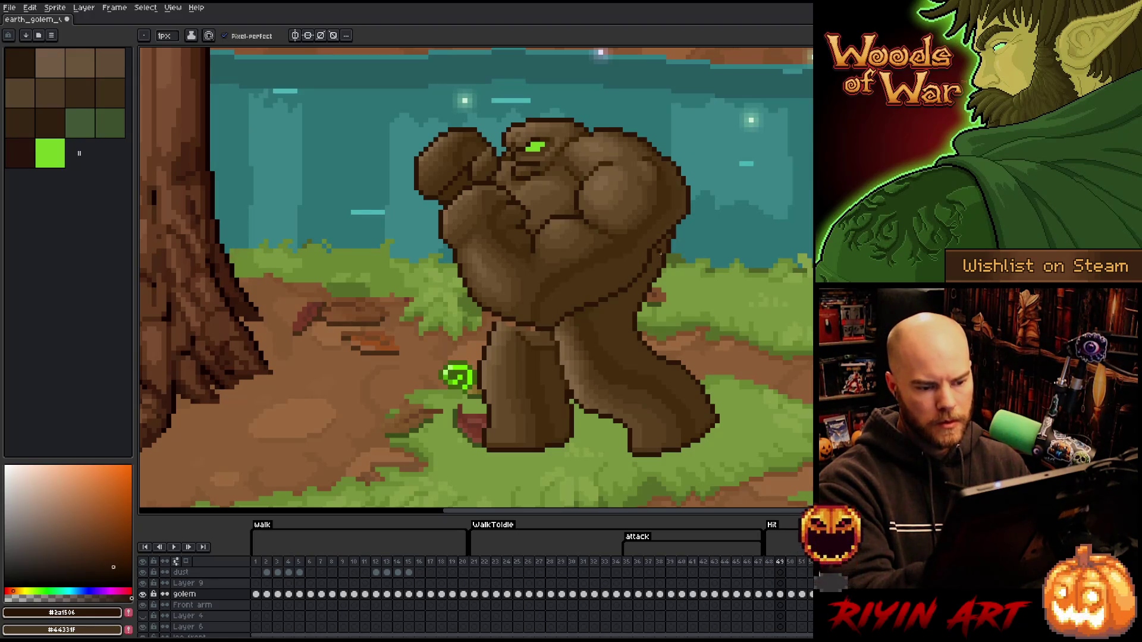
pyautogui.press('e')
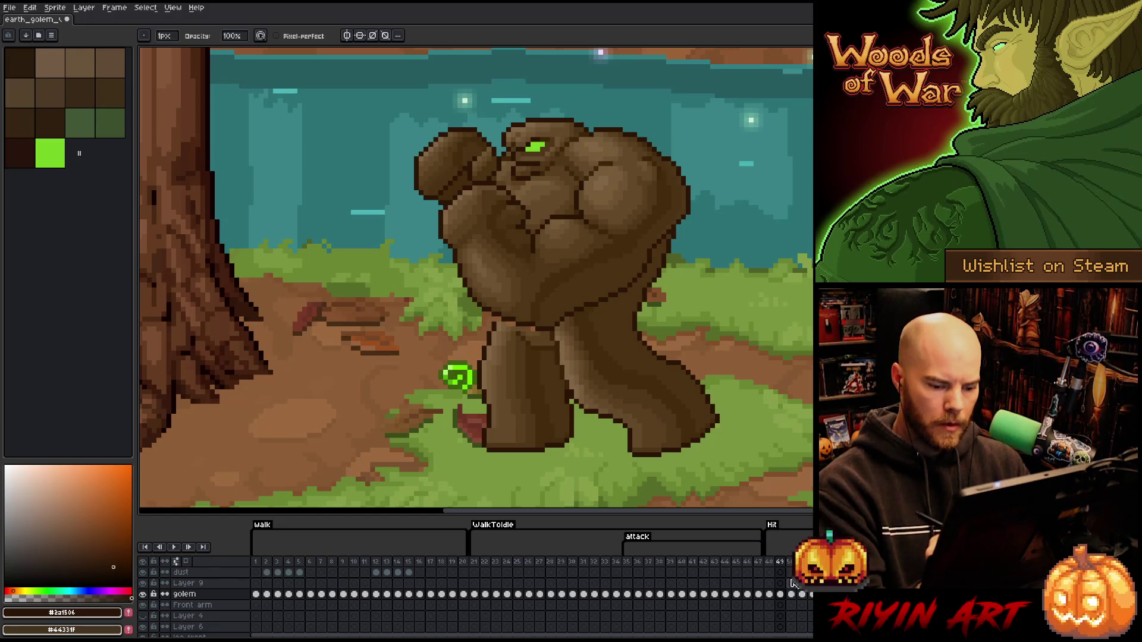
pyautogui.press('Left')
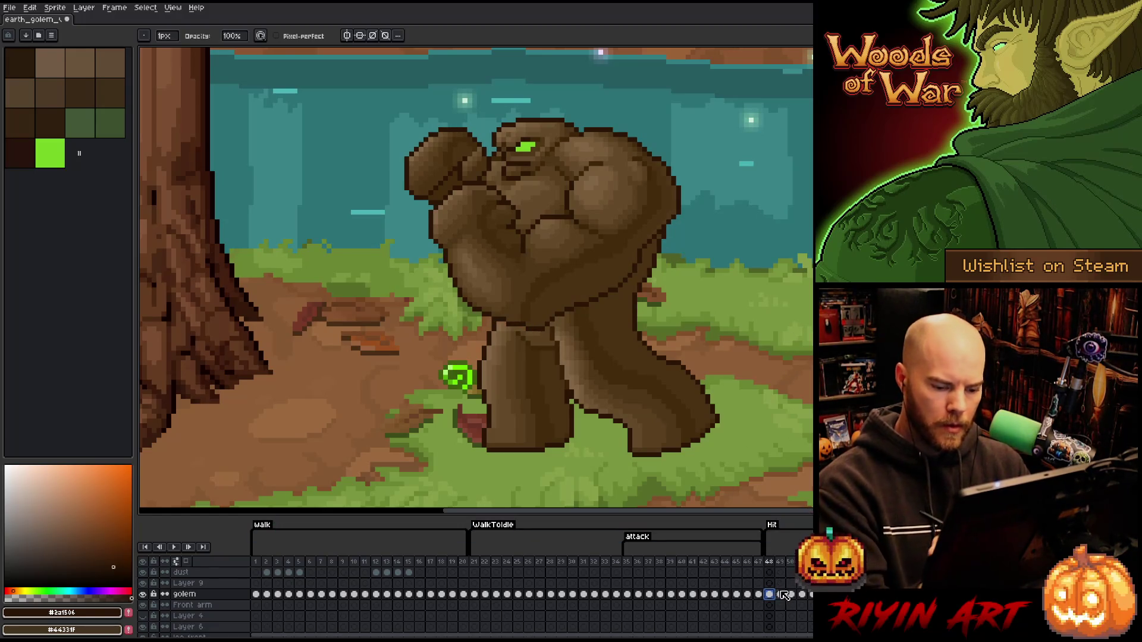
pyautogui.press('Right')
# Step through frames 49–51, return to 49, and set a mid-brown drawing colour.
pyautogui.click(793, 599)
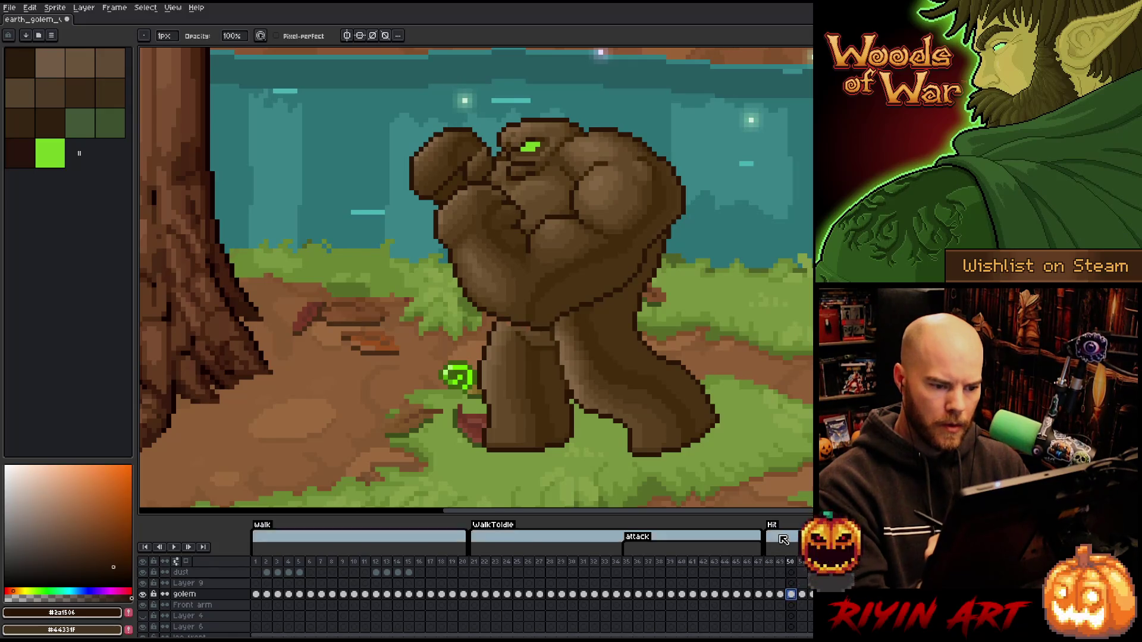
pyautogui.click(806, 594)
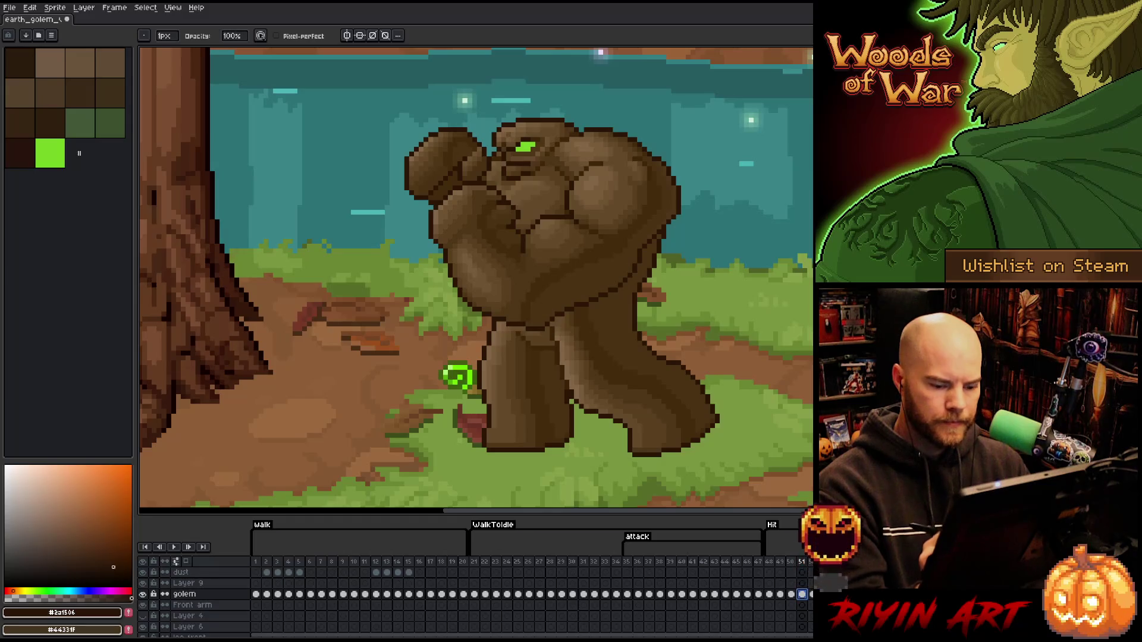
pyautogui.click(780, 598)
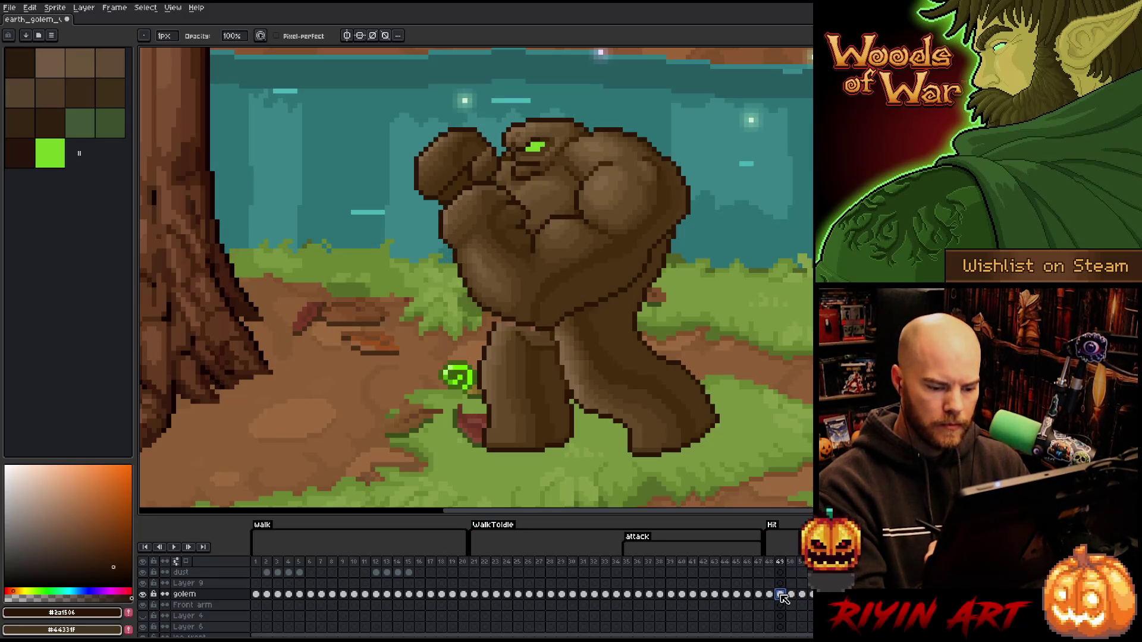
pyautogui.press('e')
pyautogui.click(78, 538)
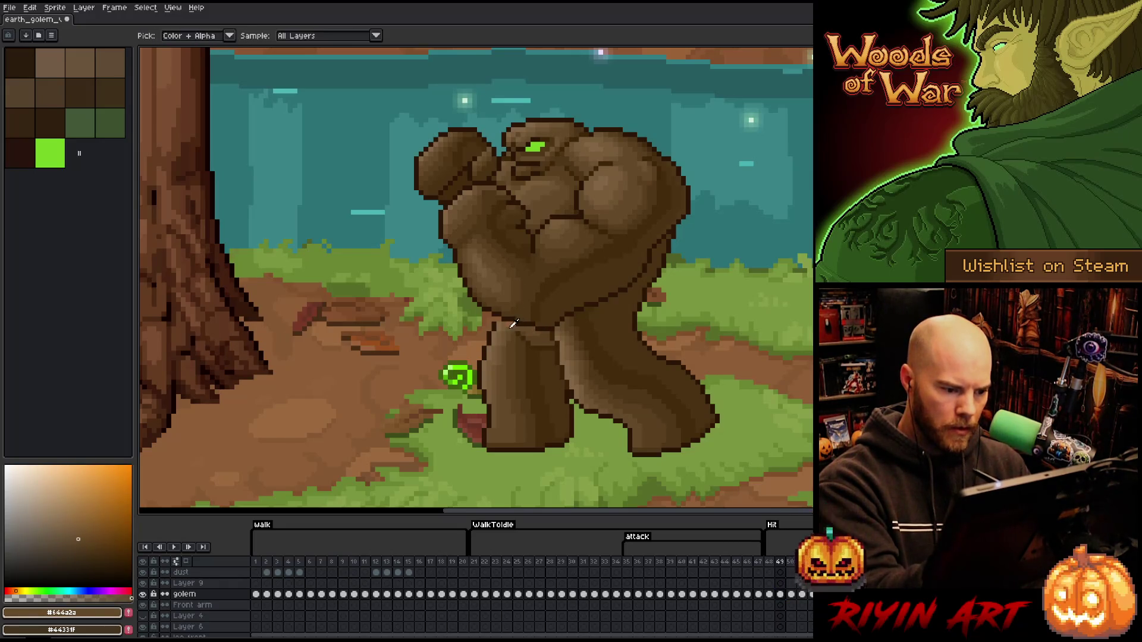
# Eyedrop the golem's dark brown as the drawing colour and play the Hit animation through frame 50.
pyautogui.click(73, 534)
pyautogui.press('i')
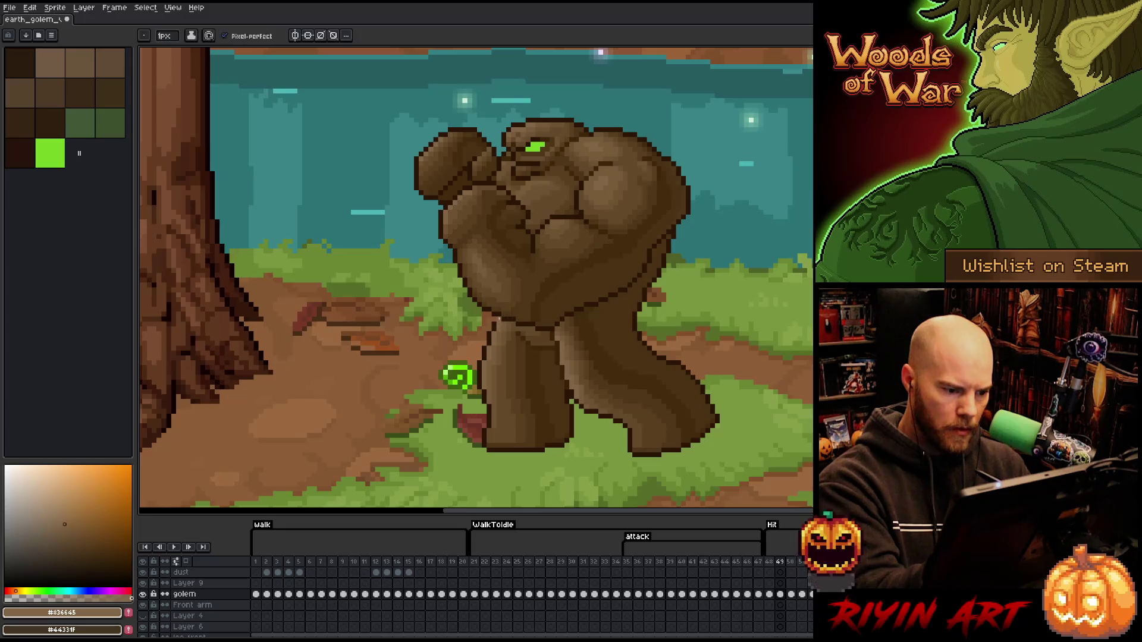
pyautogui.click(113, 568)
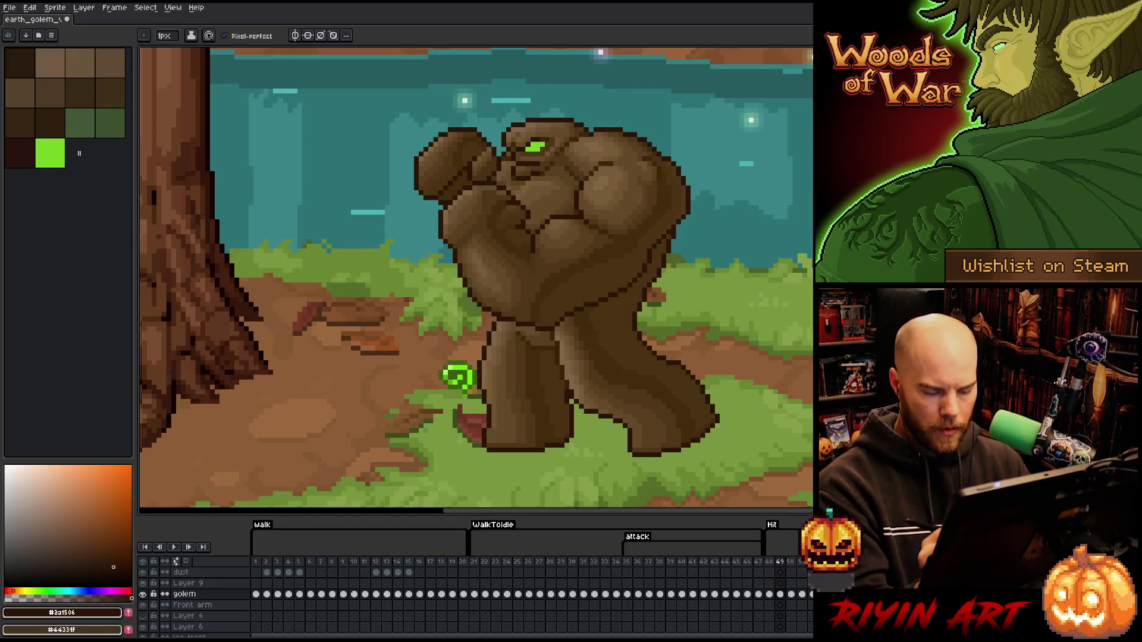
pyautogui.click(792, 595)
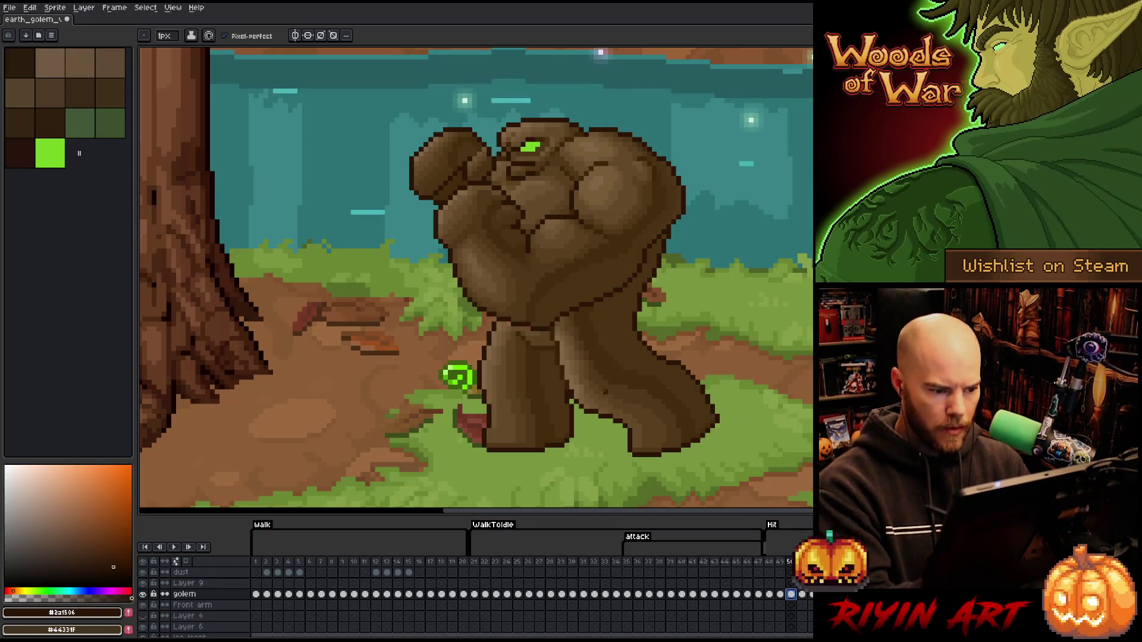
pyautogui.keyDown('alt'); pyautogui.click(514, 322); pyautogui.keyUp('alt')
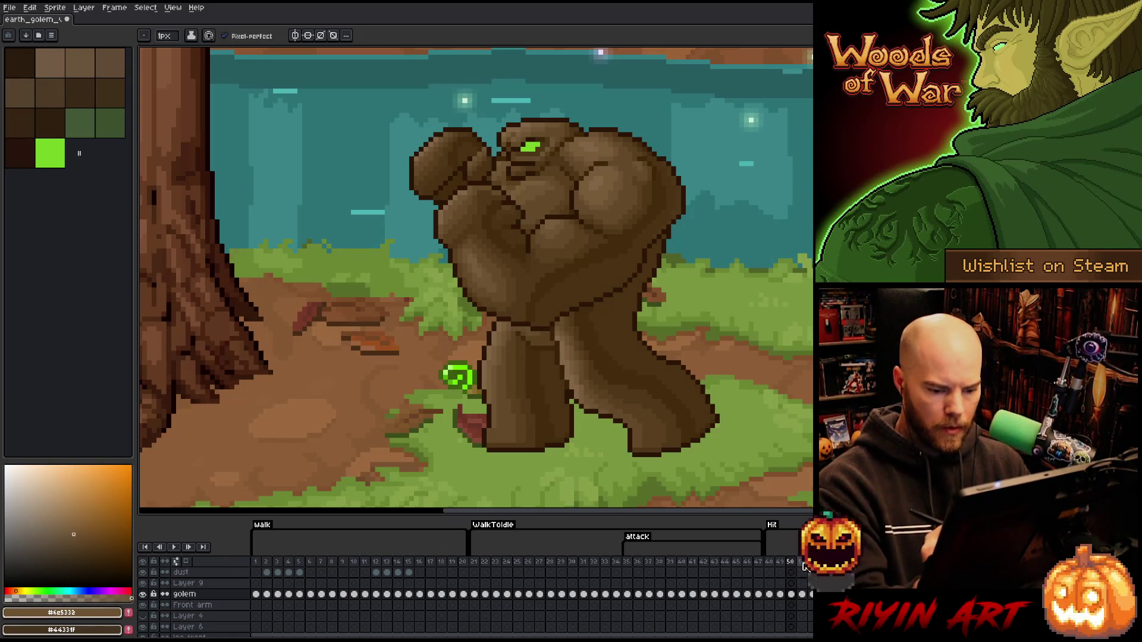
pyautogui.click(801, 594)
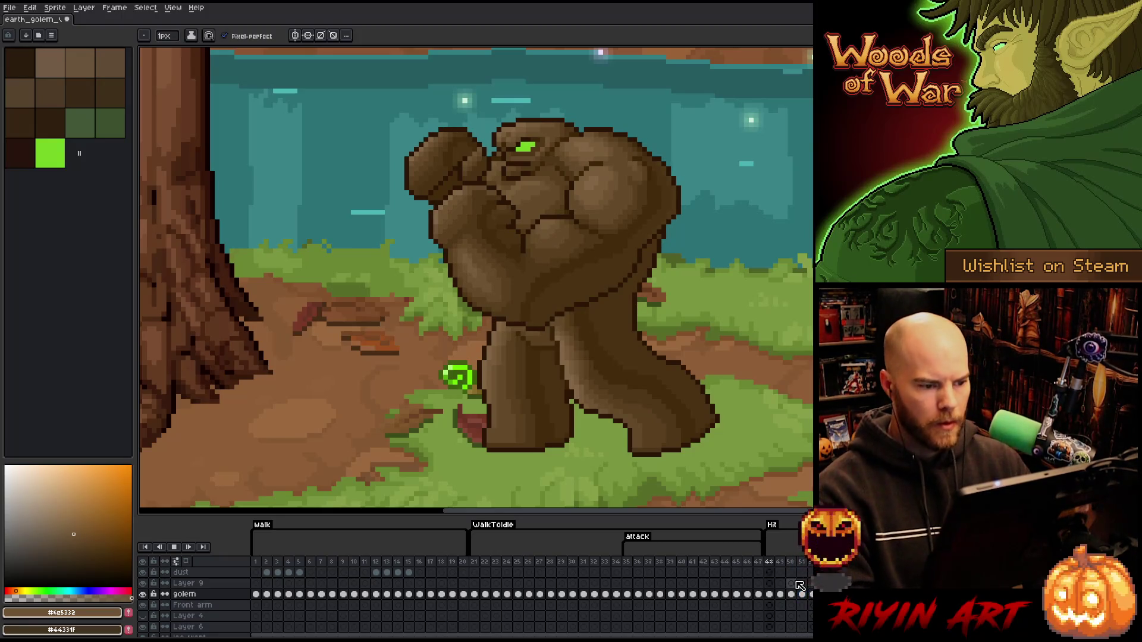
pyautogui.press('Return')
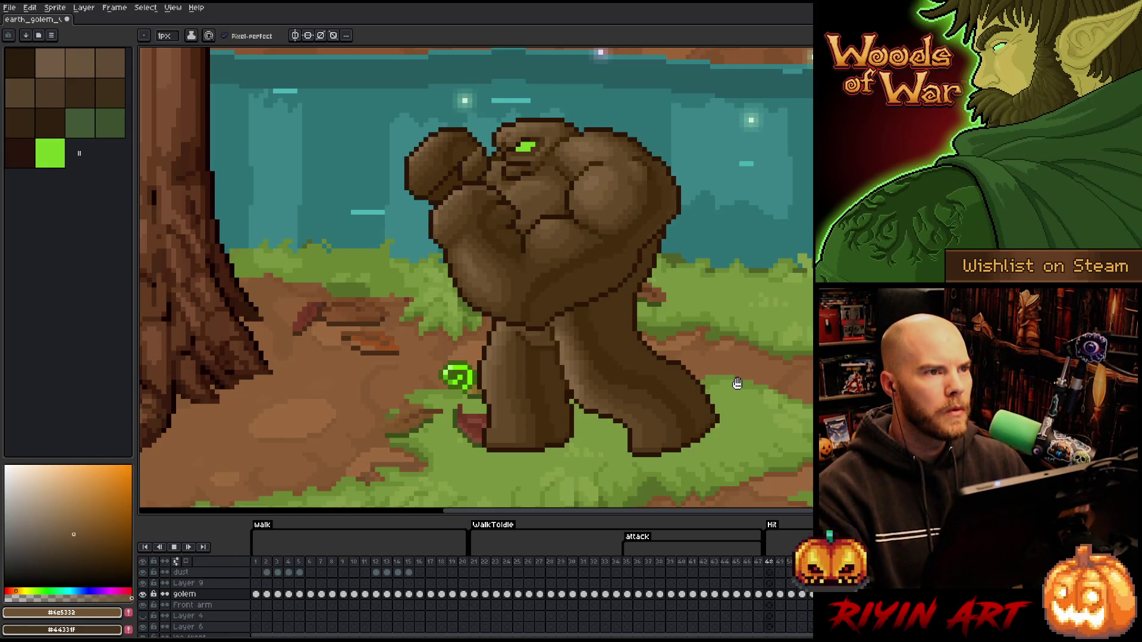
# Flip between frames 48, 49 and 50 to compare the golem's attack poses.
pyautogui.click(769, 563)
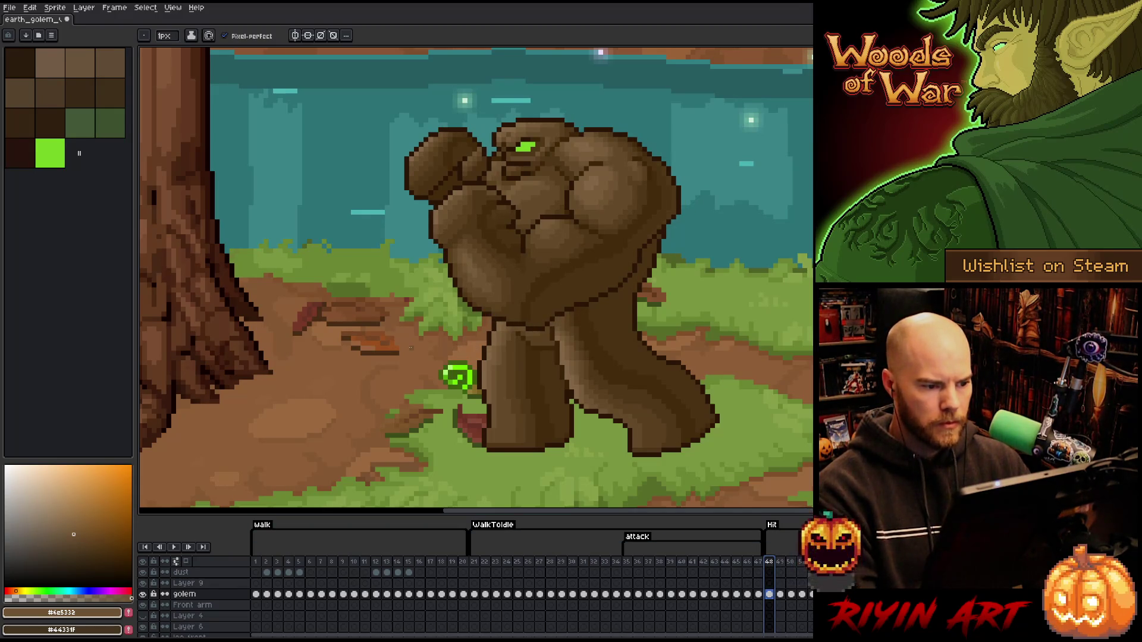
pyautogui.press('Right')
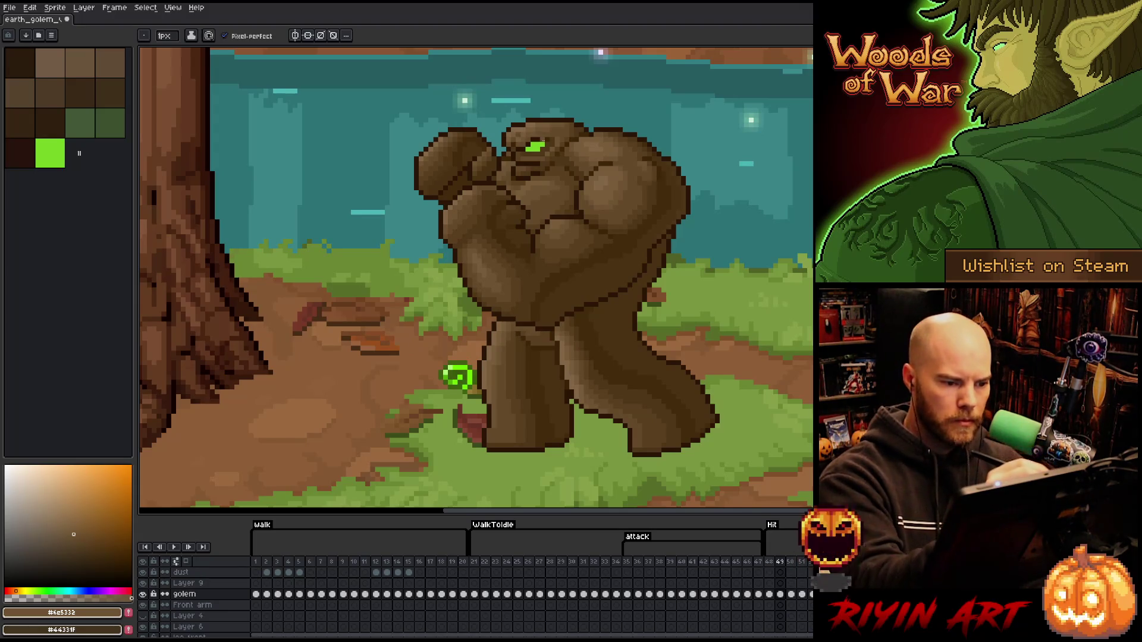
pyautogui.press('alt')
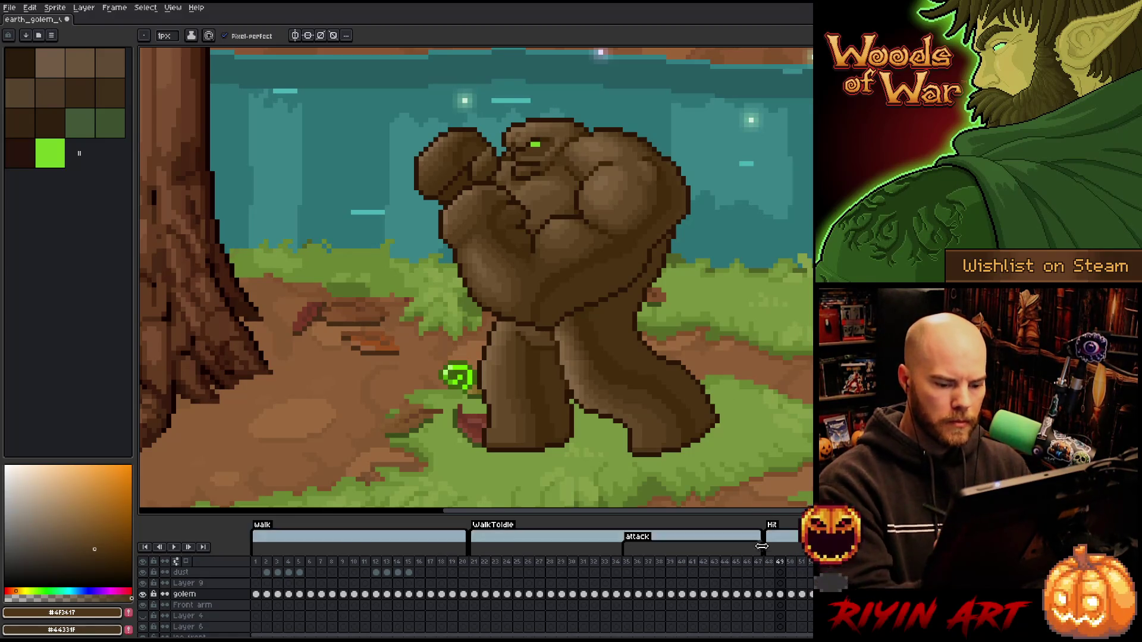
pyautogui.press('Left')
pyautogui.press('Right')
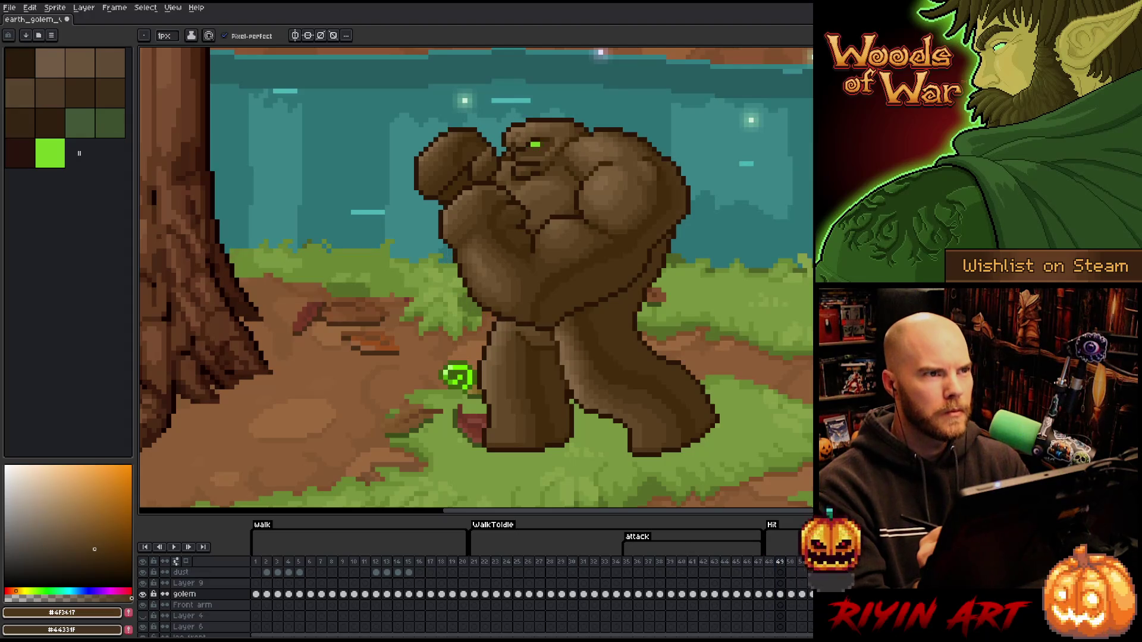
pyautogui.press('Right')
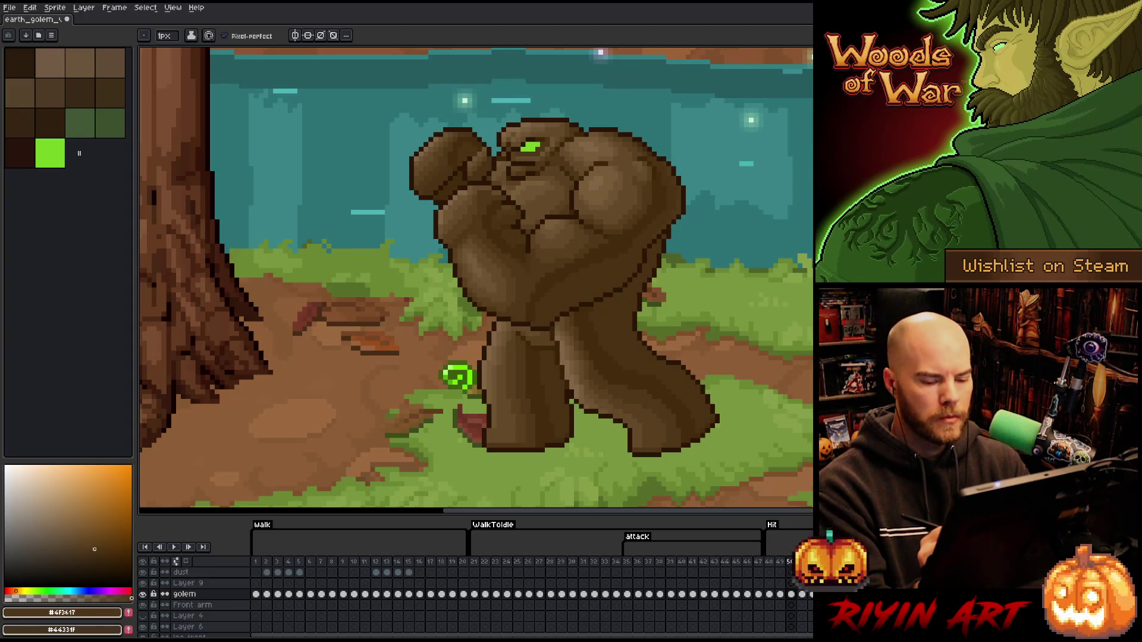
pyautogui.press('Left')
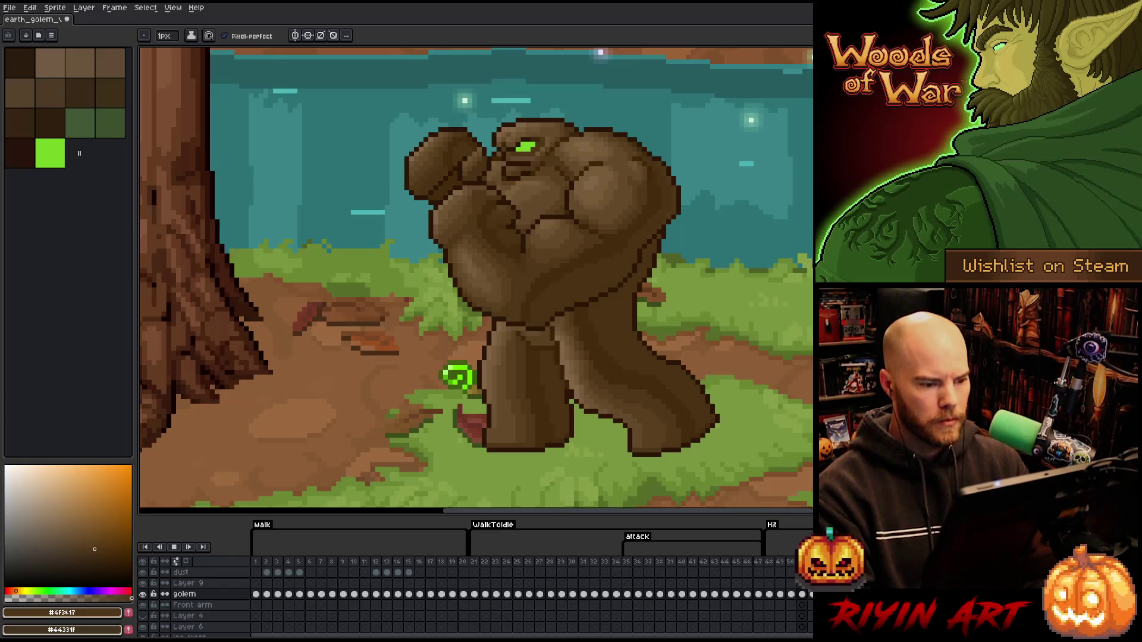
pyautogui.press('Right')
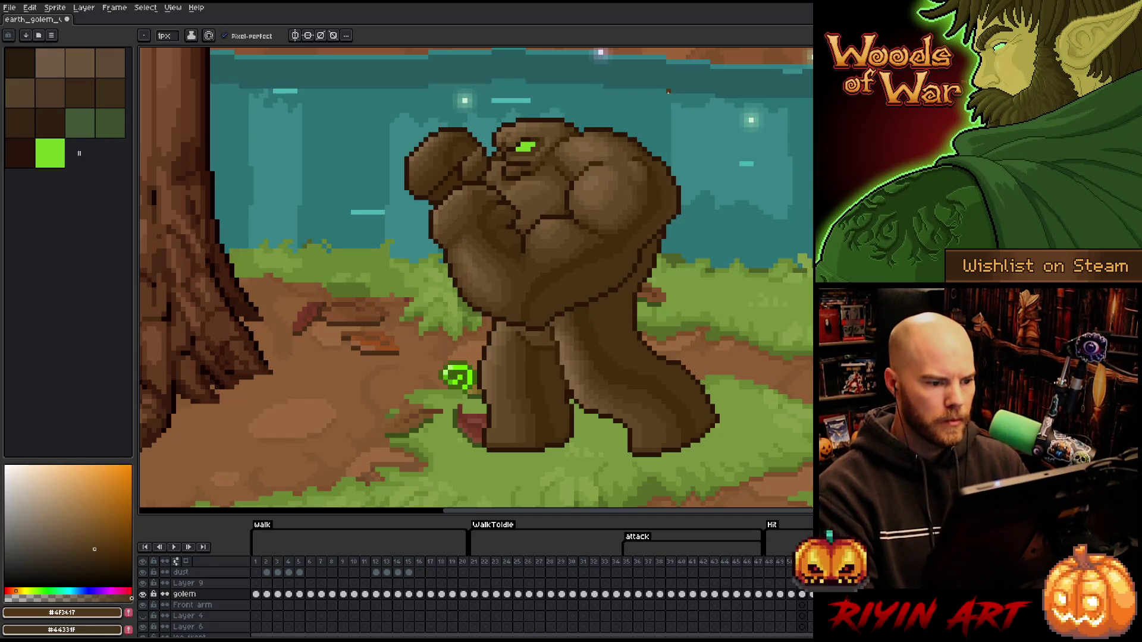
pyautogui.keyDown('alt'); pyautogui.click(528, 146); pyautogui.keyUp('alt')
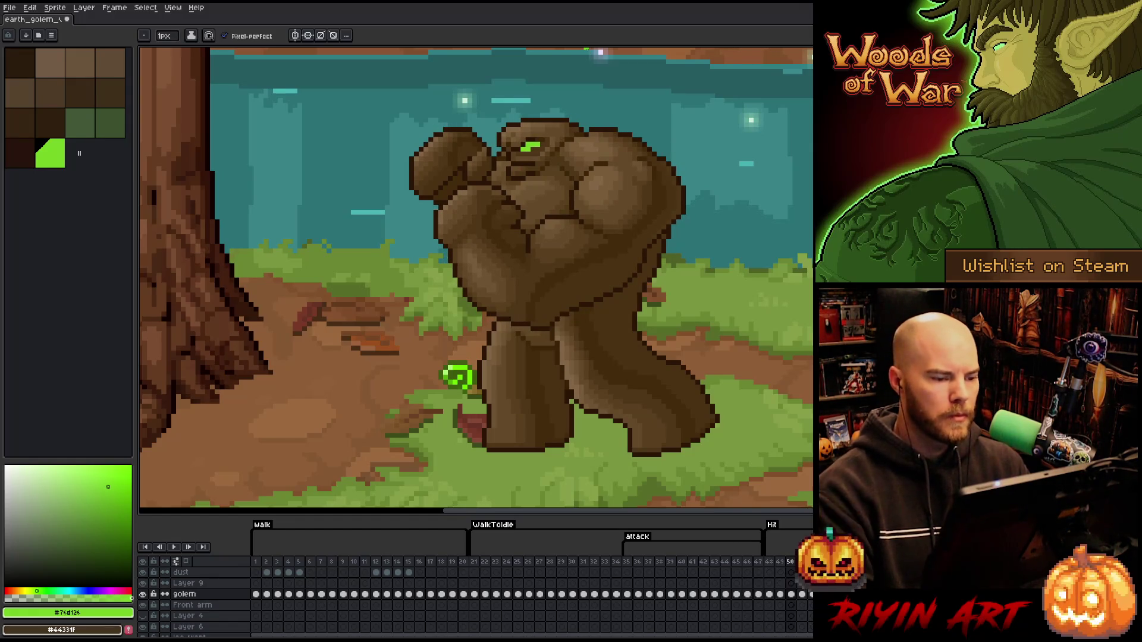
pyautogui.press('i')
pyautogui.press('b')
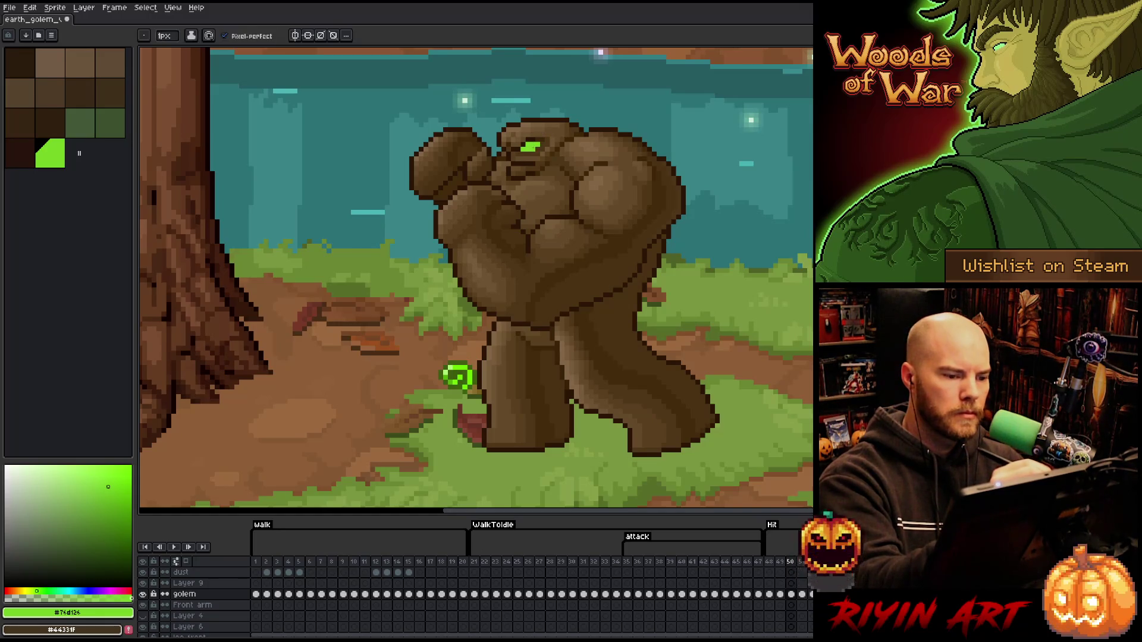
pyautogui.press('i')
pyautogui.click(535, 126)
pyautogui.press('b')
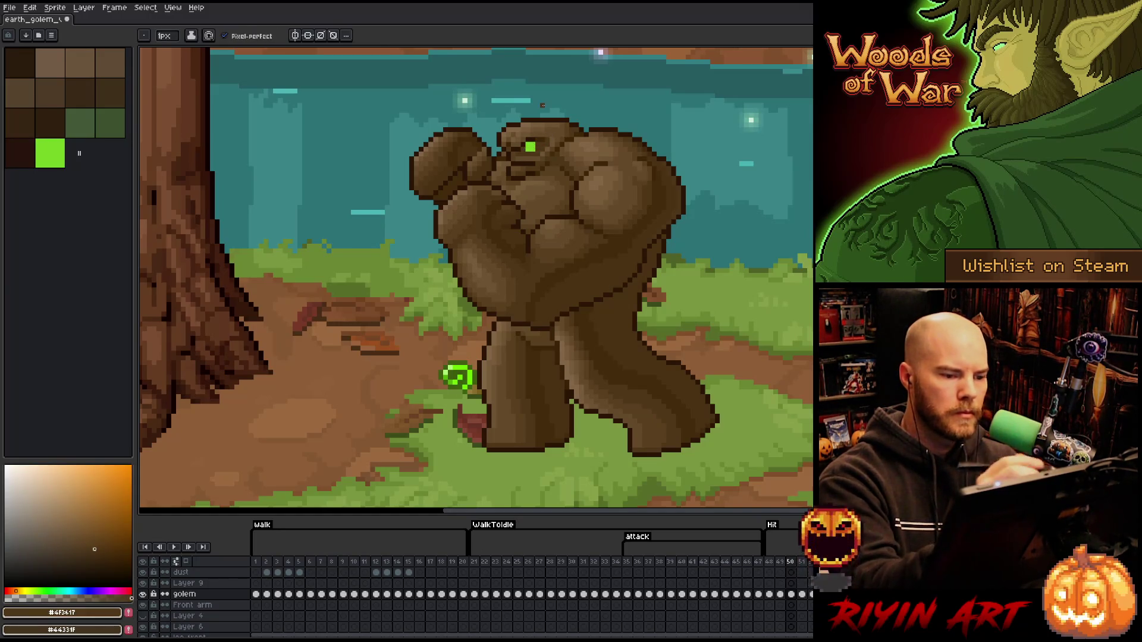
pyautogui.press('Left')
pyautogui.press('Right')
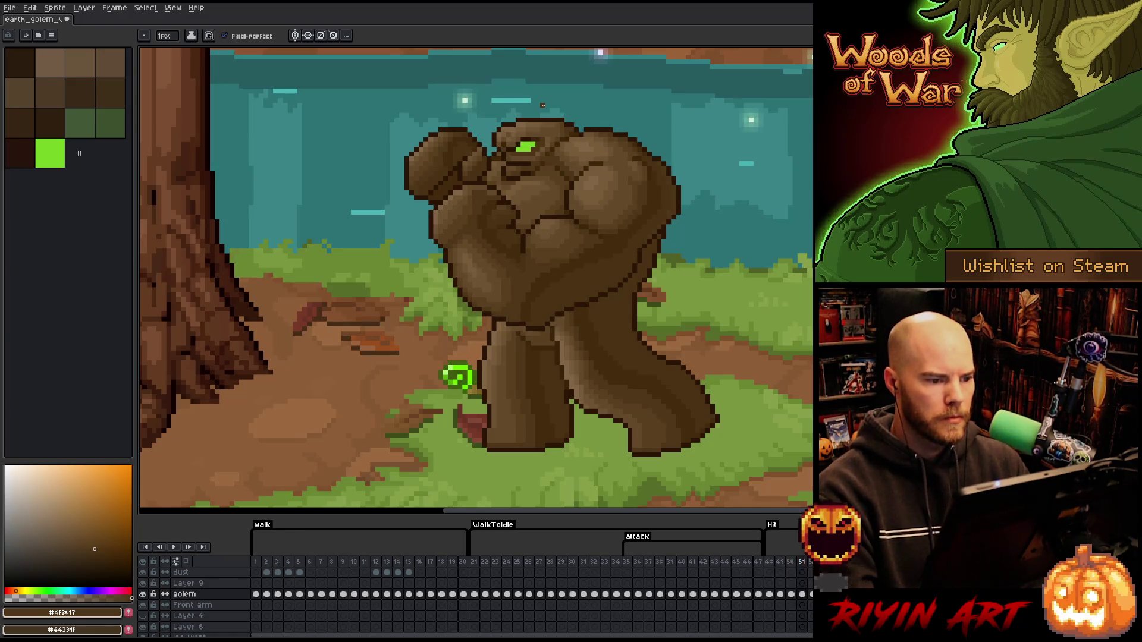
pyautogui.press('Left')
pyautogui.press('Right')
pyautogui.press('Left')
pyautogui.press('Right')
pyautogui.press('Left')
pyautogui.press('Right')
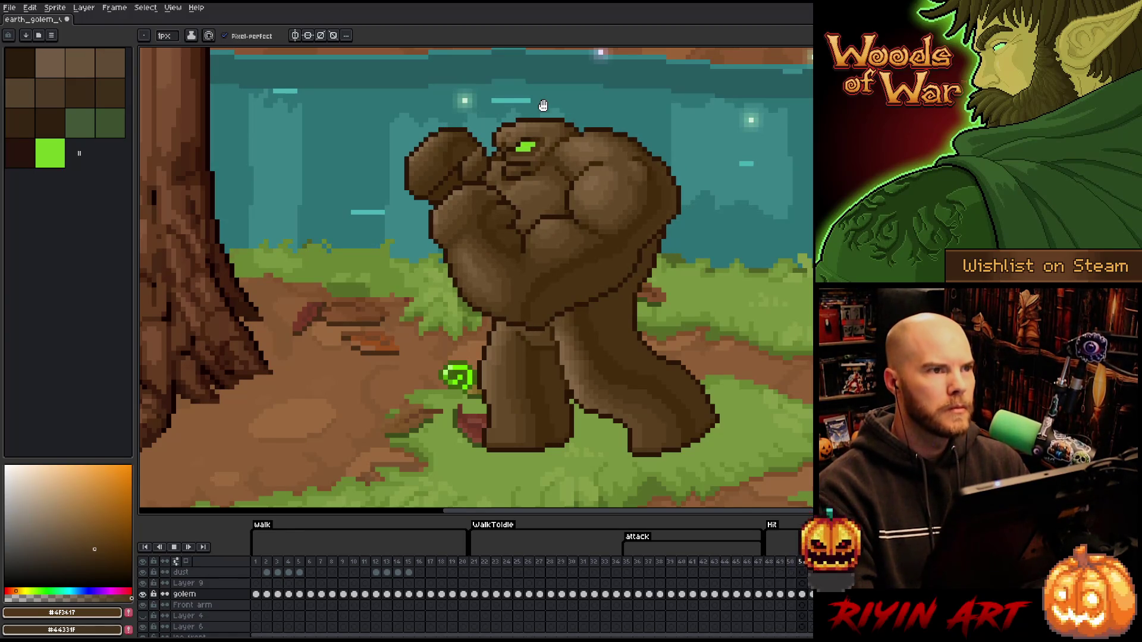
pyautogui.press('Left')
pyautogui.press('Right')
pyautogui.press('v')
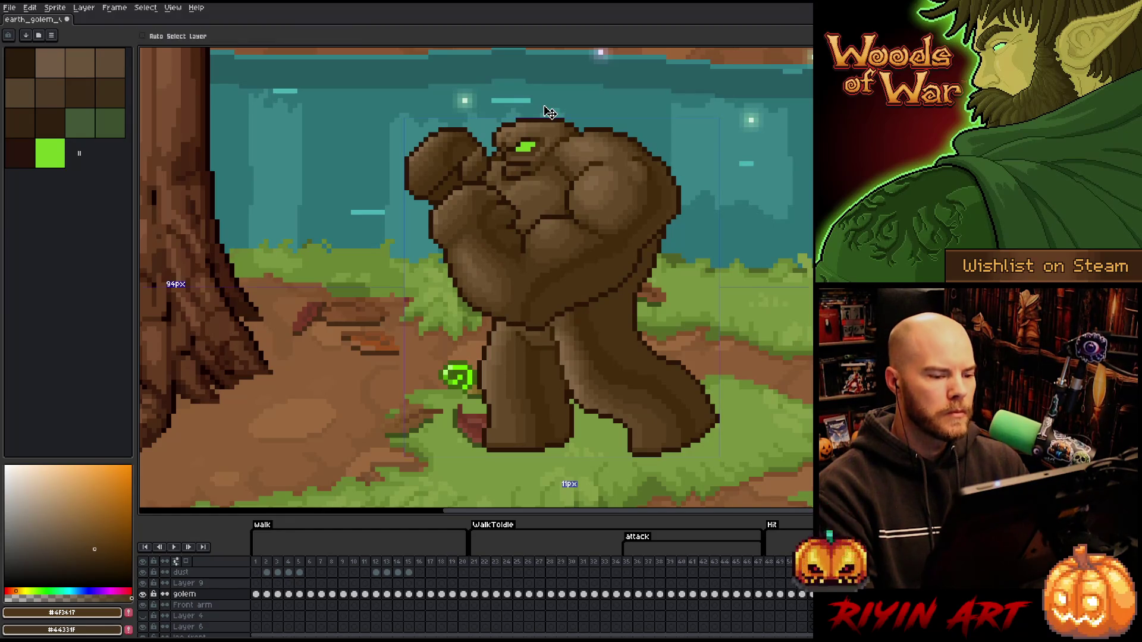
pyautogui.press('Left')
pyautogui.press('b')
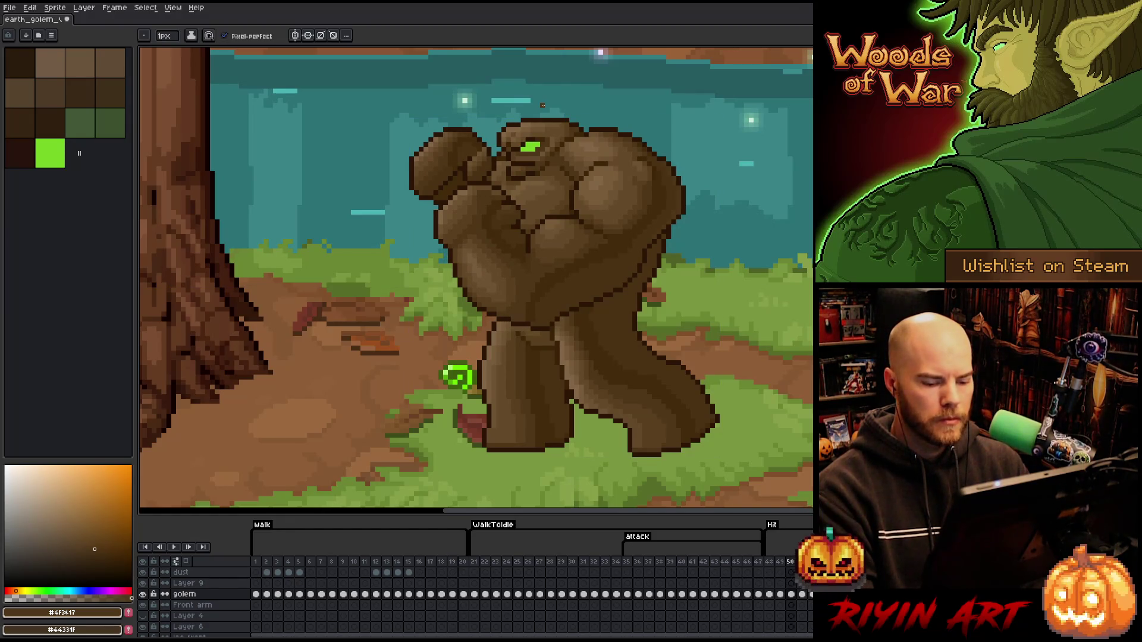
pyautogui.press('Left')
pyautogui.press('Right')
pyautogui.press('Left')
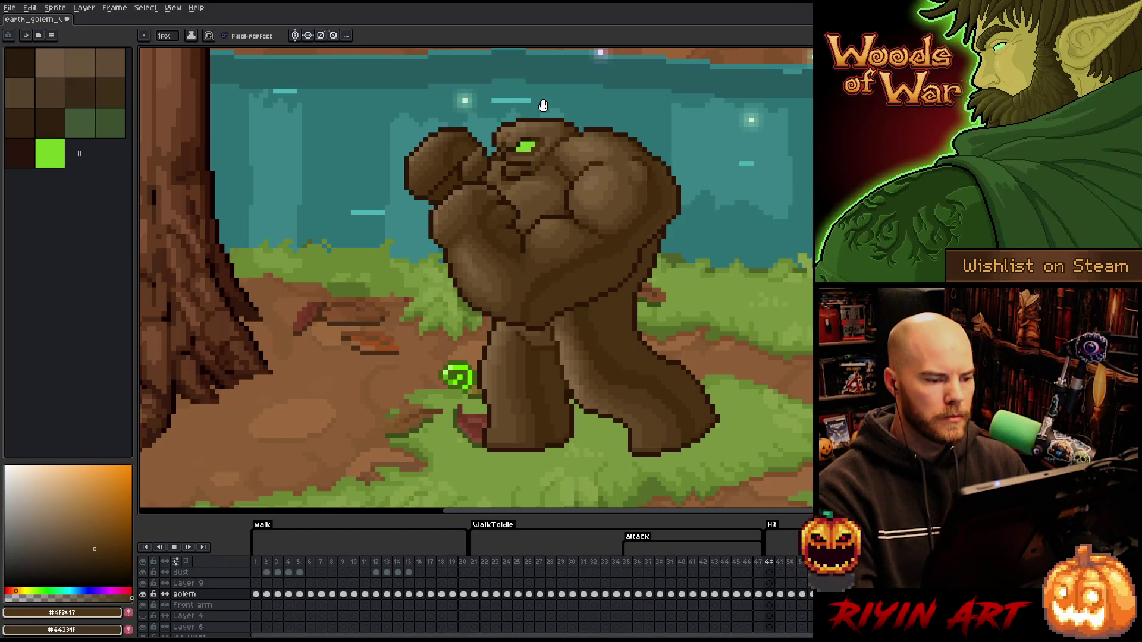
pyautogui.press('Right')
pyautogui.press('Left')
pyautogui.press('Right')
pyautogui.press('Left')
pyautogui.press('Right')
pyautogui.press('Left')
pyautogui.press('Right')
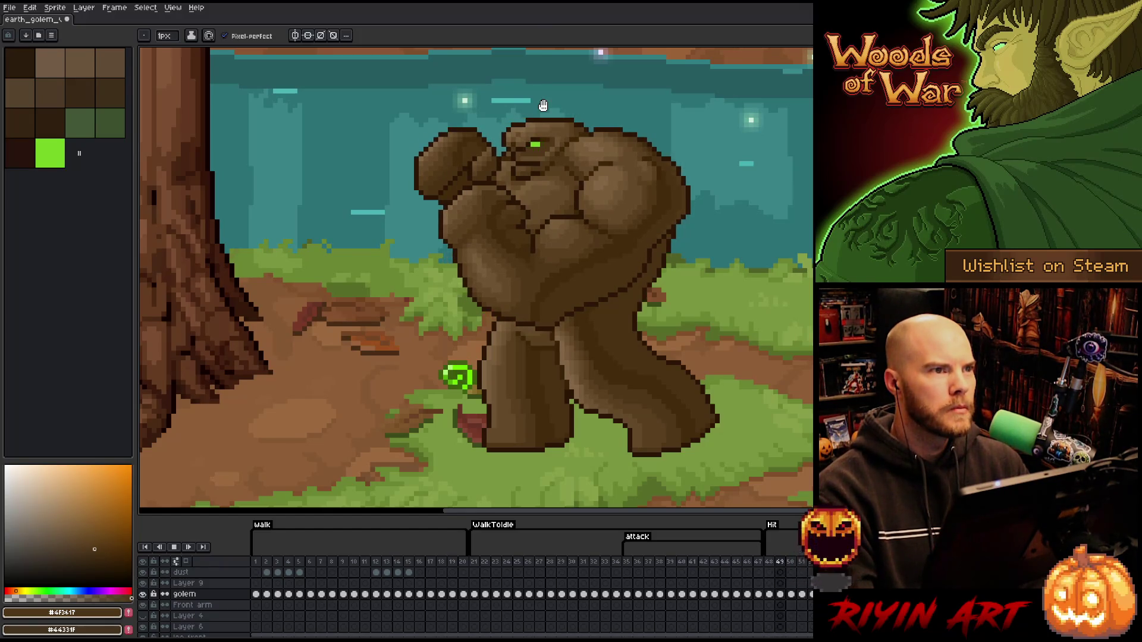
pyautogui.press('Left')
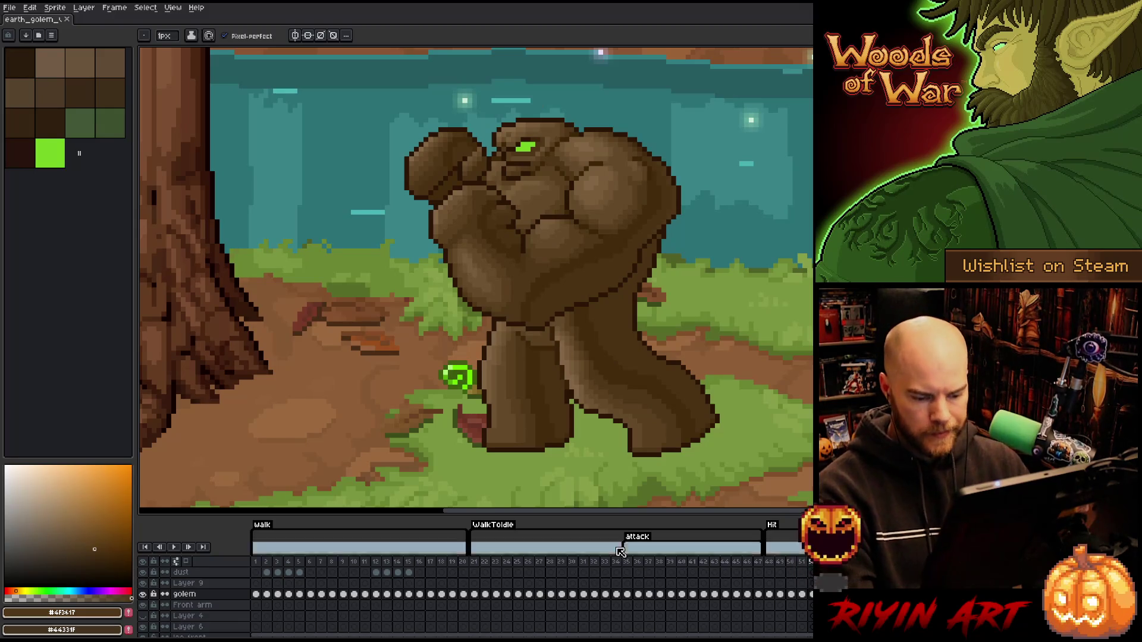
pyautogui.scroll(3, 408, 569)
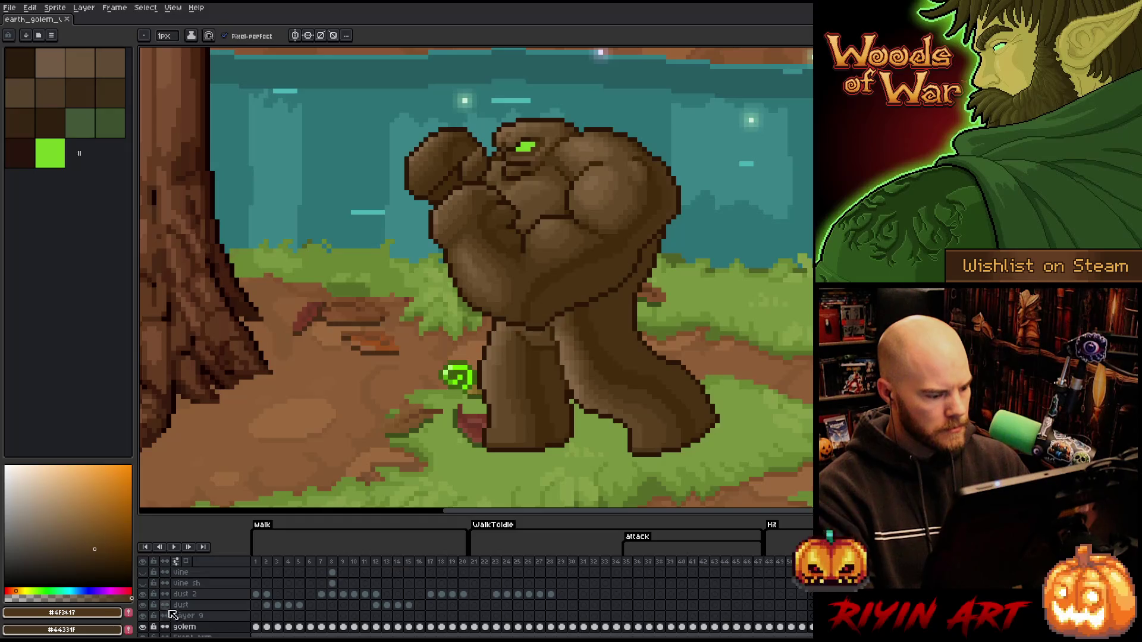
# Show the vine and vine sh layers on frame 8 and check the vines at full-scene and golem zoom.
pyautogui.click(333, 565)
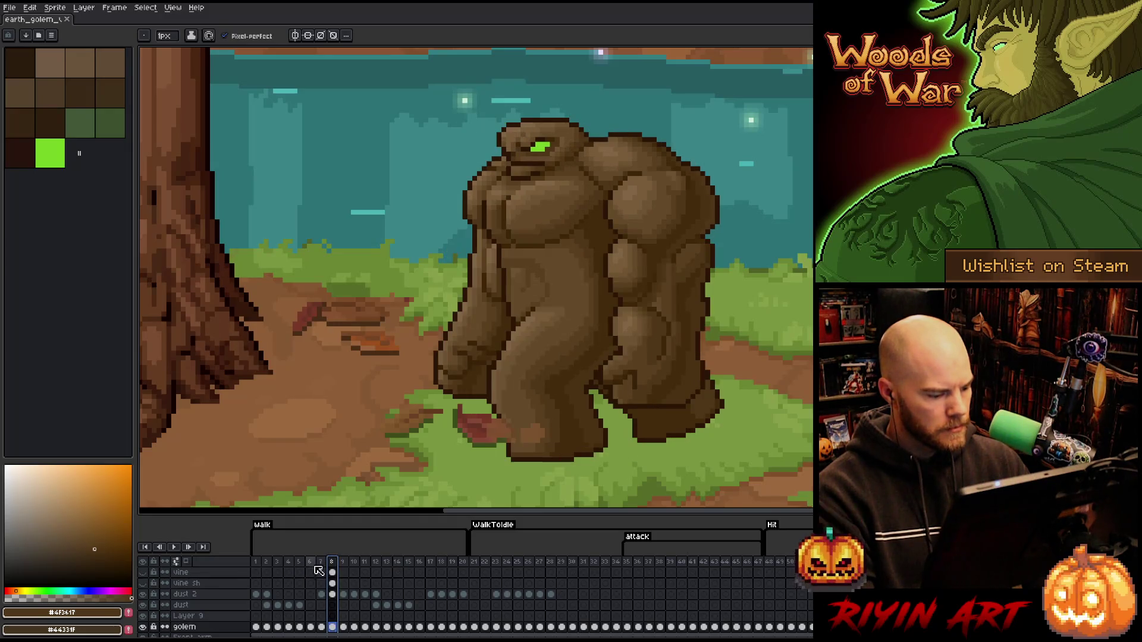
pyautogui.click(149, 587)
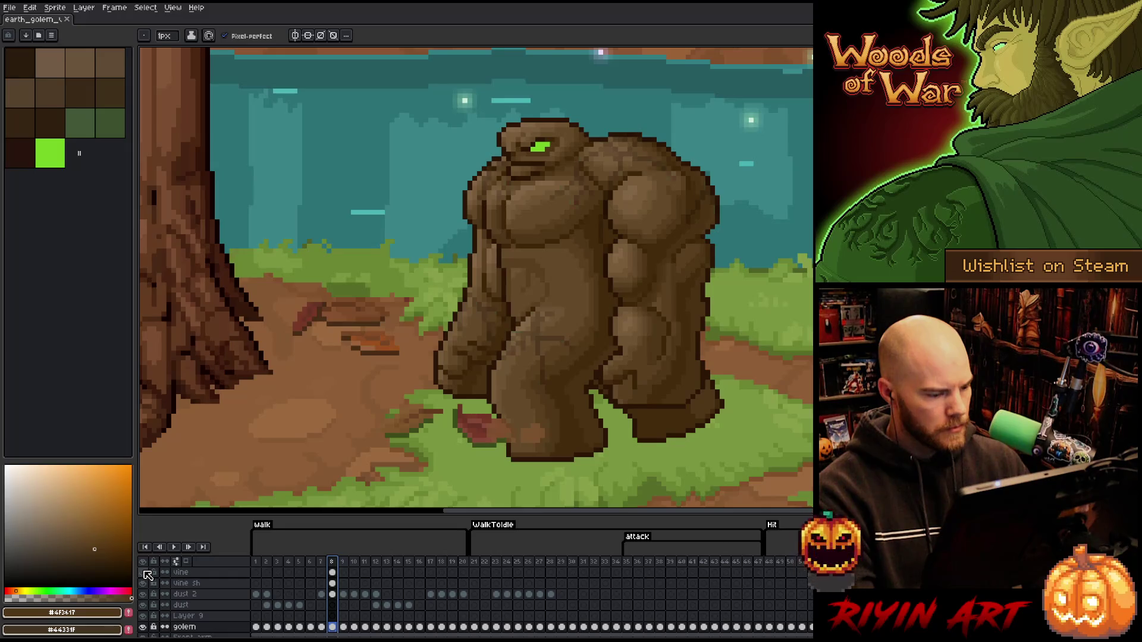
pyautogui.click(147, 575)
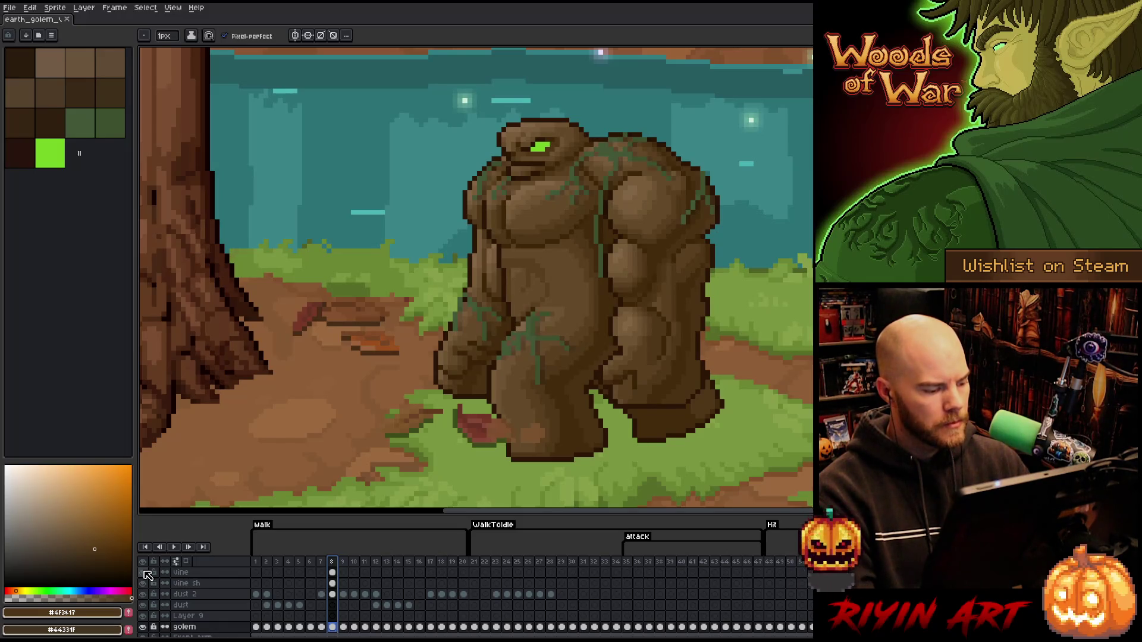
pyautogui.press('1')
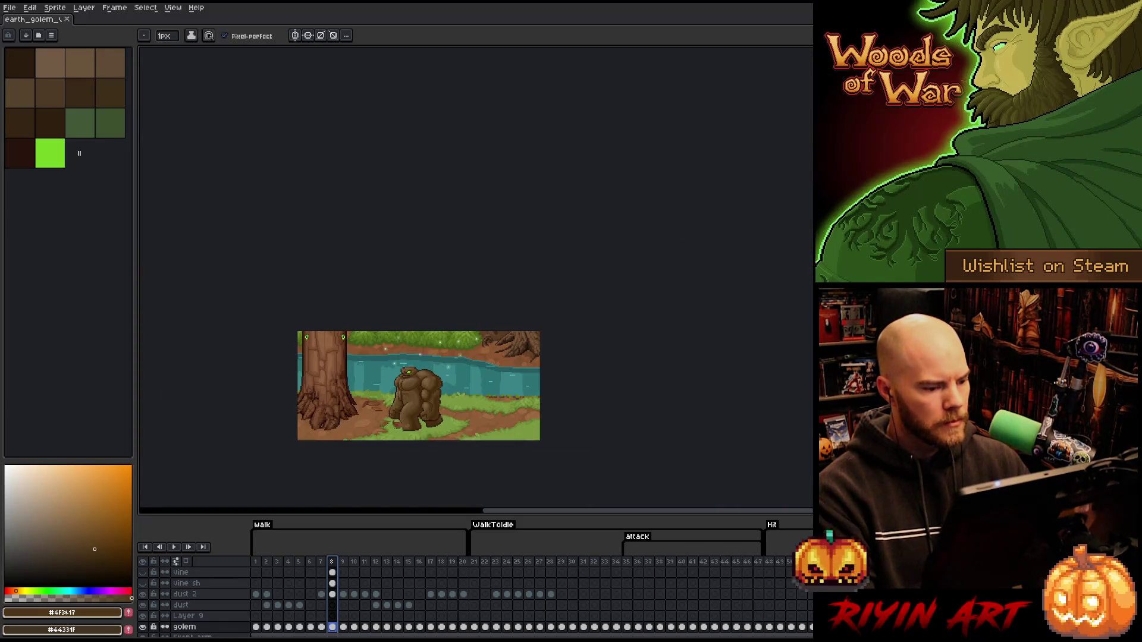
pyautogui.press('3')
pyautogui.scroll(1, 399, 427)
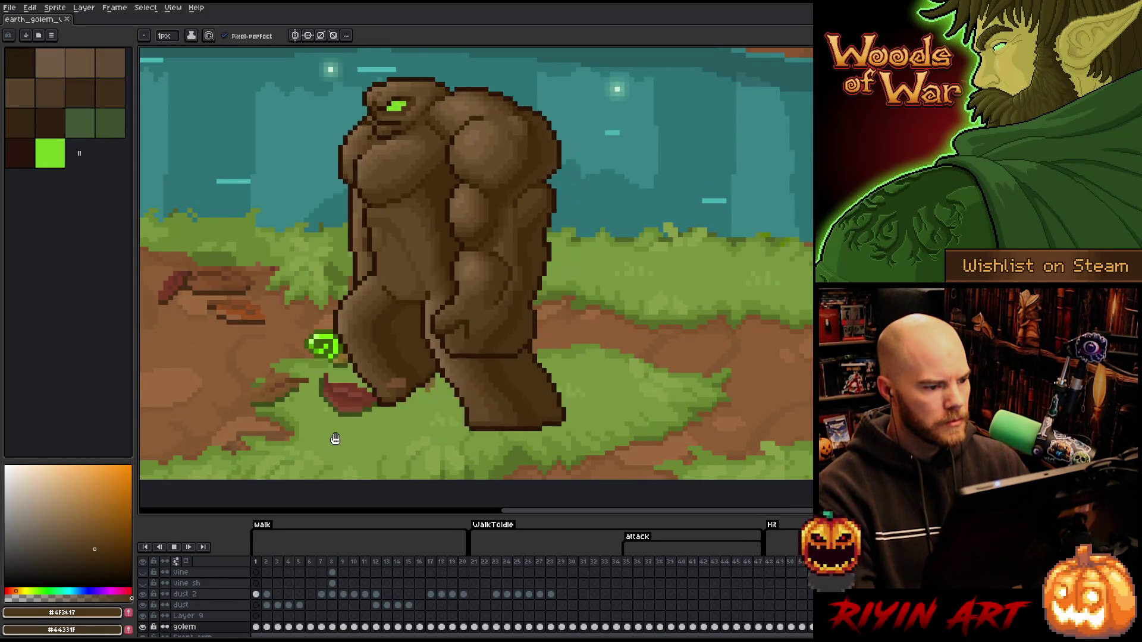
pyautogui.scroll(-3, 295, 369)
pyautogui.scroll(1, 300, 378)
pyautogui.scroll(2, 396, 352)
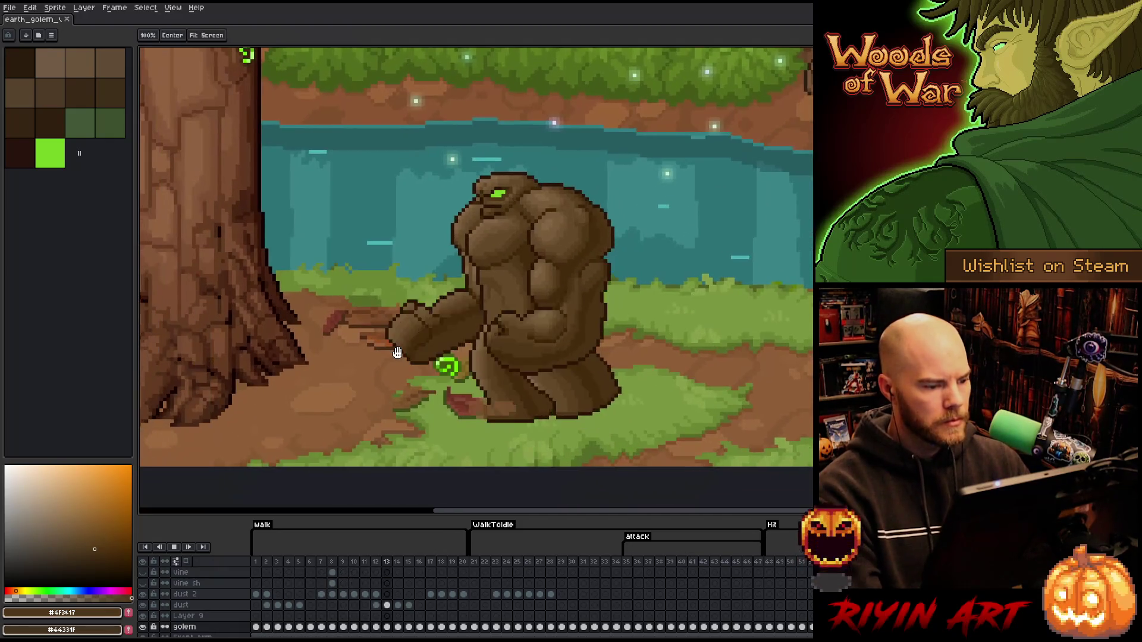
pyautogui.press('Return')
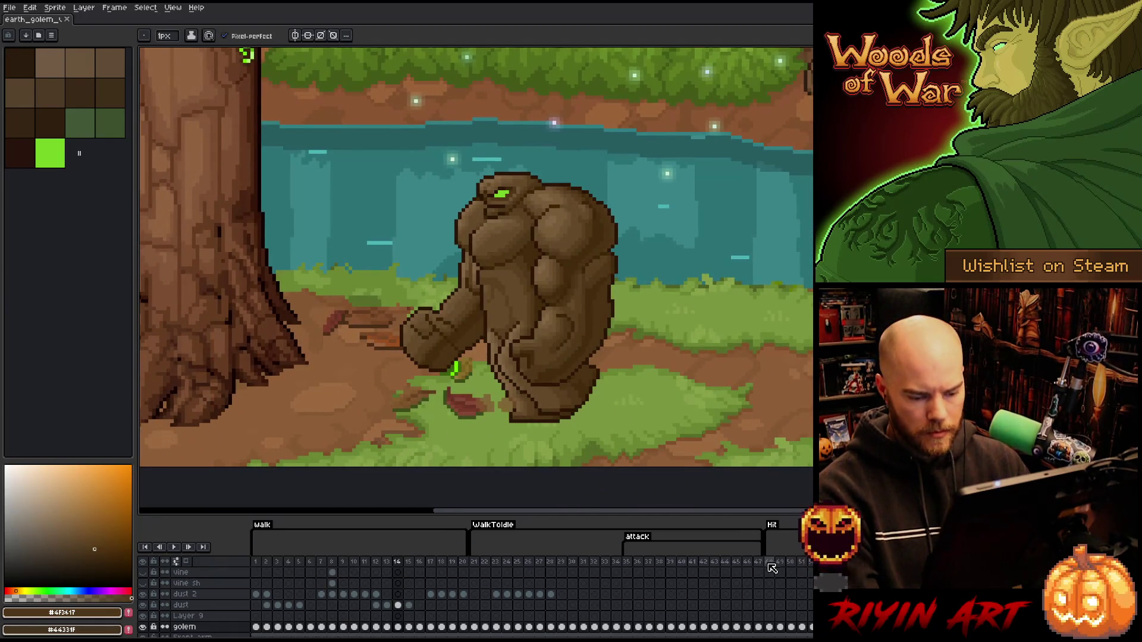
# Jump to frame 48 and make the vine layer active with the pencil tool ready.
pyautogui.click(769, 564)
pyautogui.click(187, 583)
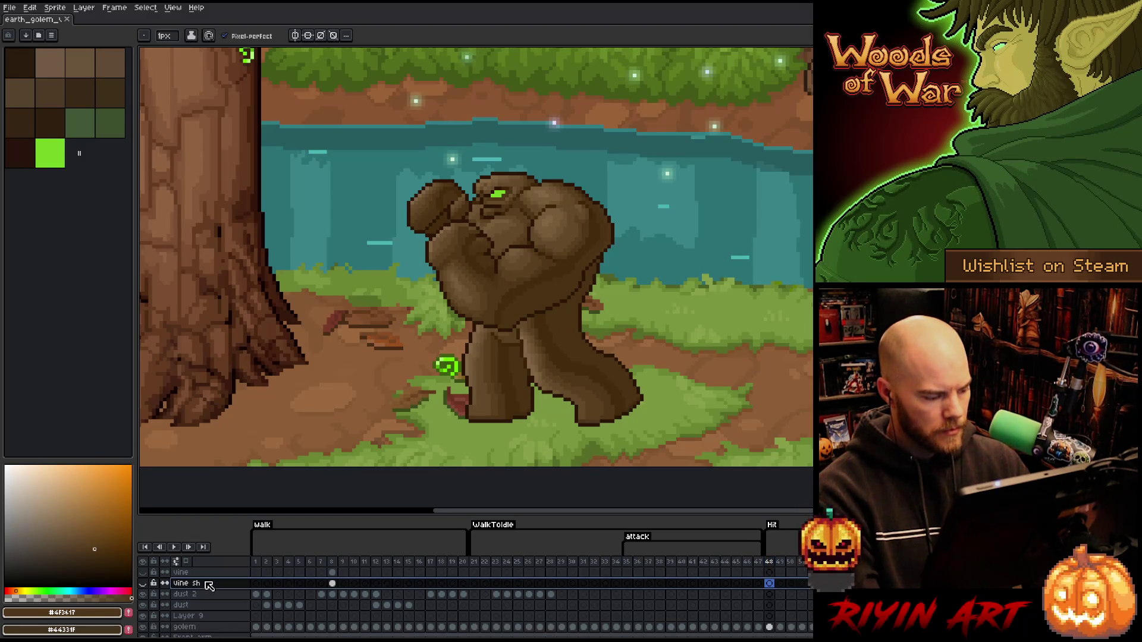
pyautogui.click(208, 574)
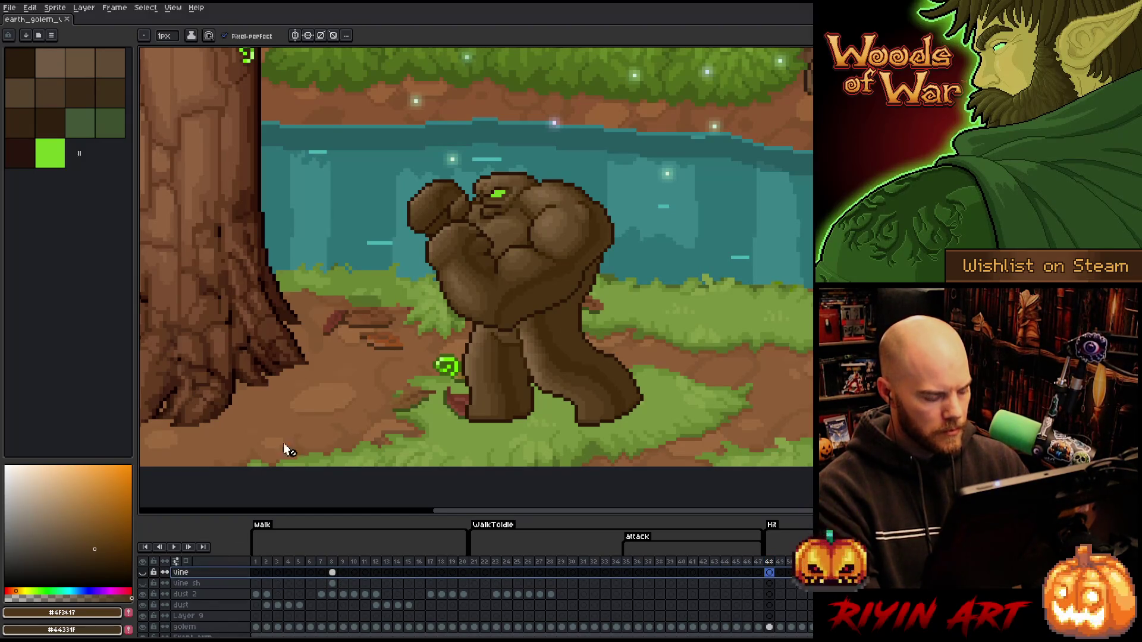
pyautogui.press('v')
pyautogui.press('b')
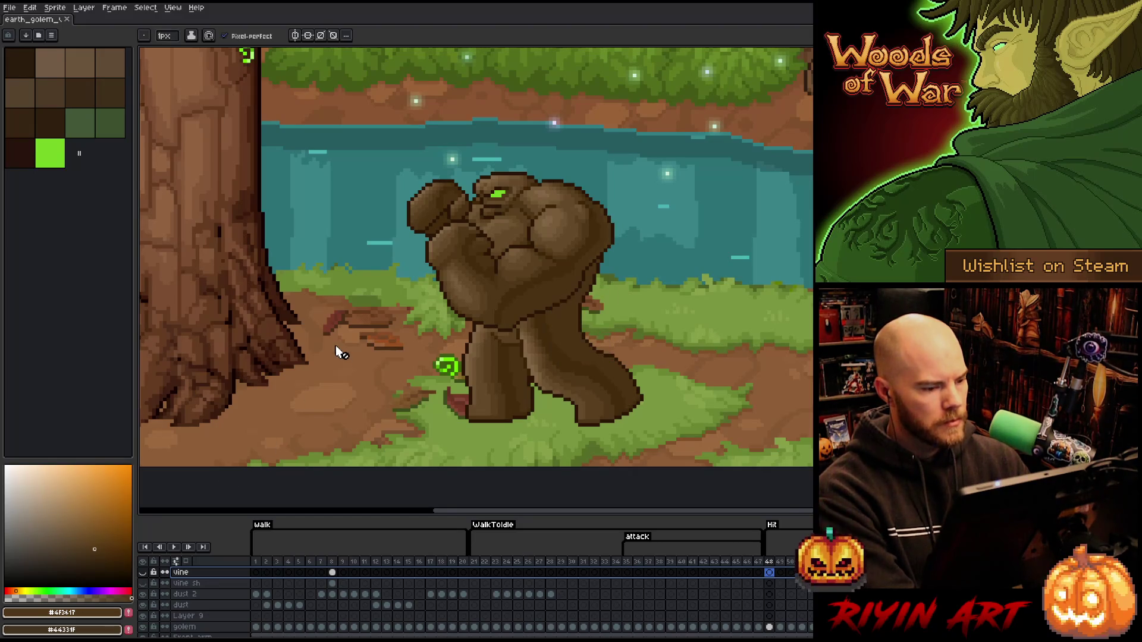
pyautogui.click(11, 8)
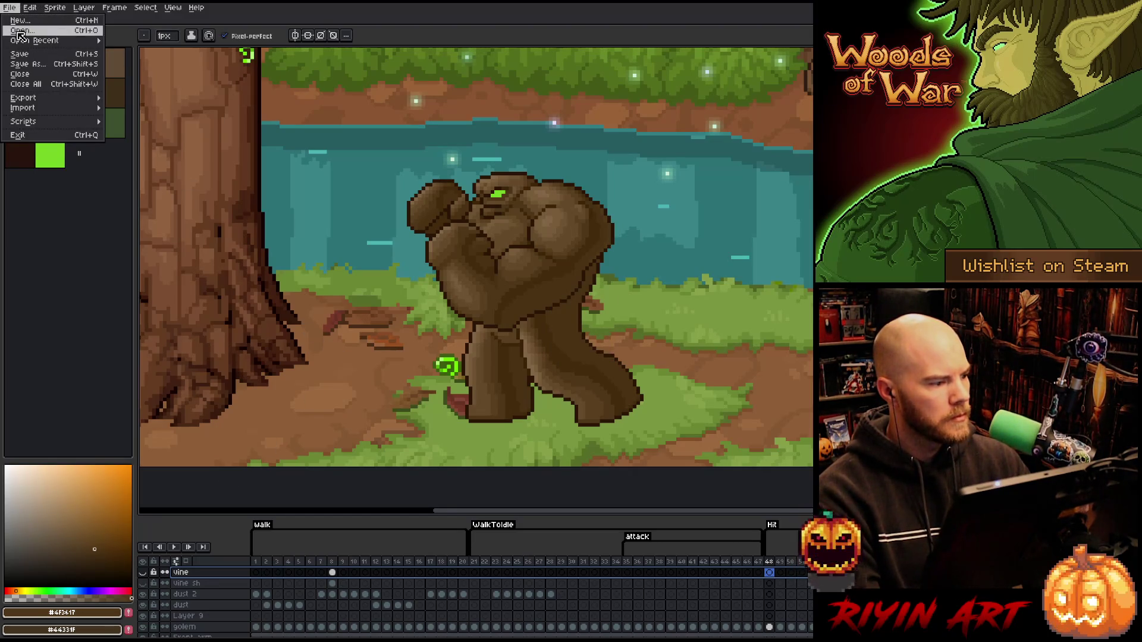
# Open OrcBig_v12.aseprite from the project folder in a new tab.
pyautogui.click(21, 31)
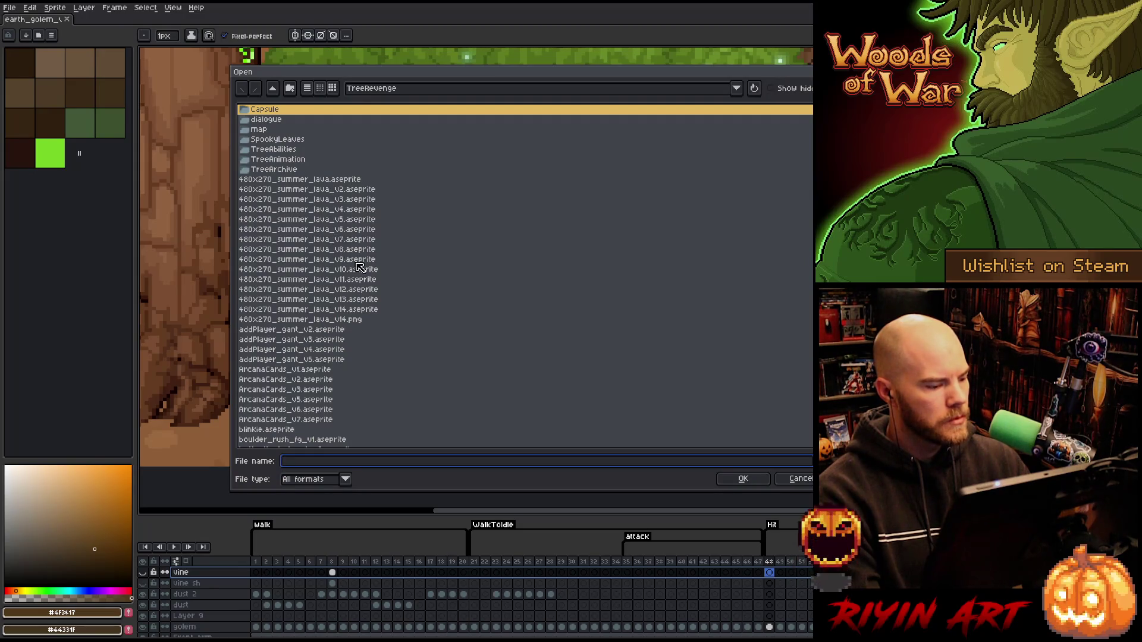
pyautogui.scroll(-5, 360, 268)
pyautogui.scroll(-2, 362, 273)
pyautogui.scroll(-3, 363, 274)
pyautogui.scroll(-3, 364, 277)
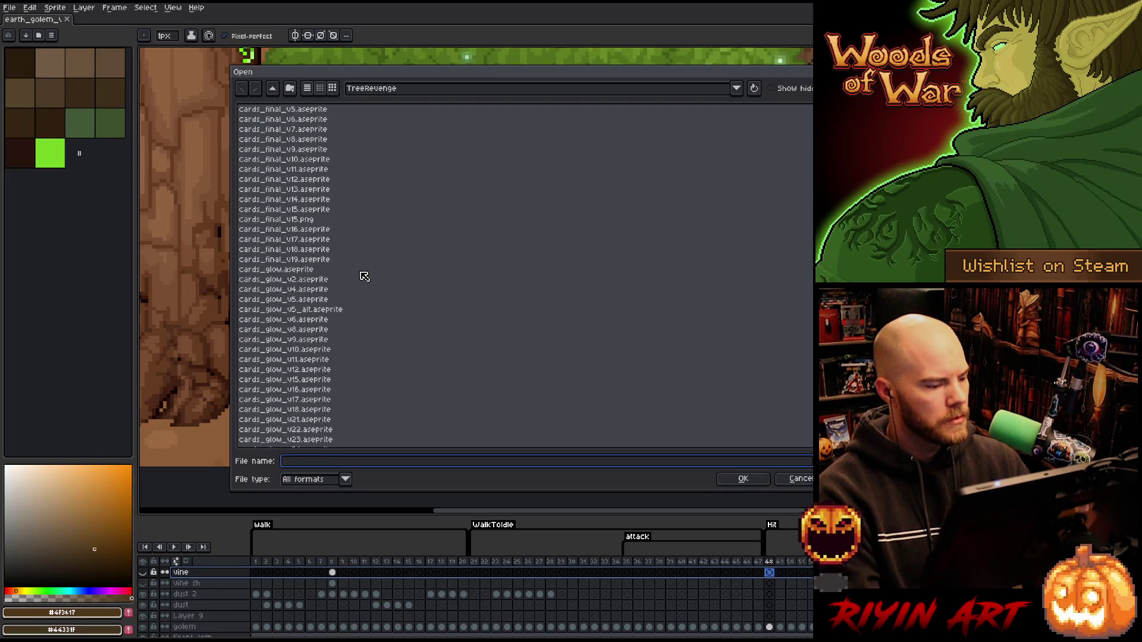
pyautogui.click(312, 319)
pyautogui.write('orc_death_v5.aseprite')
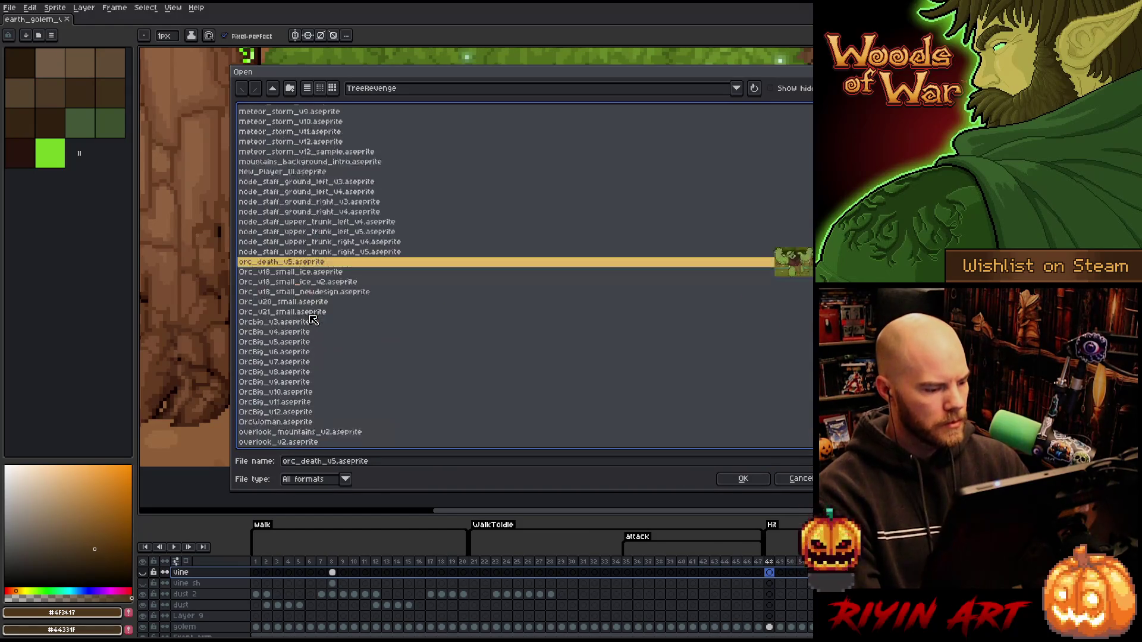
pyautogui.scroll(-1, 313, 318)
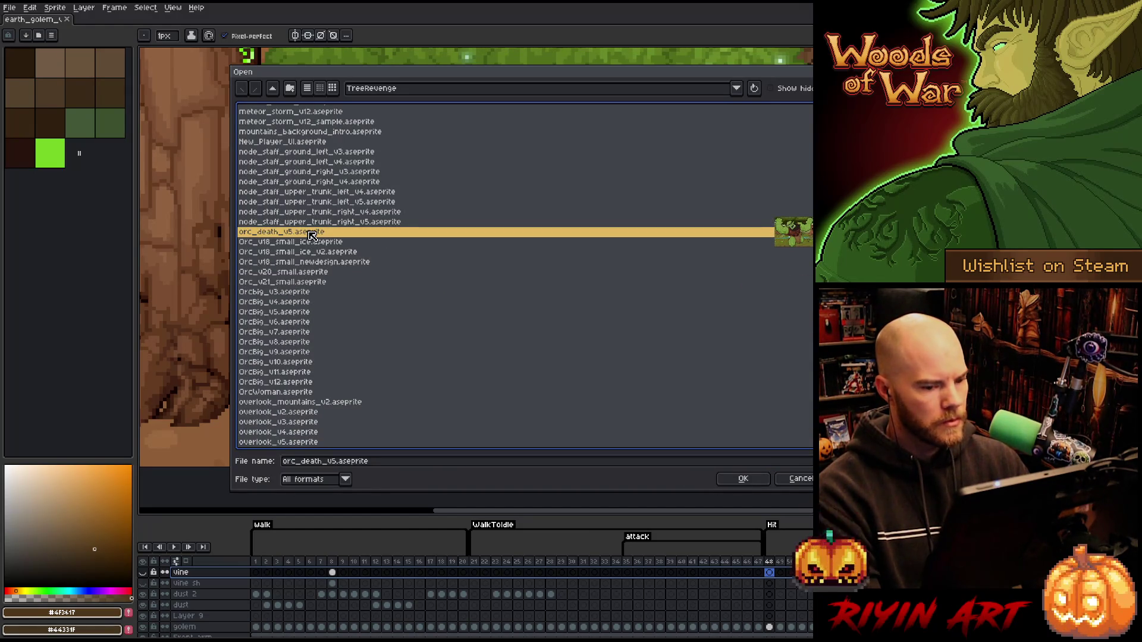
pyautogui.click(312, 282)
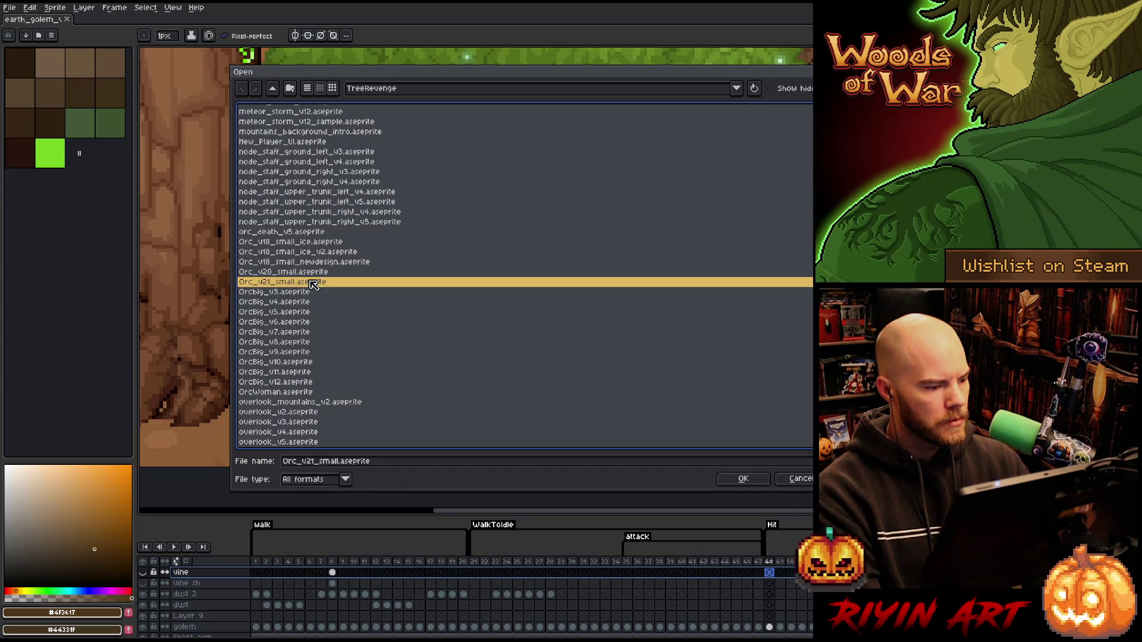
pyautogui.doubleClick(299, 384)
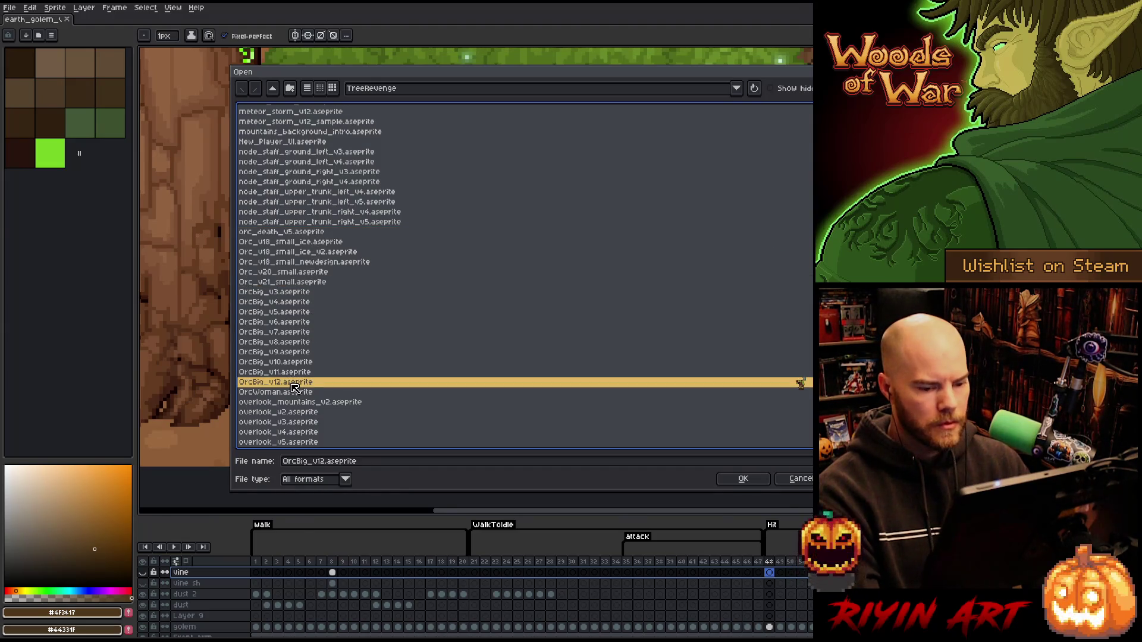
pyautogui.scroll(8, 687, 288)
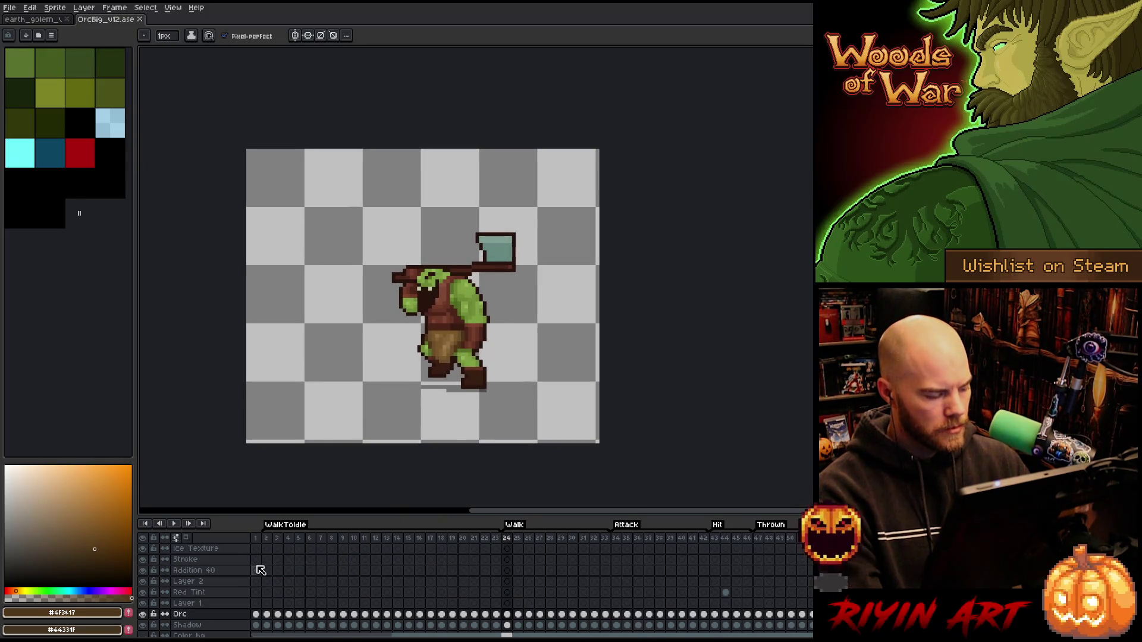
# Rename the orc sprite's Layer 2 to Blue Tint.
pyautogui.click(214, 551)
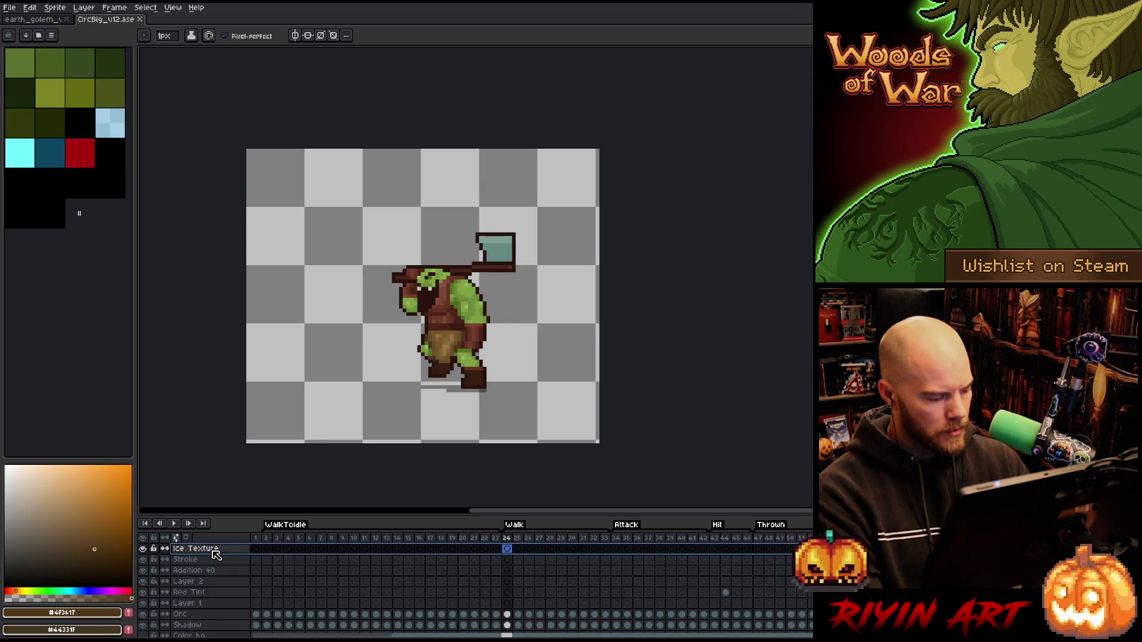
pyautogui.click(207, 582)
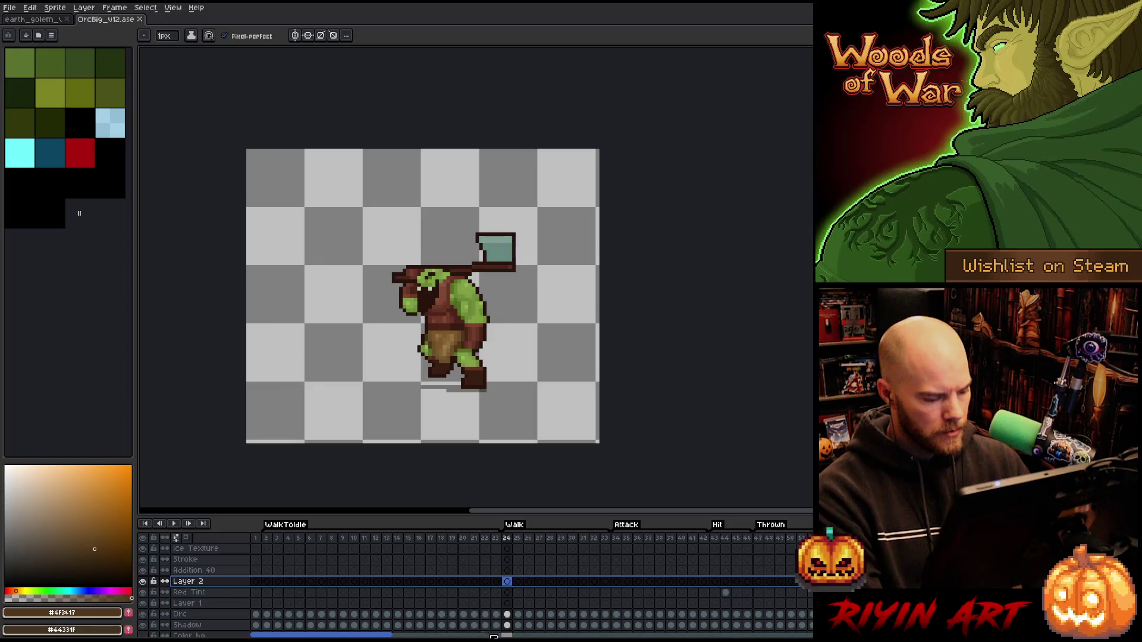
pyautogui.moveTo(379, 637); pyautogui.dragTo(610, 636)
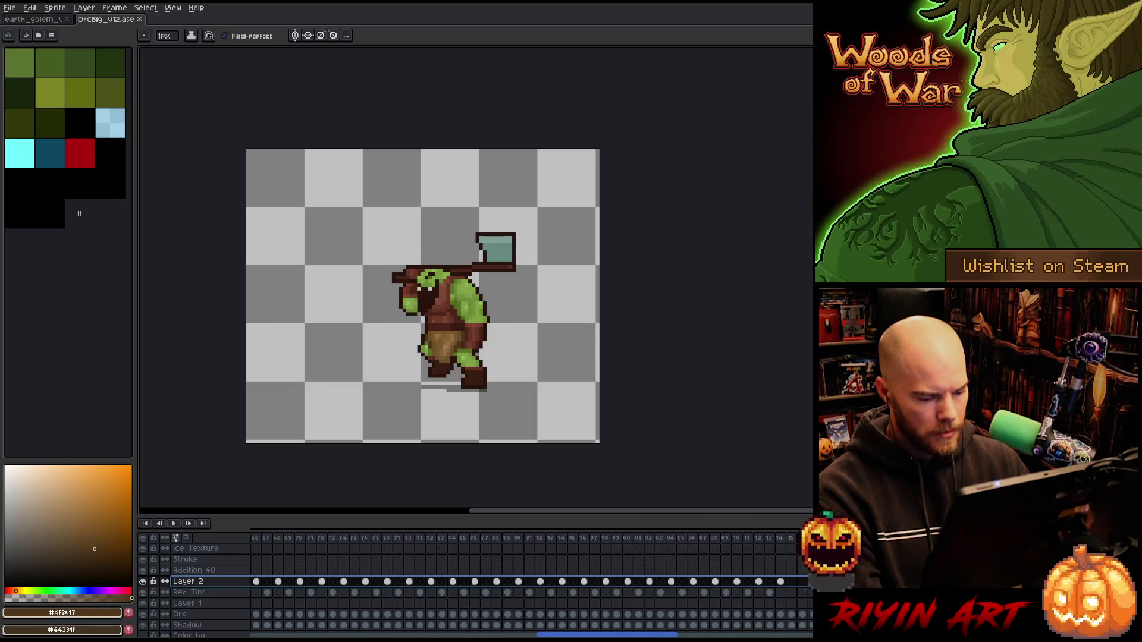
pyautogui.moveTo(610, 636); pyautogui.dragTo(393, 637)
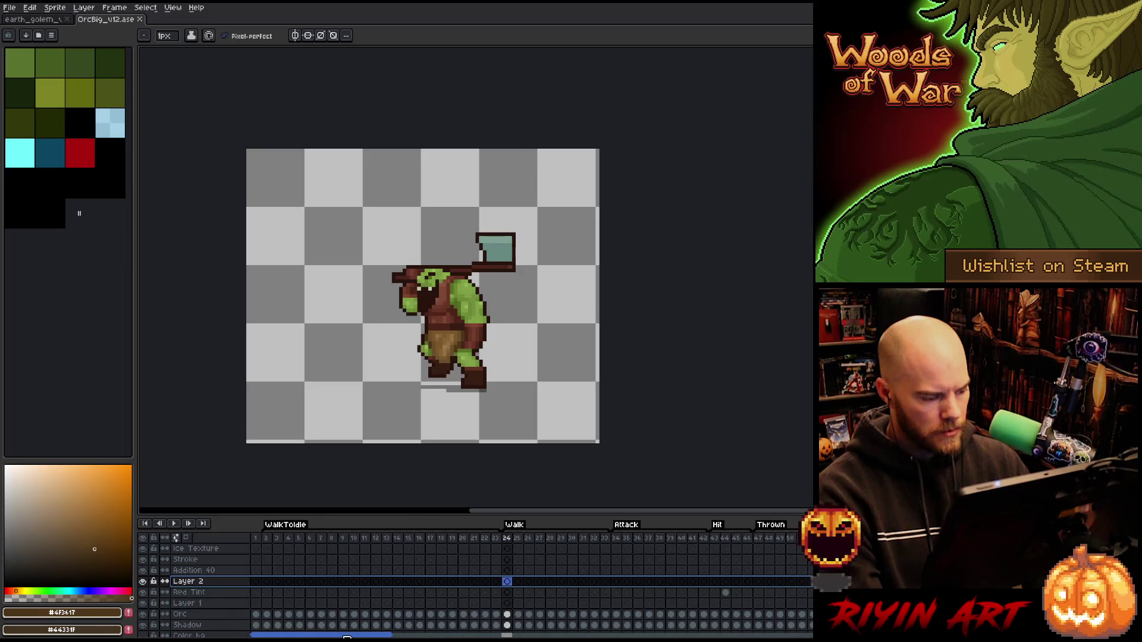
pyautogui.doubleClick(191, 586)
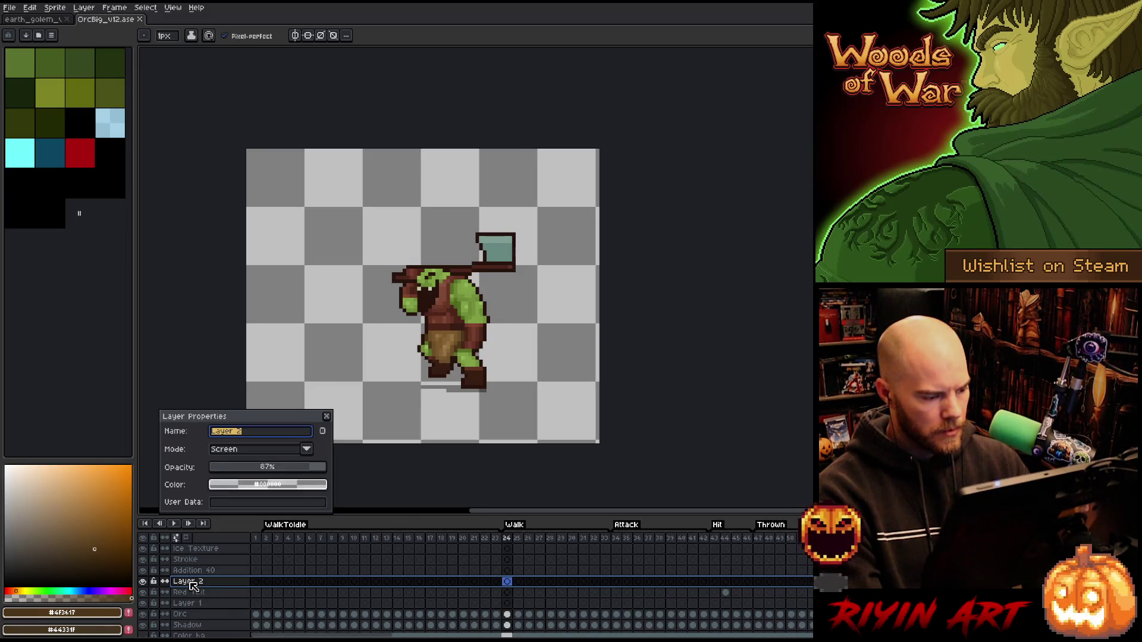
pyautogui.write('Blue Tint')
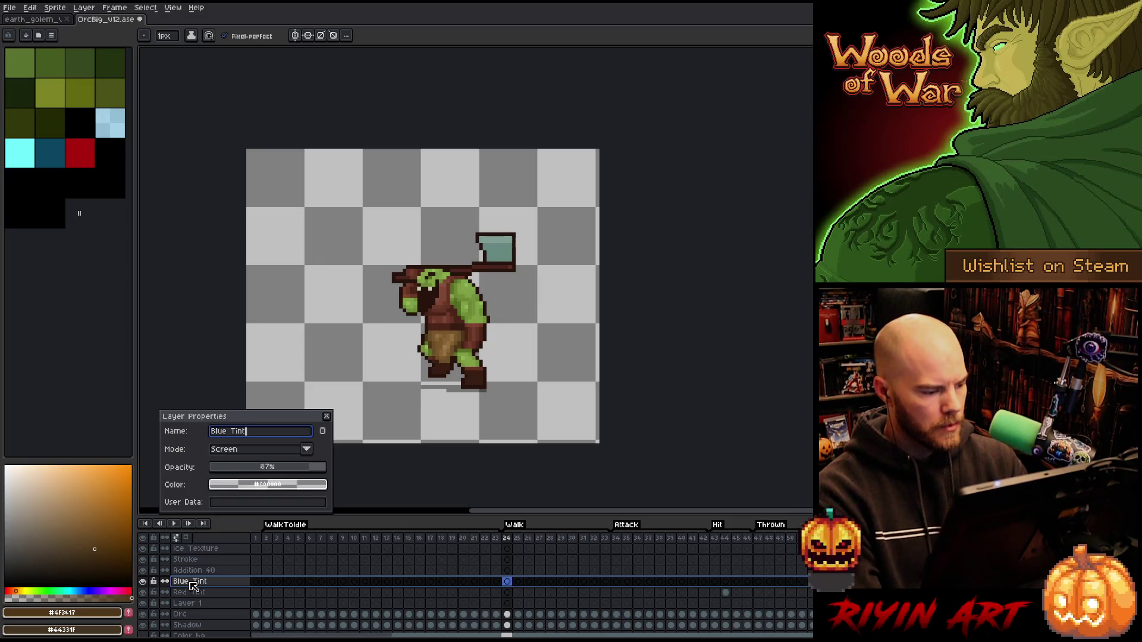
pyautogui.press('Return')
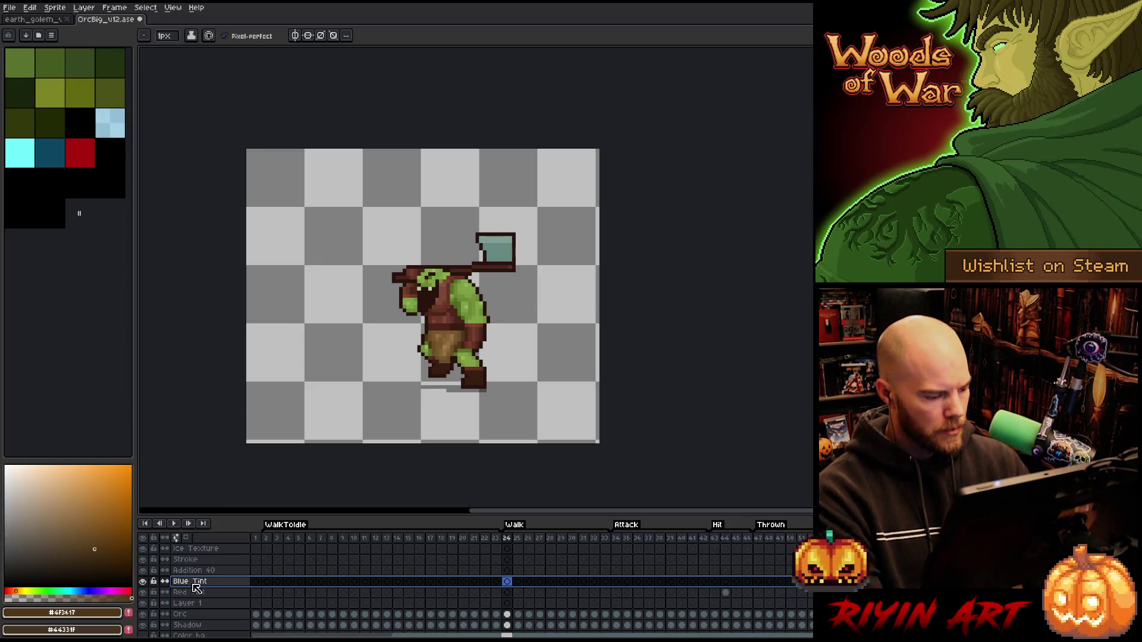
# Select the Red Tint layer, set the colour to red and return to the earth golem document.
pyautogui.click(193, 593)
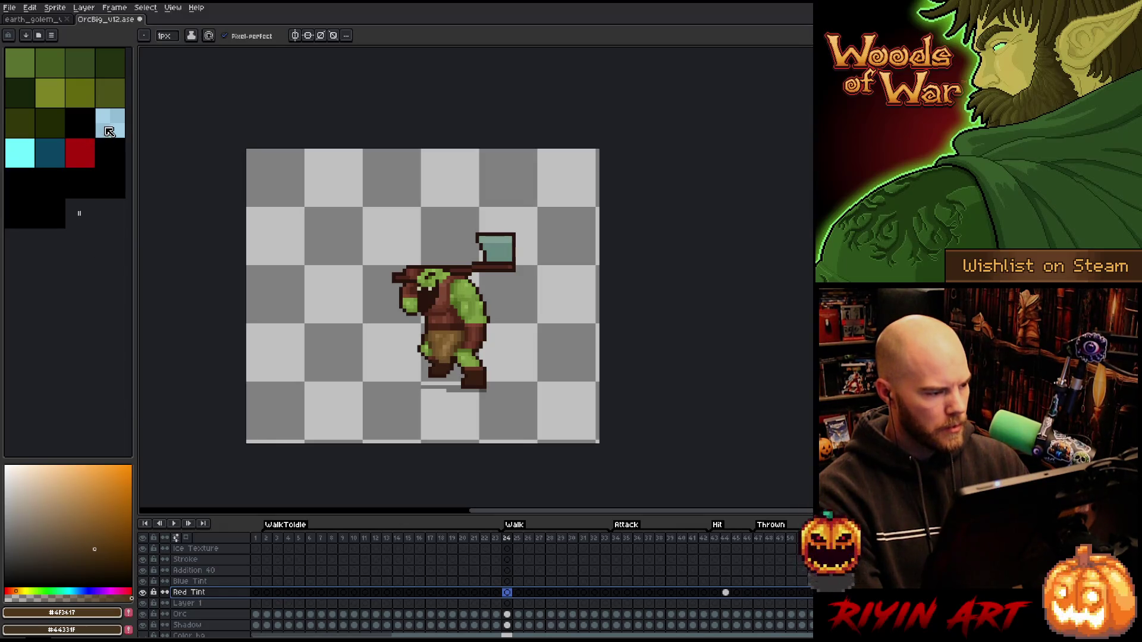
pyautogui.click(87, 147)
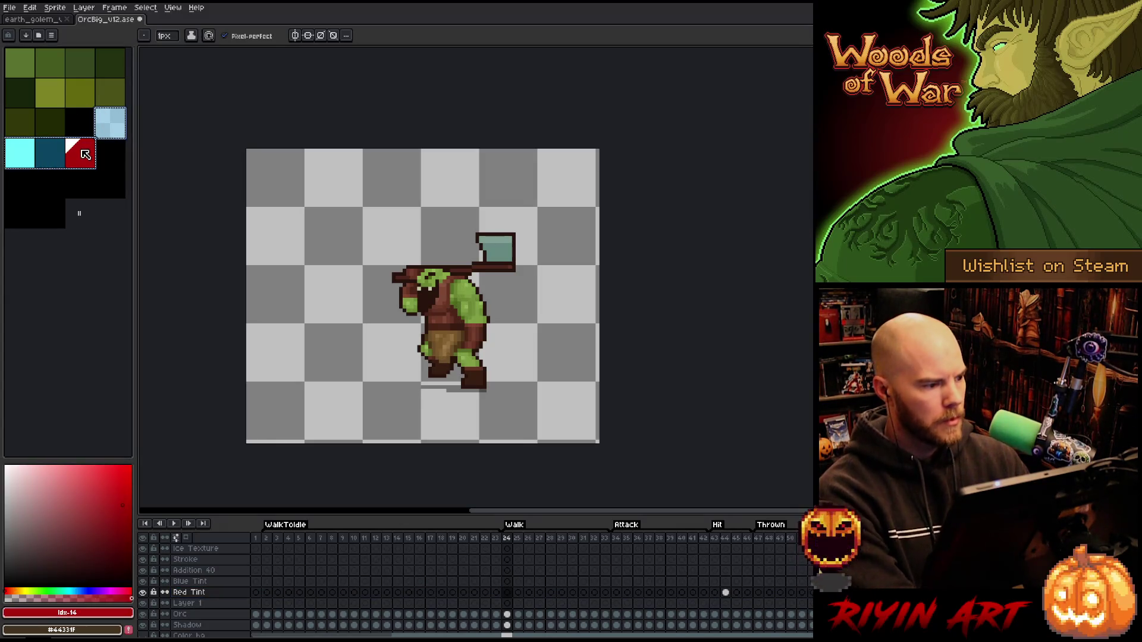
pyautogui.click(45, 20)
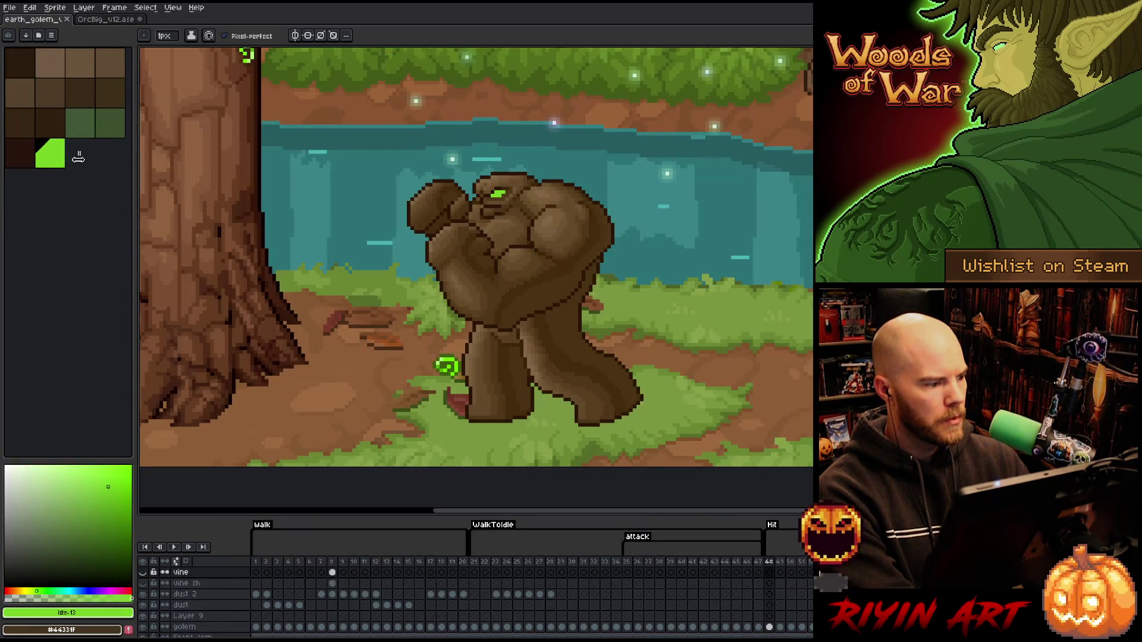
# Tidy the palette, switch to the OrcBig sprite and select Layer 1 on frame 24.
pyautogui.click(81, 157)
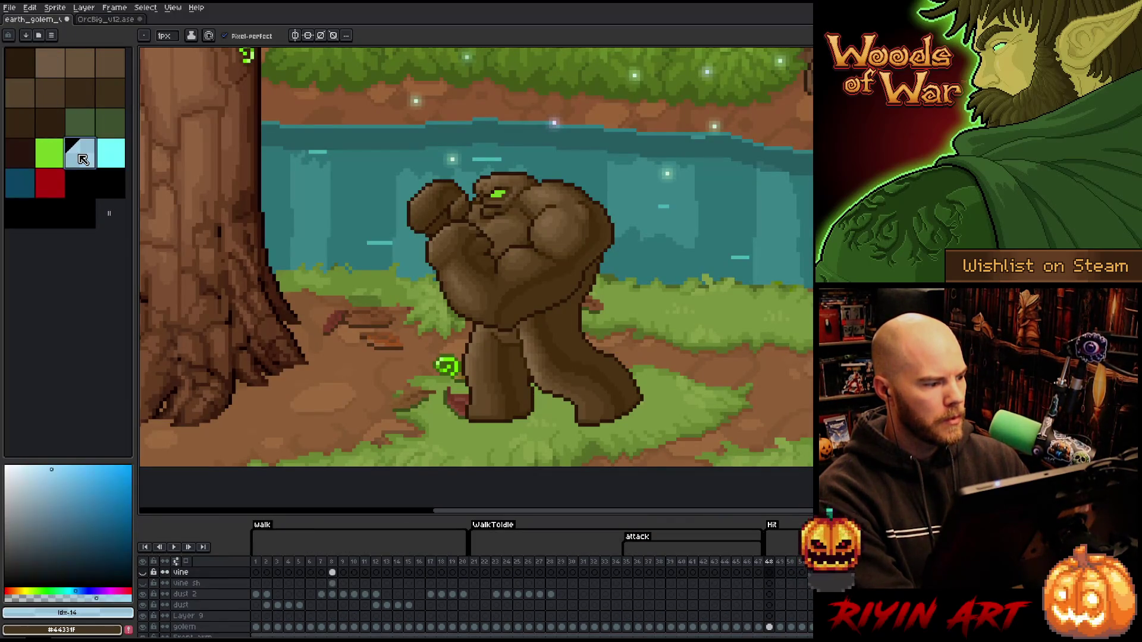
pyautogui.moveTo(109, 213); pyautogui.dragTo(85, 188)
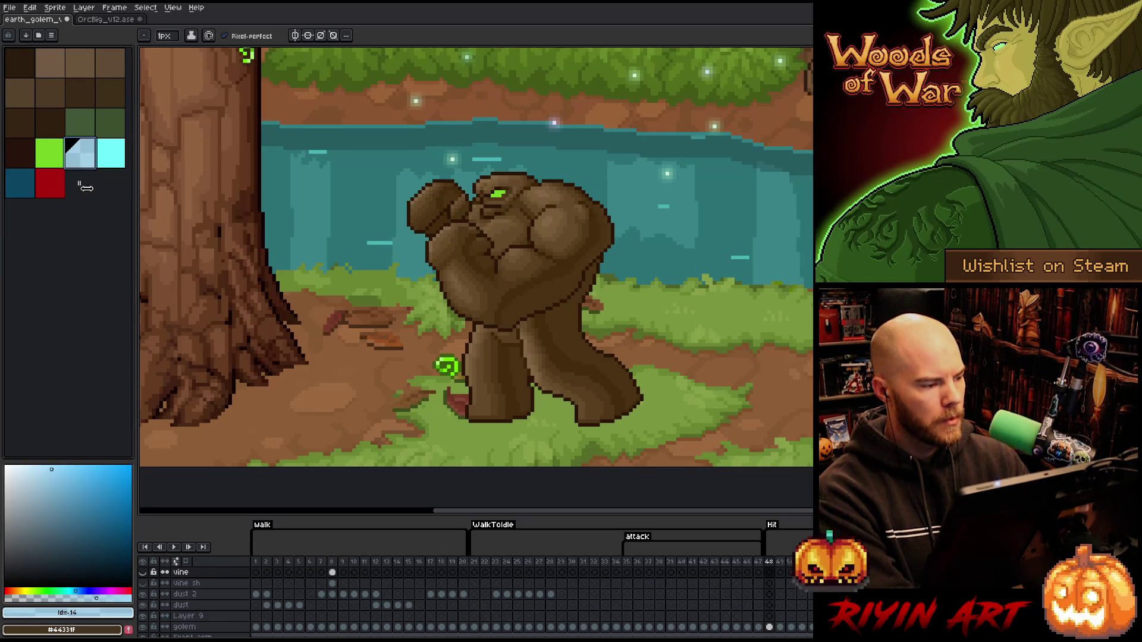
pyautogui.click(106, 20)
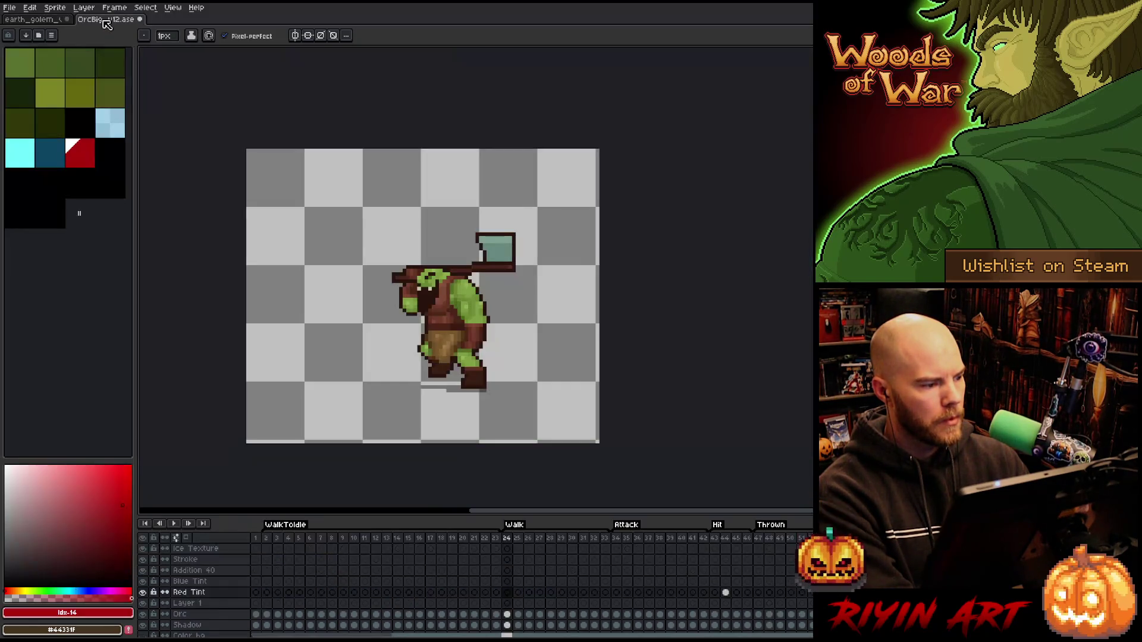
pyautogui.click(213, 606)
pyautogui.moveTo(313, 636); pyautogui.dragTo(745, 635)
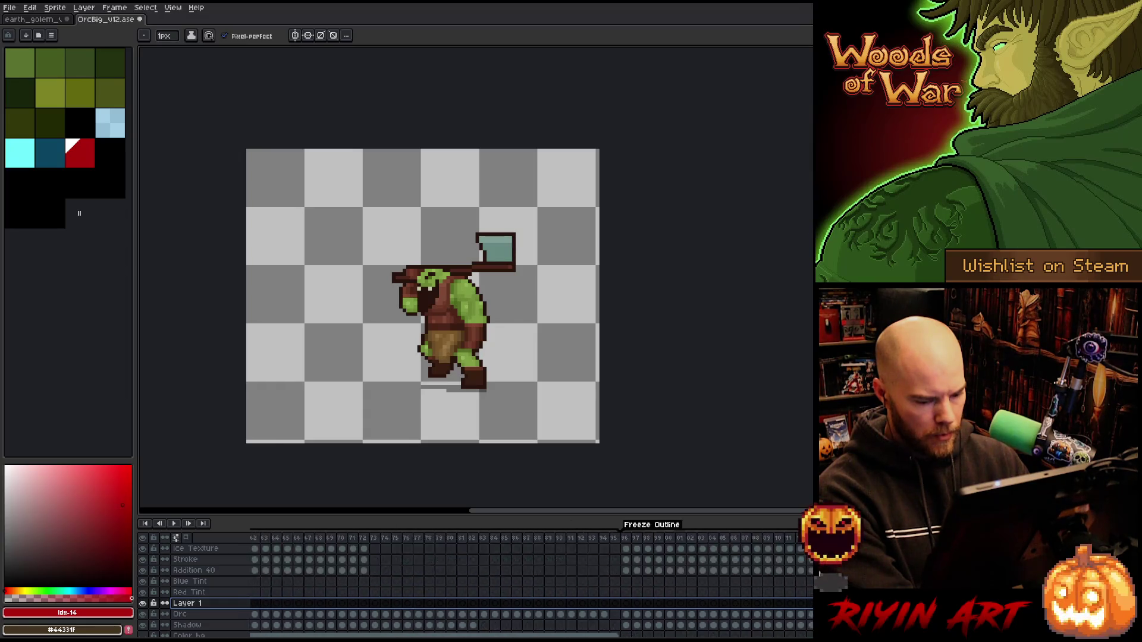
pyautogui.hscroll(-5, 531, 580)
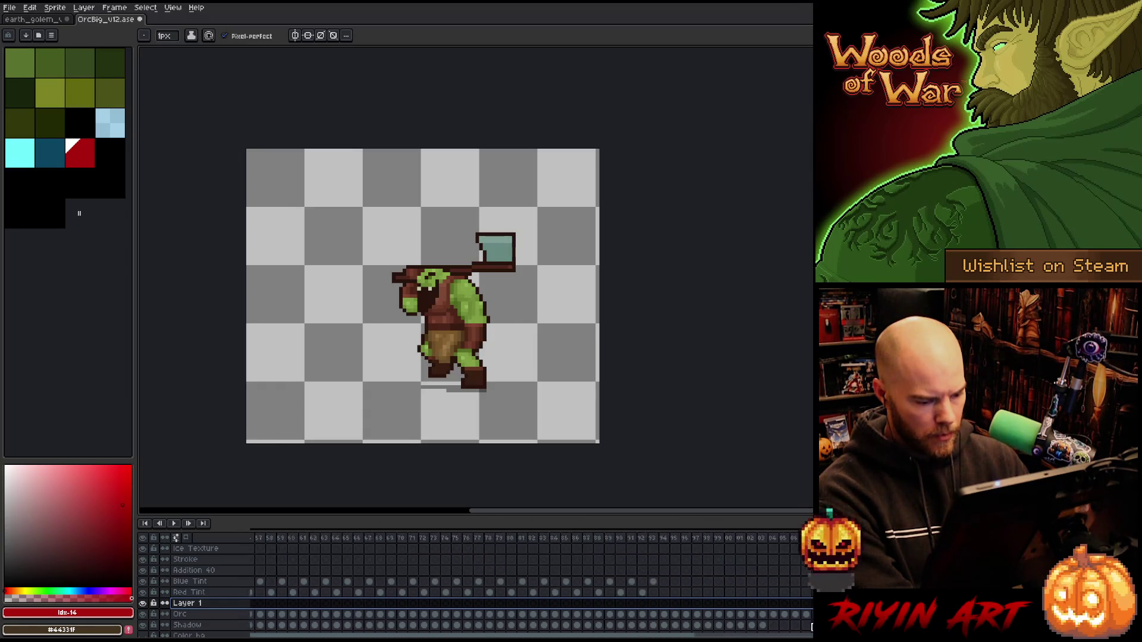
pyautogui.moveTo(741, 635); pyautogui.dragTo(375, 637)
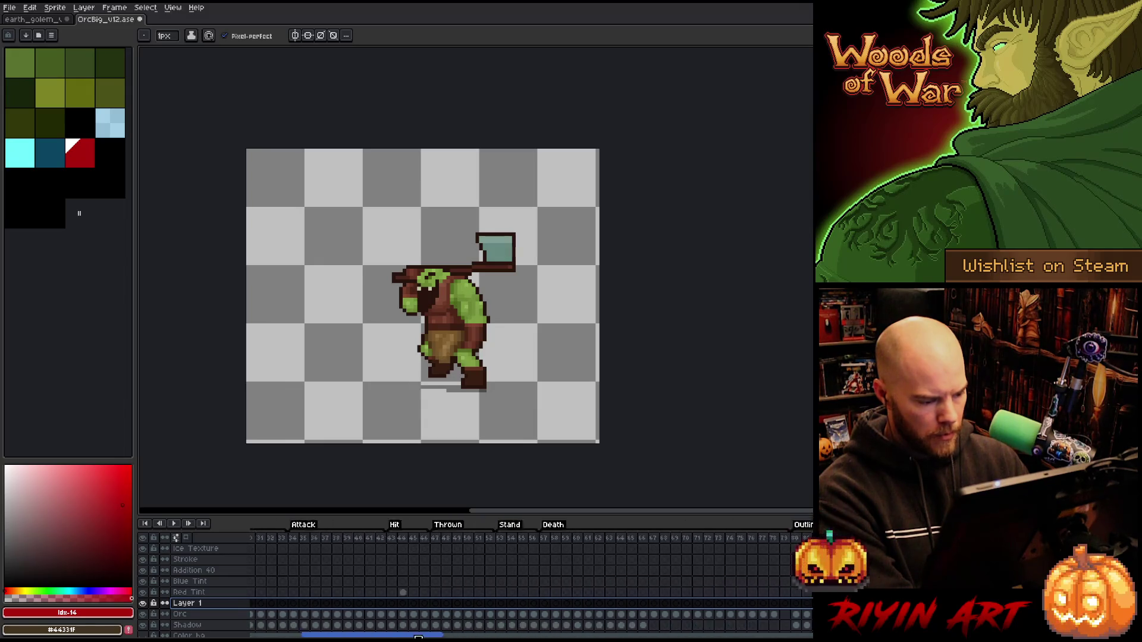
pyautogui.click(507, 603)
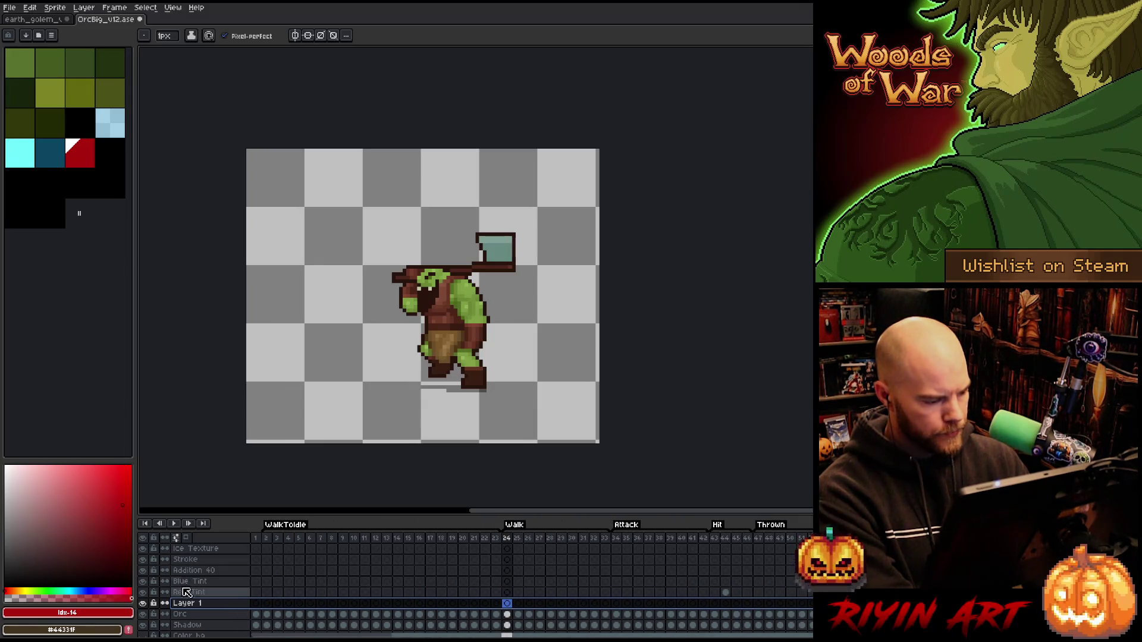
# Select the Ice Texture through Red Tint layers together and return to the earth golem document.
pyautogui.click(183, 550)
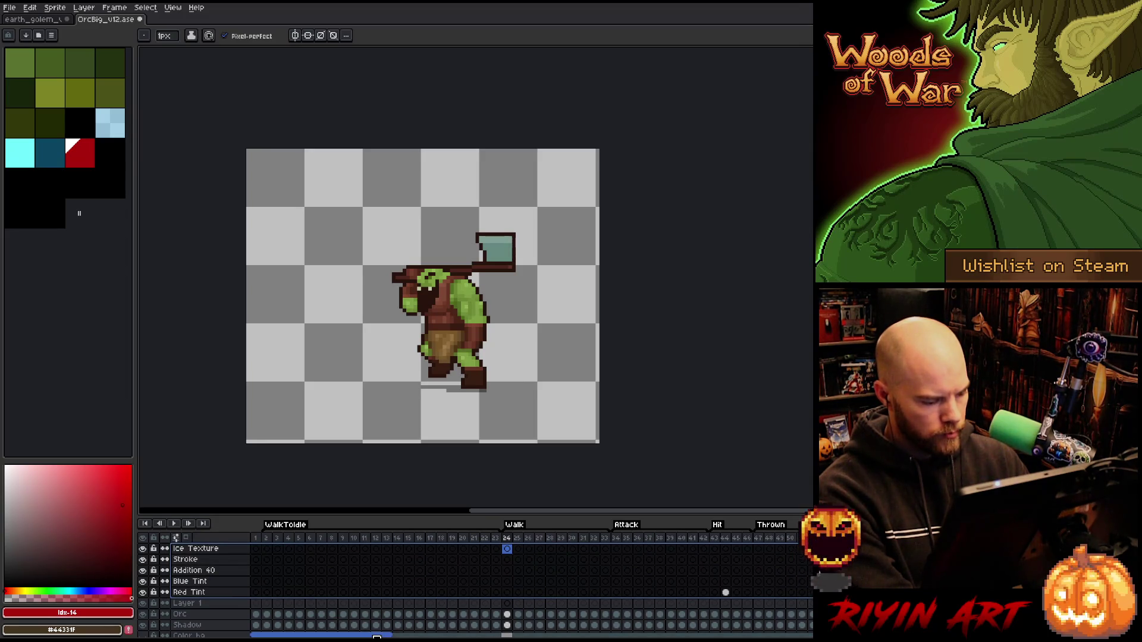
pyautogui.moveTo(375, 635)
pyautogui.mouseDown()
pyautogui.moveTo(682, 635)
pyautogui.moveTo(201, 596)
pyautogui.mouseUp()
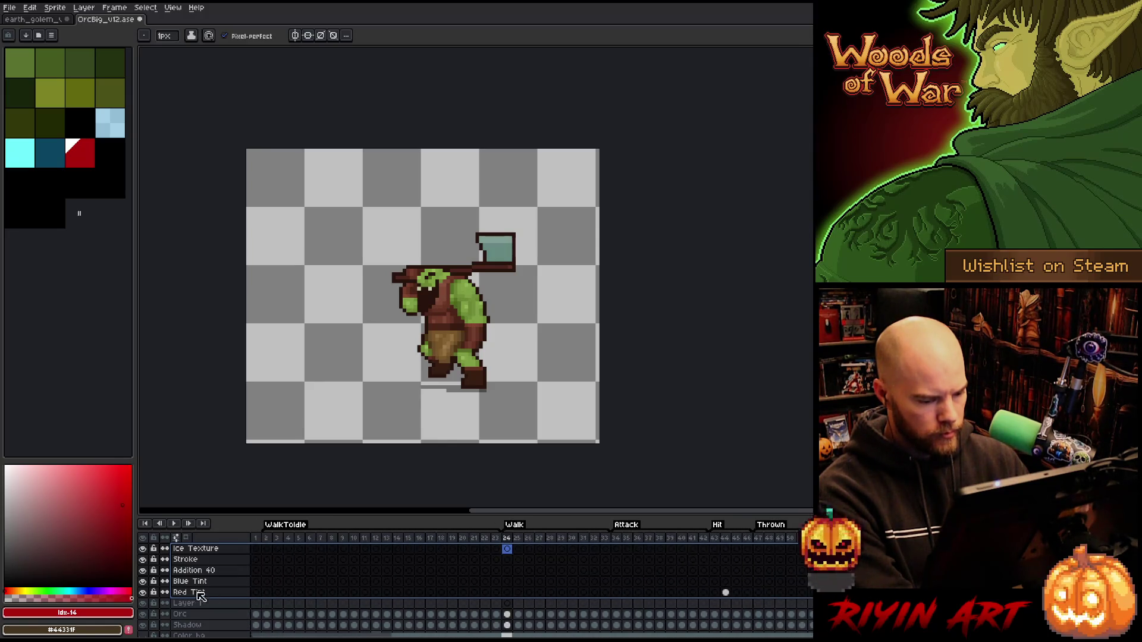
pyautogui.keyDown('shift'); pyautogui.click(223, 573); pyautogui.keyUp('shift')
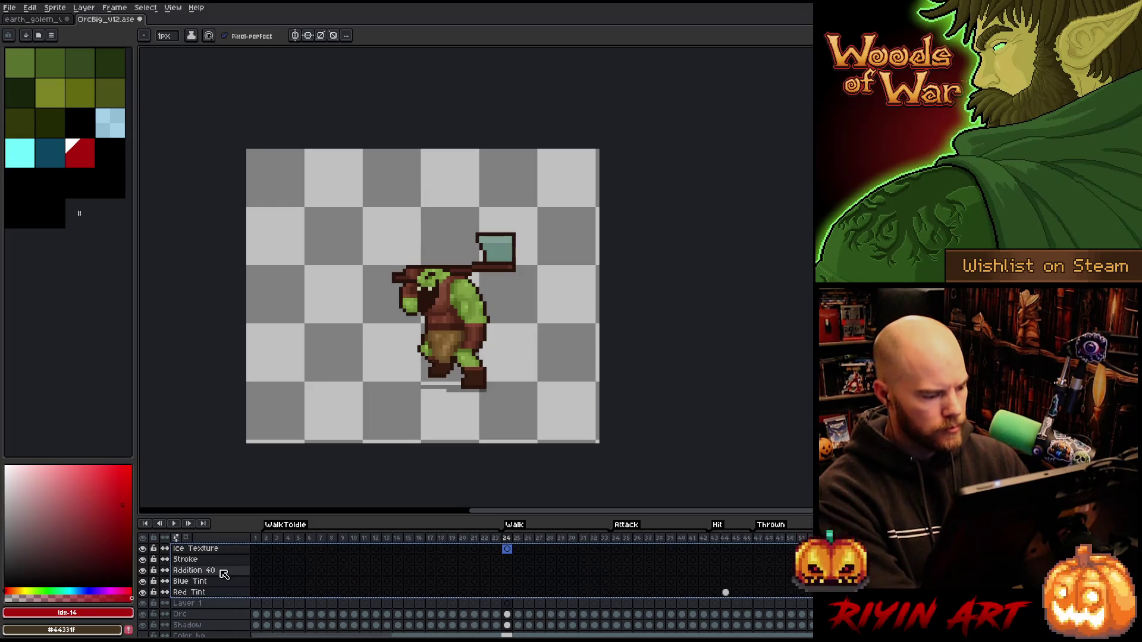
pyautogui.click(36, 18)
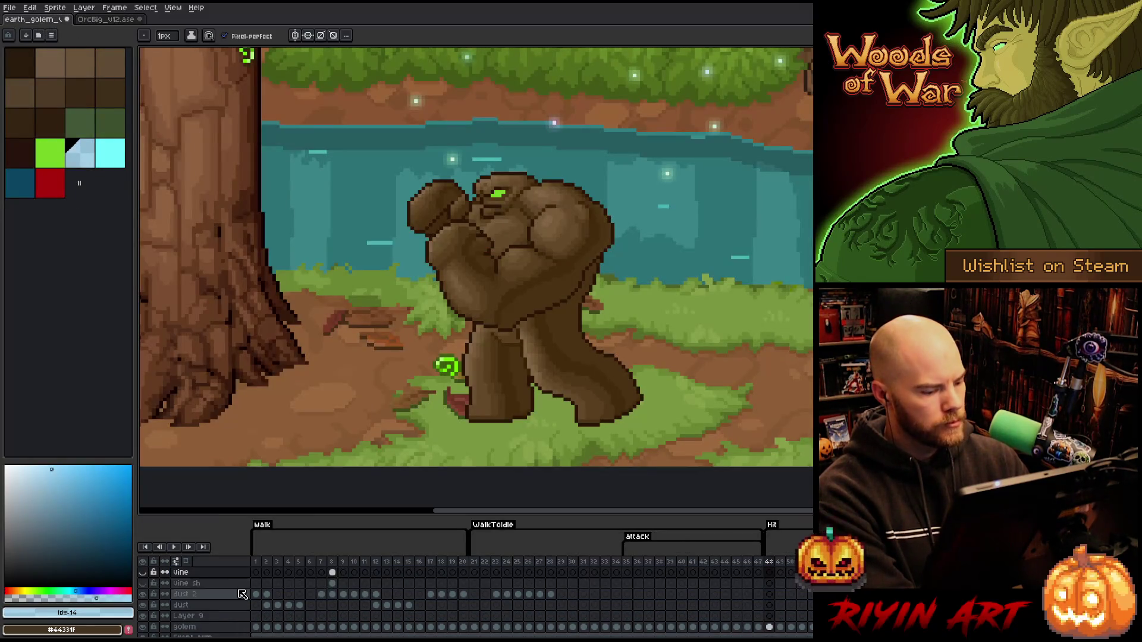
# Paste the copied tint layers into the golem scene and check the last frame.
pyautogui.hotkey('ctrl', 'Tab')
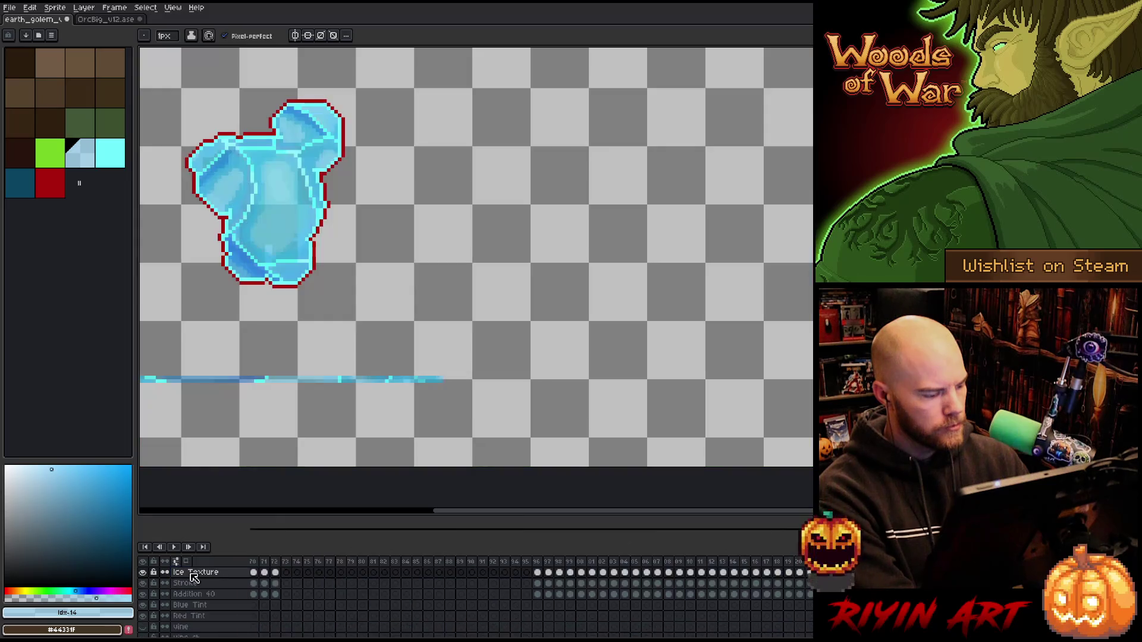
pyautogui.click(199, 583)
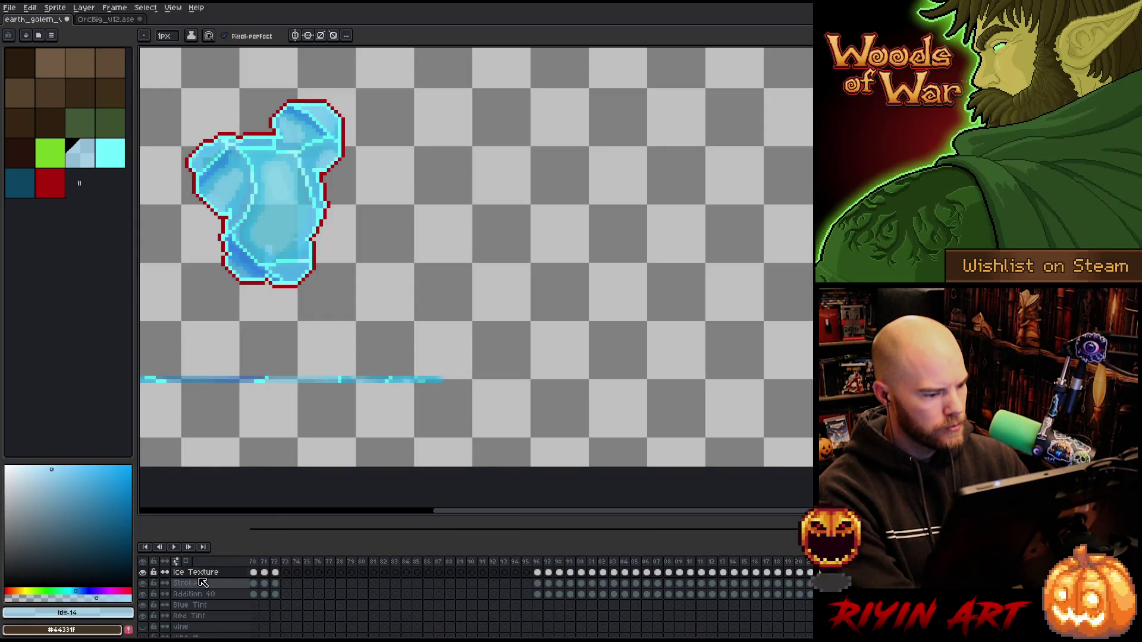
pyautogui.scroll(-4, 257, 375)
pyautogui.scroll(2, 257, 374)
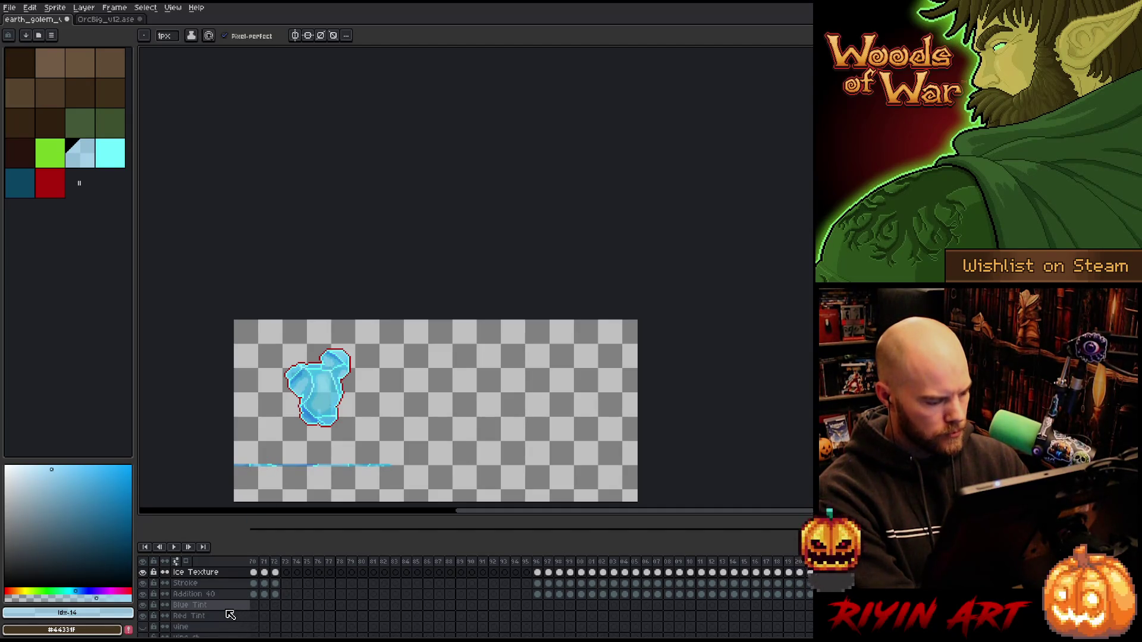
pyautogui.scroll(-1, 224, 612)
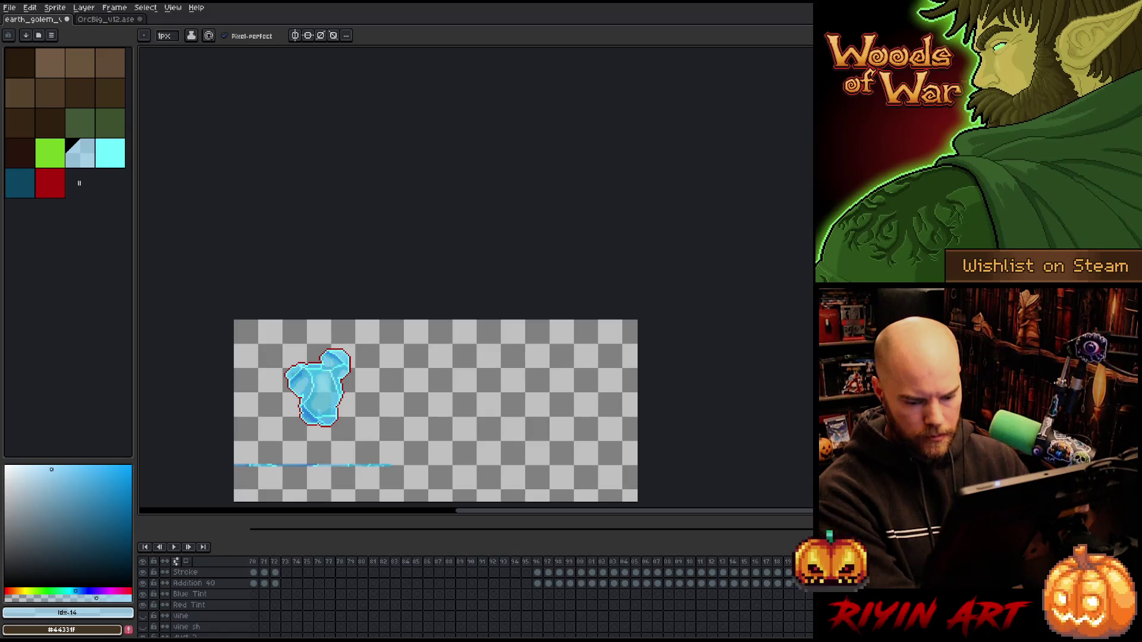
pyautogui.press('End')
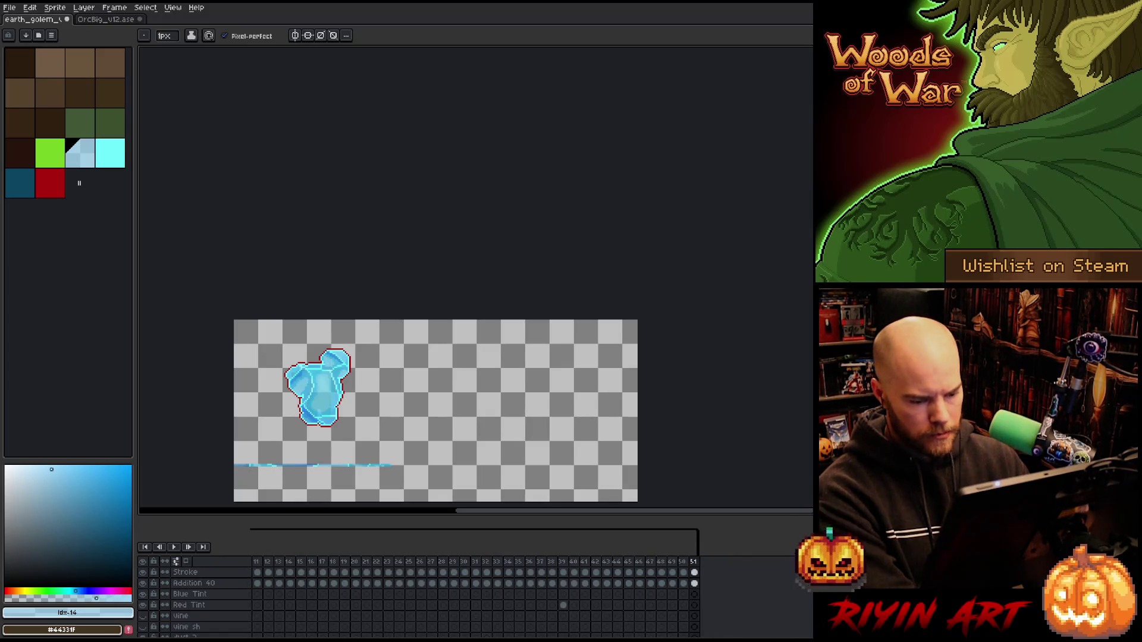
pyautogui.scroll(1, 642, 631)
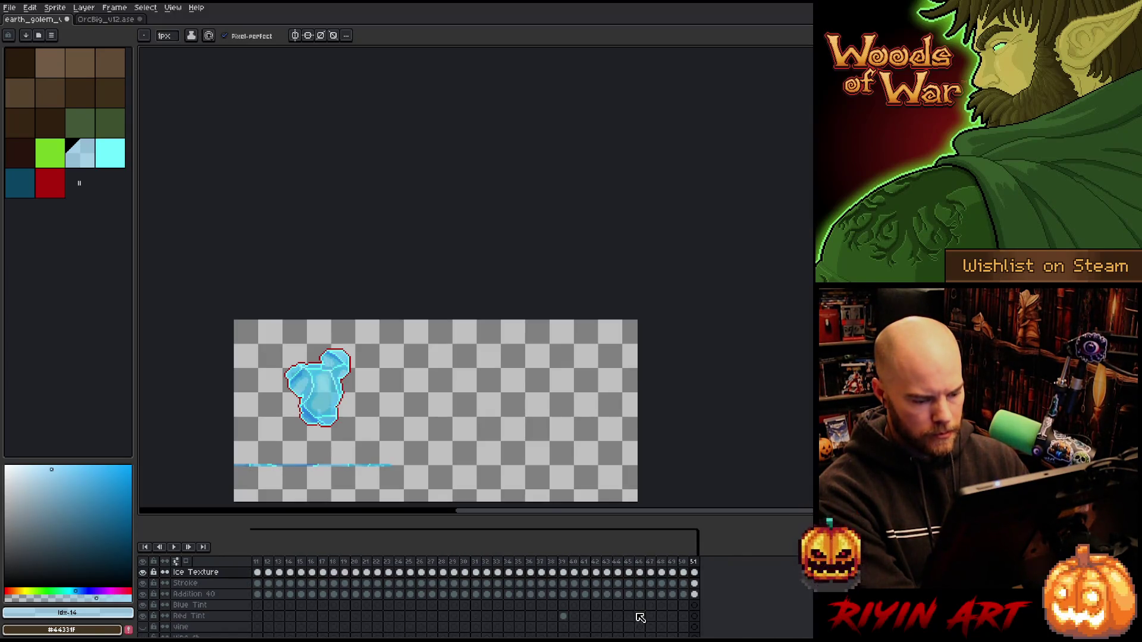
# Delete and restore the Ice Texture layer, then return to frame 1 of the animation.
pyautogui.click(221, 576)
pyautogui.press('Delete')
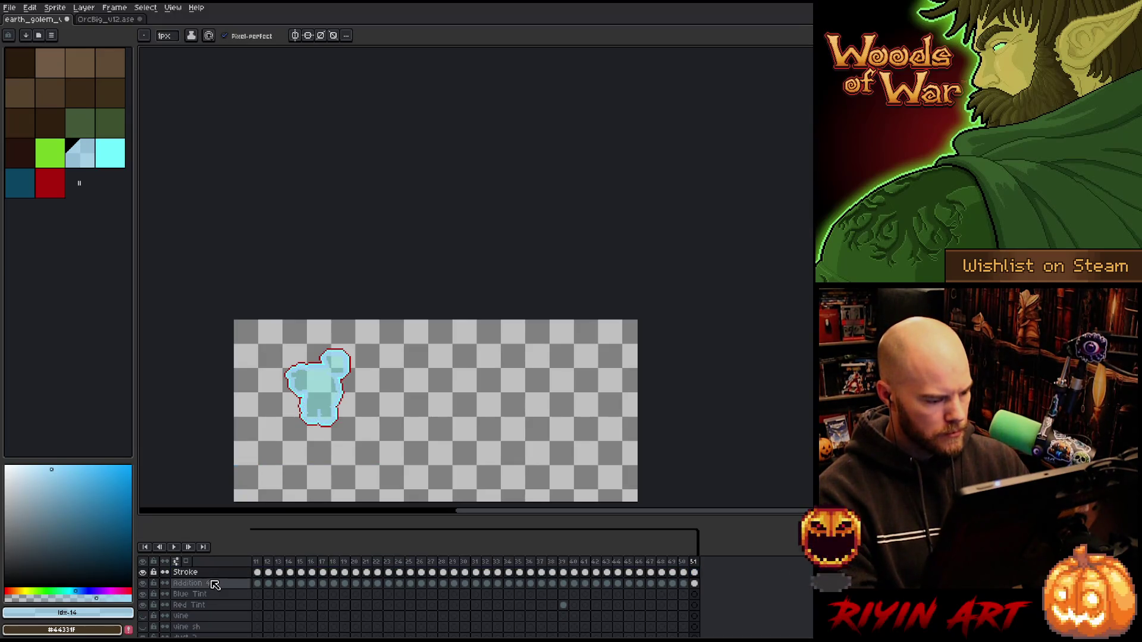
pyautogui.hotkey('ctrl', 'z')
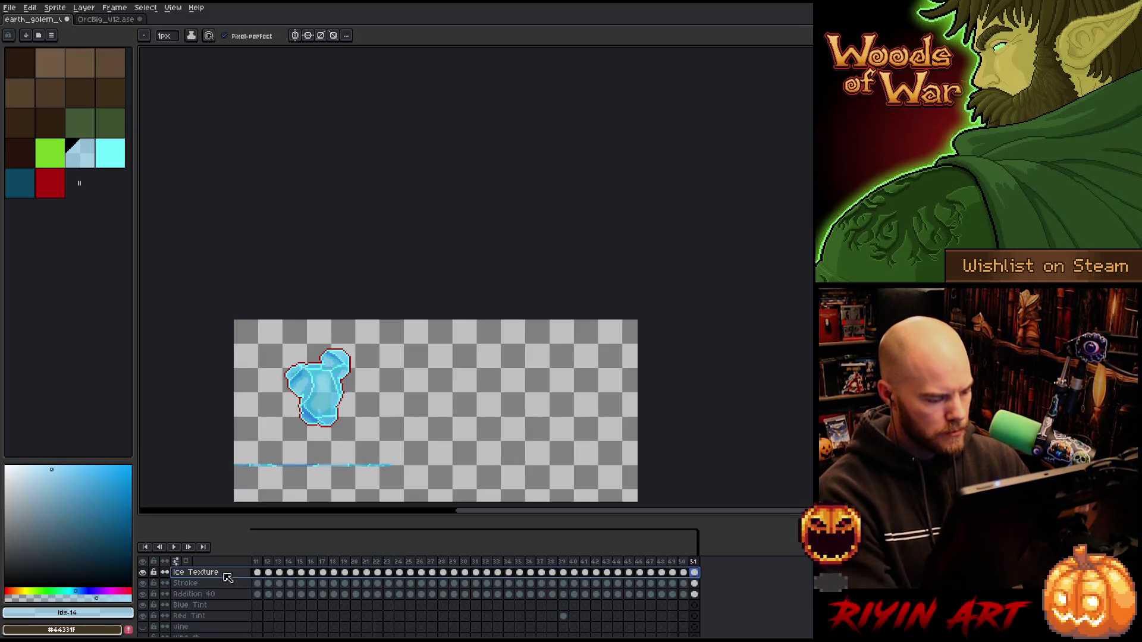
pyautogui.click(693, 572)
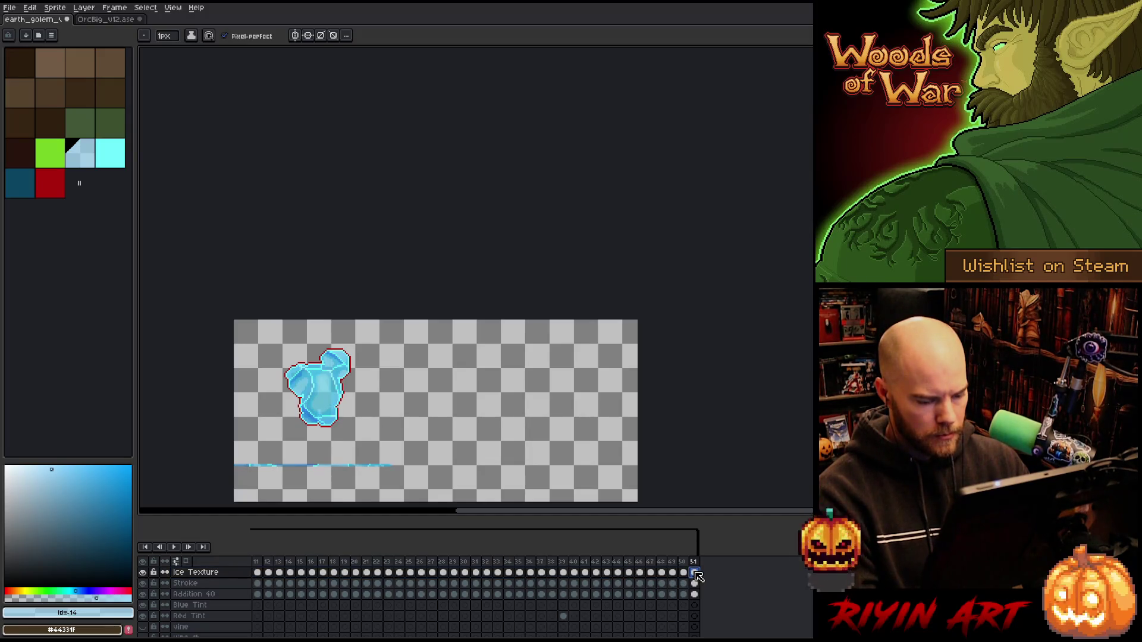
pyautogui.press('Home')
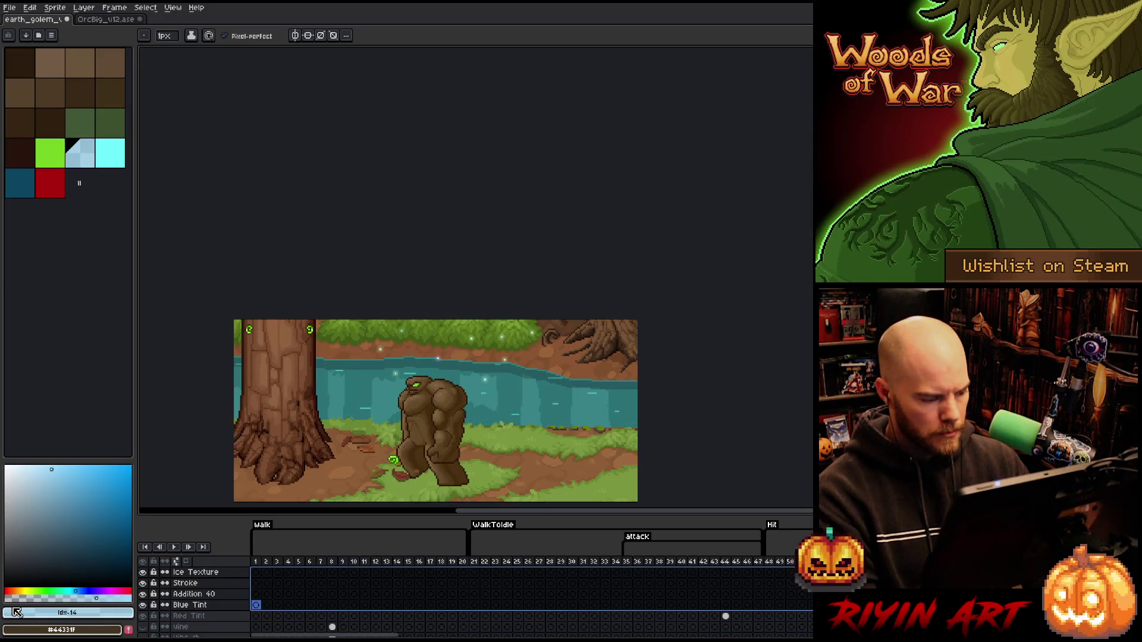
# Delete the leftover reference frame and remove the ref tag from the timeline.
pyautogui.press('Down')
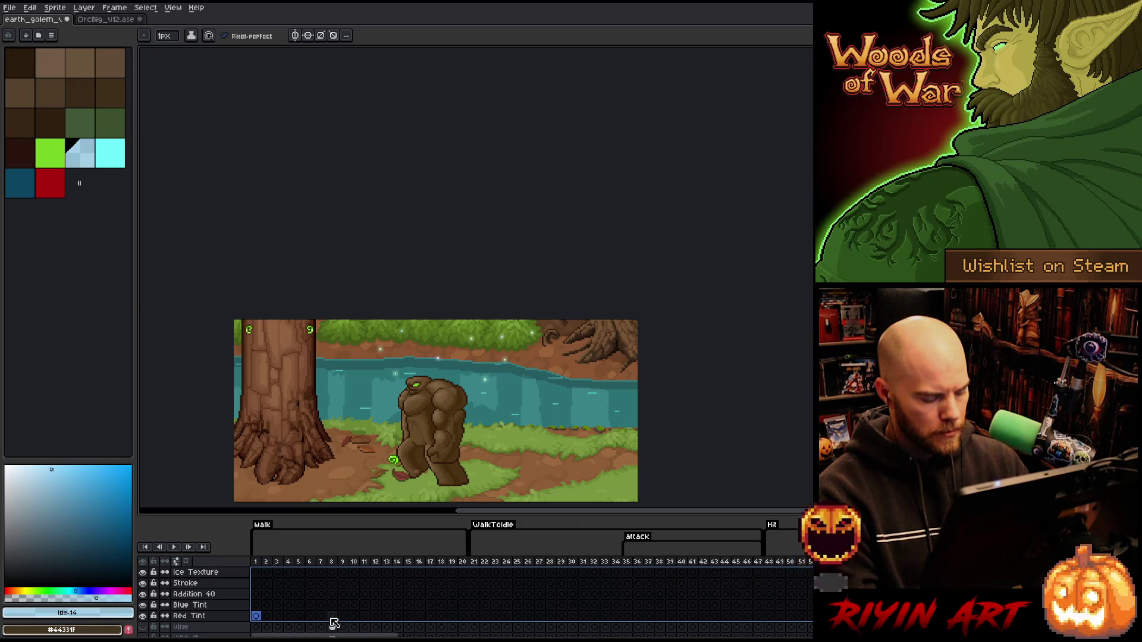
pyautogui.moveTo(333, 622); pyautogui.dragTo(795, 624)
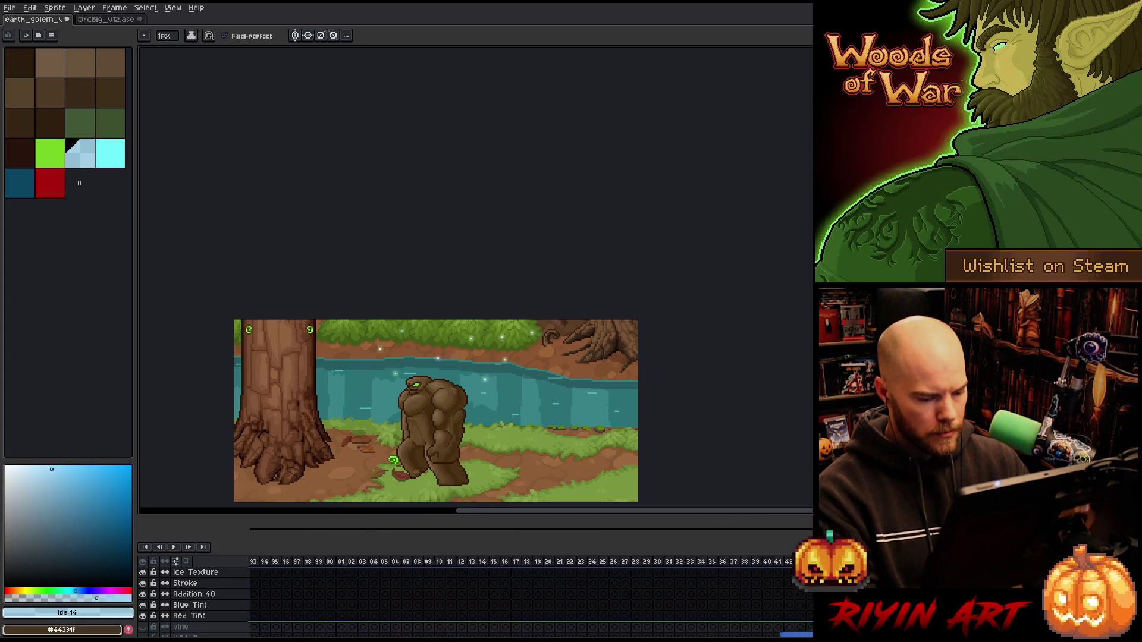
pyautogui.moveTo(789, 635); pyautogui.dragTo(330, 635)
pyautogui.hscroll(10, 515, 575)
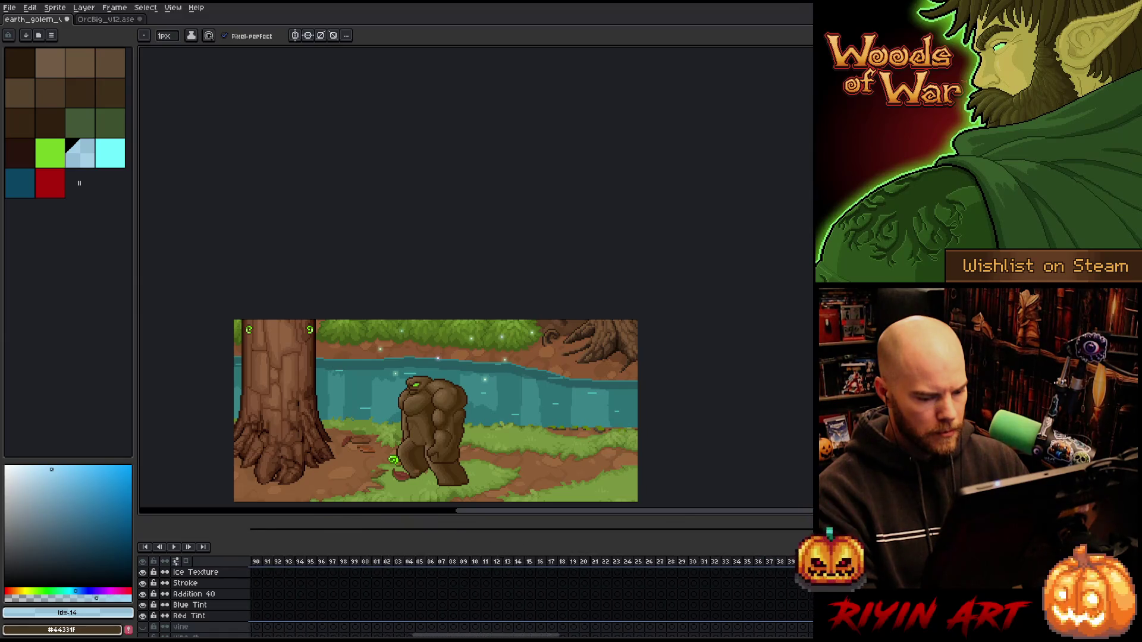
pyautogui.hscroll(-9, 515, 589)
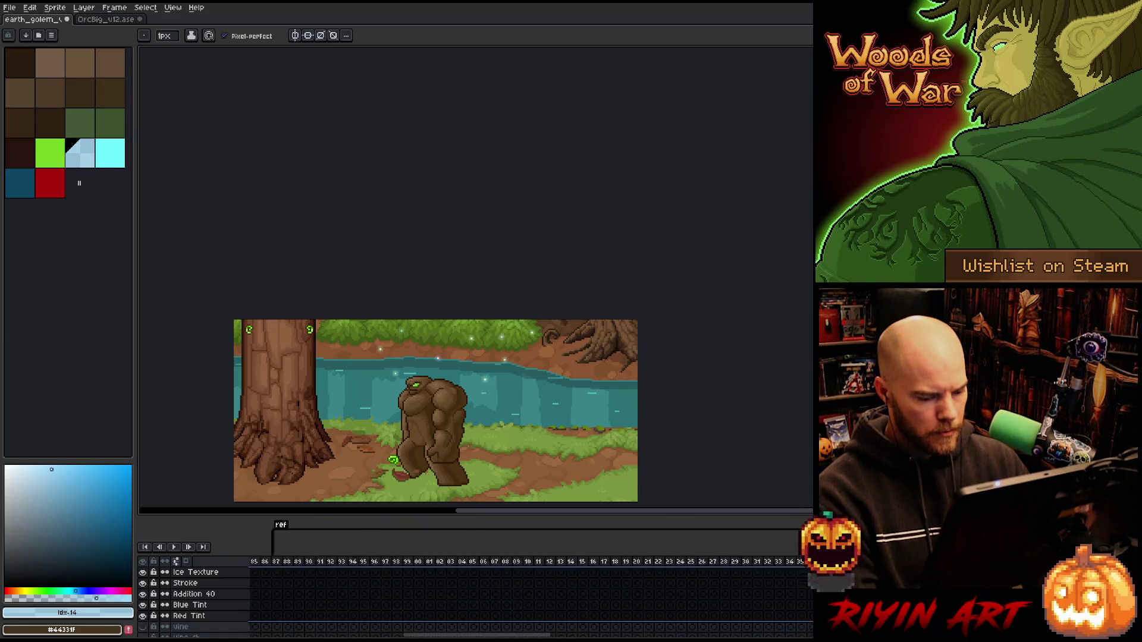
pyautogui.hscroll(7, 500, 580)
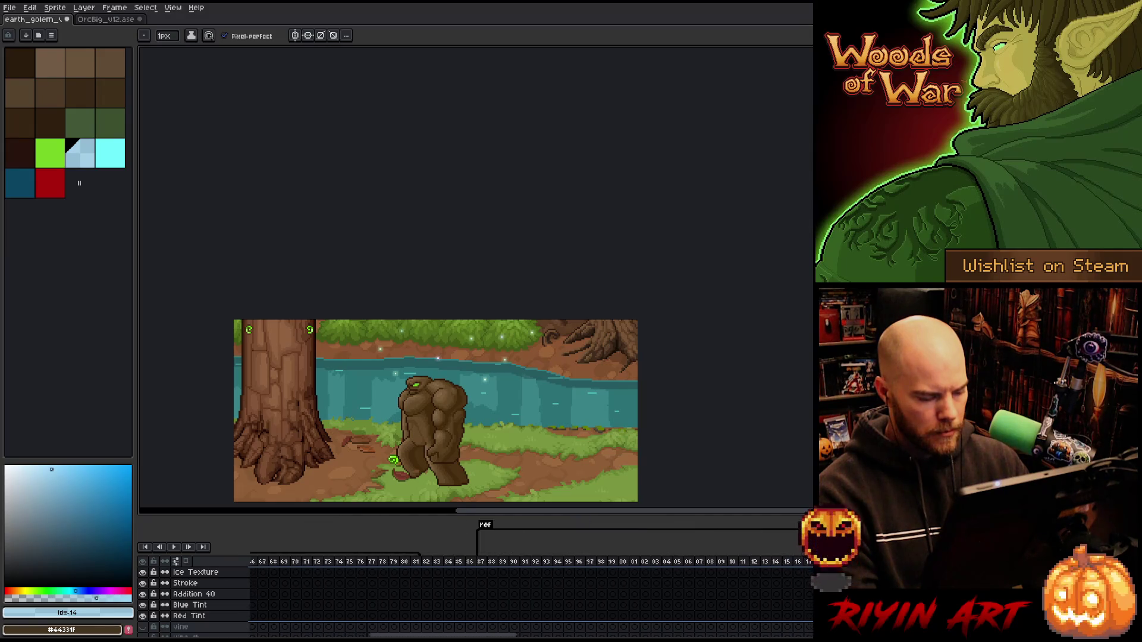
pyautogui.scroll(-3, 500, 581)
pyautogui.scroll(-3, 499, 580)
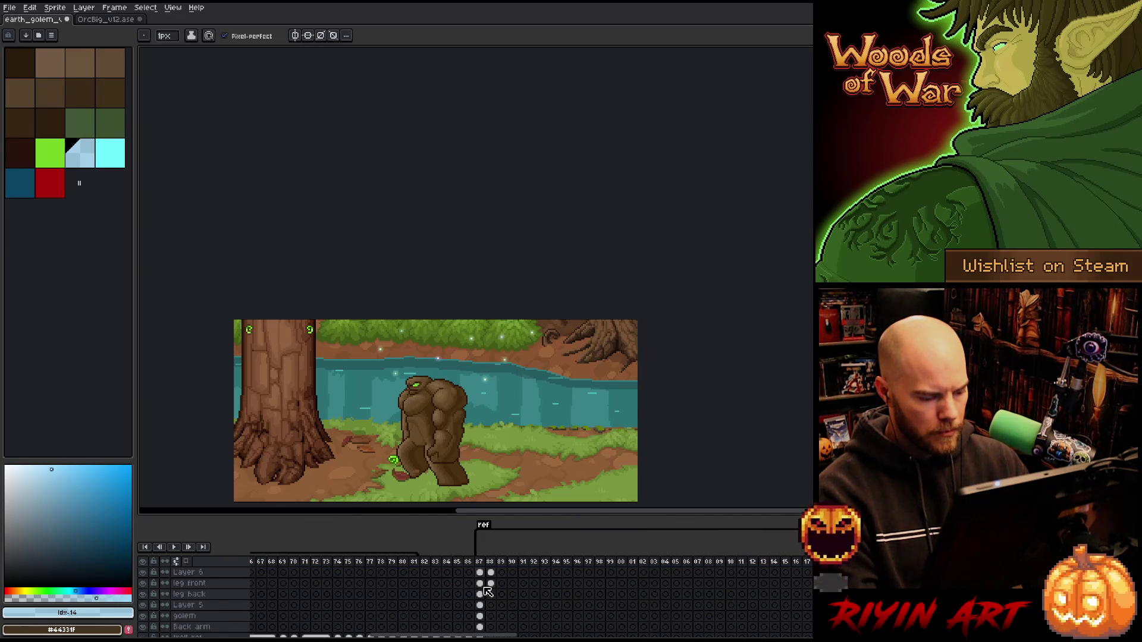
pyautogui.scroll(-3, 481, 579)
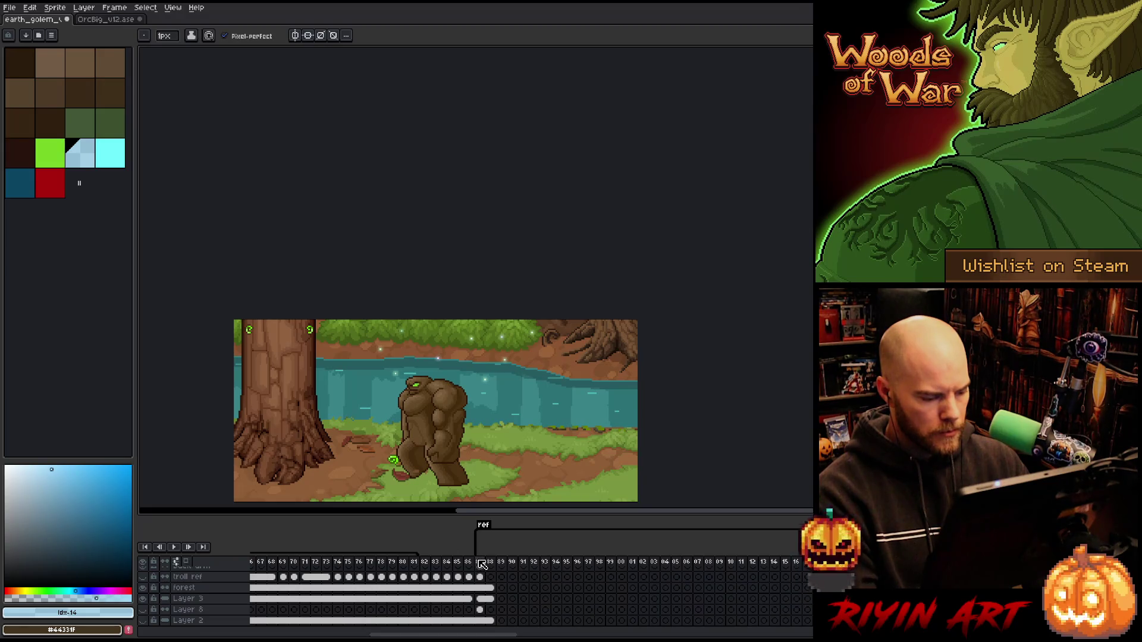
pyautogui.click(481, 564)
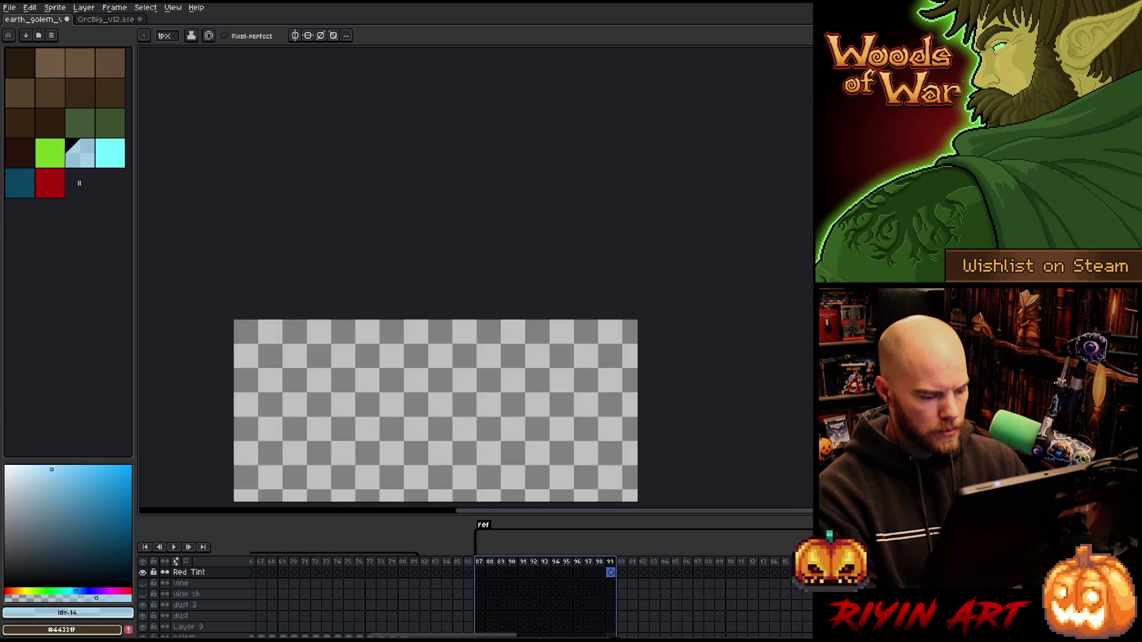
pyautogui.scroll(-4, 496, 616)
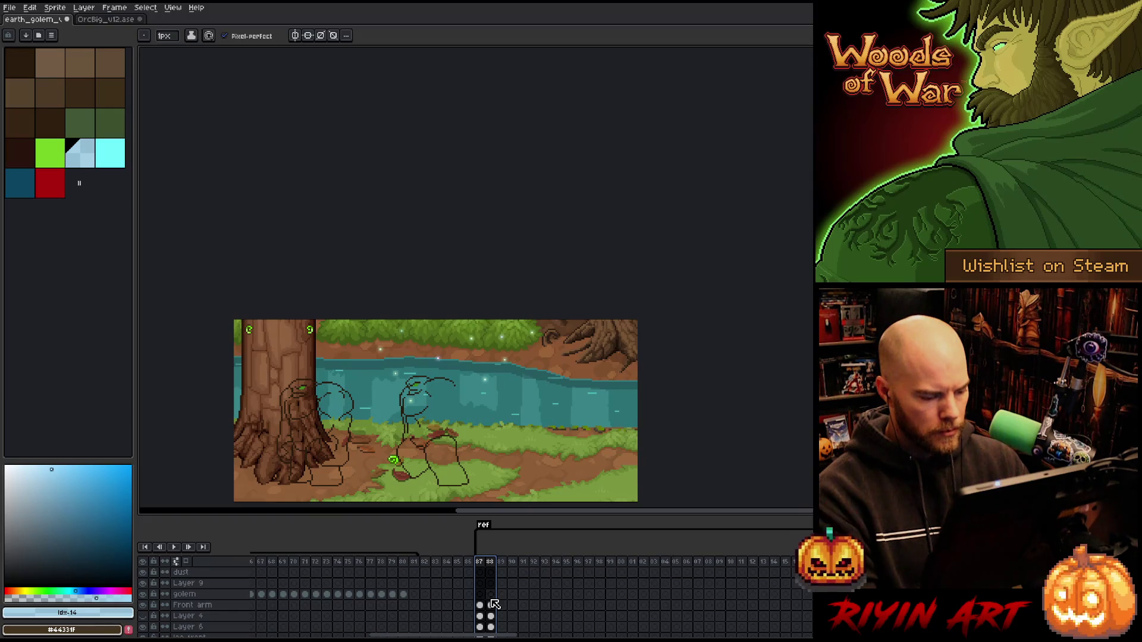
pyautogui.rightClick(492, 564)
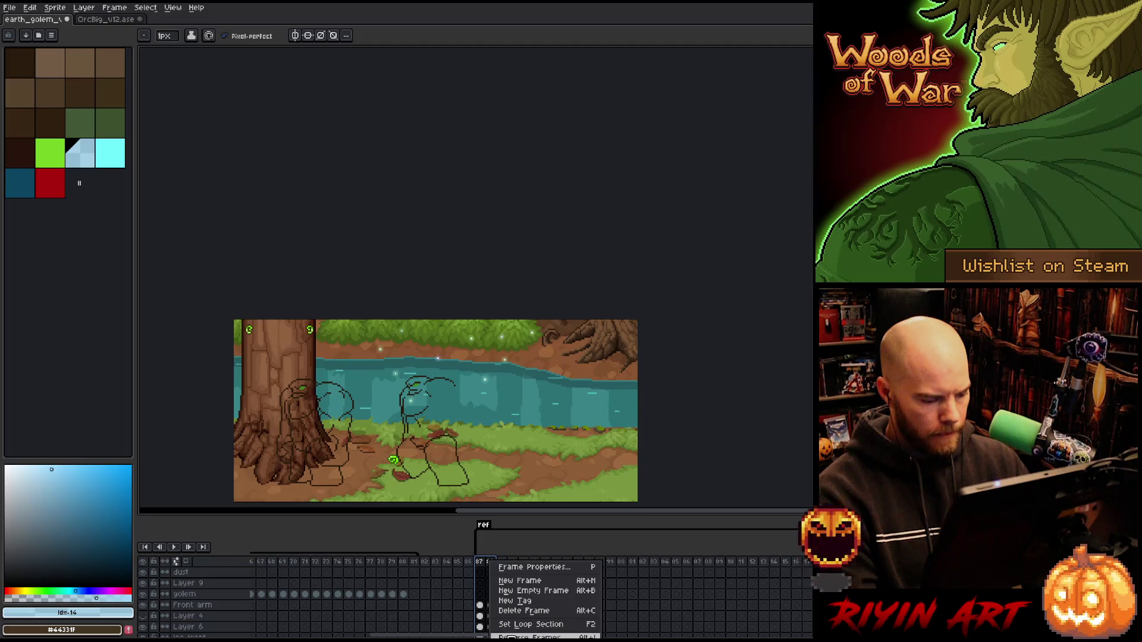
pyautogui.click(515, 612)
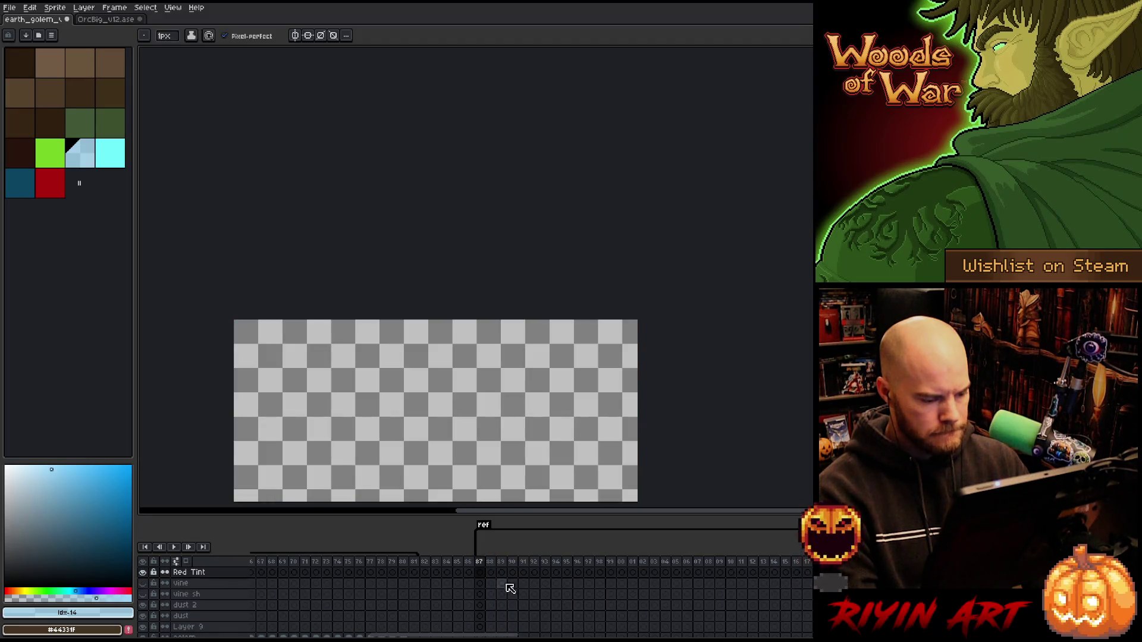
pyautogui.rightClick(484, 527)
pyautogui.click(513, 541)
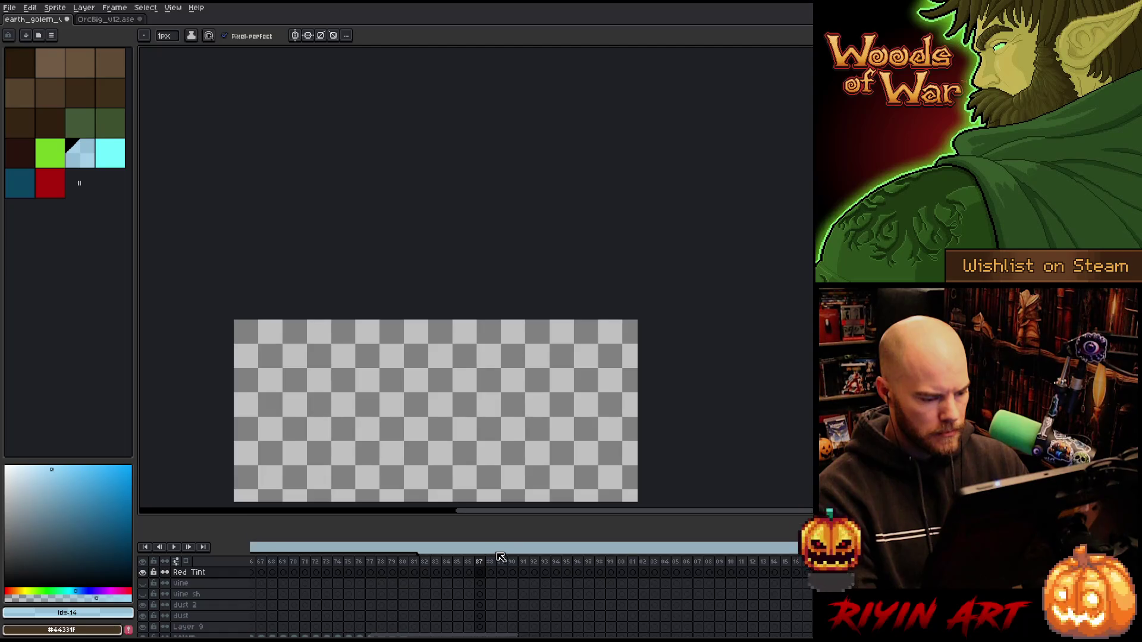
pyautogui.scroll(-3, 467, 584)
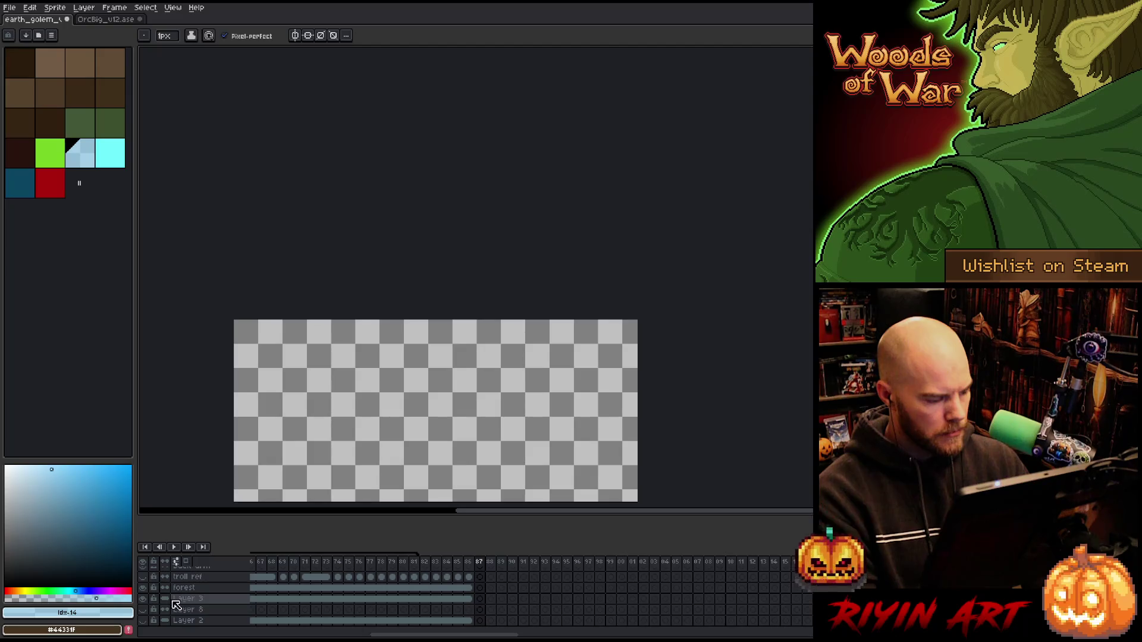
# Select the forest layer and go to frame 48 of the golem animation.
pyautogui.click(194, 595)
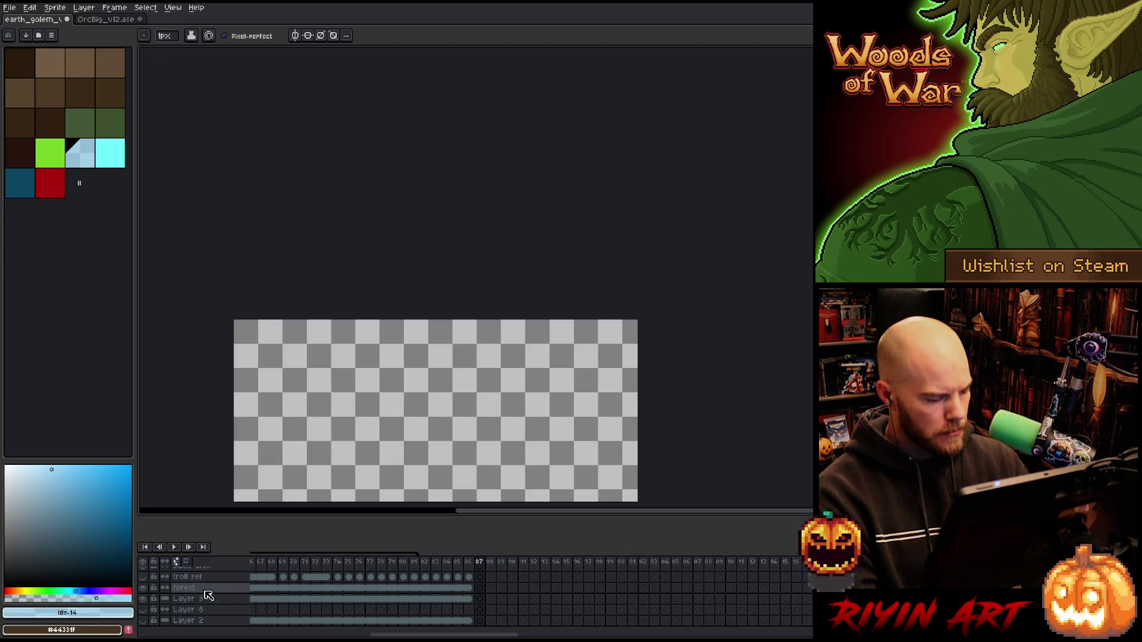
pyautogui.moveTo(430, 636); pyautogui.dragTo(311, 636)
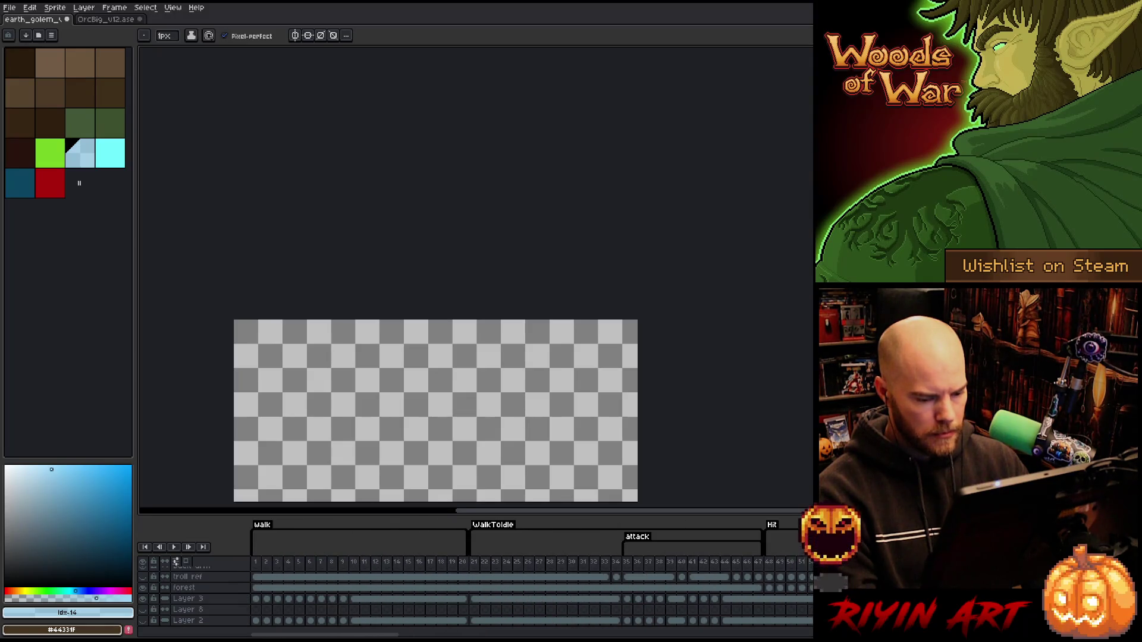
pyautogui.click(772, 565)
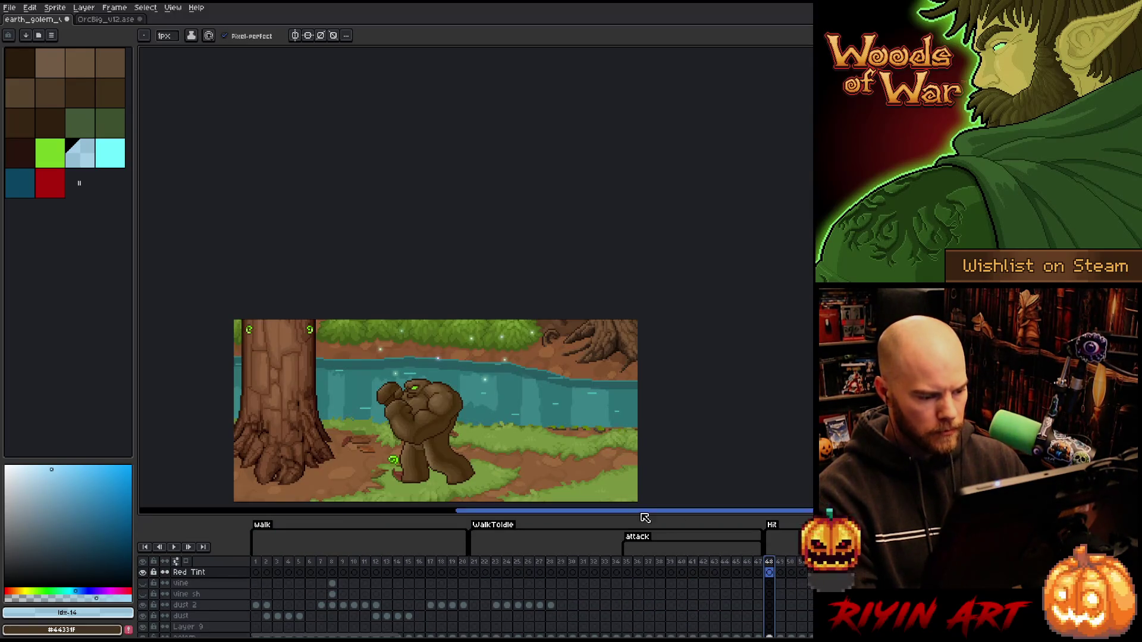
pyautogui.scroll(2, 435, 410)
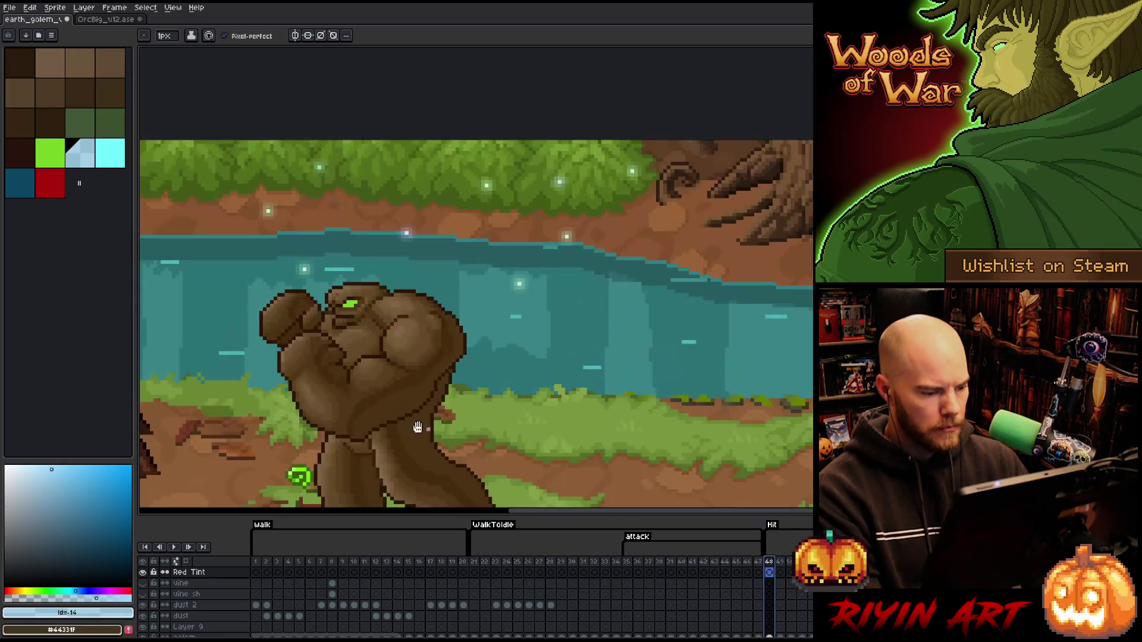
pyautogui.scroll(-1, 436, 410)
pyautogui.press('Right')
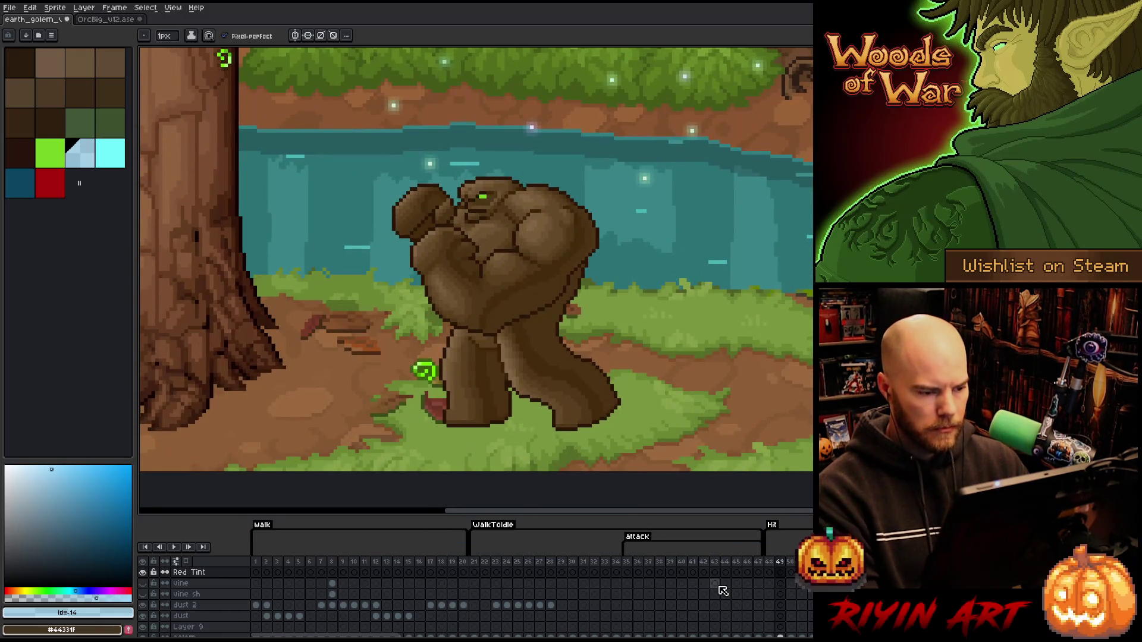
pyautogui.scroll(-3, 772, 612)
pyautogui.keyDown('ctrl'); pyautogui.click(779, 615); pyautogui.keyUp('ctrl')
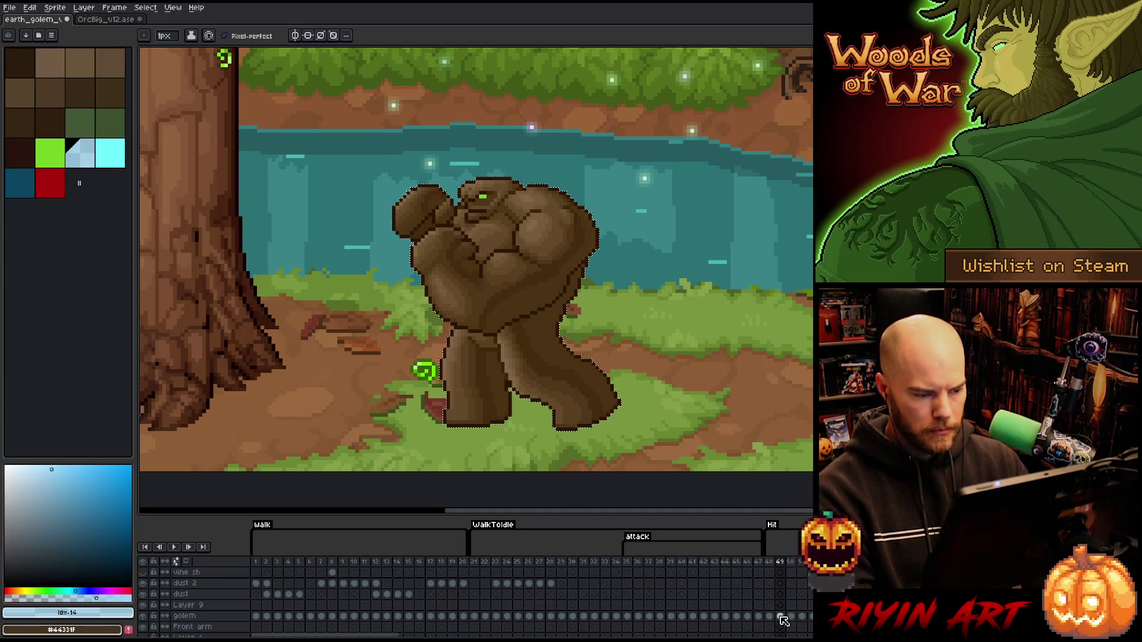
pyautogui.scroll(5, 782, 605)
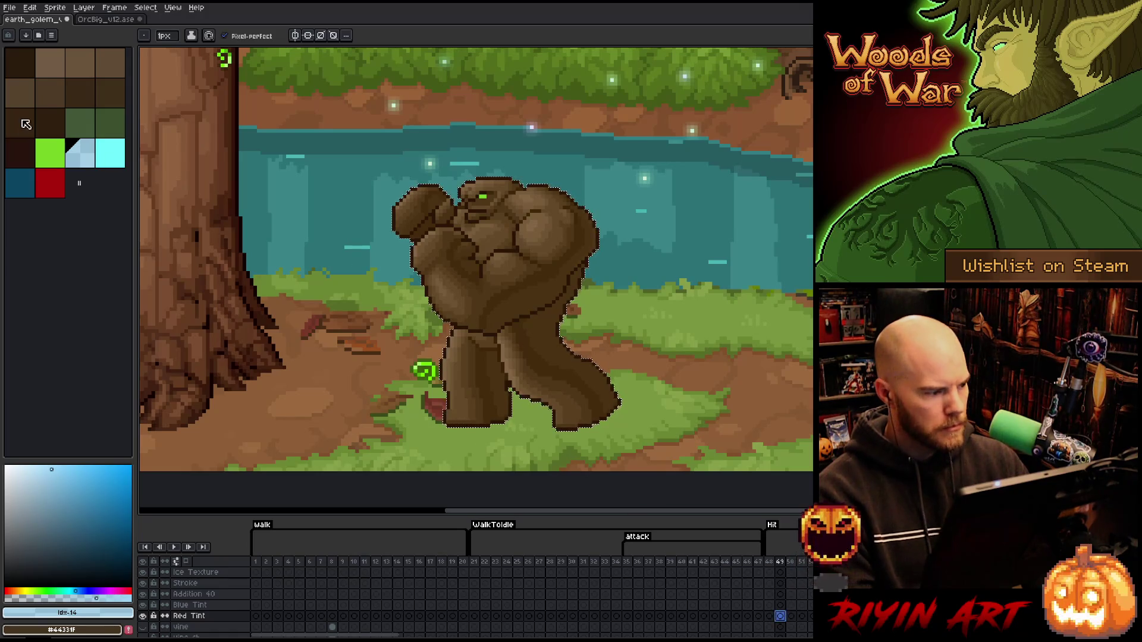
pyautogui.click(46, 185)
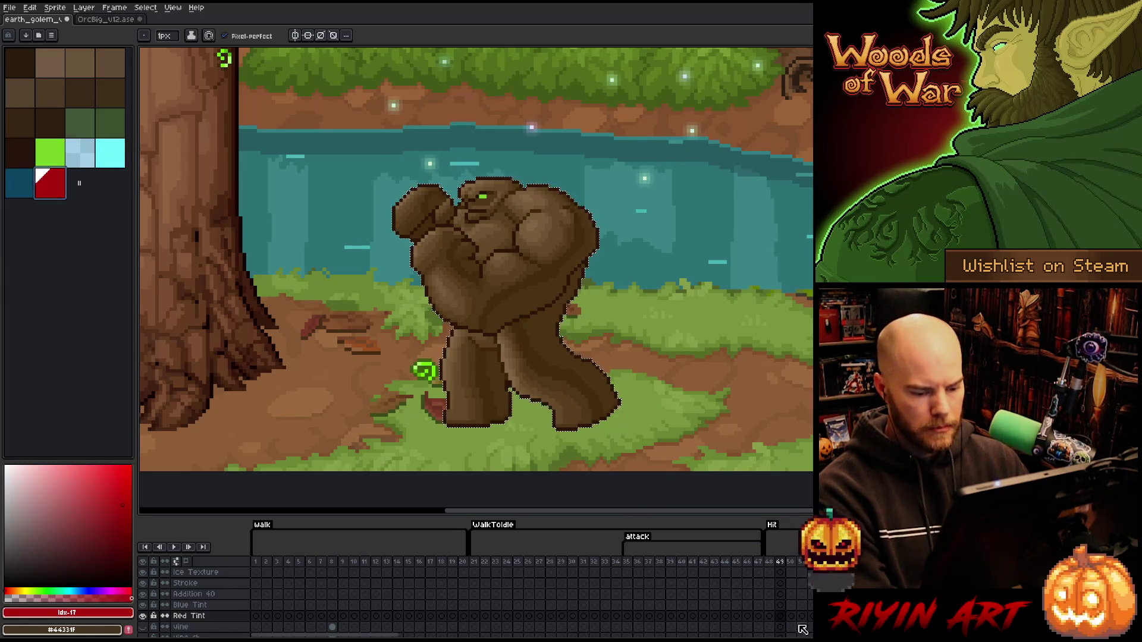
pyautogui.press('f')
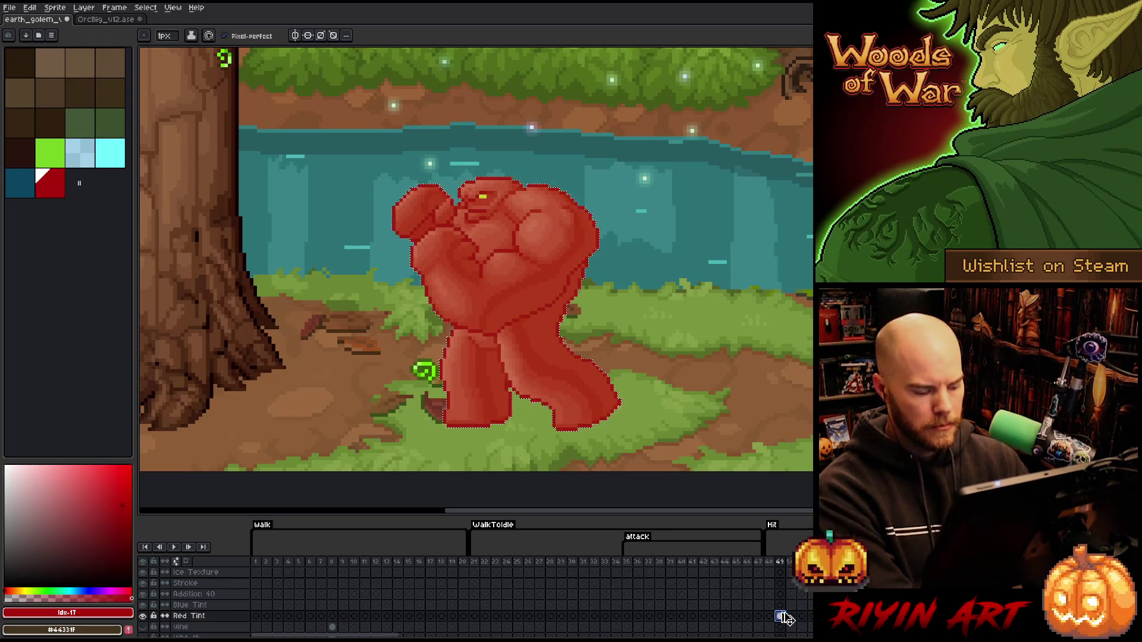
pyautogui.click(769, 616)
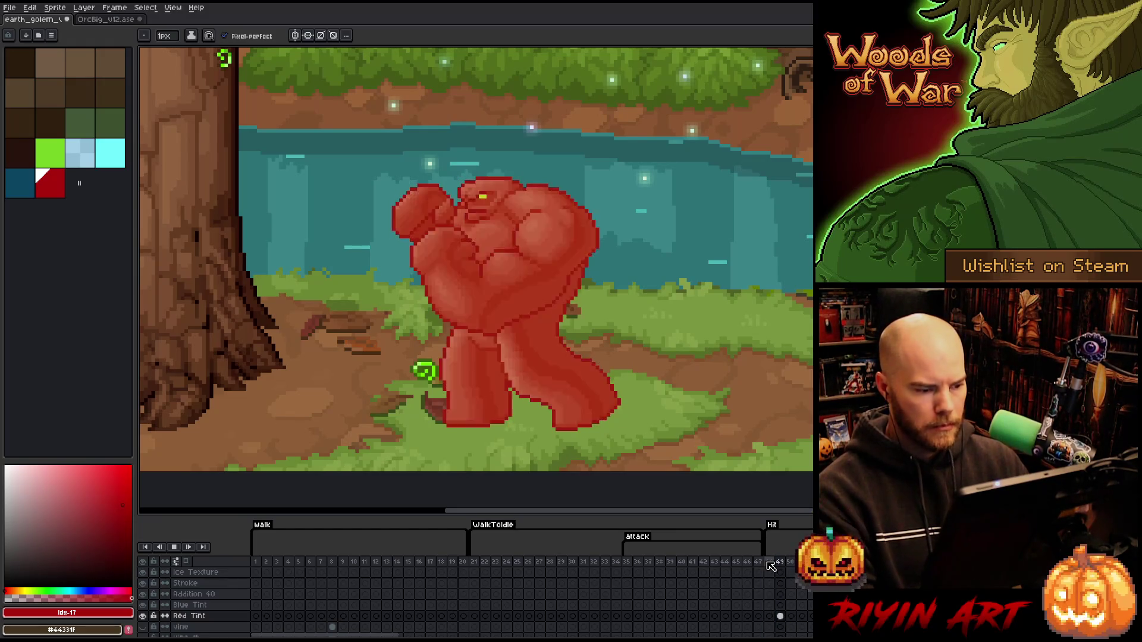
pyautogui.click(771, 566)
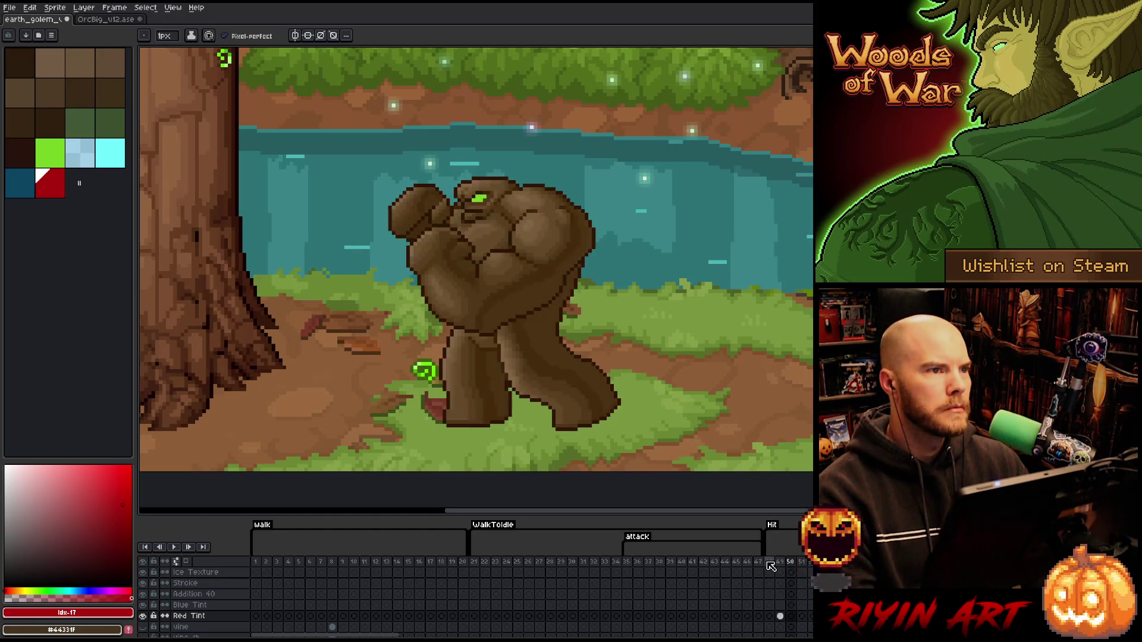
pyautogui.scroll(-2, 683, 382)
pyautogui.scroll(1, 683, 383)
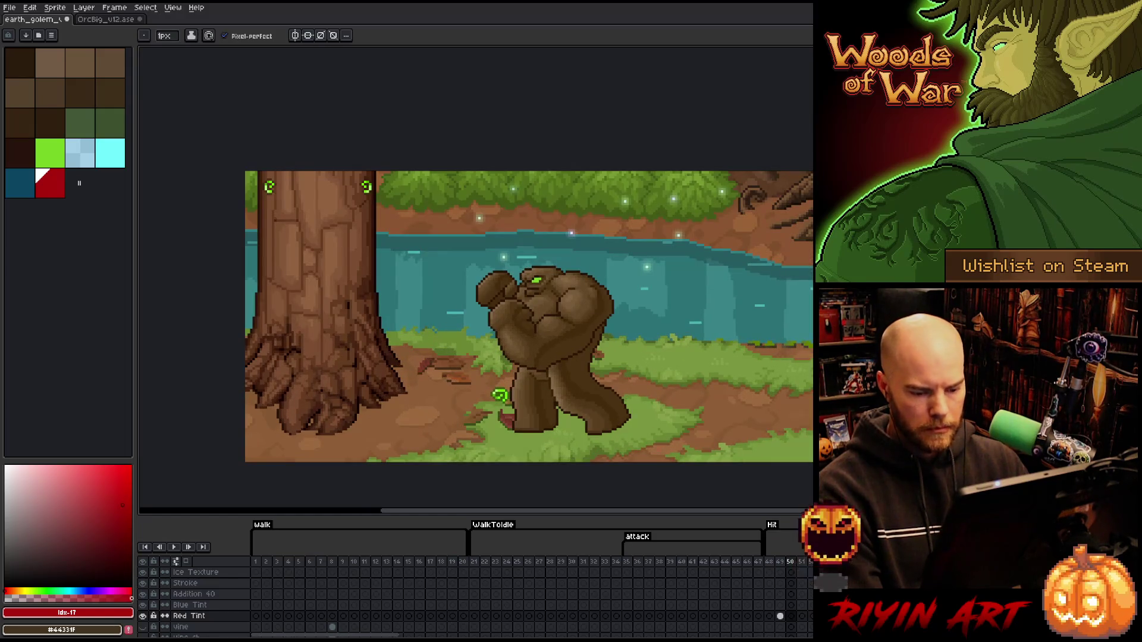
pyautogui.click(782, 566)
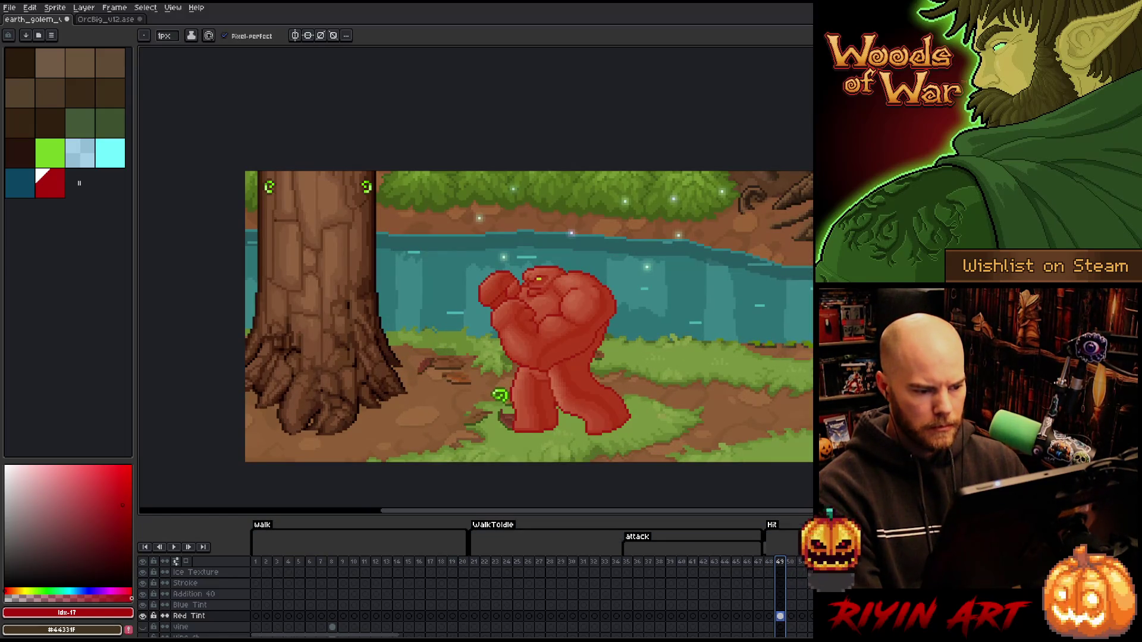
pyautogui.scroll(1, 645, 384)
pyautogui.moveTo(648, 415); pyautogui.dragTo(632, 373)
pyautogui.click(811, 615)
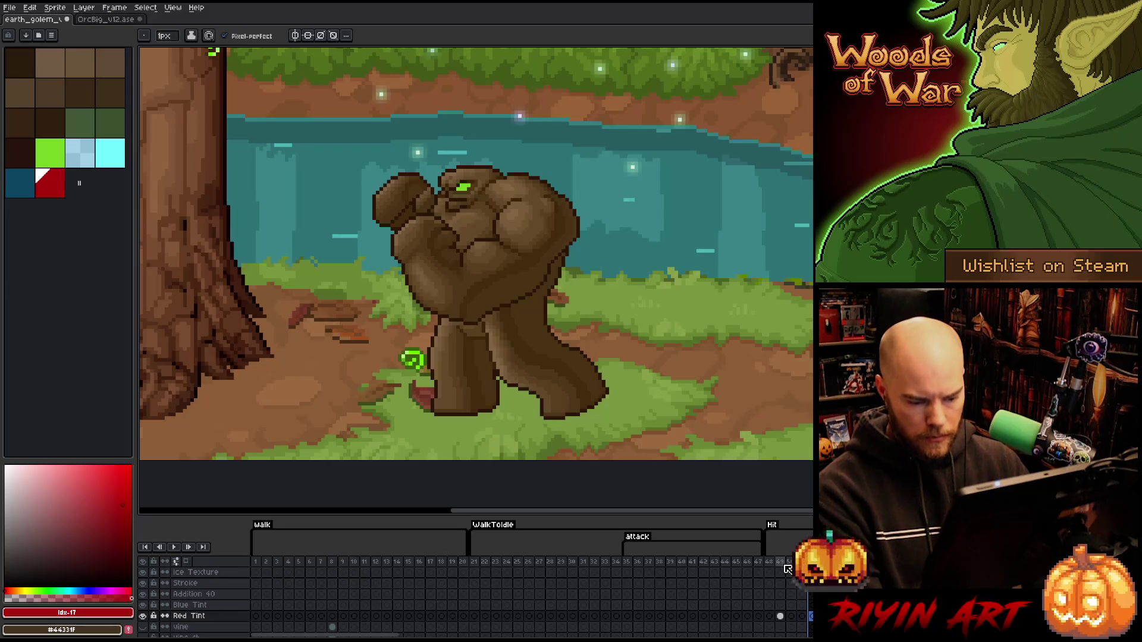
# Delete the vine and vine sh layers from the golem's layer stack.
pyautogui.click(779, 616)
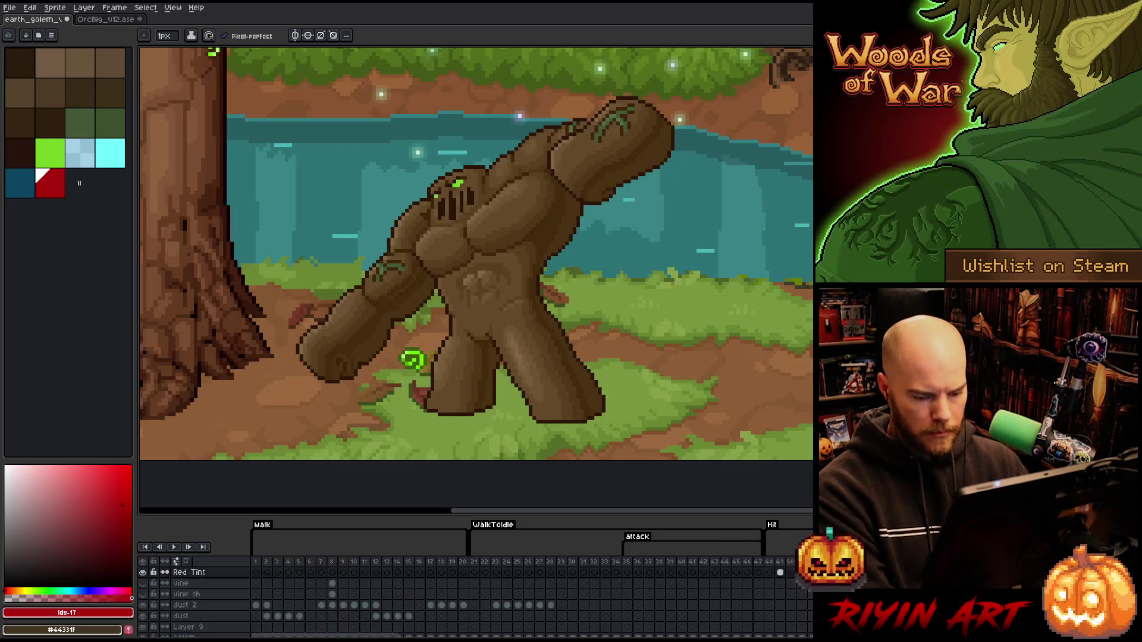
pyautogui.scroll(-3, 536, 589)
pyautogui.press('Down')
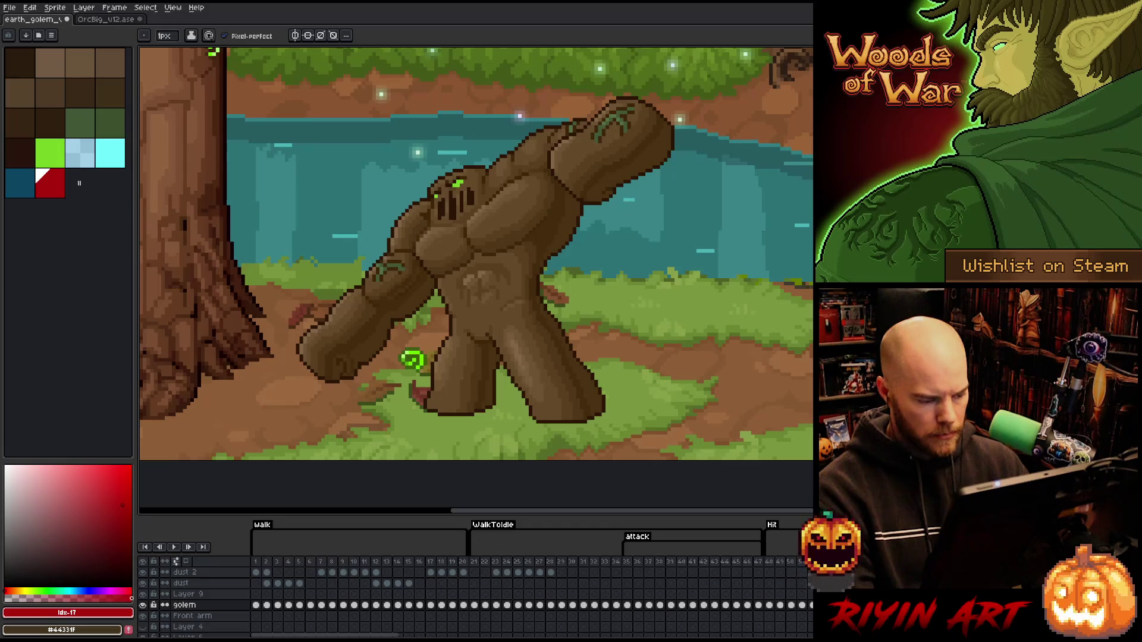
pyautogui.scroll(-3, 473, 594)
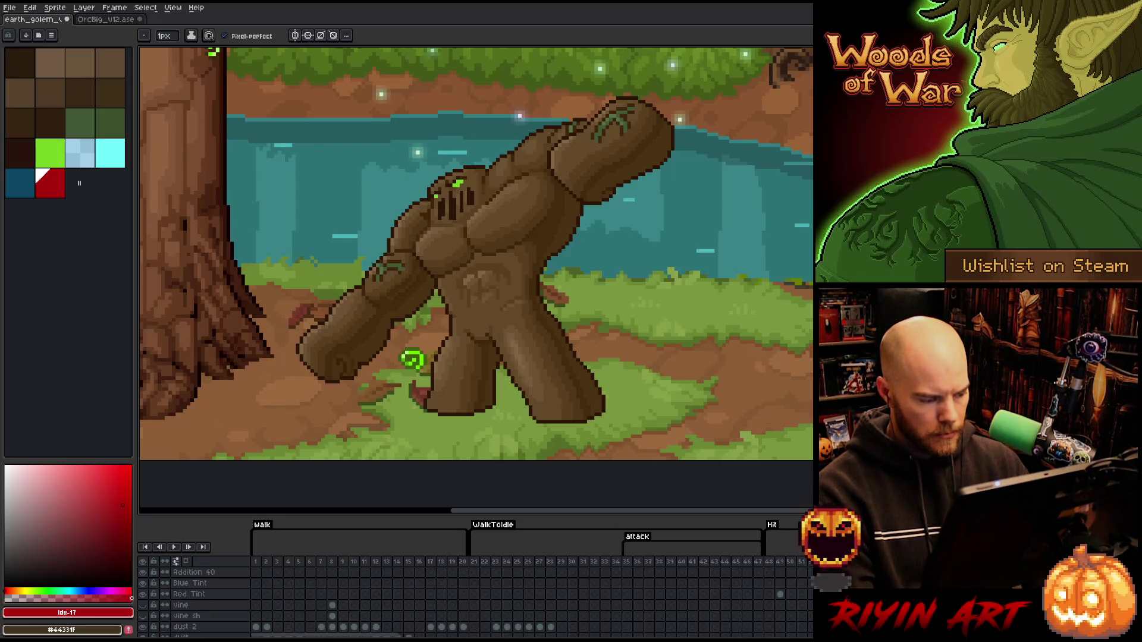
pyautogui.click(215, 616)
pyautogui.scroll(-2, 220, 620)
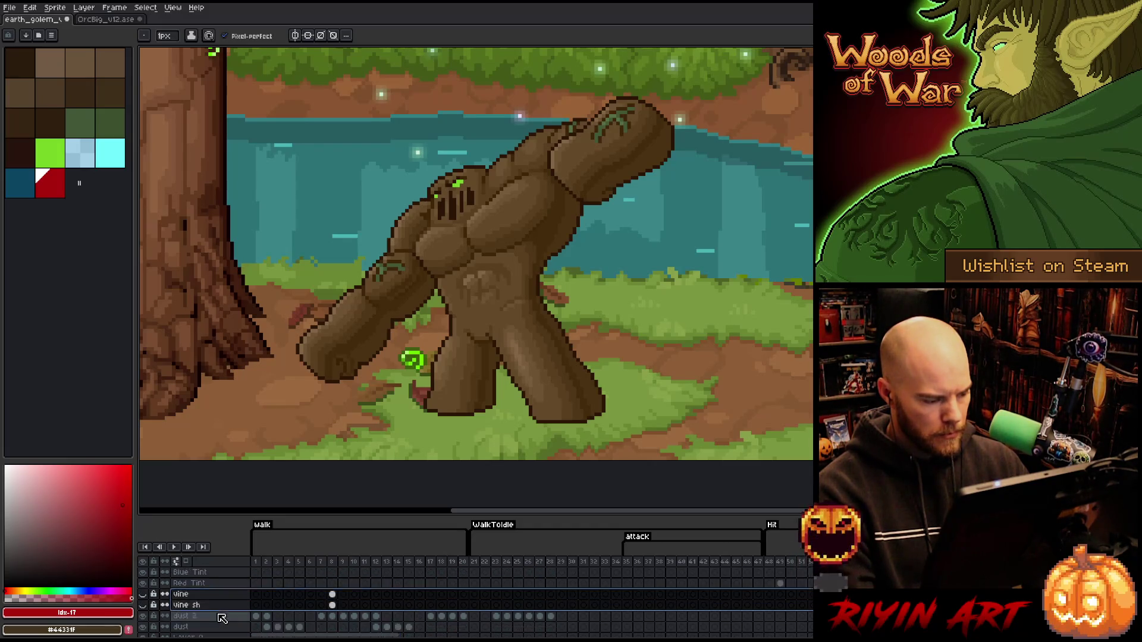
pyautogui.scroll(2, 208, 601)
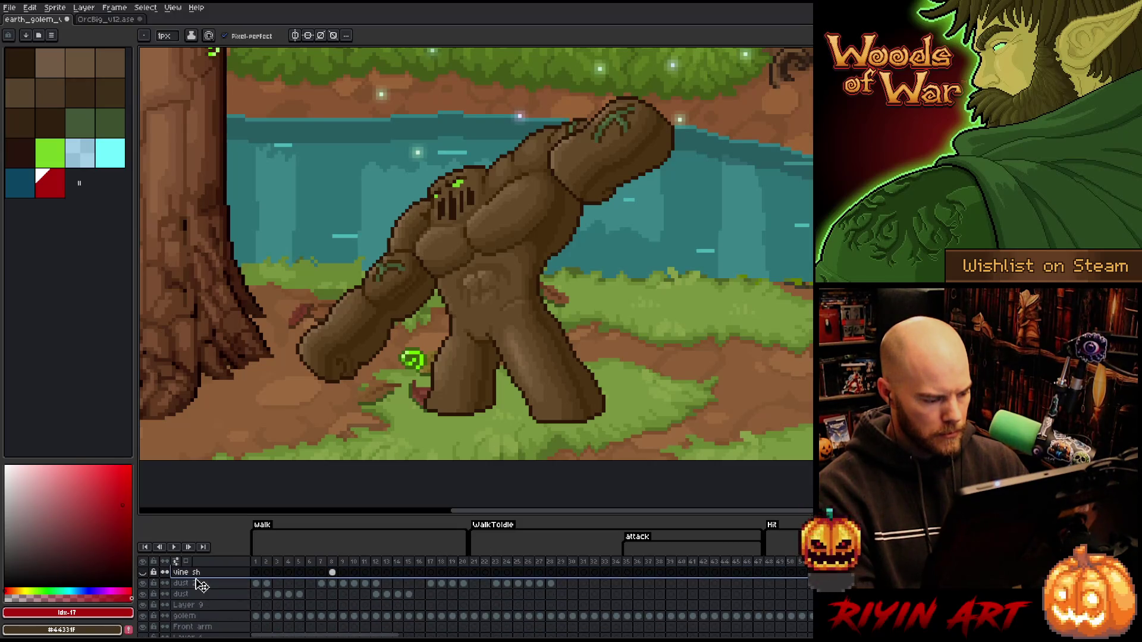
pyautogui.rightClick(208, 600)
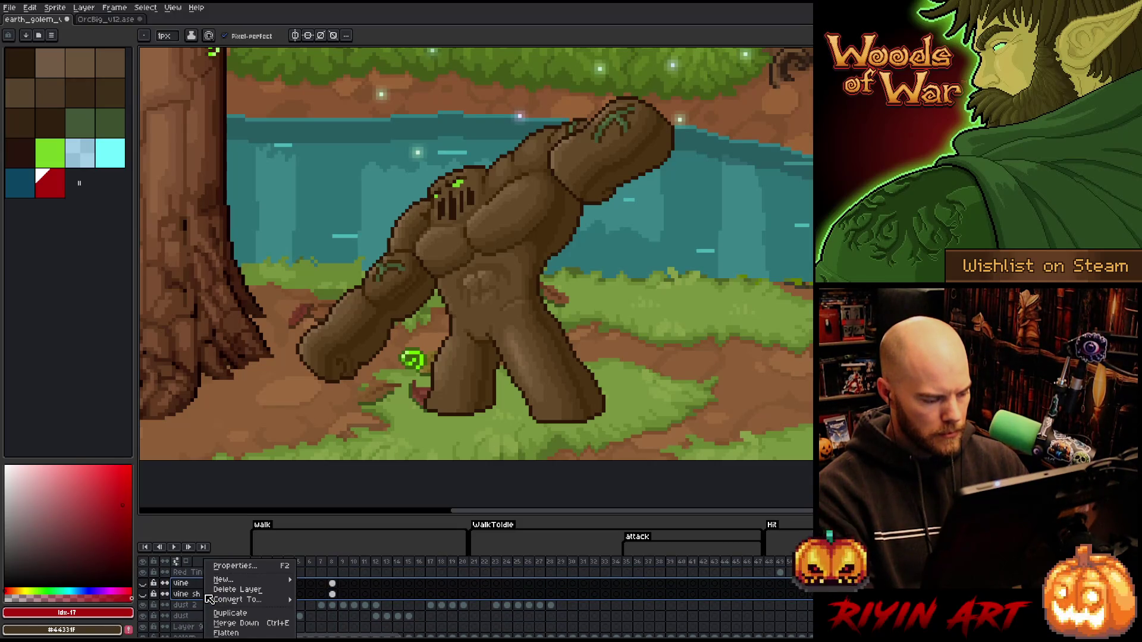
pyautogui.click(225, 589)
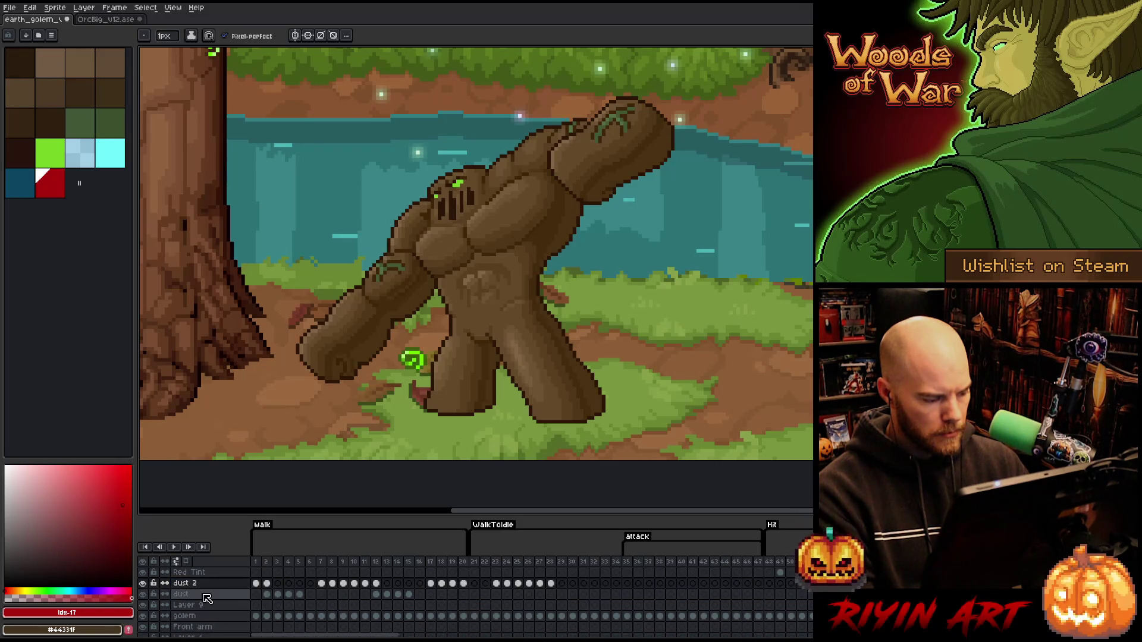
# Select Layer 9 above the golem layer and bring up its layer commands.
pyautogui.click(204, 594)
pyautogui.scroll(2, 210, 594)
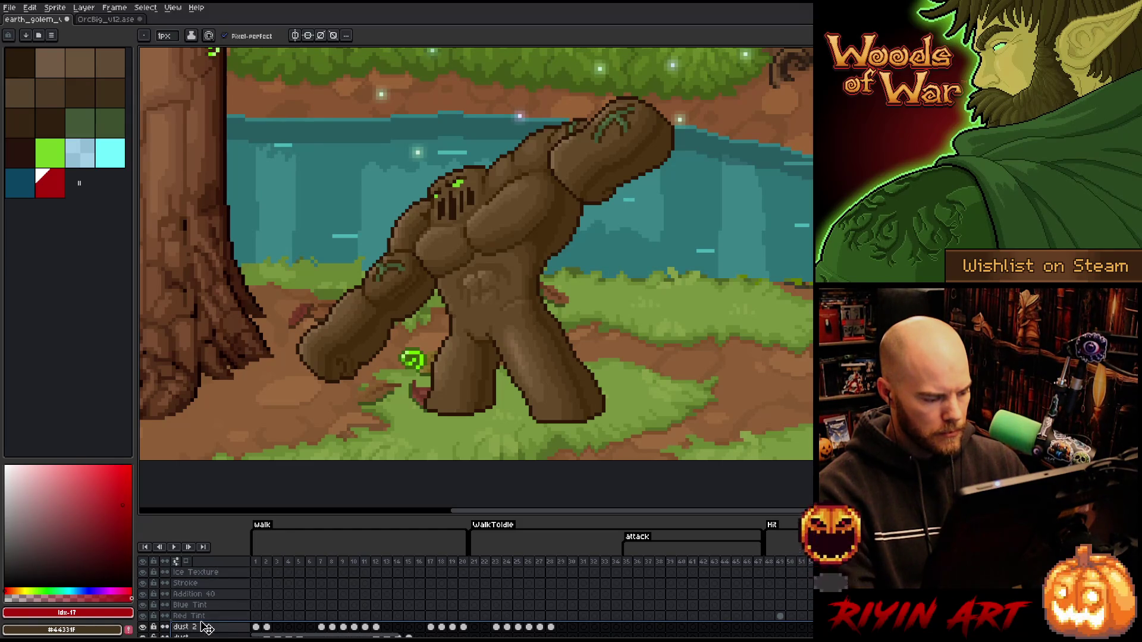
pyautogui.scroll(-3, 210, 623)
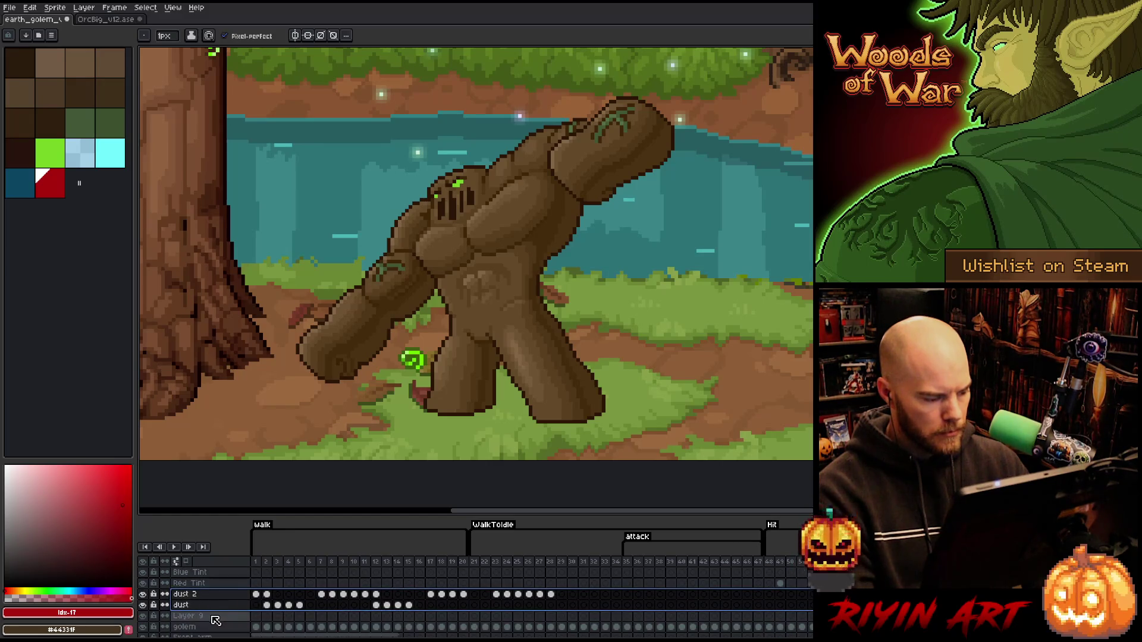
pyautogui.click(214, 617)
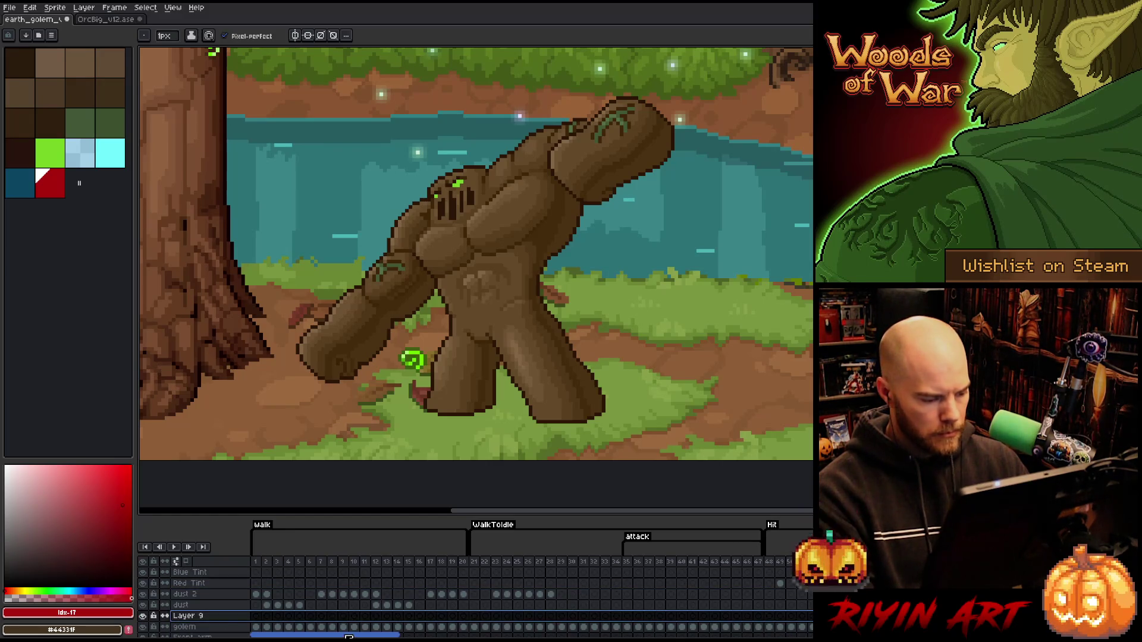
pyautogui.moveTo(373, 635)
pyautogui.mouseDown()
pyautogui.moveTo(531, 638)
pyautogui.moveTo(374, 636)
pyautogui.mouseUp()
pyautogui.click(190, 617)
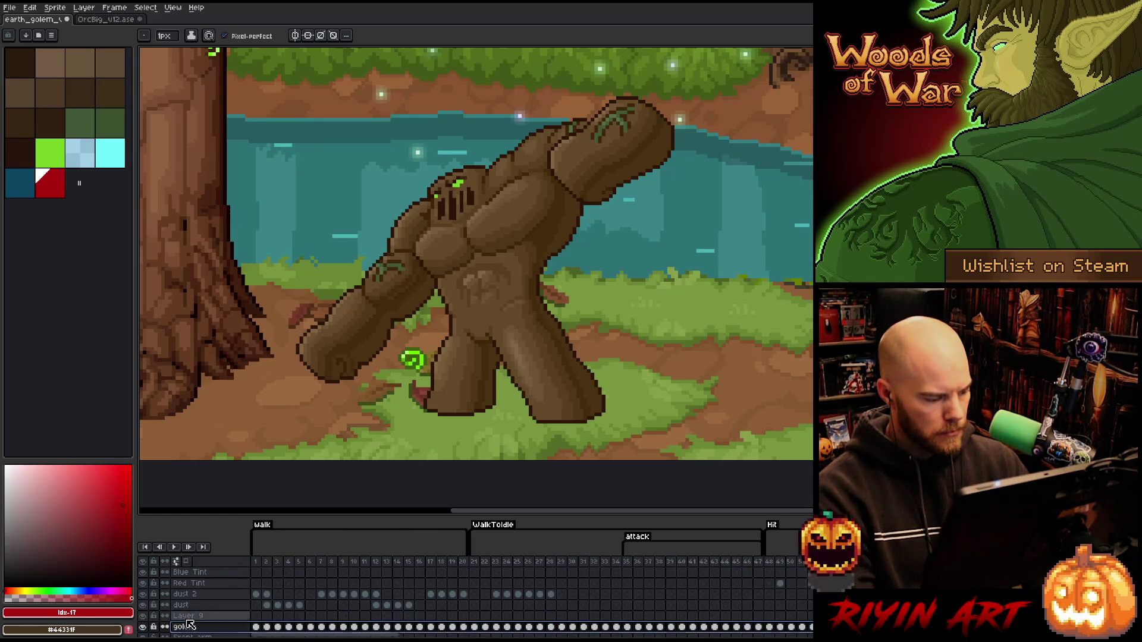
pyautogui.rightClick(189, 620)
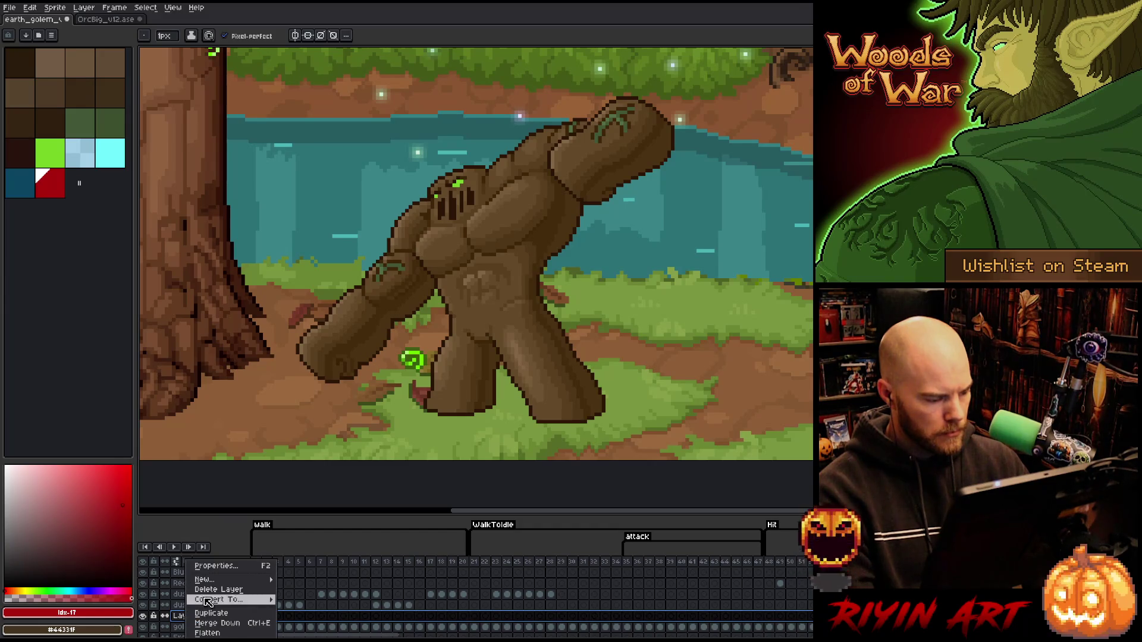
# Delete Layer 9 and save the golem file as the new v22 version.
pyautogui.click(214, 623)
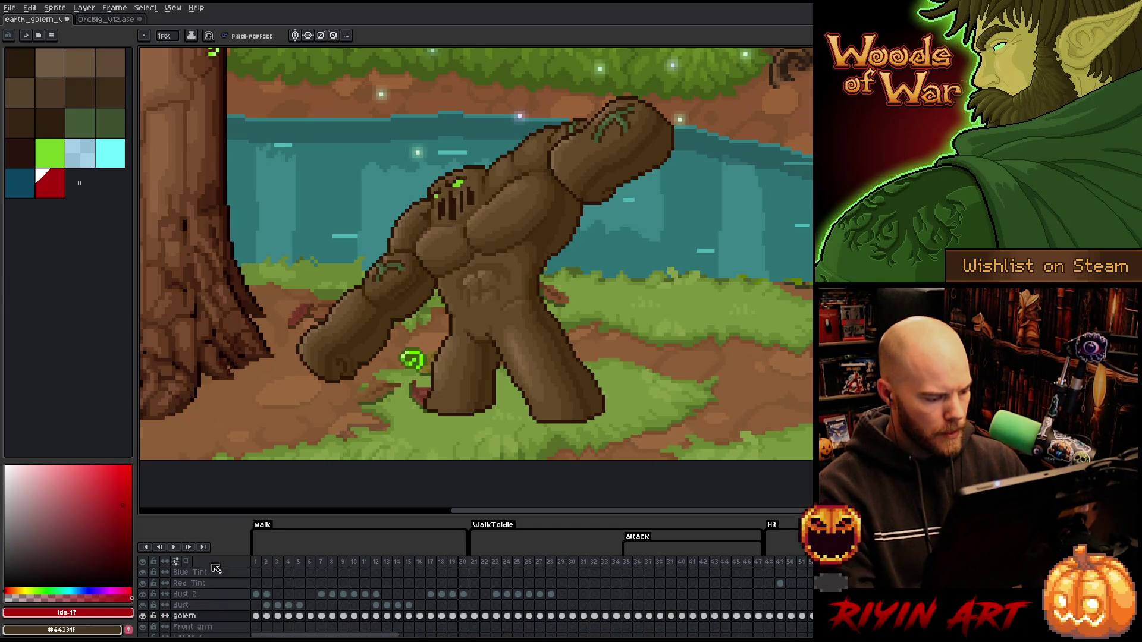
pyautogui.click(10, 8)
pyautogui.click(34, 66)
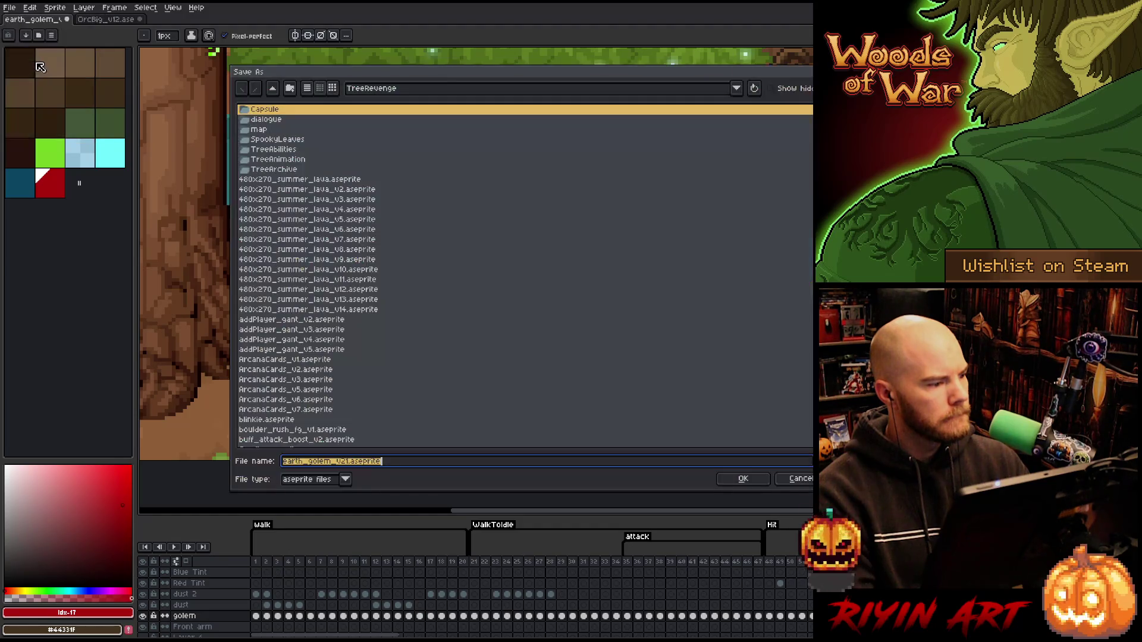
pyautogui.click(348, 462)
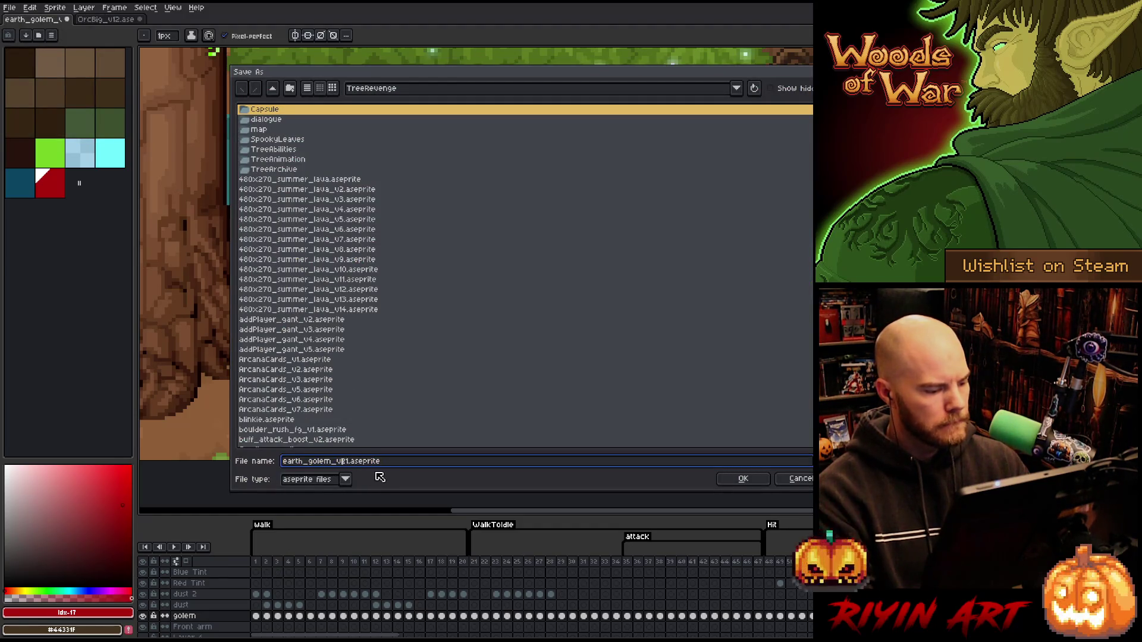
pyautogui.write('2')
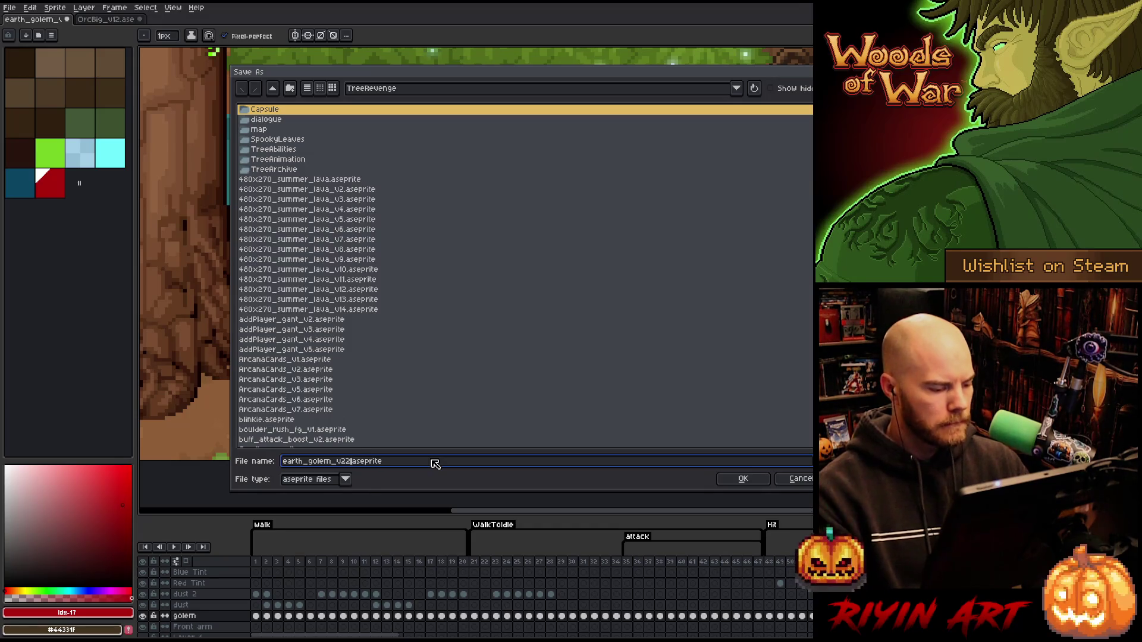
pyautogui.press('Return')
pyautogui.press('-')
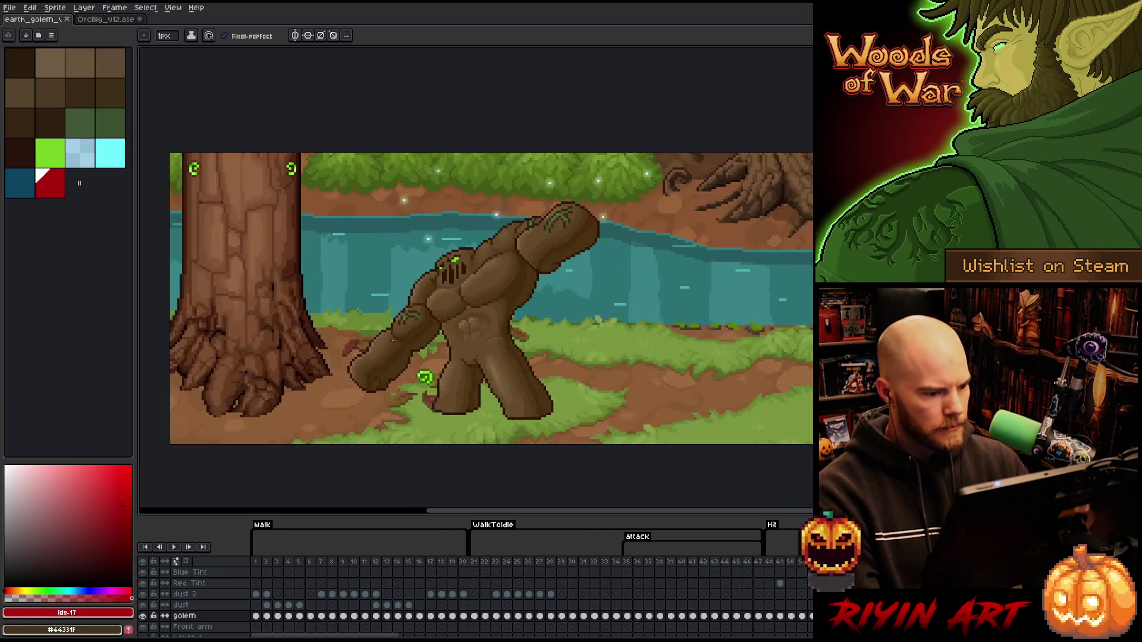
pyautogui.scroll(-2, 206, 606)
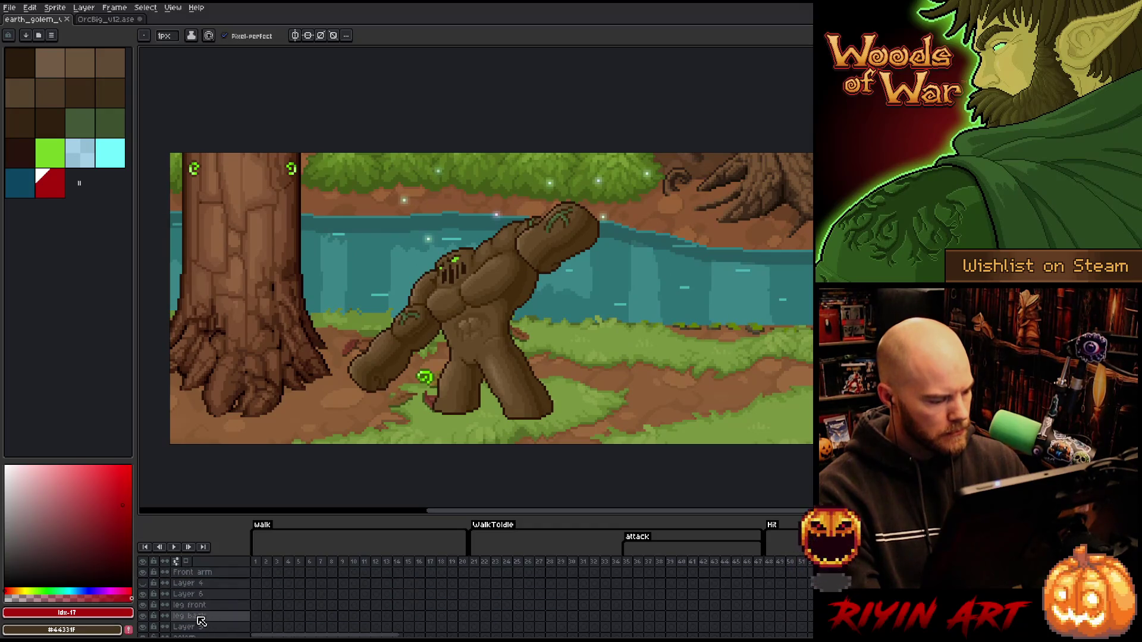
pyautogui.scroll(-2, 198, 619)
pyautogui.scroll(-1, 199, 619)
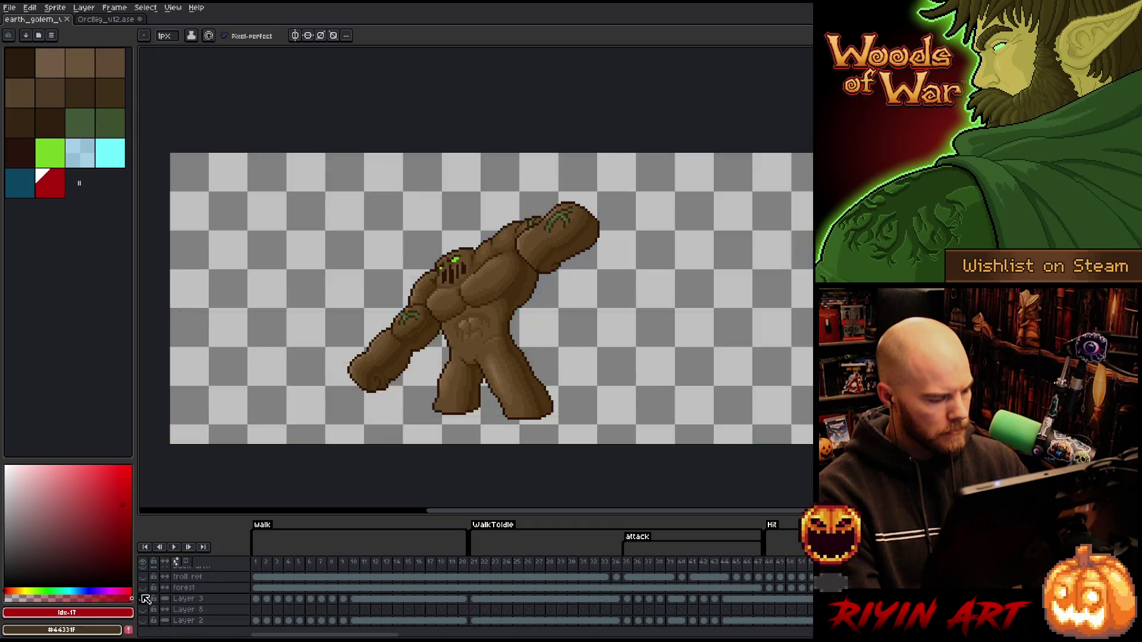
# Hide the forest layer and trim the canvas around the golem, then undo the trim.
pyautogui.click(142, 587)
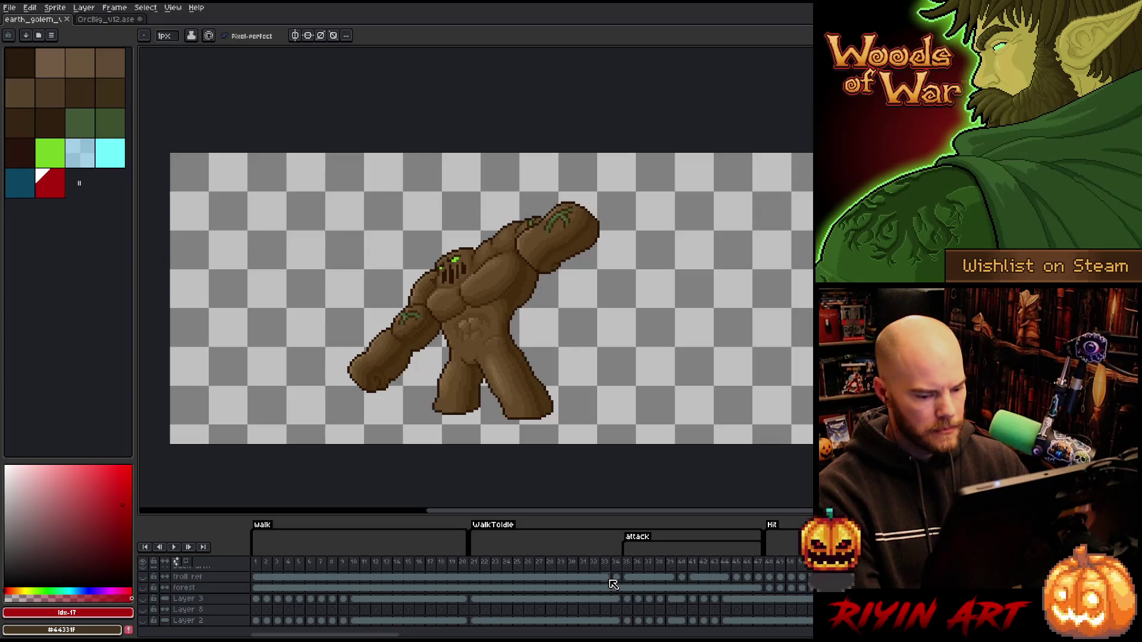
pyautogui.click(54, 8)
pyautogui.click(81, 107)
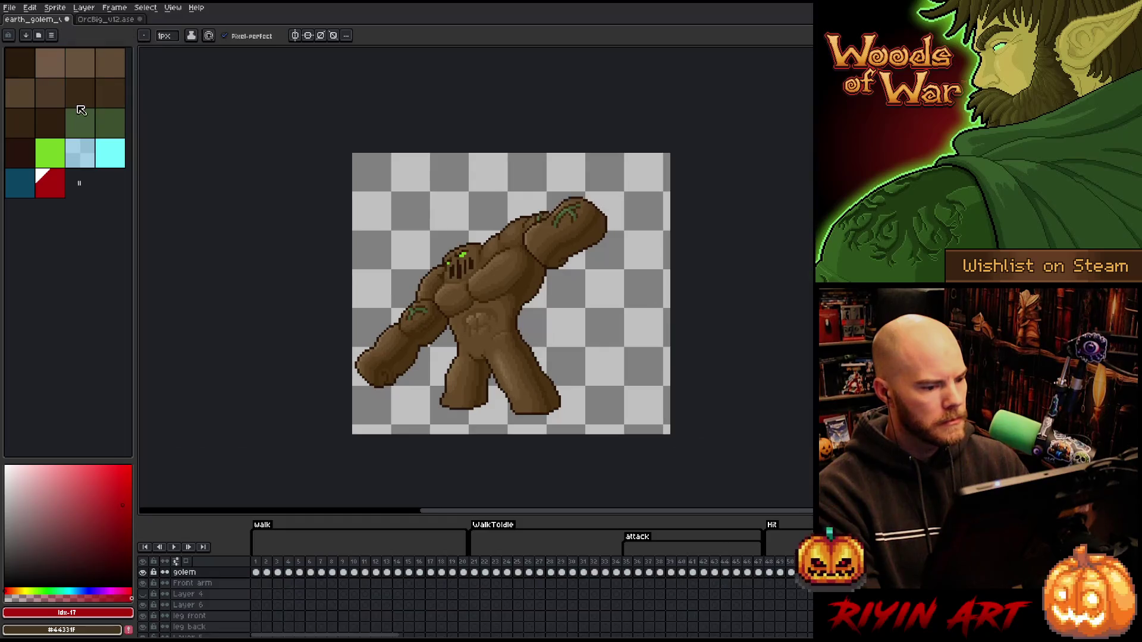
pyautogui.scroll(3, 513, 588)
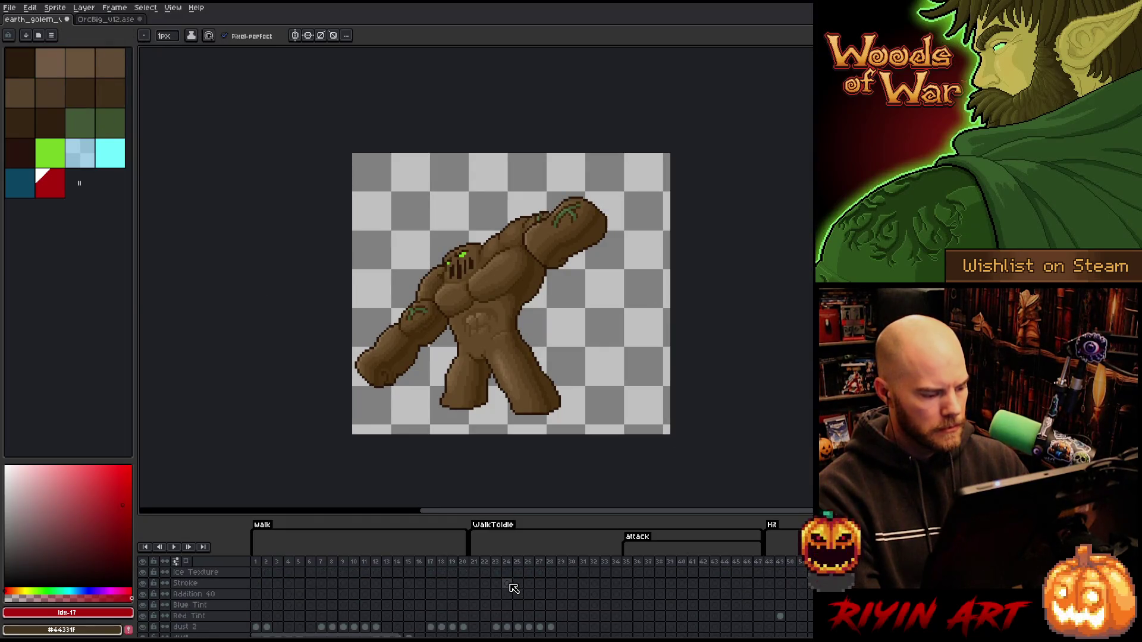
pyautogui.scroll(-3, 511, 292)
pyautogui.scroll(3, 510, 292)
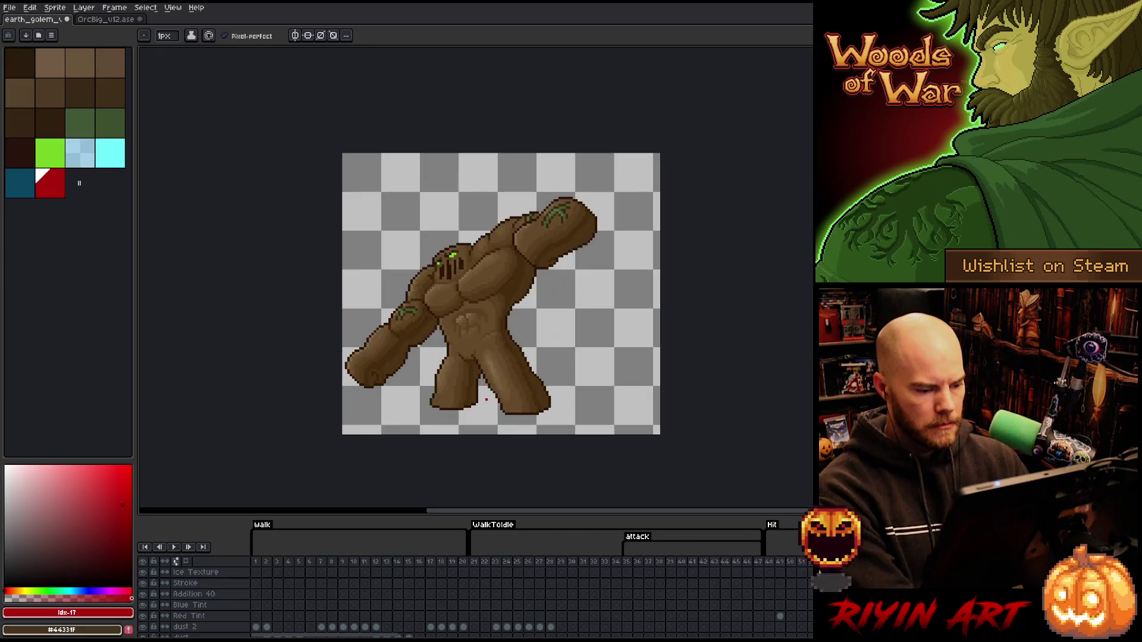
pyautogui.hotkey('ctrl', 'z')
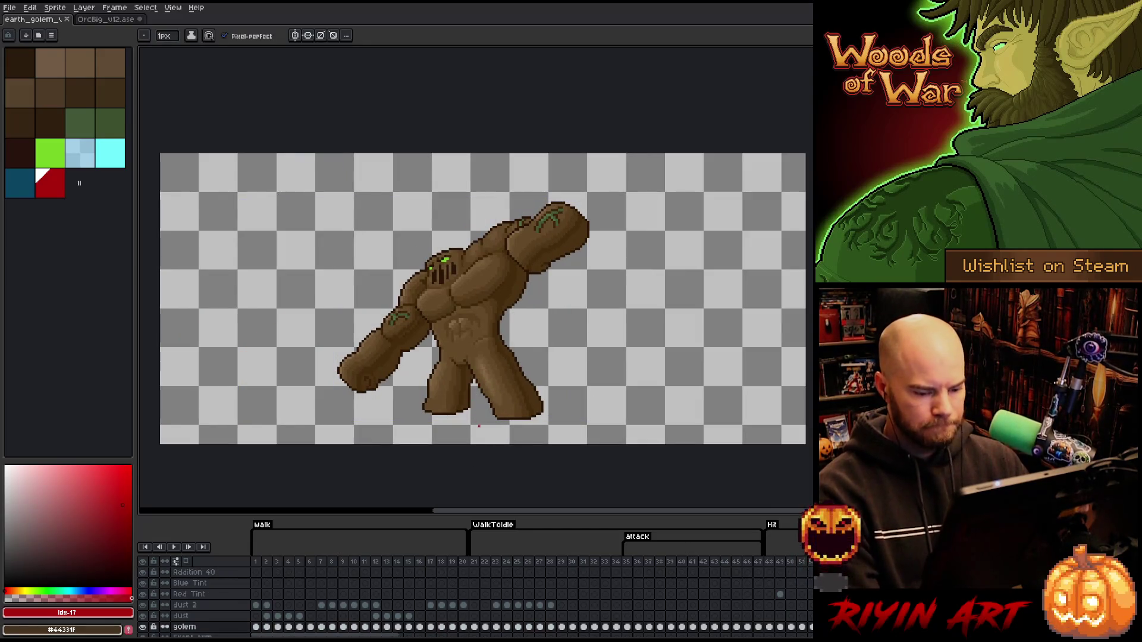
pyautogui.scroll(-3, 389, 589)
pyautogui.scroll(-3, 388, 590)
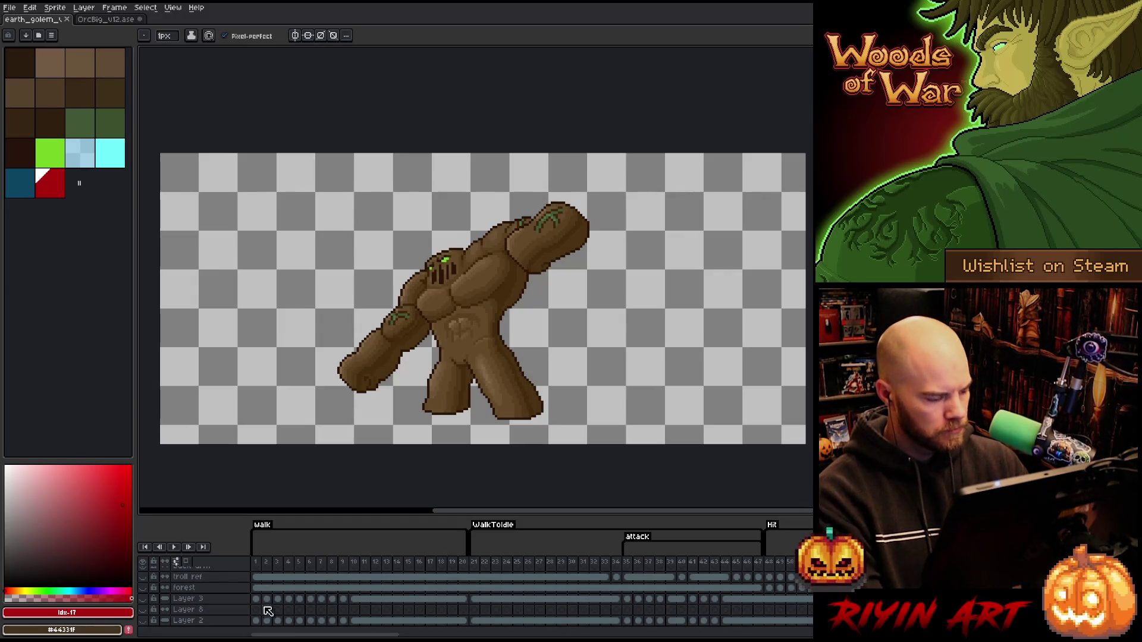
# Show the forest background again and pick the Back arm layer.
pyautogui.click(147, 589)
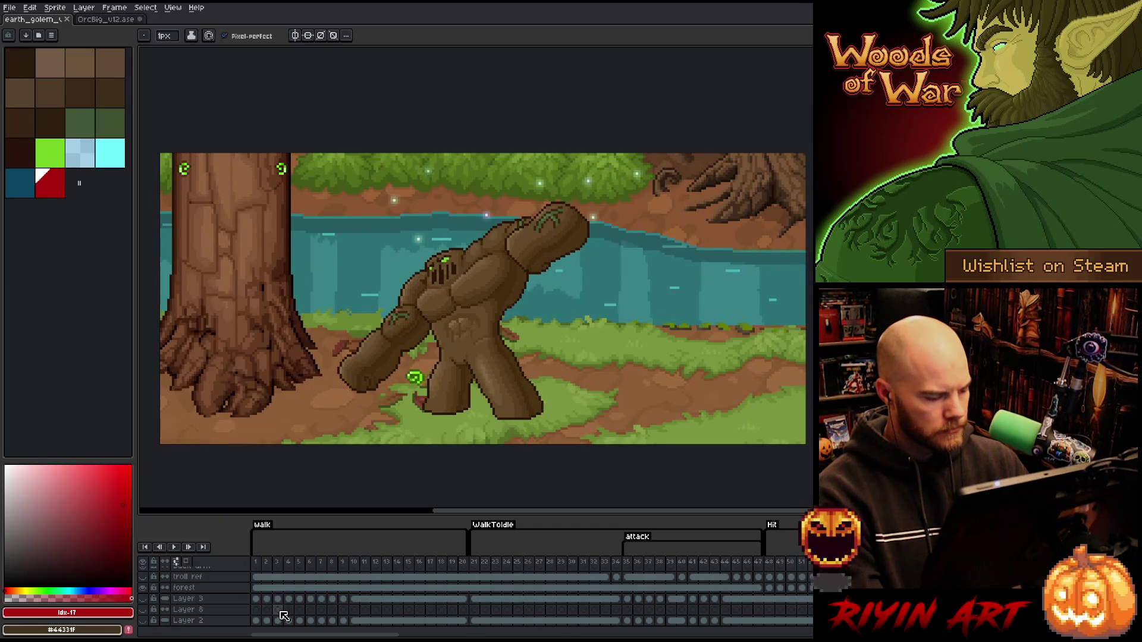
pyautogui.scroll(3, 283, 616)
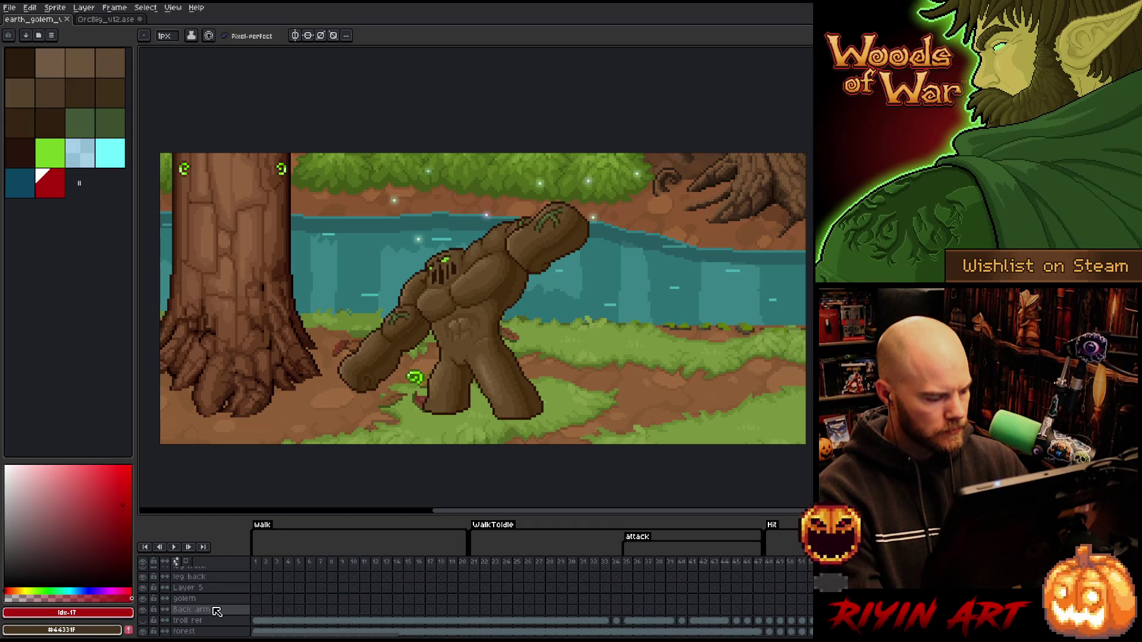
pyautogui.click(217, 610)
pyautogui.scroll(-2, 299, 605)
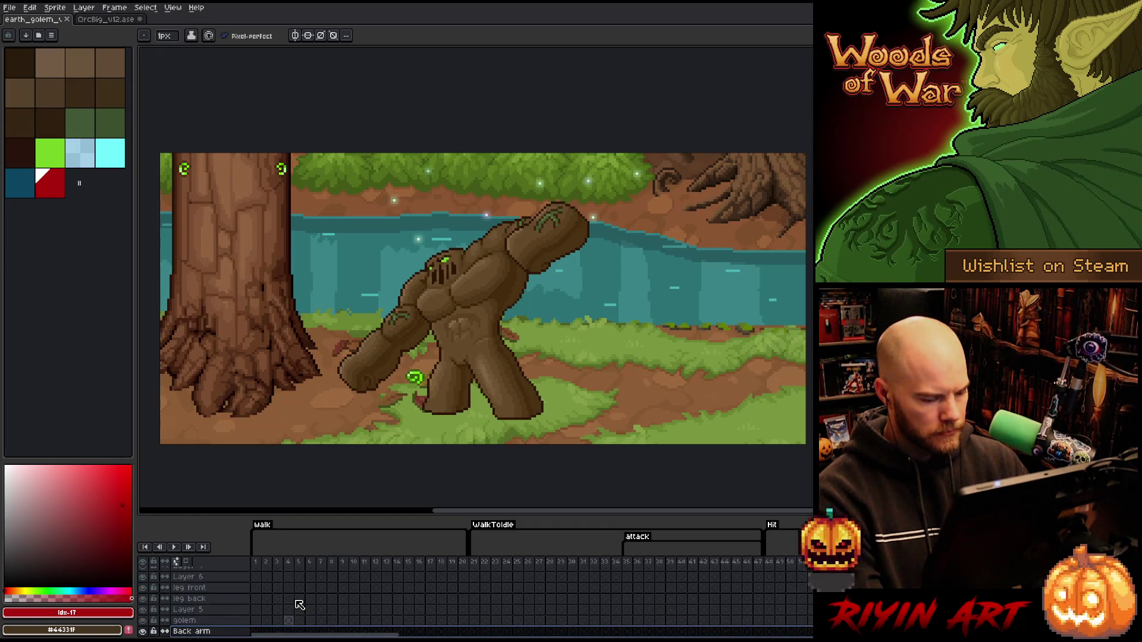
# Enlarge the timeline and select the body-part layers from Front arm down to Back arm.
pyautogui.moveTo(394, 512); pyautogui.dragTo(409, 422)
pyautogui.moveTo(410, 280); pyautogui.dragTo(411, 270)
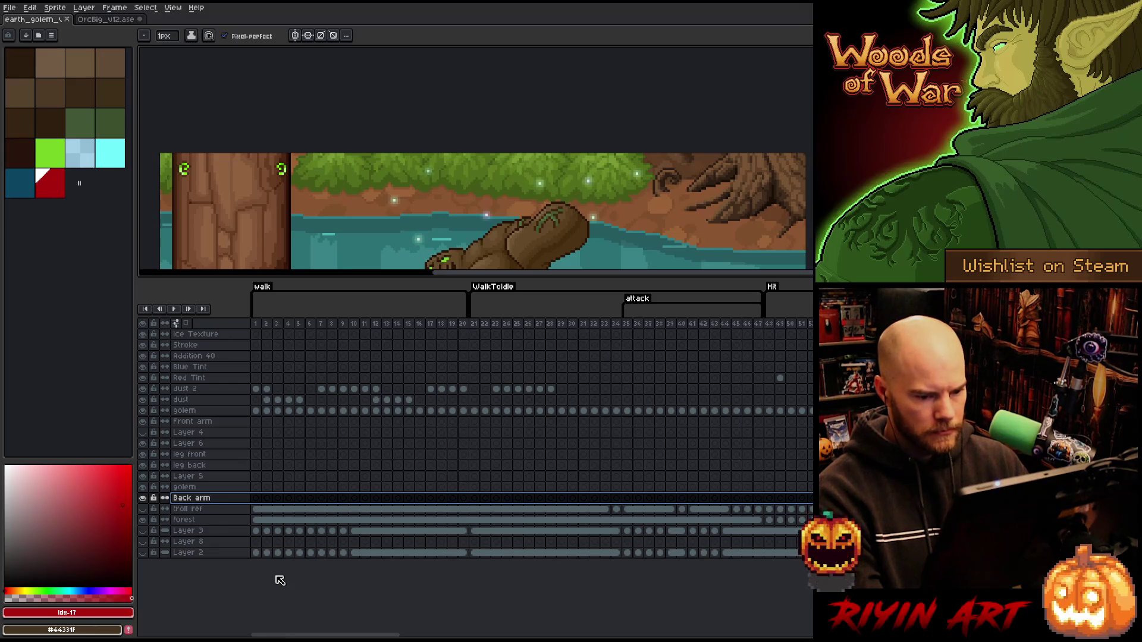
pyautogui.moveTo(326, 635); pyautogui.dragTo(326, 635)
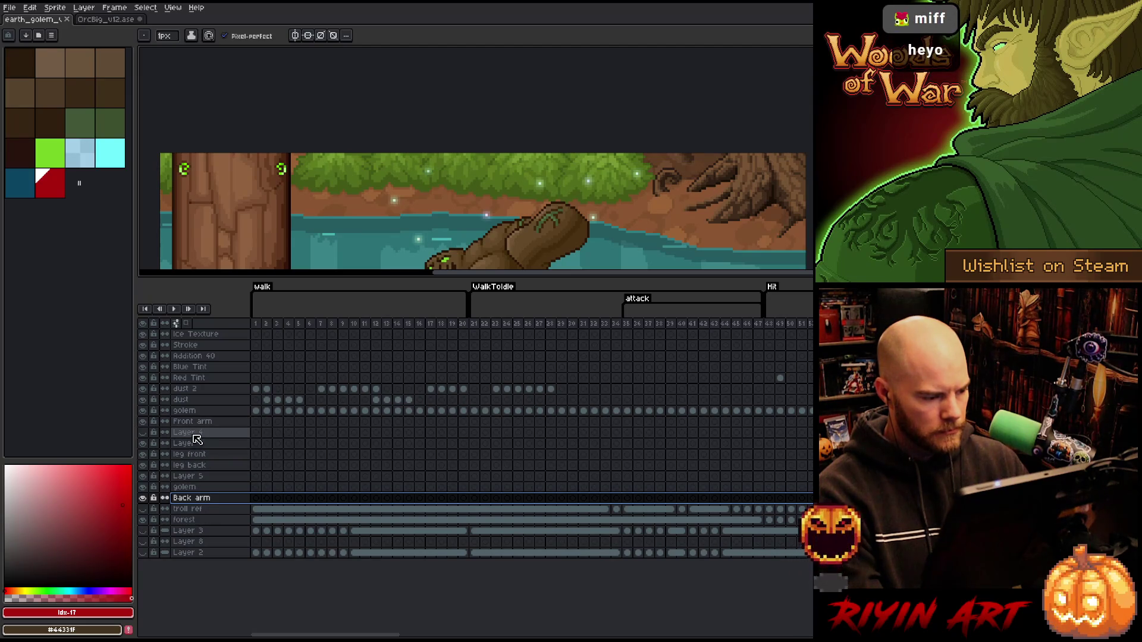
pyautogui.click(195, 434)
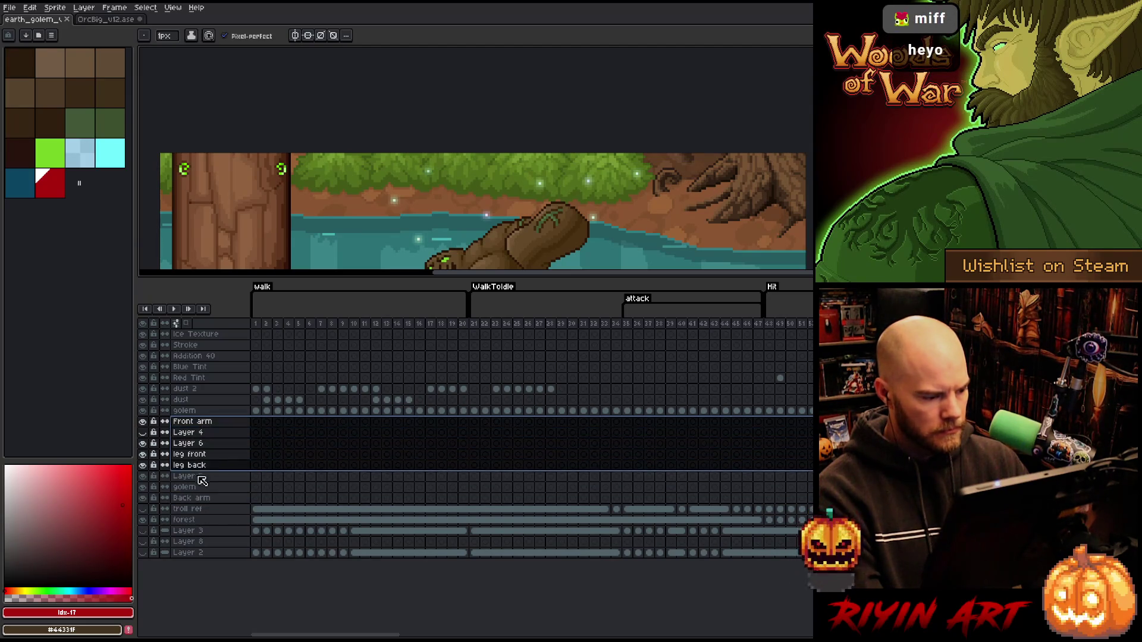
pyautogui.moveTo(196, 437); pyautogui.dragTo(198, 500)
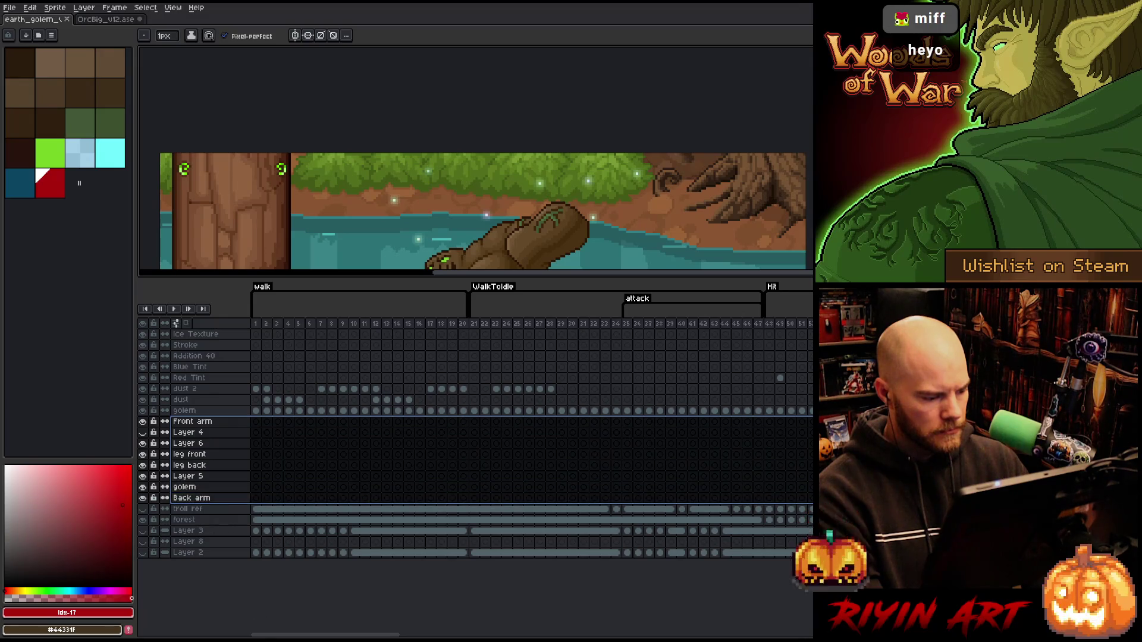
pyautogui.moveTo(394, 635)
pyautogui.mouseDown()
pyautogui.moveTo(469, 636)
pyautogui.moveTo(100, 633)
pyautogui.mouseUp()
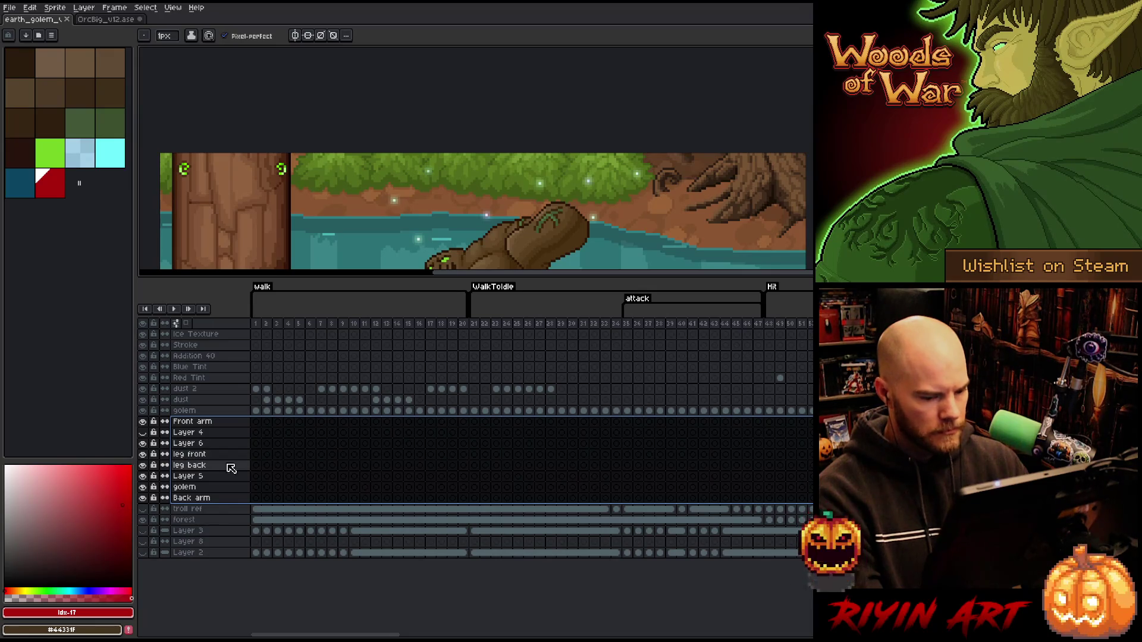
# Delete the selected body-part layers and the troll ref layer.
pyautogui.rightClick(206, 444)
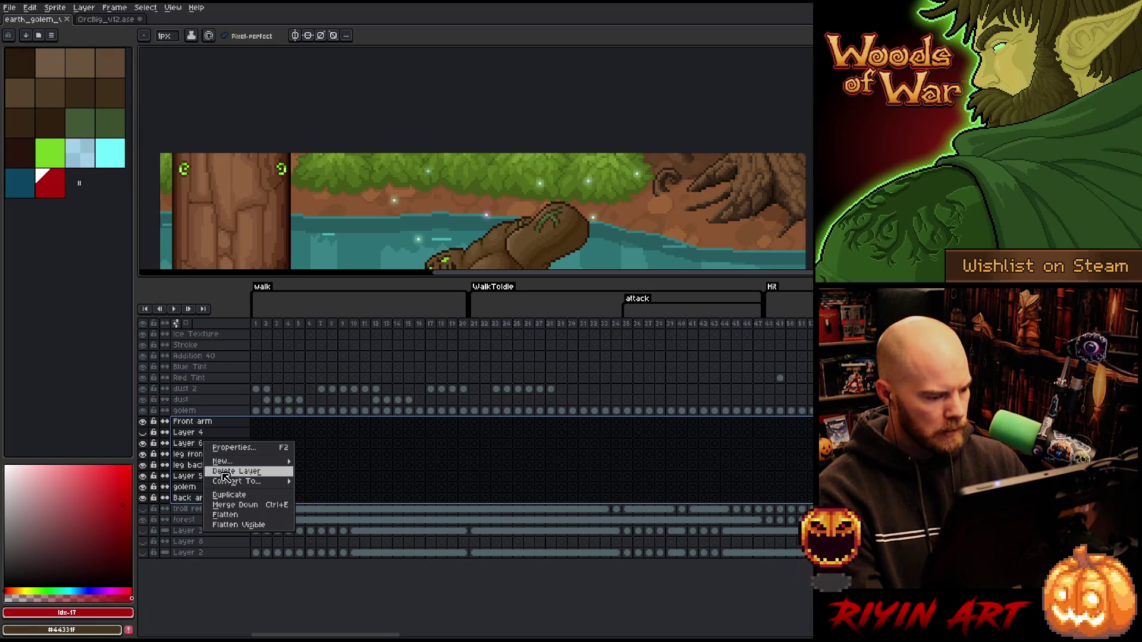
pyautogui.click(226, 473)
pyautogui.rightClick(194, 422)
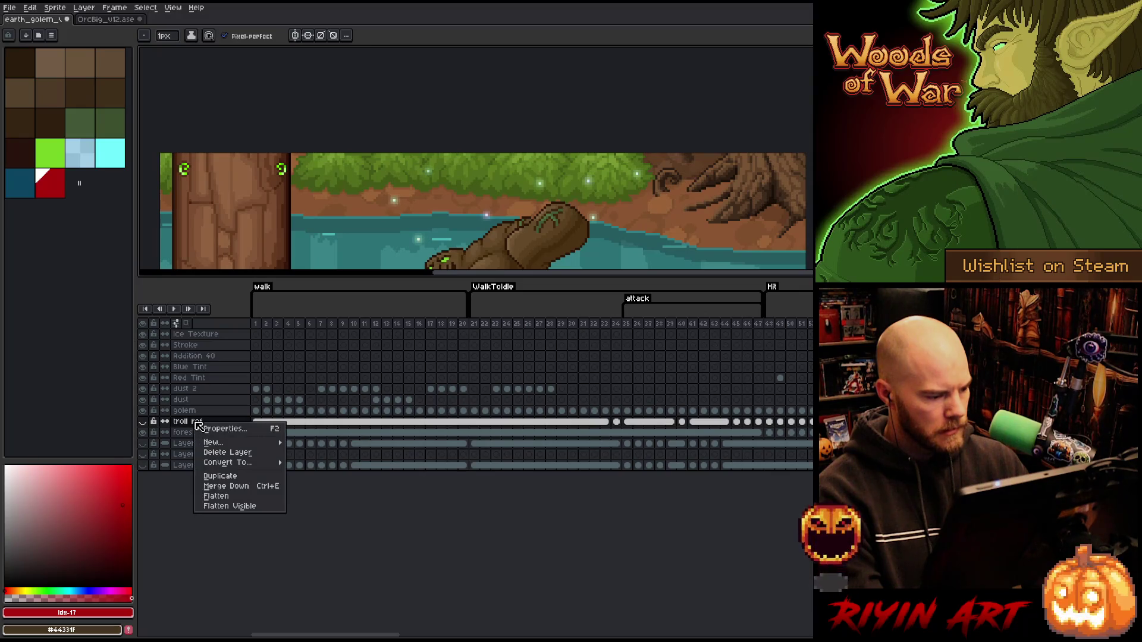
pyautogui.click(218, 453)
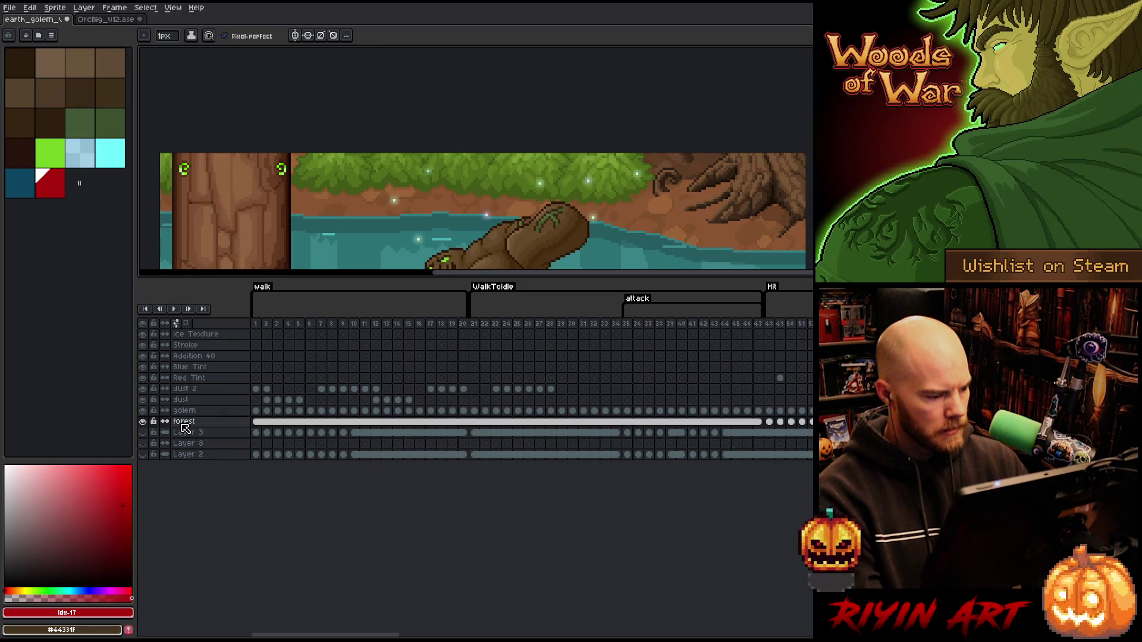
# Hide the forest background and delete Layer 3 and Layer 8.
pyautogui.click(184, 431)
pyautogui.click(150, 424)
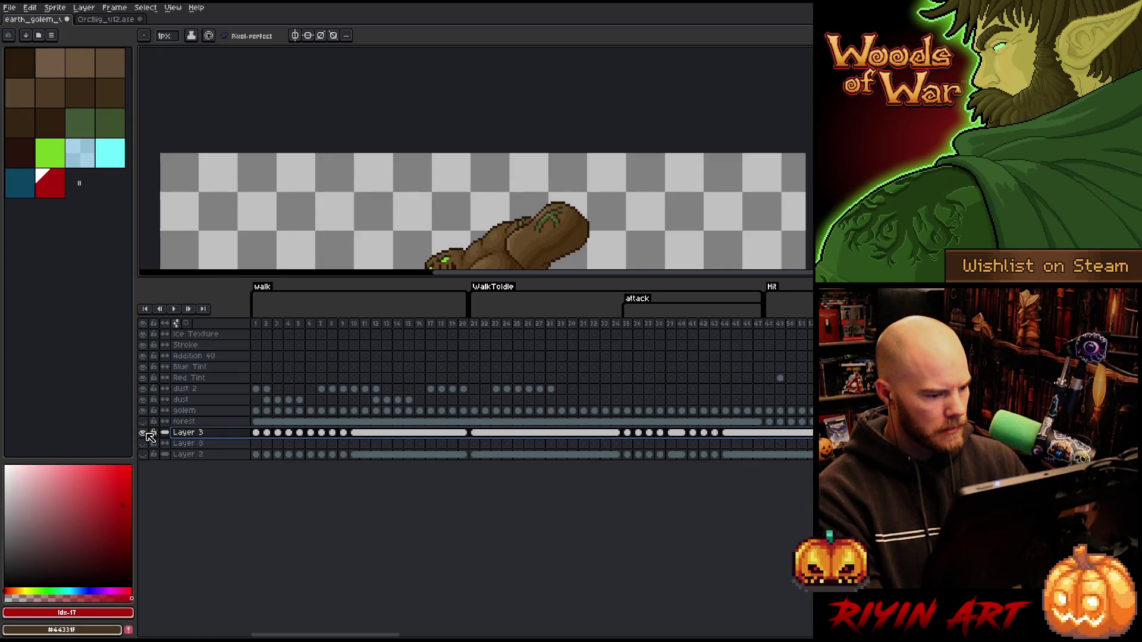
pyautogui.rightClick(181, 435)
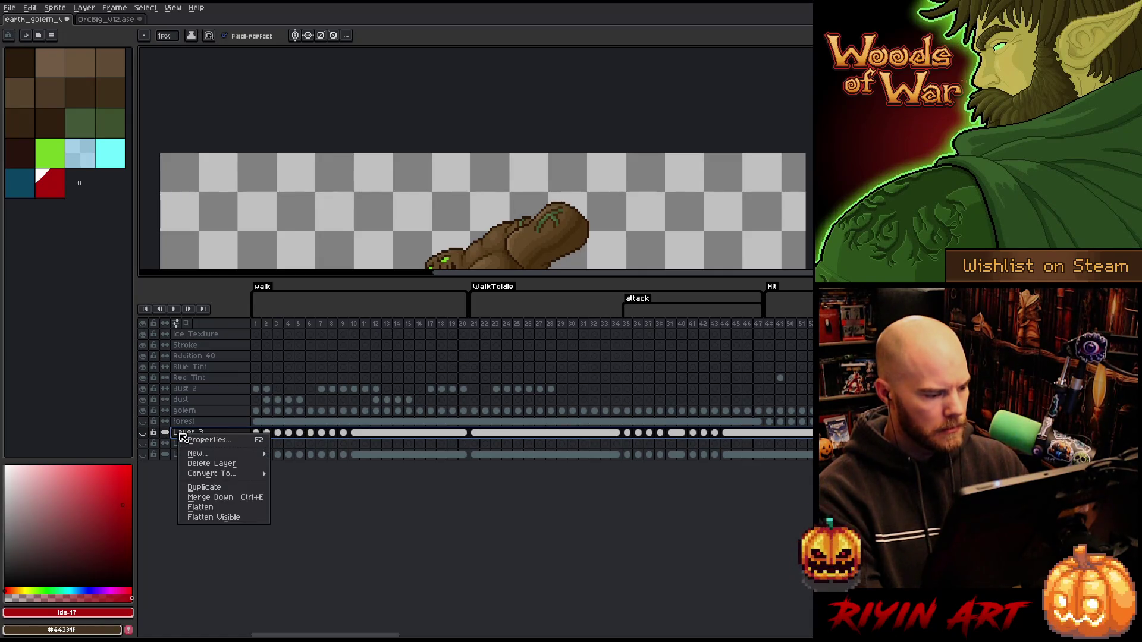
pyautogui.click(205, 464)
pyautogui.rightClick(193, 440)
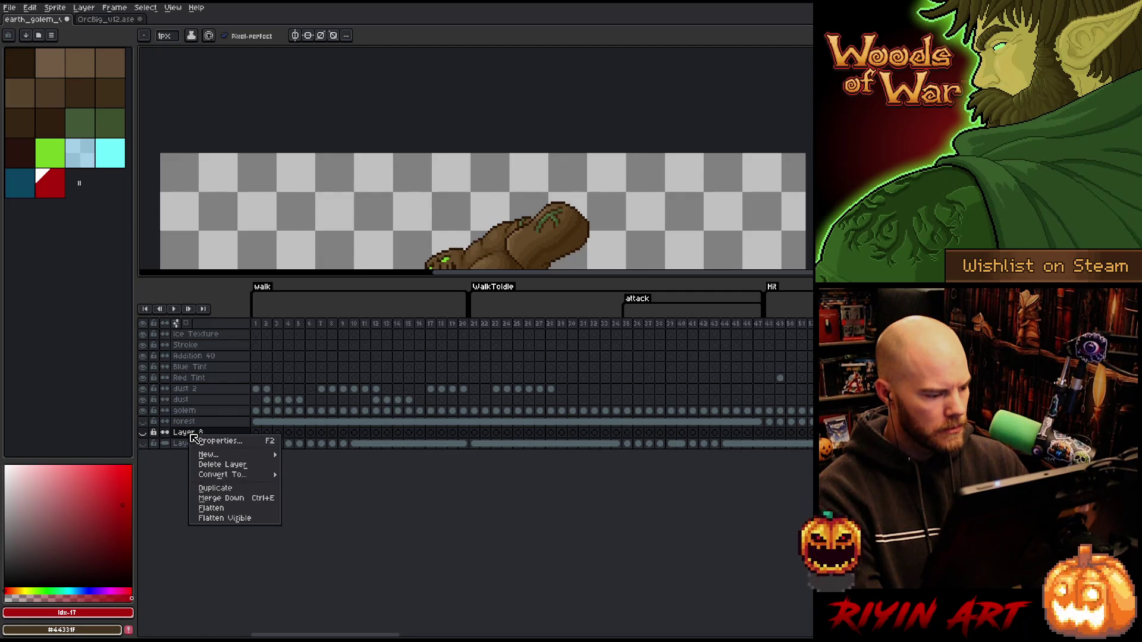
pyautogui.click(210, 465)
# Show the grey Layer 2 backdrop and begin renaming it.
pyautogui.click(144, 433)
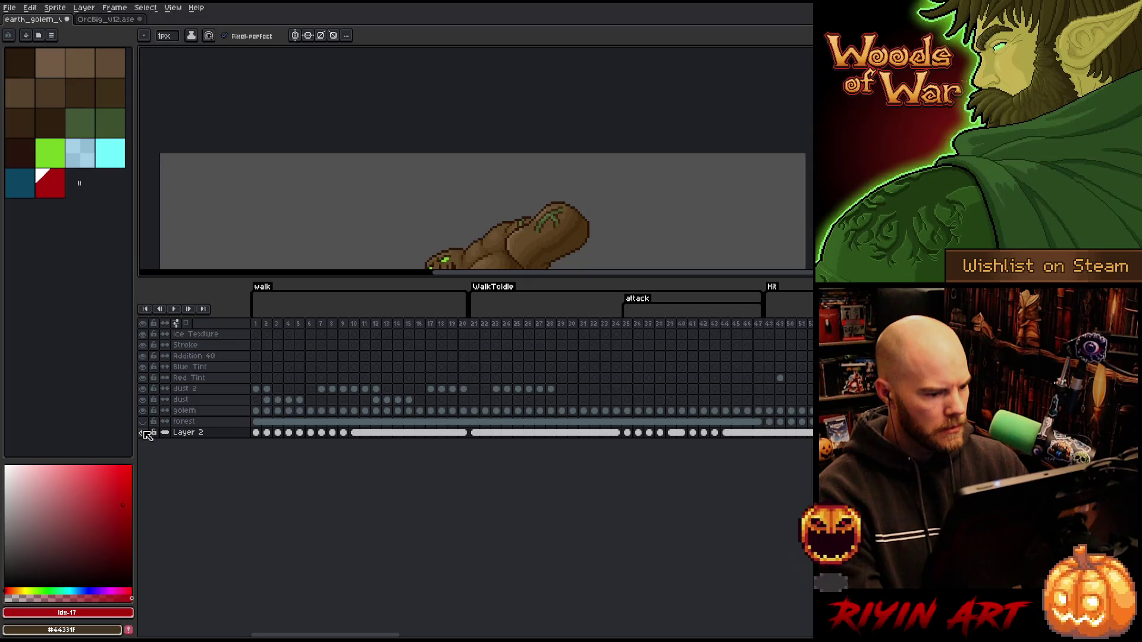
pyautogui.doubleClick(189, 433)
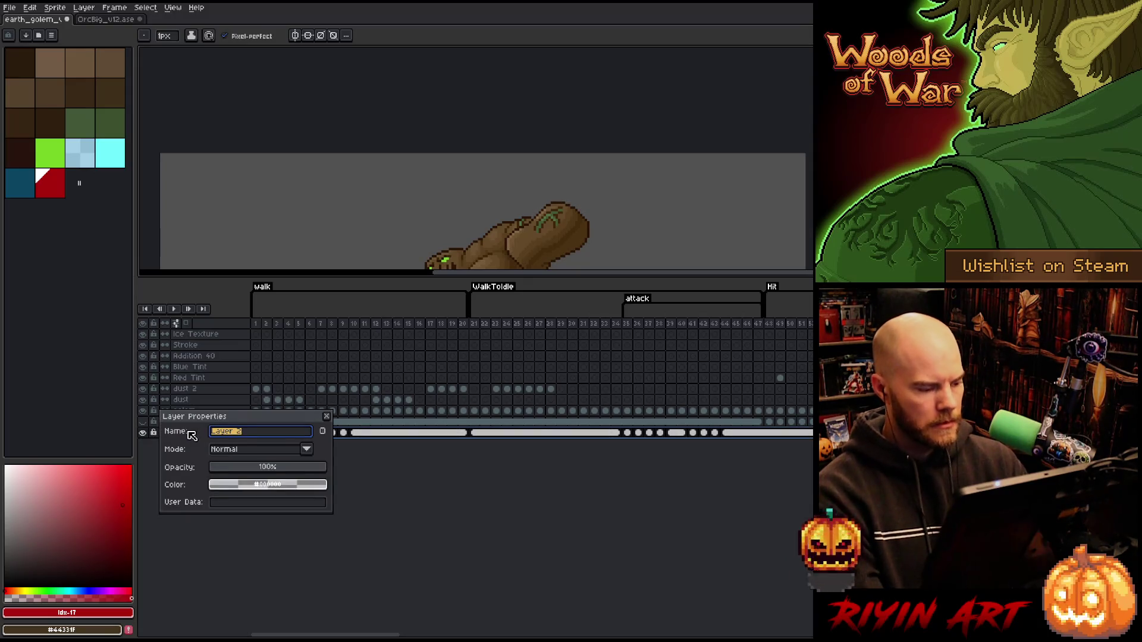
pyautogui.write('gre')
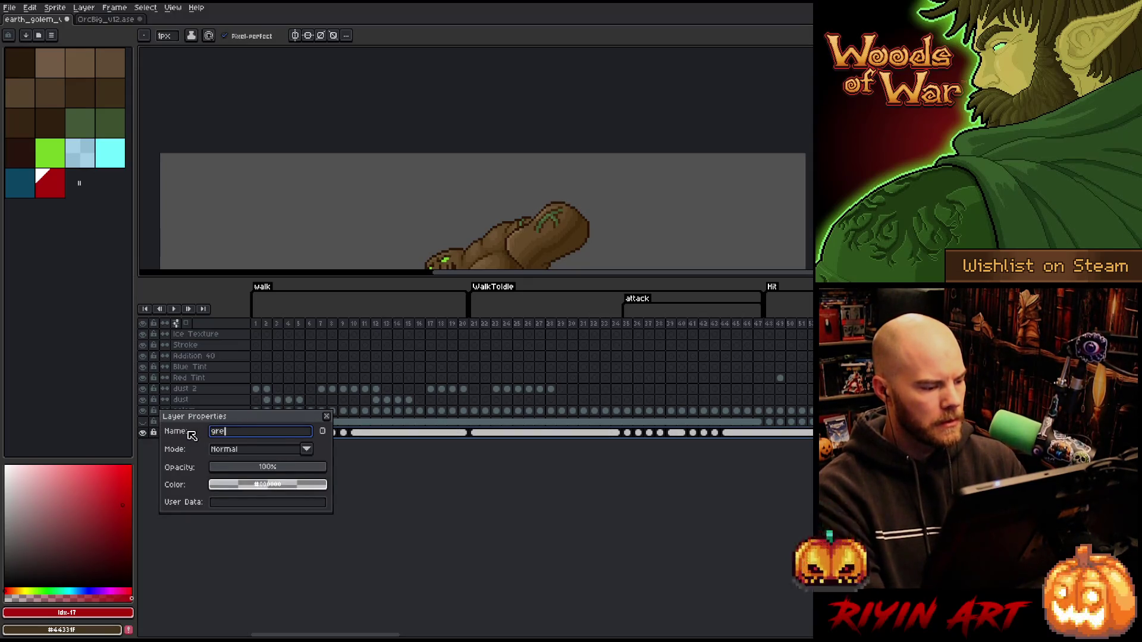
pyautogui.write('y')
# Cancel the rename, undo to restore the deleted layers, and rename Layer 3 to 'lines'.
pyautogui.press('Escape')
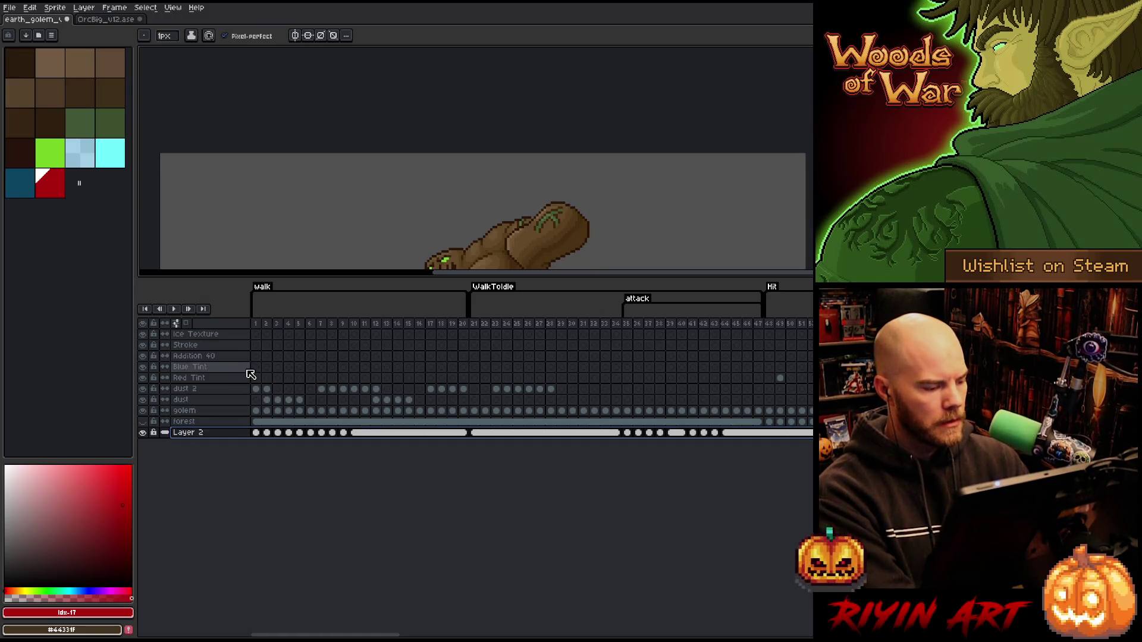
pyautogui.scroll(-1, 351, 212)
pyautogui.scroll(2, 350, 212)
pyautogui.press('v')
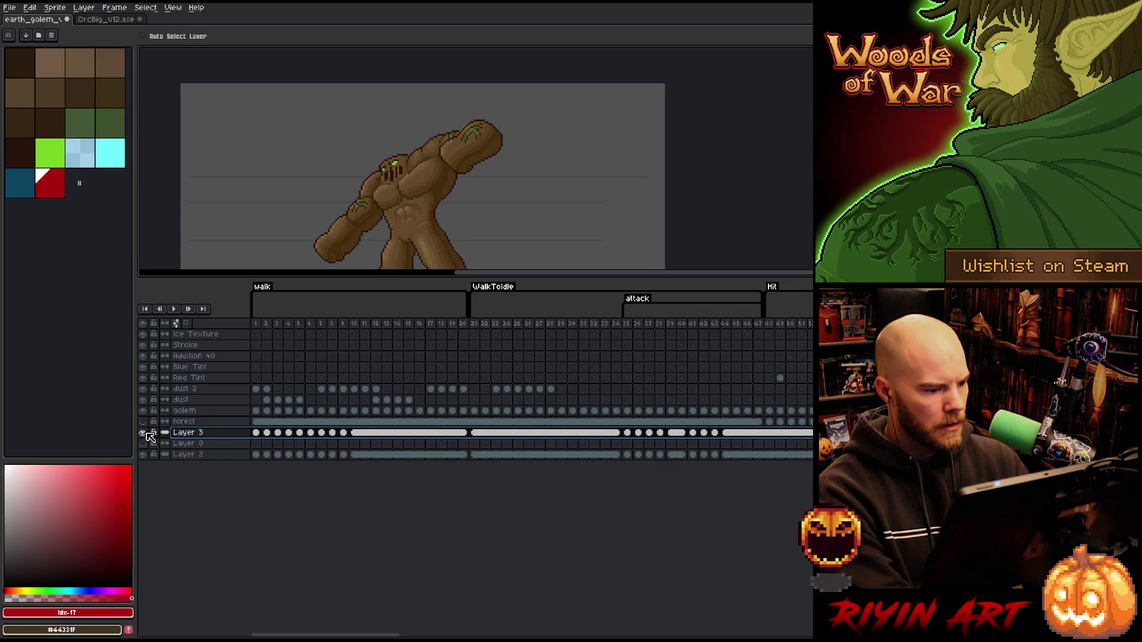
pyautogui.doubleClick(189, 434)
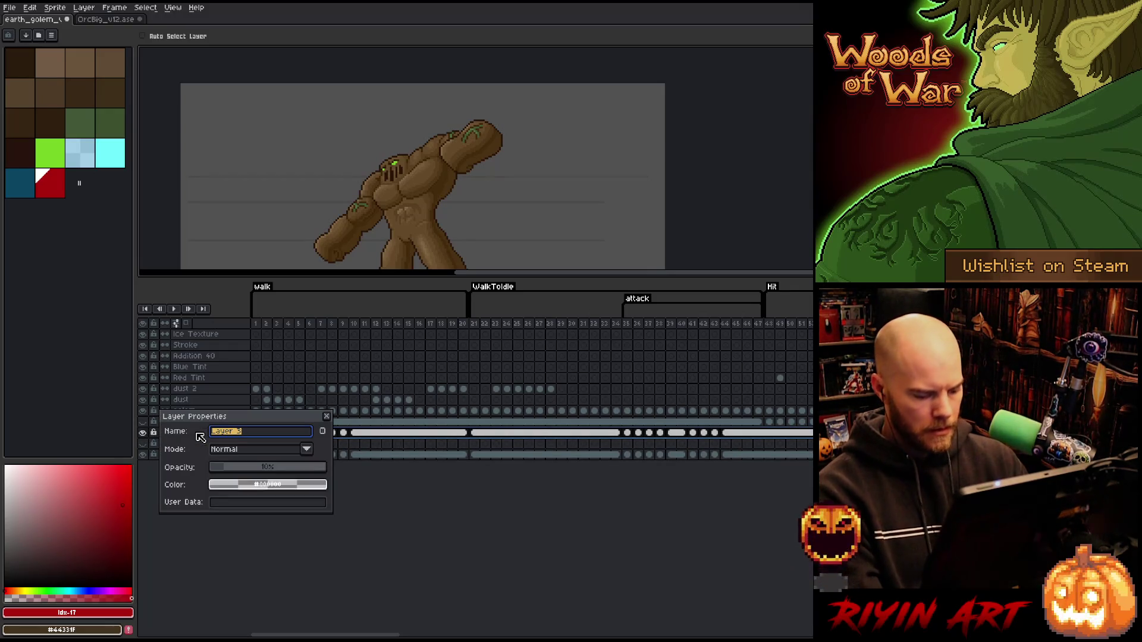
pyautogui.write('lines')
pyautogui.press('Return')
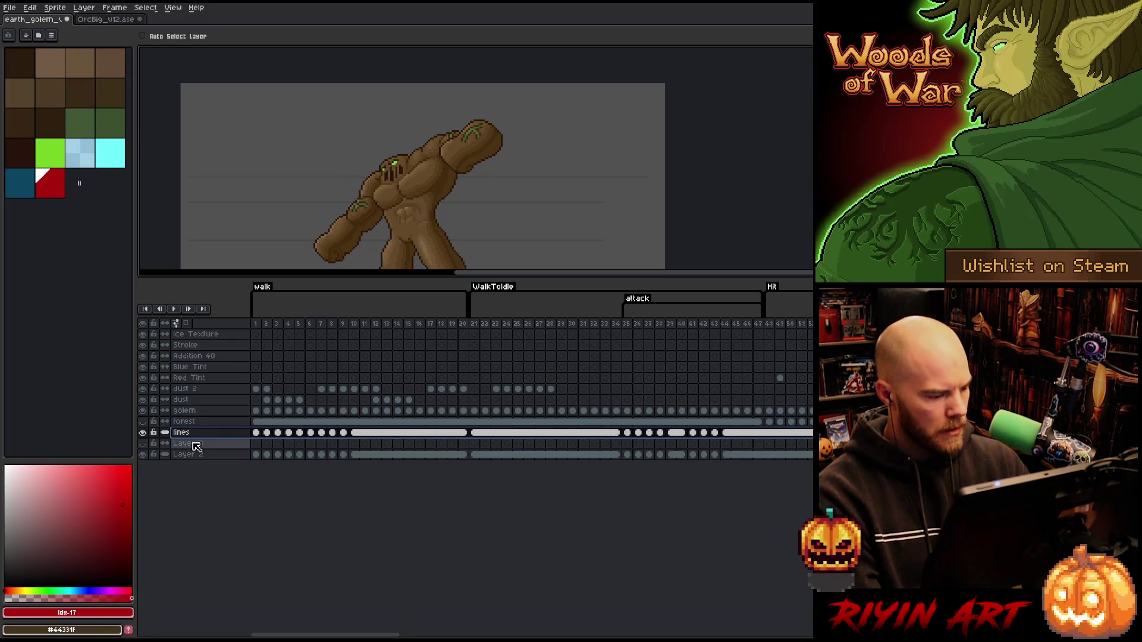
# Delete Layer 8, rename the bottom Layer 2 to 'grey', and show the forest again.
pyautogui.rightClick(198, 450)
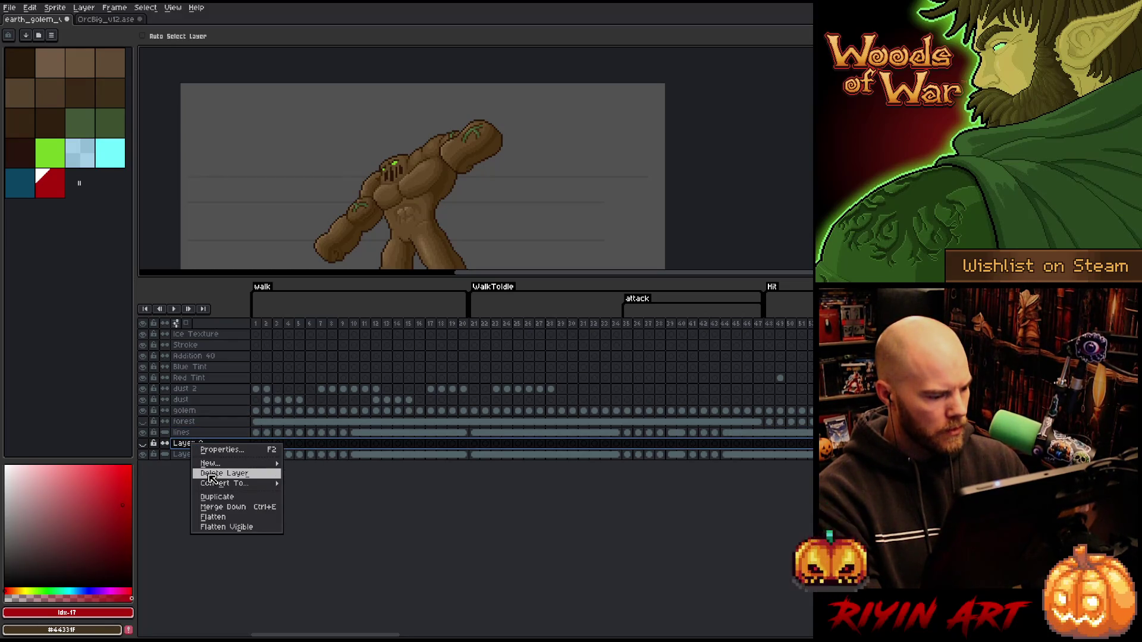
pyautogui.click(211, 472)
pyautogui.doubleClick(191, 443)
pyautogui.write('grey')
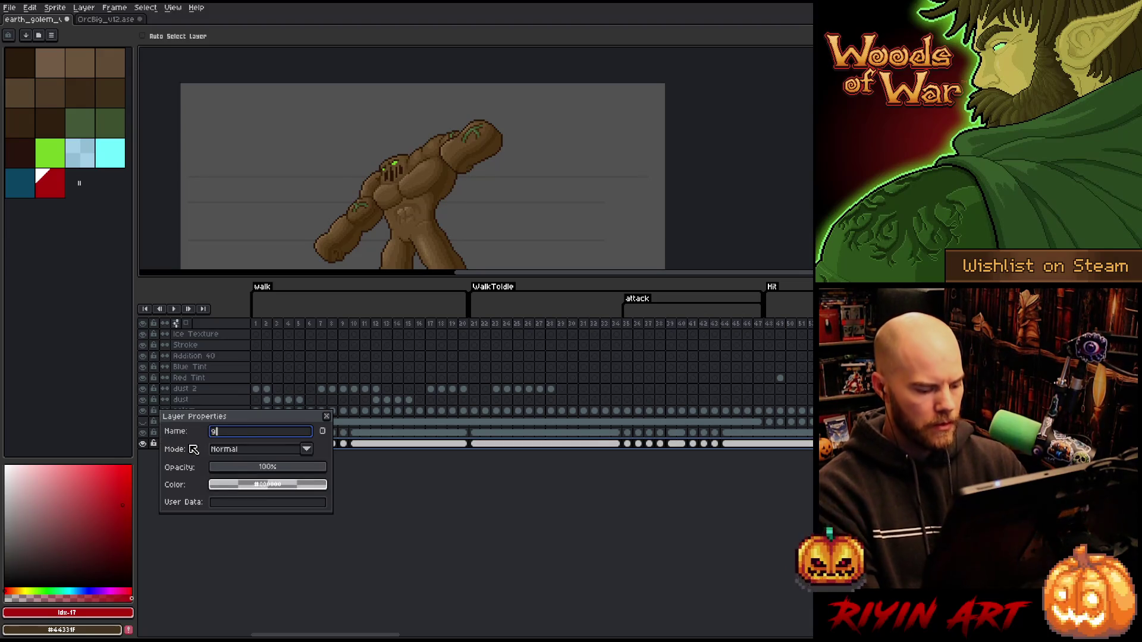
pyautogui.press('Return')
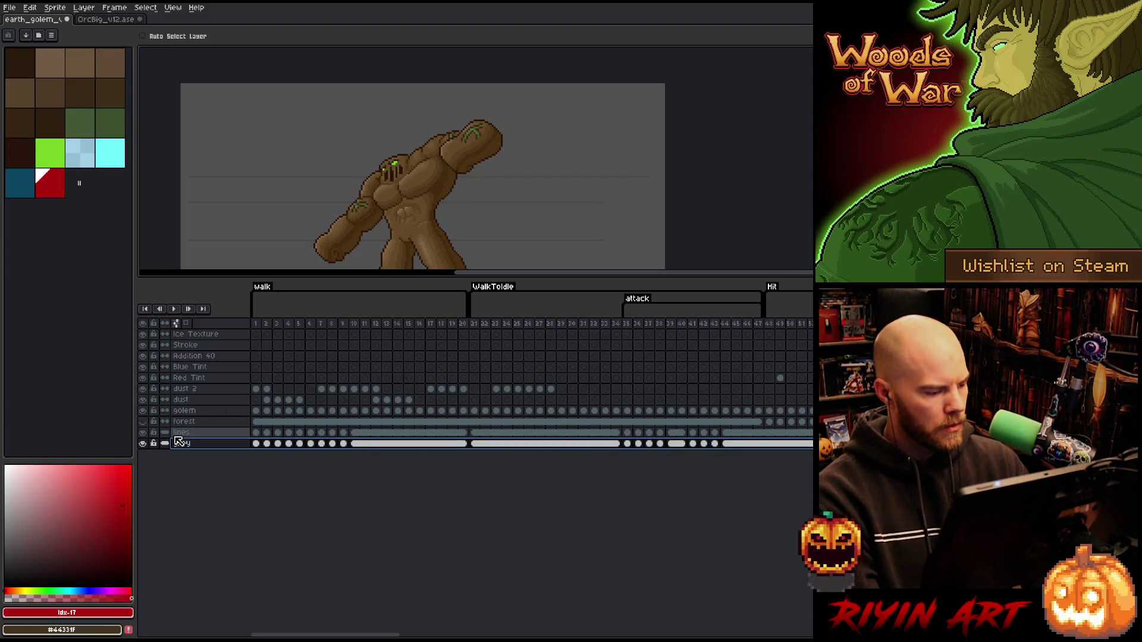
pyautogui.click(143, 421)
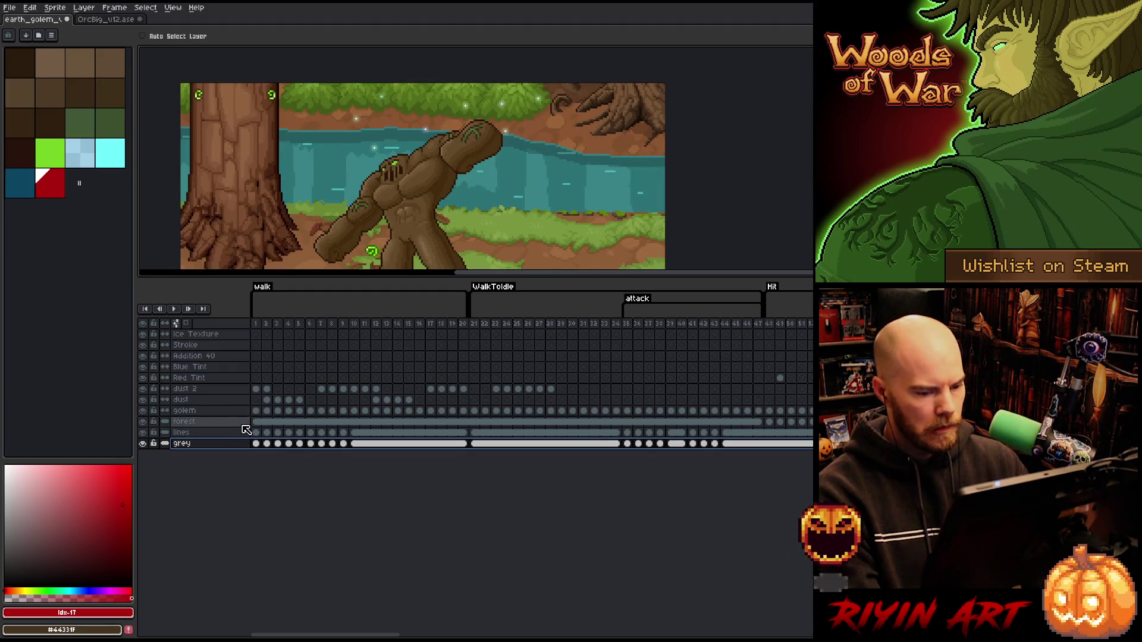
pyautogui.click(782, 326)
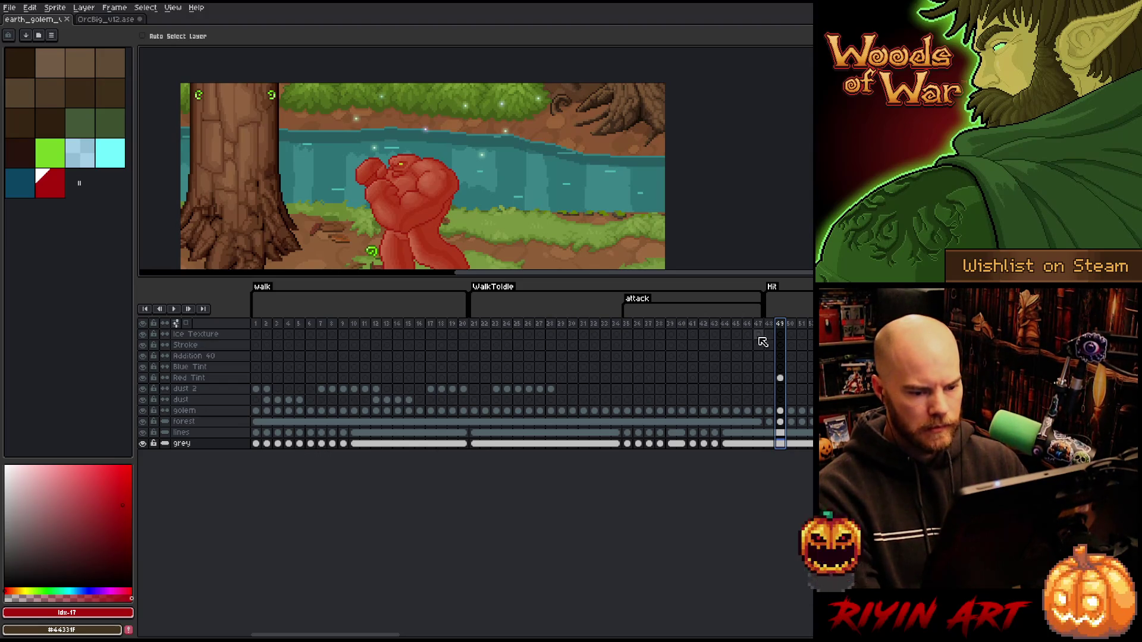
pyautogui.press('Right')
pyautogui.press('Right')
pyautogui.press('Right')
pyautogui.press('Right')
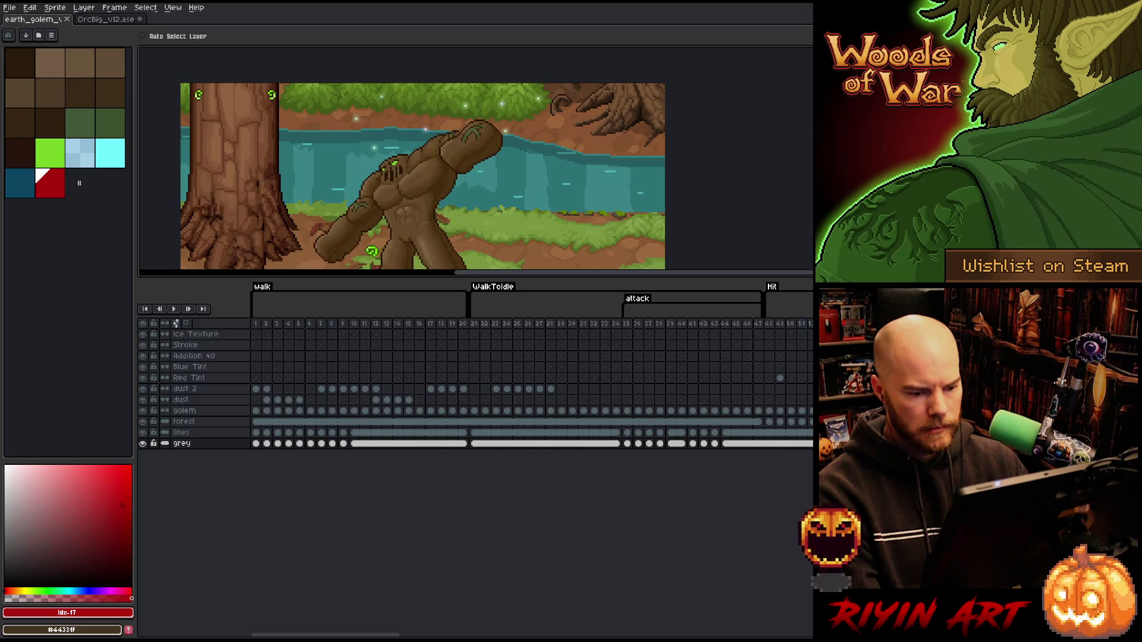
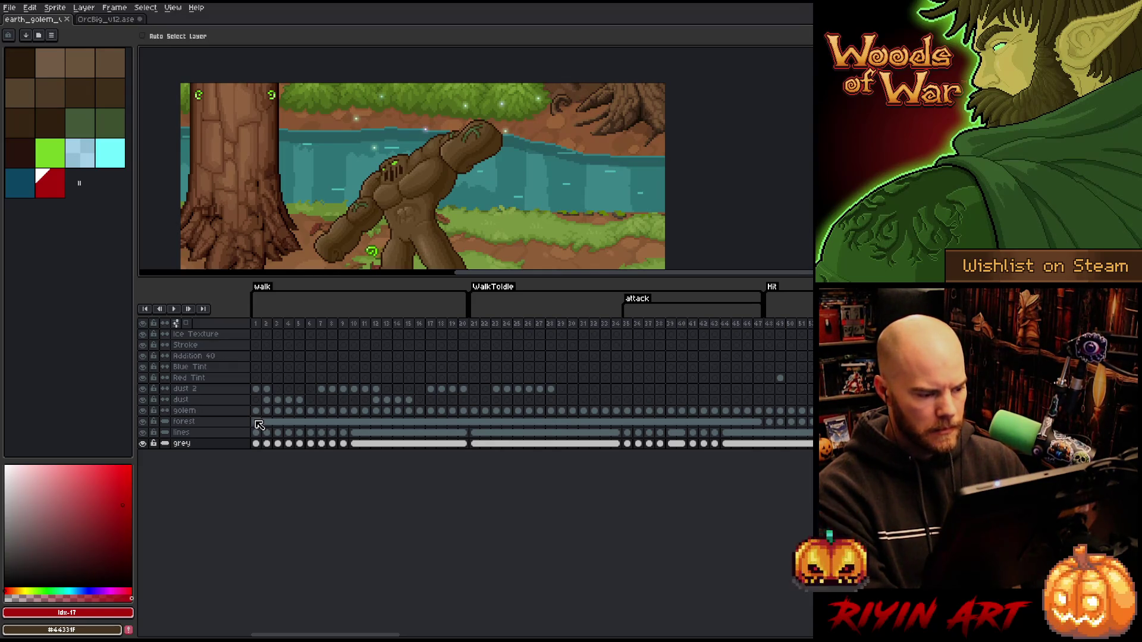
# Link the forest, lines and grey cels into one span, then step through frames 54–59 to verify.
pyautogui.moveTo(258, 425); pyautogui.dragTo(521, 443)
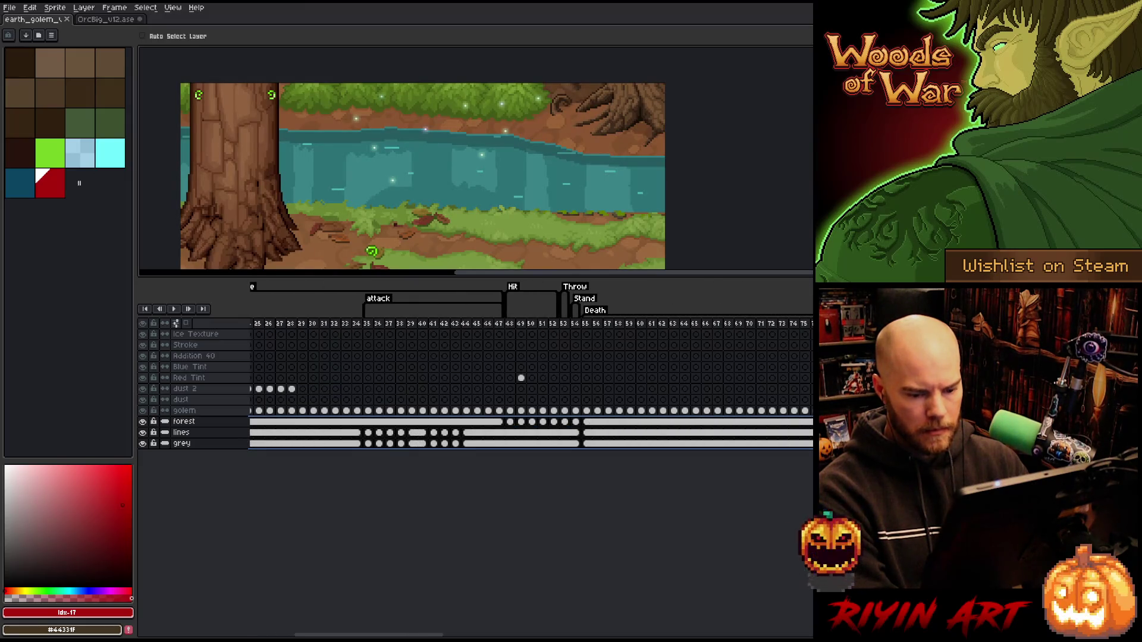
pyautogui.click(512, 504)
pyautogui.click(574, 324)
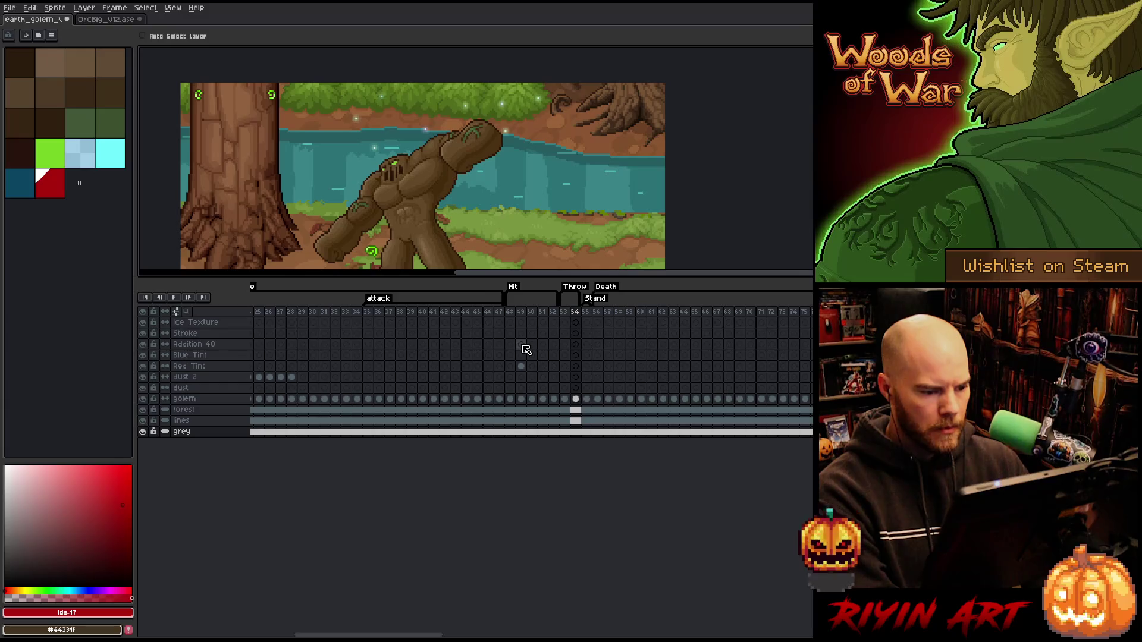
pyautogui.press('Right')
pyautogui.press('Right')
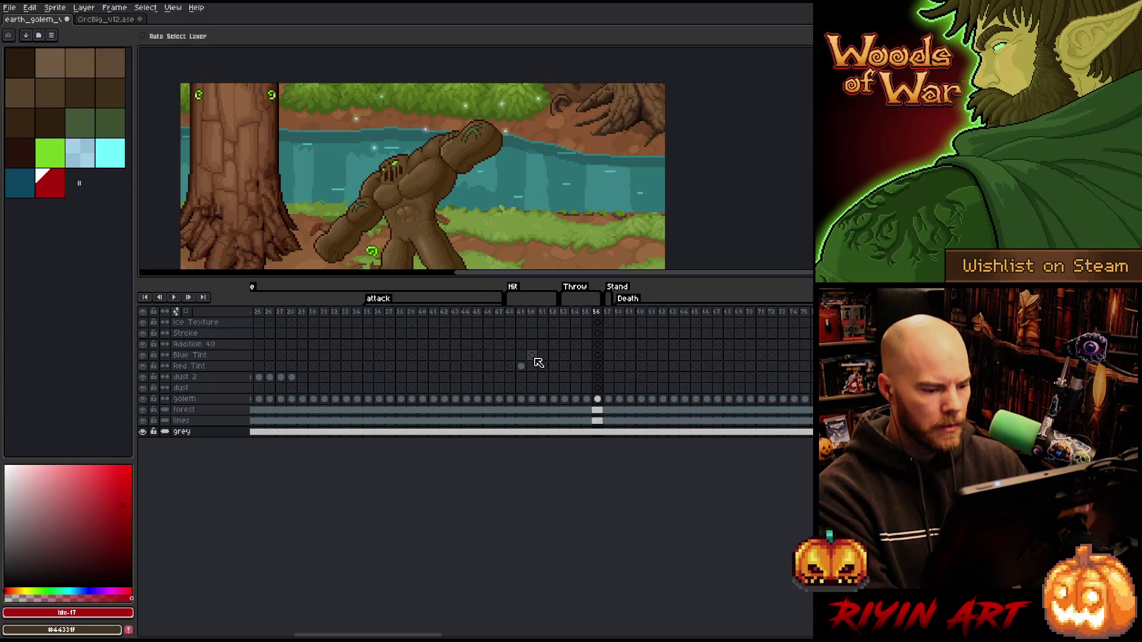
pyautogui.click(608, 312)
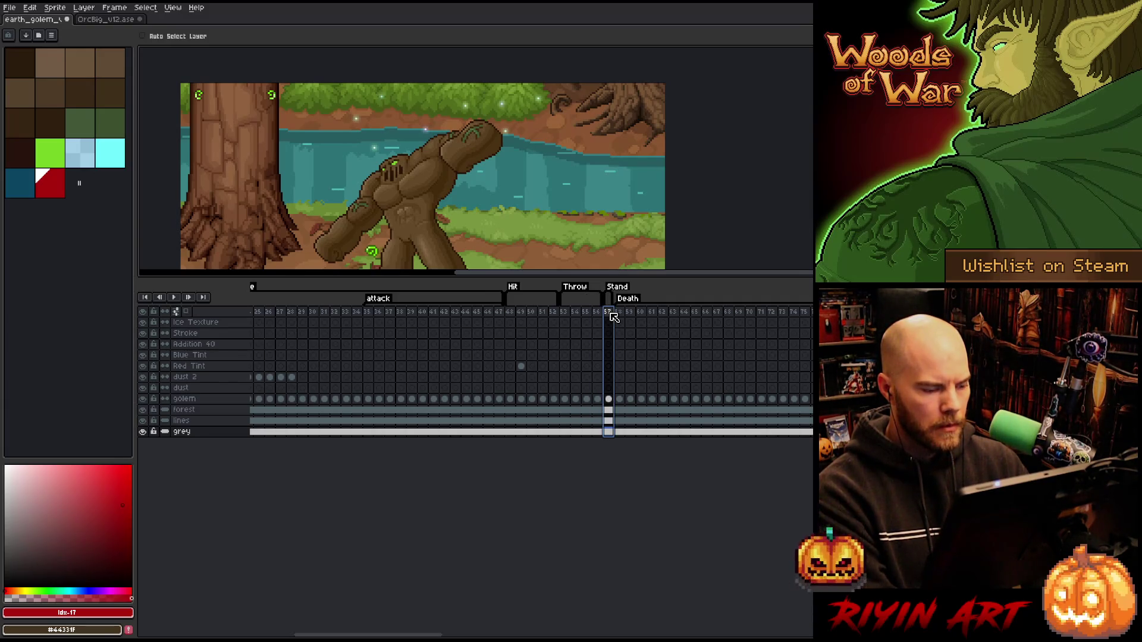
pyautogui.press('Right')
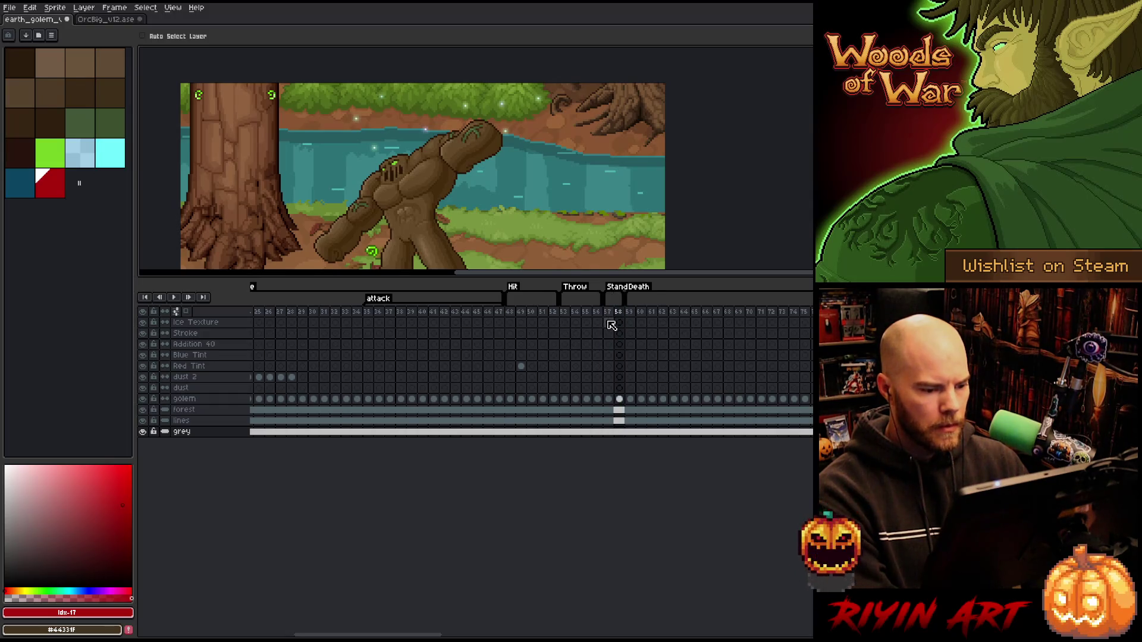
pyautogui.press('Right')
pyautogui.press('Right')
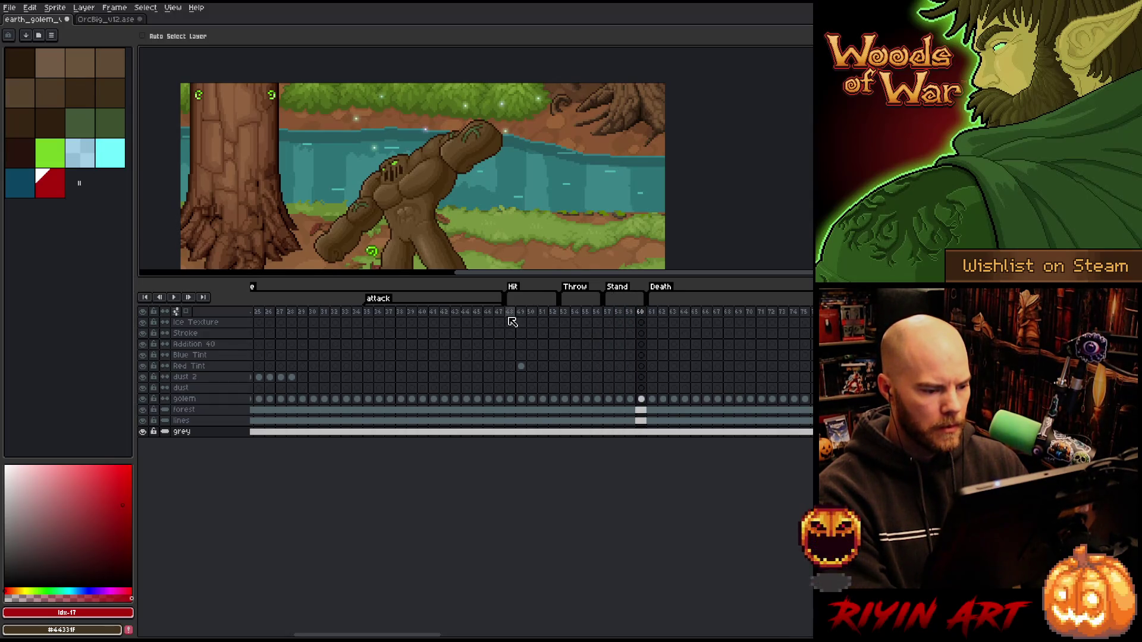
# Play the animation from frame 53 and check the golem cels on frames 48–52 and 58–60.
pyautogui.moveTo(511, 401); pyautogui.dragTo(557, 404)
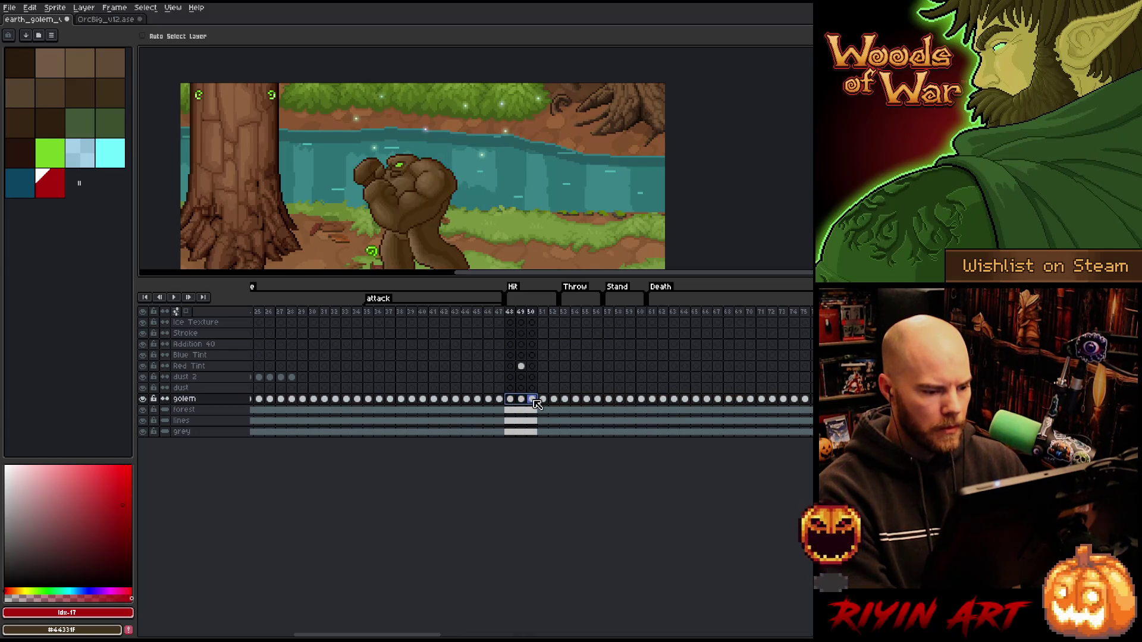
pyautogui.click(567, 401)
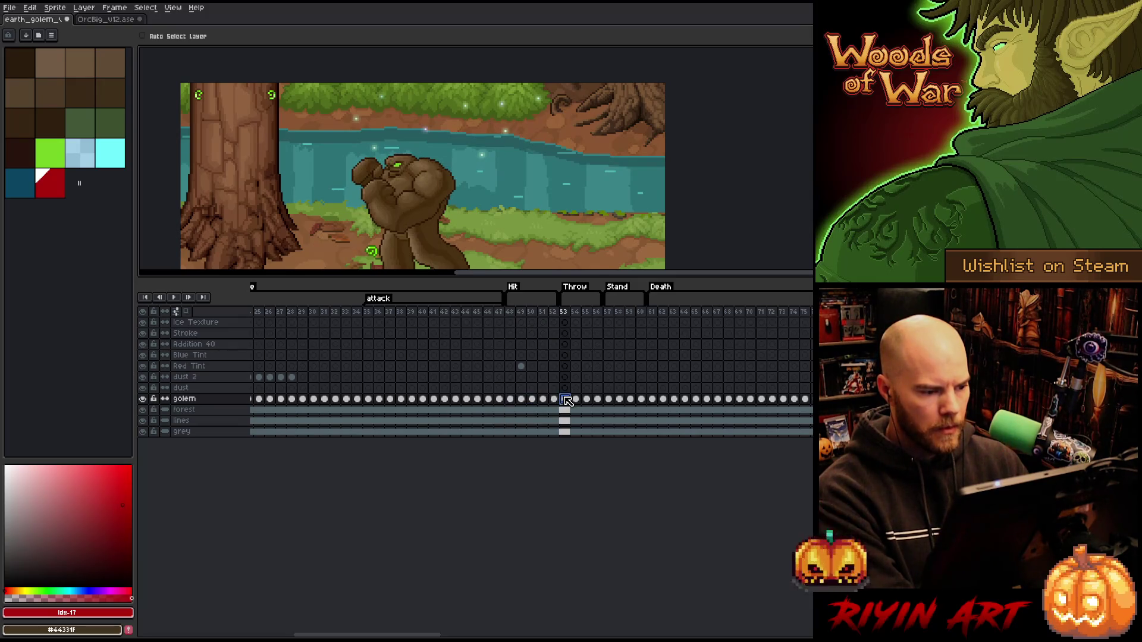
pyautogui.press('Return')
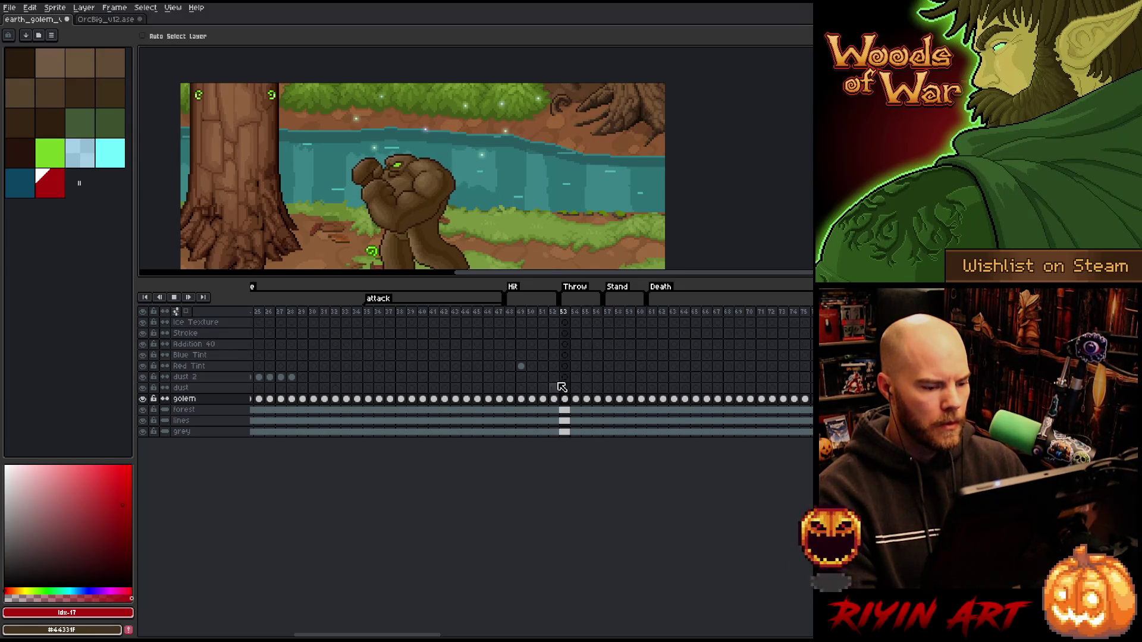
pyautogui.click(609, 313)
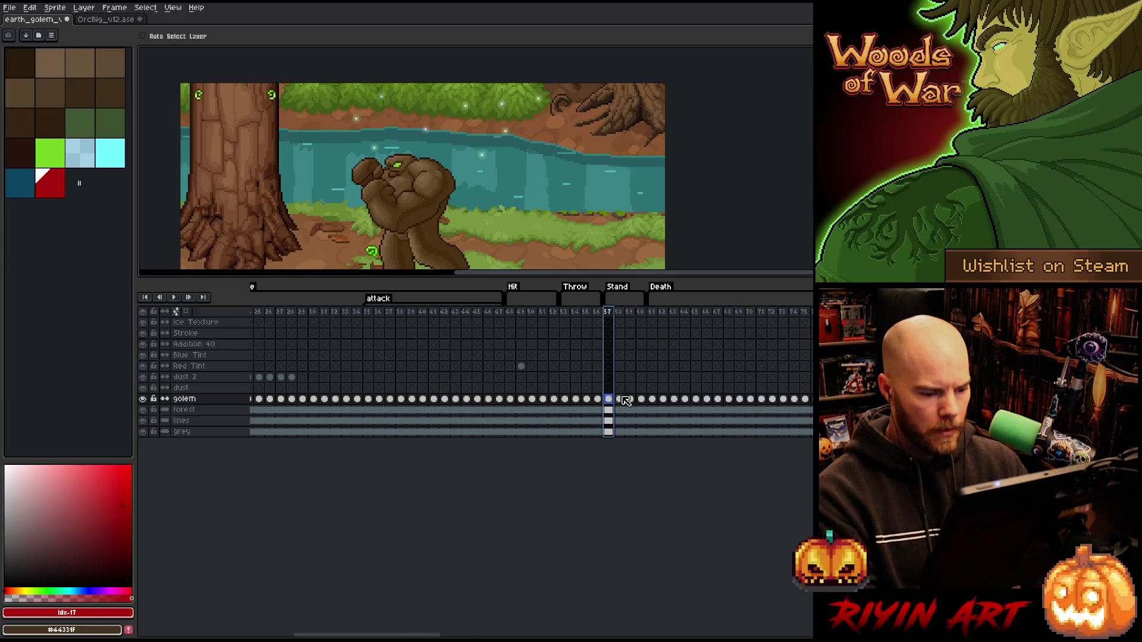
pyautogui.moveTo(618, 399); pyautogui.dragTo(647, 401)
pyautogui.press('Delete')
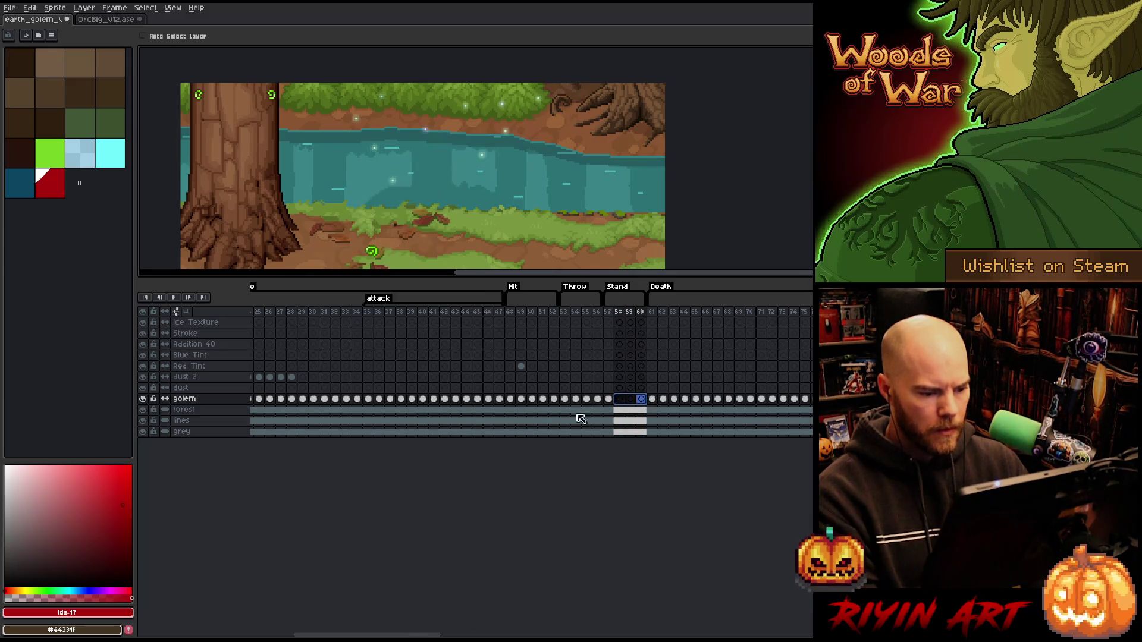
pyautogui.moveTo(415, 634); pyautogui.dragTo(357, 633)
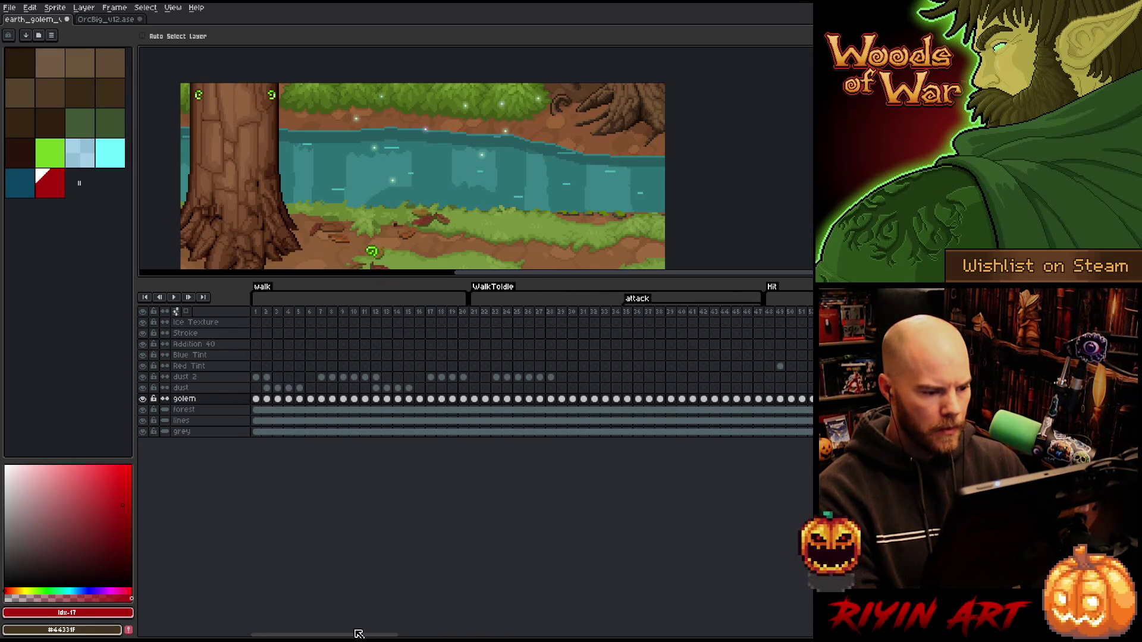
# Review the golem's walk frames 12 through 20 in the timeline.
pyautogui.click(463, 311)
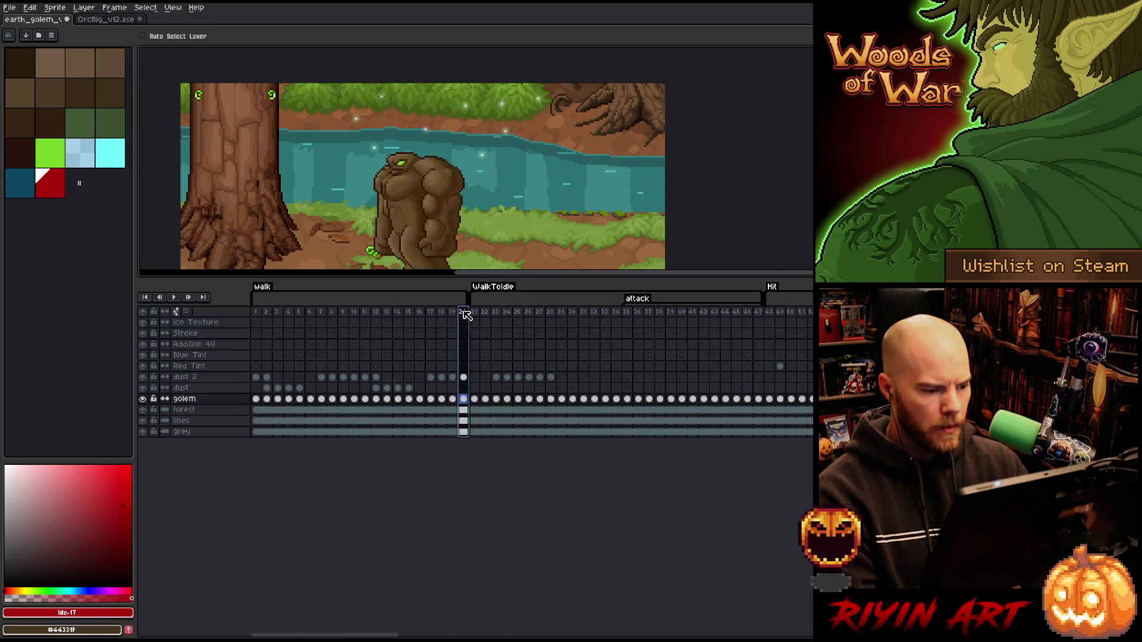
pyautogui.moveTo(464, 314)
pyautogui.mouseDown()
pyautogui.moveTo(355, 316)
pyautogui.moveTo(385, 308)
pyautogui.mouseUp()
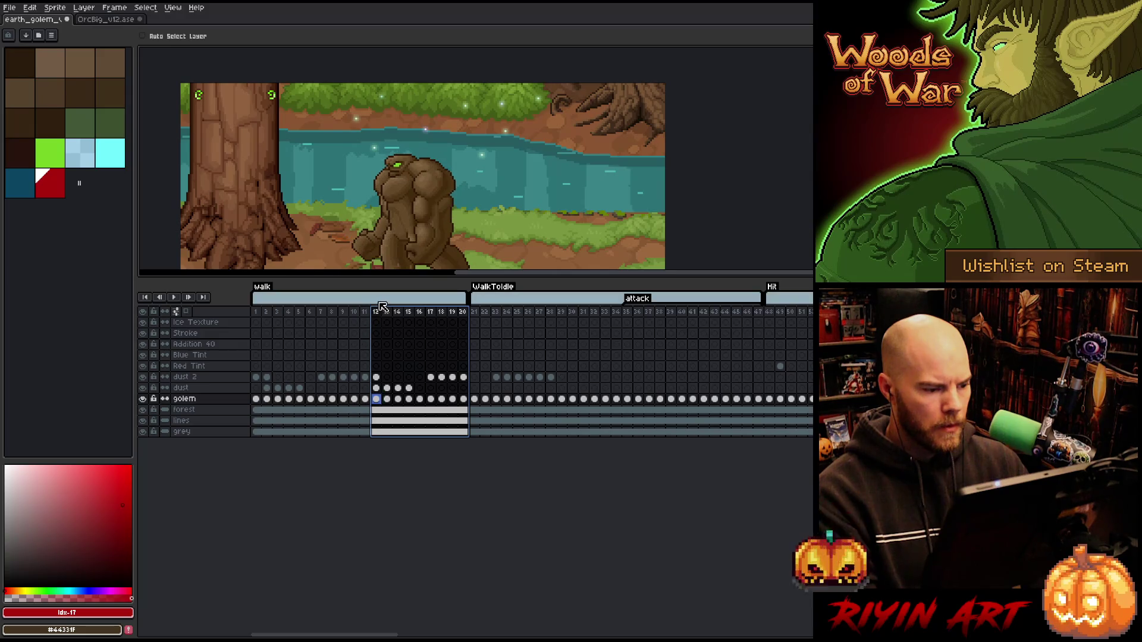
pyautogui.moveTo(385, 307); pyautogui.dragTo(376, 308)
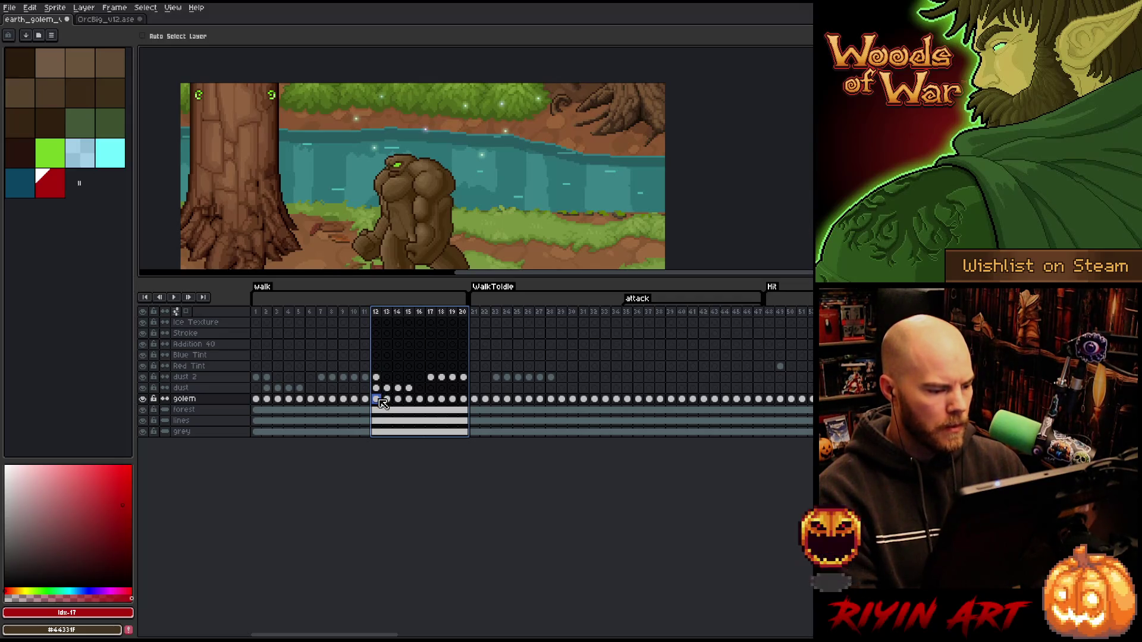
pyautogui.click(379, 399)
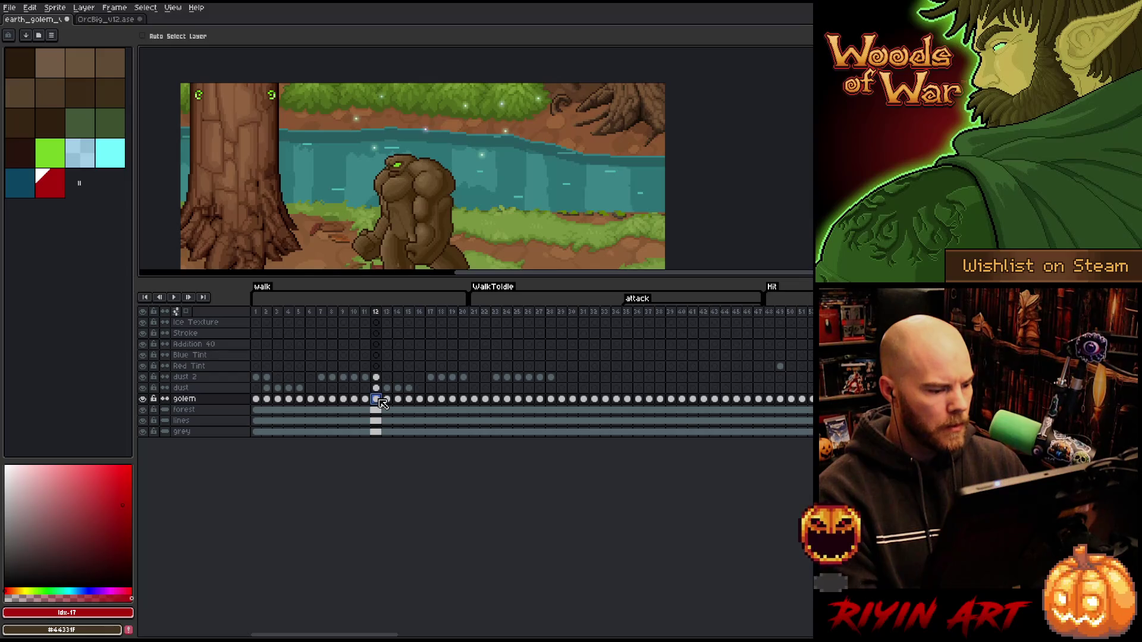
pyautogui.moveTo(382, 402); pyautogui.dragTo(423, 400)
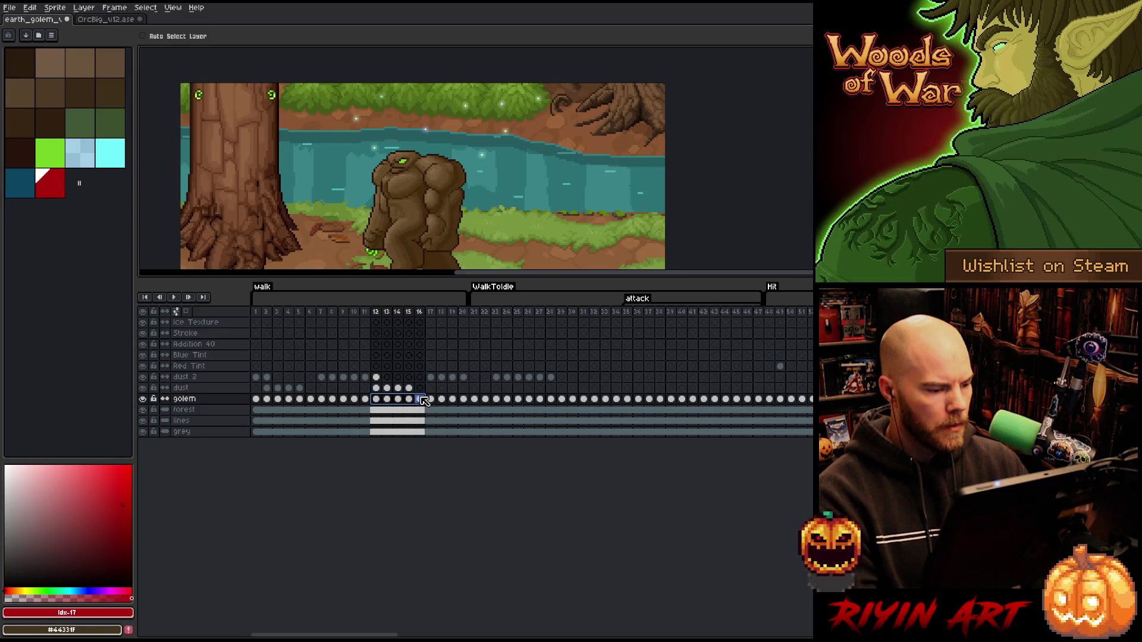
pyautogui.moveTo(423, 401); pyautogui.dragTo(465, 399)
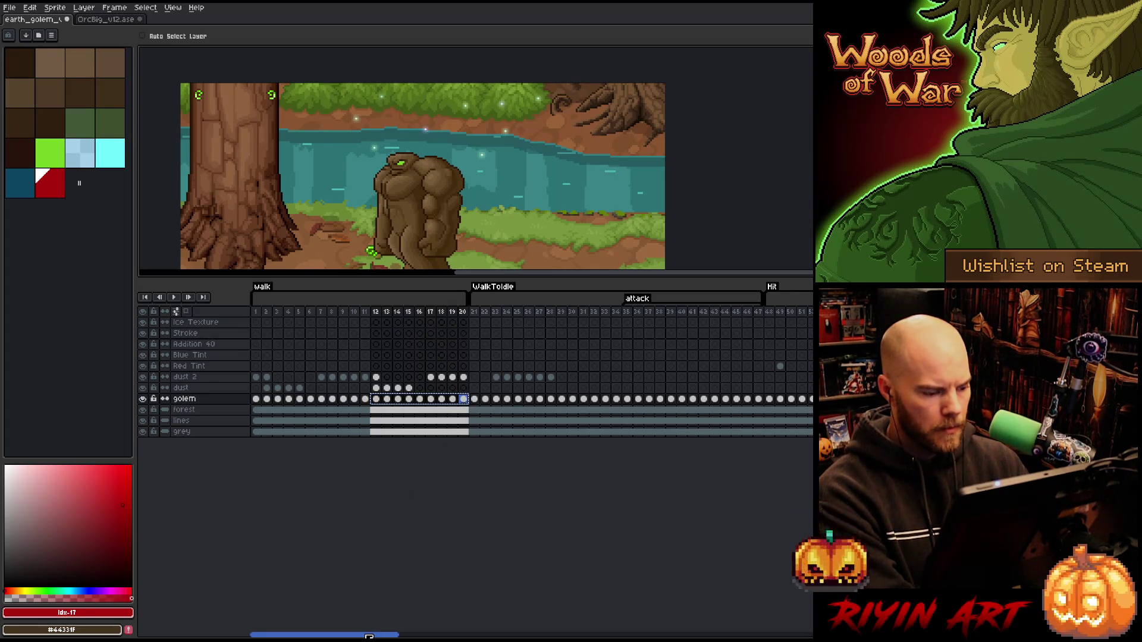
# Settle on the golem cel at walk frame 12 with the Pencil ready for pixel drawing.
pyautogui.click(375, 399)
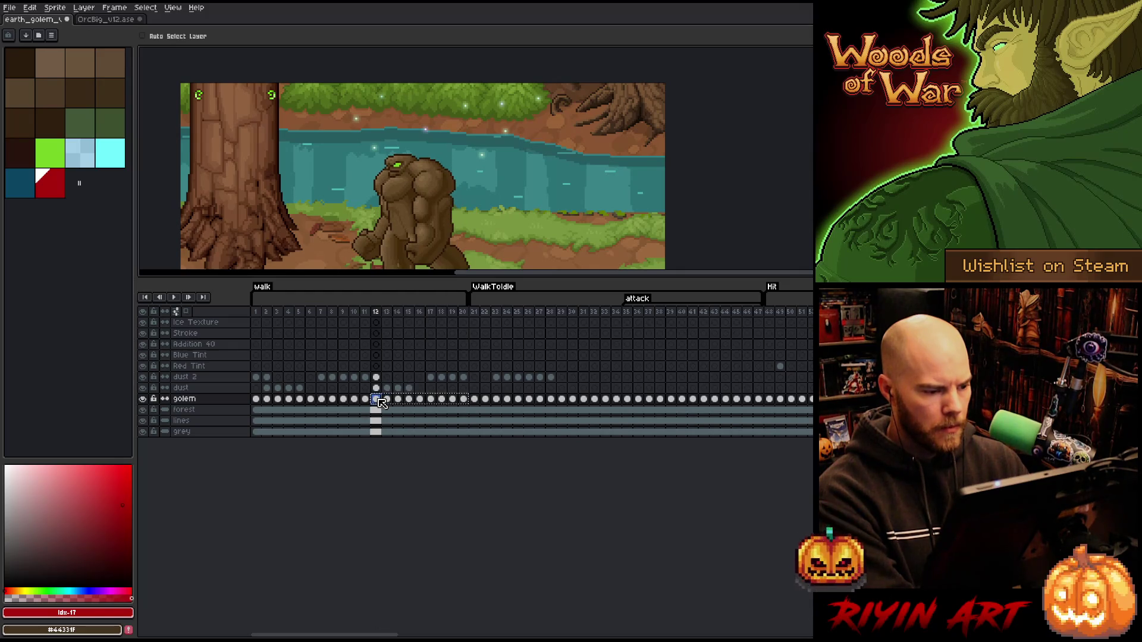
pyautogui.moveTo(389, 402); pyautogui.dragTo(393, 403)
pyautogui.click(379, 403)
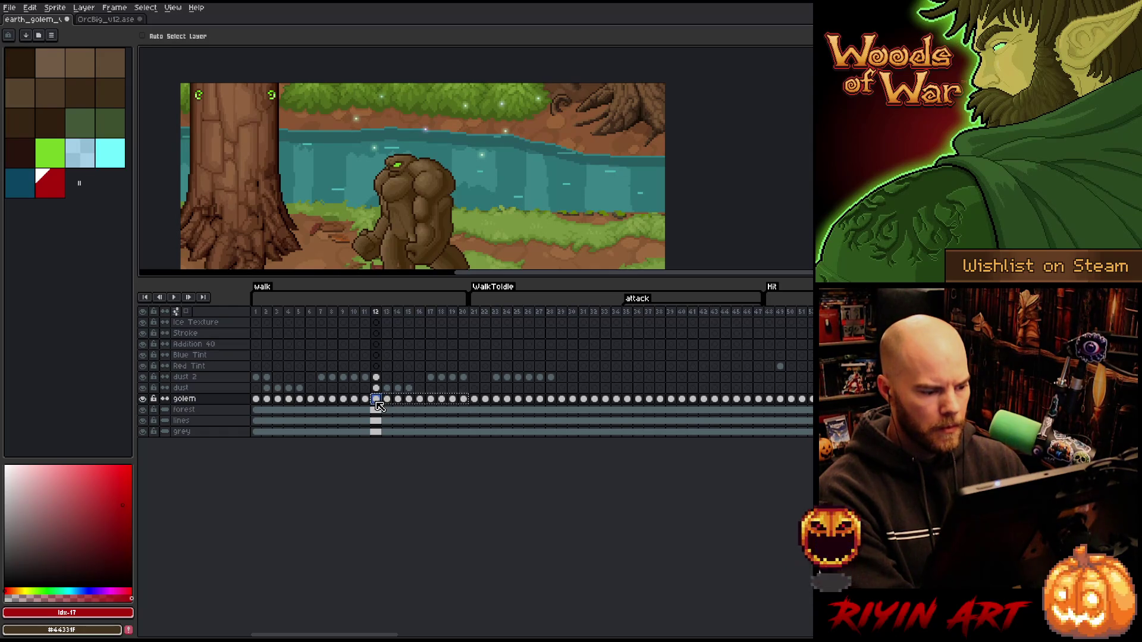
pyautogui.press('b')
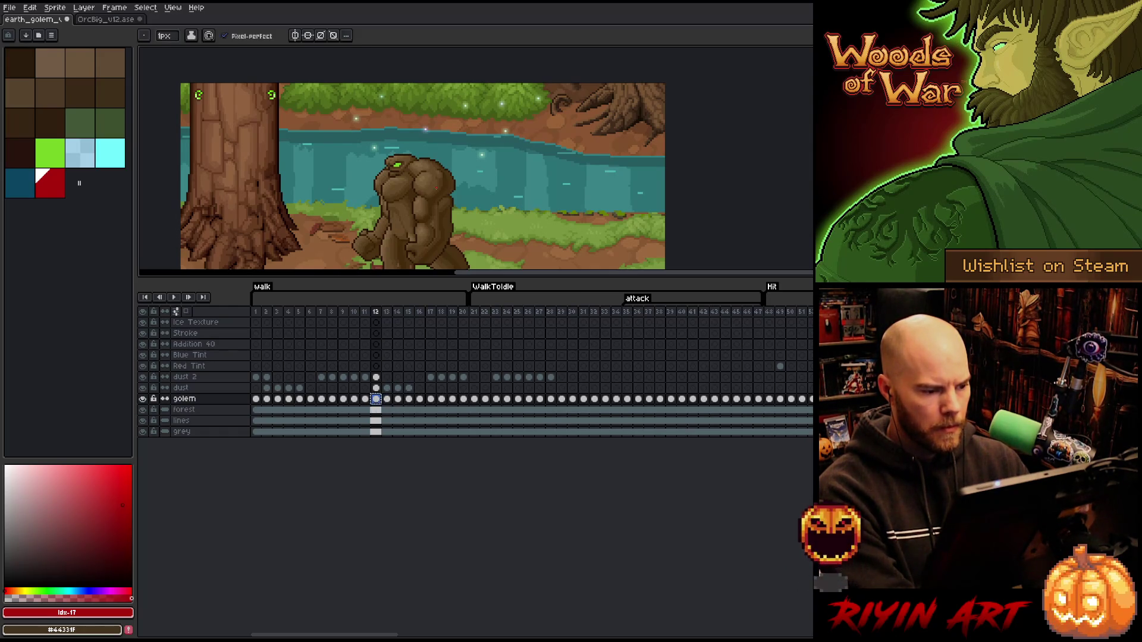
pyautogui.scroll(1, 482, 209)
# Enlarge the canvas area by pushing the timeline splitter down, keeping the frame-12 golem intact.
pyautogui.moveTo(502, 274); pyautogui.dragTo(497, 396)
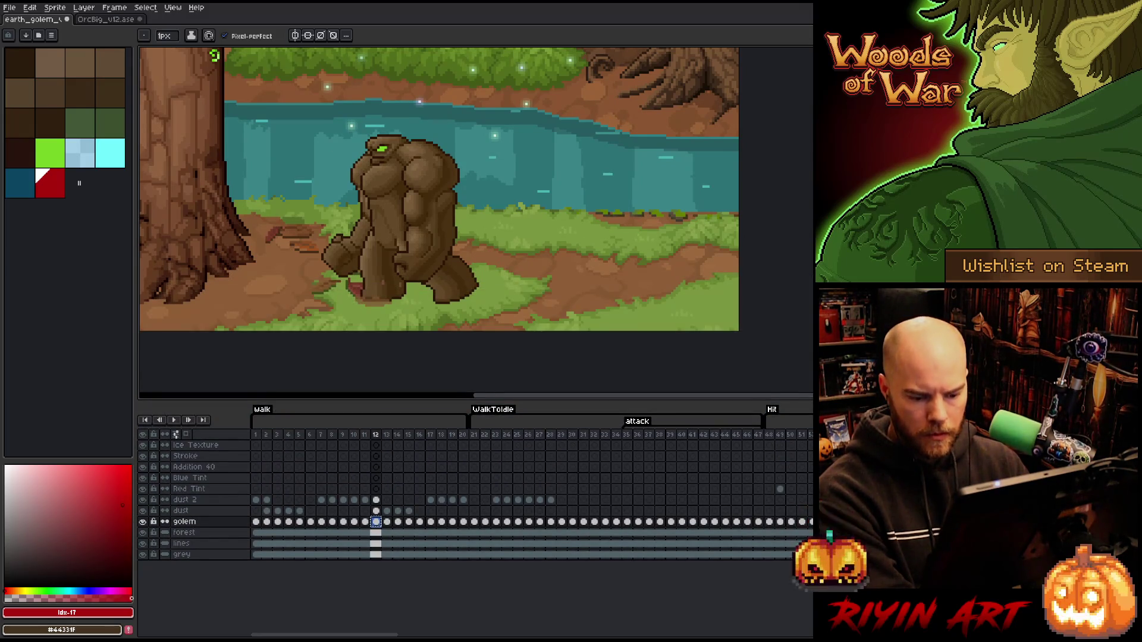
pyautogui.press('Delete')
pyautogui.hotkey('ctrl', 'z')
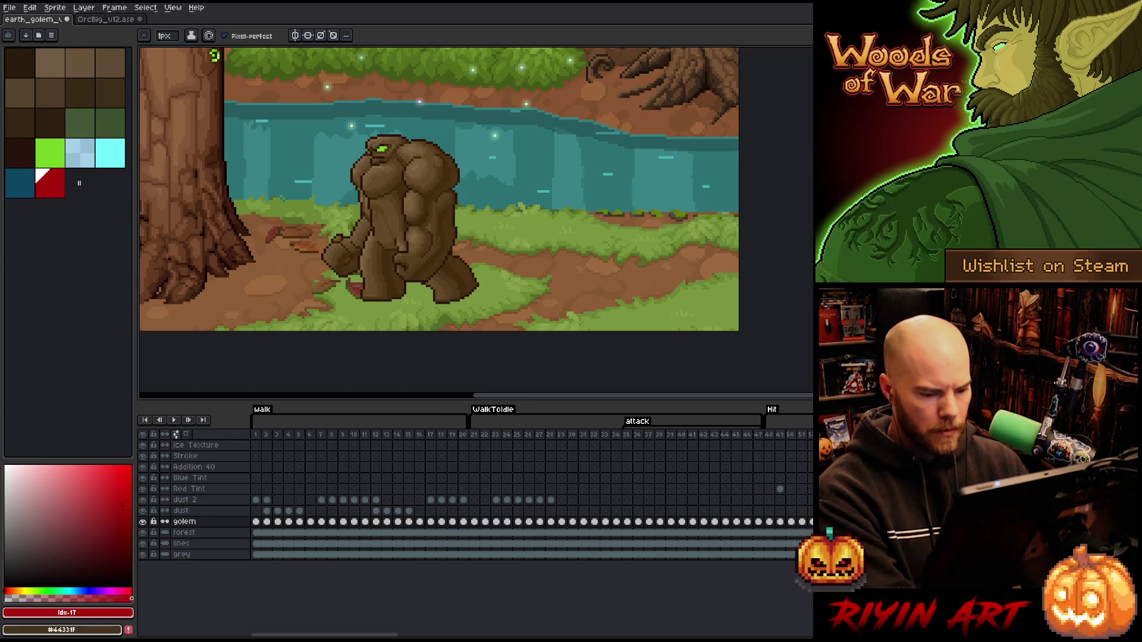
# Flip between neighbouring walk poses to compare, then marquee the area around the golem's front foot.
pyautogui.press('Right')
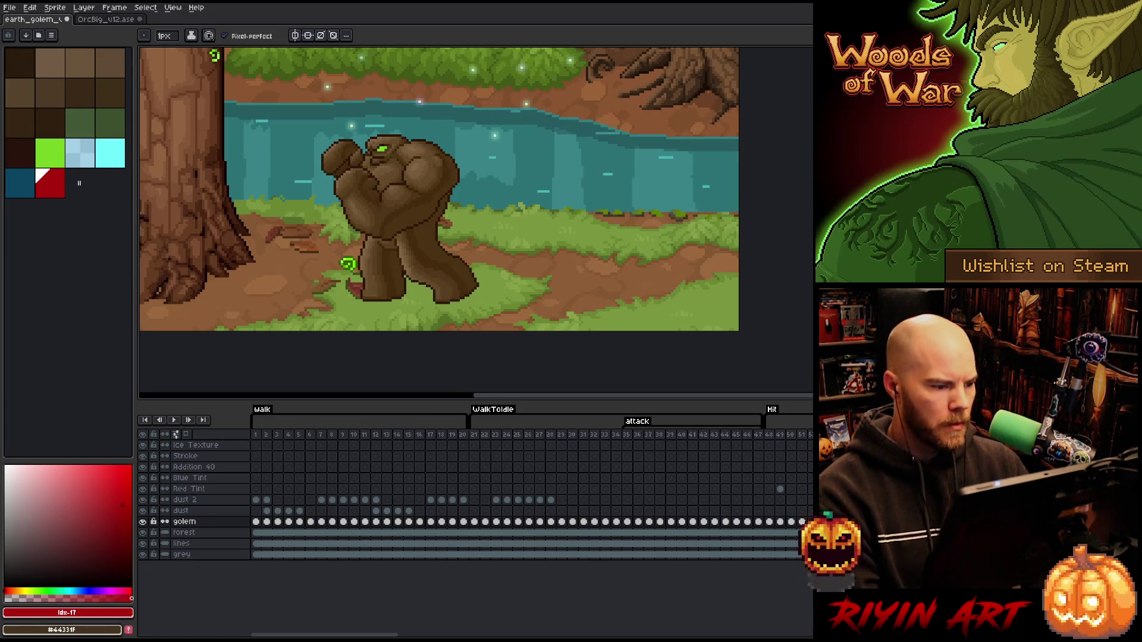
pyautogui.press('Left')
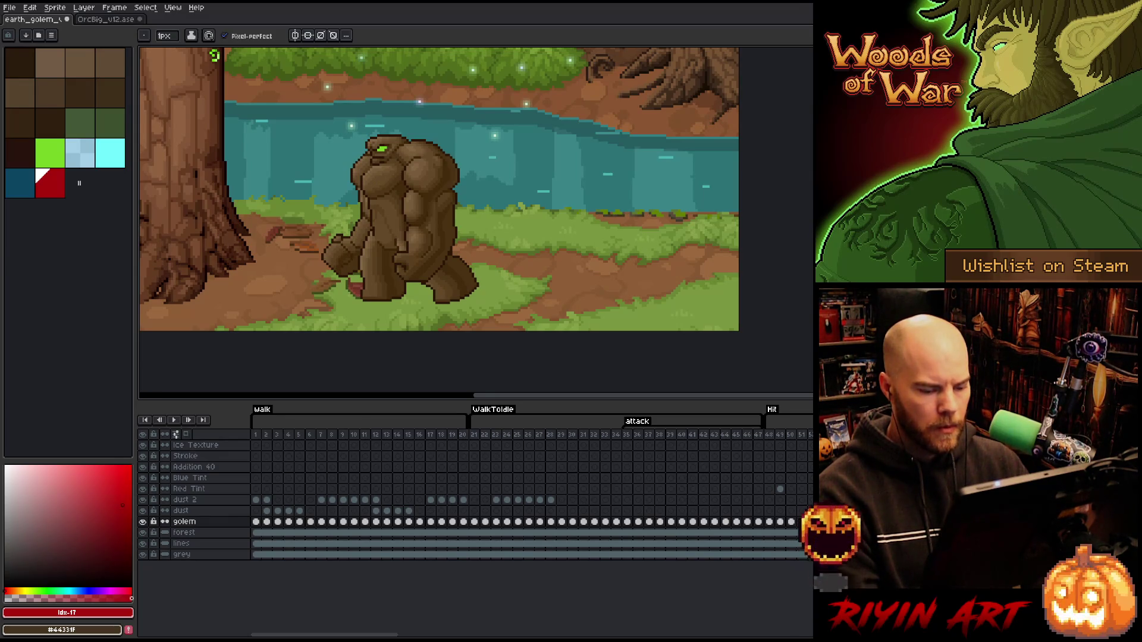
pyautogui.press('Right')
pyautogui.press('Left')
pyautogui.press('Right')
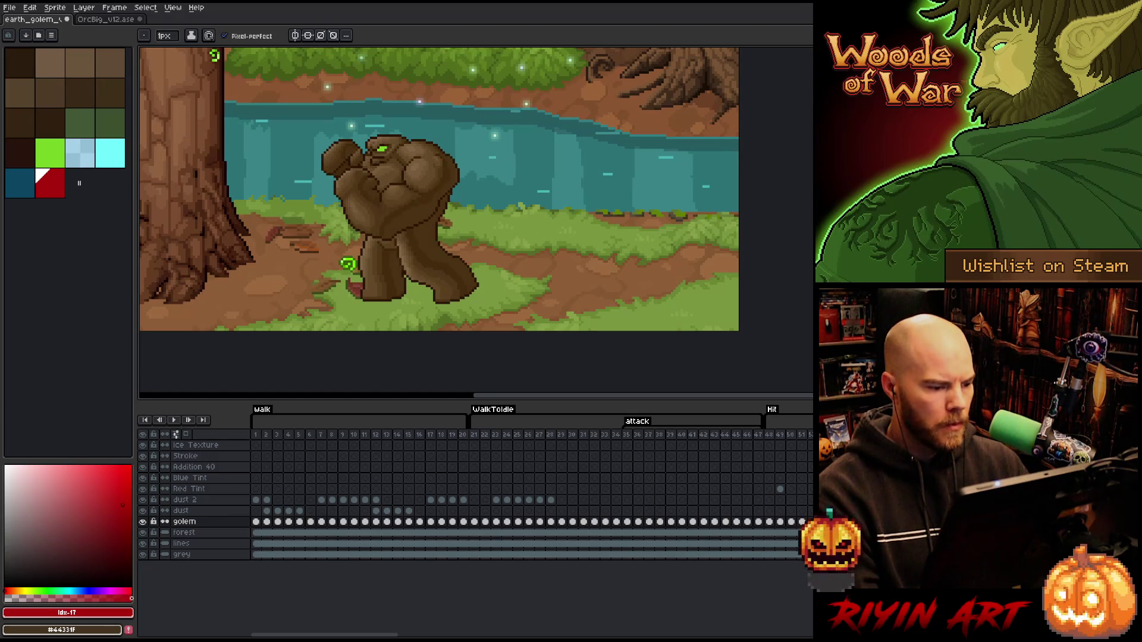
pyautogui.press('Left')
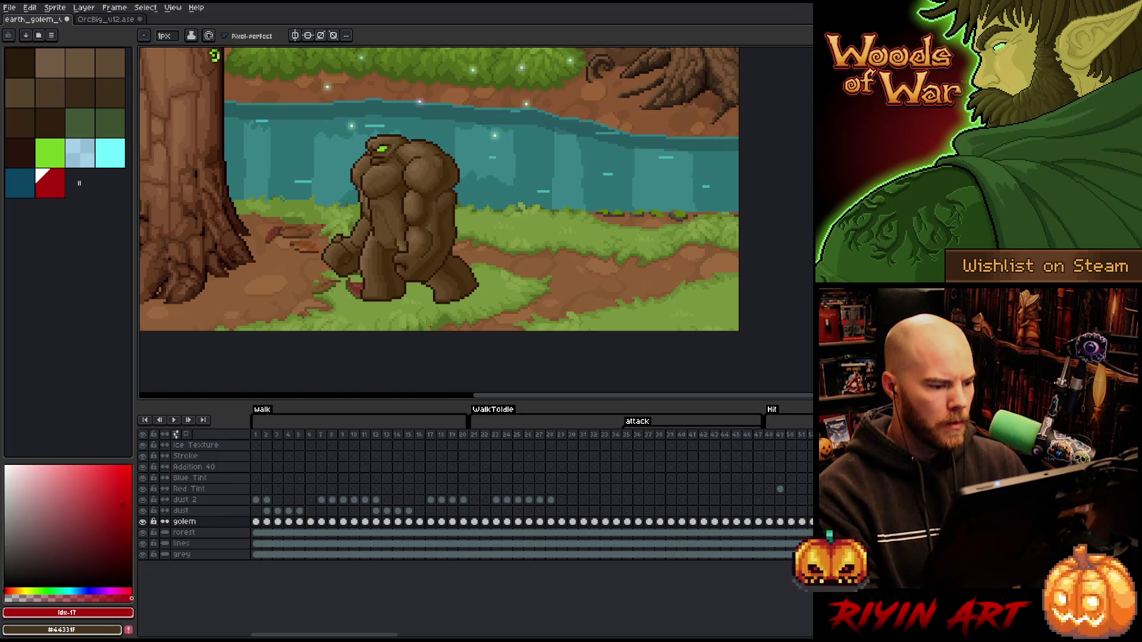
pyautogui.press('Left')
pyautogui.press('Right')
pyautogui.press('Right')
pyautogui.scroll(1, 408, 301)
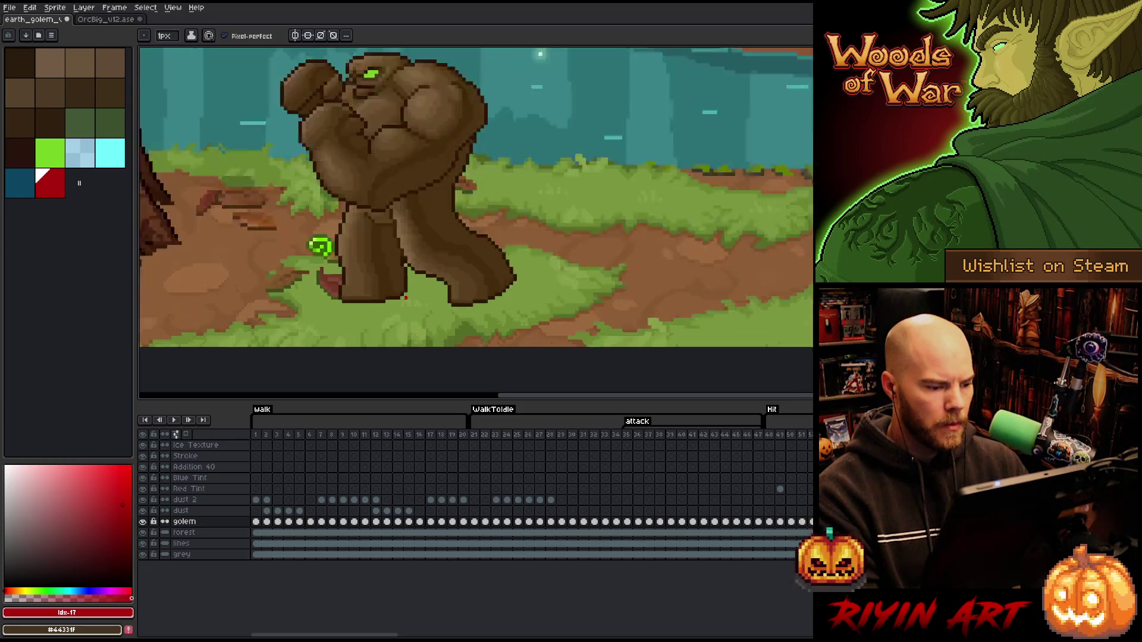
pyautogui.scroll(1, 406, 298)
pyautogui.press('Left')
pyautogui.press('Right')
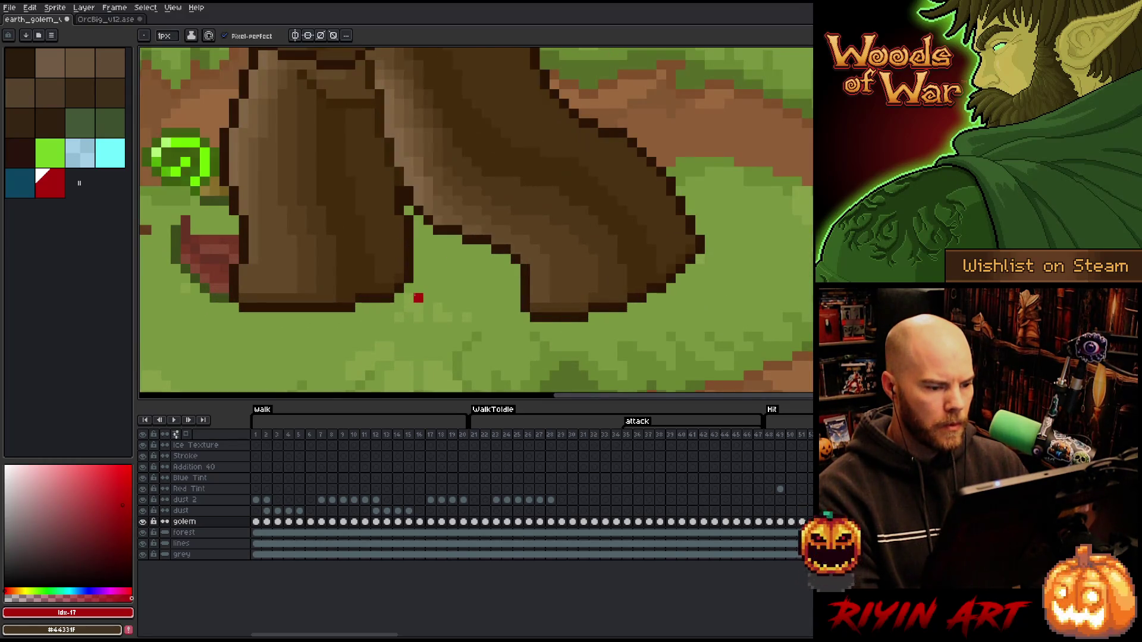
pyautogui.press('Left')
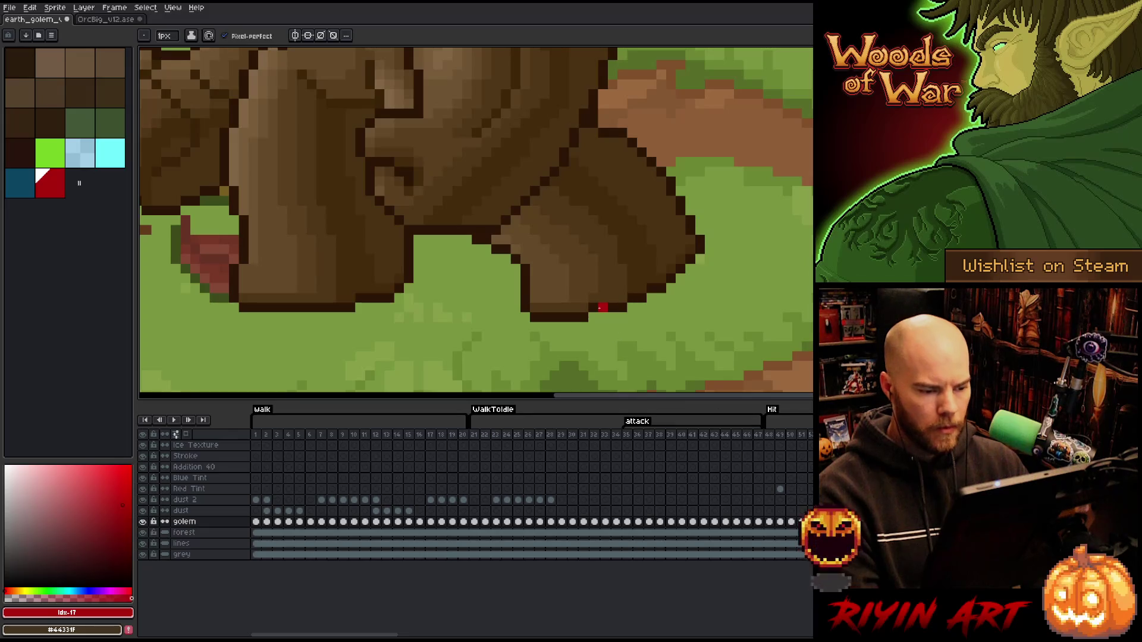
pyautogui.press('m')
pyautogui.moveTo(480, 235); pyautogui.dragTo(580, 334)
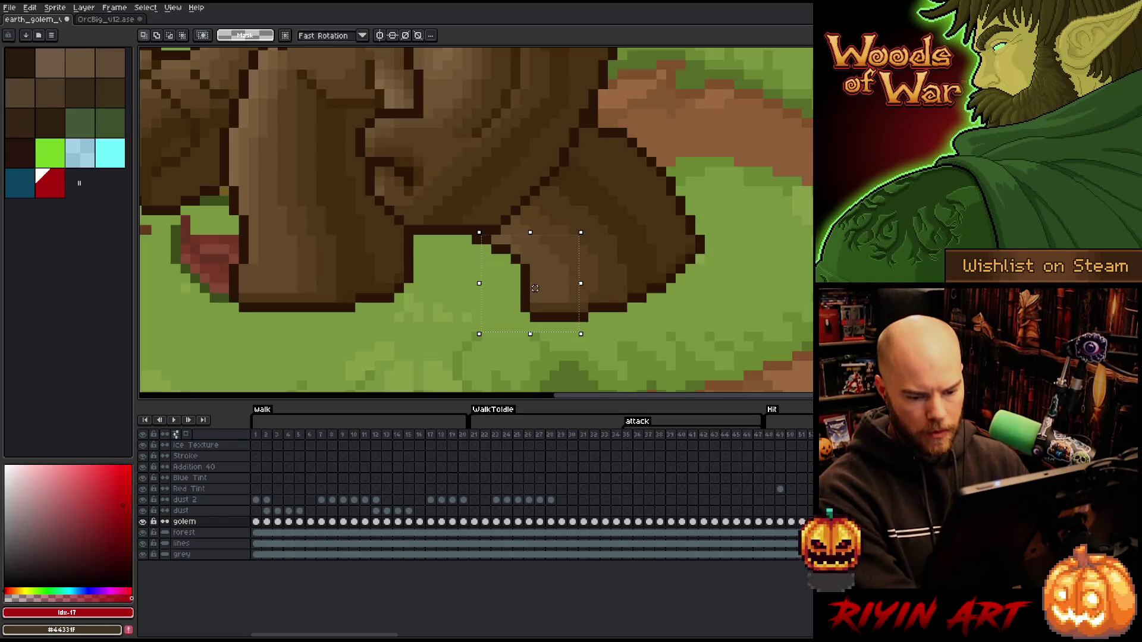
pyautogui.press('Right')
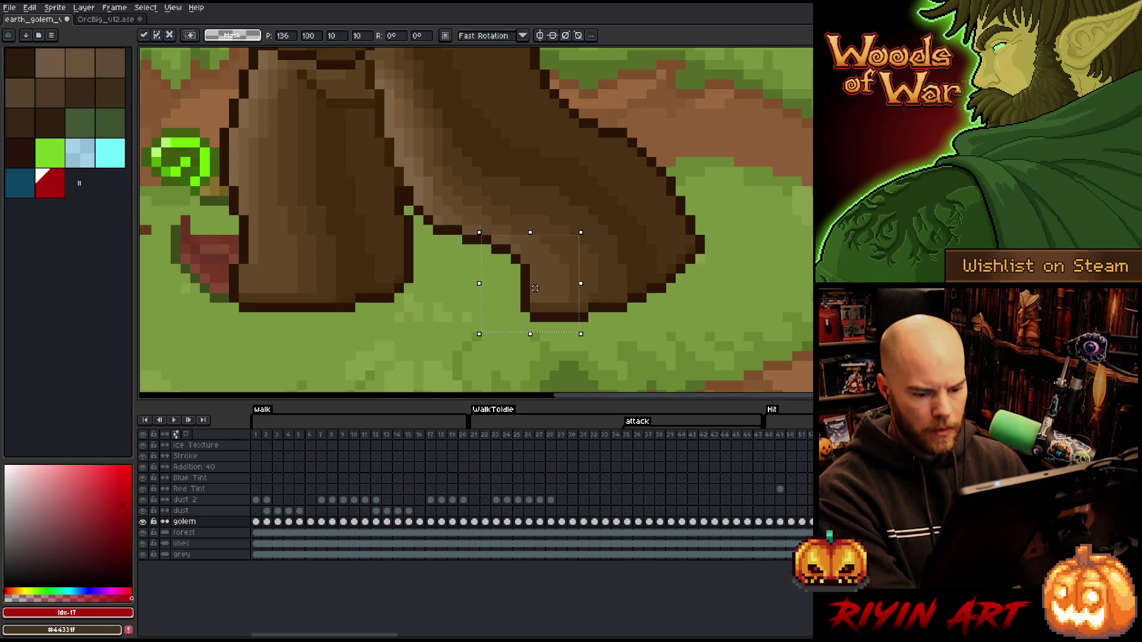
pyautogui.press('Left')
pyautogui.press('Right')
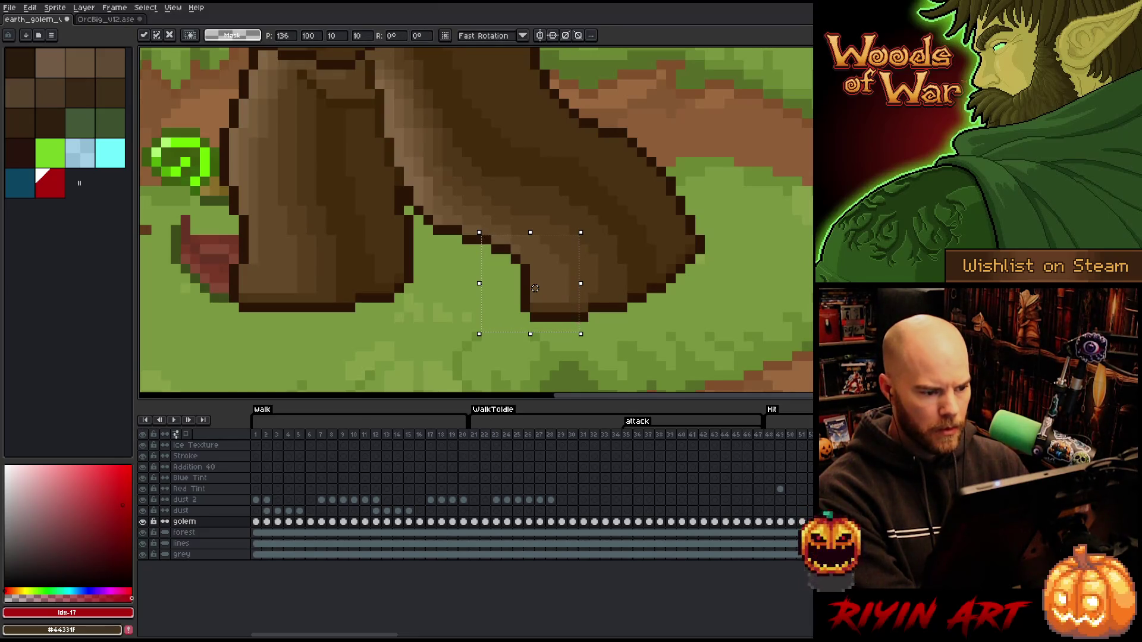
pyautogui.press('Left')
pyautogui.press('Right')
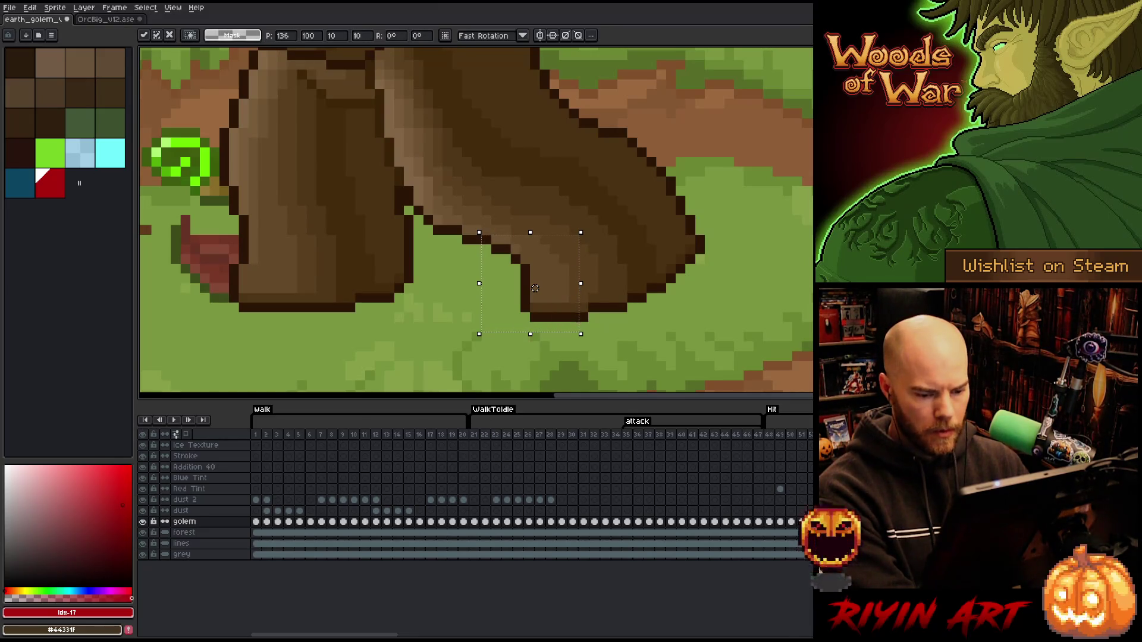
pyautogui.press('Left')
pyautogui.press('Right')
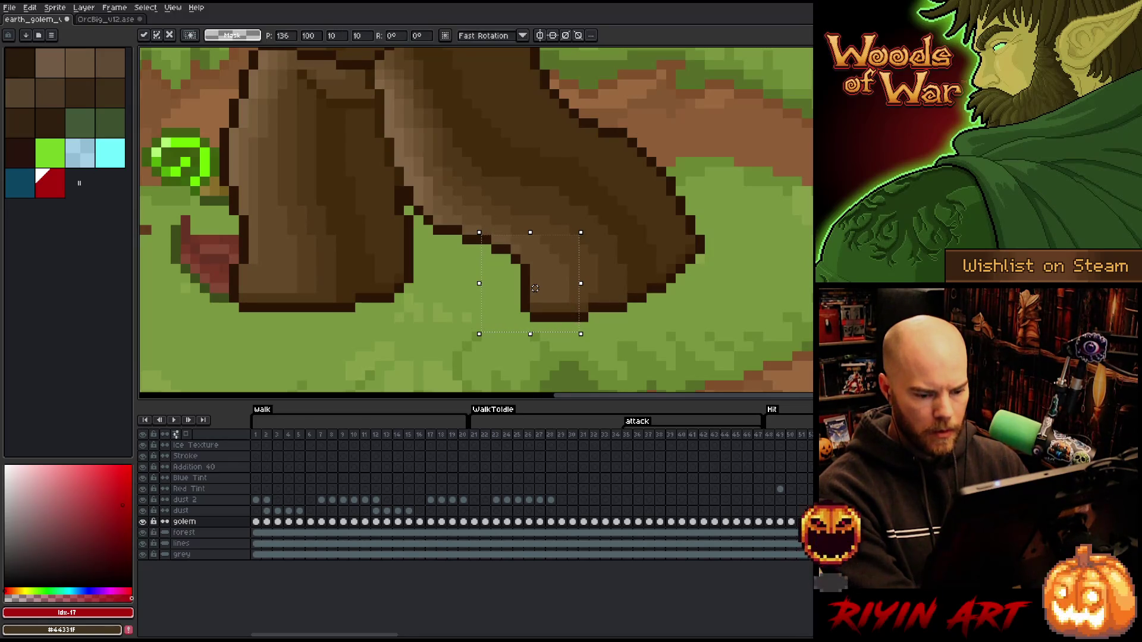
pyautogui.press('Left')
pyautogui.press('Right')
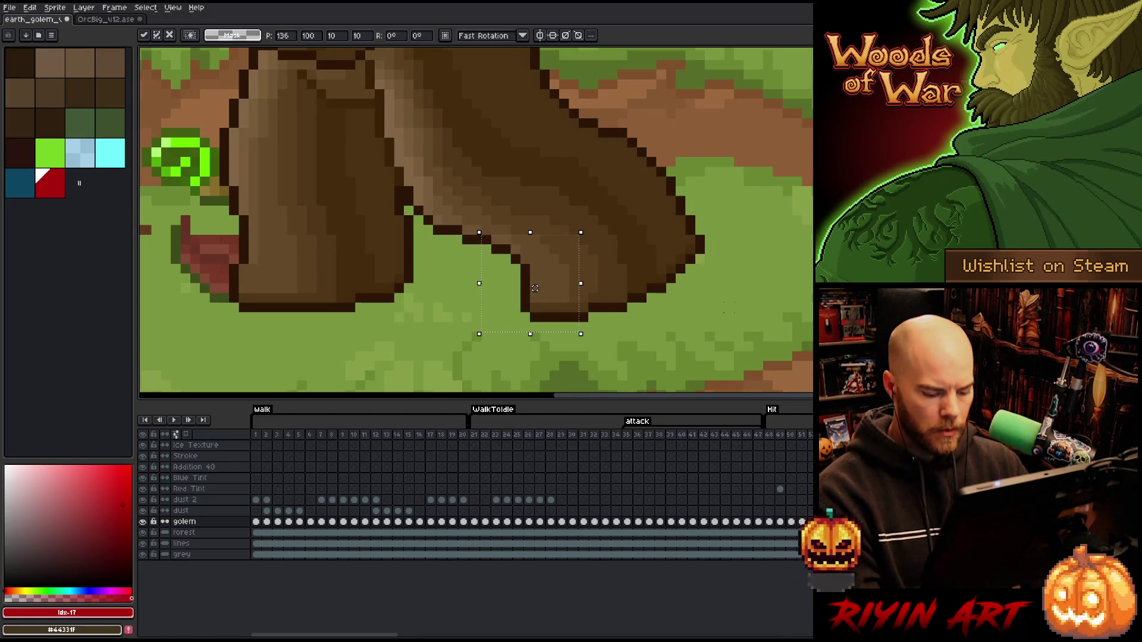
pyautogui.scroll(-3, 534, 288)
pyautogui.scroll(2, 533, 288)
pyautogui.scroll(-2, 534, 288)
pyautogui.scroll(-1, 571, 204)
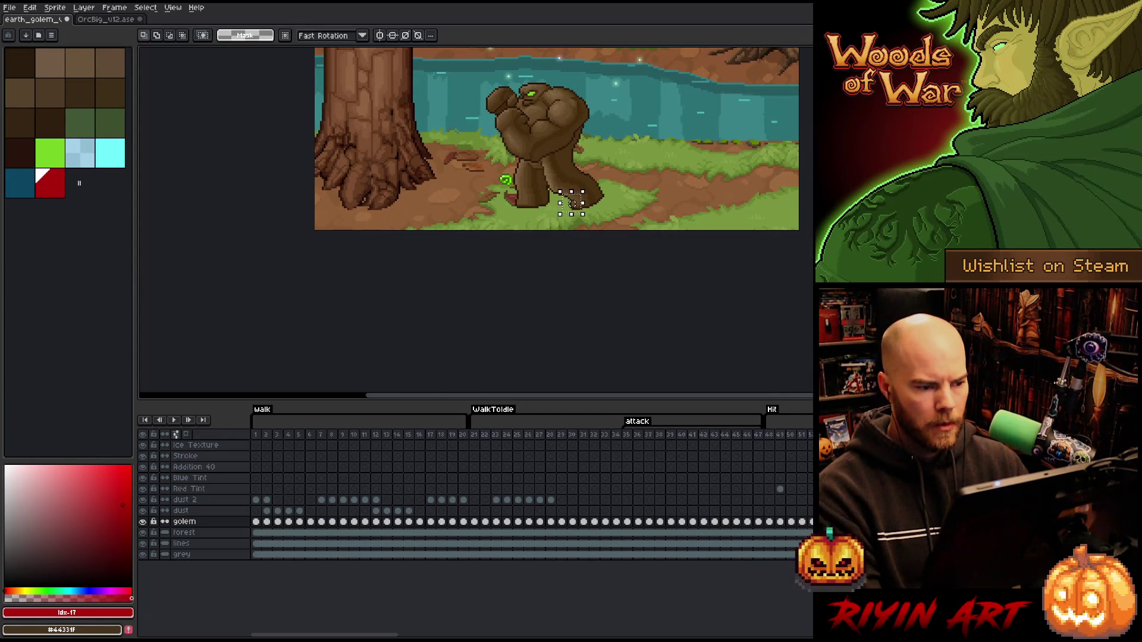
pyautogui.scroll(1, 572, 204)
pyautogui.scroll(1, 572, 203)
pyautogui.scroll(-1, 572, 203)
pyautogui.scroll(1, 572, 204)
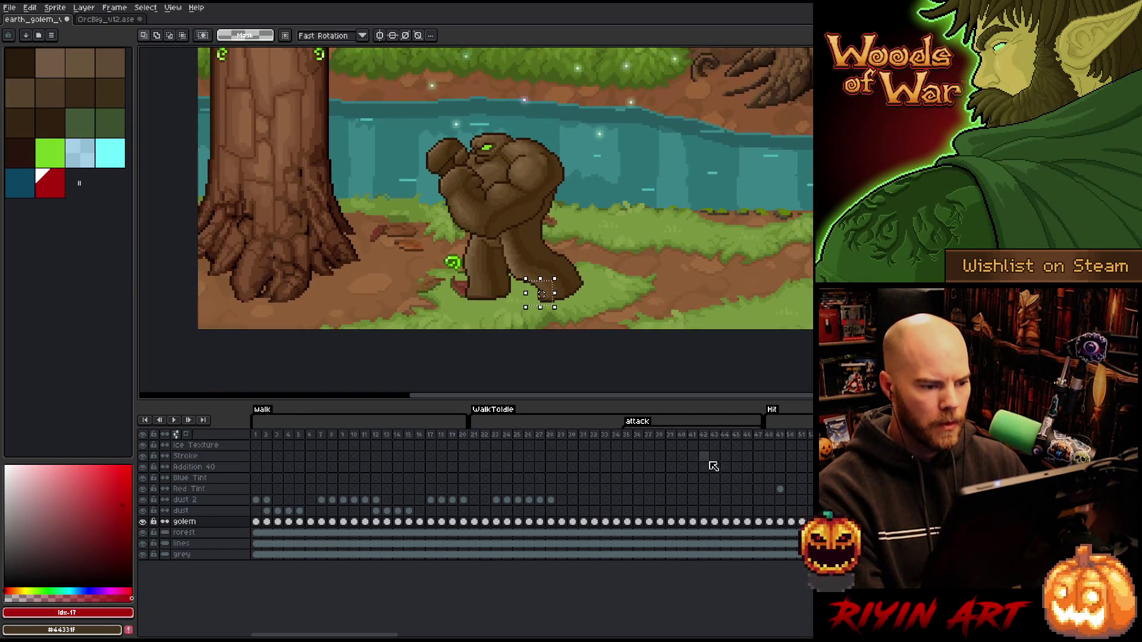
# Compare the golem's poses on walk frames 19 and 20 by flipping between them.
pyautogui.press('Left')
pyautogui.press('Right')
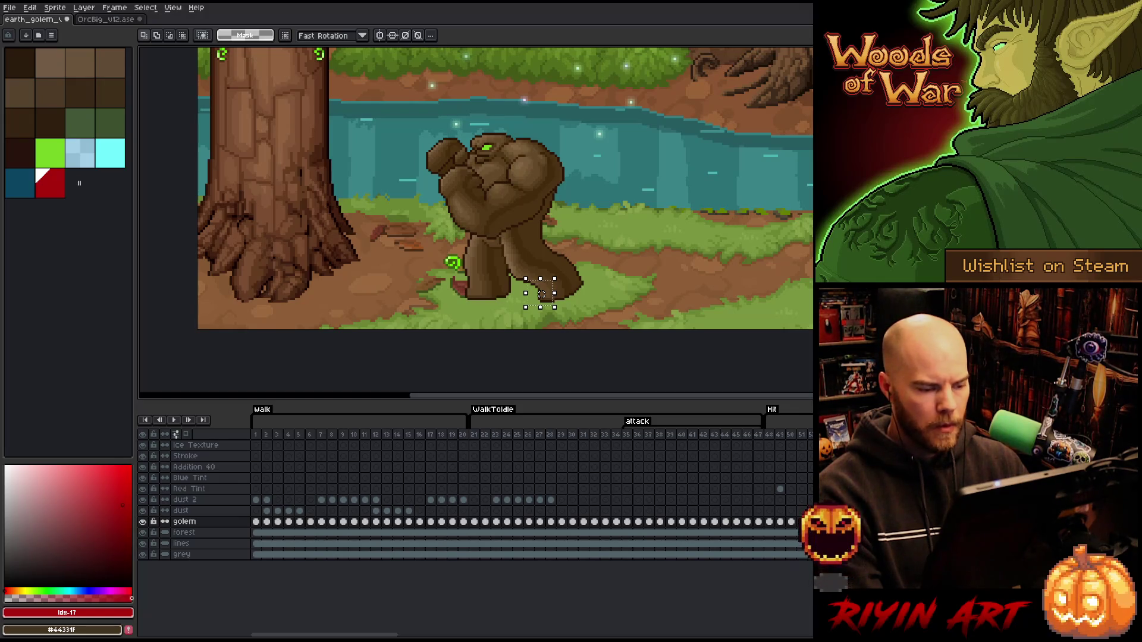
pyautogui.press('Left')
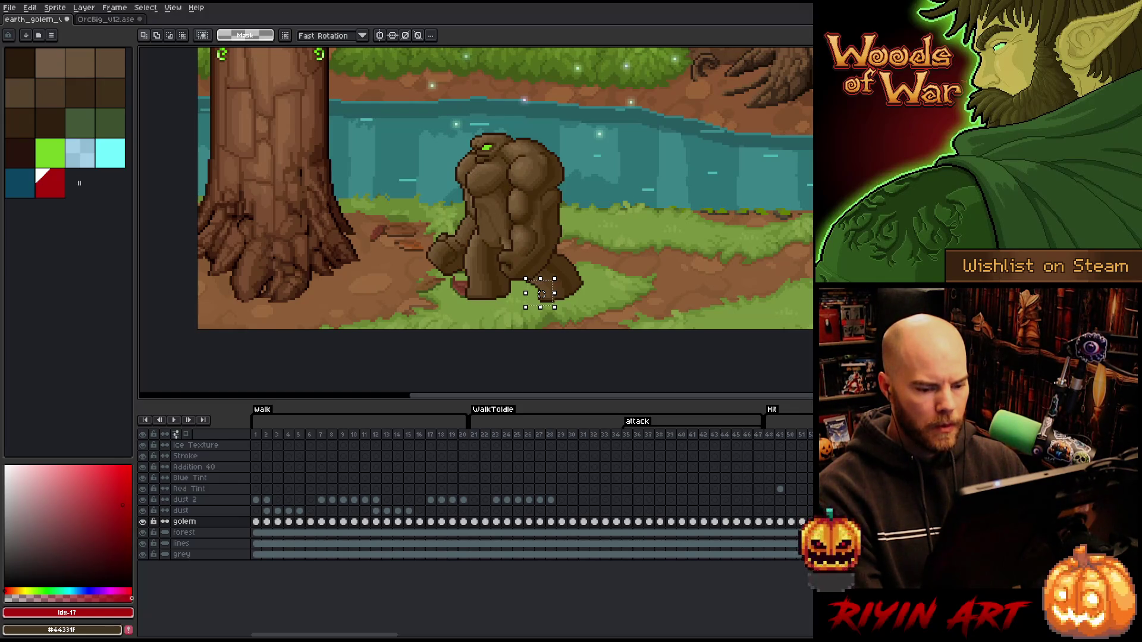
pyautogui.press('Right')
pyautogui.press('Left')
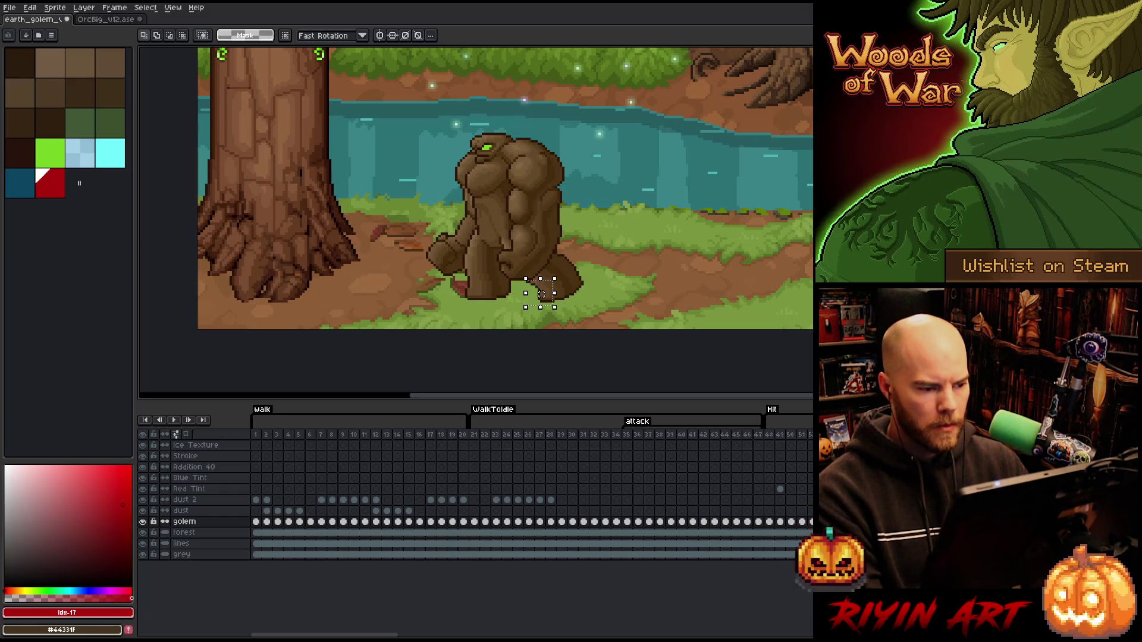
pyautogui.click(457, 437)
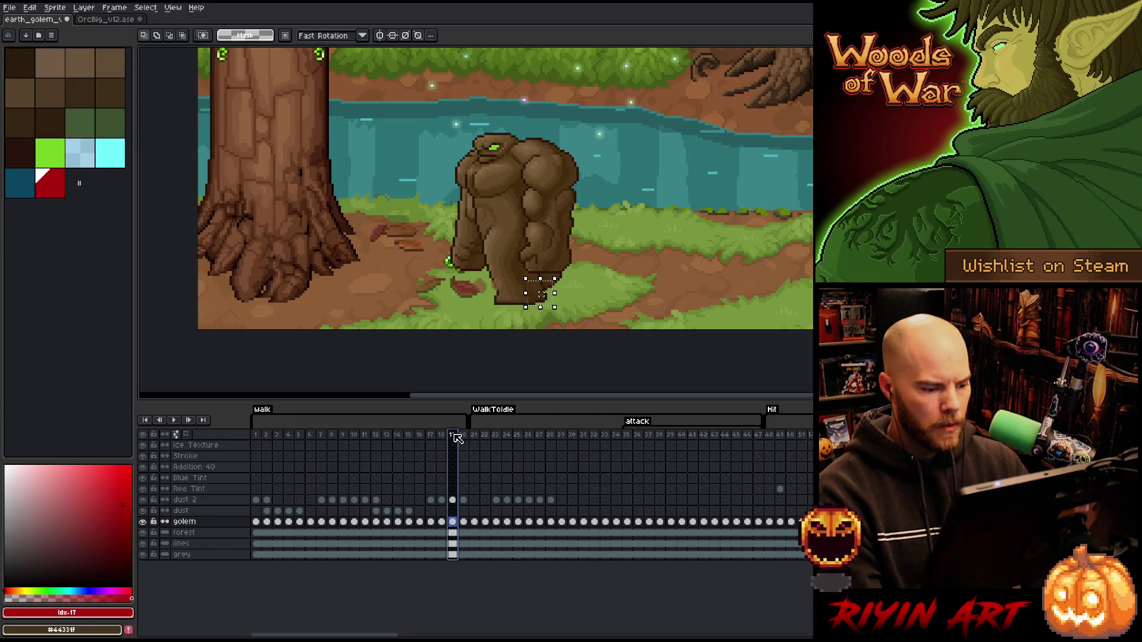
pyautogui.click(466, 438)
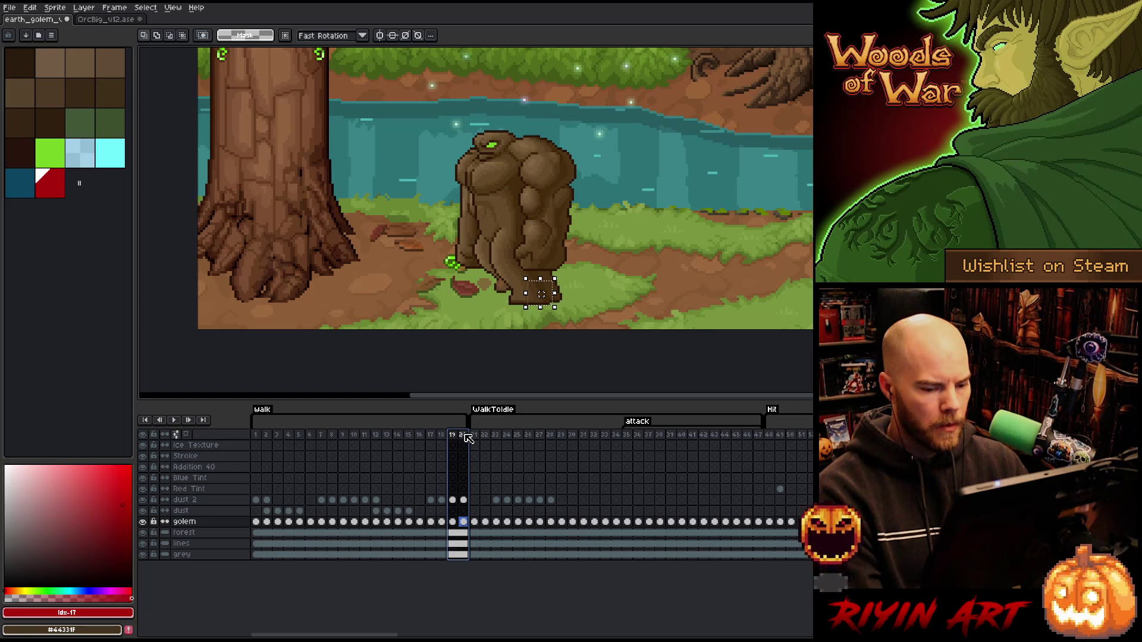
pyautogui.click(455, 437)
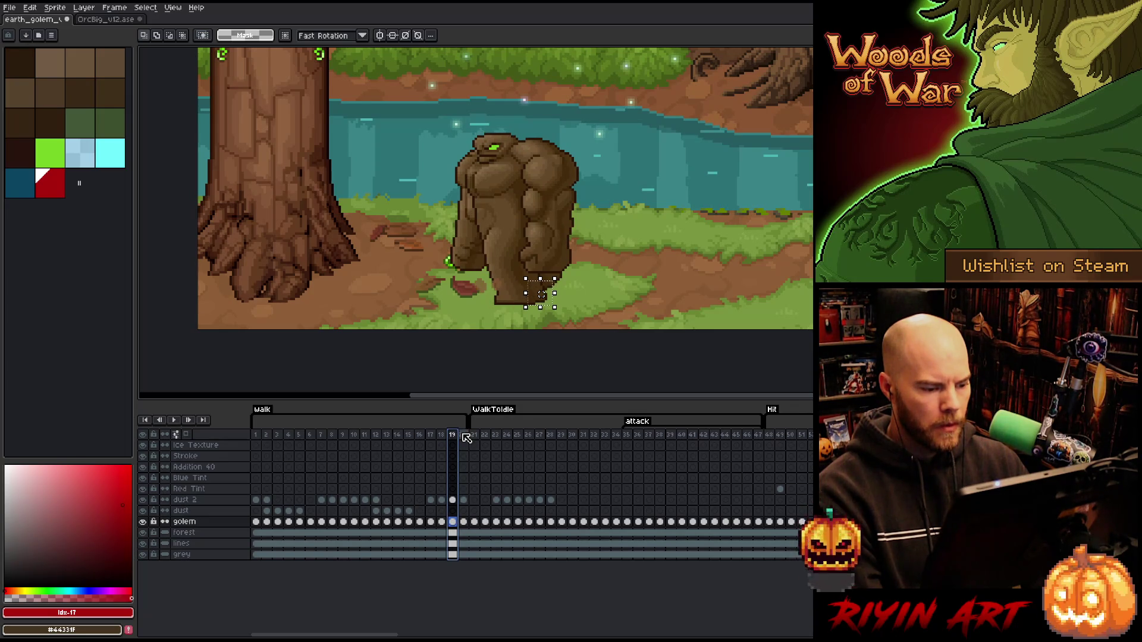
pyautogui.click(465, 438)
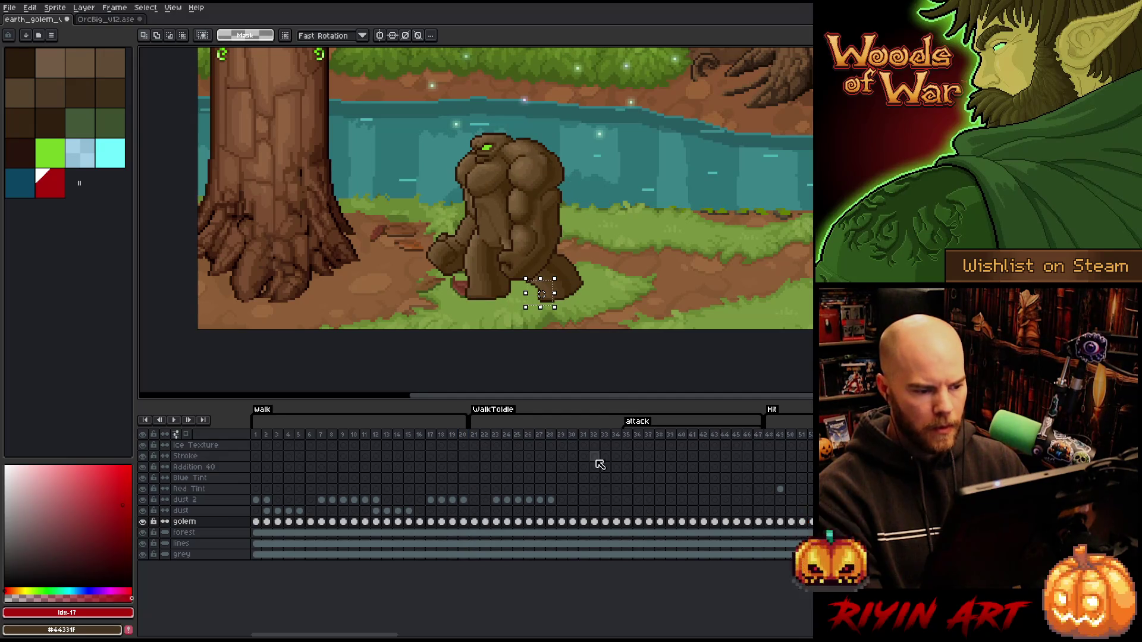
pyautogui.click(463, 438)
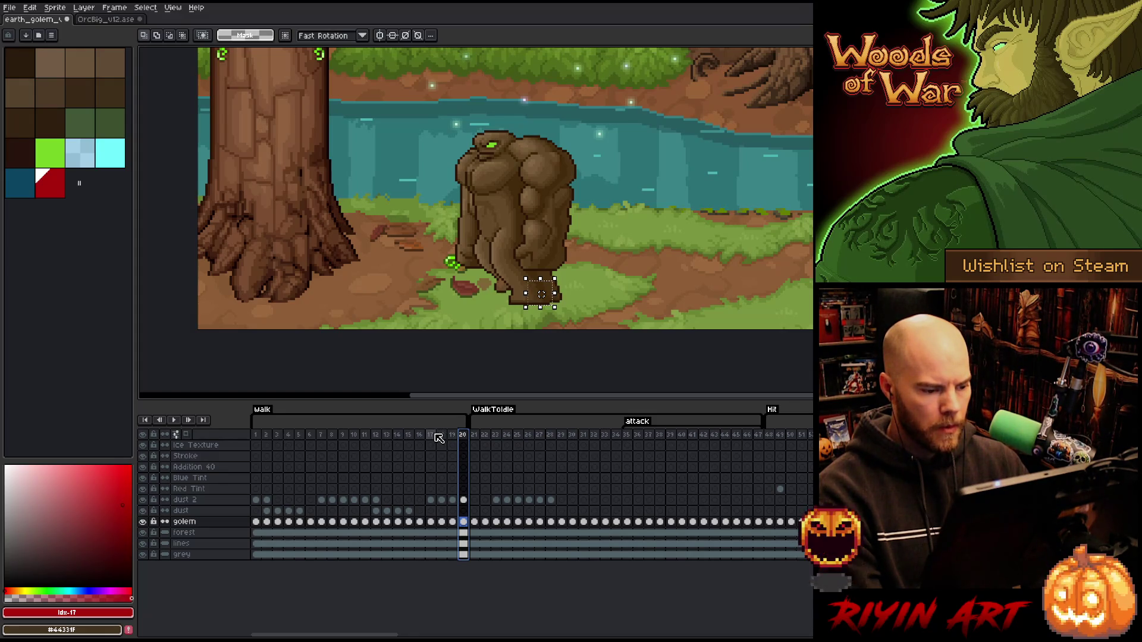
pyautogui.click(454, 436)
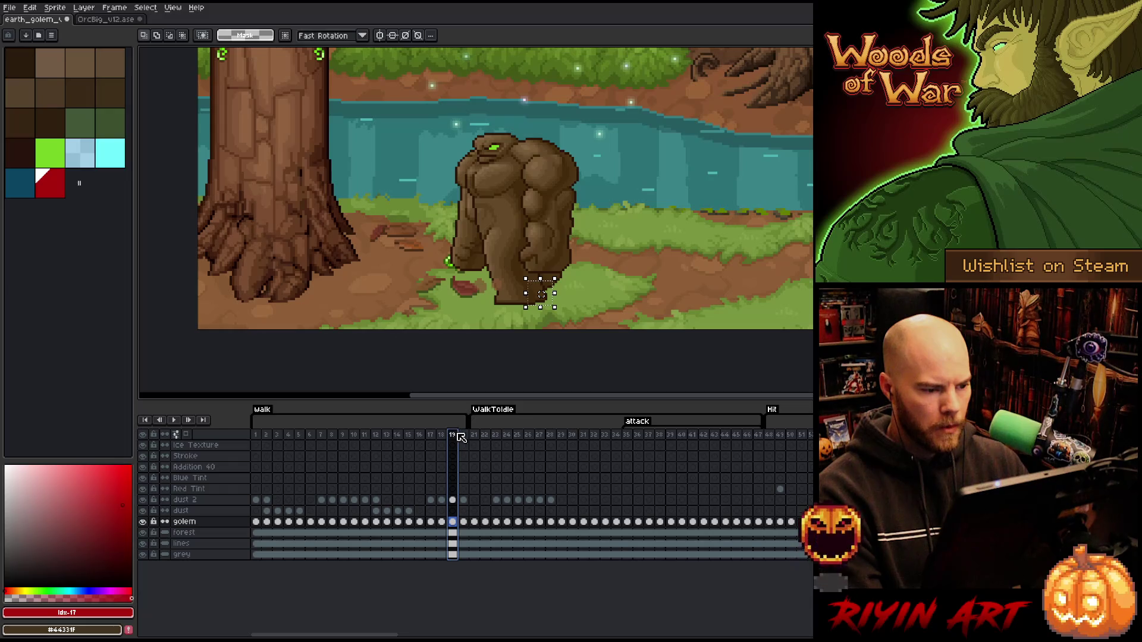
# Check frames 13, 14 and 1, drop the foot selection on the frame-13 golem cel, and add a new layer above golem.
pyautogui.click(388, 435)
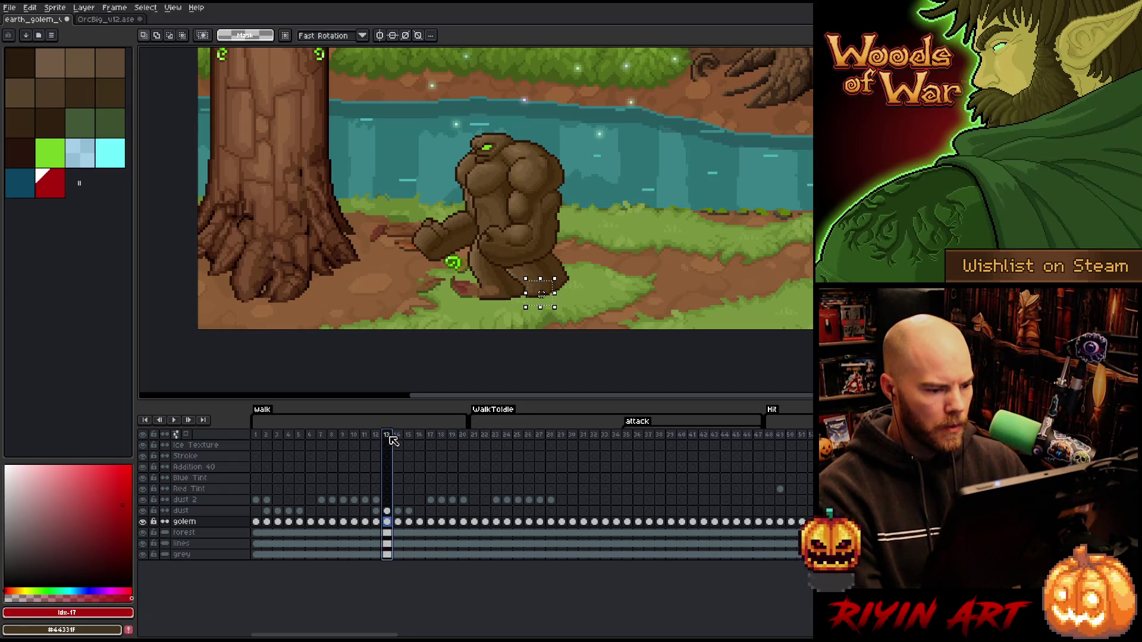
pyautogui.click(398, 437)
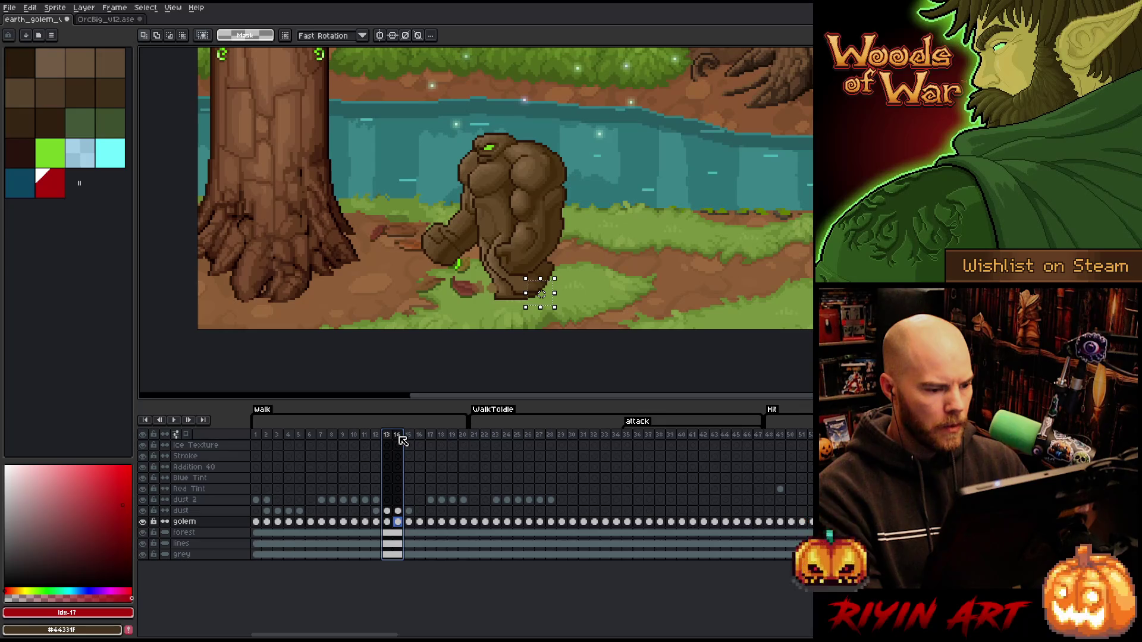
pyautogui.click(260, 436)
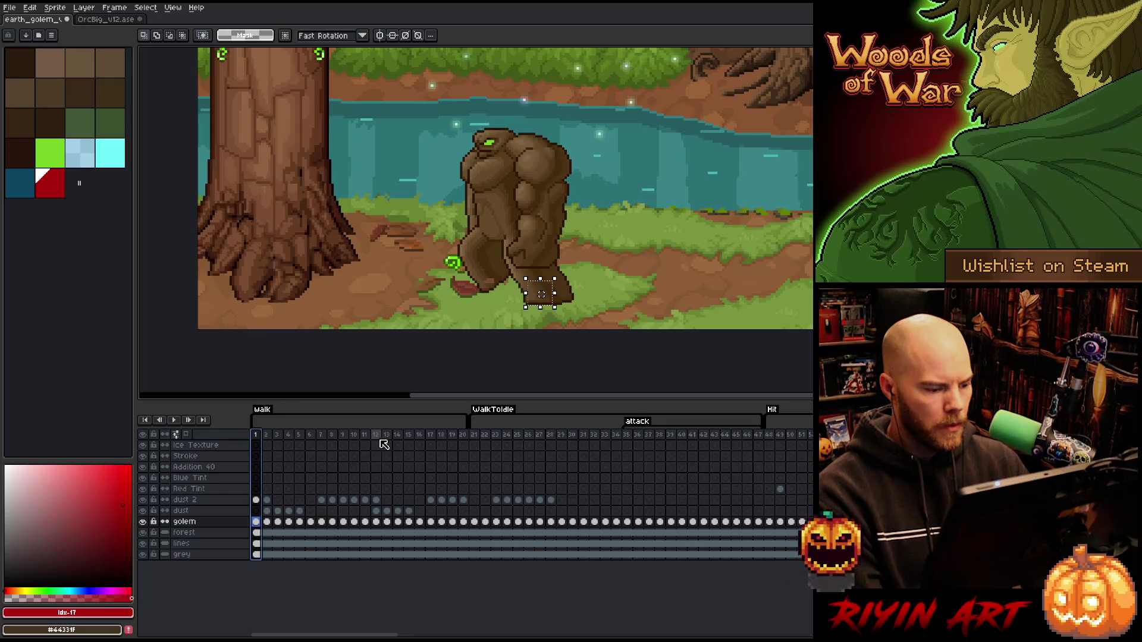
pyautogui.click(387, 435)
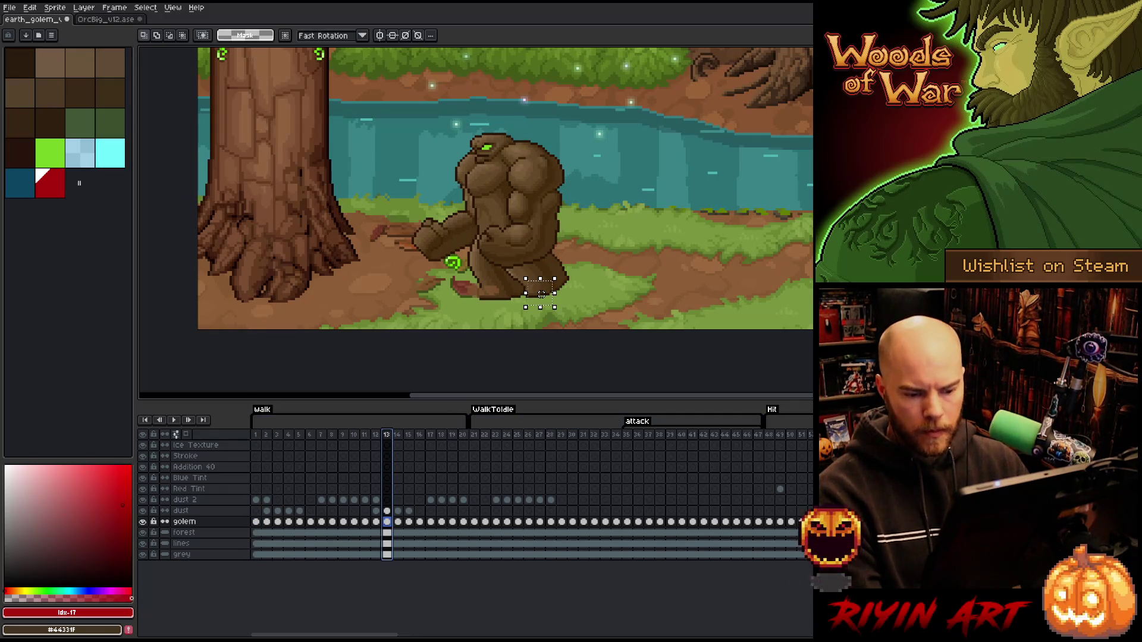
pyautogui.press('Return')
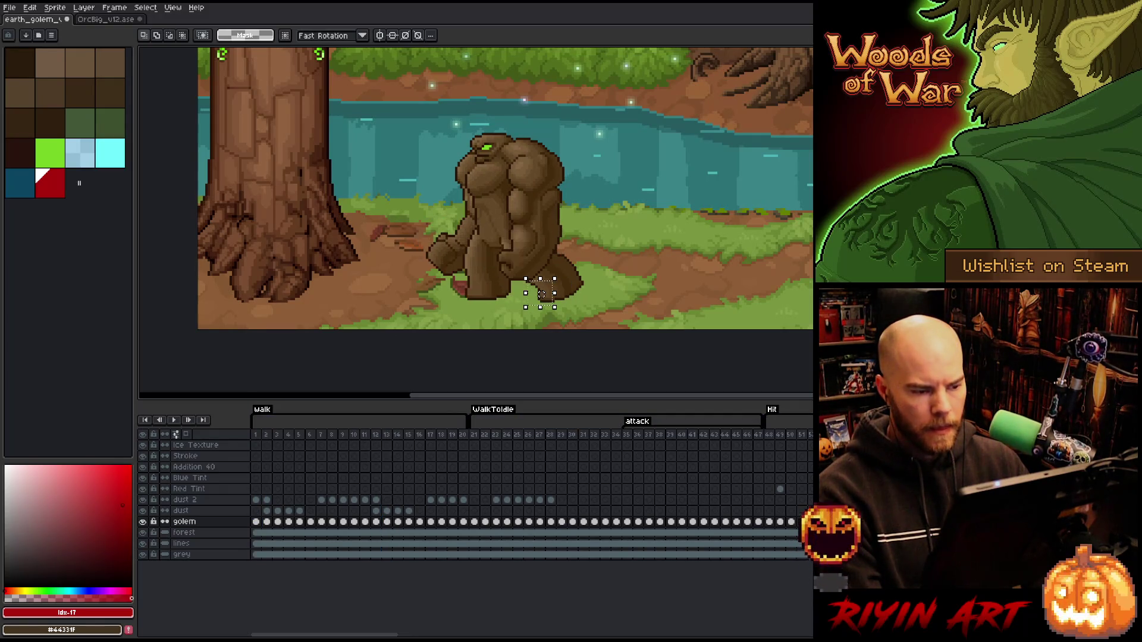
pyautogui.click(387, 435)
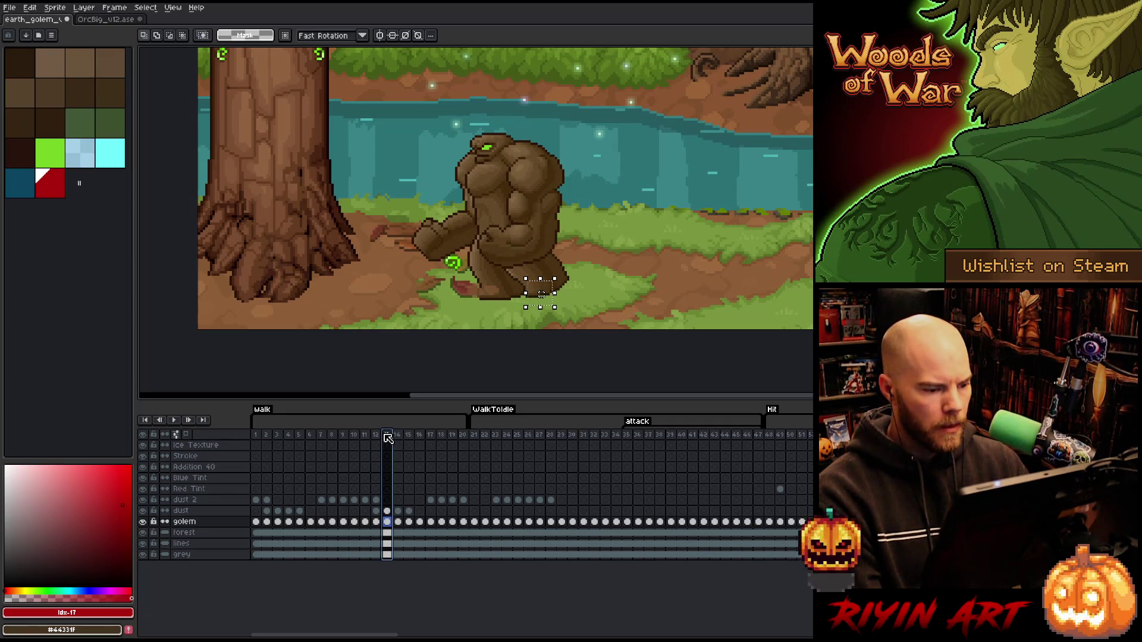
pyautogui.click(388, 522)
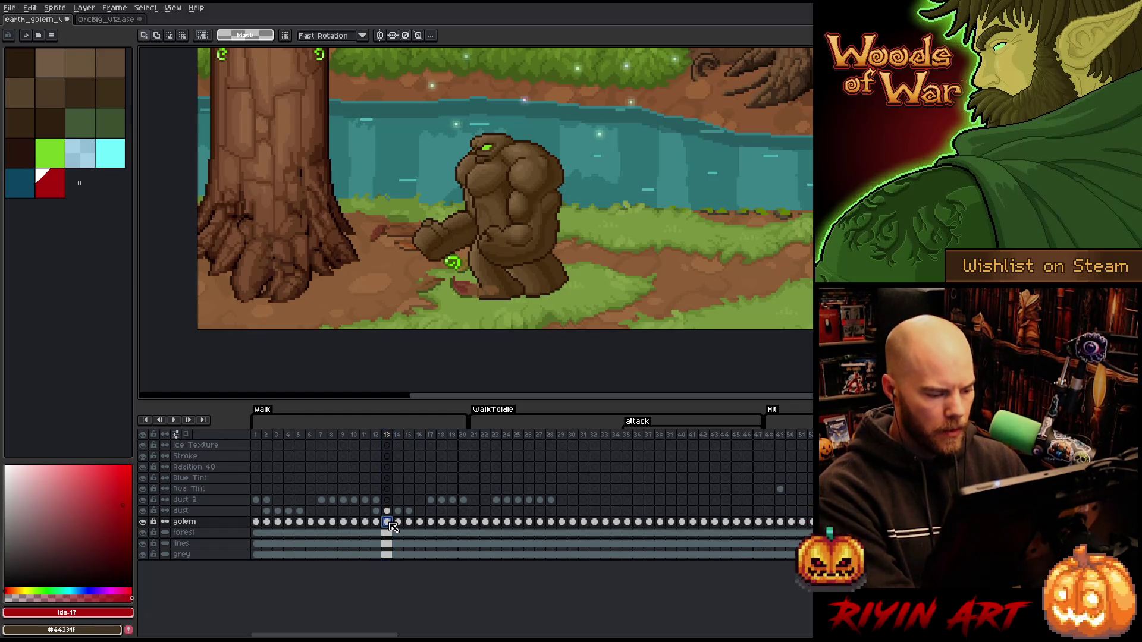
pyautogui.press('Return')
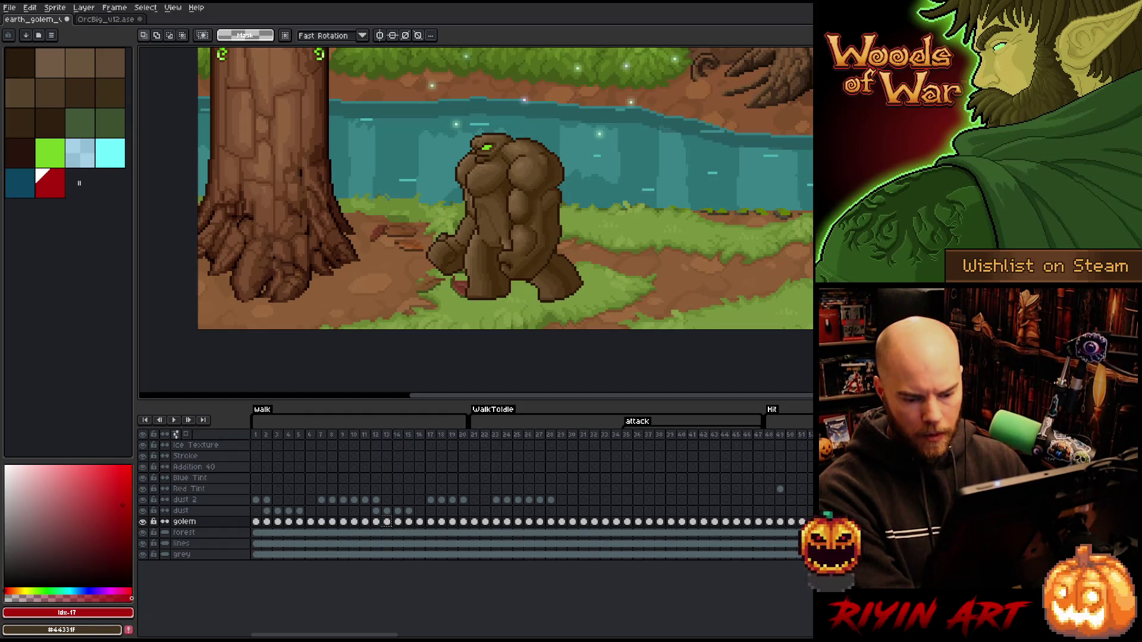
pyautogui.press('Return')
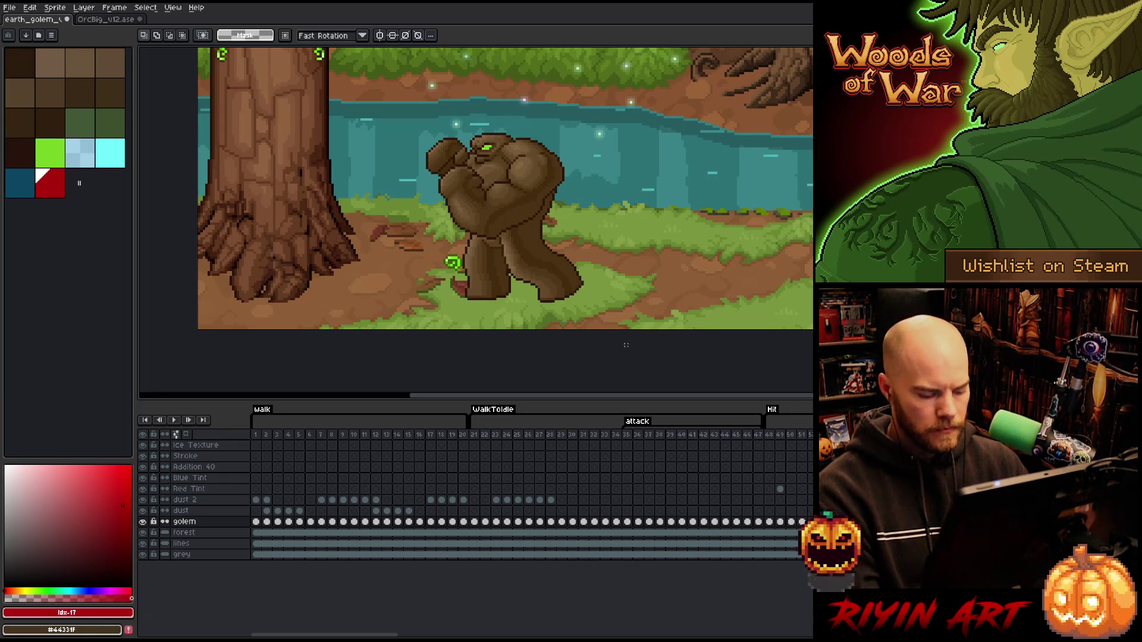
pyautogui.hotkey('shift', 'n')
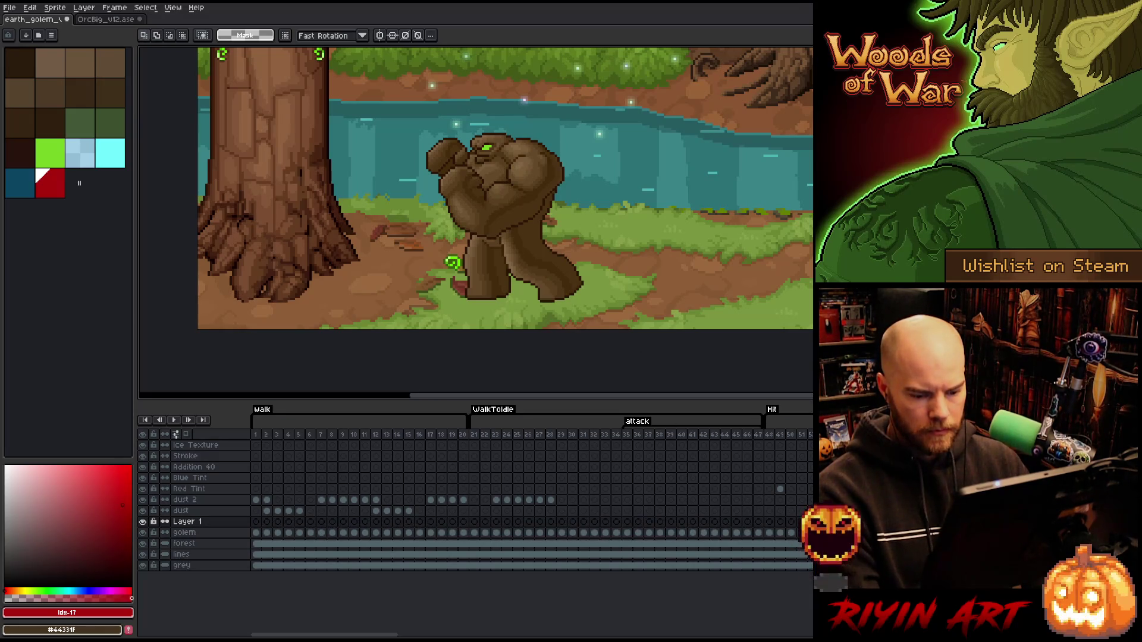
# On the golem layer, marquee the legs and ground, then start and cancel a transform of that area.
pyautogui.hotkey('alt', 'Down')
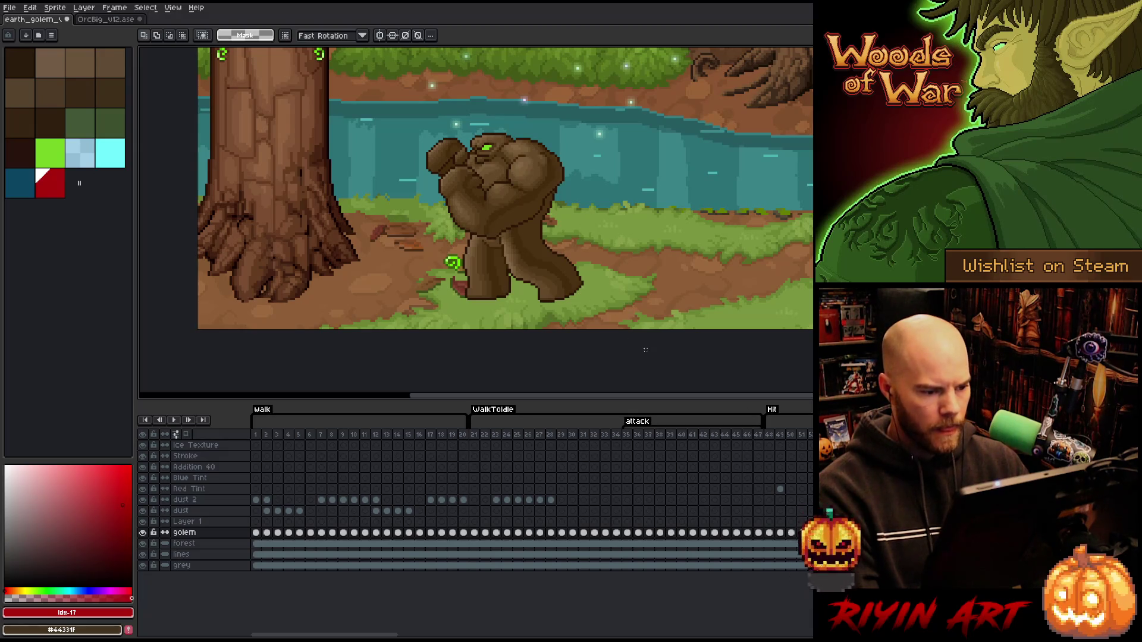
pyautogui.moveTo(645, 350); pyautogui.dragTo(400, 247)
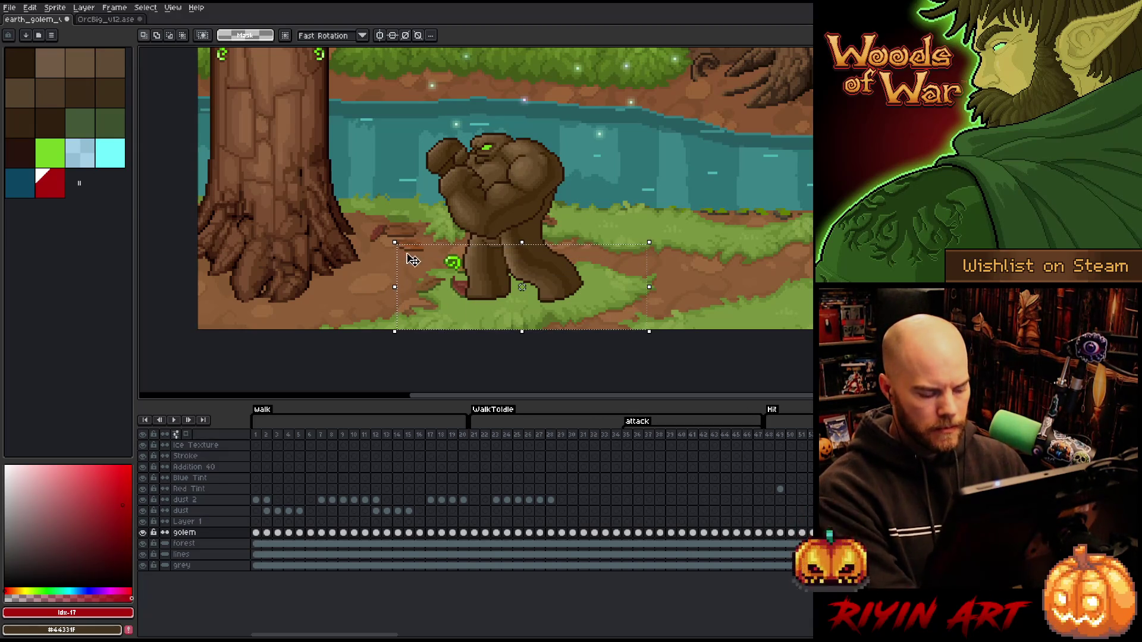
pyautogui.click(551, 275)
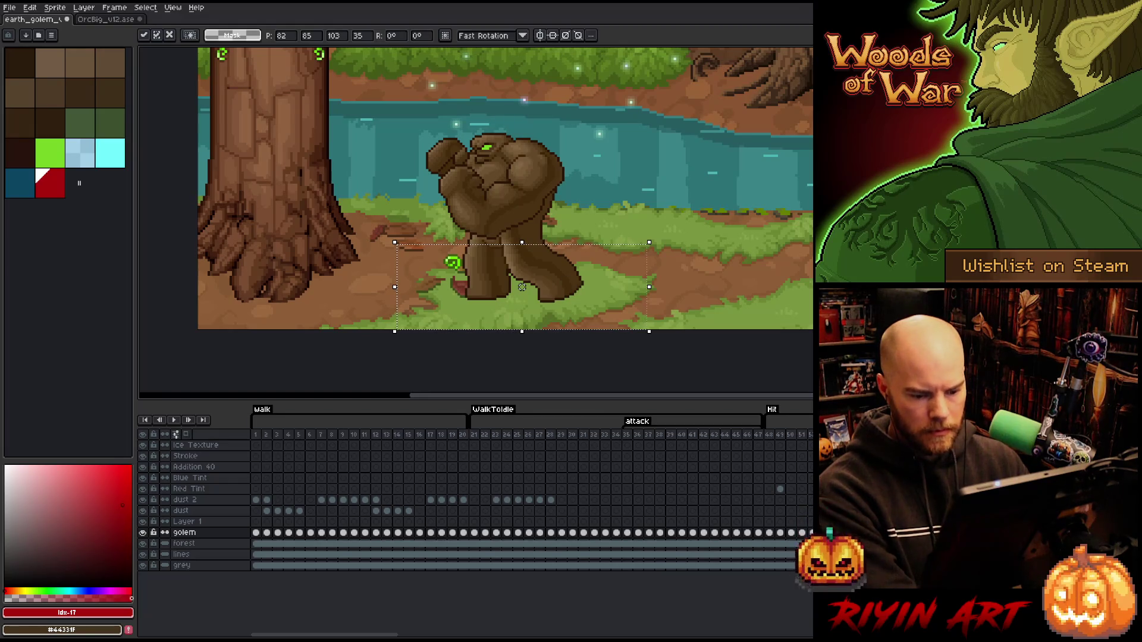
pyautogui.press('Right')
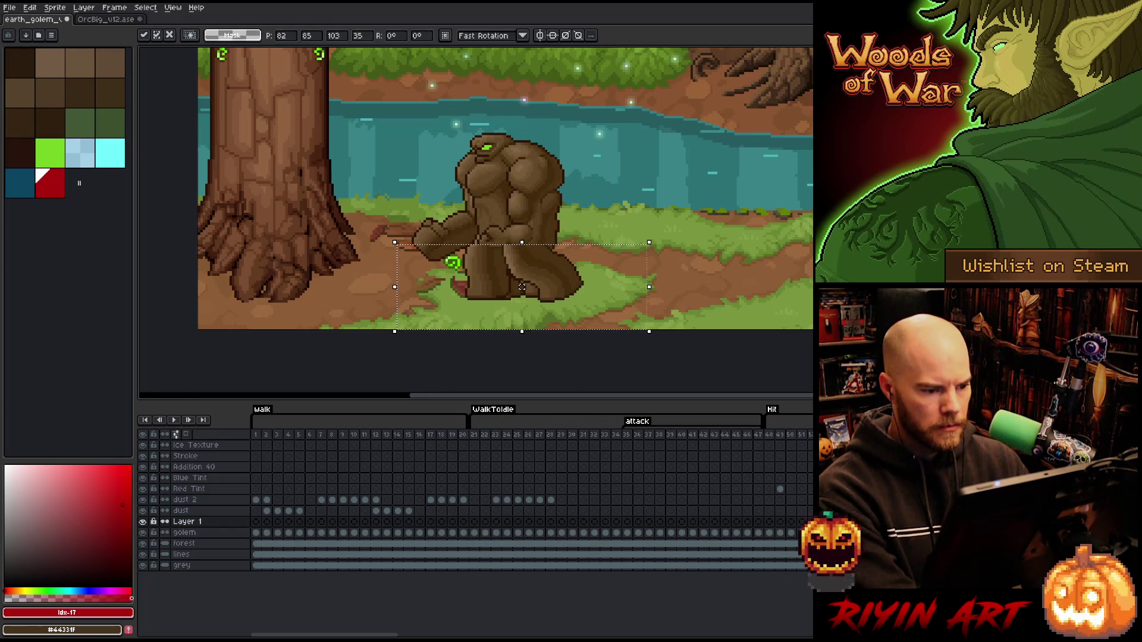
pyautogui.press('Escape')
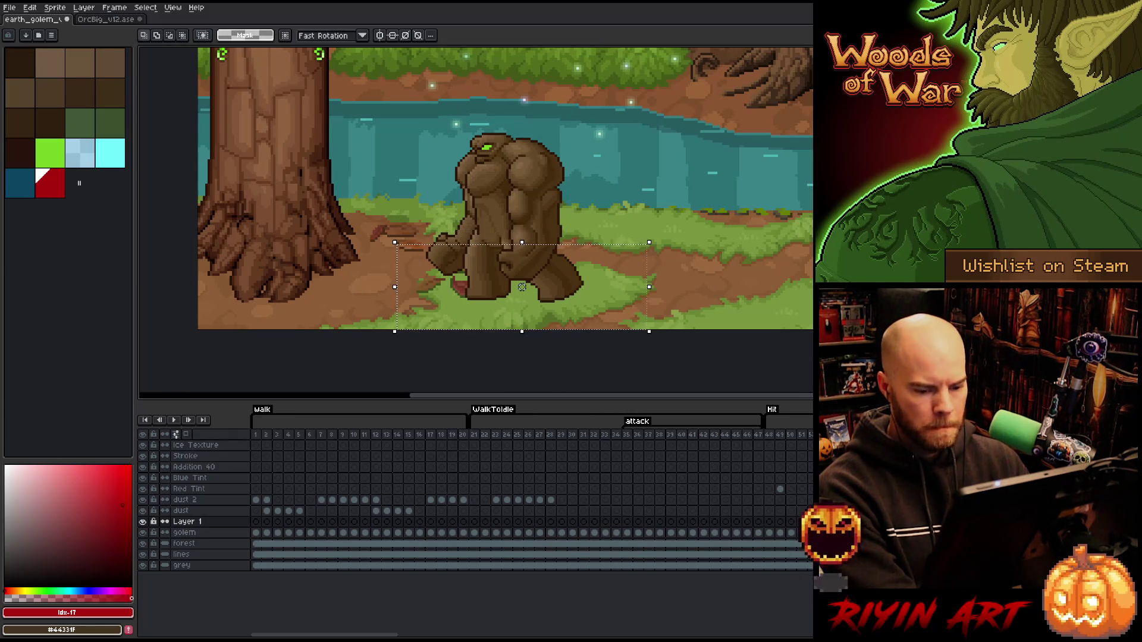
pyautogui.hotkey('ctrl', 't')
pyautogui.press('Return')
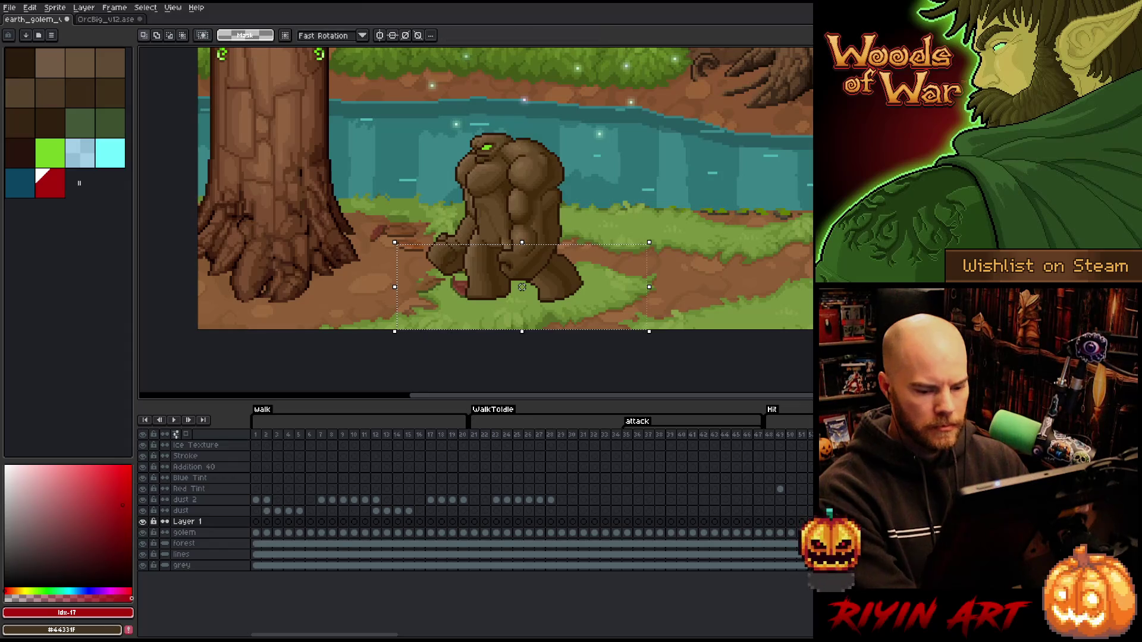
pyautogui.hotkey('ctrl', 'z')
pyautogui.scroll(1, 561, 280)
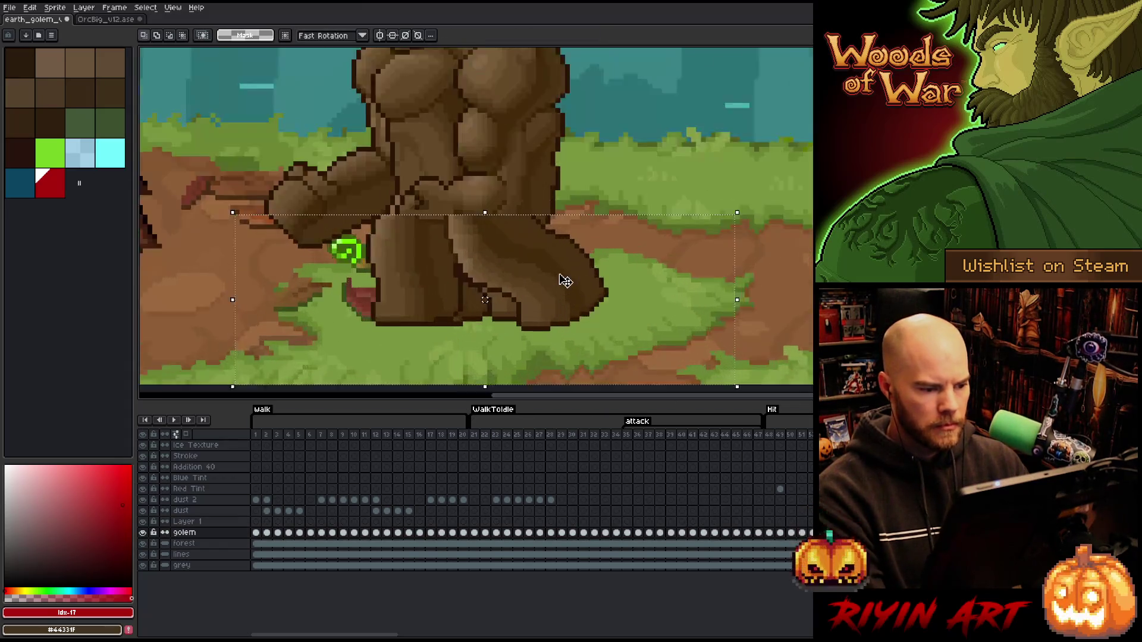
pyautogui.scroll(1, 441, 270)
pyautogui.scroll(2, 580, 294)
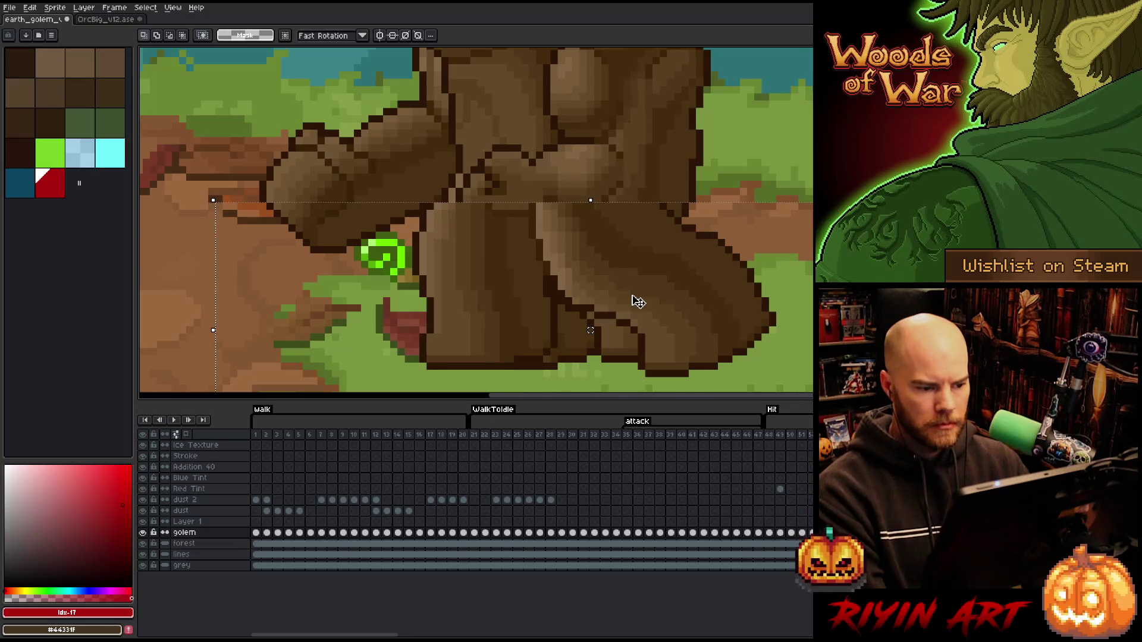
# With a 4px Eraser, remove the stray lower-leg pixels and straighten the front leg's lower-right edge.
pyautogui.click(146, 527)
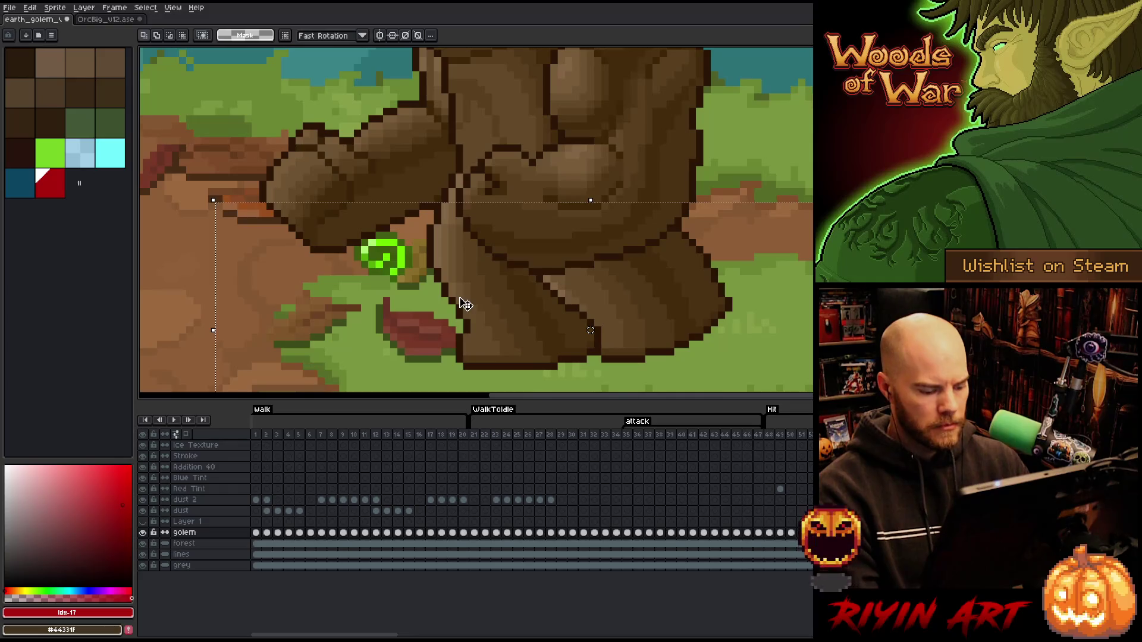
pyautogui.hotkey('ctrl', 'd')
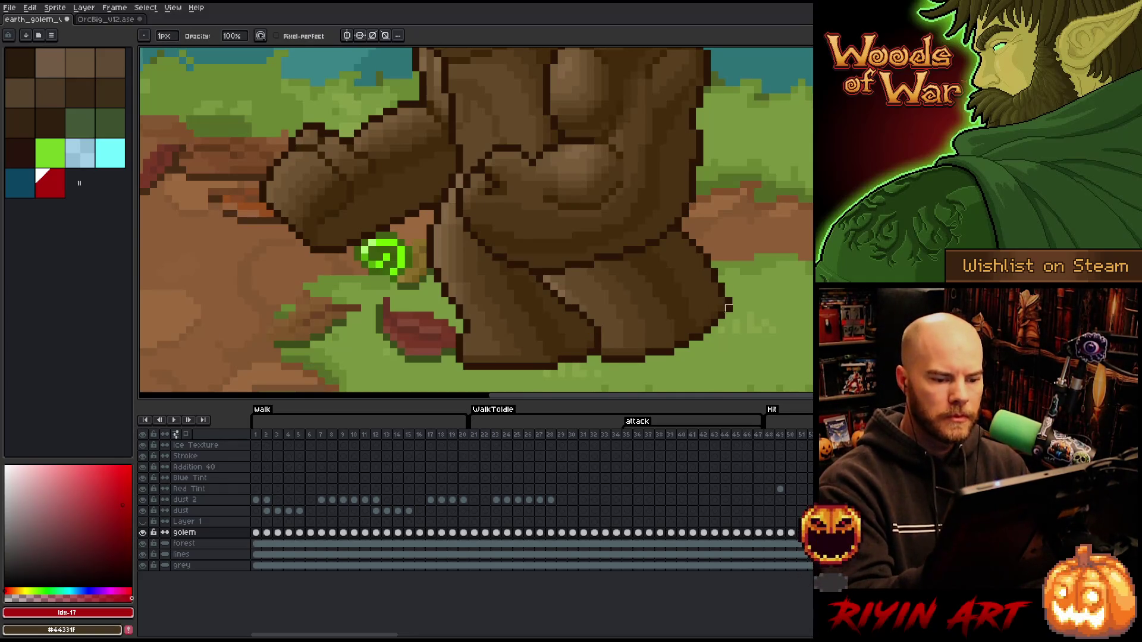
pyautogui.click(165, 36)
pyautogui.click(170, 53)
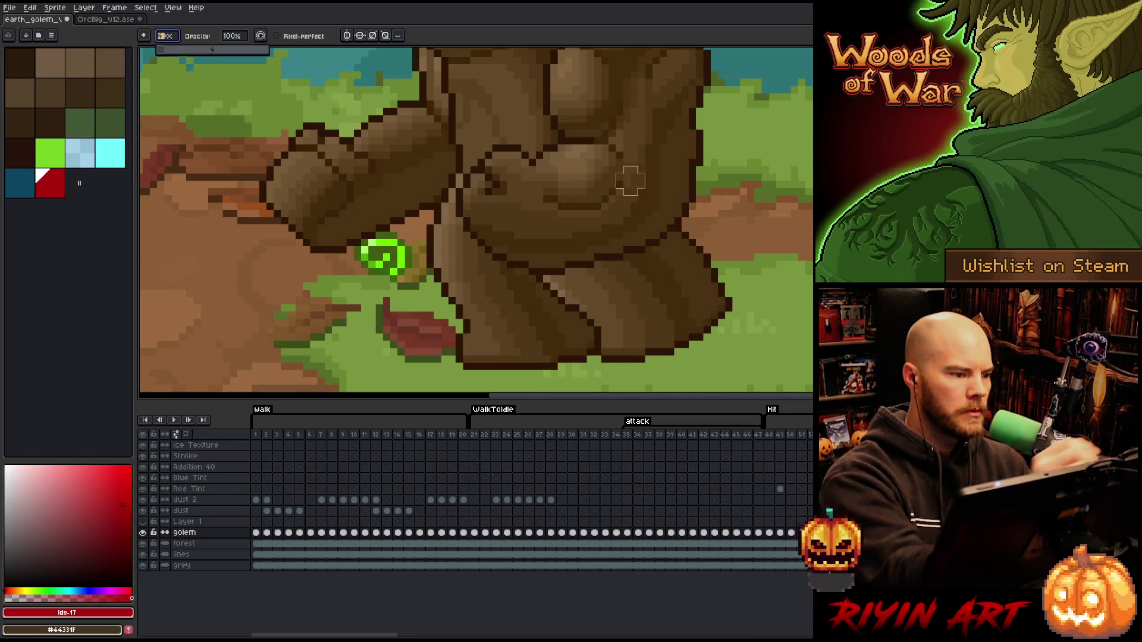
pyautogui.moveTo(714, 303)
pyautogui.mouseDown()
pyautogui.moveTo(615, 357)
pyautogui.moveTo(553, 361)
pyautogui.mouseUp()
pyautogui.moveTo(695, 268)
pyautogui.mouseDown()
pyautogui.moveTo(593, 307)
pyautogui.moveTo(681, 248)
pyautogui.mouseUp()
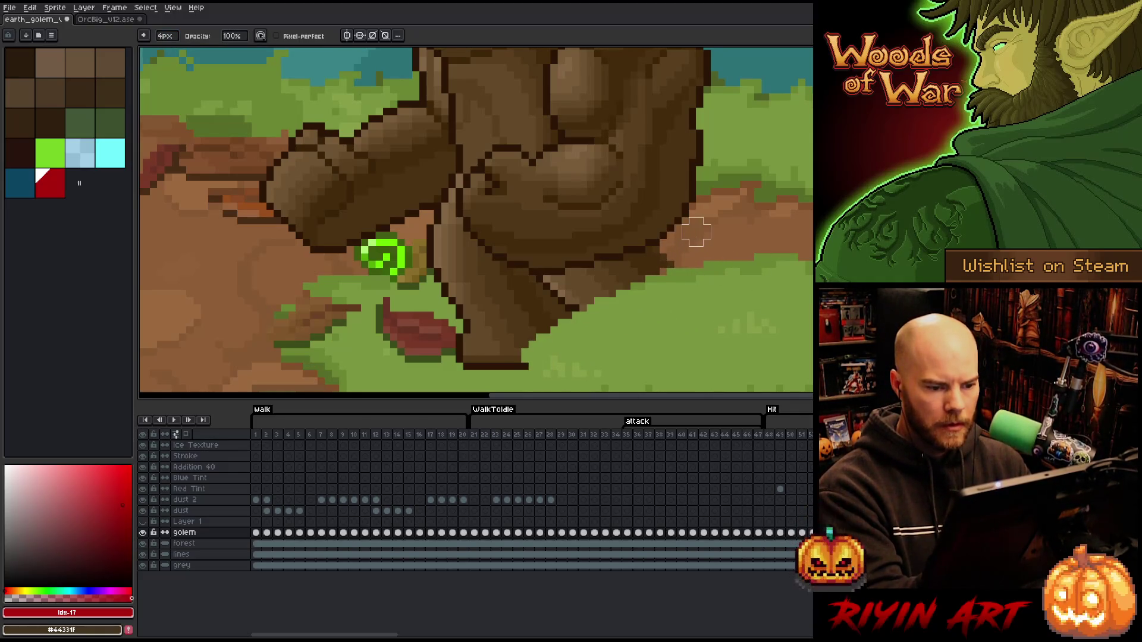
pyautogui.moveTo(656, 259); pyautogui.dragTo(661, 281)
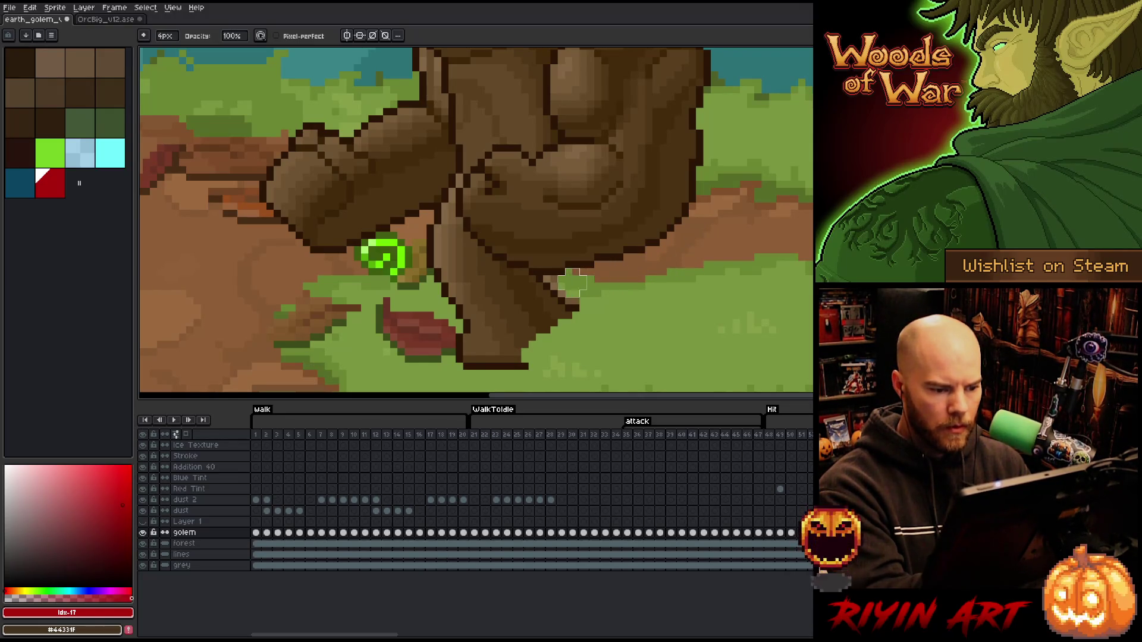
pyautogui.moveTo(586, 290)
pyautogui.mouseDown()
pyautogui.moveTo(535, 332)
pyautogui.moveTo(500, 303)
pyautogui.moveTo(515, 291)
pyautogui.moveTo(483, 265)
pyautogui.moveTo(451, 285)
pyautogui.moveTo(442, 268)
pyautogui.mouseUp()
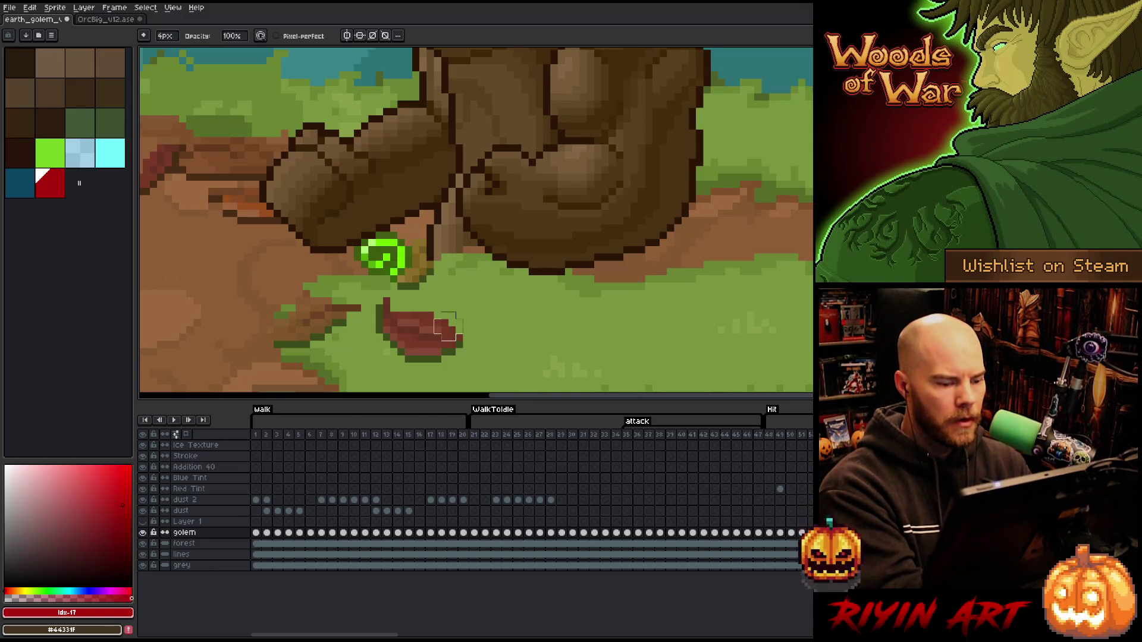
# Show both layers, toggle Layer 1's upper body against the golem legs, and ready a marquee at the hip.
pyautogui.click(143, 531)
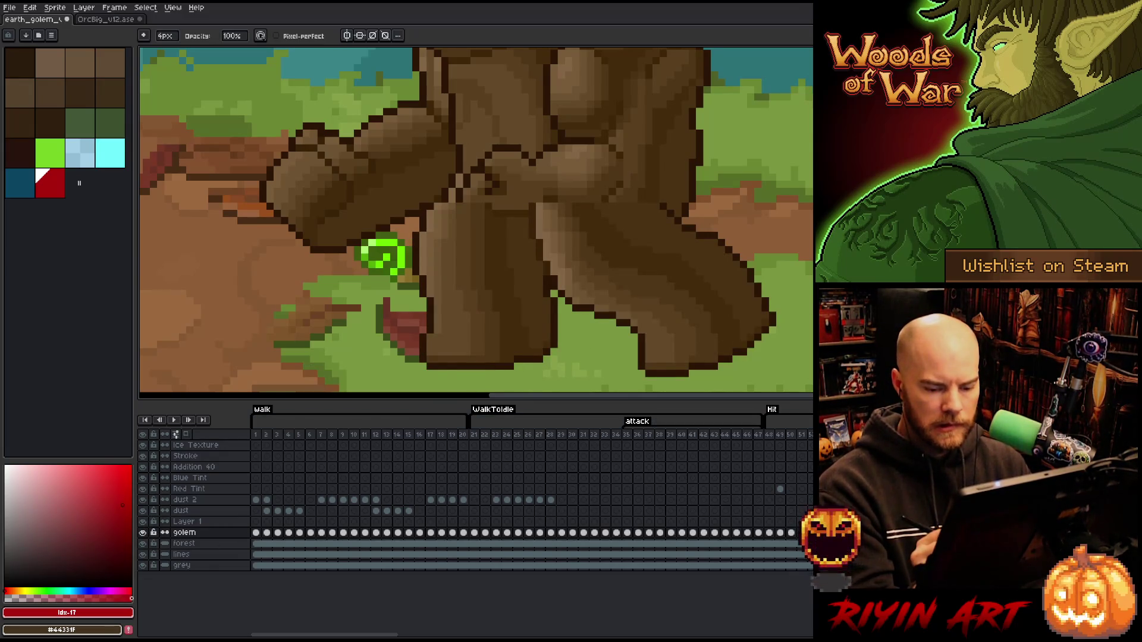
pyautogui.click(143, 522)
pyautogui.keyDown('ctrl'); pyautogui.click(188, 521); pyautogui.keyUp('ctrl')
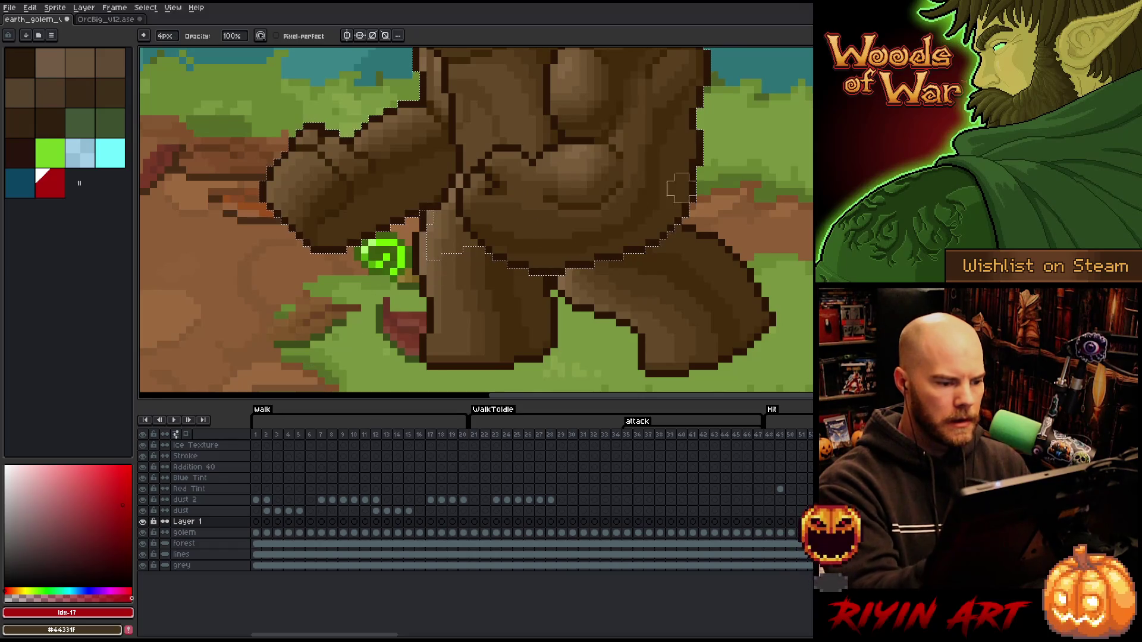
pyautogui.hotkey('ctrl', 'd')
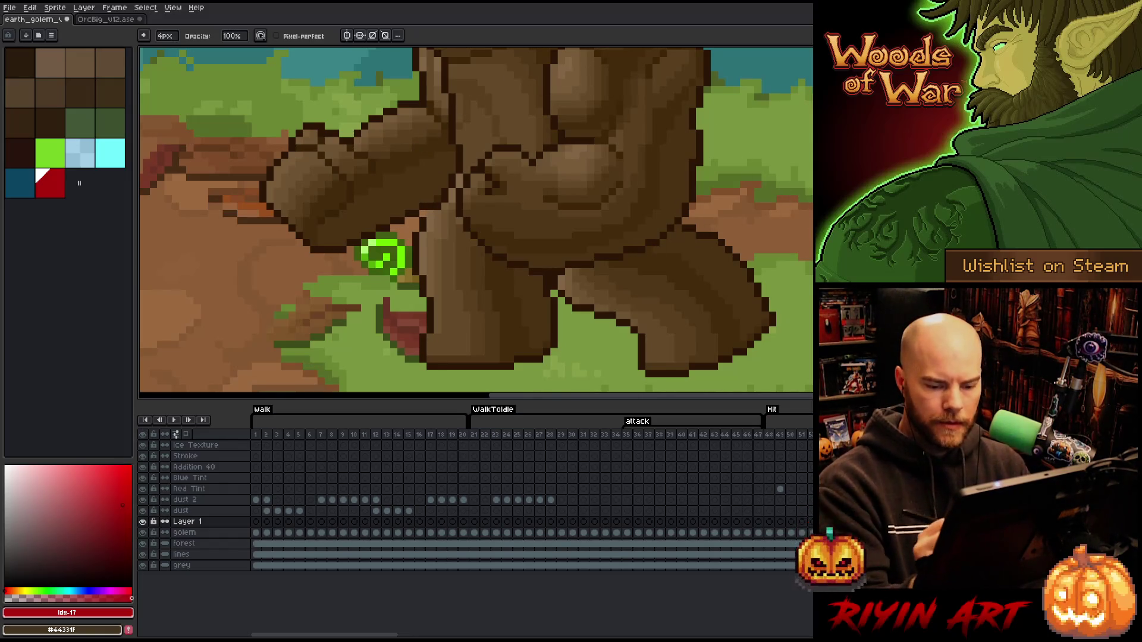
pyautogui.press('b')
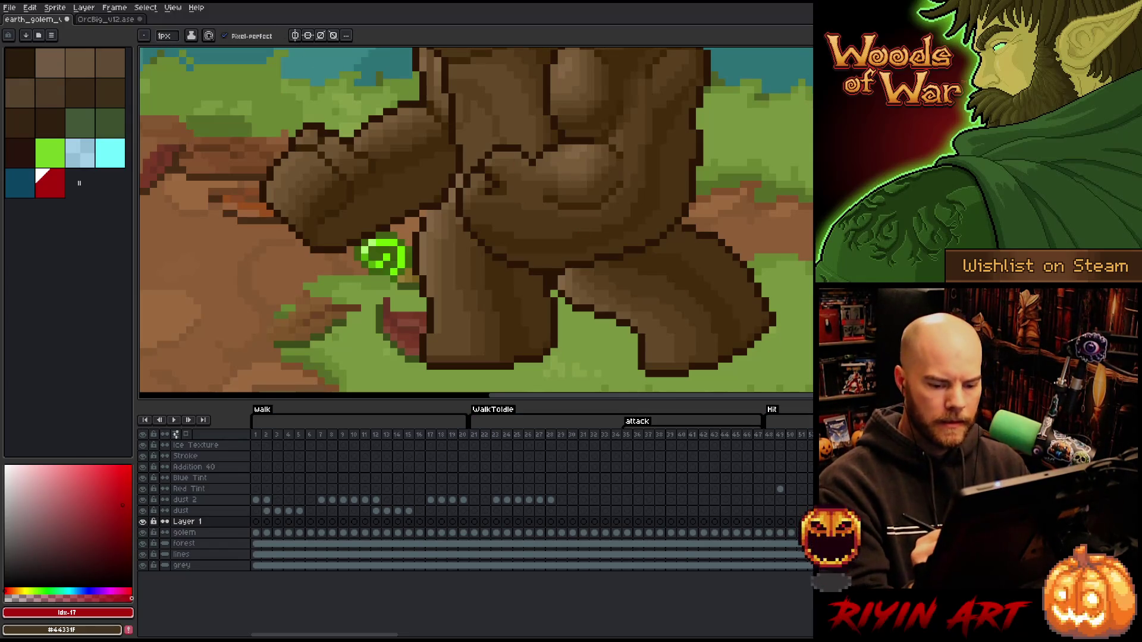
pyautogui.hotkey('ctrl', 'z')
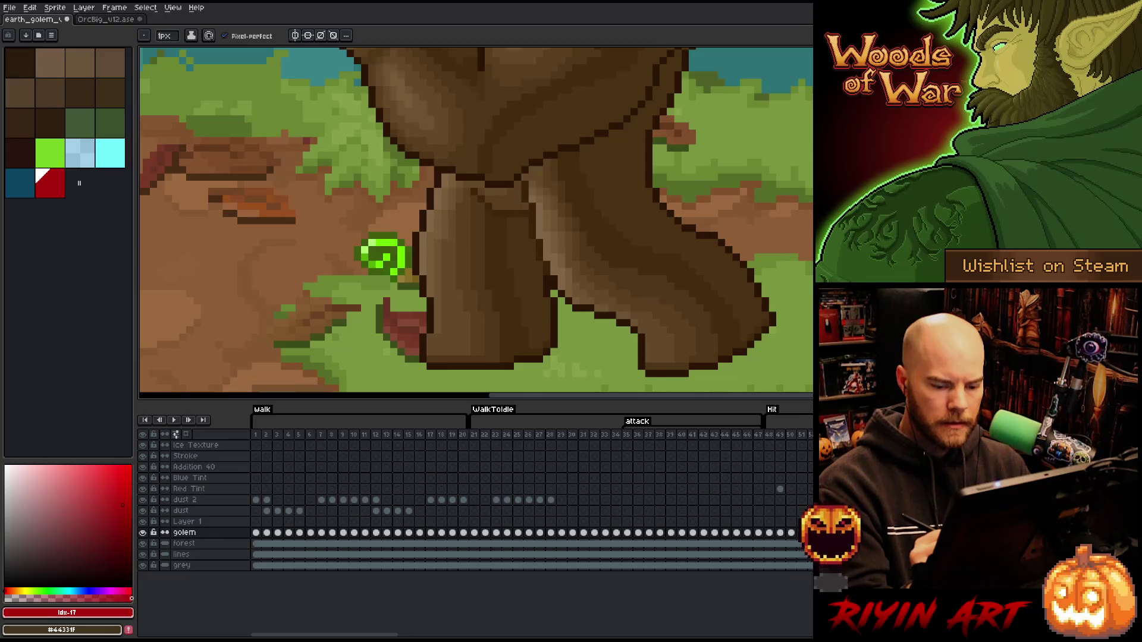
pyautogui.hotkey('ctrl', 'z')
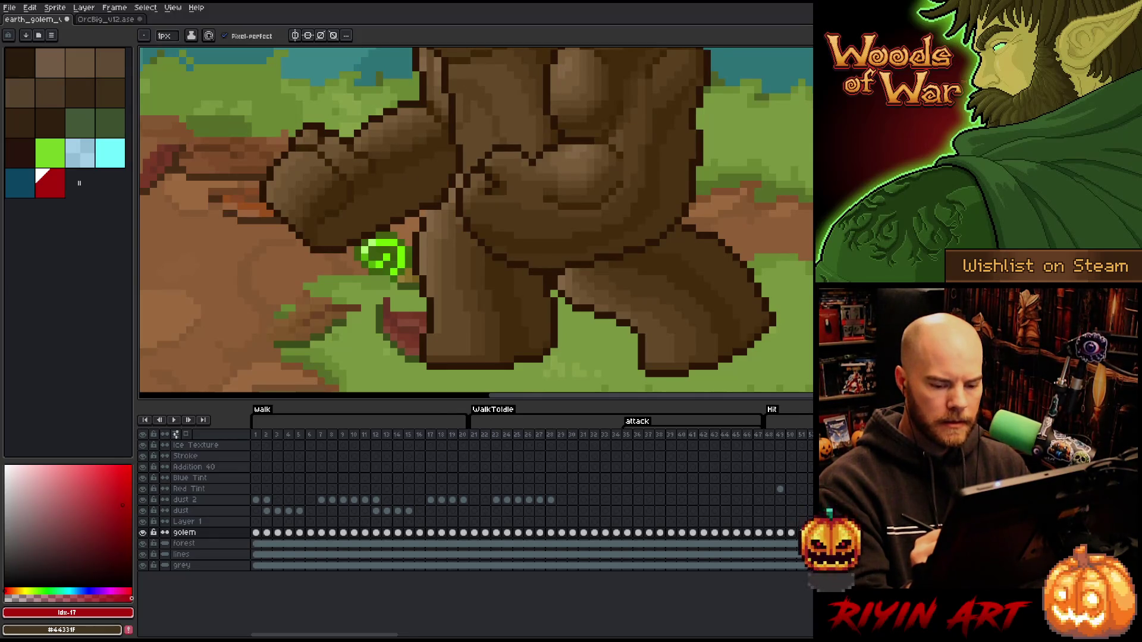
pyautogui.hotkey('ctrl', 'z')
pyautogui.press('m')
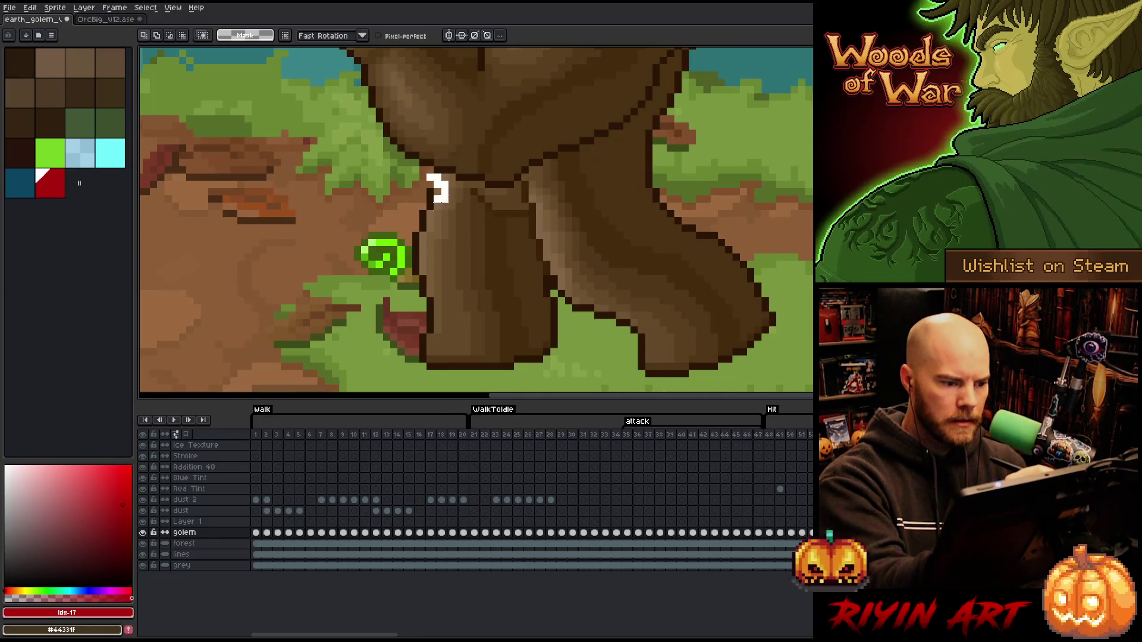
# Select the hip-joint pixels and move them so the front leg meets the body, then drop them in place.
pyautogui.click(431, 205)
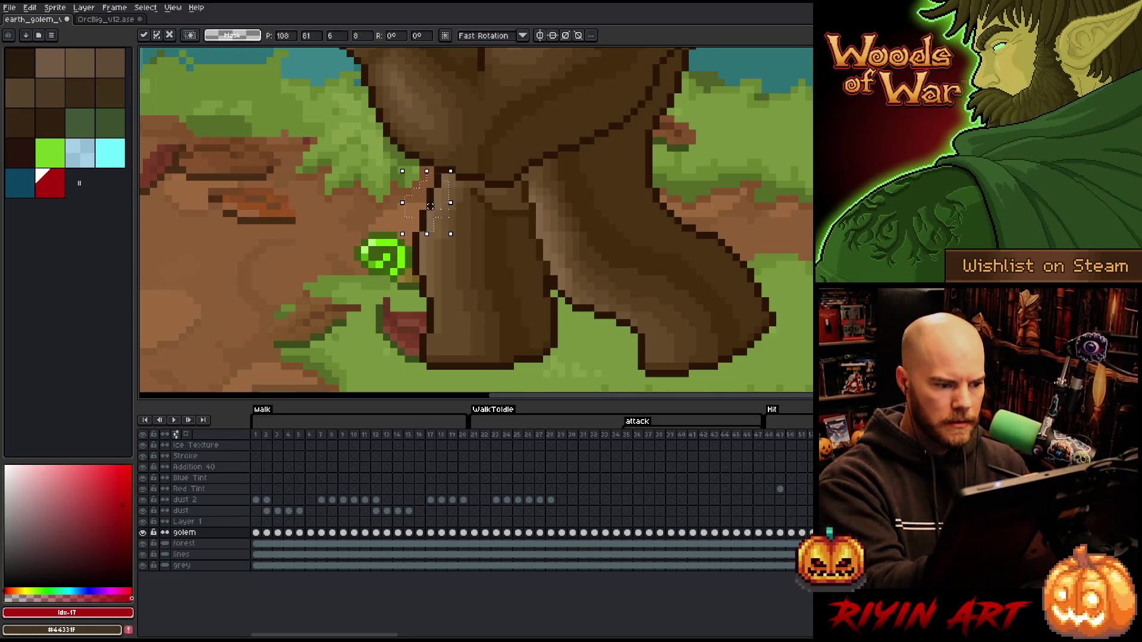
pyautogui.hotkey('ctrl', 'y')
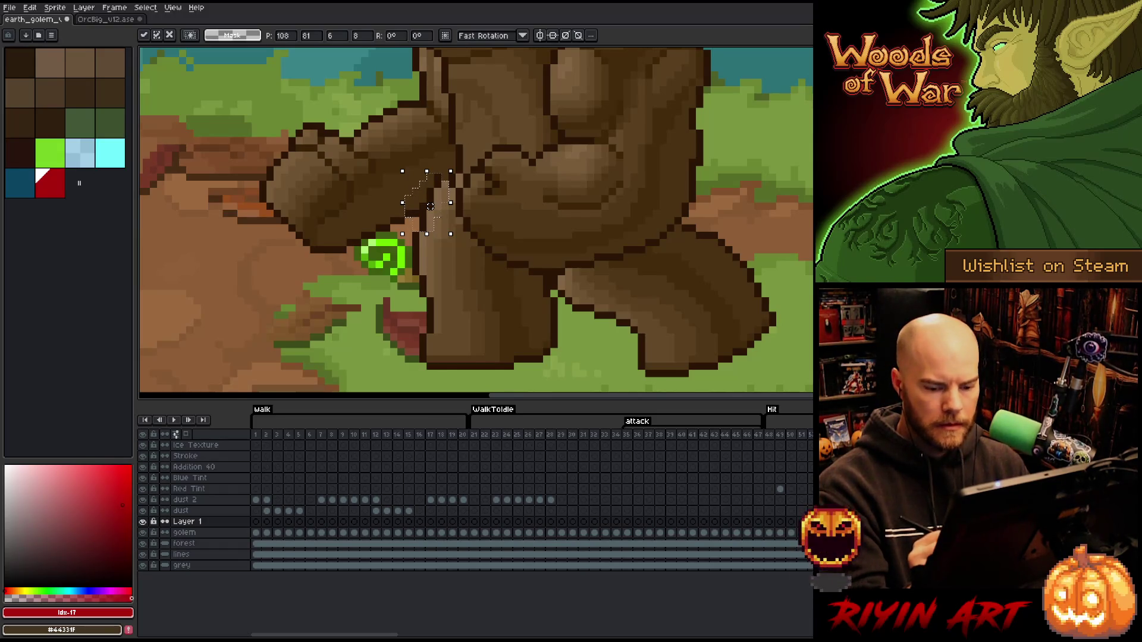
pyautogui.hotkey('ctrl', 'z')
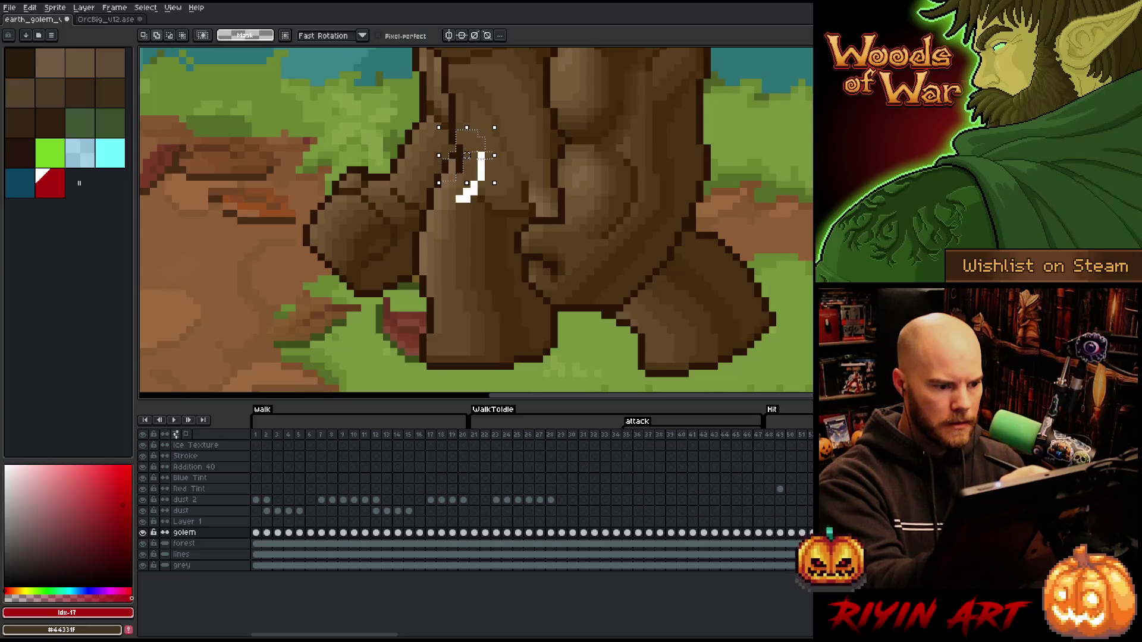
pyautogui.moveTo(438, 127); pyautogui.dragTo(494, 212)
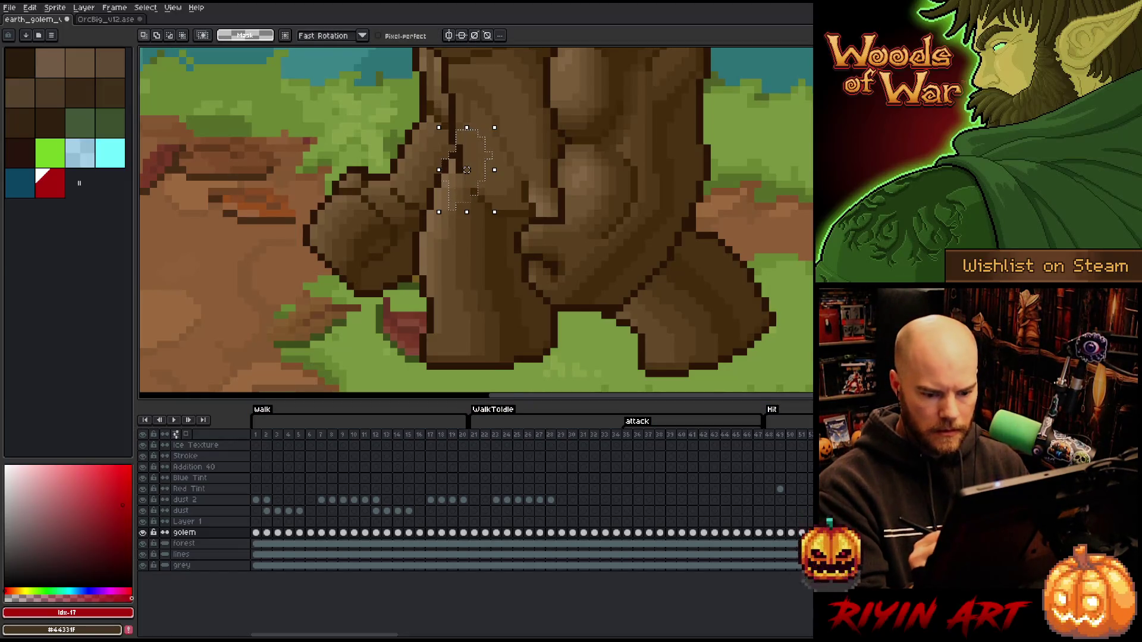
pyautogui.hotkey('ctrl', 'y')
pyautogui.click(466, 170)
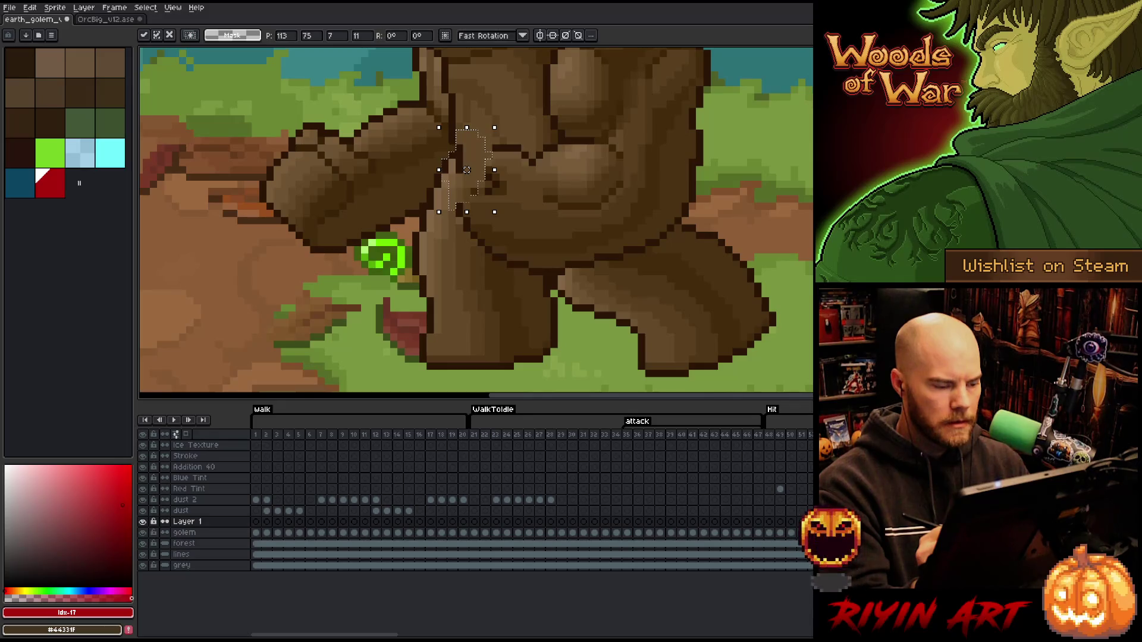
pyautogui.hotkey('ctrl', 'd')
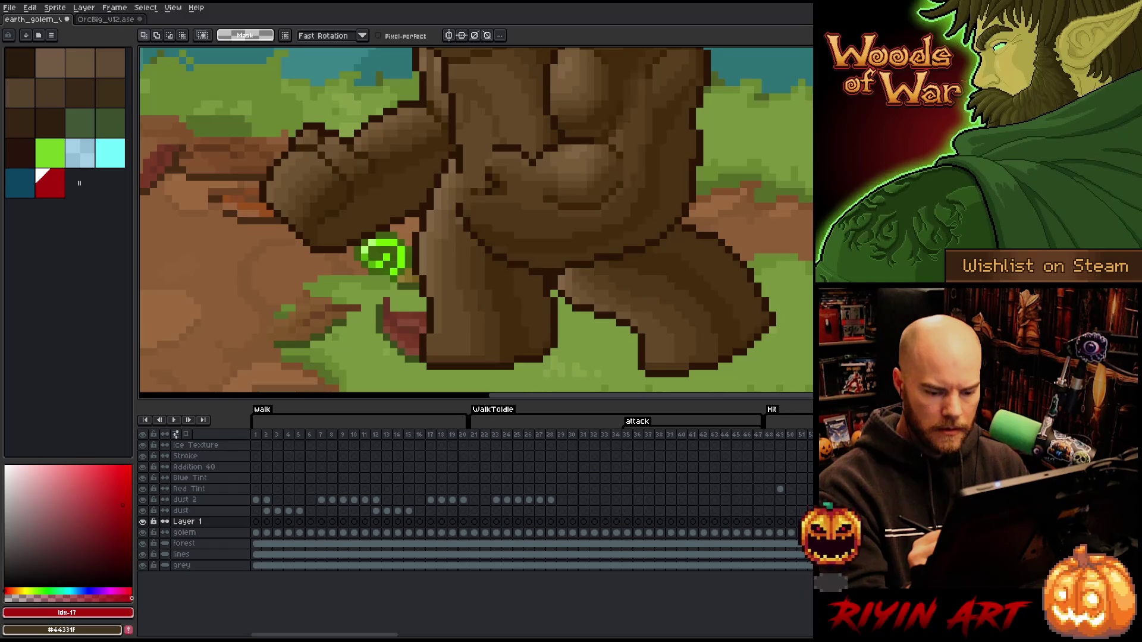
# Clear the selection, shrink the brush to 1px and sample a dark brown from the golem.
pyautogui.hotkey('ctrl', 'shift', 'd')
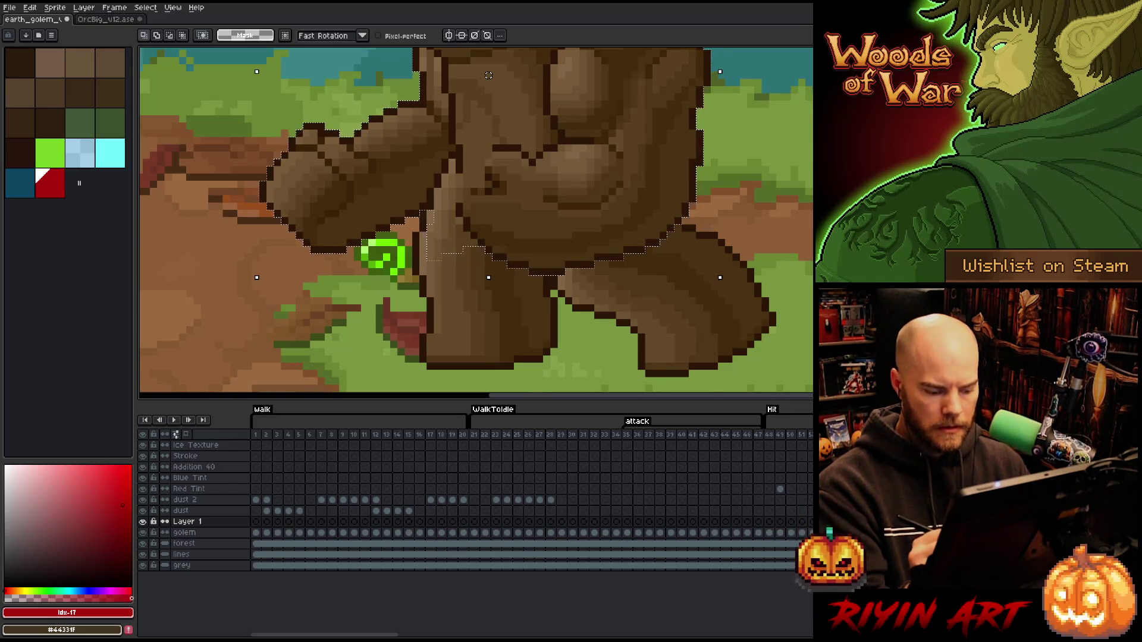
pyautogui.hotkey('ctrl', 'd')
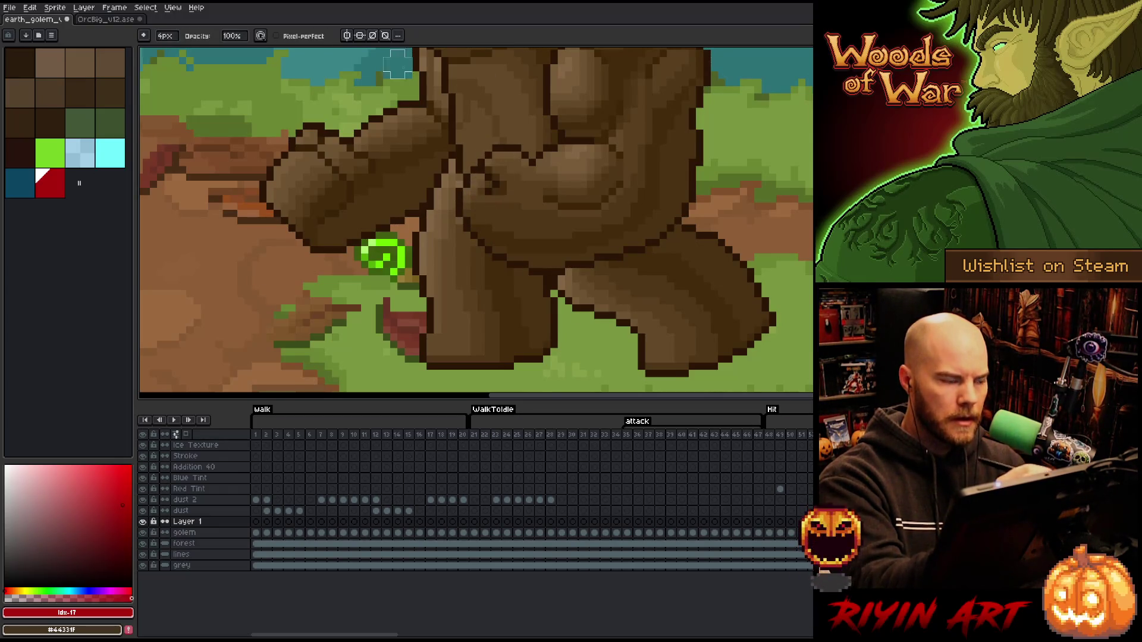
pyautogui.press('-')
pyautogui.press('-')
pyautogui.press('-')
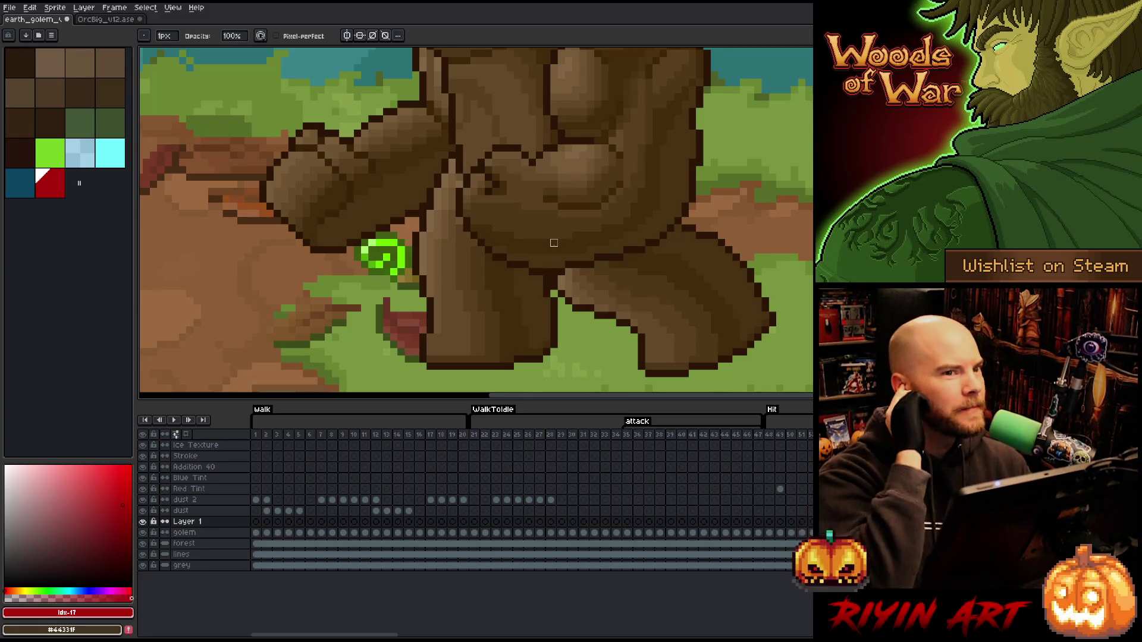
pyautogui.keyDown('alt'); pyautogui.click(463, 174); pyautogui.keyUp('alt')
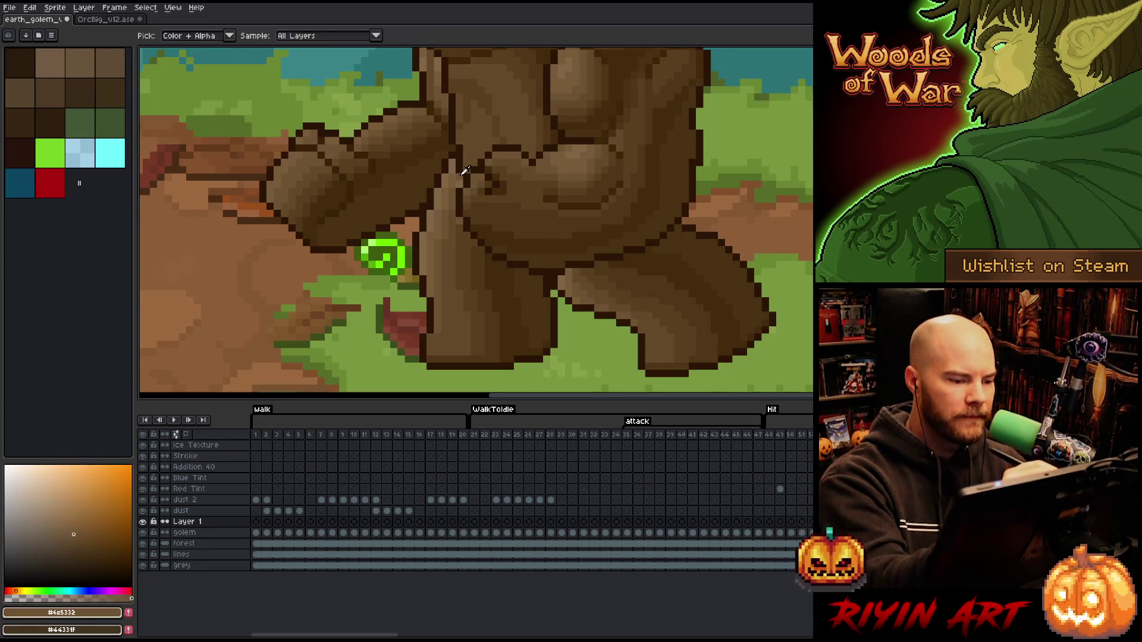
# Sample mid brown #593f1f from the golem, flip through the walk frames and centre the whole golem in view.
pyautogui.keyDown('alt'); pyautogui.click(458, 225); pyautogui.keyUp('alt')
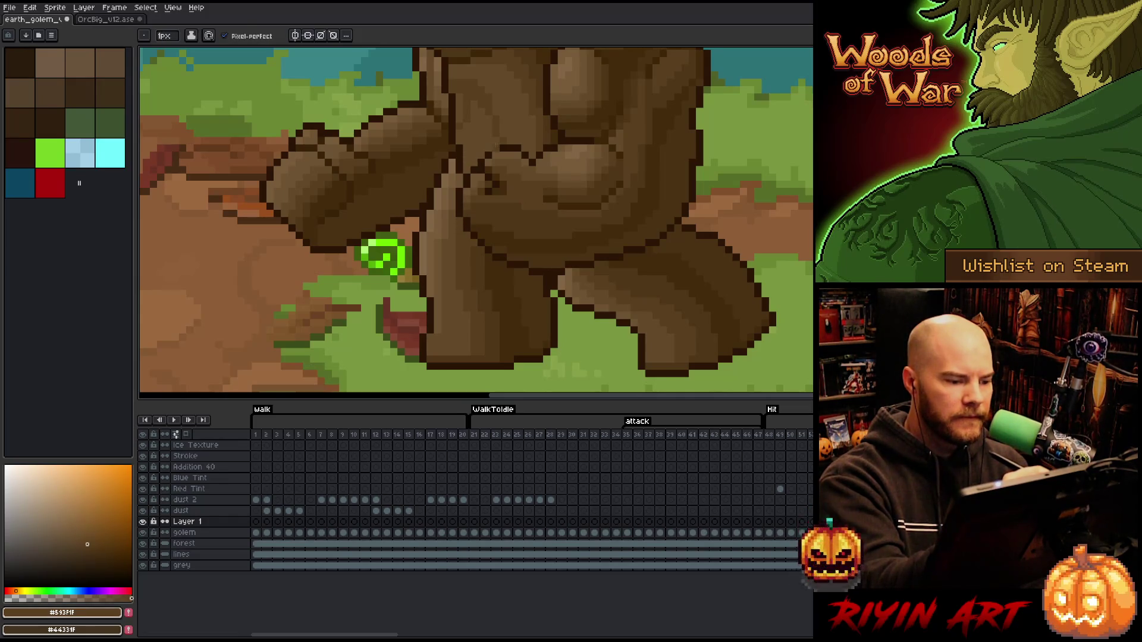
pyautogui.press('Right')
pyautogui.press('Right')
pyautogui.press('Left')
pyautogui.press('Left')
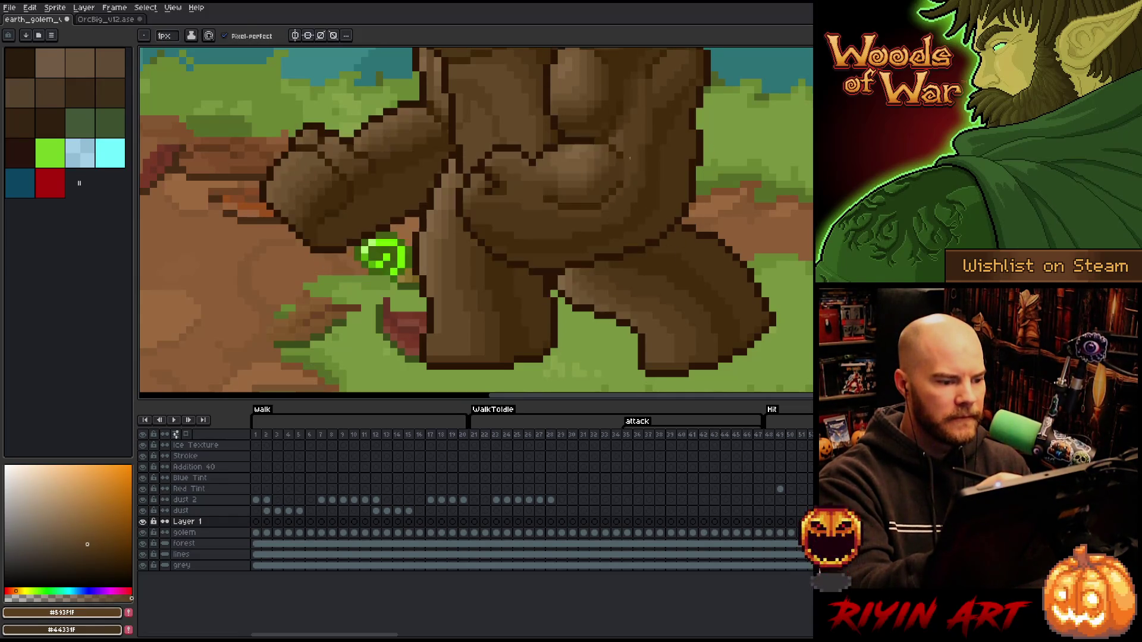
pyautogui.press('Right')
pyautogui.press('Left')
pyautogui.press('Right')
pyautogui.press('Right')
pyautogui.press('Left')
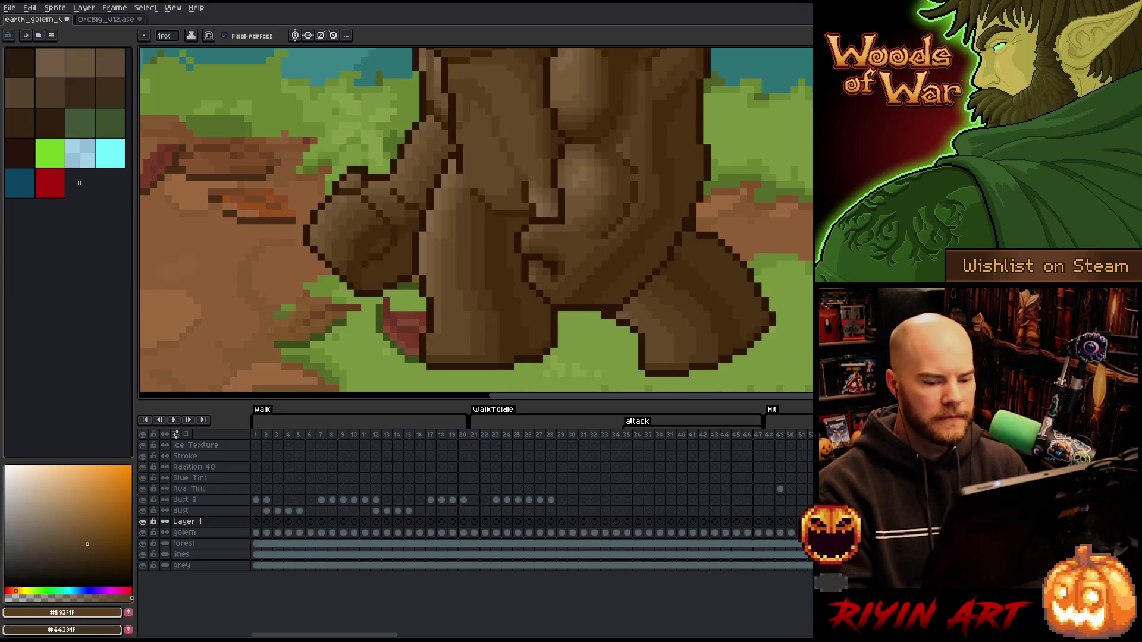
pyautogui.press('Right')
pyautogui.press('Right')
pyautogui.press('Left')
pyautogui.press('Left')
pyautogui.press('Right')
pyautogui.press('Right')
pyautogui.press('Left')
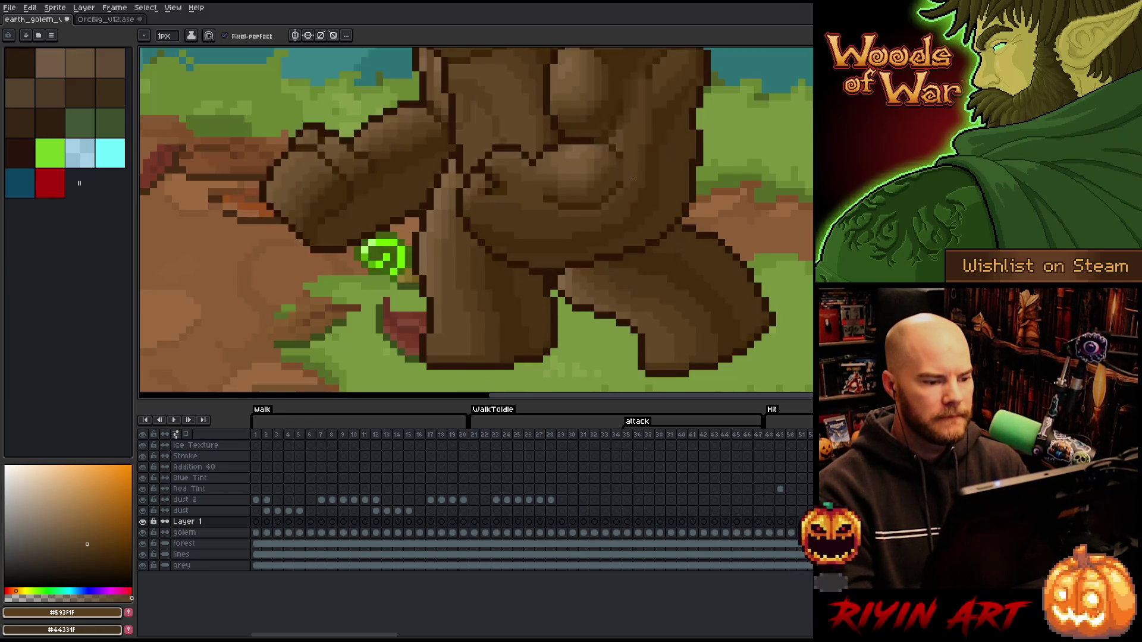
pyautogui.press('Right')
pyautogui.press('Left')
pyautogui.press('Right')
pyautogui.press('Right')
pyautogui.scroll(-1, 631, 178)
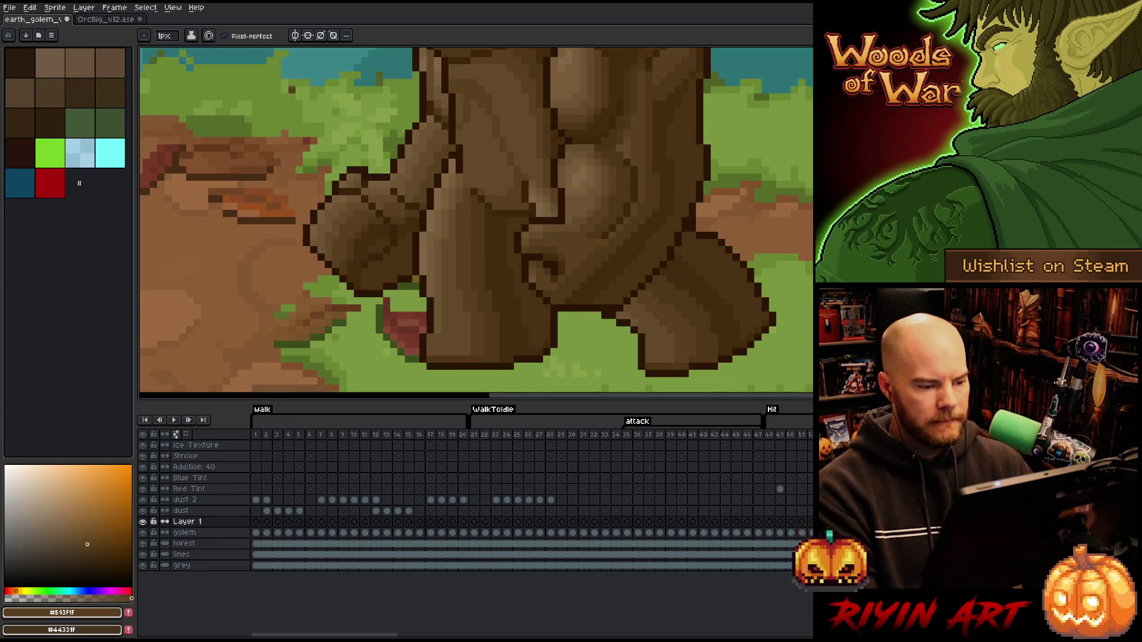
pyautogui.scroll(-1, 580, 187)
pyautogui.scroll(-1, 535, 201)
pyautogui.moveTo(483, 188); pyautogui.dragTo(482, 218)
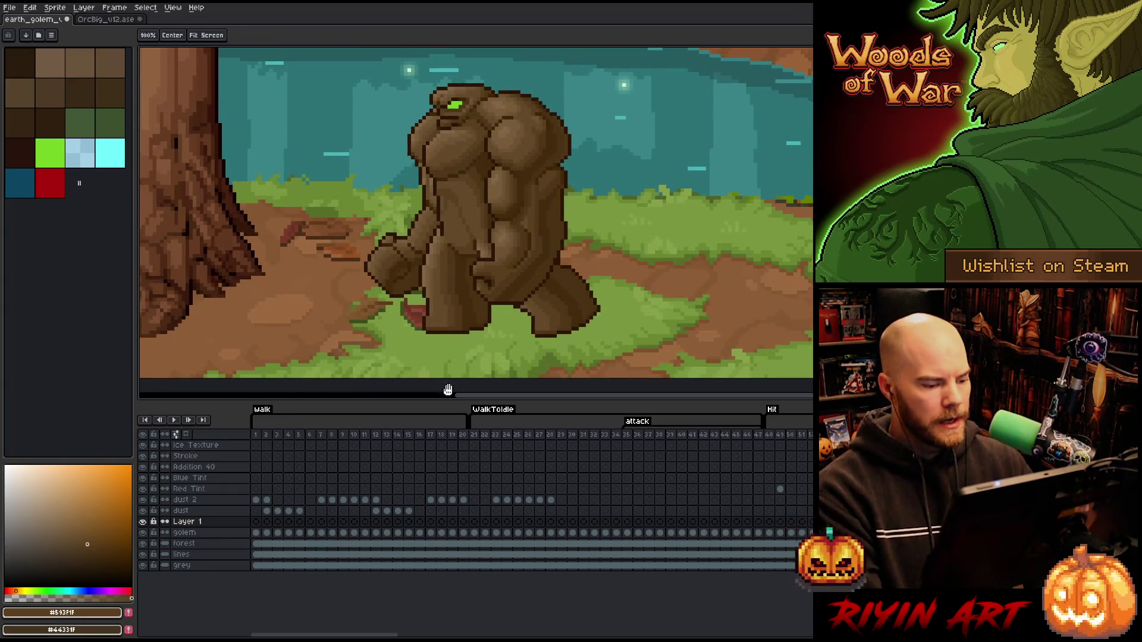
# From frame 1, restore the golem on canvas, play the walk animation twice, then make Layer 1 active.
pyautogui.click(258, 436)
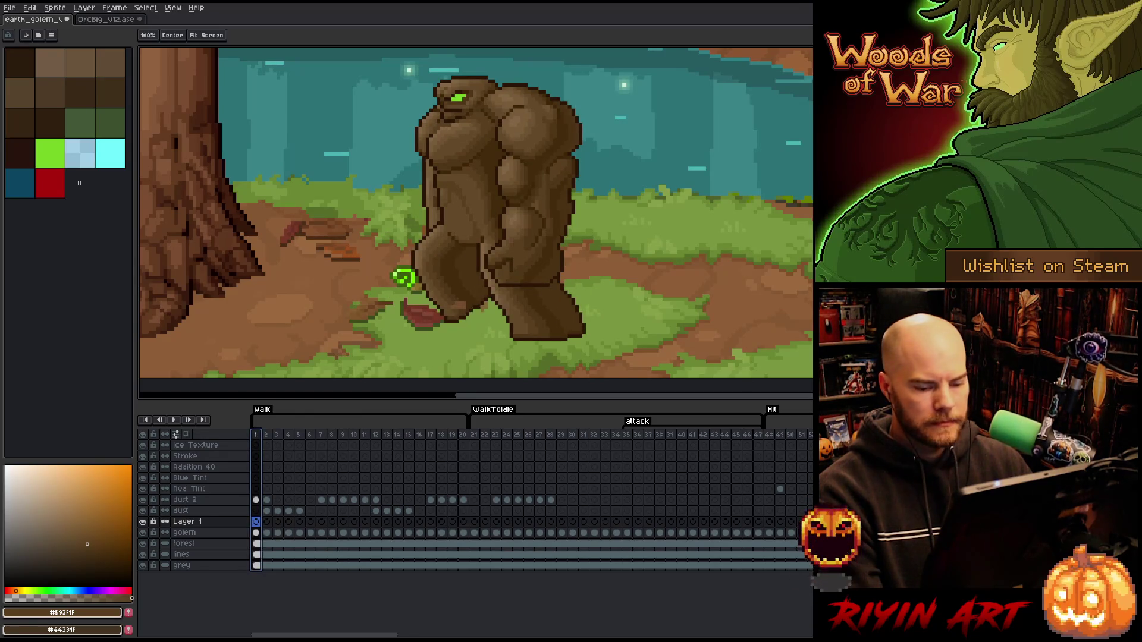
pyautogui.press('Delete')
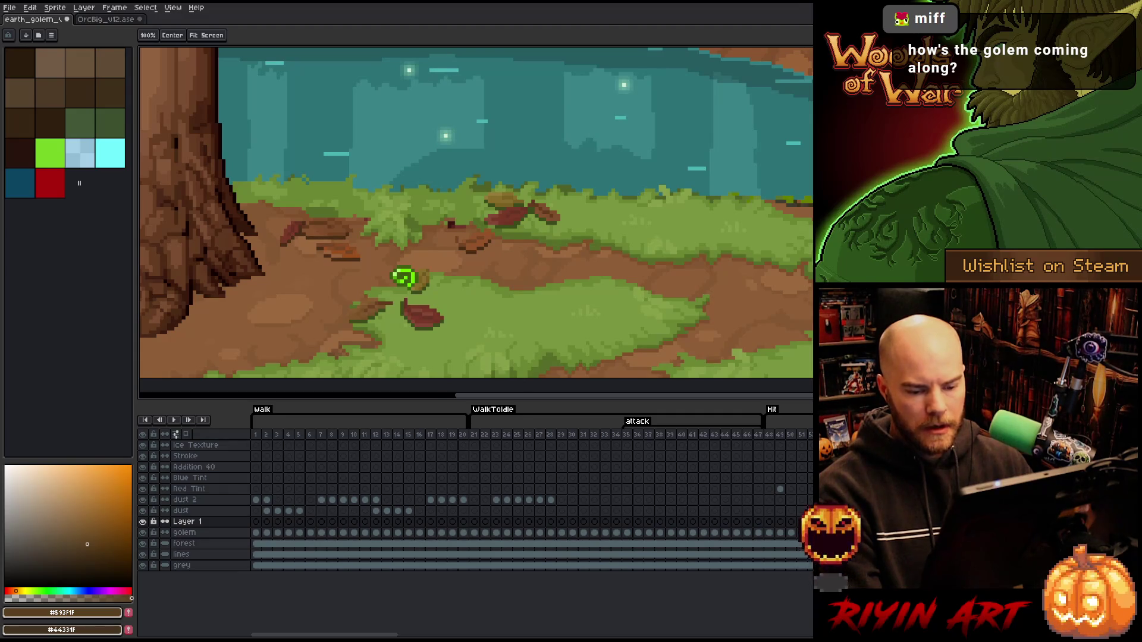
pyautogui.hotkey('ctrl', 'z')
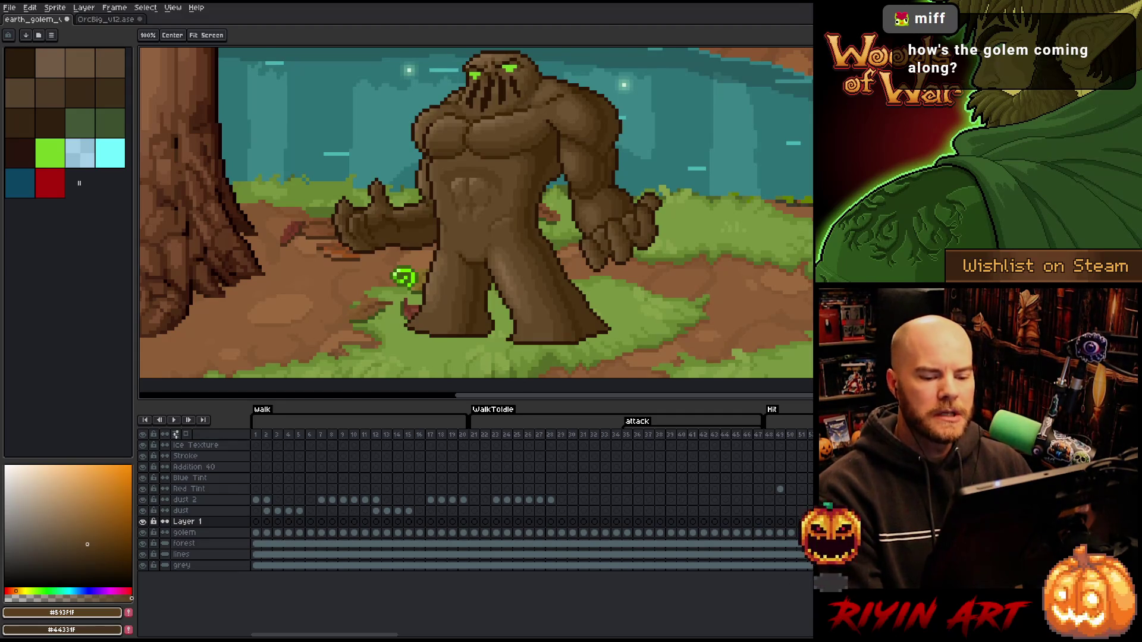
pyautogui.press('Return')
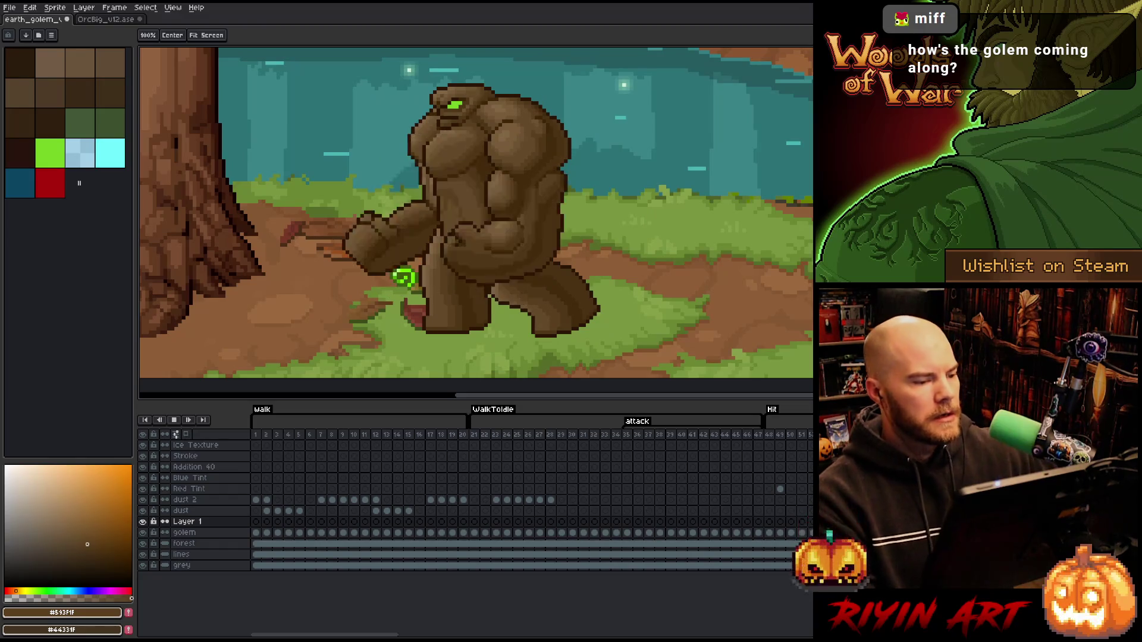
pyautogui.press('Return')
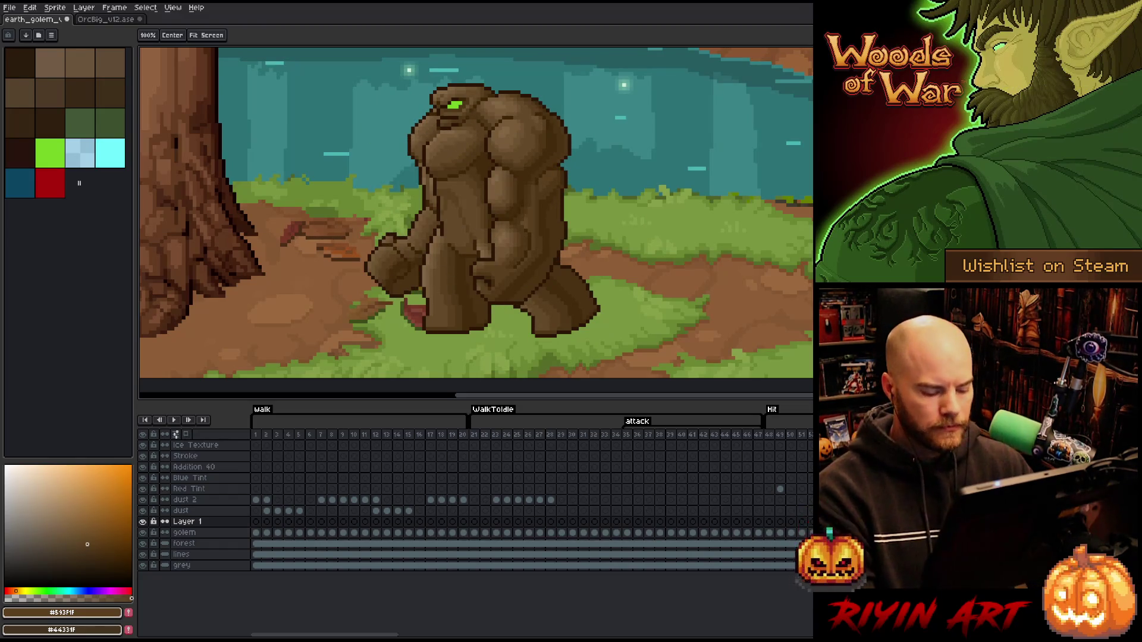
pyautogui.press('Return')
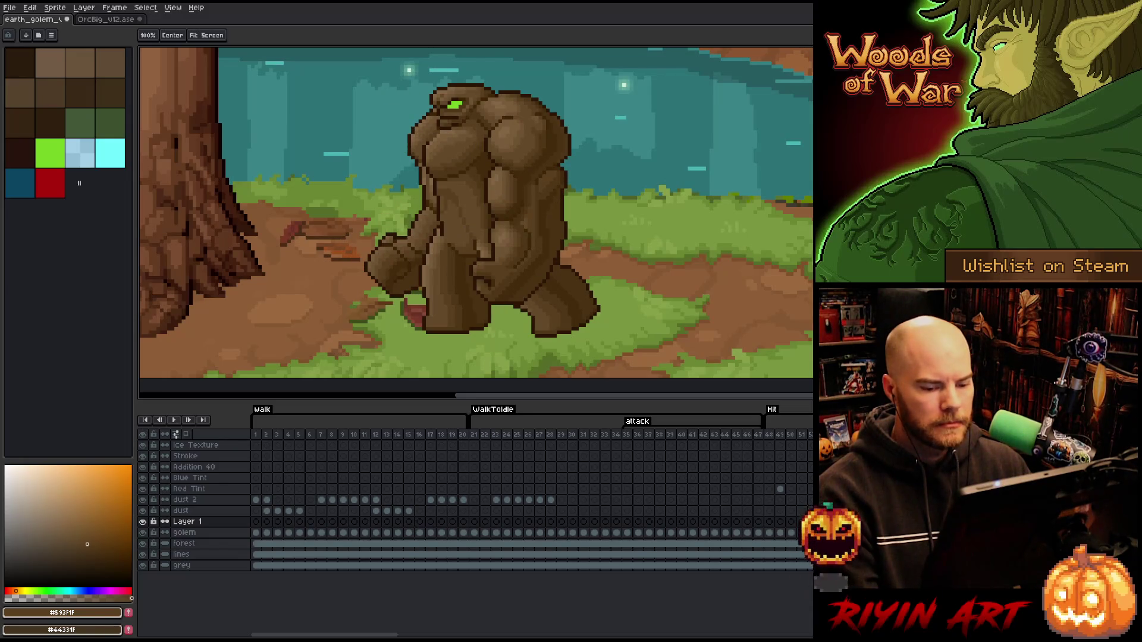
pyautogui.click(191, 523)
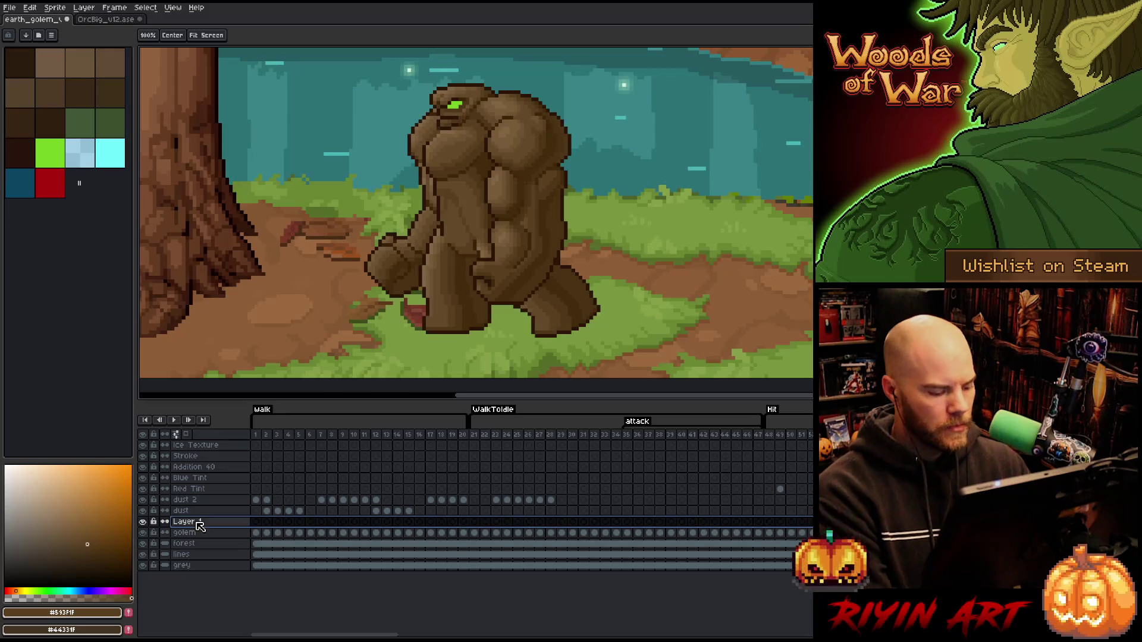
# Delete the empty Layer 1 and lasso a test selection around the golem's chest on frame 20.
pyautogui.press('Delete')
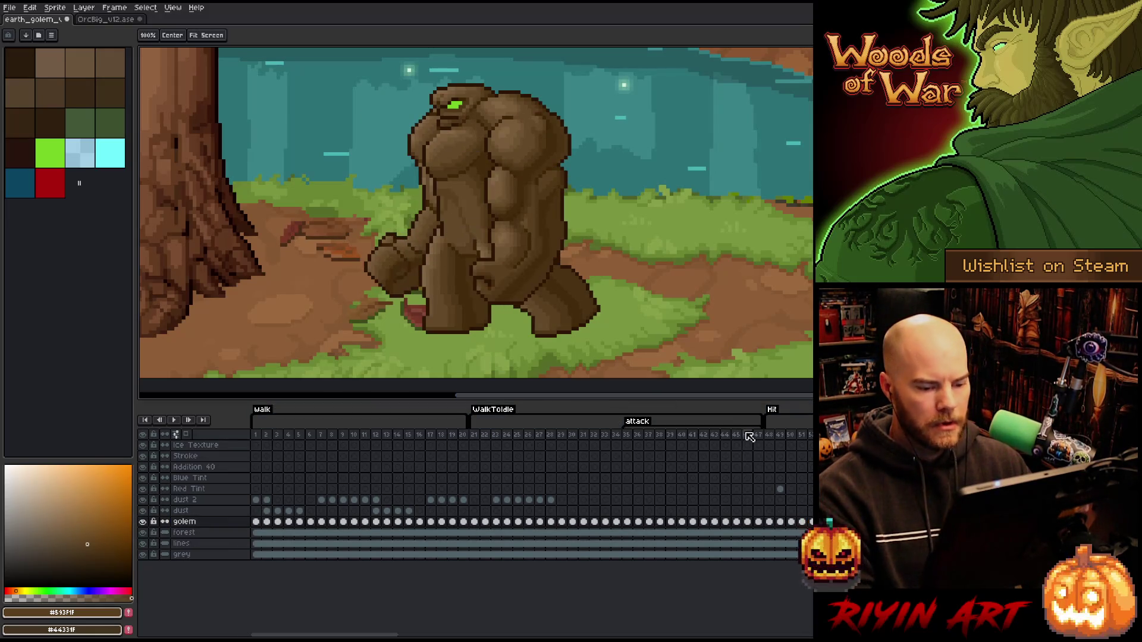
pyautogui.click(463, 437)
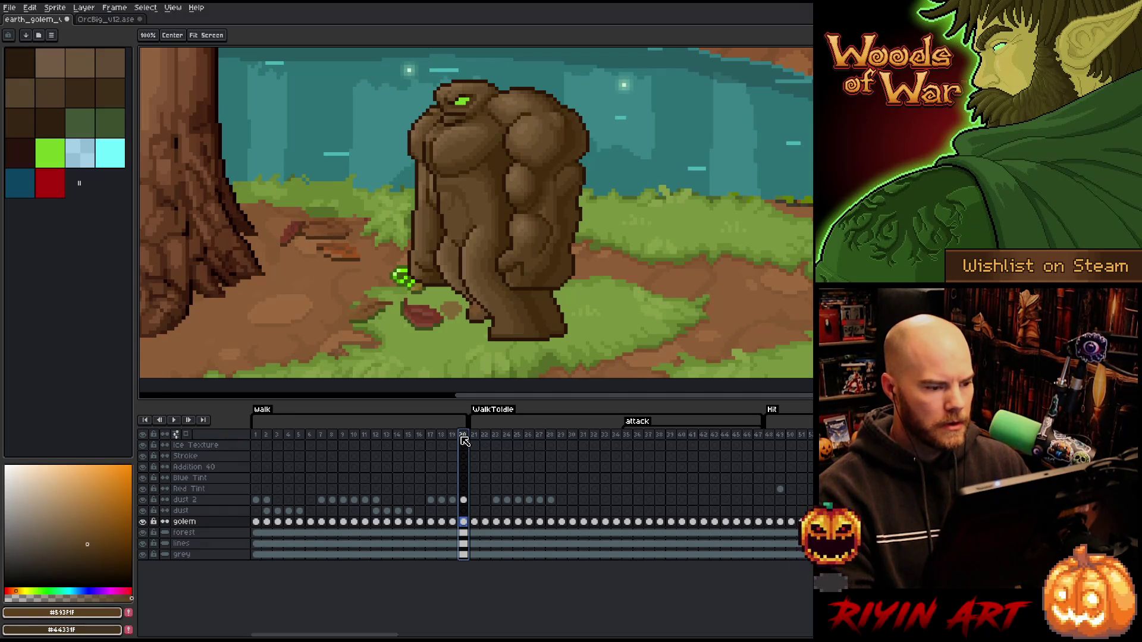
pyautogui.press('m')
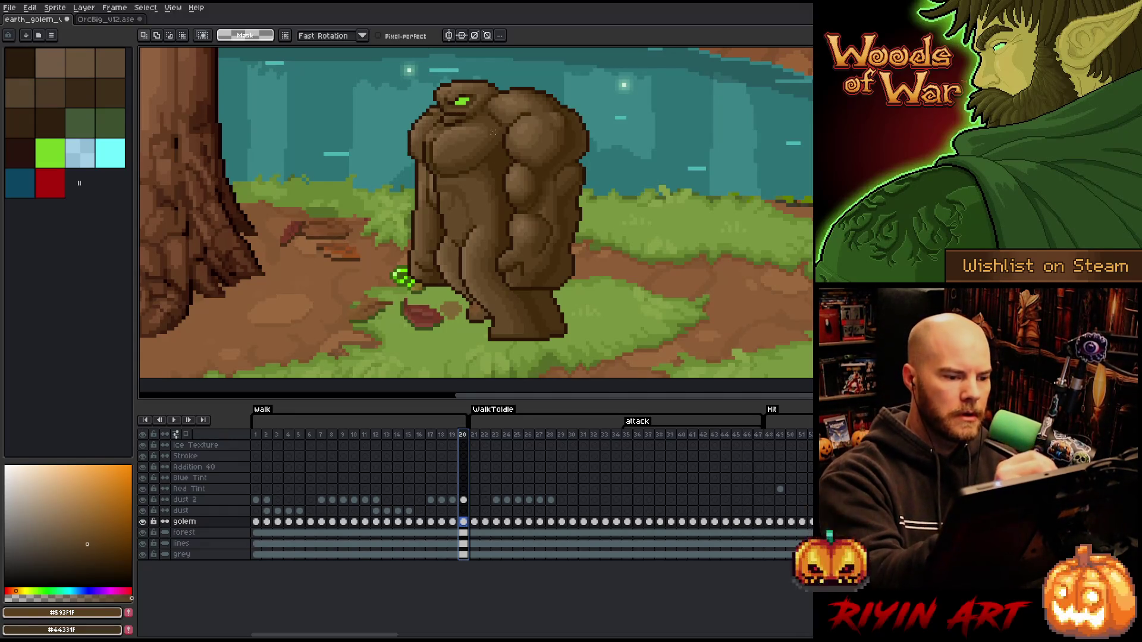
pyautogui.moveTo(499, 154); pyautogui.dragTo(430, 173)
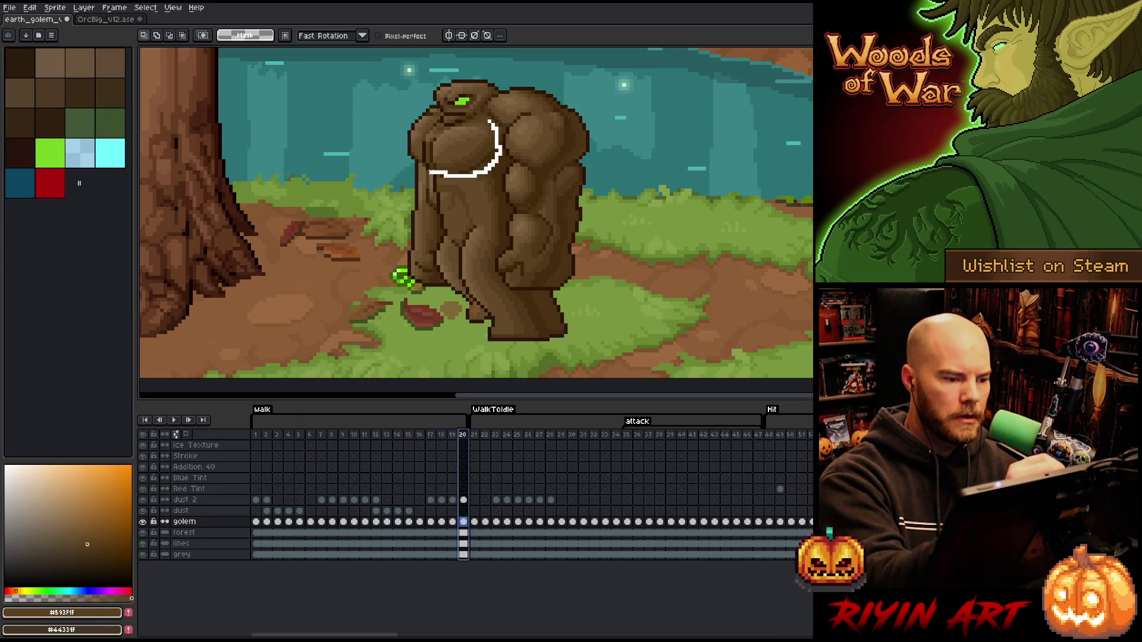
pyautogui.moveTo(460, 132); pyautogui.dragTo(473, 130)
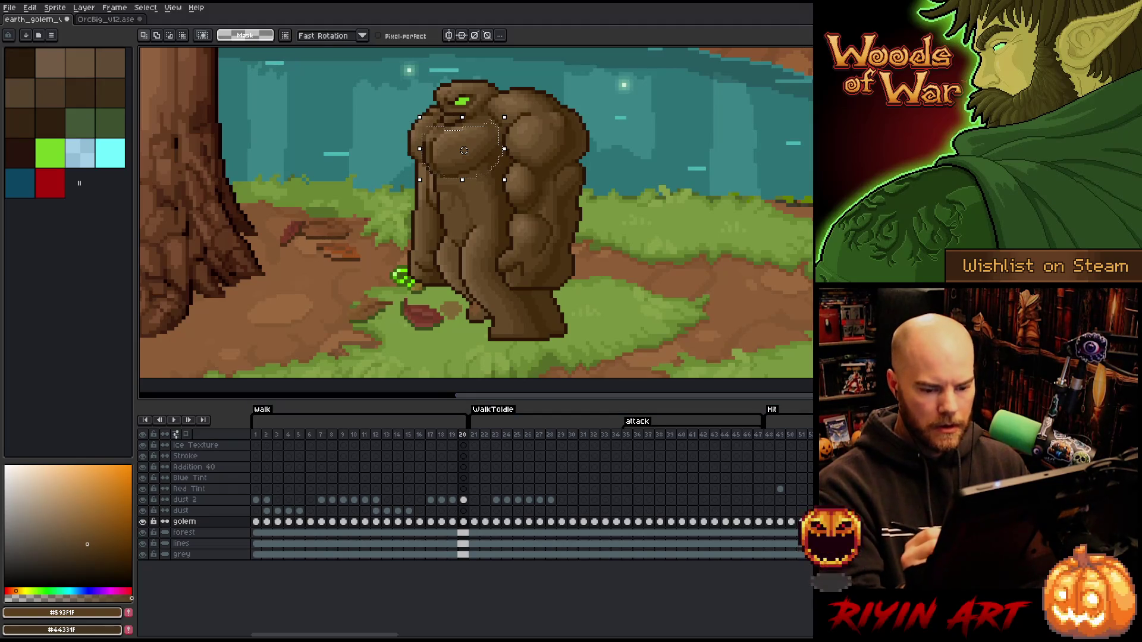
pyautogui.press('Return')
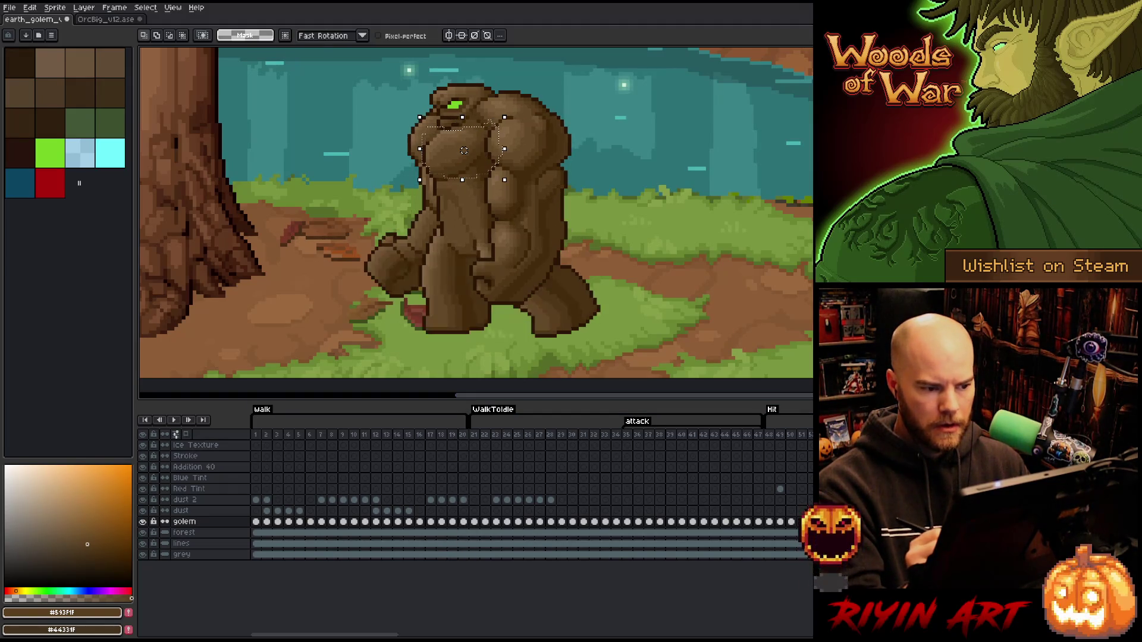
pyautogui.click(463, 436)
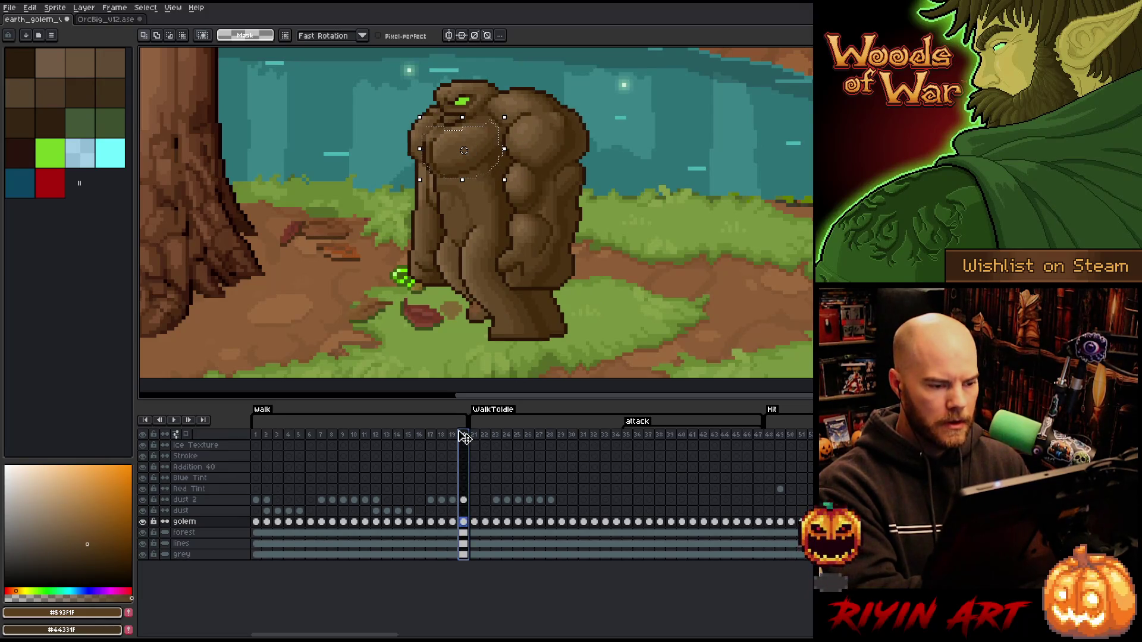
# Preview the walk cycle, return to frame 20 on the golem layer and clear the chest selection.
pyautogui.press('Return')
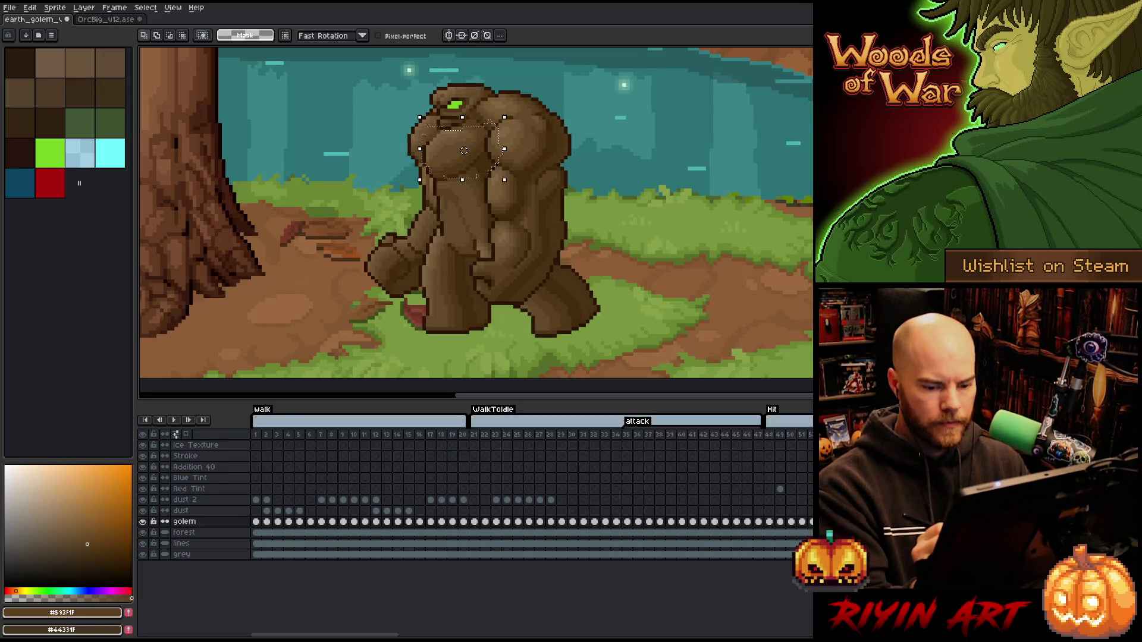
pyautogui.press('Return')
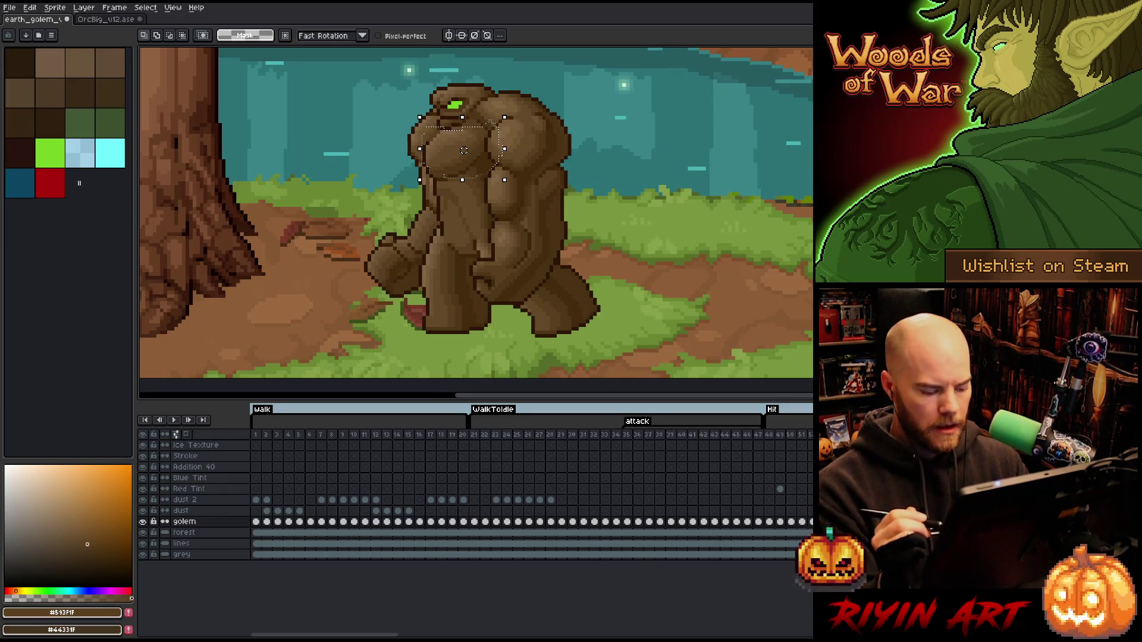
pyautogui.press('Return')
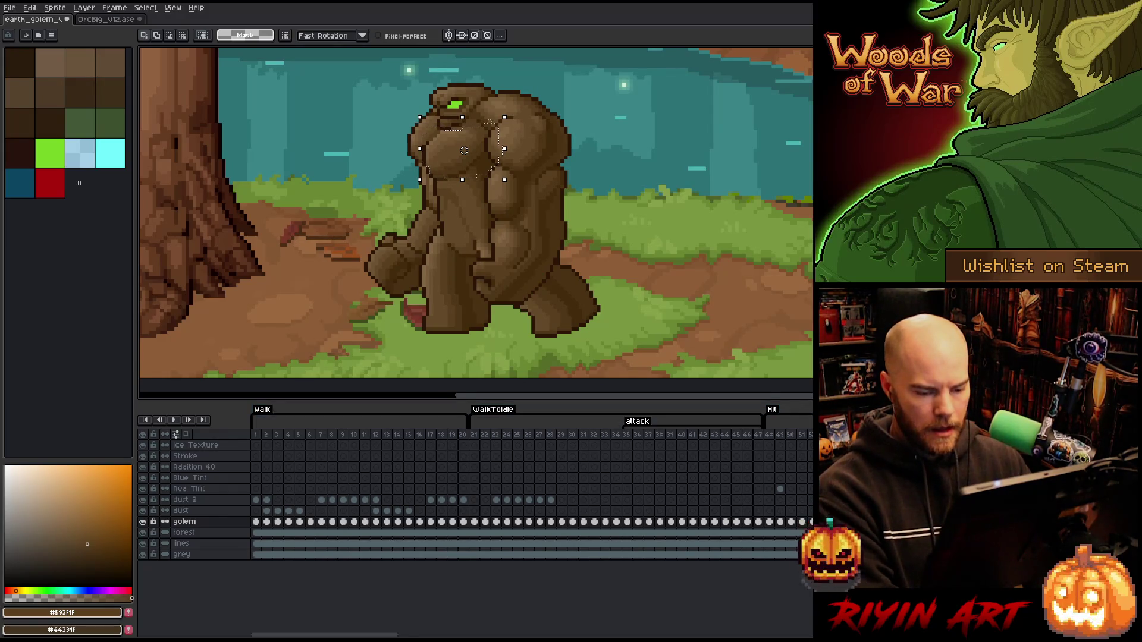
pyautogui.click(463, 521)
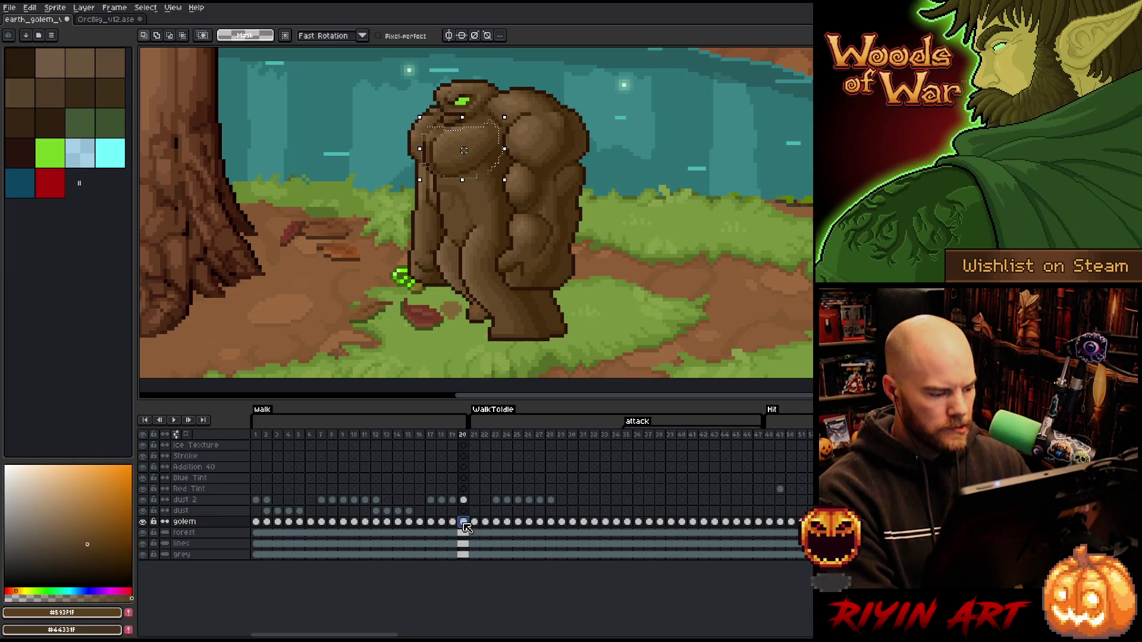
pyautogui.click(830, 520)
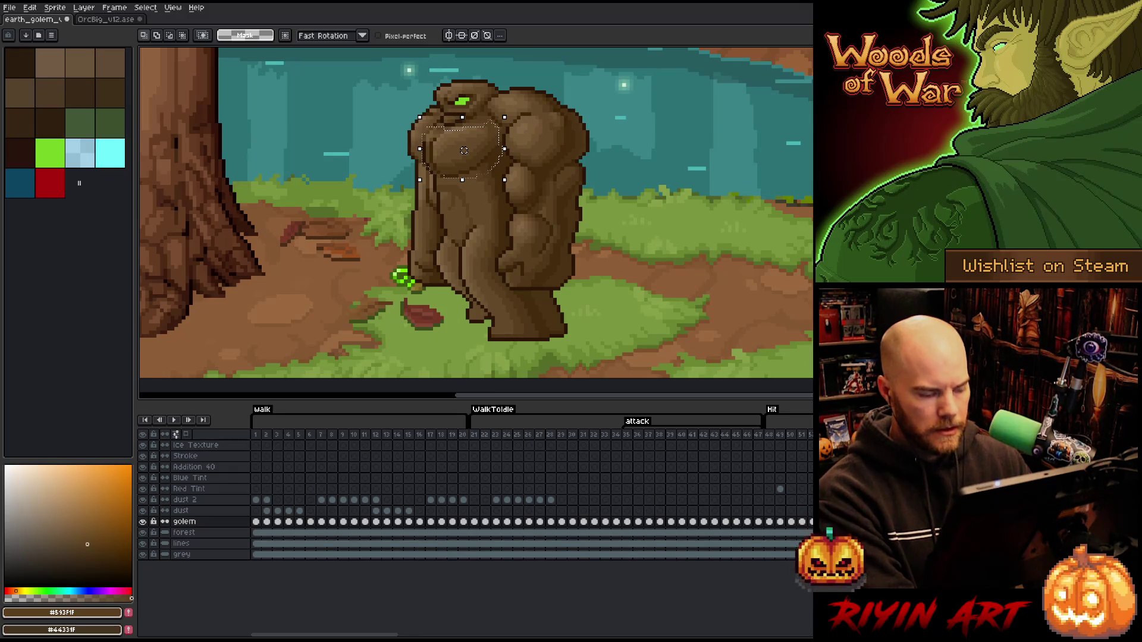
pyautogui.press('Right')
pyautogui.press('Return')
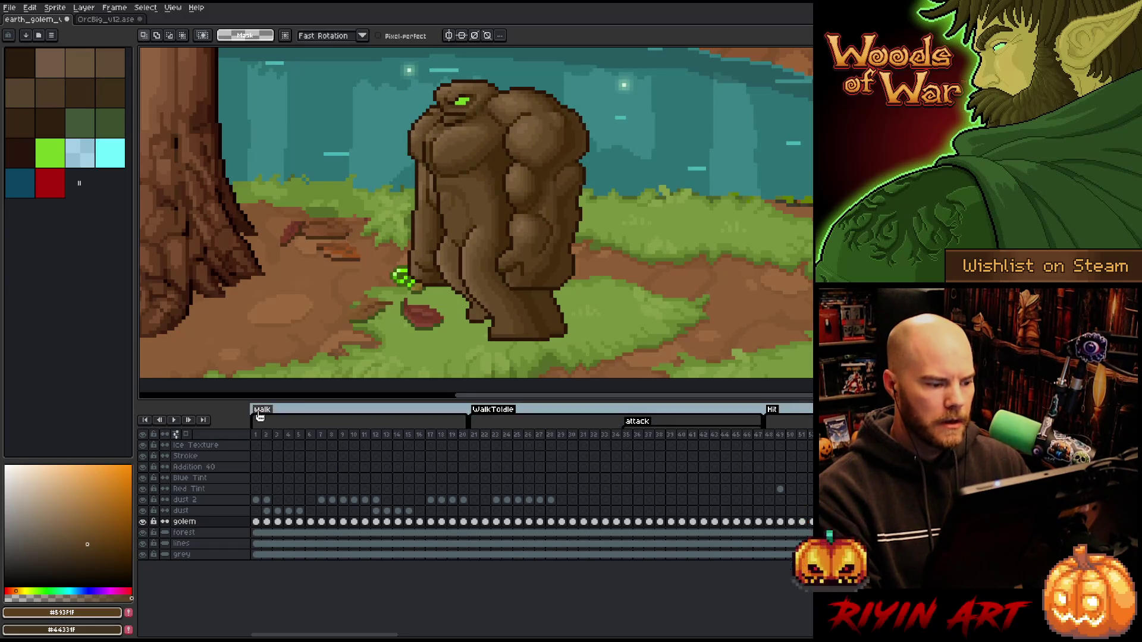
pyautogui.click(260, 434)
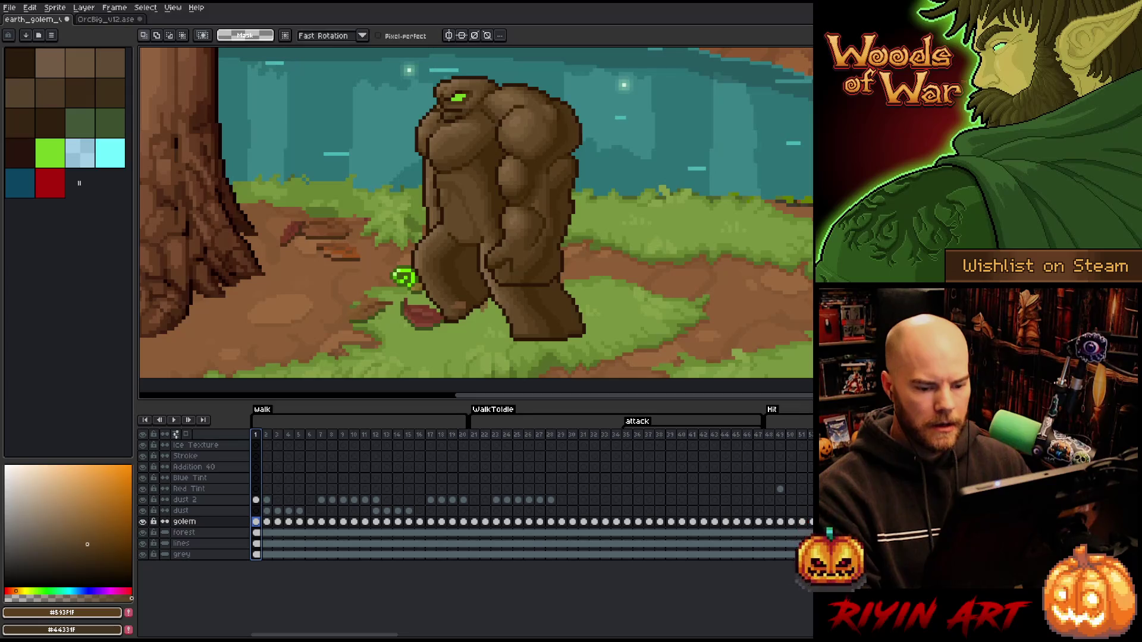
pyautogui.press('Return')
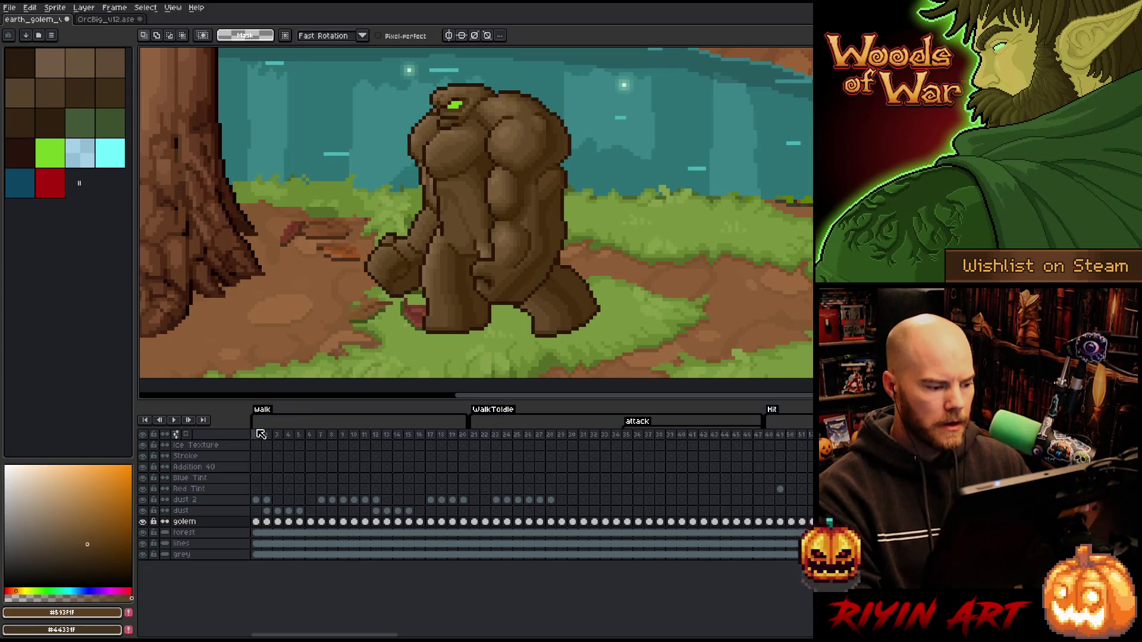
pyautogui.click(259, 434)
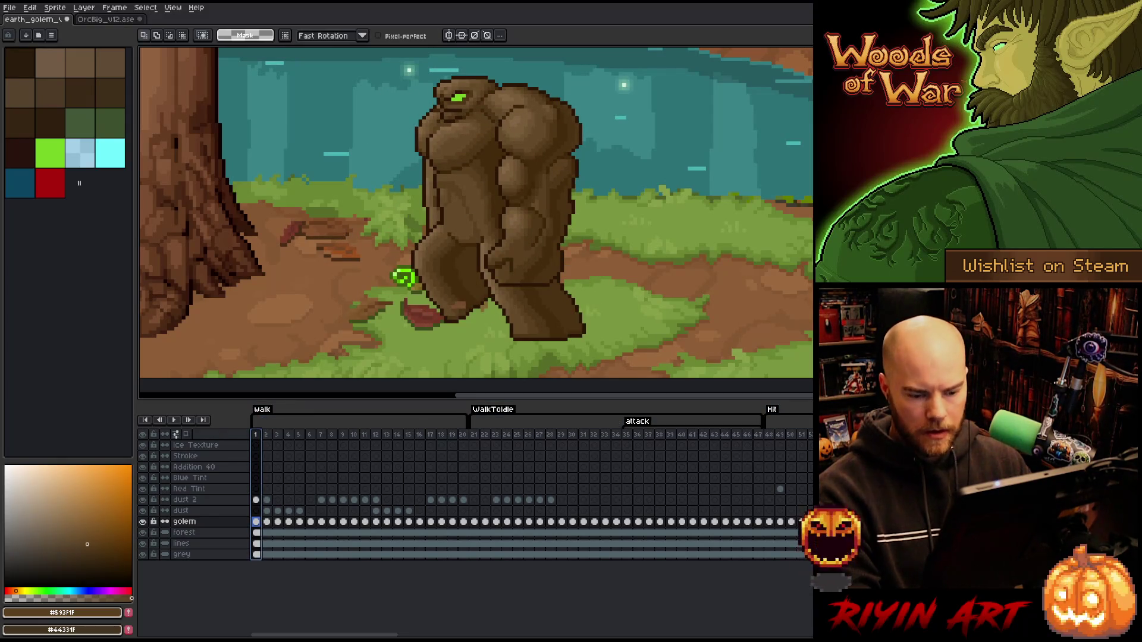
pyautogui.press('Return')
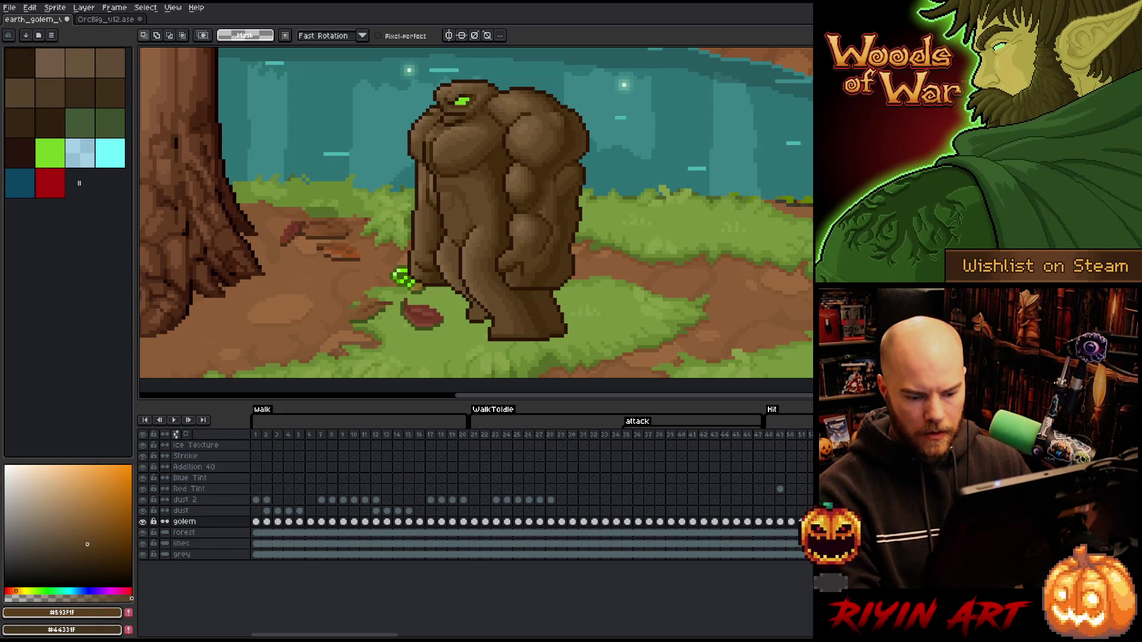
pyautogui.press('Up')
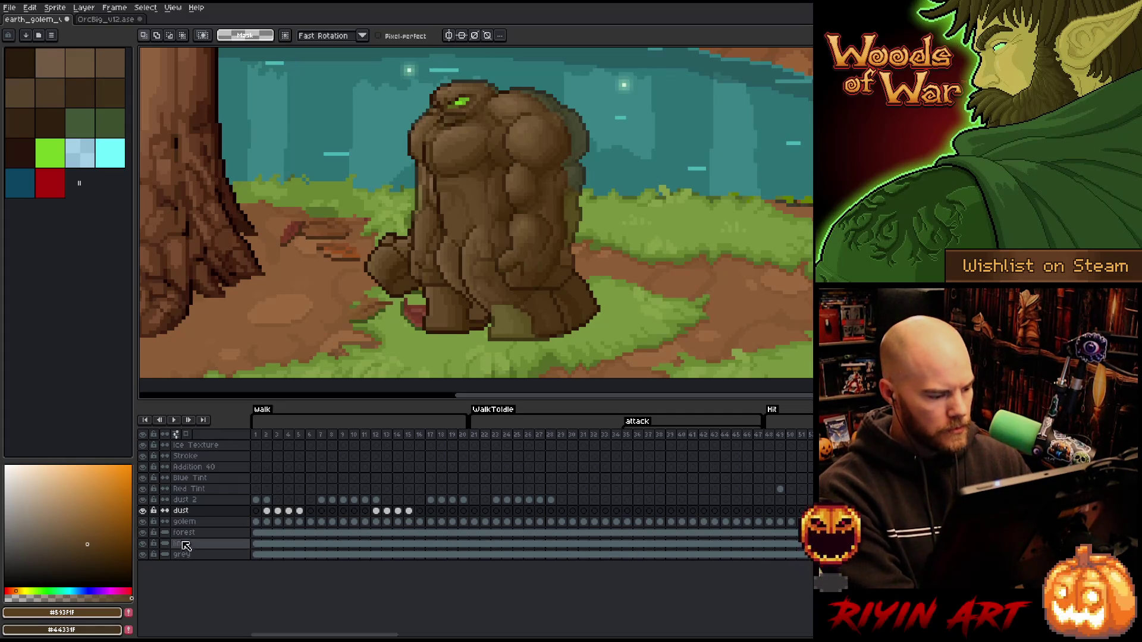
# Create a new empty Layer 1 above the golem layer and start a lasso around the chest.
pyautogui.click(183, 520)
pyautogui.hotkey('shift', 'n')
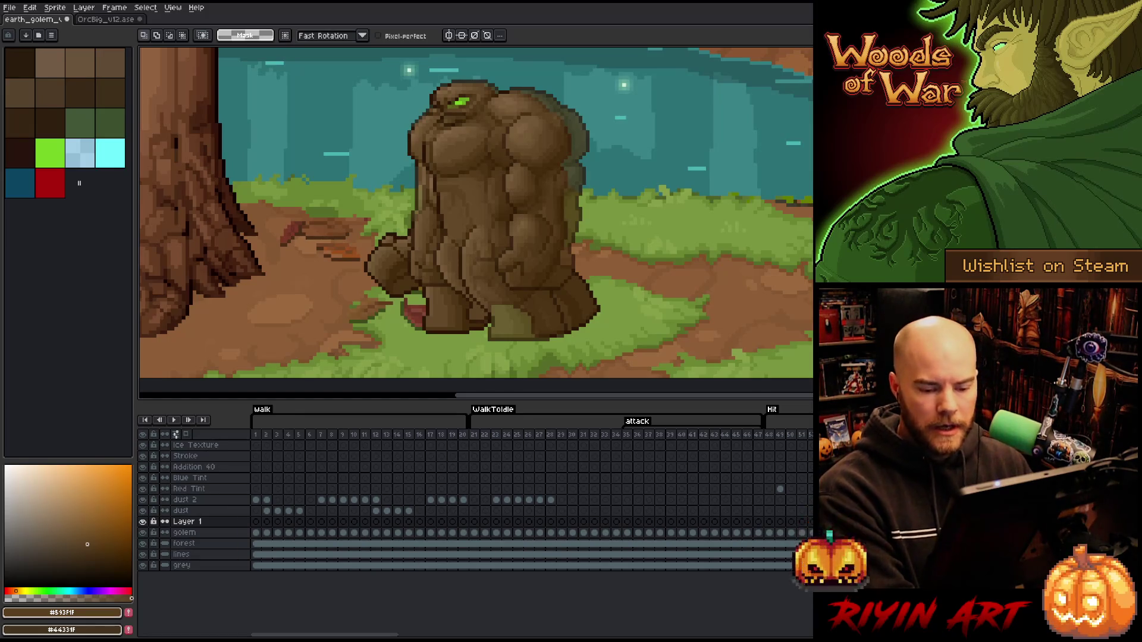
pyautogui.press('Up')
pyautogui.press('Down')
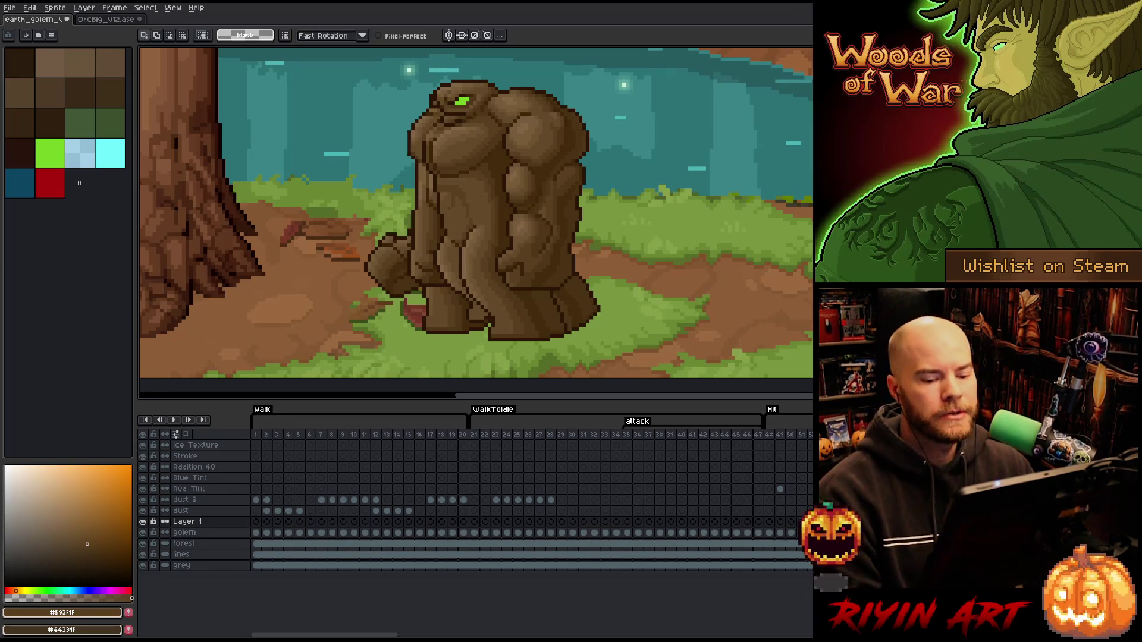
pyautogui.moveTo(489, 124)
pyautogui.mouseDown()
pyautogui.moveTo(498, 152)
pyautogui.moveTo(476, 212)
pyautogui.mouseUp()
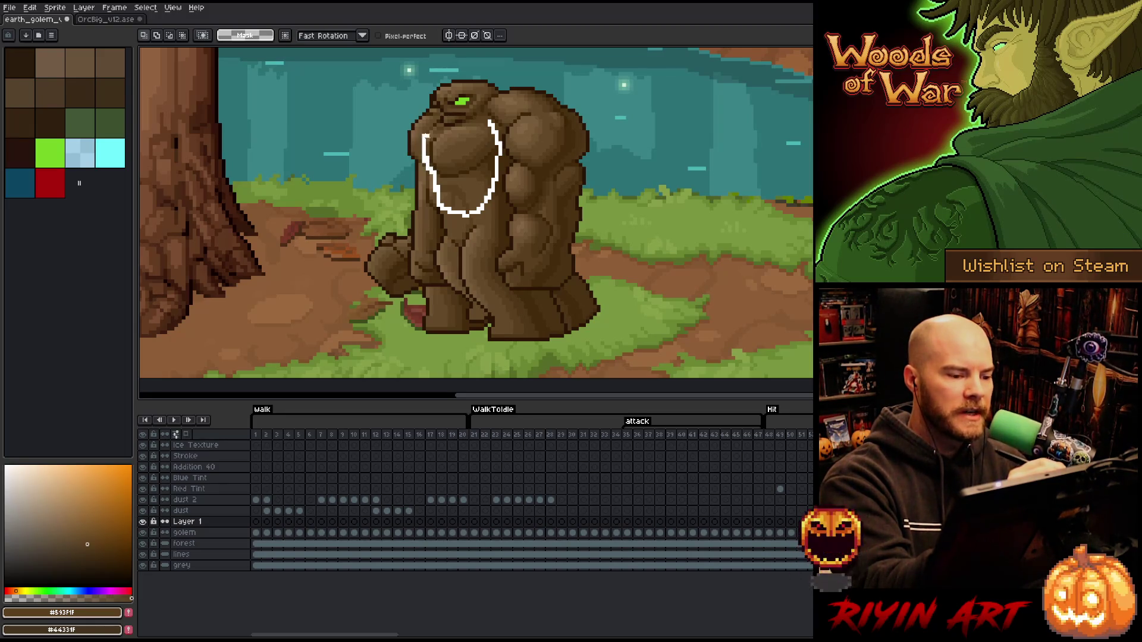
# Close the chest lasso, try a transform, then cancel it so the golem stays unchanged.
pyautogui.moveTo(451, 126); pyautogui.dragTo(488, 123)
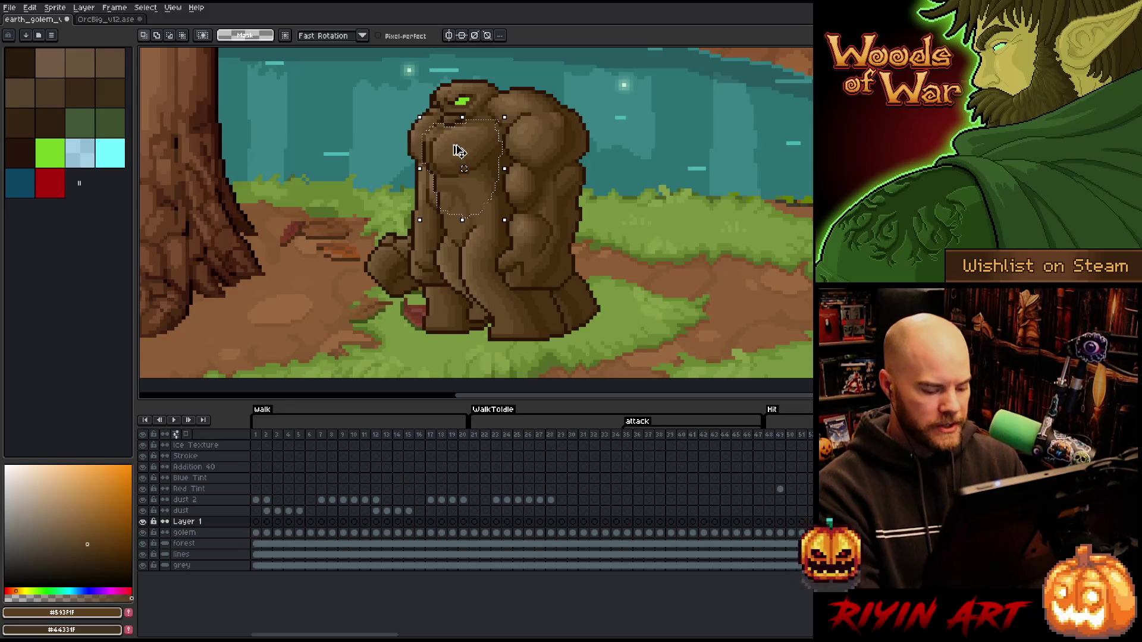
pyautogui.press('Right')
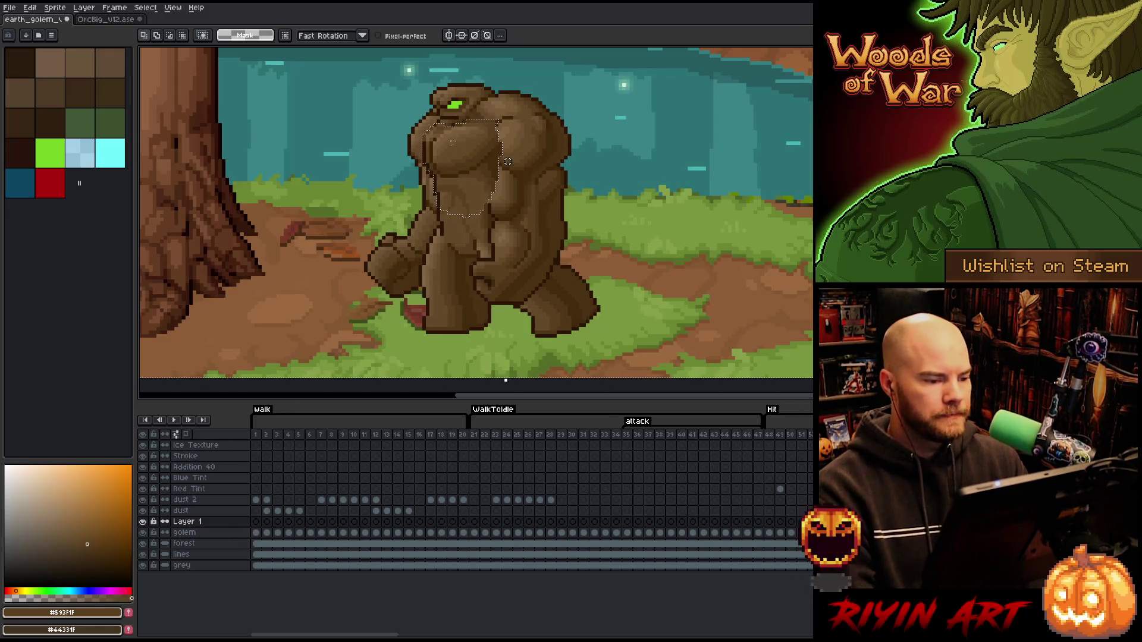
pyautogui.click(506, 162)
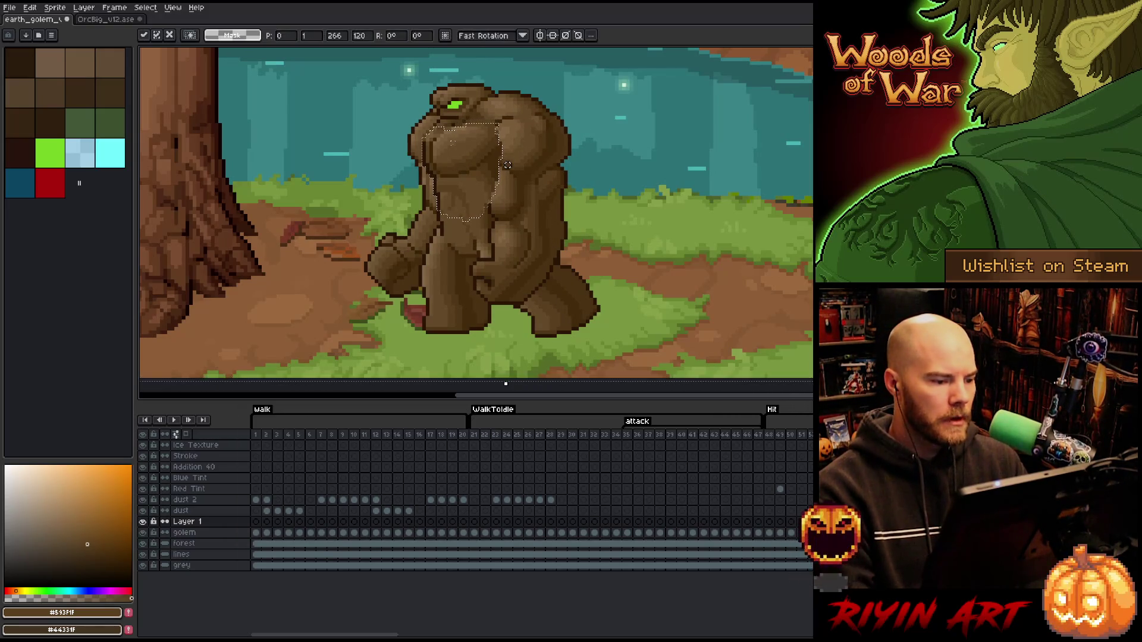
pyautogui.click(457, 152)
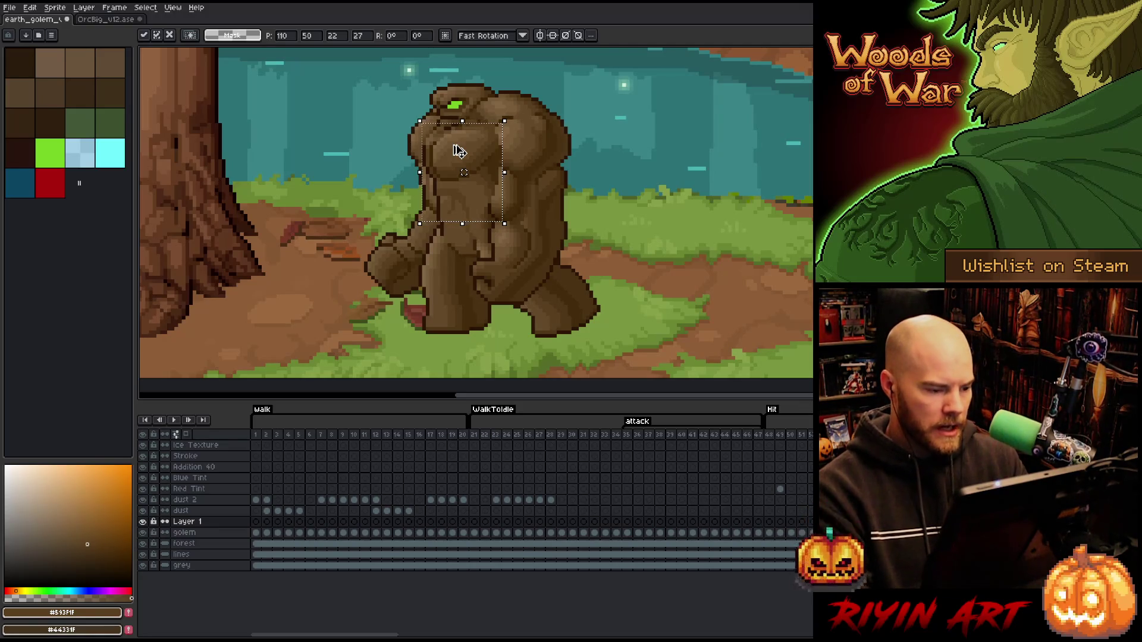
pyautogui.hotkey('ctrl', 'd')
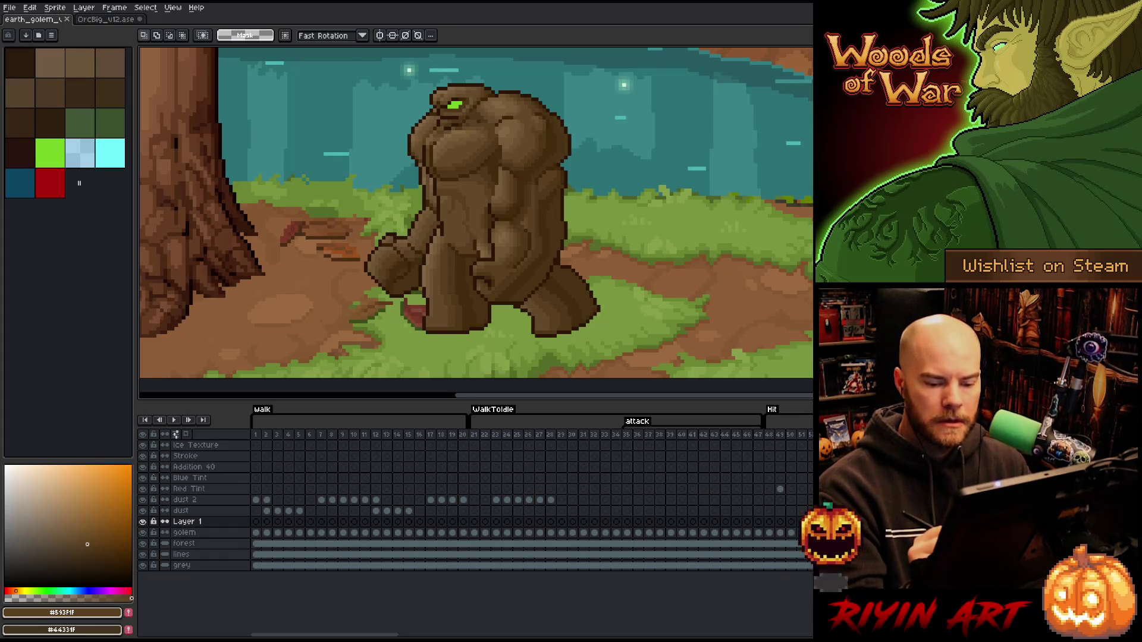
# Switch to the Pencil and toggle Layer 1's visibility to compare the golem with and without it.
pyautogui.press('b')
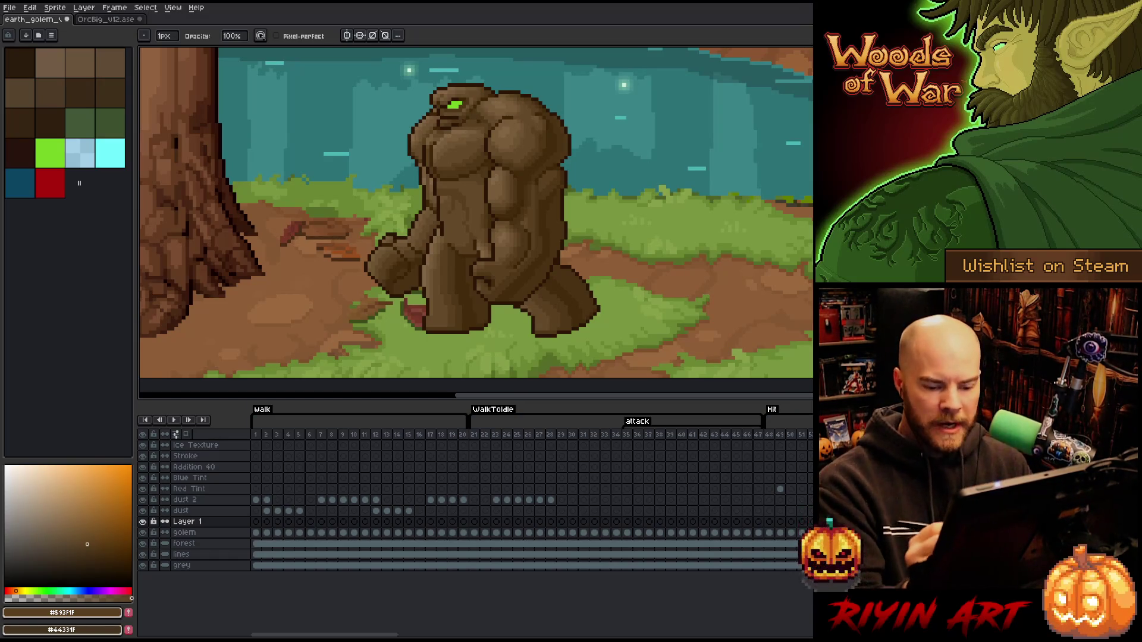
pyautogui.click(144, 523)
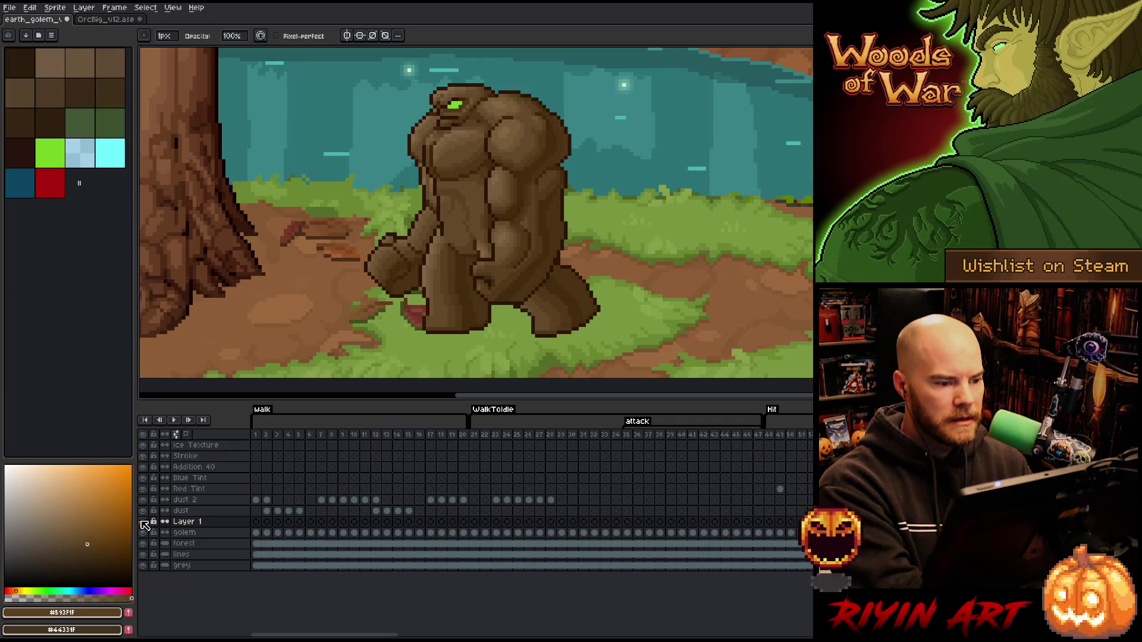
pyautogui.click(144, 523)
pyautogui.click(145, 523)
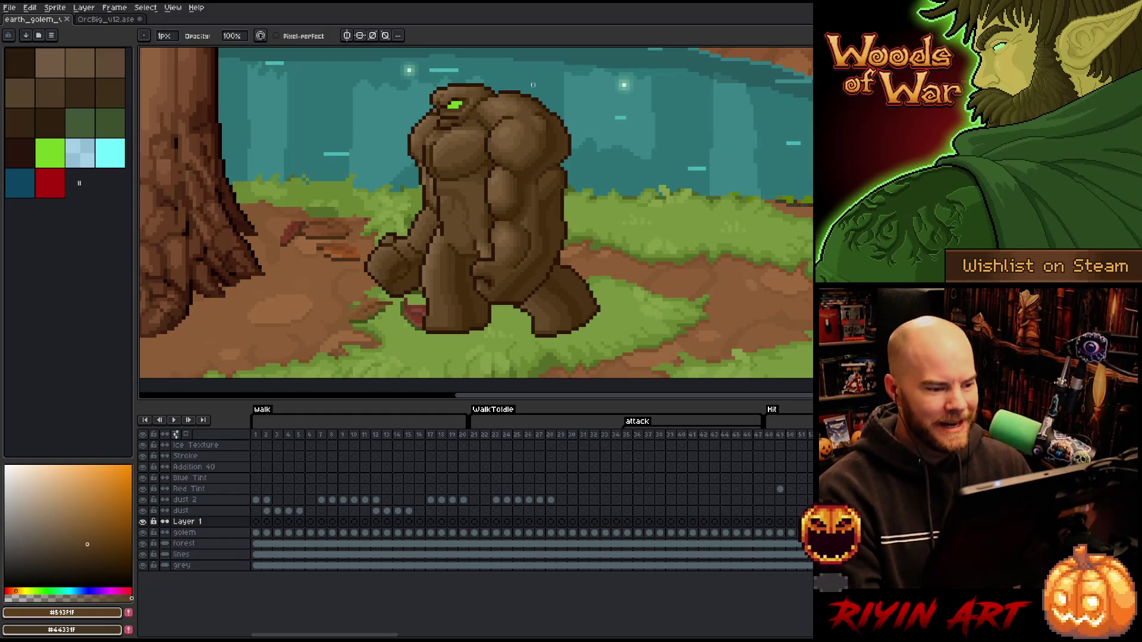
# Flip back and forth between walk frames, then jump to the first walk frame.
pyautogui.press('Right')
pyautogui.press('Left')
pyautogui.press('Right')
pyautogui.press('Left')
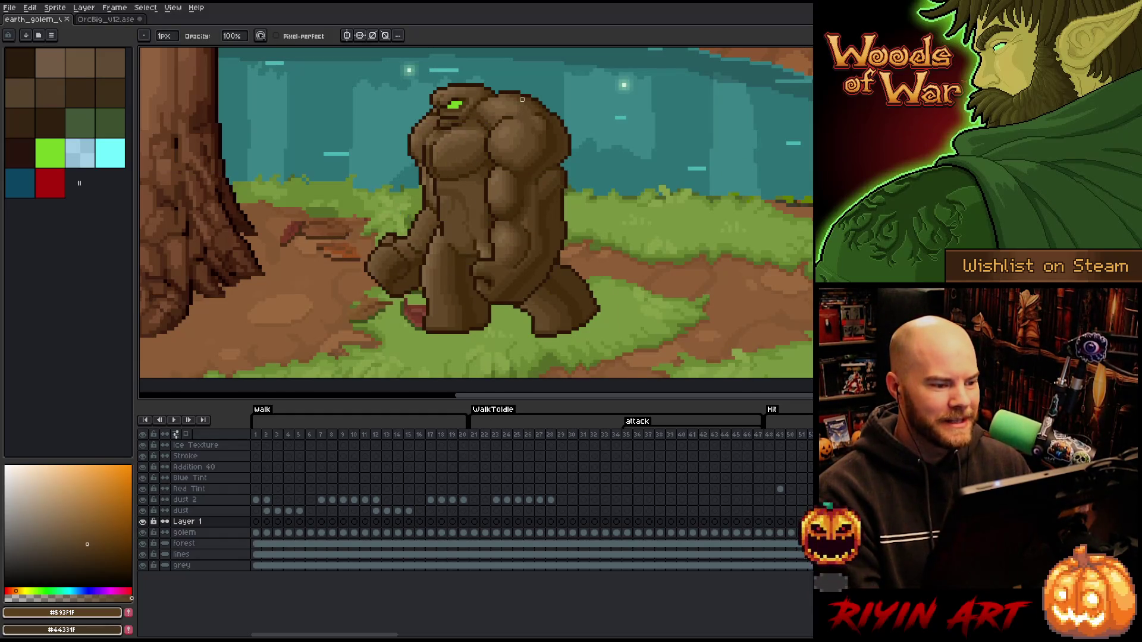
pyautogui.press('Right')
pyautogui.press('Left')
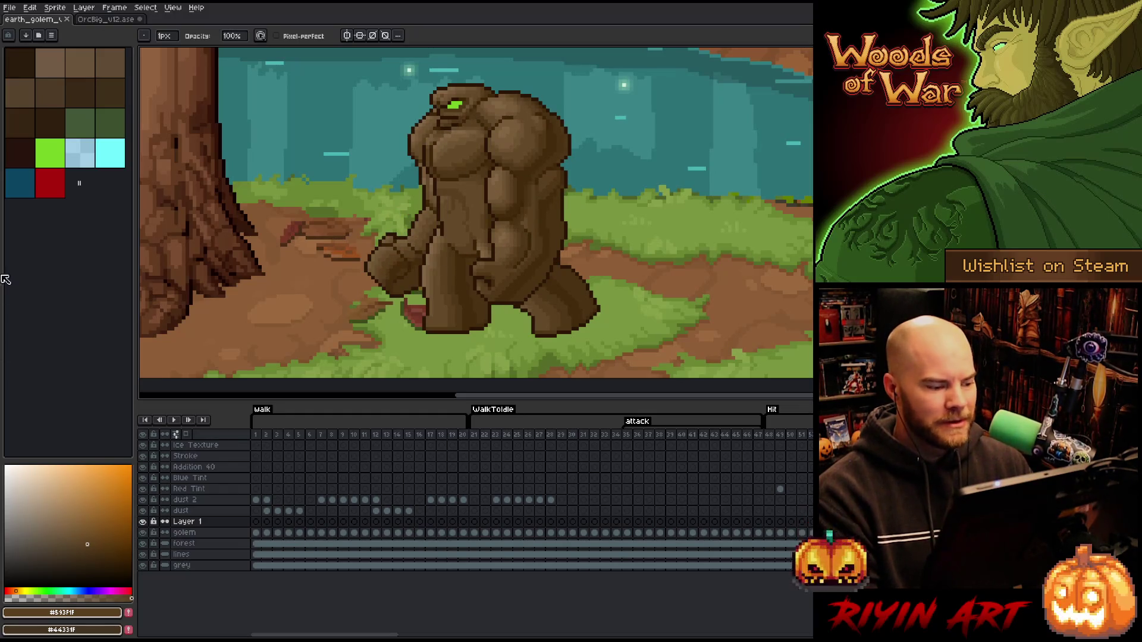
pyautogui.click(260, 436)
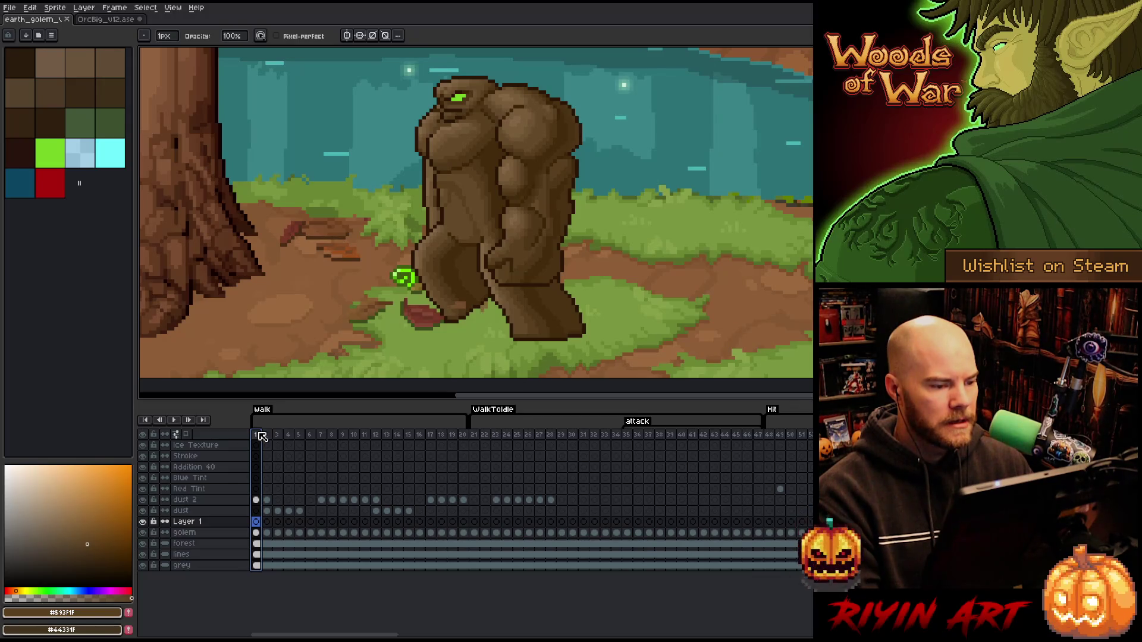
# Step to a later walk frame and select the golem's upper chest with an elliptical marquee.
pyautogui.press('Right')
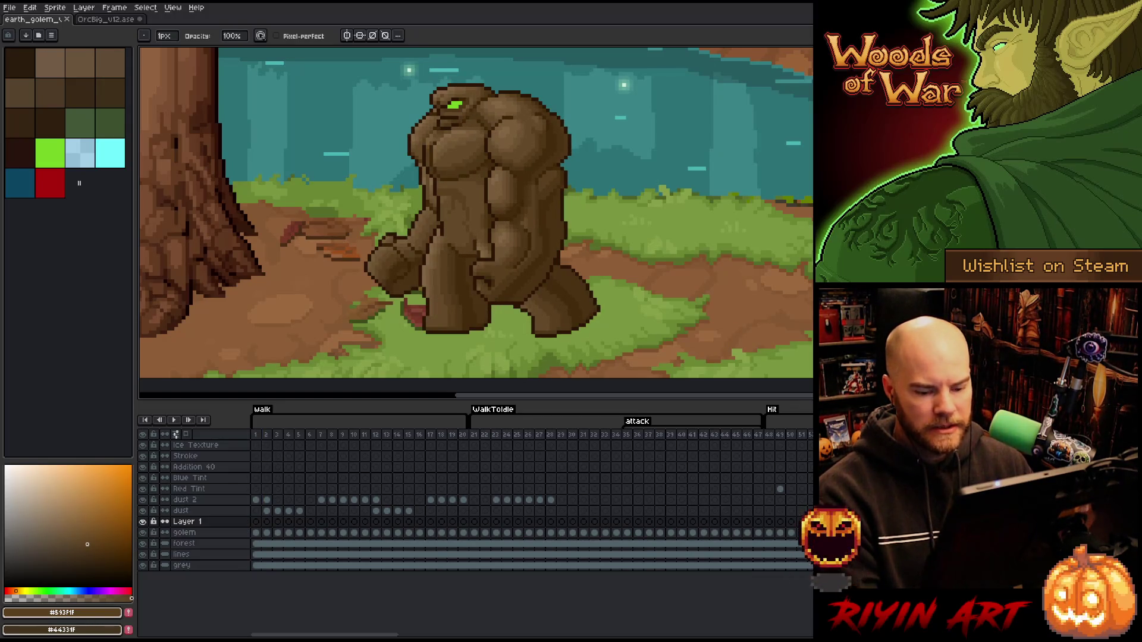
pyautogui.press('Right')
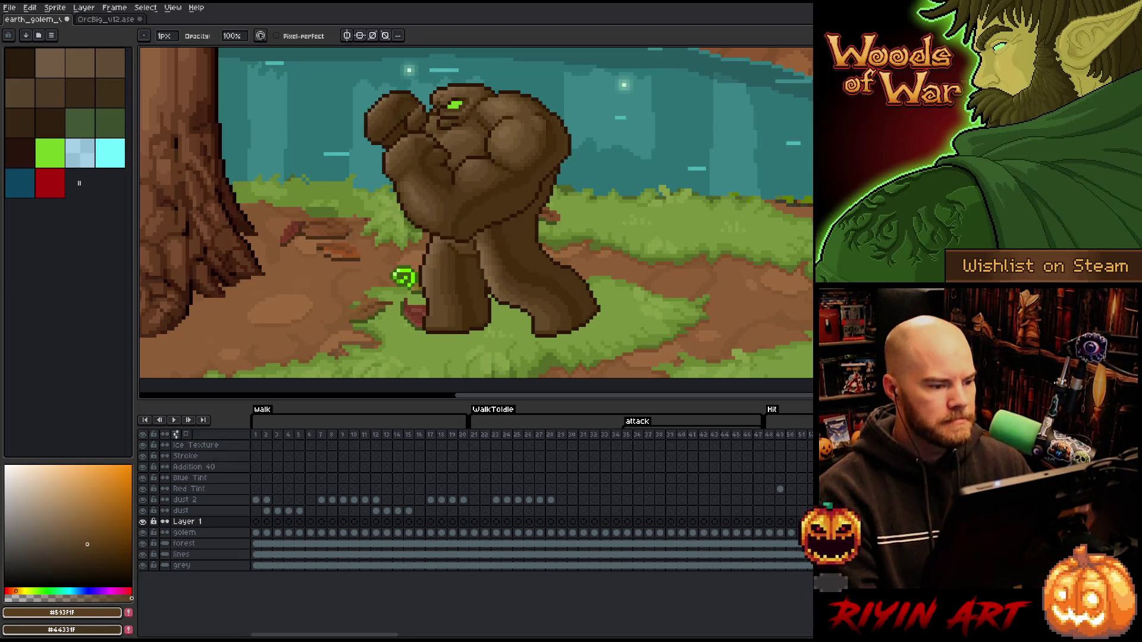
pyautogui.press('Return')
pyautogui.press('m')
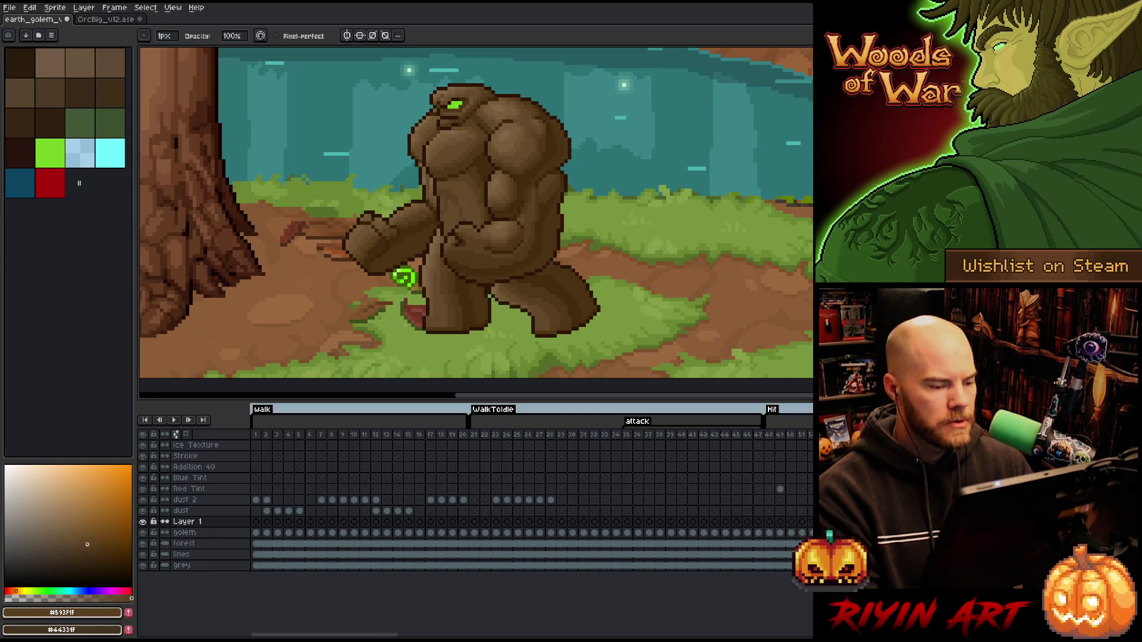
pyautogui.moveTo(486, 120); pyautogui.dragTo(430, 184)
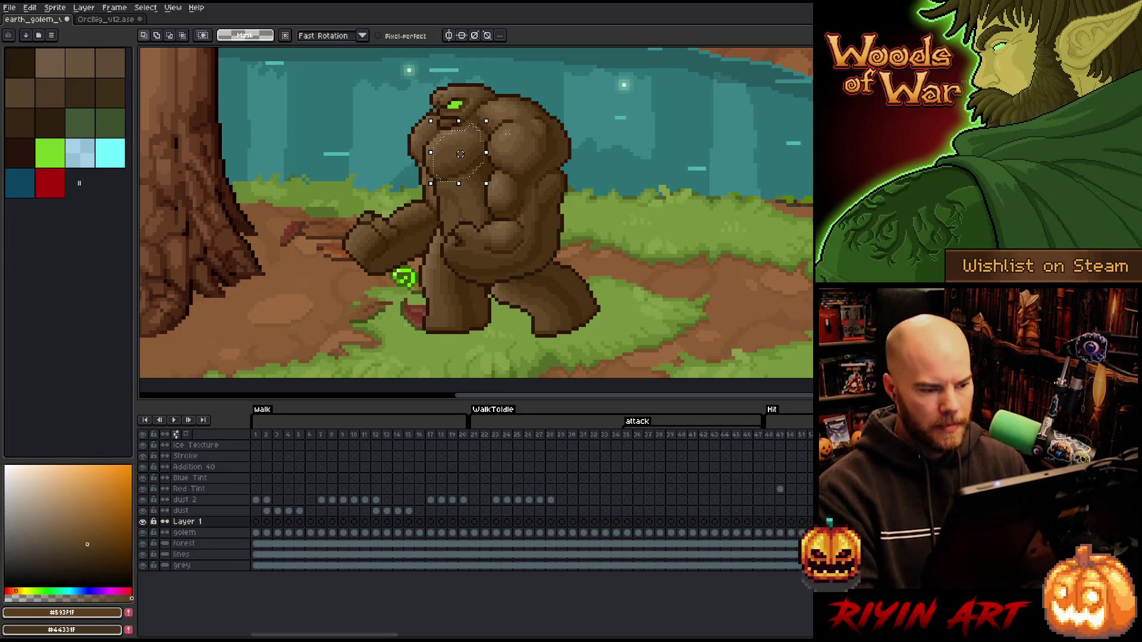
pyautogui.press('Right')
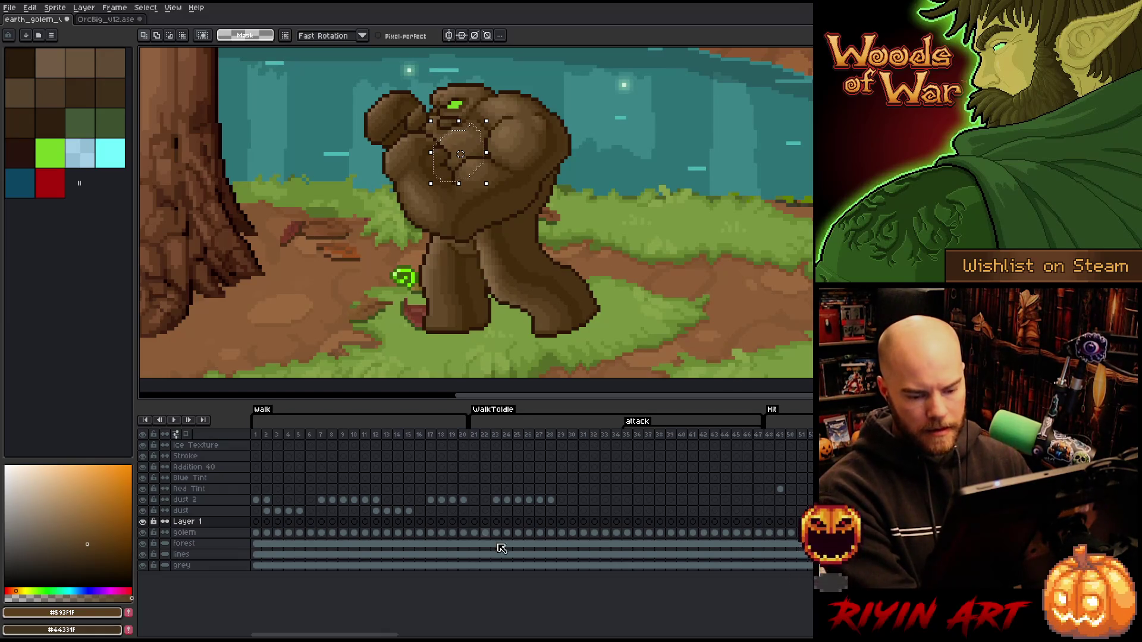
pyautogui.press('Left')
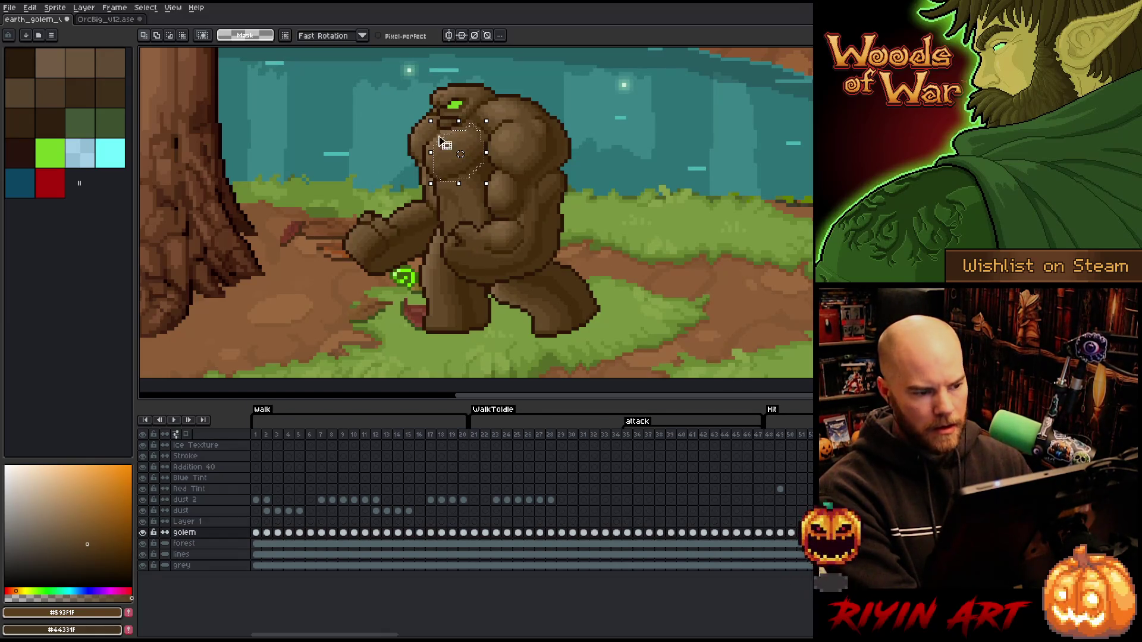
# Try transforming the chest selection on the raised-arm frame, drop it and return to the Pencil.
pyautogui.click(471, 145)
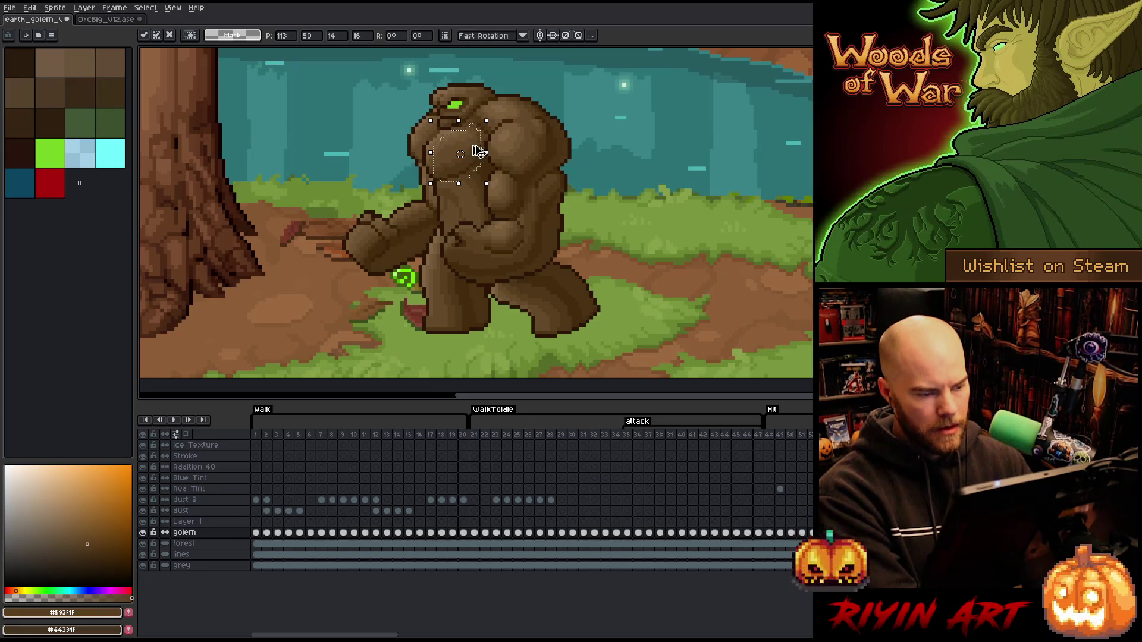
pyautogui.hotkey('ctrl', 'z')
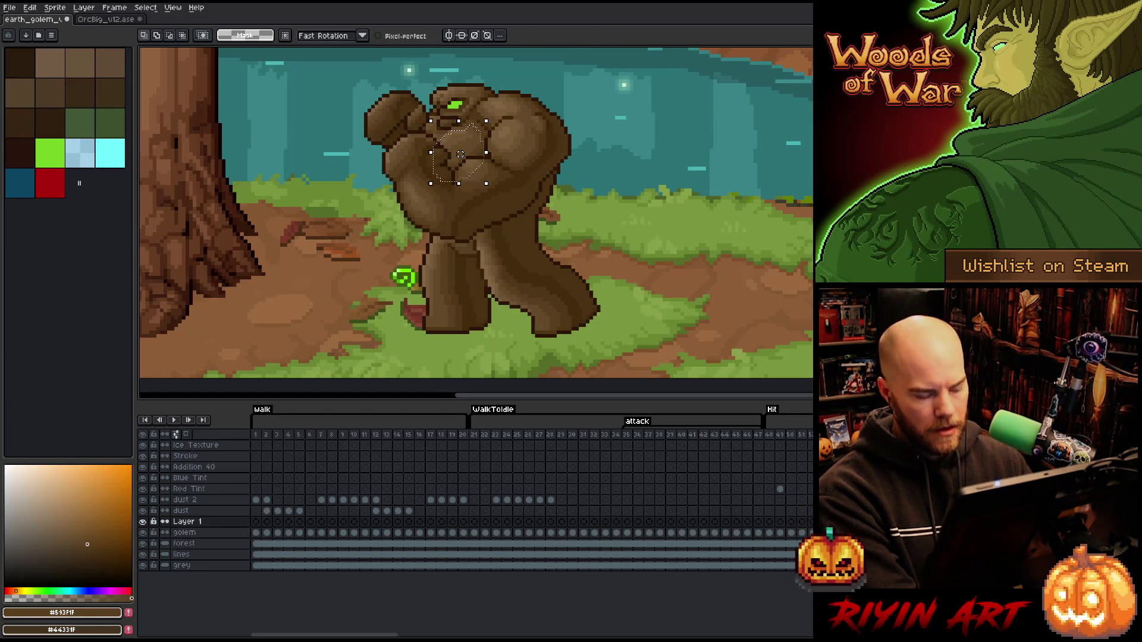
pyautogui.click(461, 154)
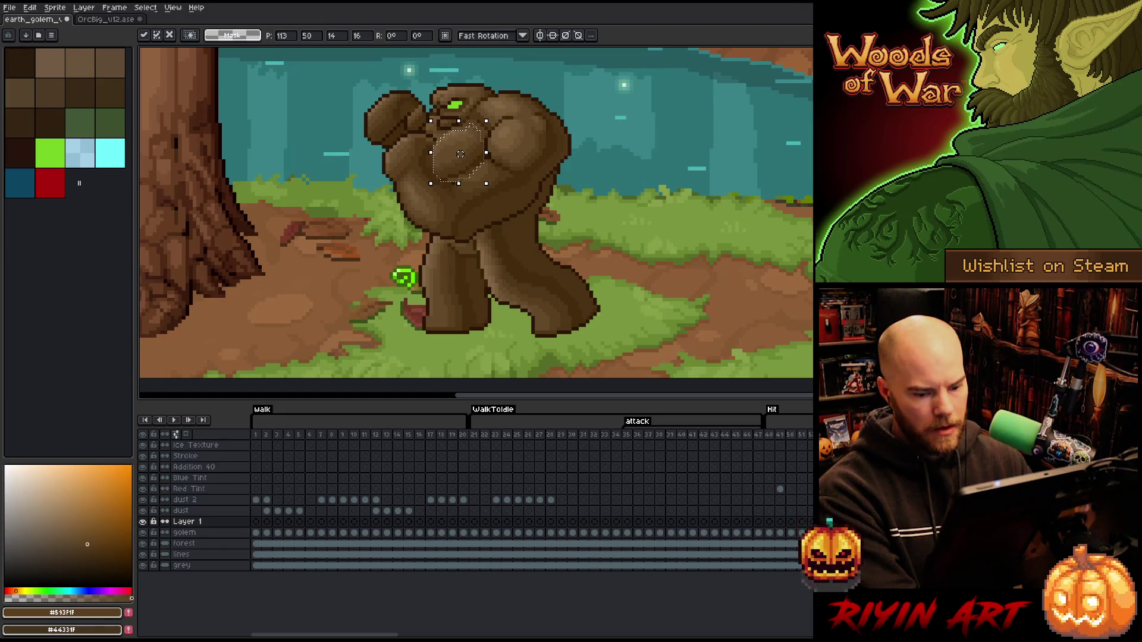
pyautogui.hotkey('ctrl', 'd')
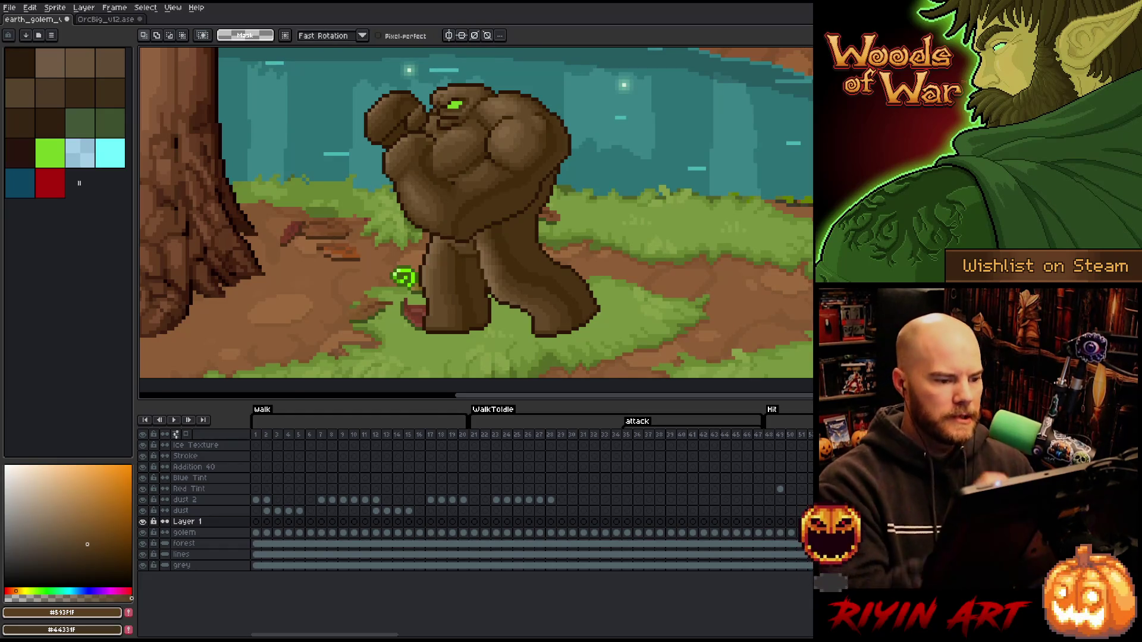
pyautogui.press('b')
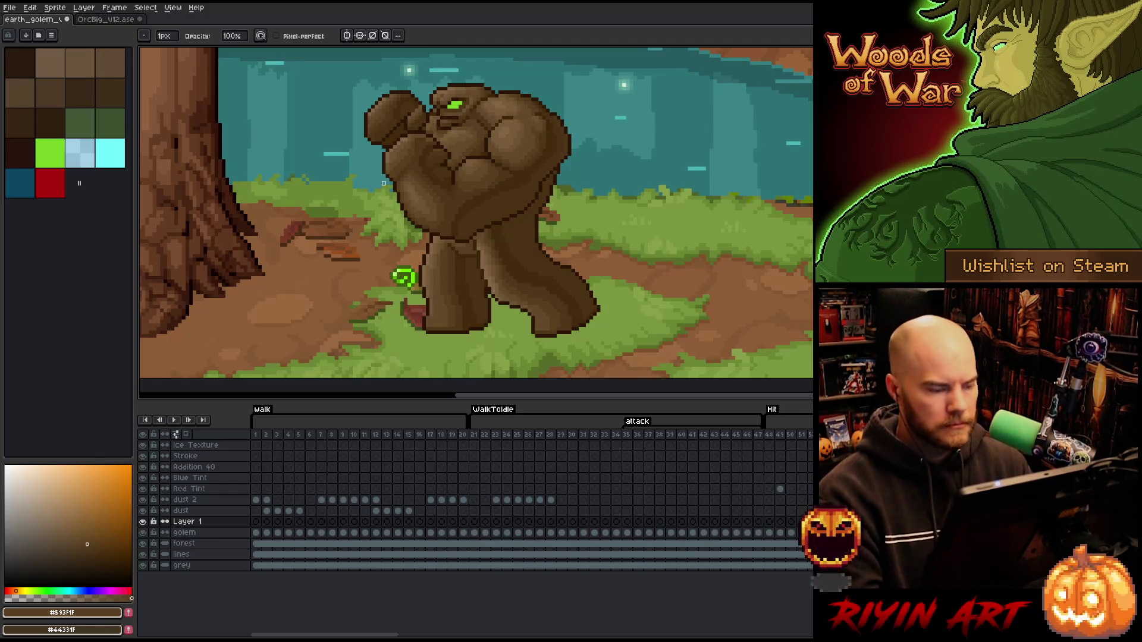
# Compare walk frames, then lasso a small patch of the golem's chest on the raised-arm frame.
pyautogui.press('Right')
pyautogui.press('Left')
pyautogui.press('Right')
pyautogui.press('Left')
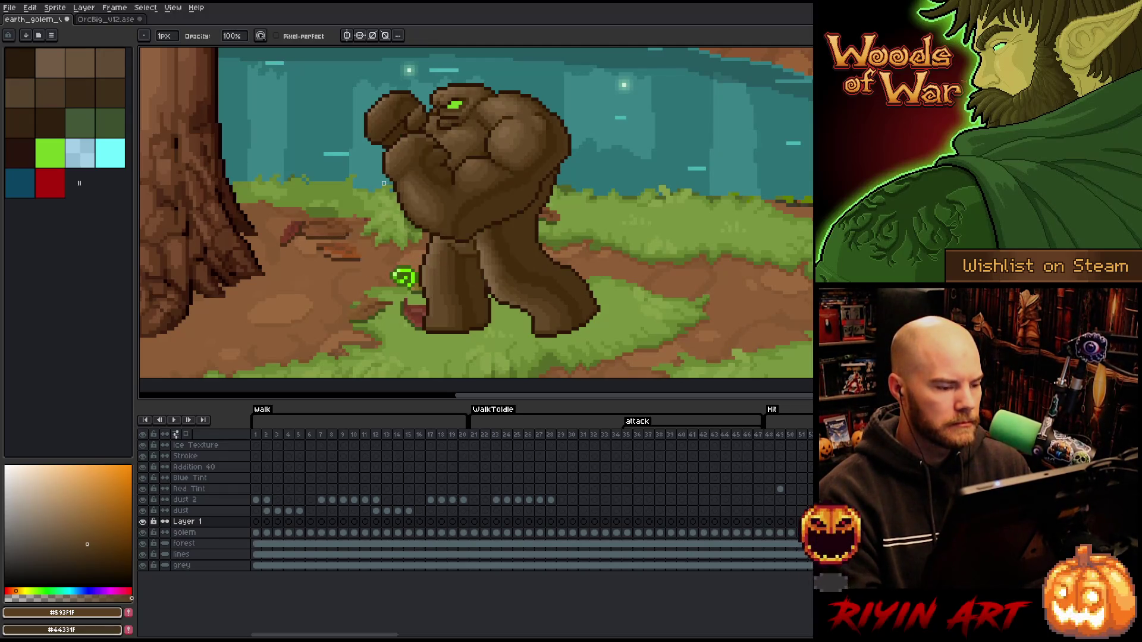
pyautogui.press('Right')
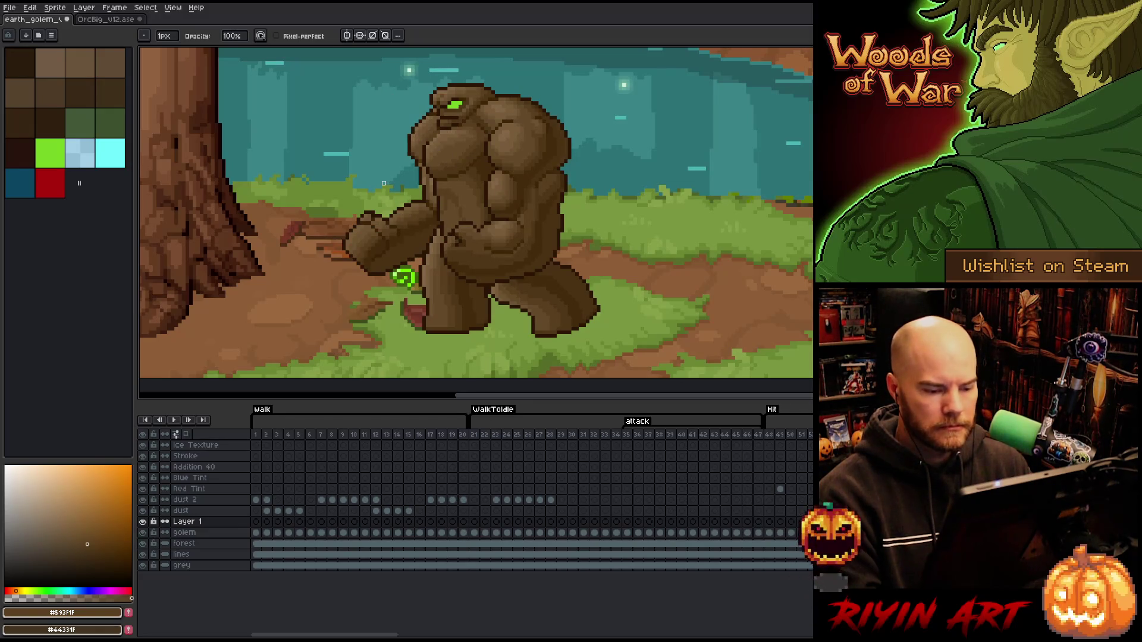
pyautogui.press('m')
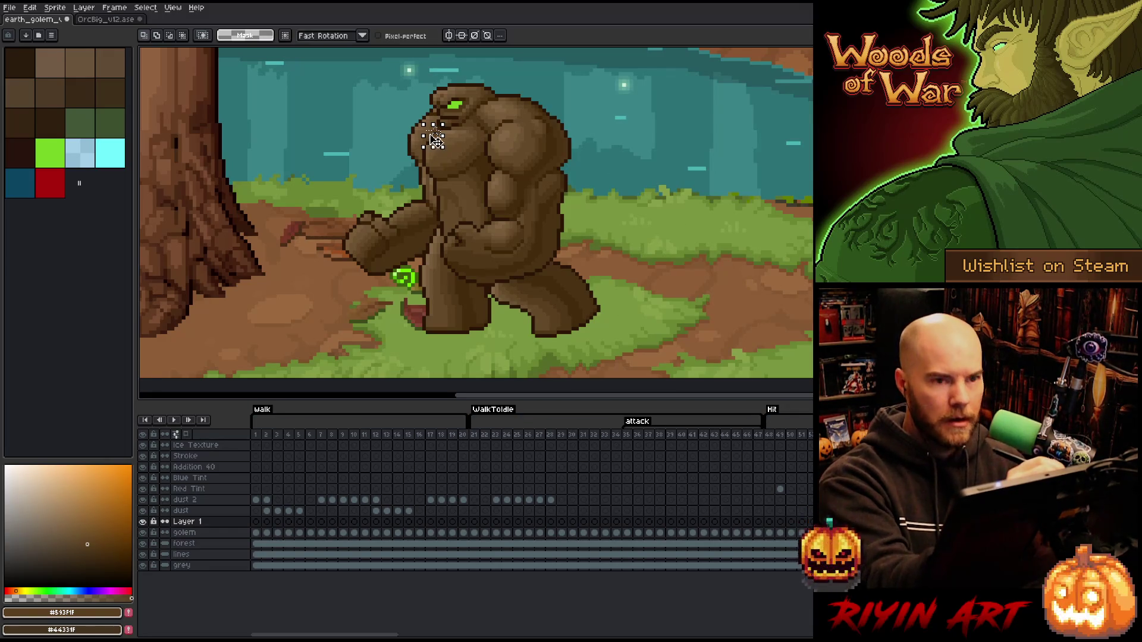
pyautogui.scroll(1, 428, 125)
pyautogui.scroll(-1, 429, 134)
pyautogui.scroll(1, 431, 147)
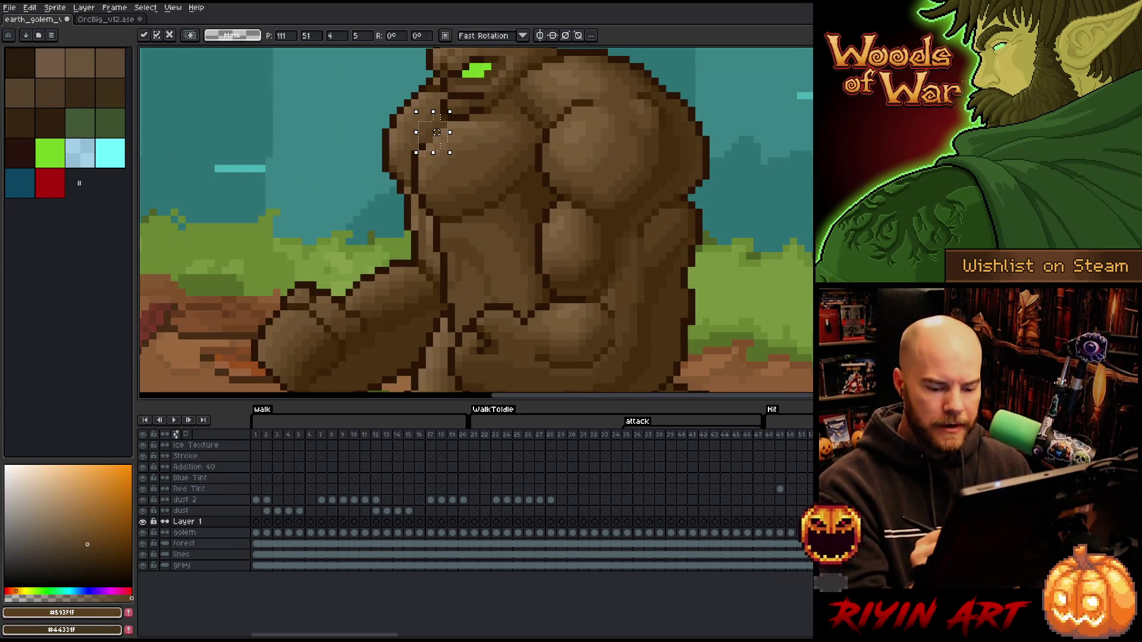
pyautogui.press('Right')
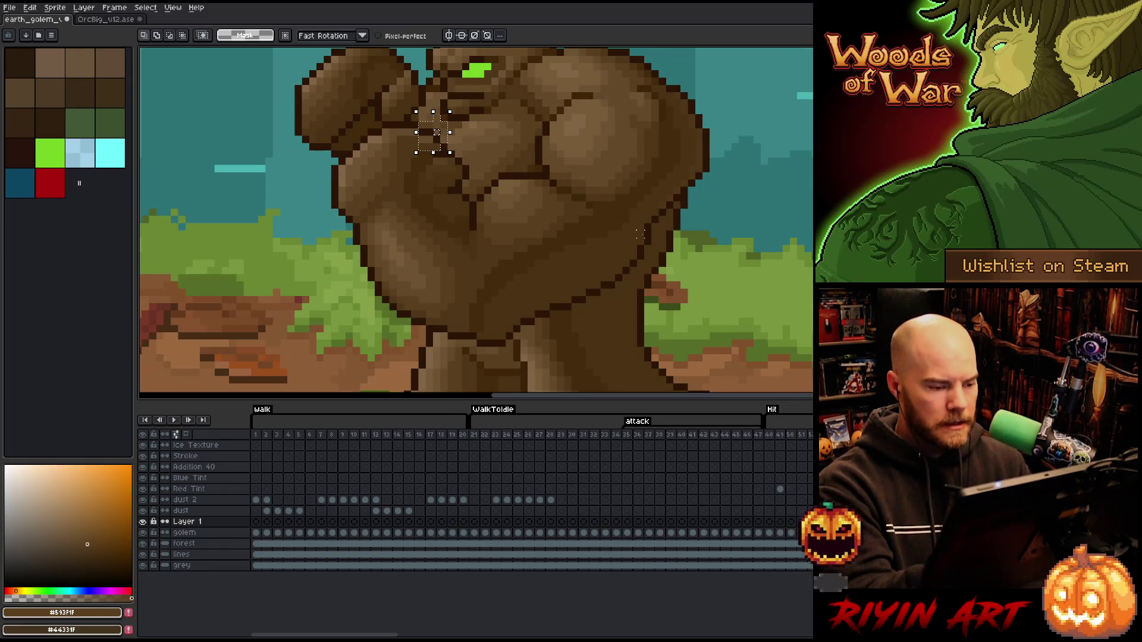
pyautogui.moveTo(435, 132); pyautogui.dragTo(488, 168)
pyautogui.moveTo(418, 113); pyautogui.dragTo(434, 132)
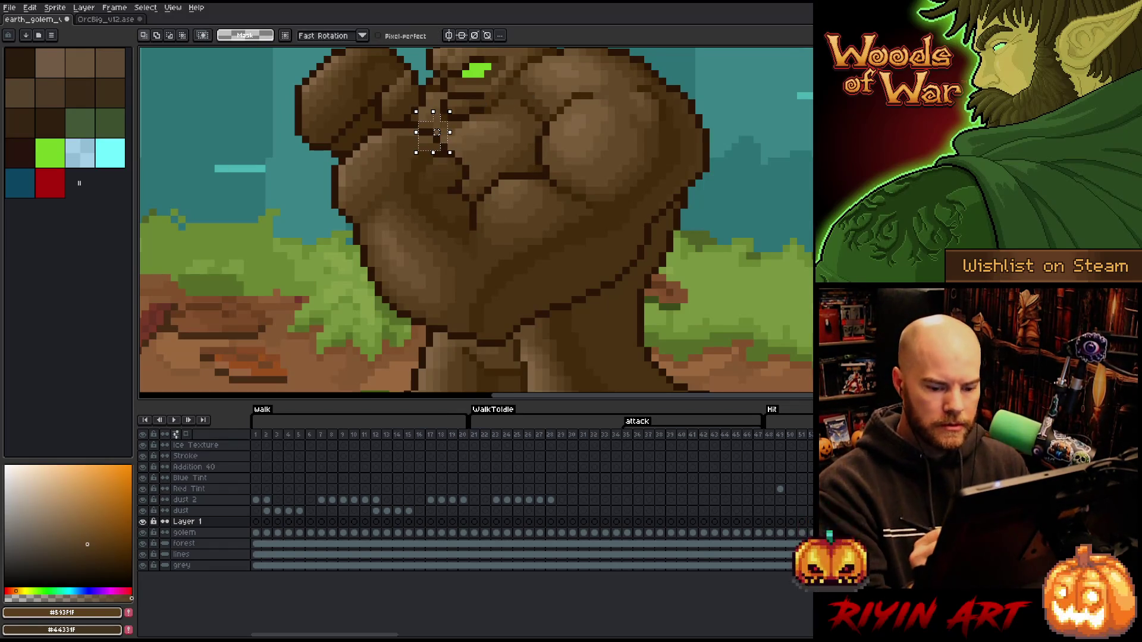
# Add dark line pixels on the golem layer's chest and compare them across neighbouring frames.
pyautogui.press('Down')
pyautogui.moveTo(526, 134); pyautogui.dragTo(489, 177)
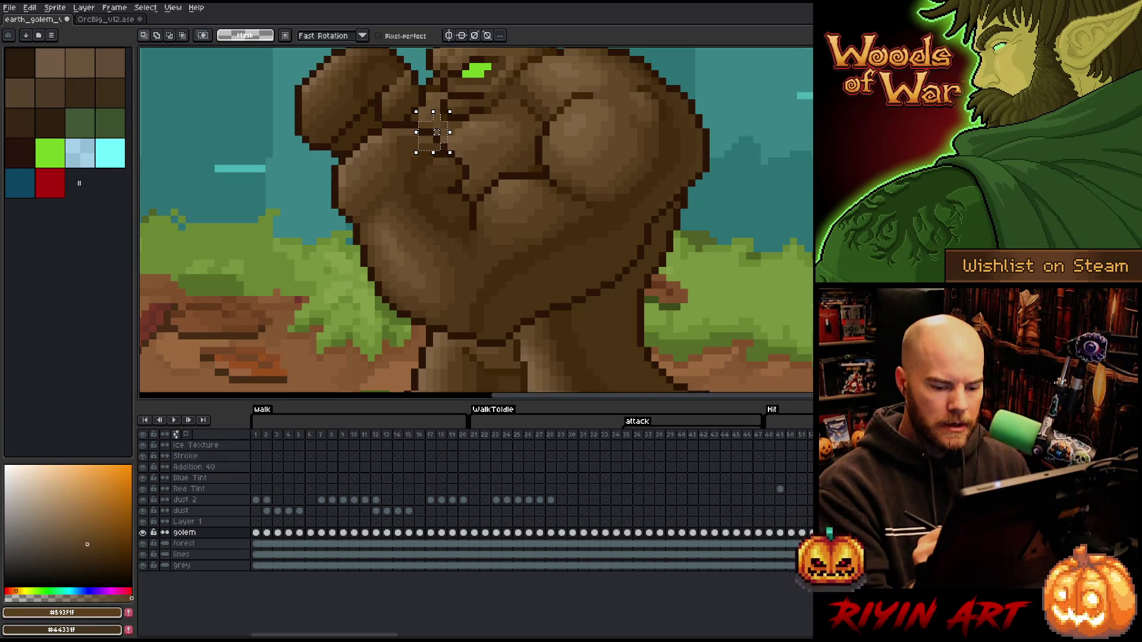
pyautogui.press('Right')
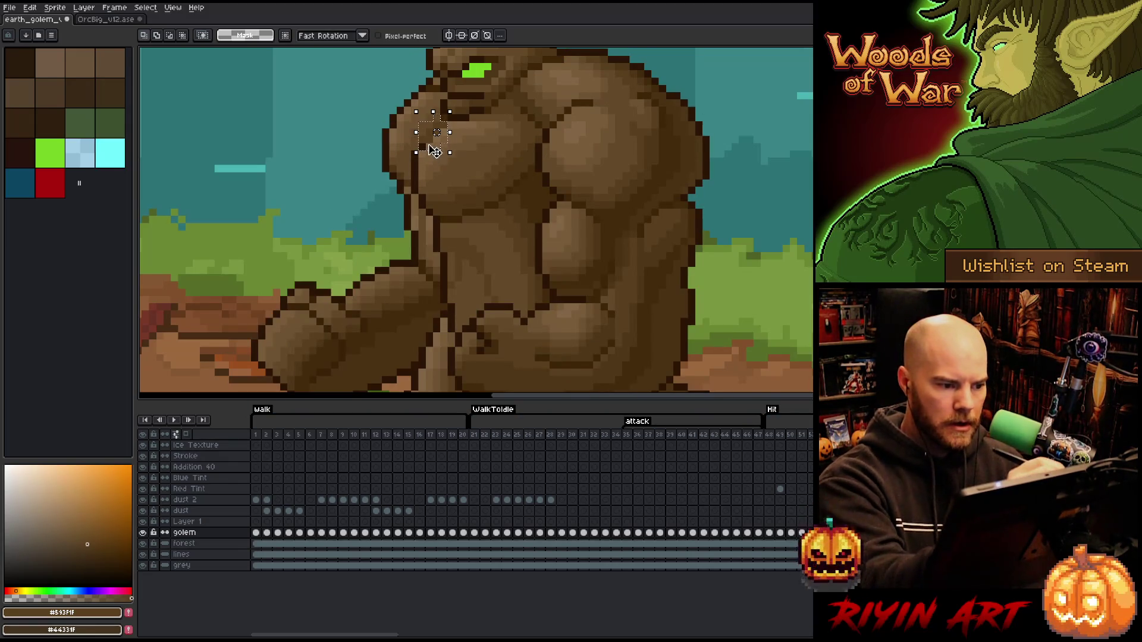
pyautogui.click(437, 147)
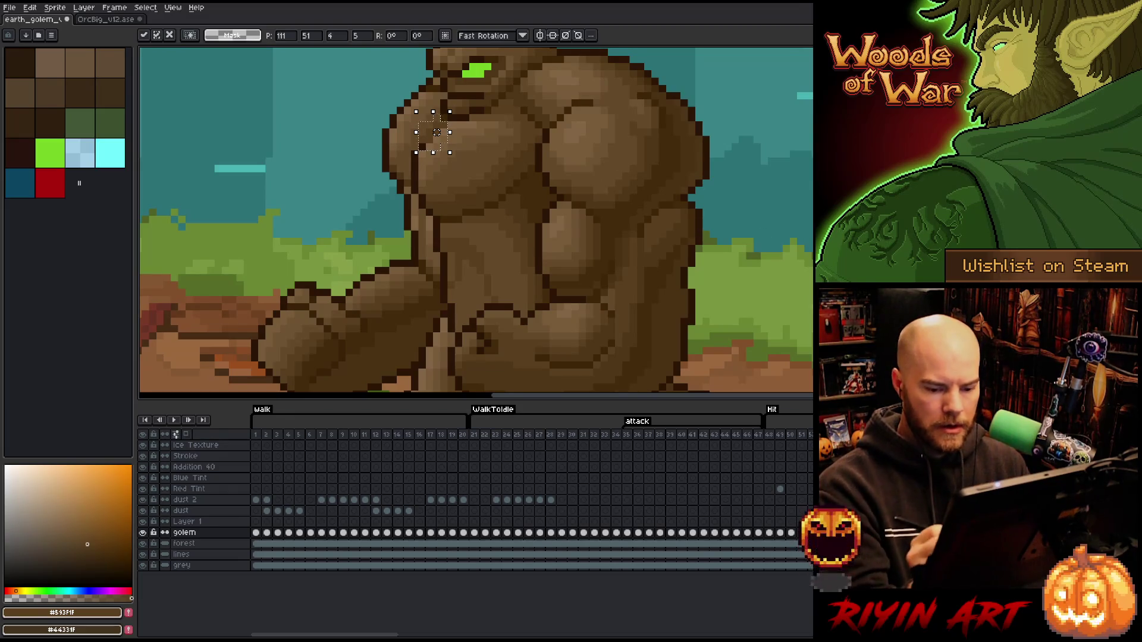
pyautogui.press('Left')
pyautogui.press('Right')
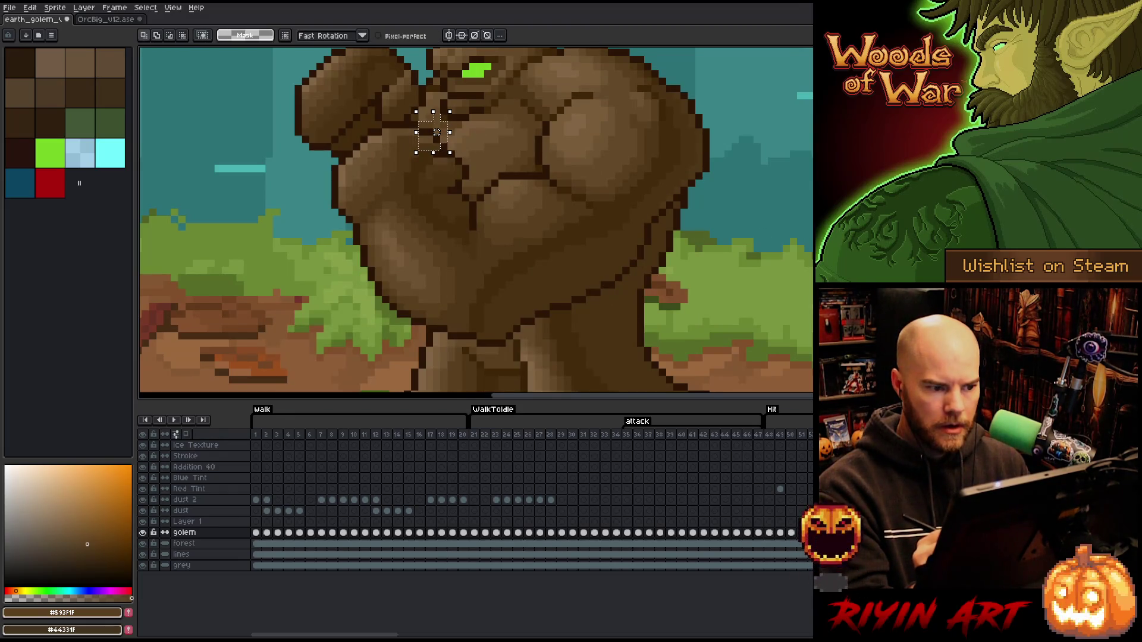
pyautogui.press('Left')
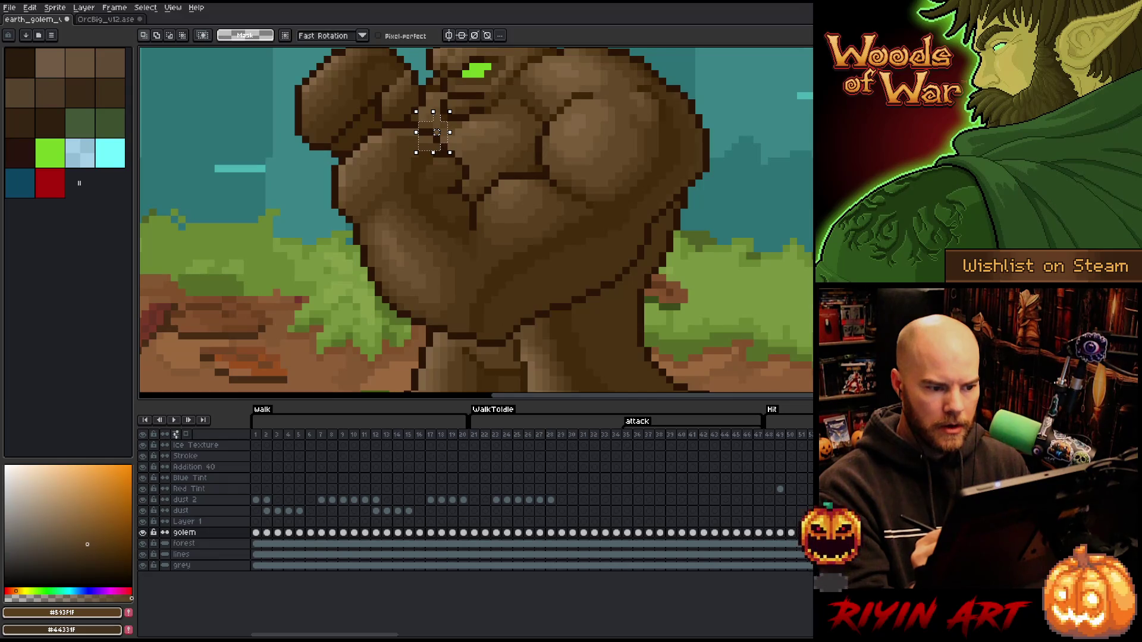
# Back on Layer 1, clear the selection and pick up the mid-brown colour from the golem.
pyautogui.hotkey('alt', 'Up')
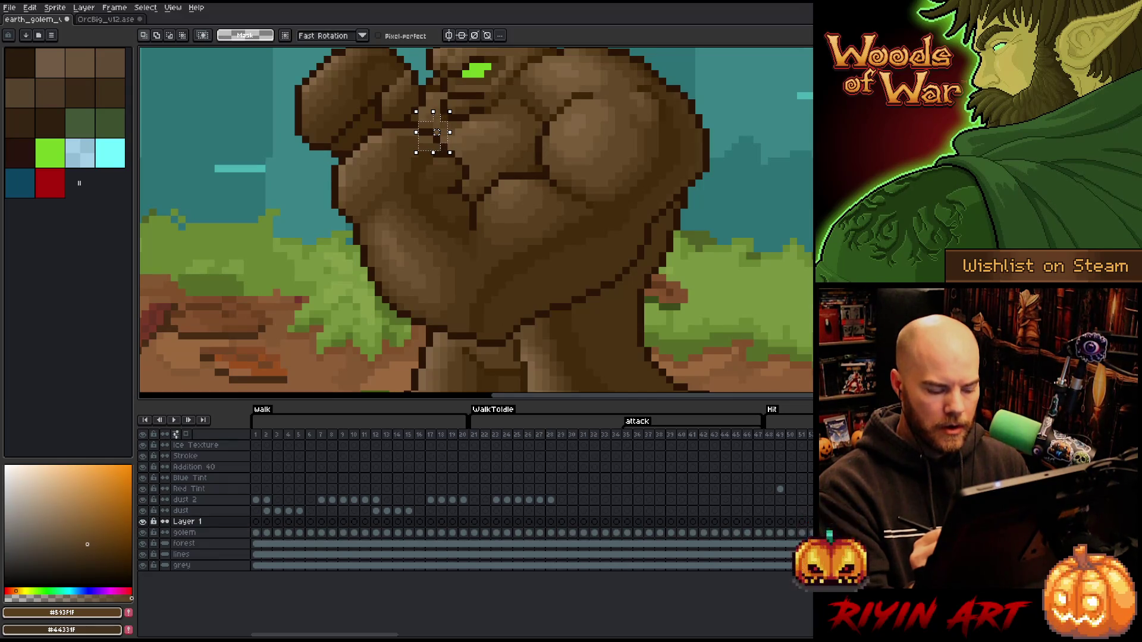
pyautogui.click(435, 132)
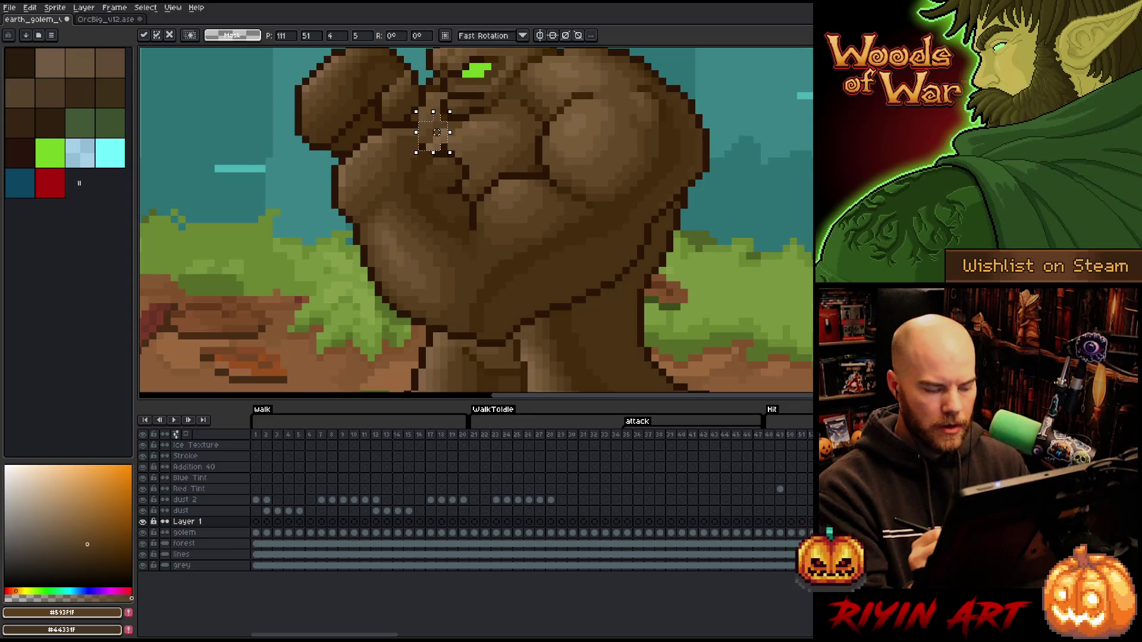
pyautogui.hotkey('ctrl', 'd')
pyautogui.press('b')
pyautogui.hotkey('ctrl', 'z')
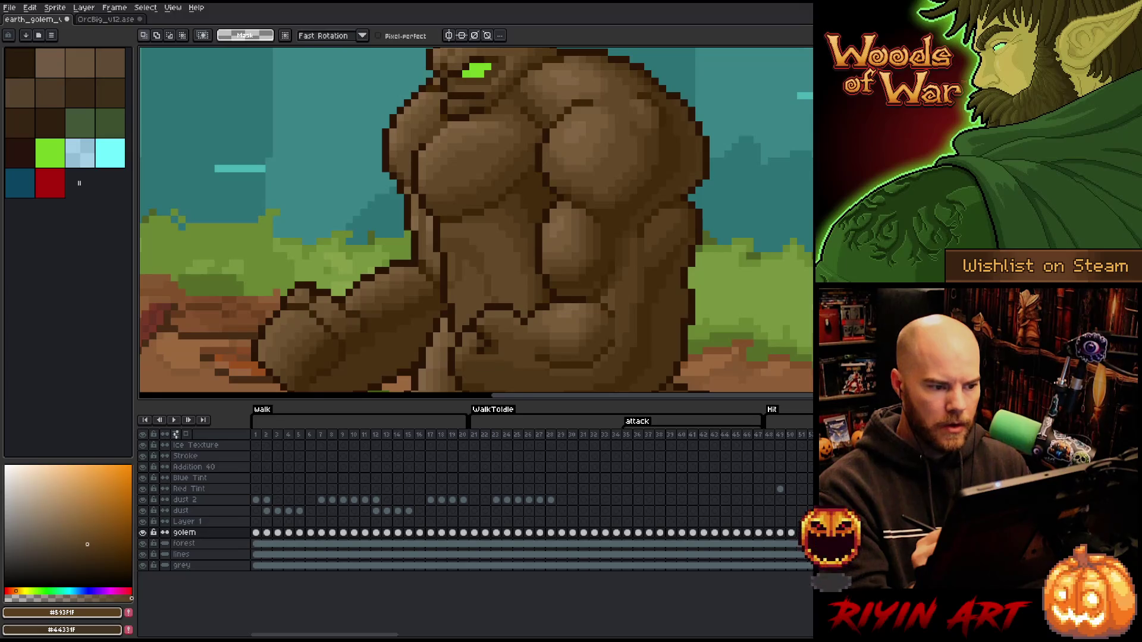
pyautogui.hotkey('ctrl', 'y')
pyautogui.press('b')
pyautogui.keyDown('alt'); pyautogui.click(455, 125); pyautogui.keyUp('alt')
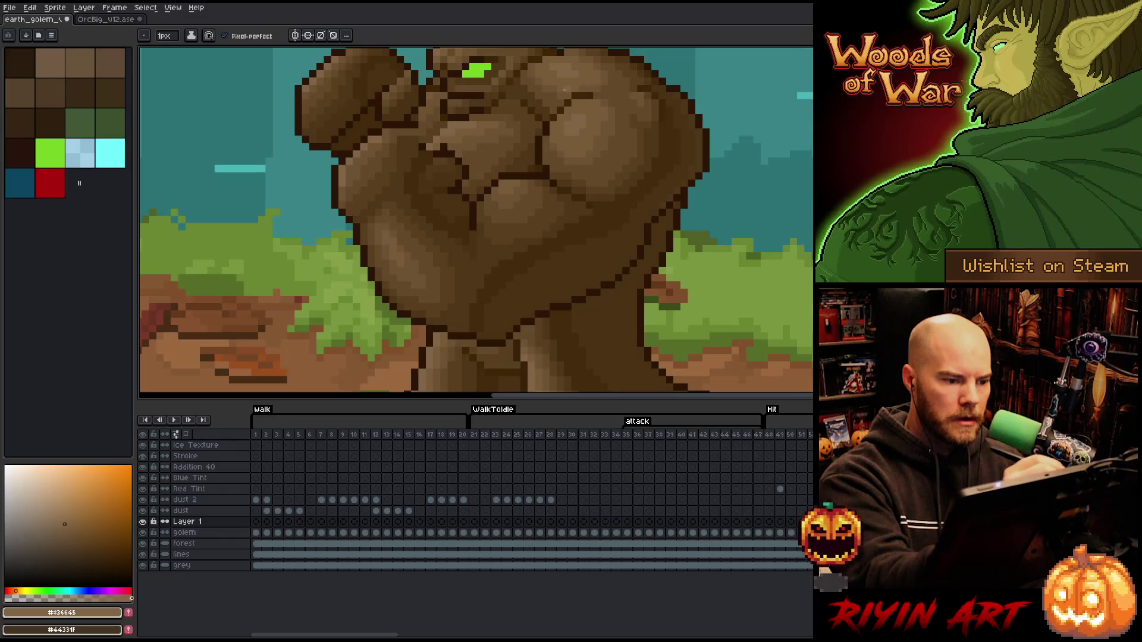
# Flip between arm poses, sample the chest's mid-brown and switch painting tool.
pyautogui.hotkey('ctrl', 'z')
pyautogui.hotkey('ctrl', 'y')
pyautogui.hotkey('ctrl', 'z')
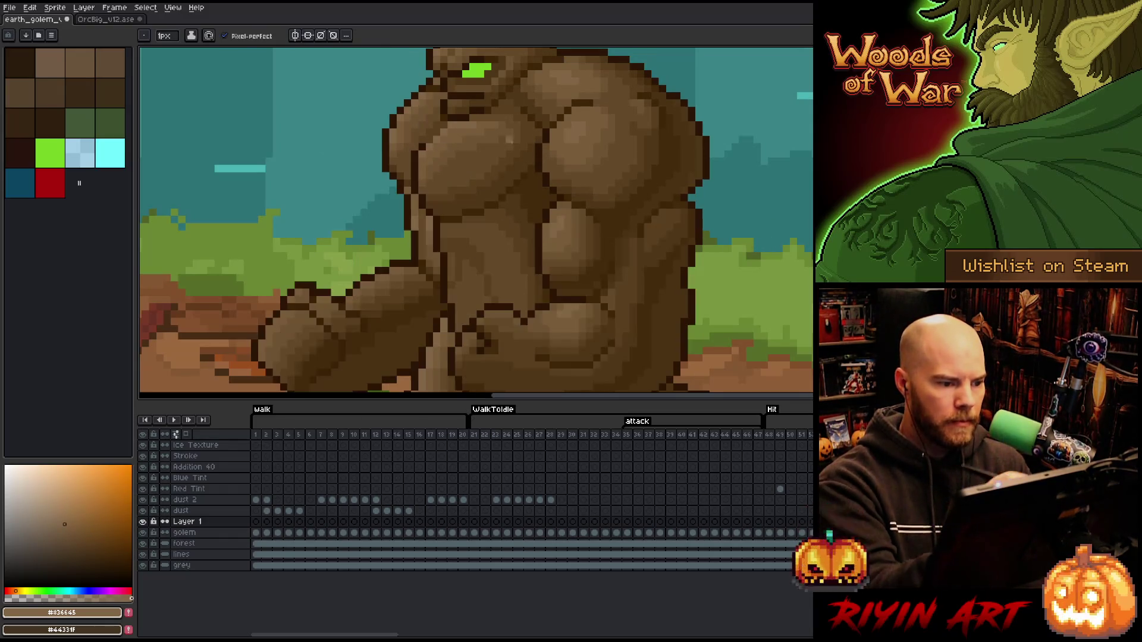
pyautogui.hotkey('ctrl', 'y')
pyautogui.keyDown('alt'); pyautogui.click(463, 130); pyautogui.keyUp('alt')
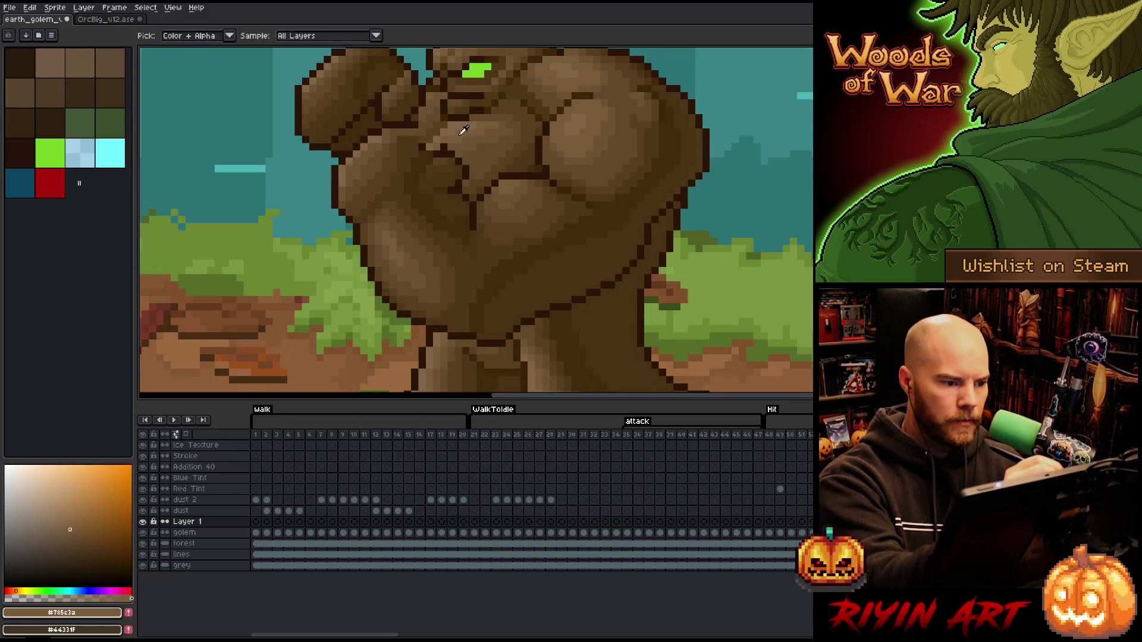
pyautogui.hotkey('ctrl', 'z')
pyautogui.hotkey('ctrl', 'y')
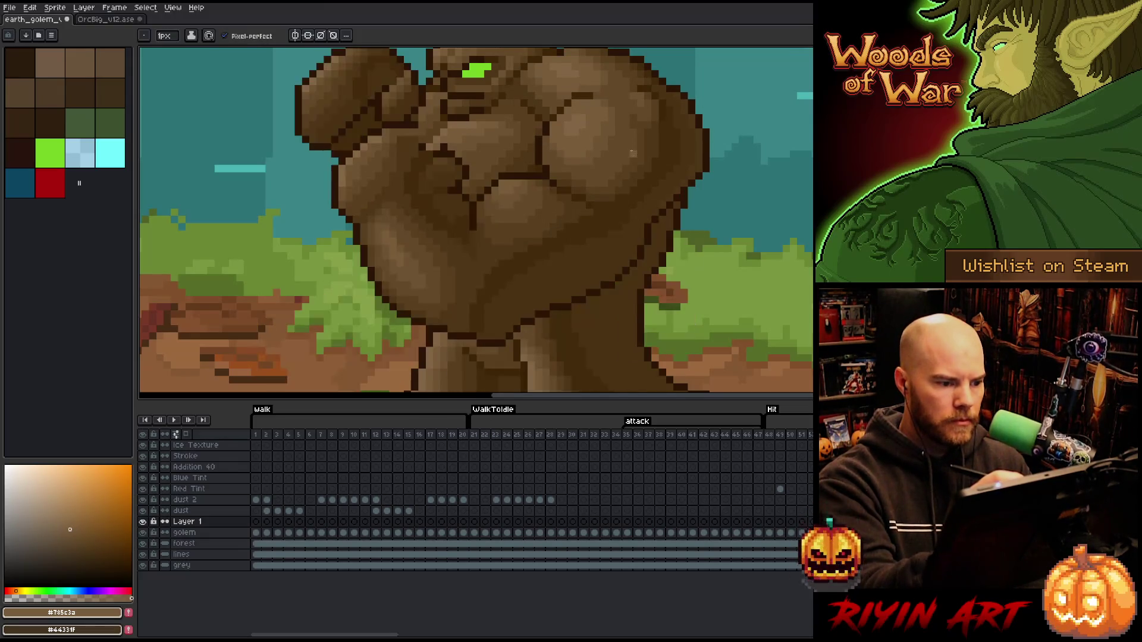
pyautogui.press('e')
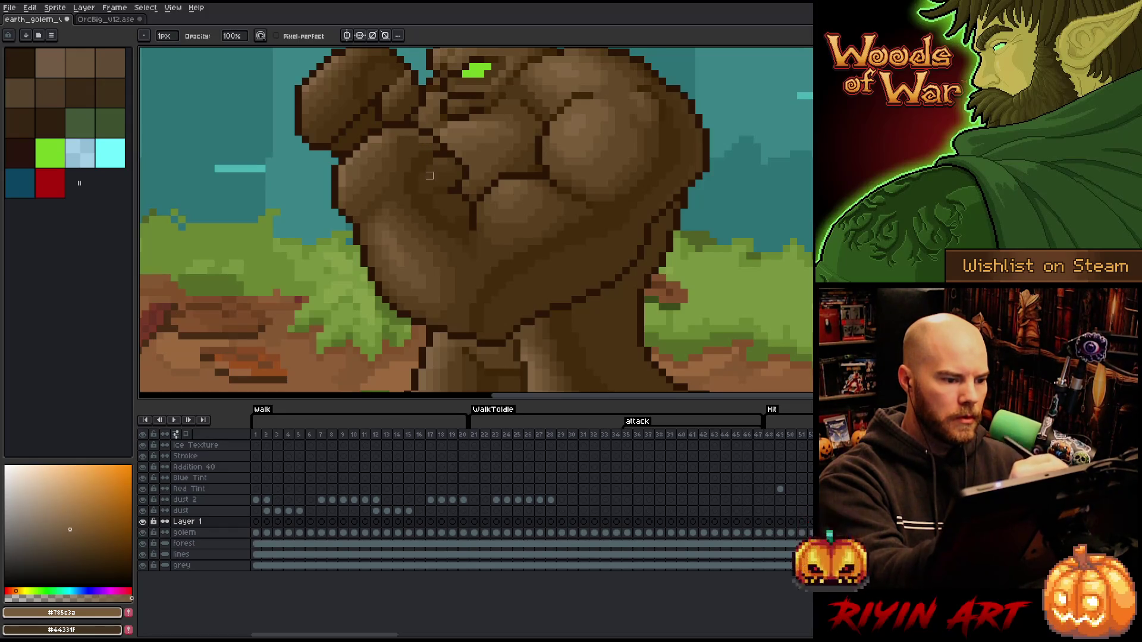
# Compare the raised- and lowered-arm frames repeatedly, then redraw the dark crack lines on the chest.
pyautogui.hotkey('ctrl', 'z')
pyautogui.hotkey('ctrl', 'y')
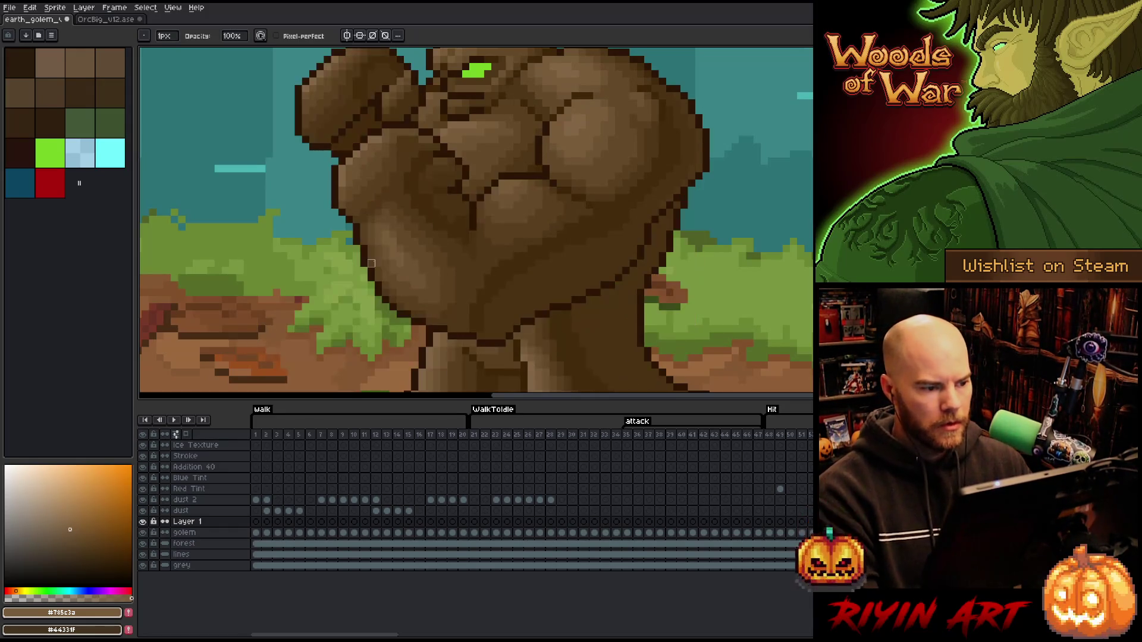
pyautogui.hotkey('ctrl', 'z')
pyautogui.hotkey('ctrl', 'y')
pyautogui.hotkey('ctrl', 'z')
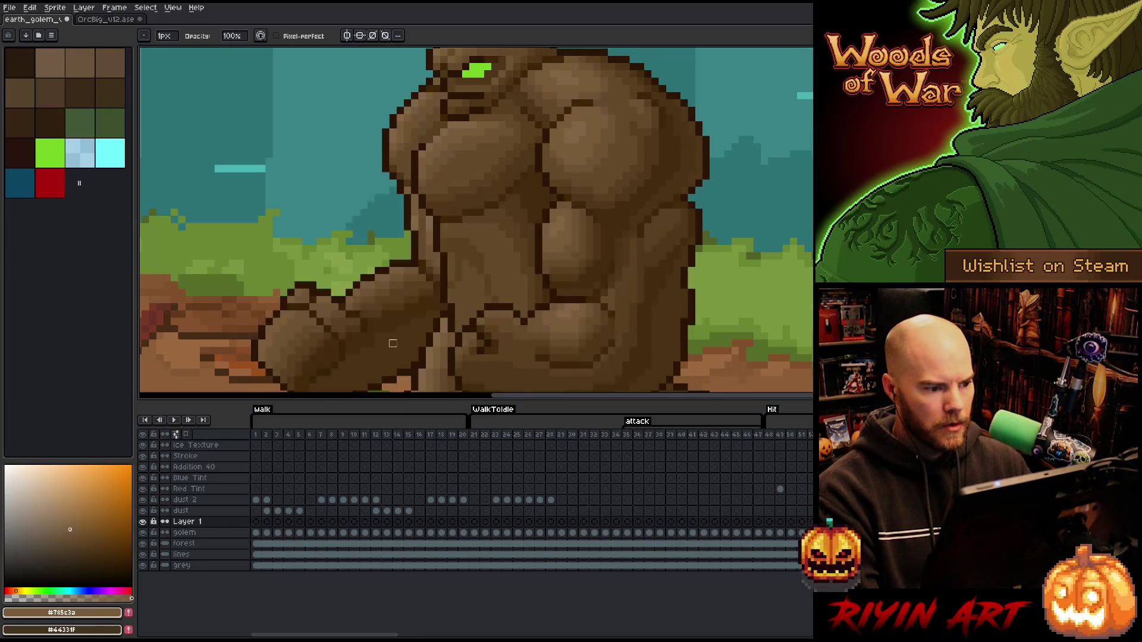
pyautogui.hotkey('ctrl', 'y')
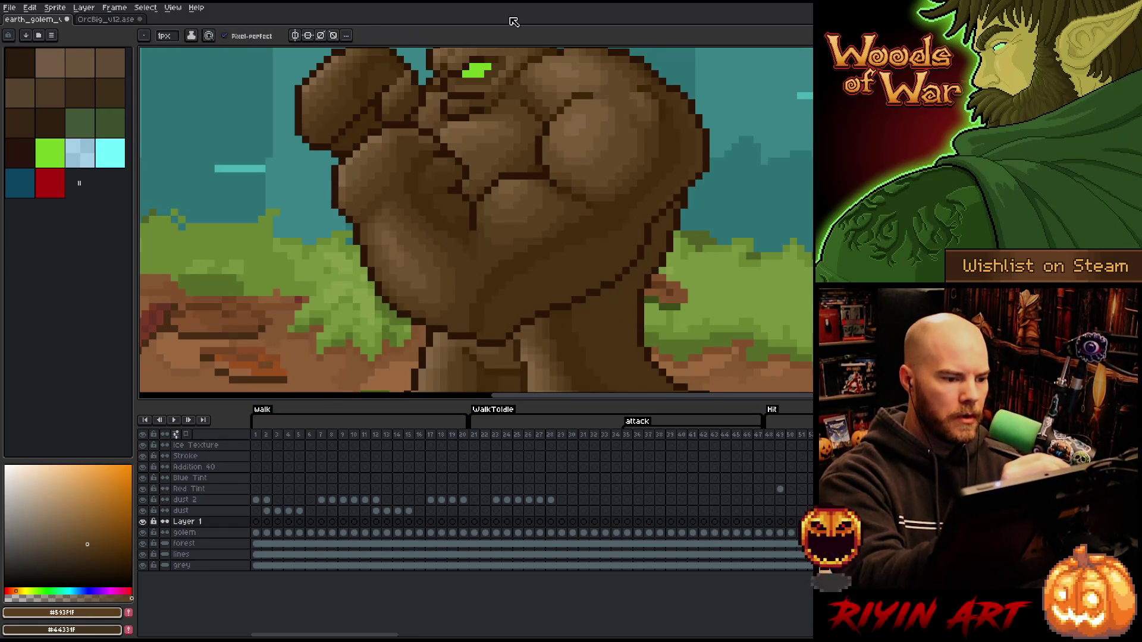
pyautogui.hotkey('ctrl', 'z')
pyautogui.hotkey('ctrl', 'y')
pyautogui.hotkey('ctrl', 'z')
pyautogui.hotkey('ctrl', 'y')
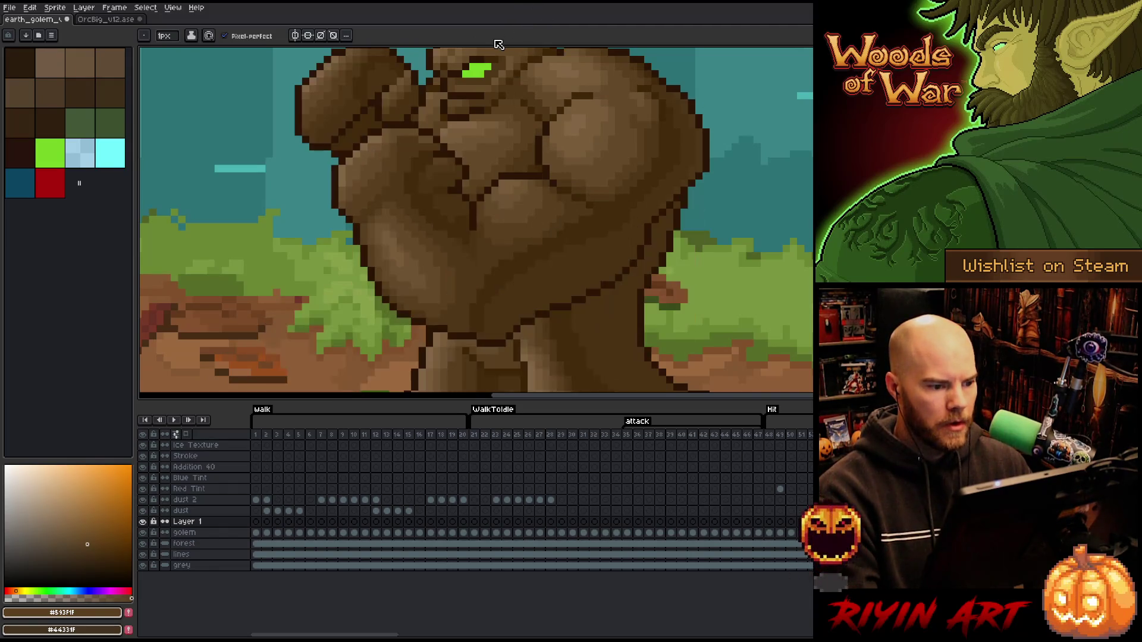
pyautogui.hotkey('ctrl', 'z')
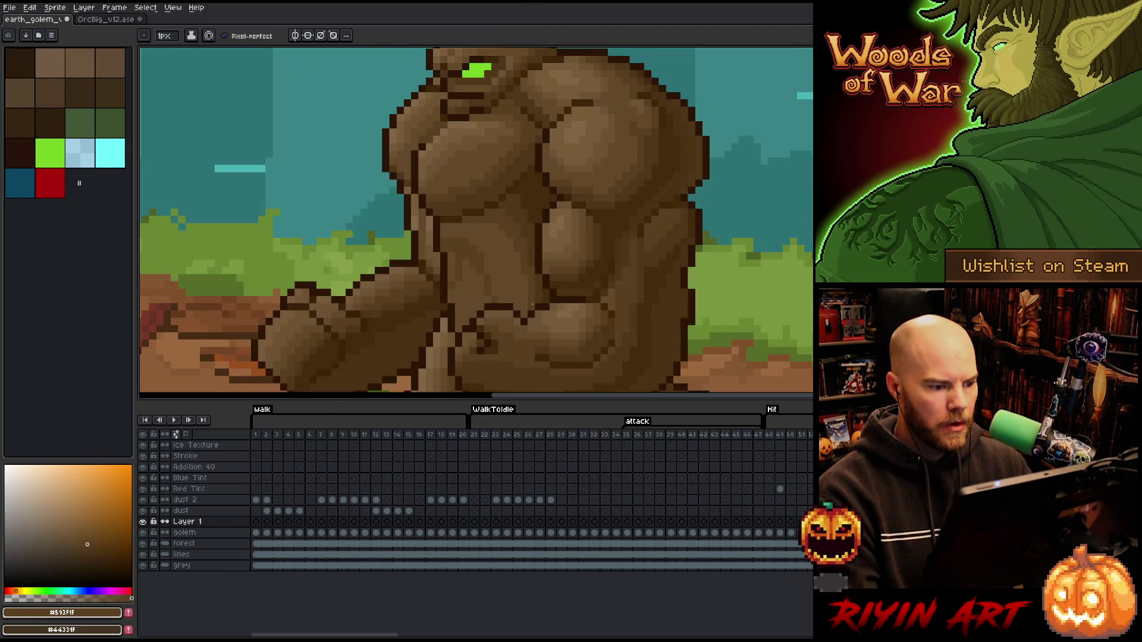
pyautogui.hotkey('ctrl', 'y')
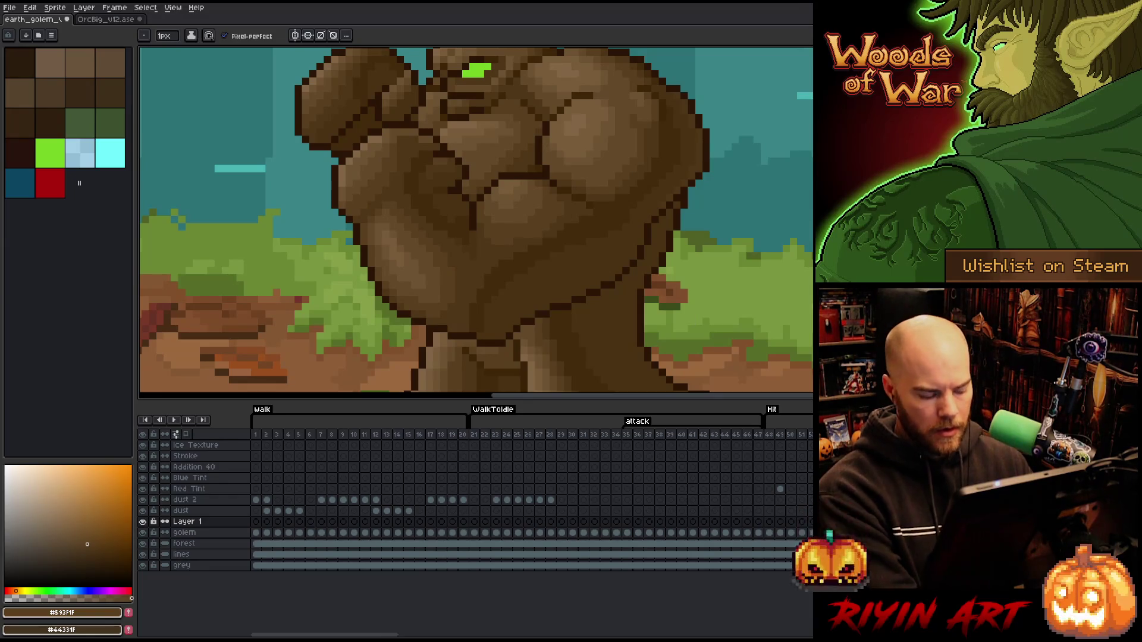
pyautogui.moveTo(489, 133); pyautogui.dragTo(532, 176)
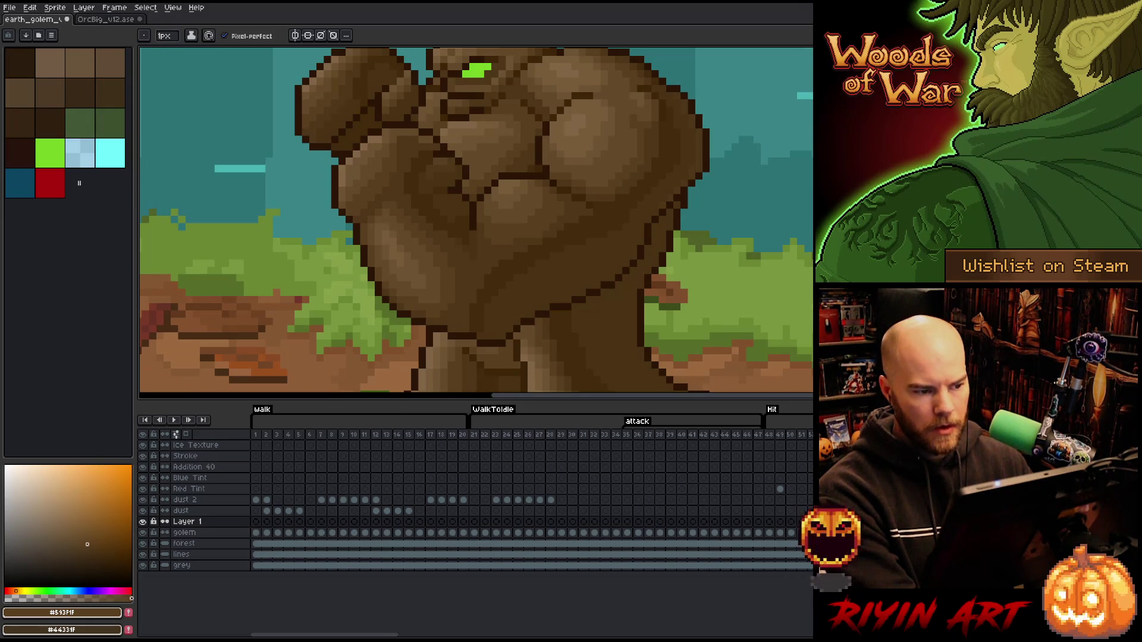
# Check the chest against neighbouring frames, select it and start shifting it to the right.
pyautogui.hotkey('ctrl', 'z')
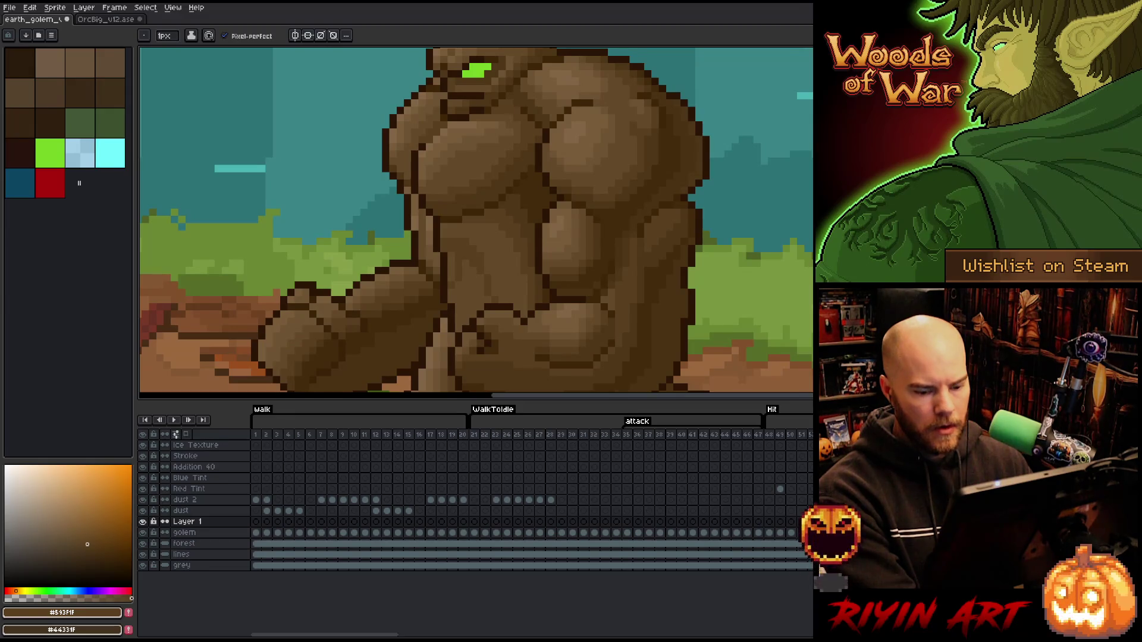
pyautogui.hotkey('ctrl', 'y')
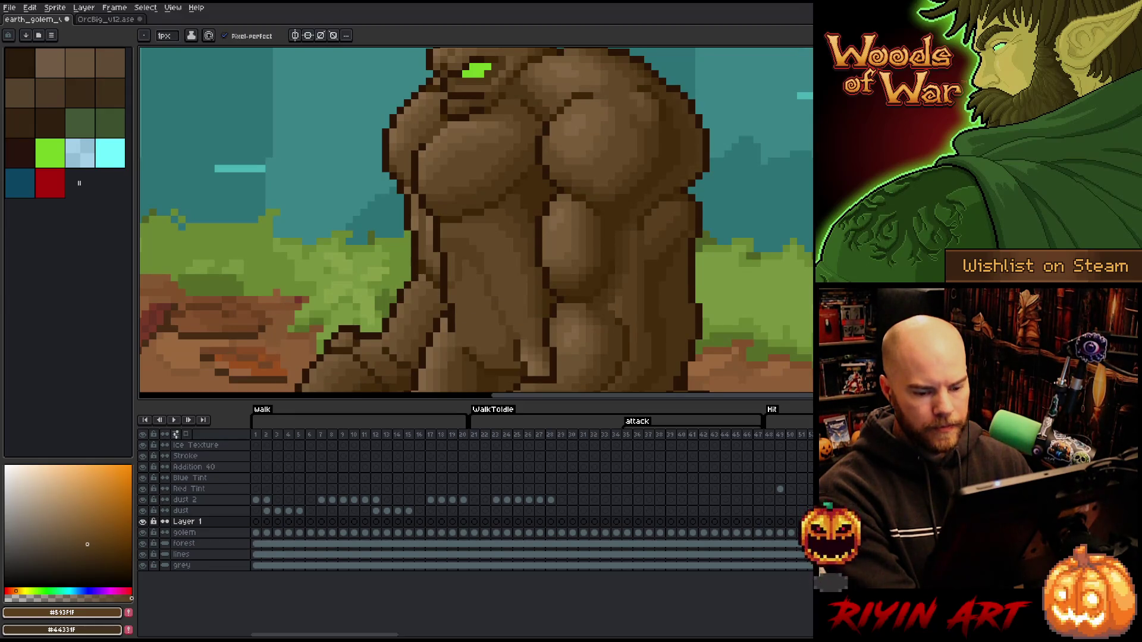
pyautogui.hotkey('ctrl', 'y')
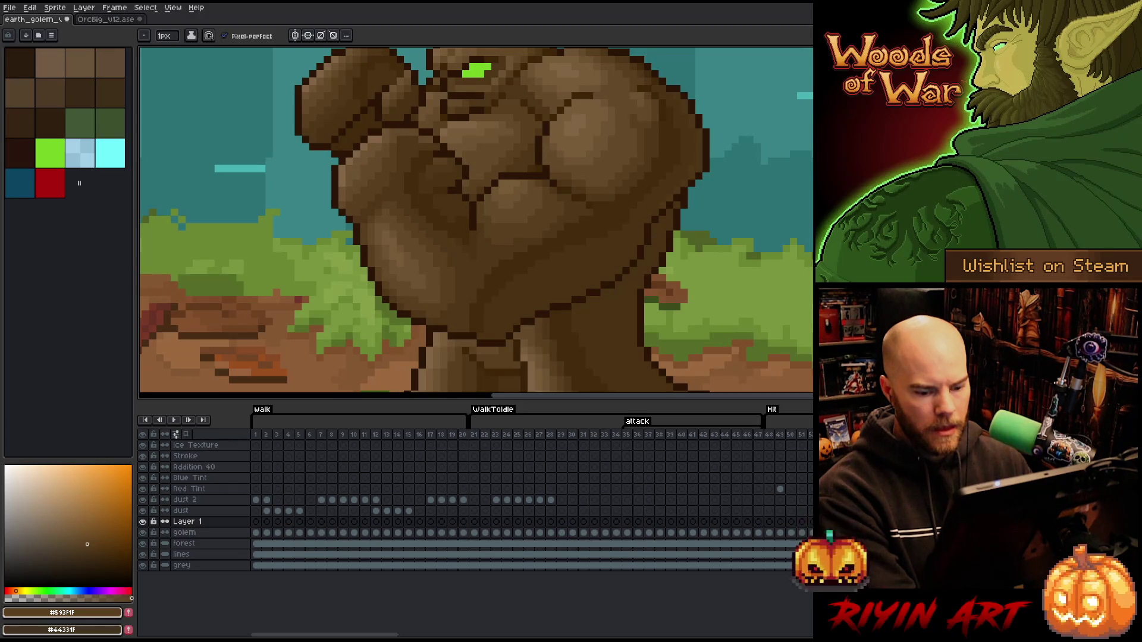
pyautogui.hotkey('ctrl', 'y')
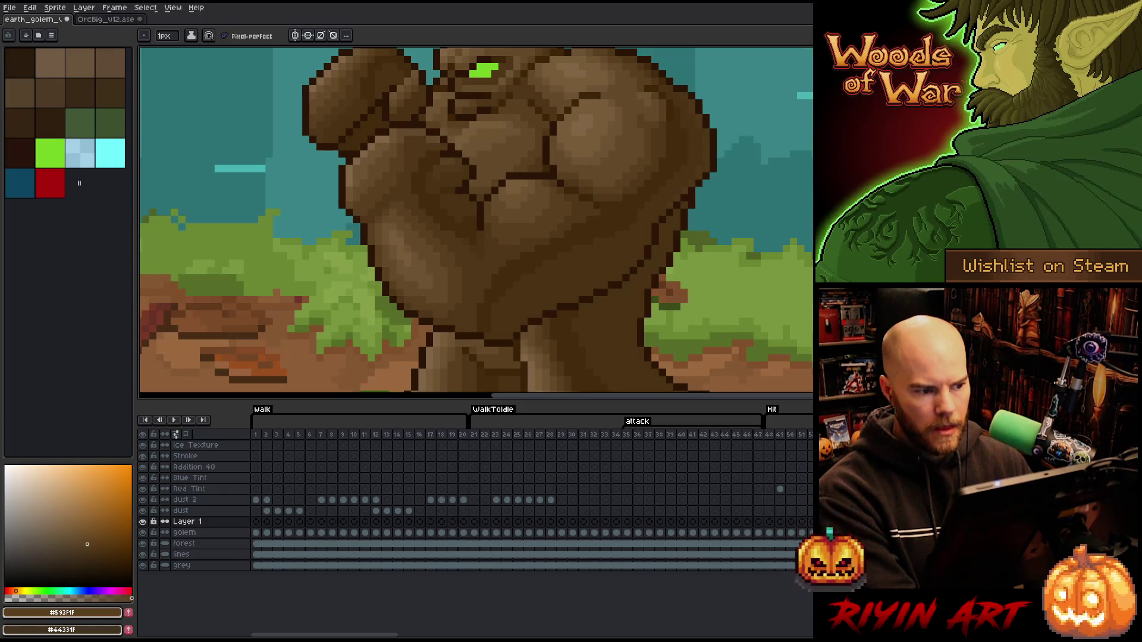
pyautogui.hotkey('ctrl', 'y')
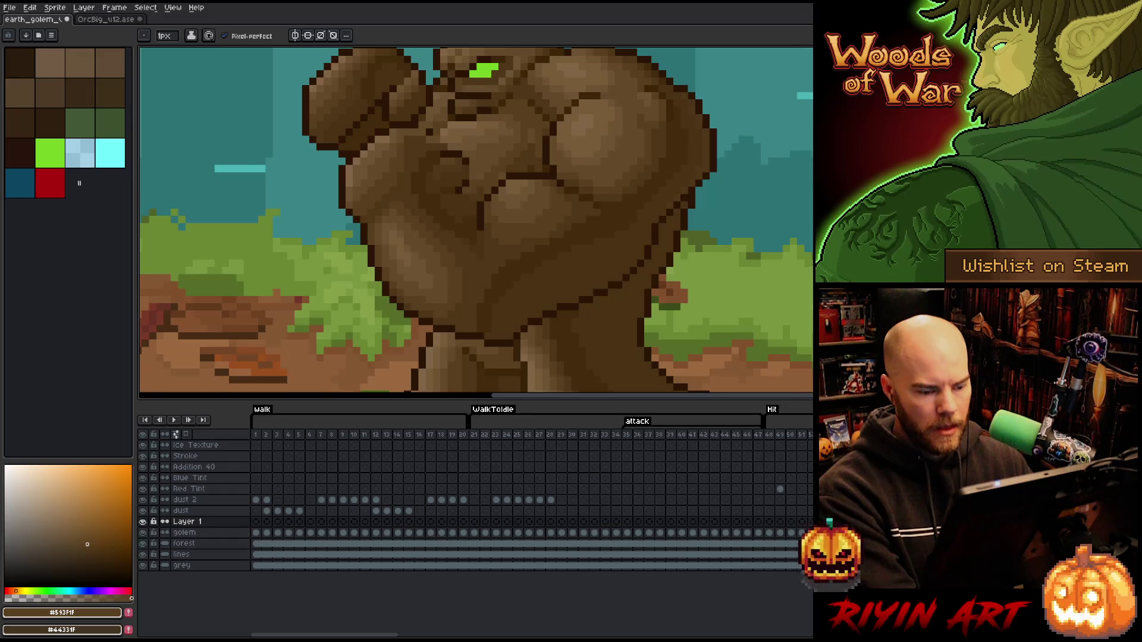
pyautogui.moveTo(480, 154); pyautogui.dragTo(495, 154)
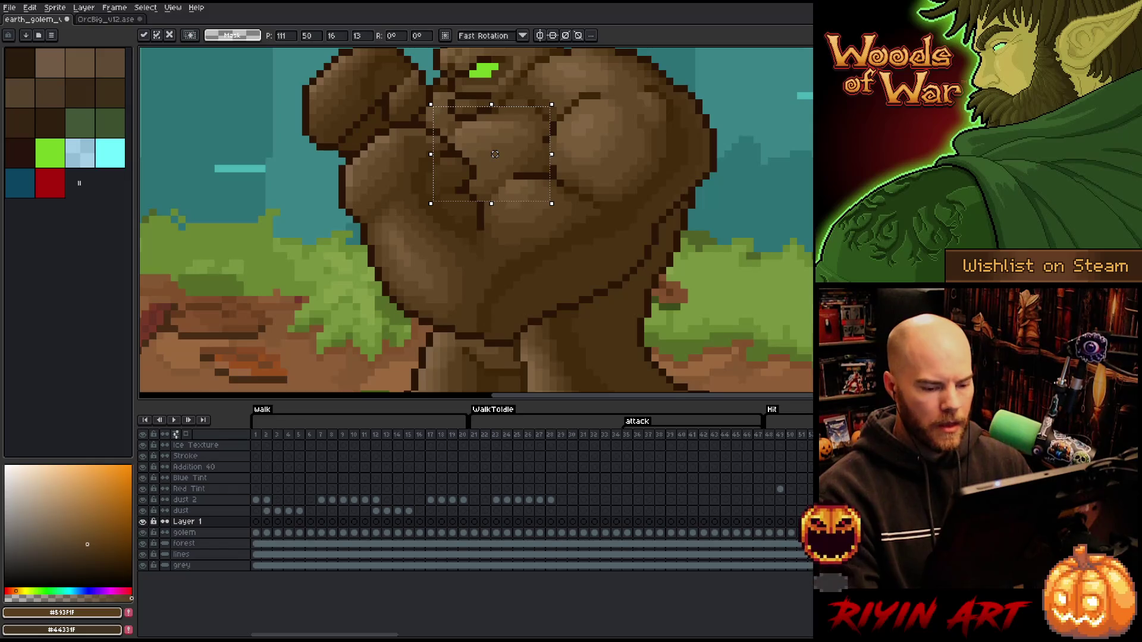
# Nudge the chest section sideways, commit the move and clear the selection.
pyautogui.hotkey('ctrl', 'z')
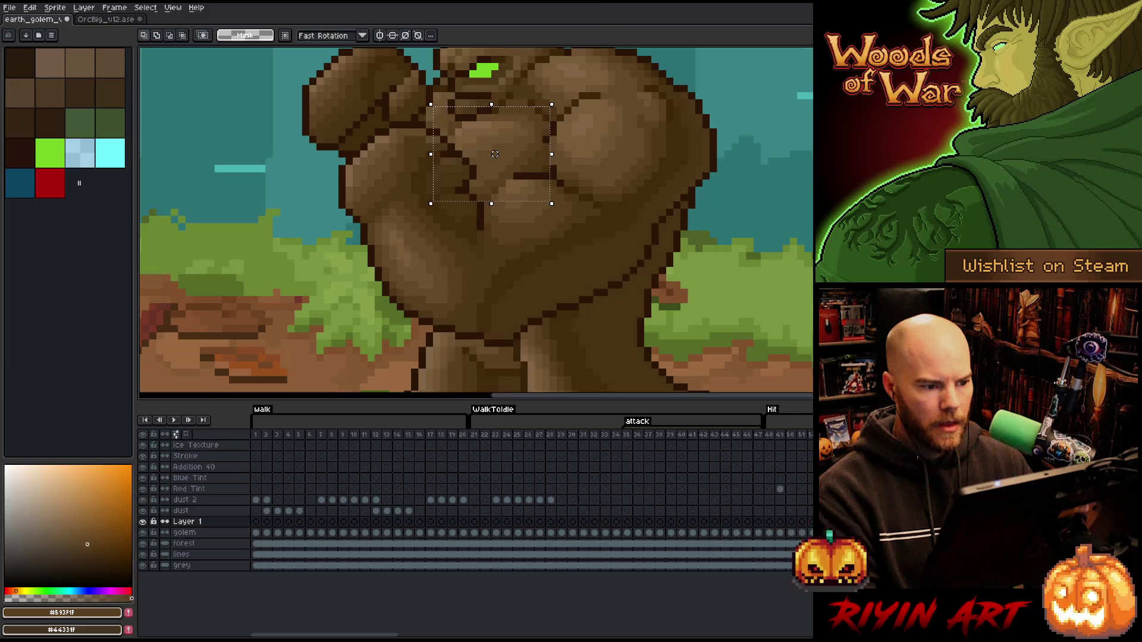
pyautogui.moveTo(495, 154); pyautogui.dragTo(495, 154)
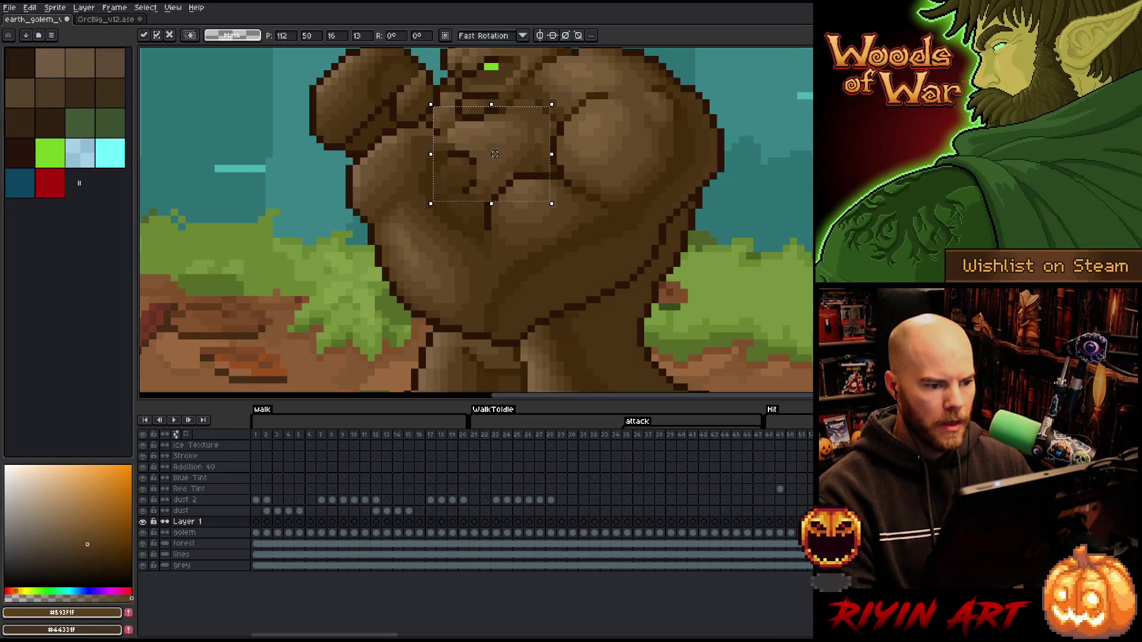
pyautogui.moveTo(494, 154); pyautogui.dragTo(502, 154)
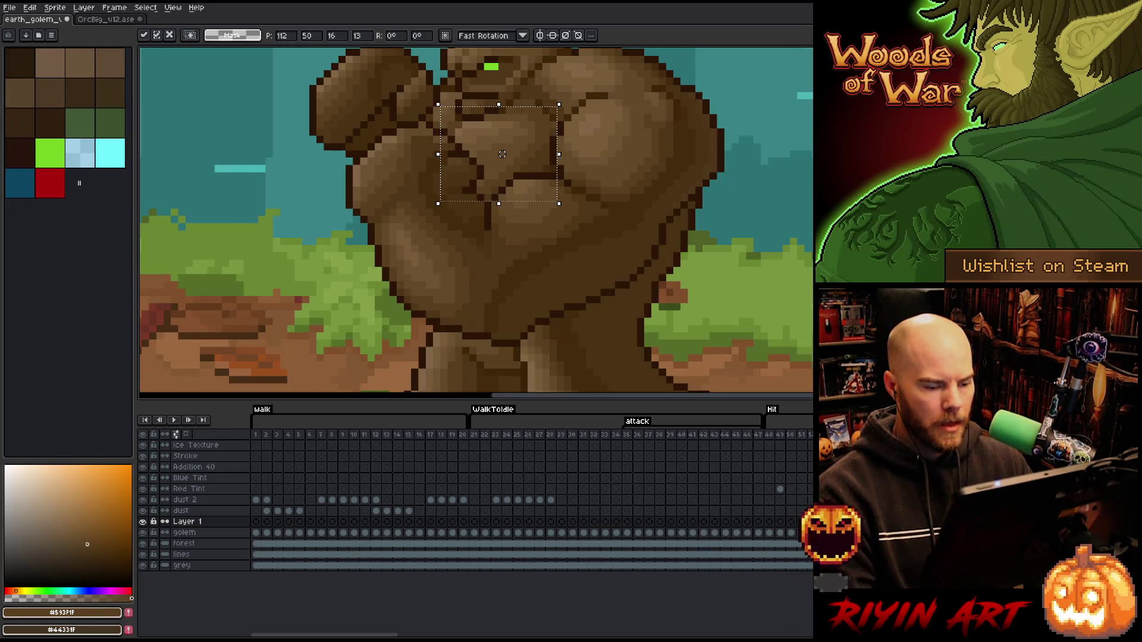
pyautogui.press('Return')
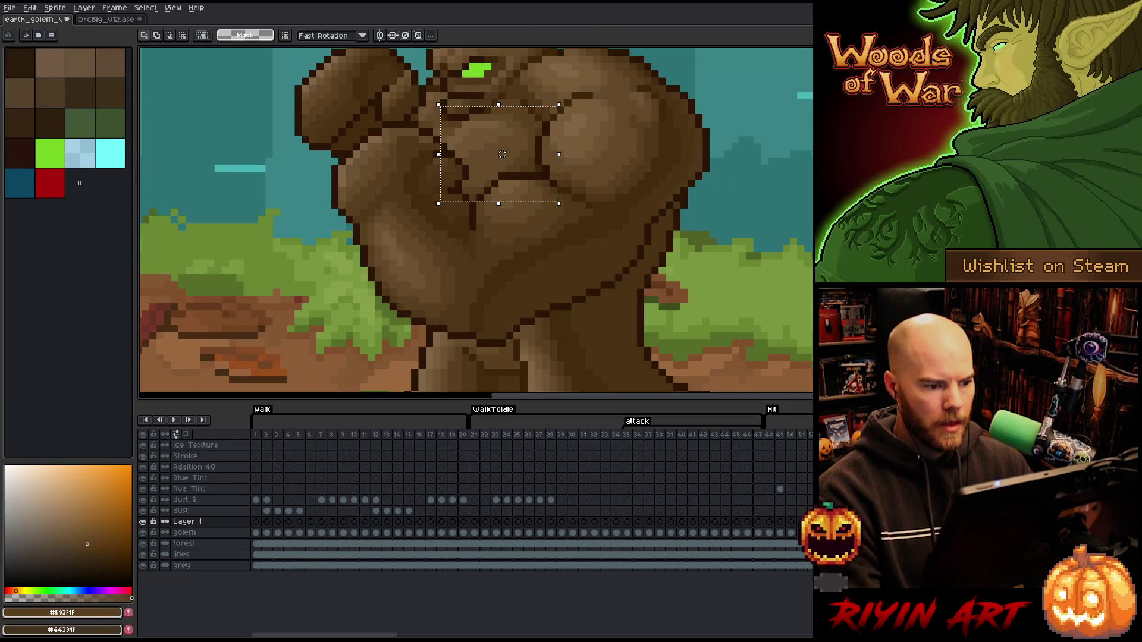
pyautogui.moveTo(502, 154); pyautogui.dragTo(509, 154)
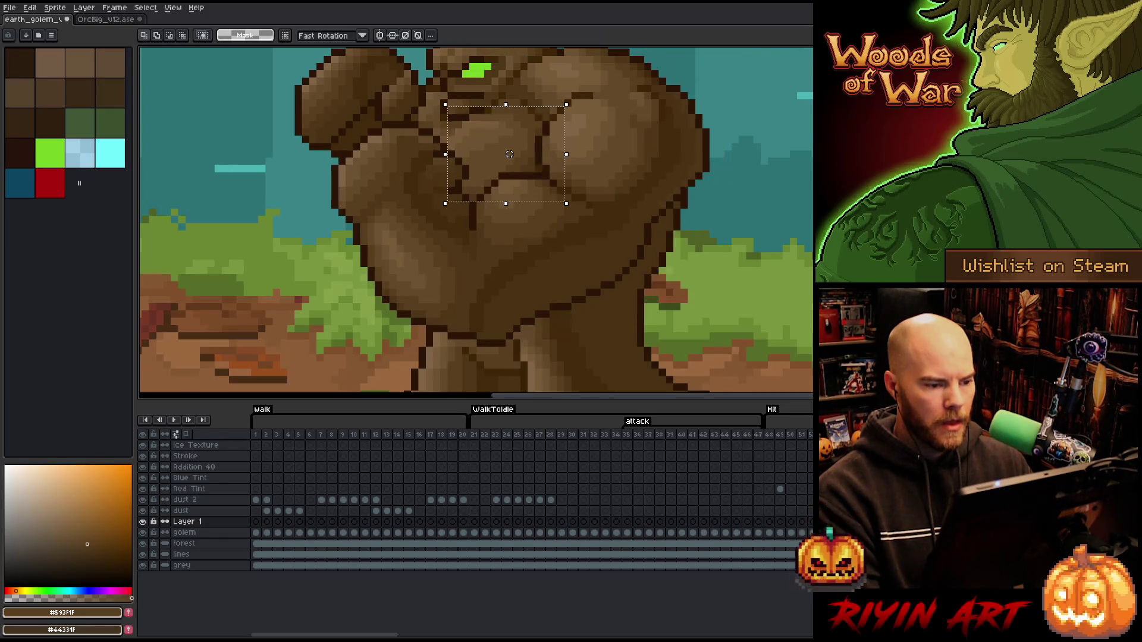
pyautogui.press('Return')
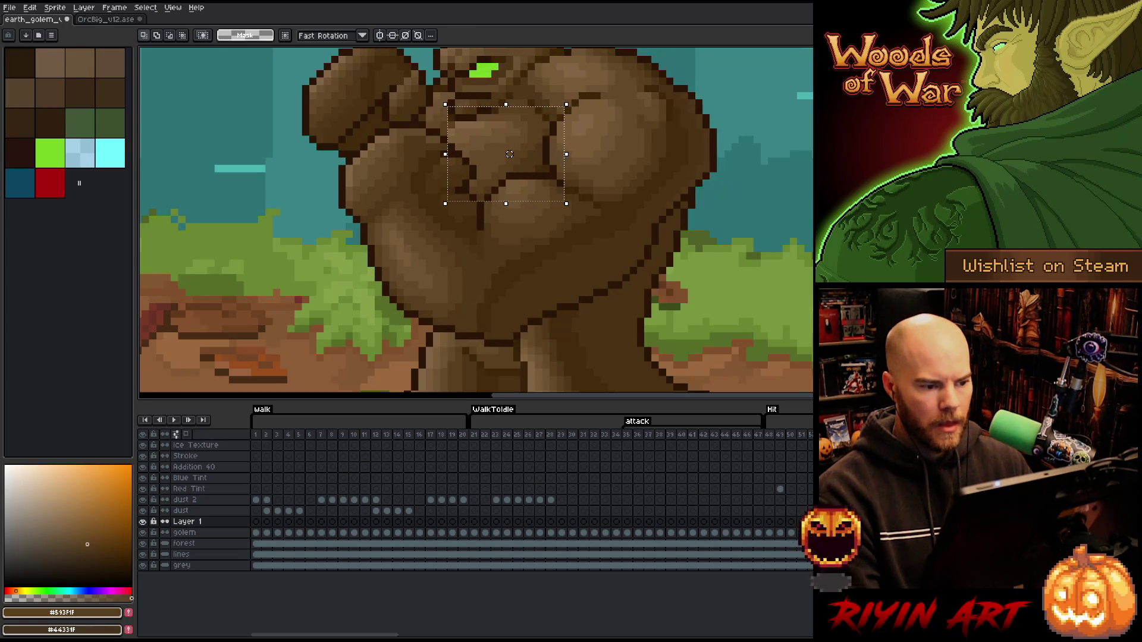
pyautogui.hotkey('ctrl', 'd')
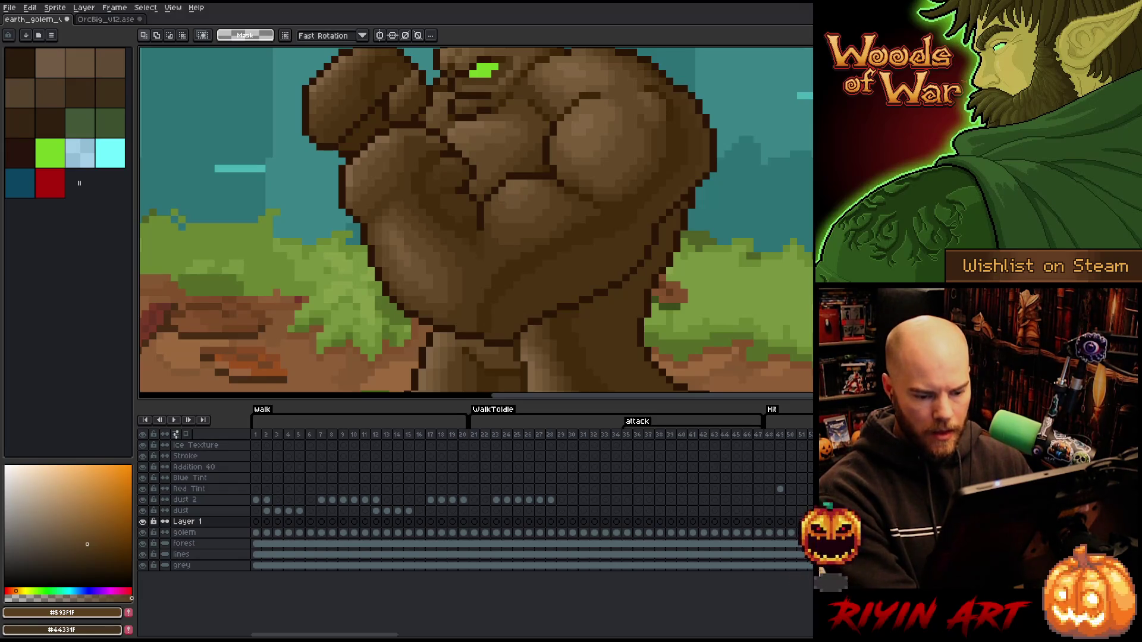
# Reselect the chest, nudge it right and back left while previewing, then deselect.
pyautogui.hotkey('ctrl', 'shift', 'd')
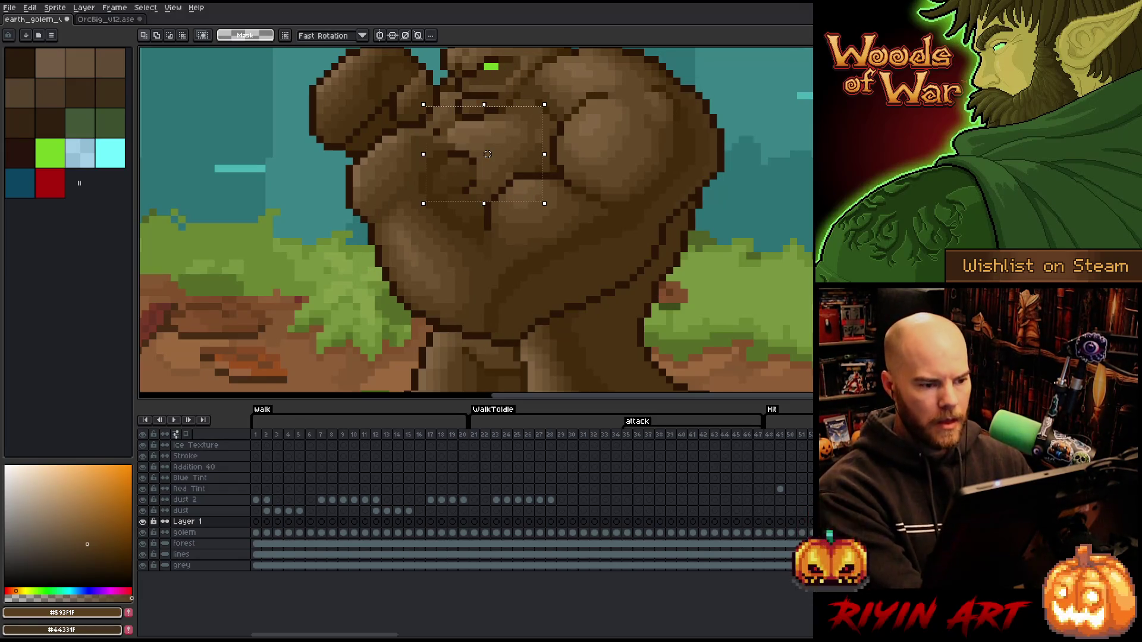
pyautogui.moveTo(487, 154); pyautogui.dragTo(494, 154)
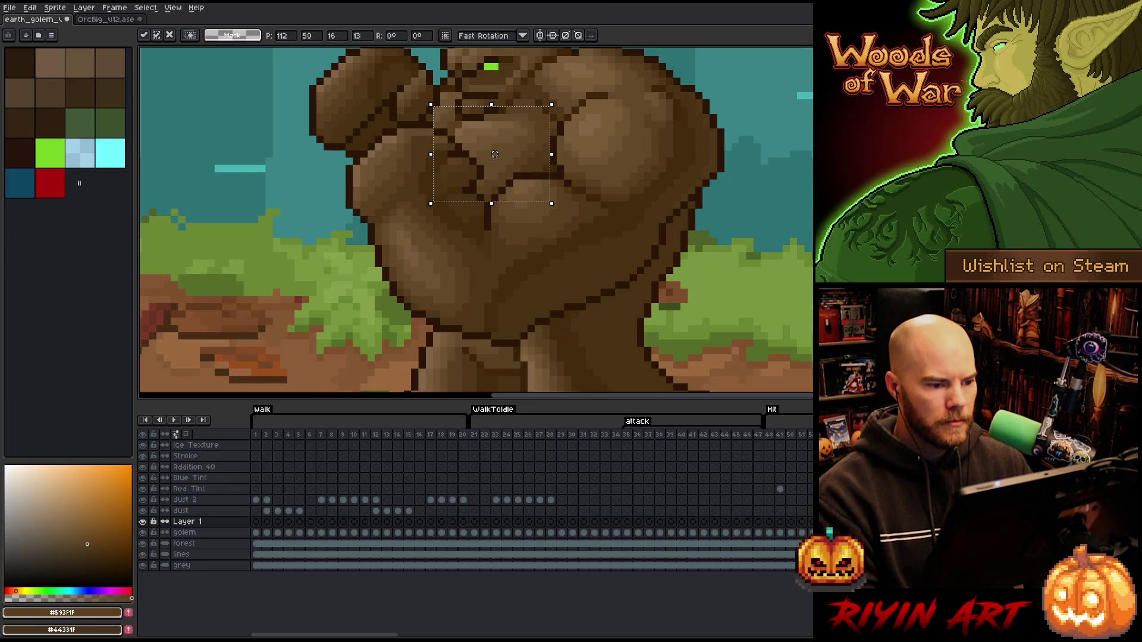
pyautogui.press('Return')
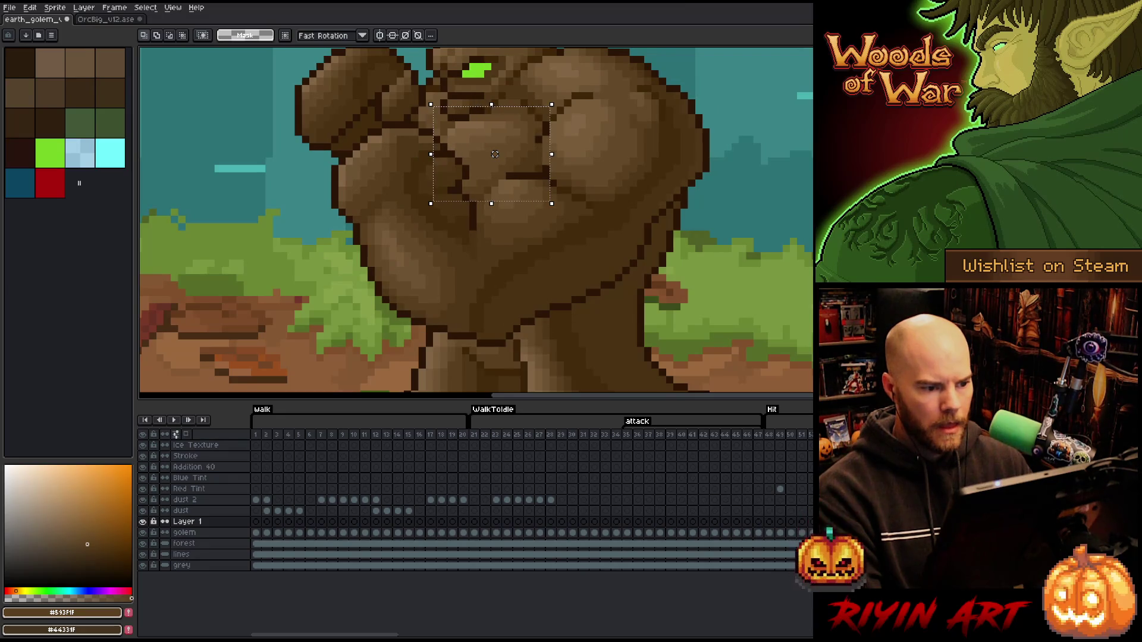
pyautogui.moveTo(495, 154); pyautogui.dragTo(487, 153)
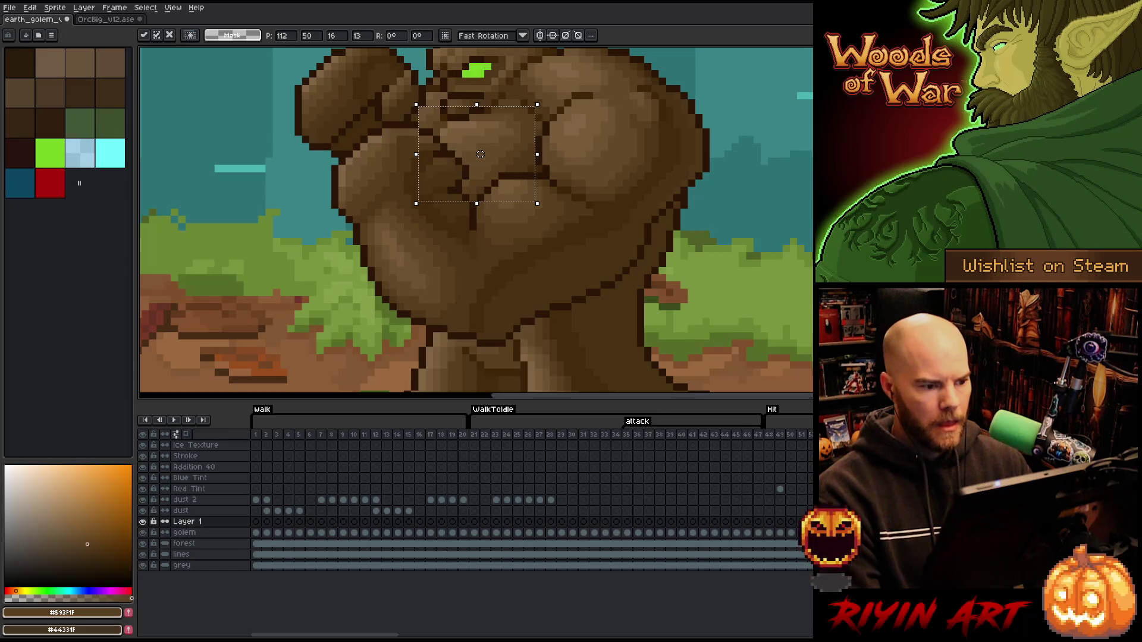
pyautogui.moveTo(487, 154); pyautogui.dragTo(480, 154)
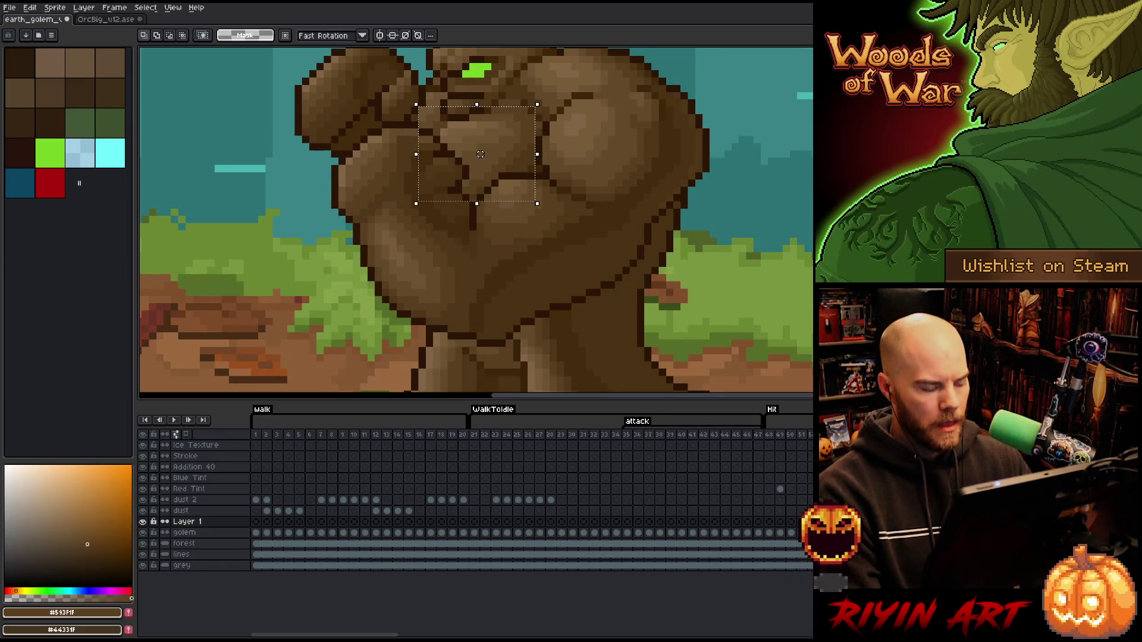
pyautogui.hotkey('ctrl', 'd')
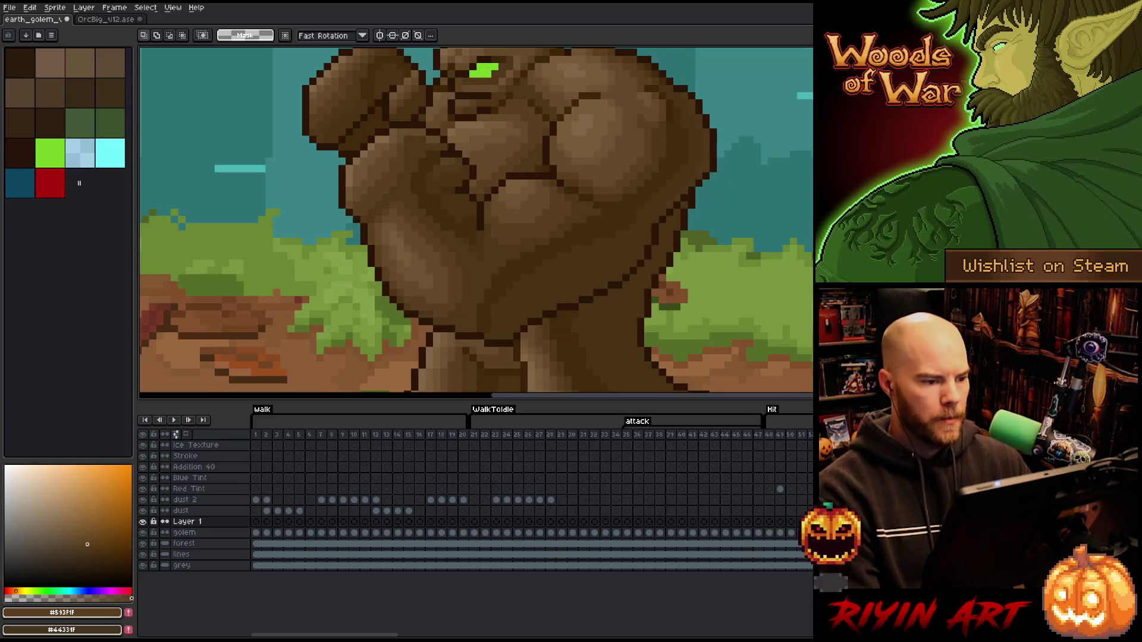
pyautogui.scroll(-2, 728, 330)
pyautogui.scroll(1, 553, 216)
pyautogui.scroll(1, 553, 216)
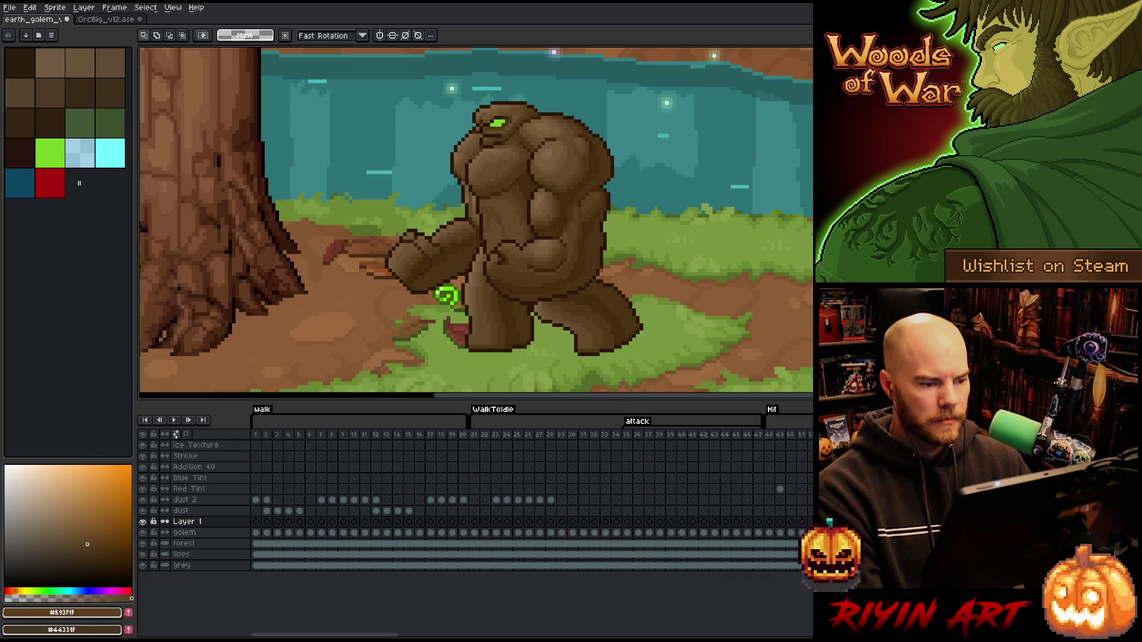
pyautogui.click(259, 435)
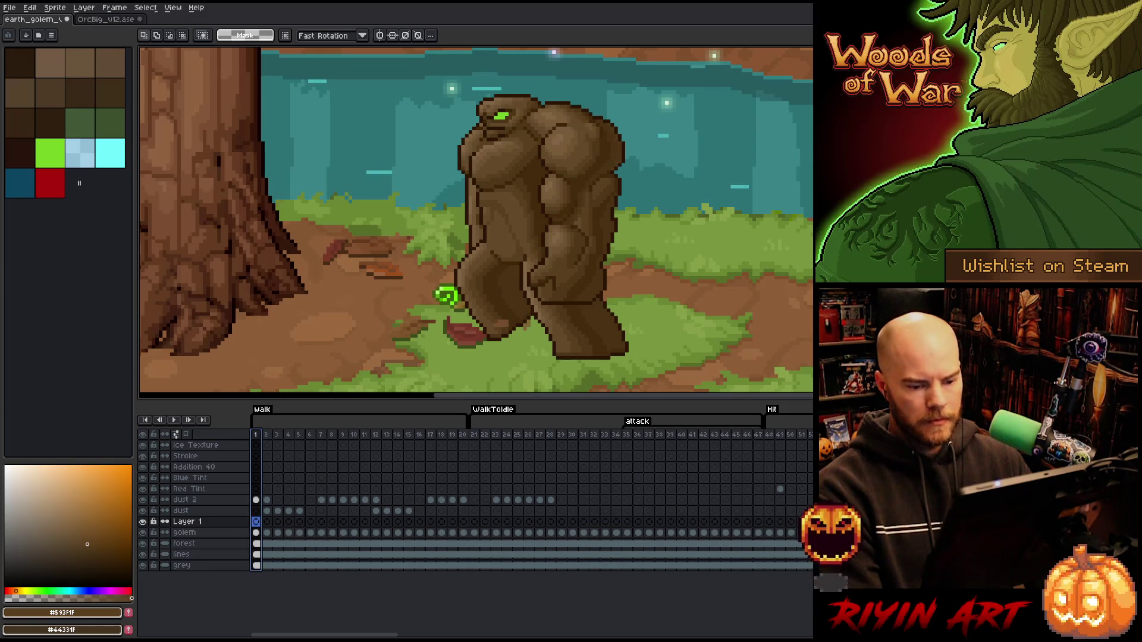
pyautogui.press('Return')
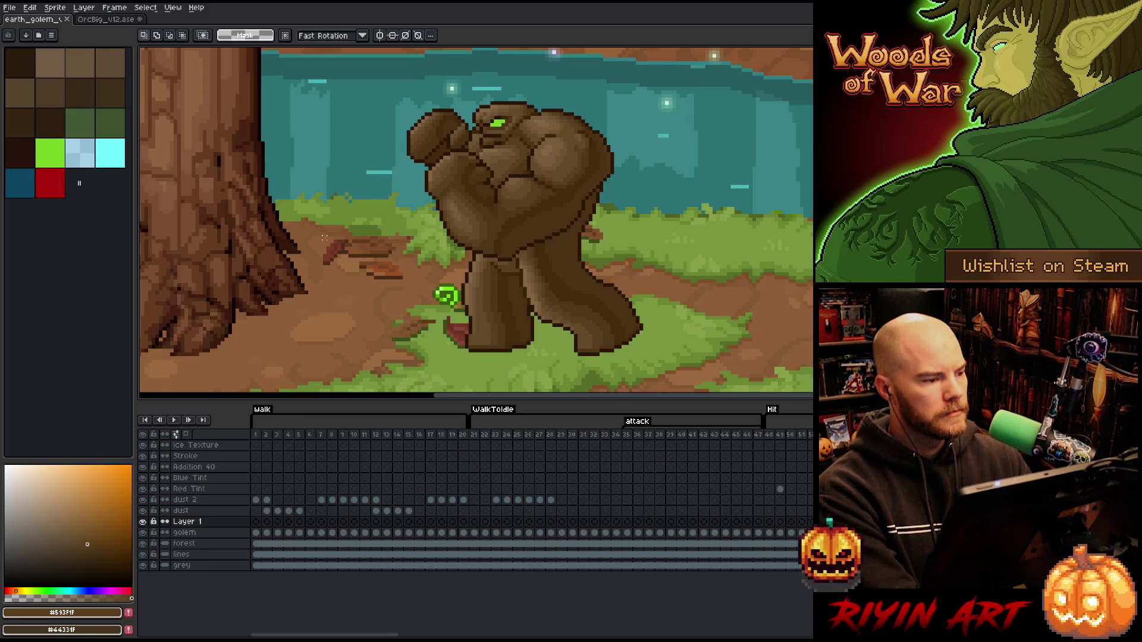
pyautogui.scroll(-3, 324, 236)
pyautogui.scroll(2, 324, 237)
pyautogui.press('h')
pyautogui.moveTo(452, 256); pyautogui.dragTo(485, 256)
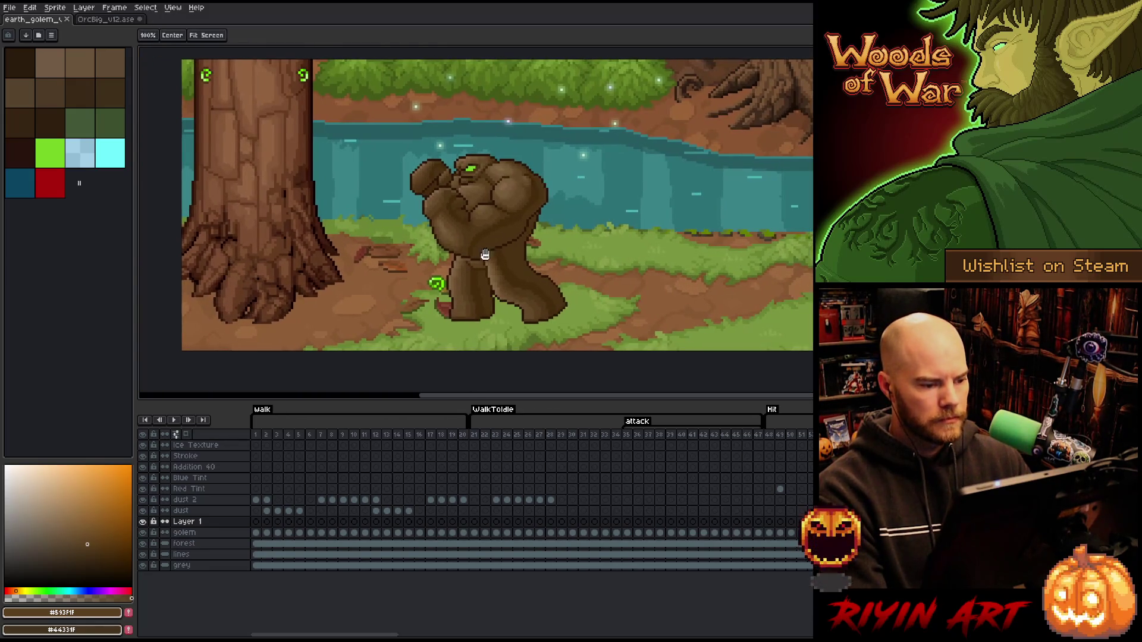
pyautogui.press('m')
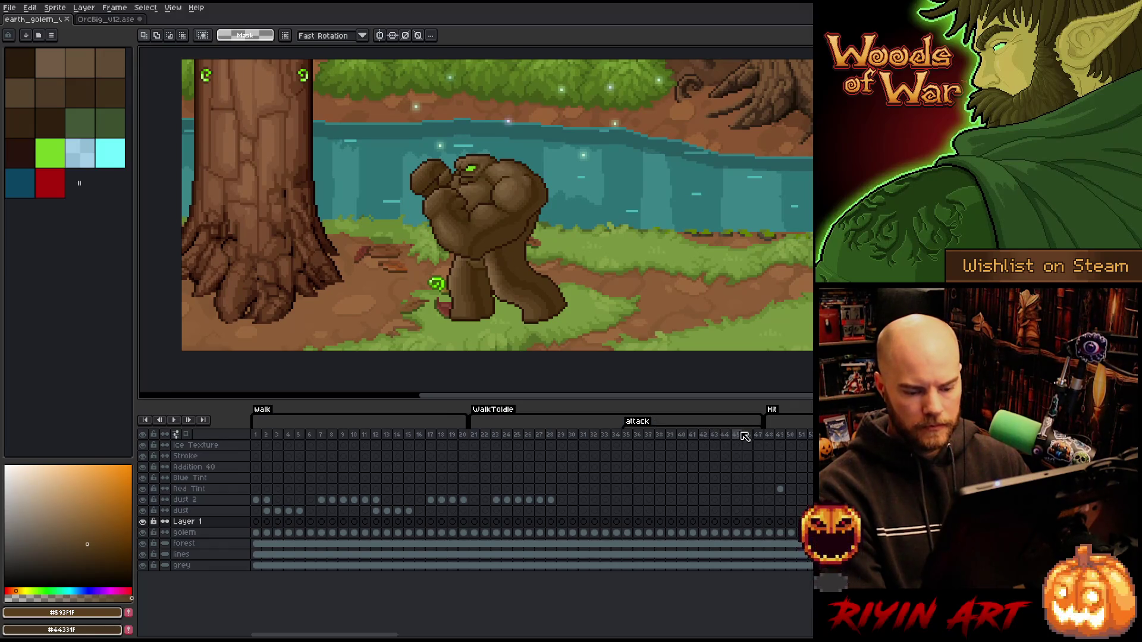
pyautogui.click(212, 523)
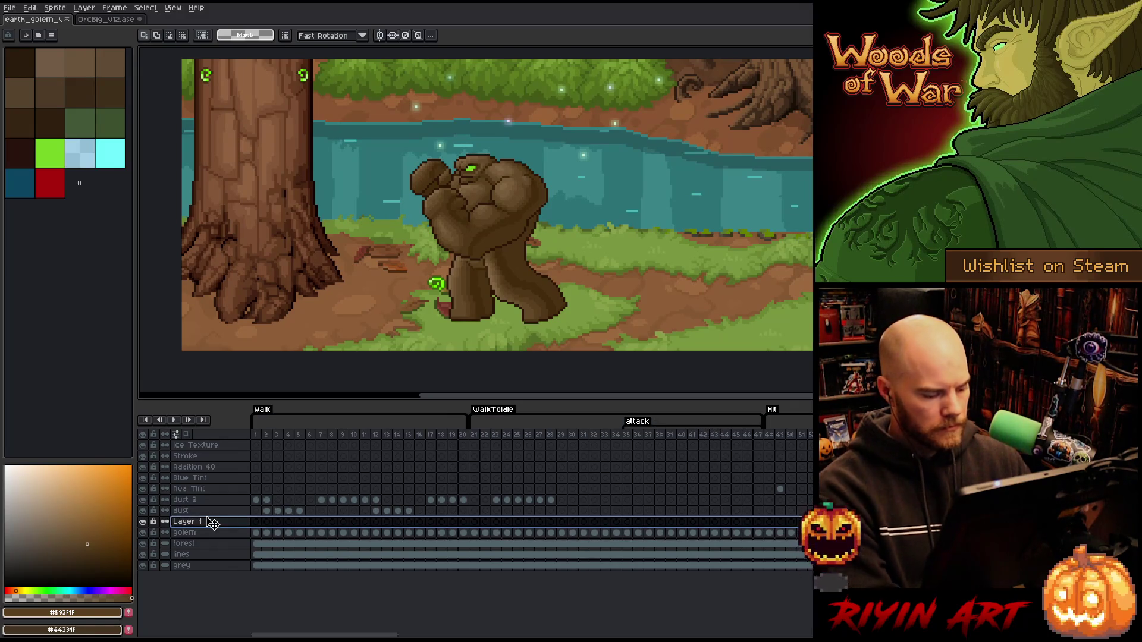
# Delete Layer 1 and add a new layer above forest renamed Shadow.
pyautogui.press('Delete')
pyautogui.click(773, 438)
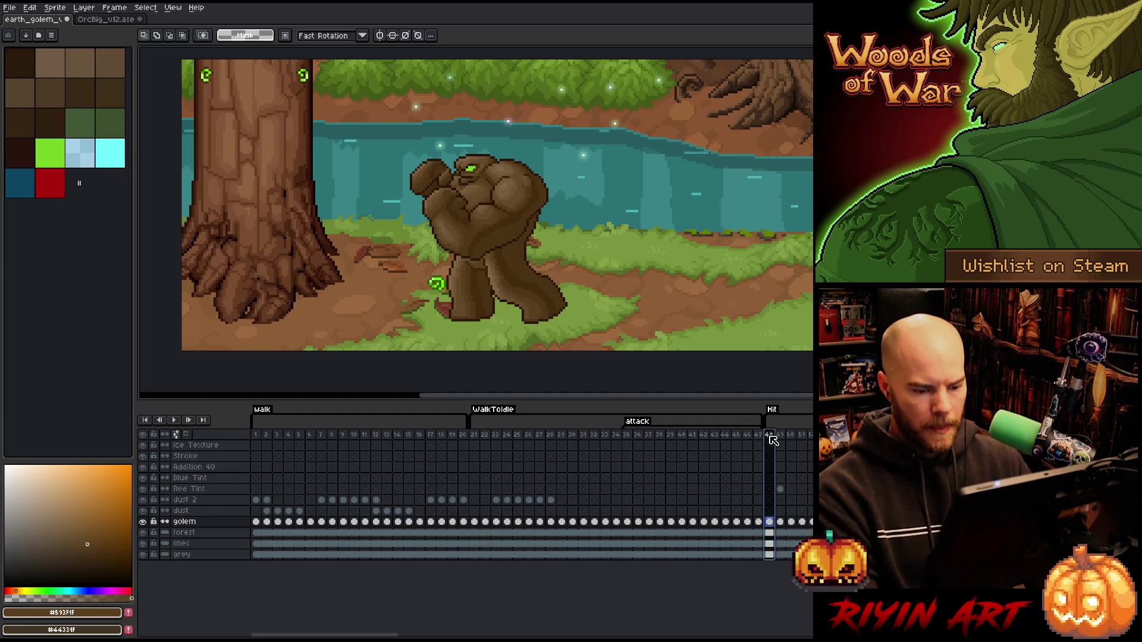
pyautogui.press('Return')
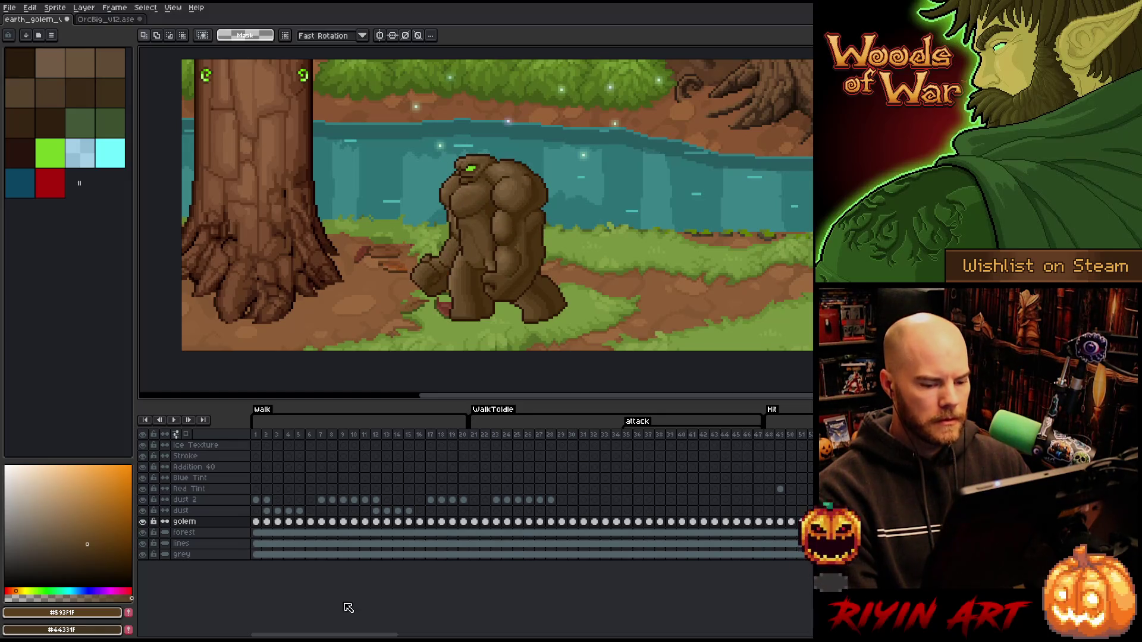
pyautogui.click(208, 532)
pyautogui.hotkey('shift', 'n')
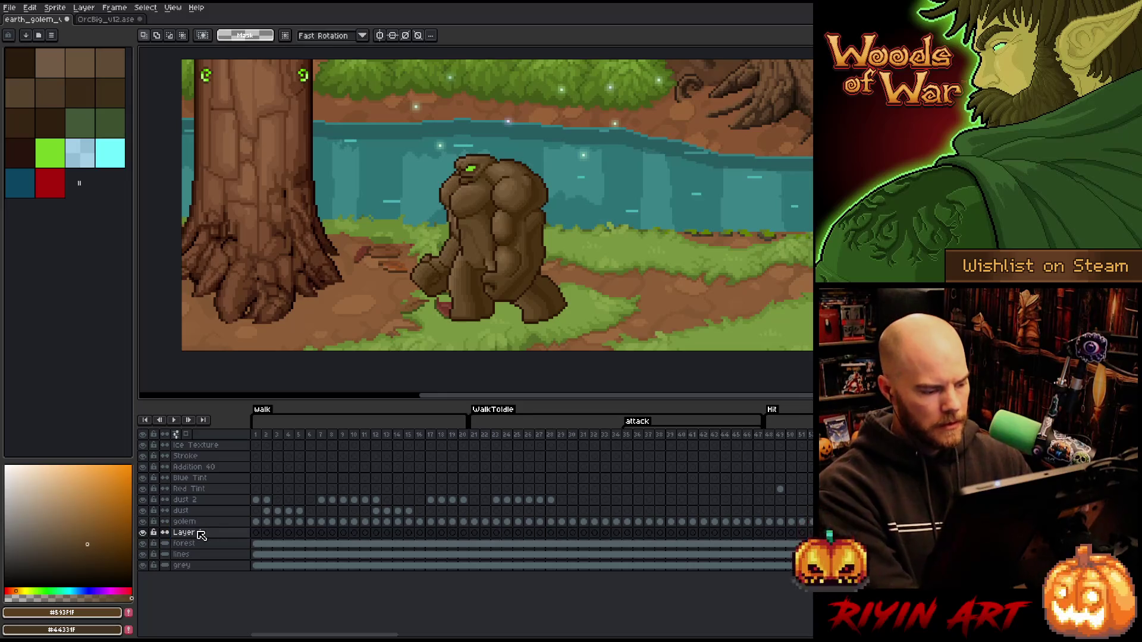
pyautogui.doubleClick(201, 534)
pyautogui.write('Shad')
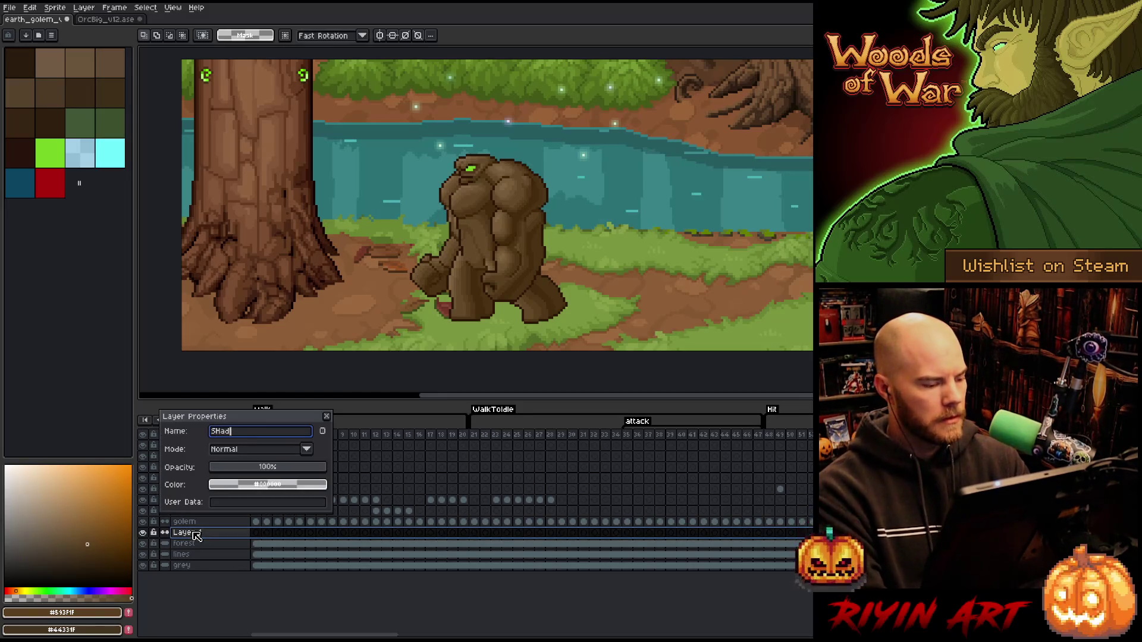
pyautogui.press('BackSpace')
pyautogui.press('BackSpace')
pyautogui.write('h')
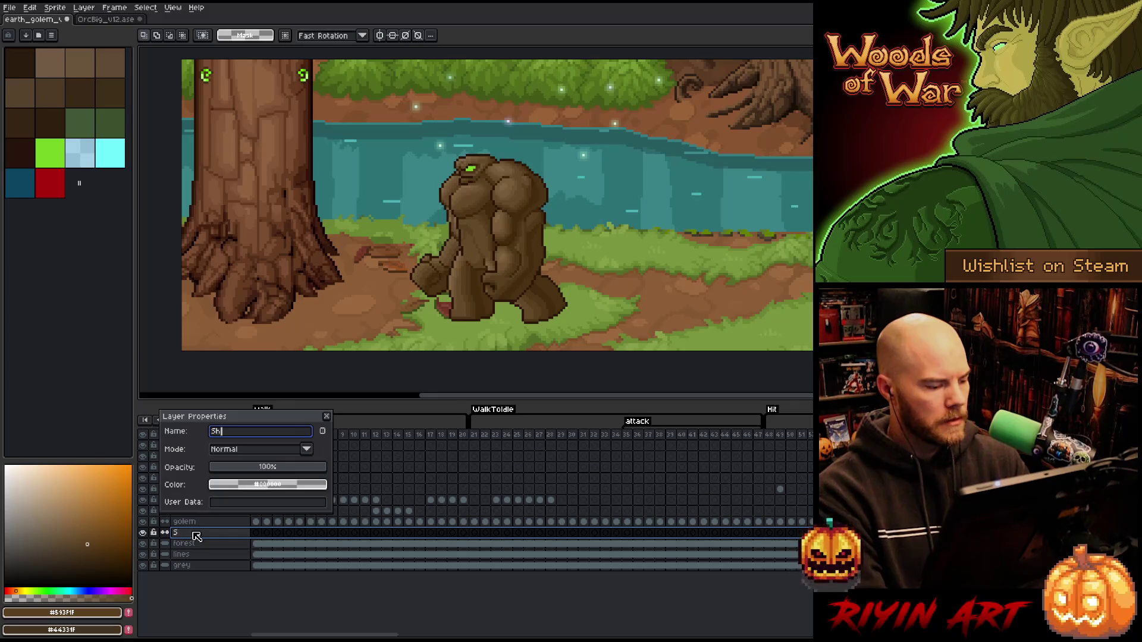
pyautogui.write('adow')
pyautogui.press('Return')
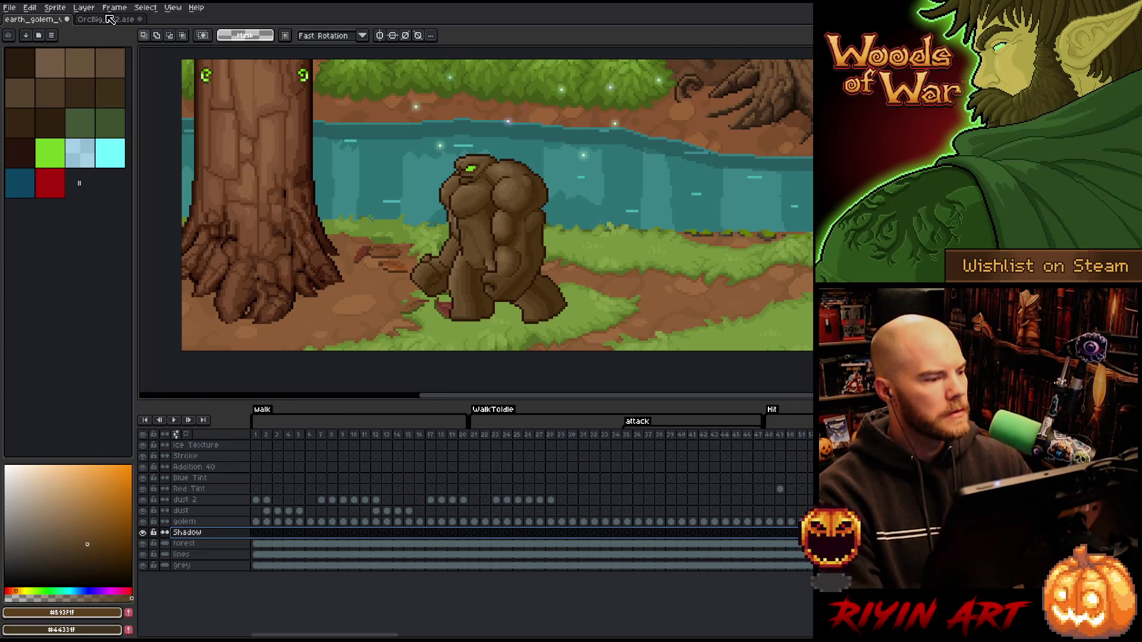
# Check the Shadow layer settings in OrcBig_v12.ase and return to the golem file.
pyautogui.click(107, 19)
pyautogui.doubleClick(192, 510)
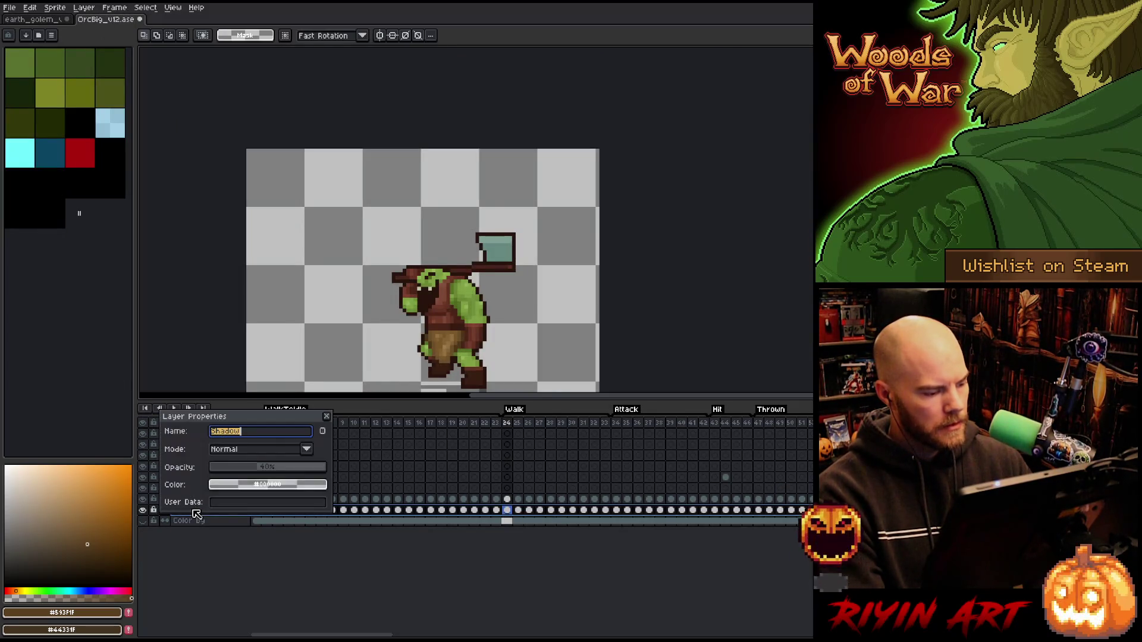
pyautogui.click(327, 419)
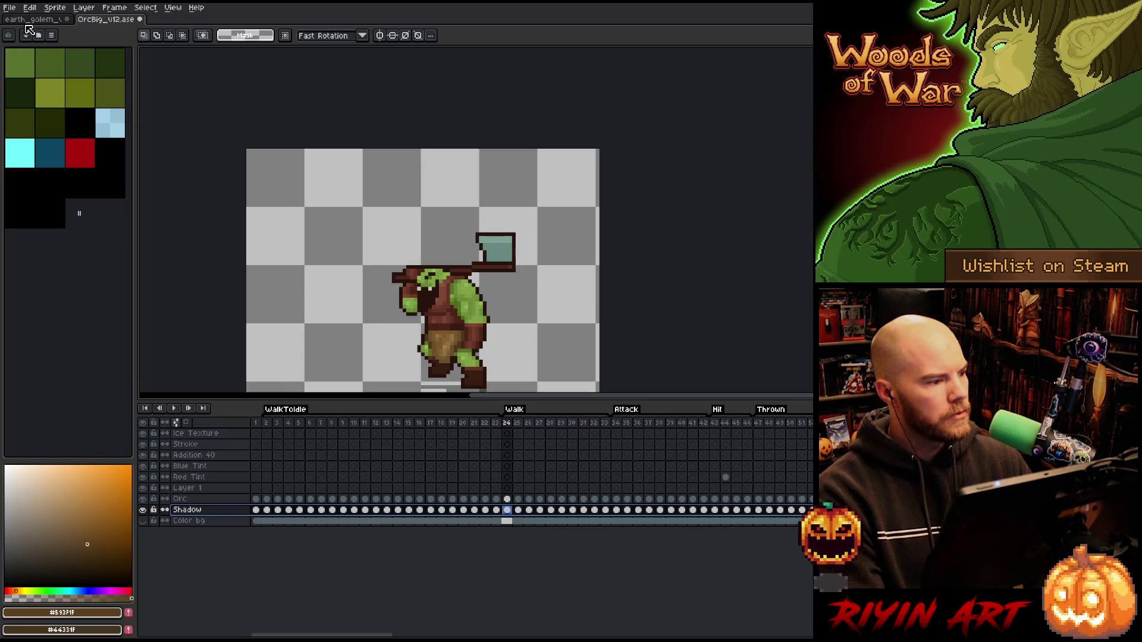
pyautogui.click(32, 19)
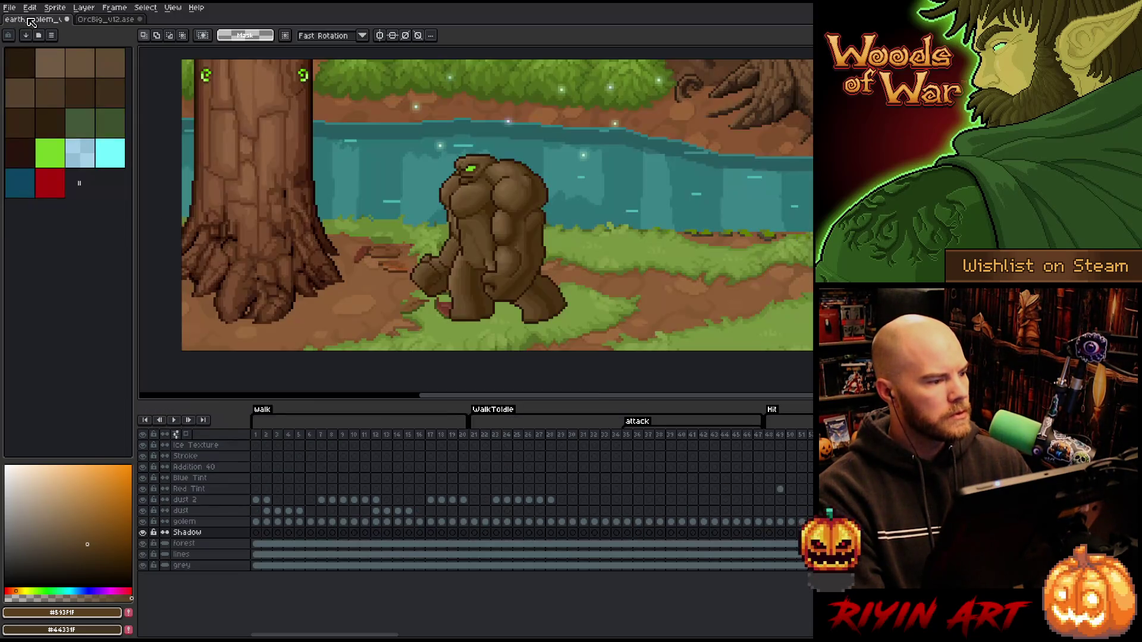
# On Shadow frame 1, paint a dark ground shadow under the golem's feet.
pyautogui.click(255, 532)
pyautogui.scroll(1, 500, 339)
pyautogui.scroll(1, 517, 345)
pyautogui.moveTo(518, 345); pyautogui.dragTo(584, 311)
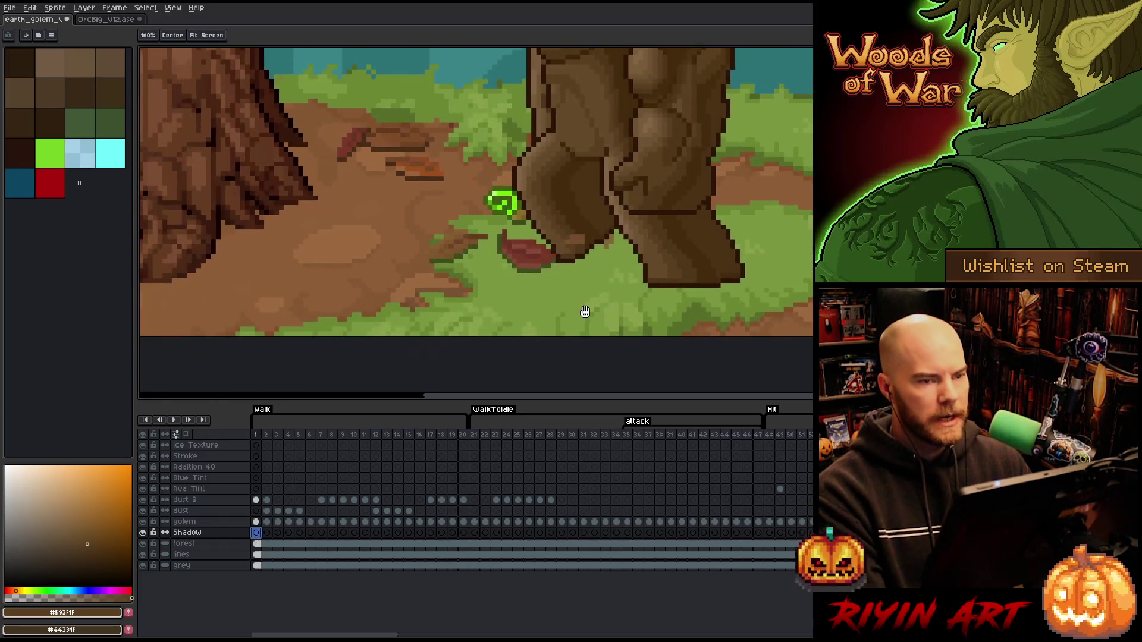
pyautogui.press('m')
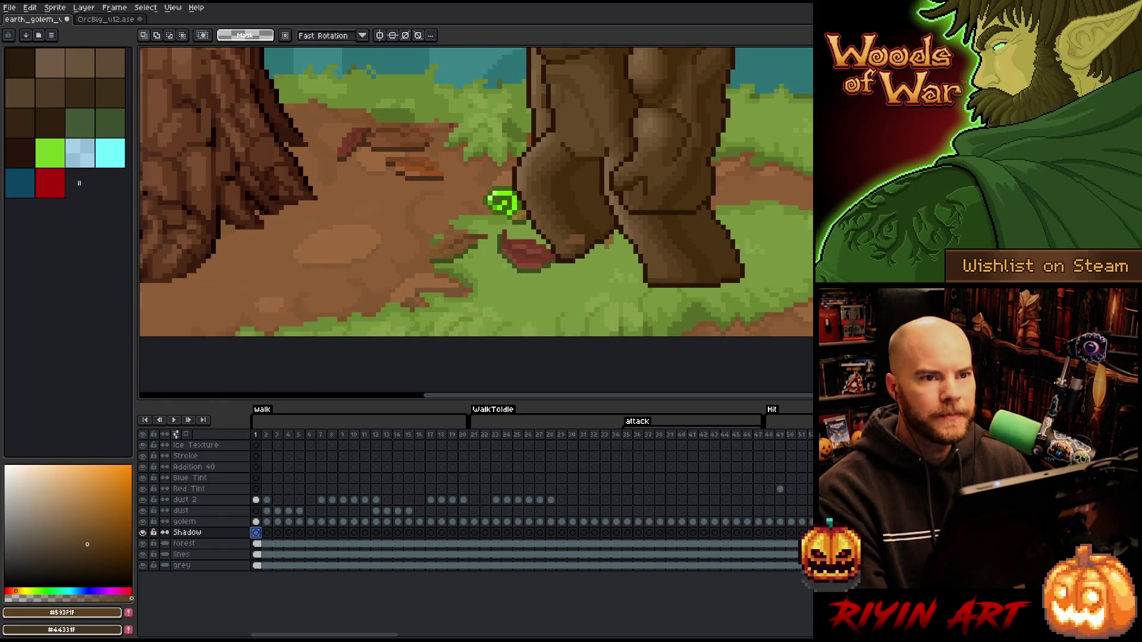
pyautogui.scroll(1, 709, 306)
pyautogui.scroll(1, 708, 306)
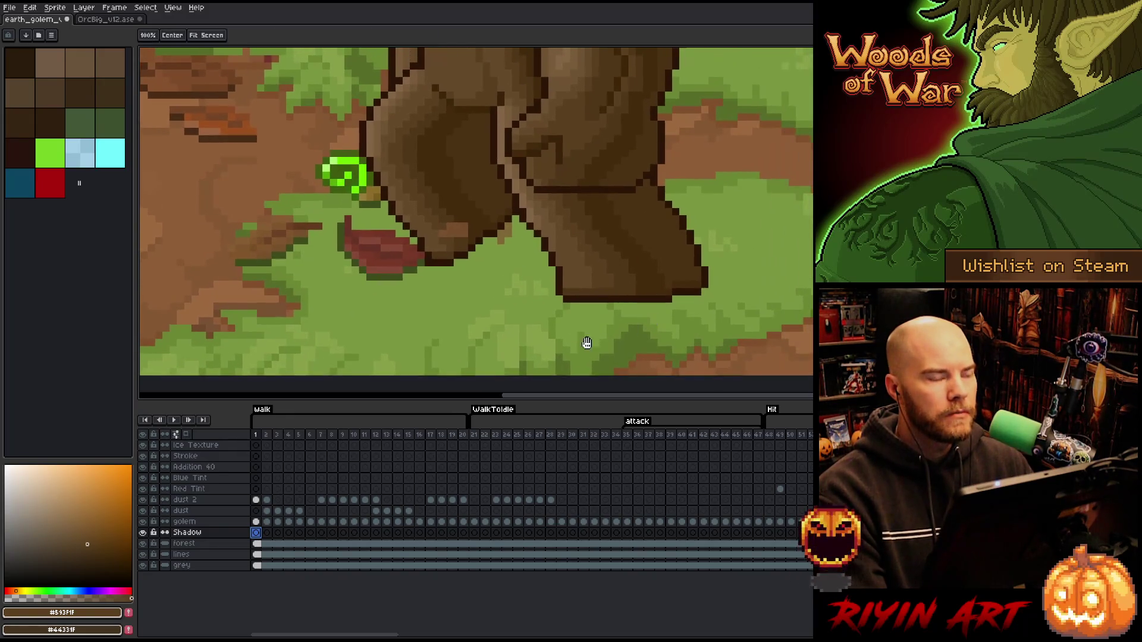
pyautogui.scroll(-1, 589, 342)
pyautogui.scroll(-1, 589, 343)
pyautogui.scroll(1, 588, 344)
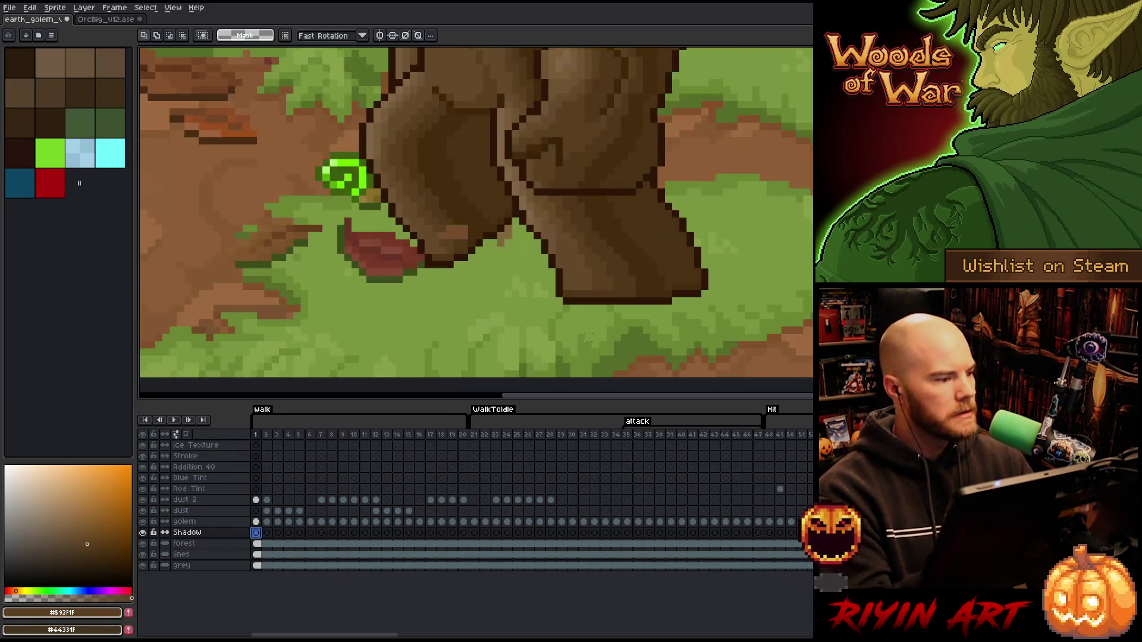
pyautogui.scroll(1, 586, 338)
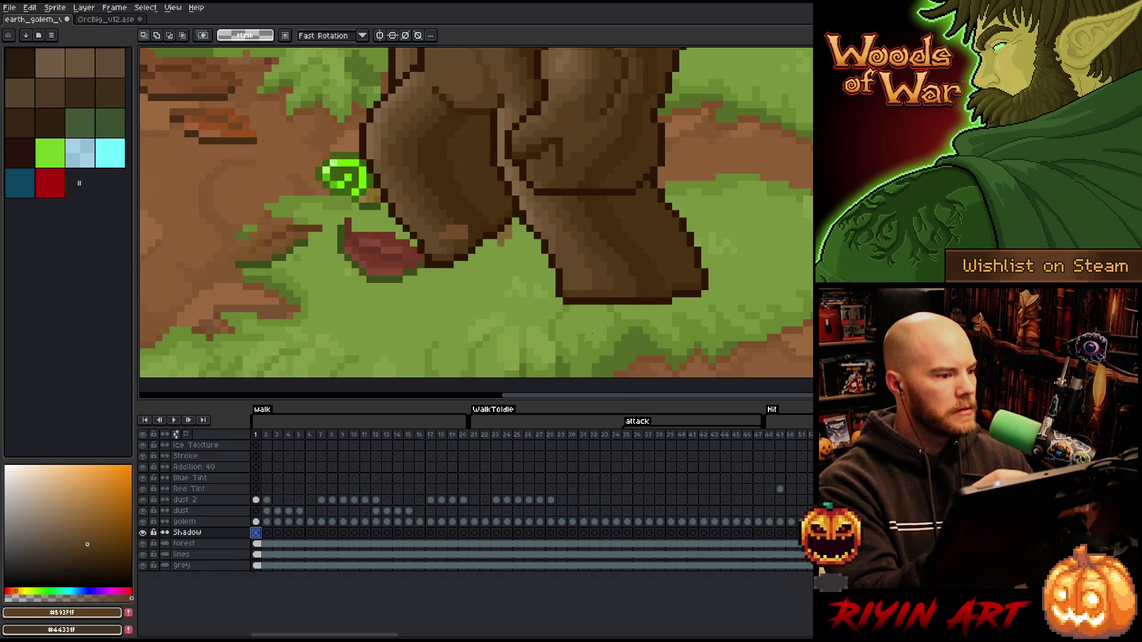
pyautogui.scroll(-1, 589, 338)
pyautogui.press('b')
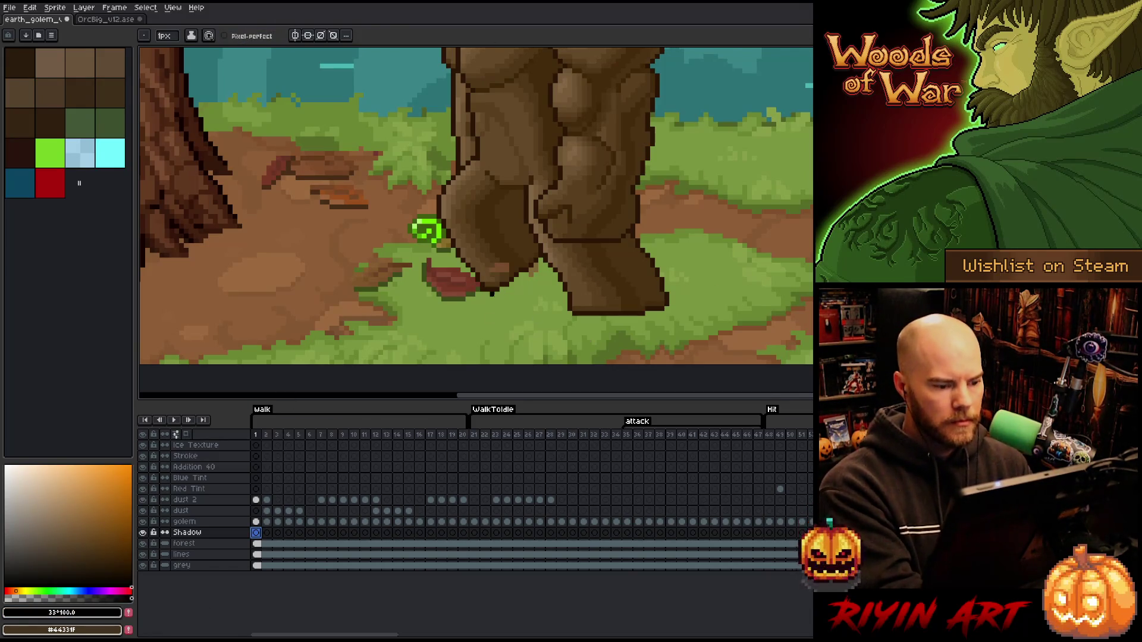
pyautogui.doubleClick(205, 531)
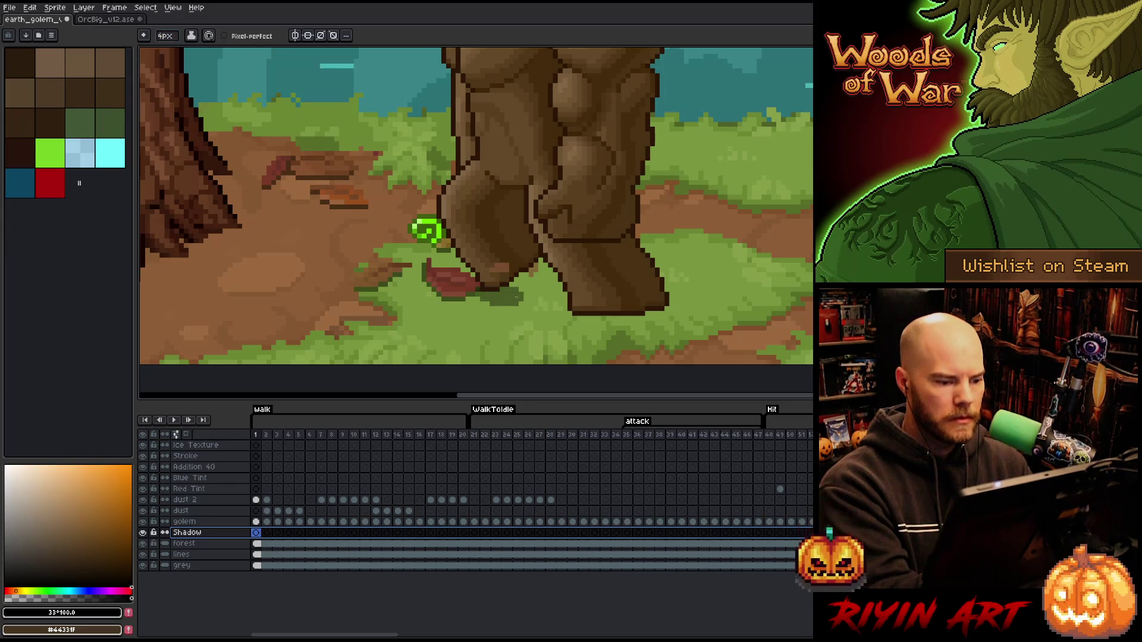
pyautogui.moveTo(477, 295)
pyautogui.mouseDown()
pyautogui.moveTo(568, 298)
pyautogui.moveTo(567, 309)
pyautogui.mouseUp()
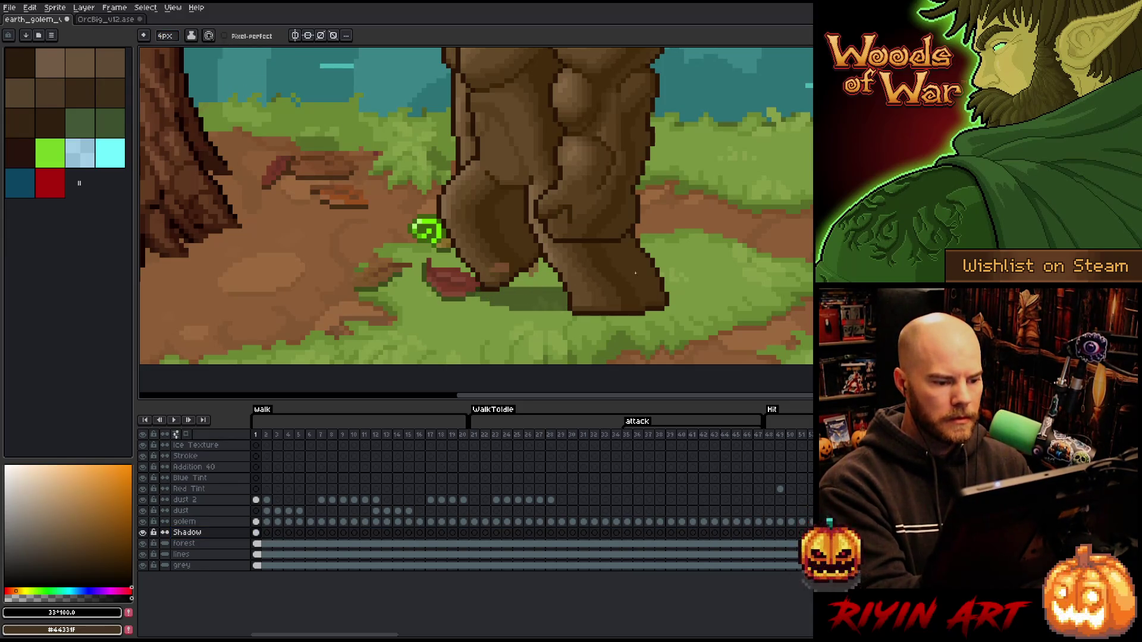
pyautogui.moveTo(519, 280); pyautogui.dragTo(562, 282)
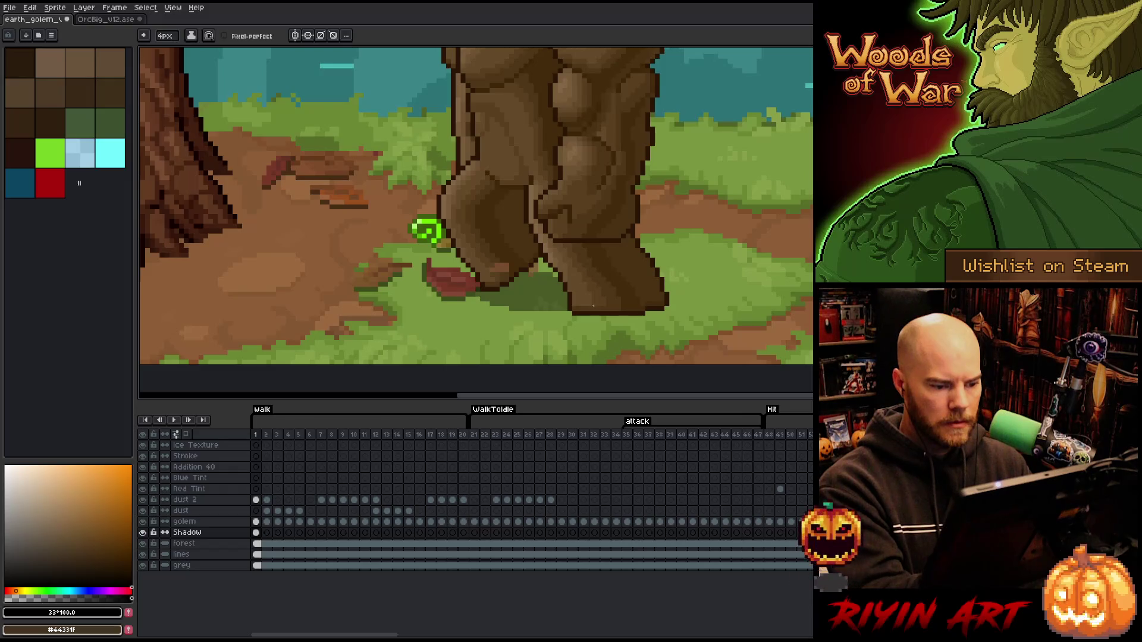
# Paint and refine the ground shadow under the feet on walk frame 2.
pyautogui.click(266, 532)
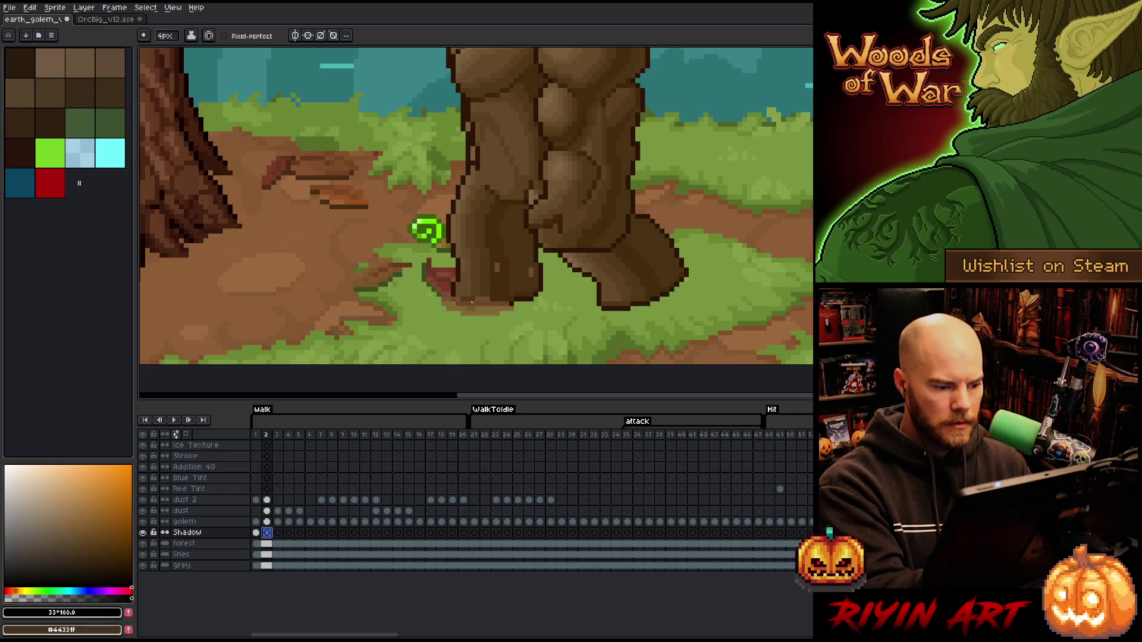
pyautogui.moveTo(514, 303); pyautogui.dragTo(605, 283)
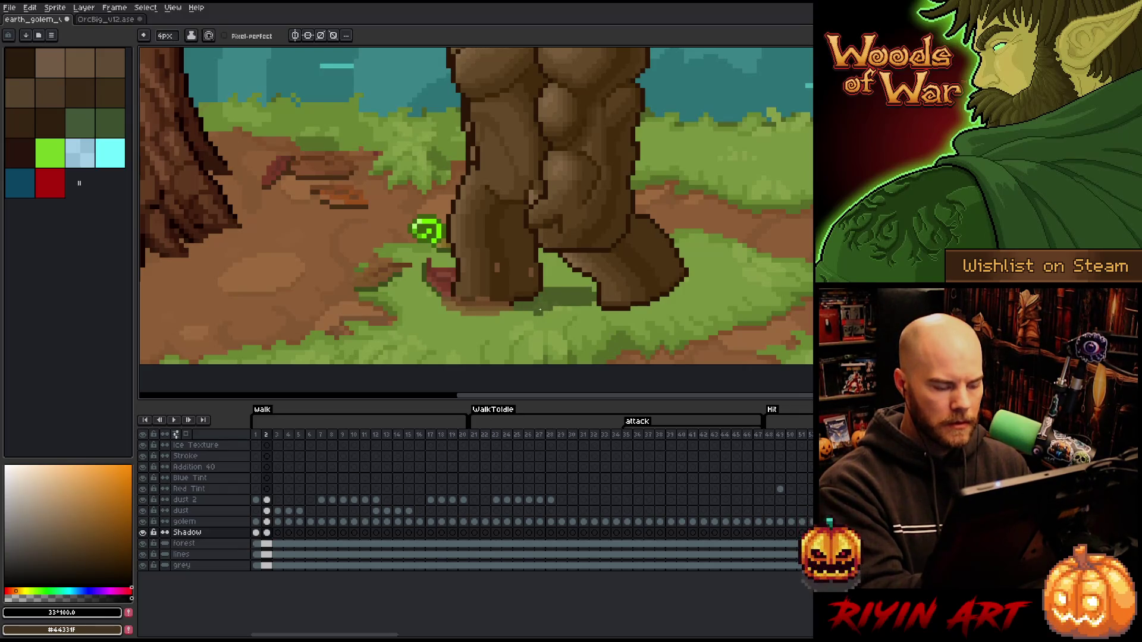
pyautogui.moveTo(537, 310); pyautogui.dragTo(600, 309)
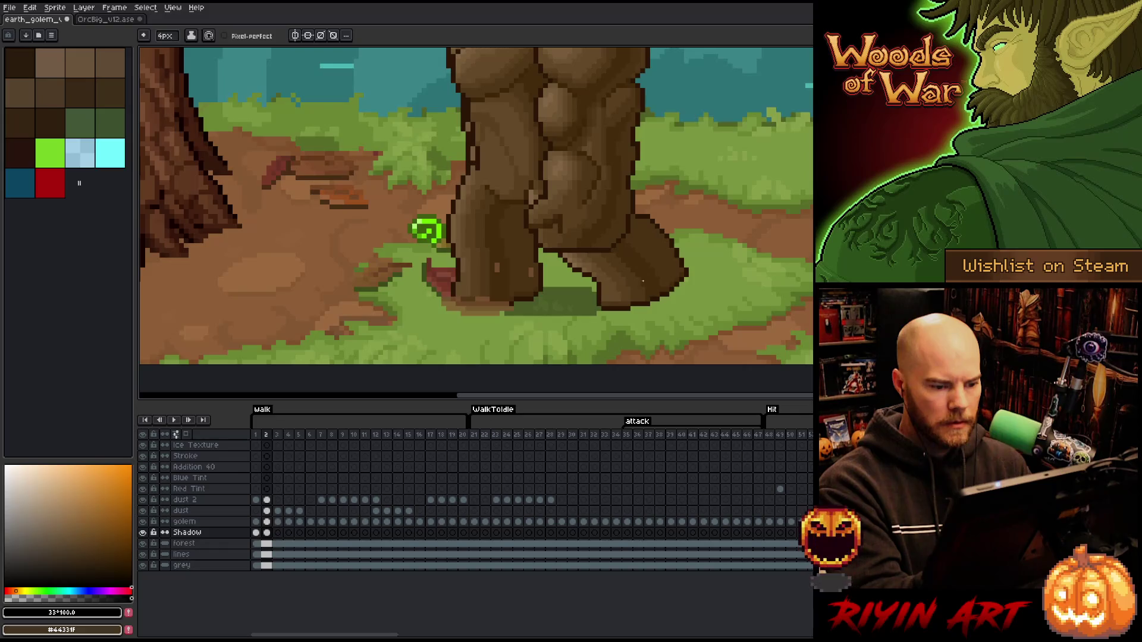
pyautogui.press('b')
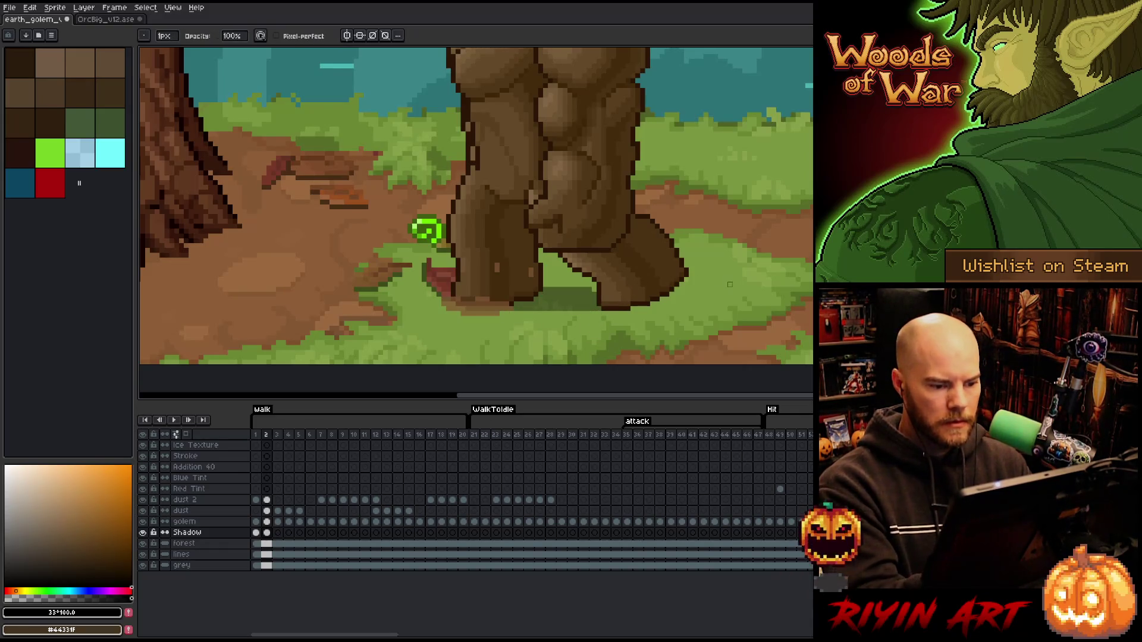
pyautogui.moveTo(593, 312); pyautogui.dragTo(505, 314)
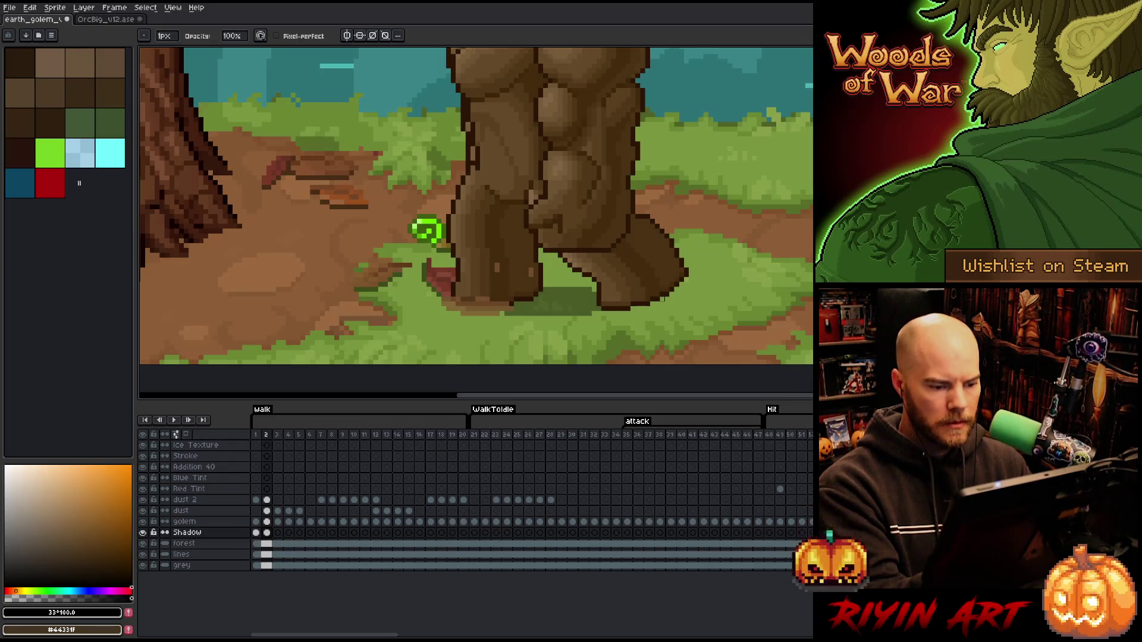
pyautogui.press('e')
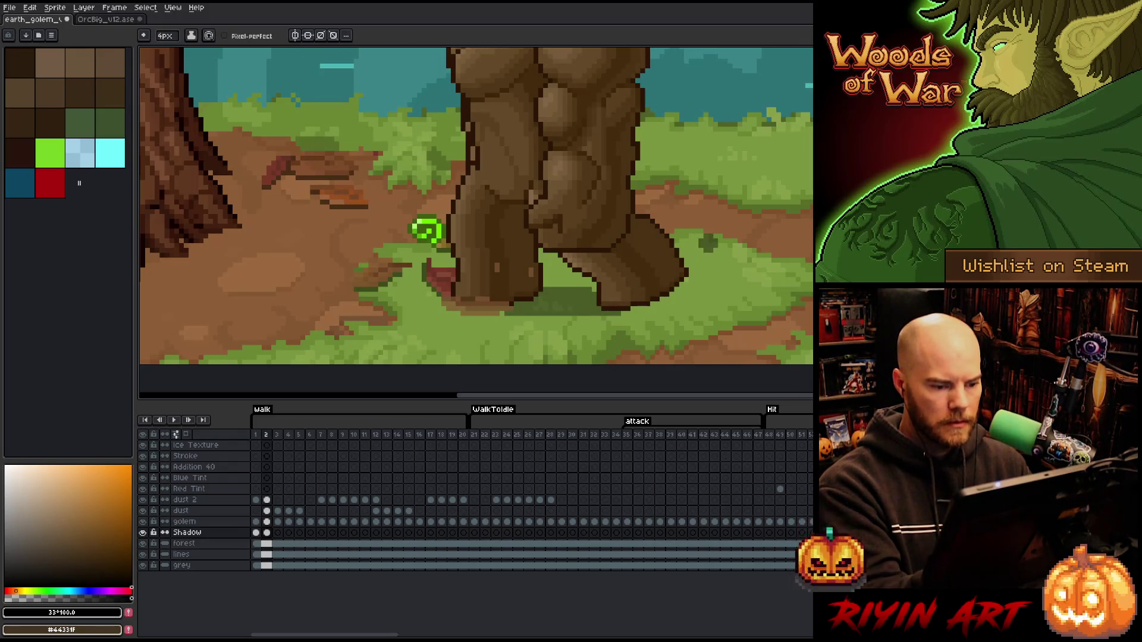
# Return to frame 1 and hide the forest background to check the shadow.
pyautogui.press('Left')
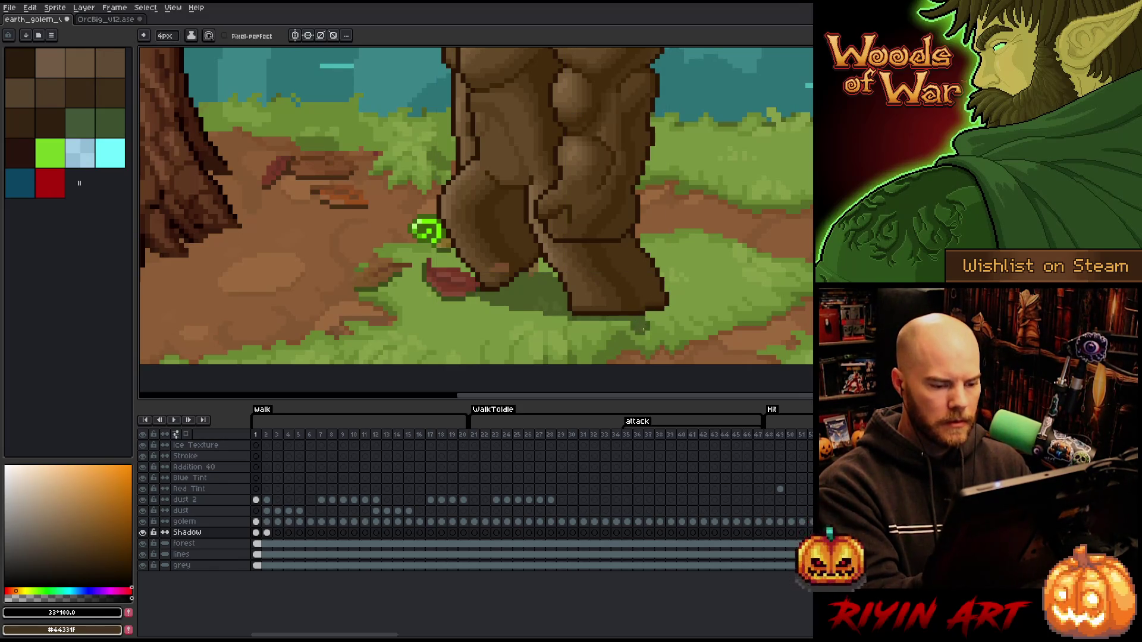
pyautogui.press('b')
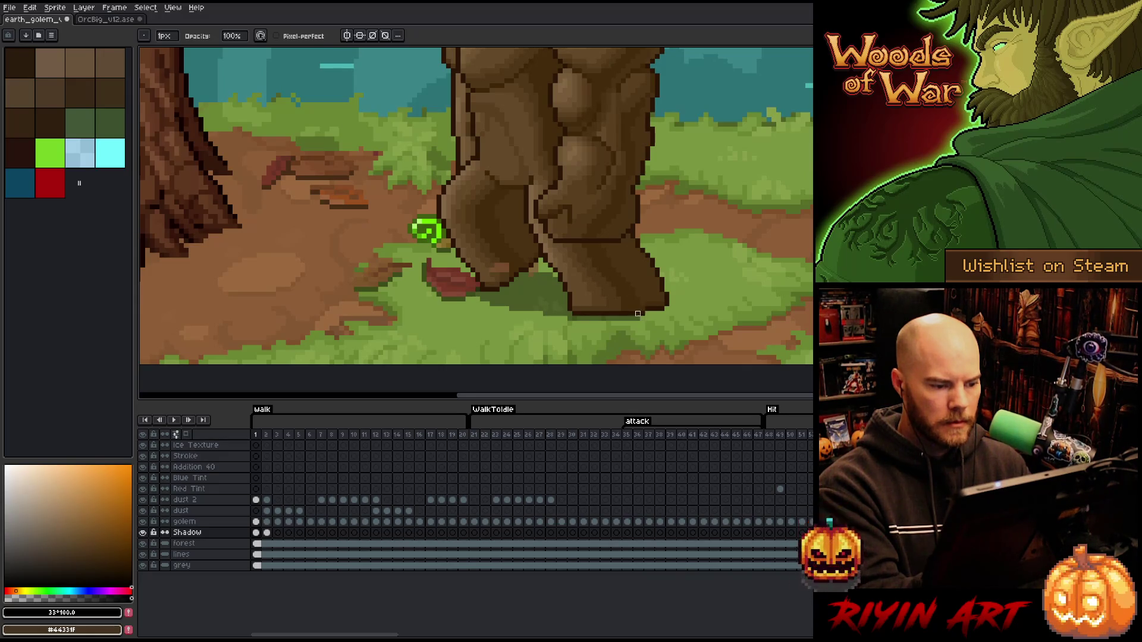
pyautogui.click(143, 543)
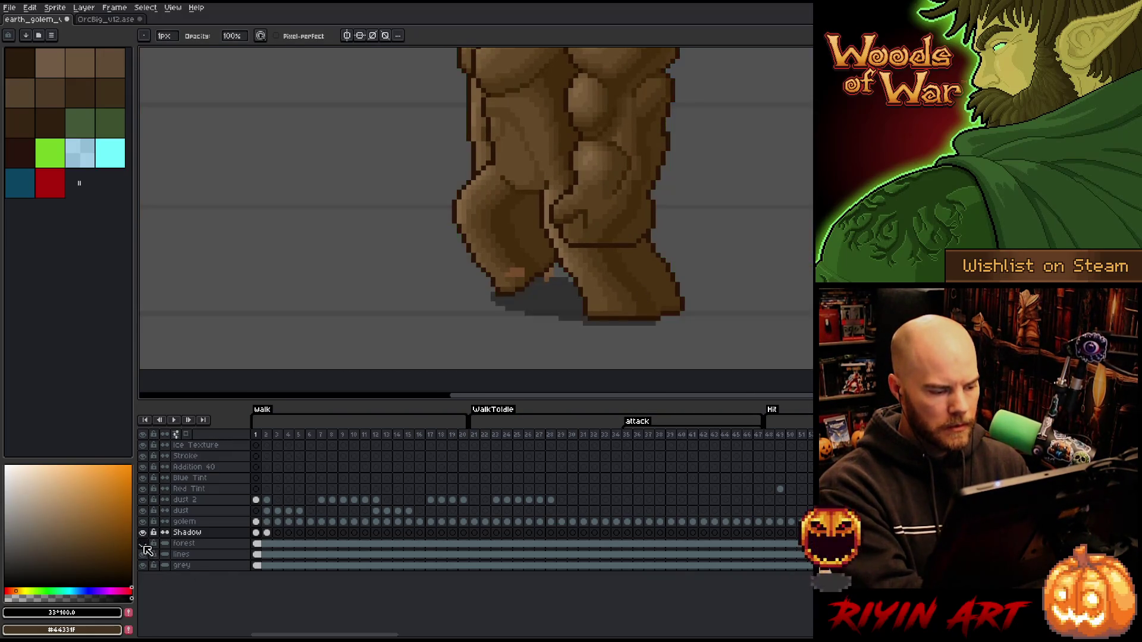
# Paint a dark shadow under the golem's feet on walk frame 3, extended rightward under the front foot.
pyautogui.press('e')
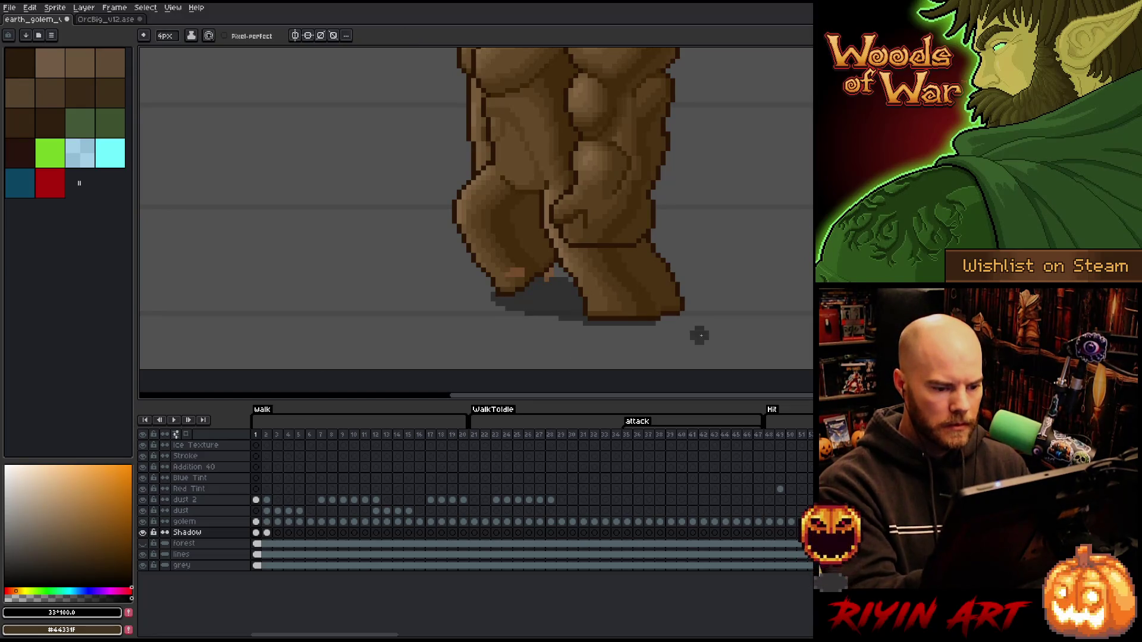
pyautogui.click(266, 533)
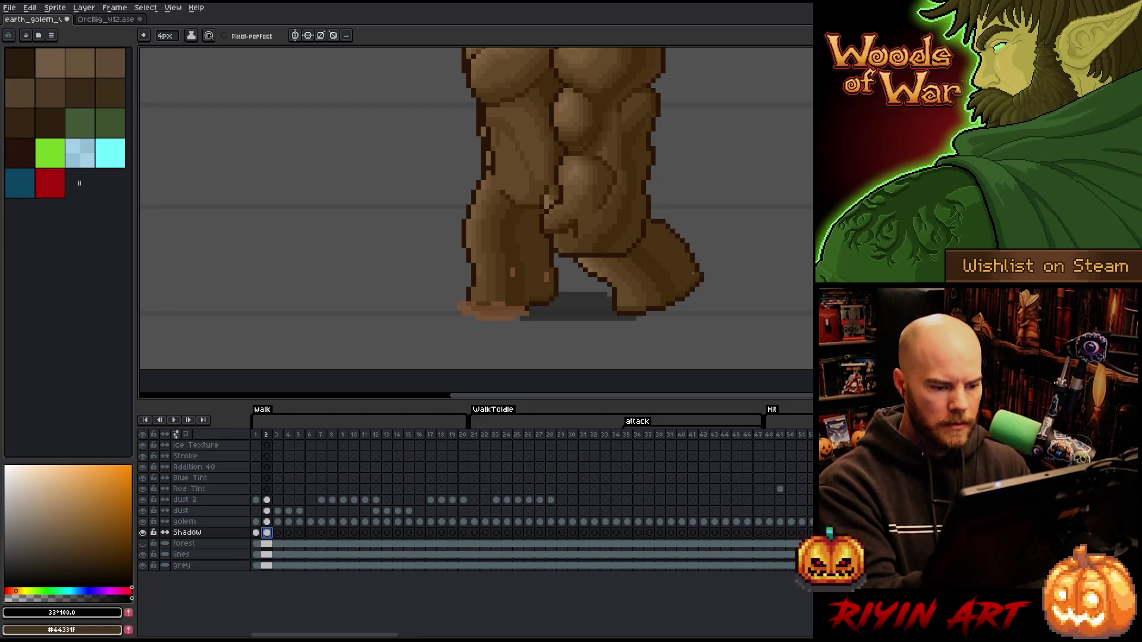
pyautogui.press('Right')
pyautogui.moveTo(514, 312); pyautogui.dragTo(582, 310)
pyautogui.press('Left')
pyautogui.press('Right')
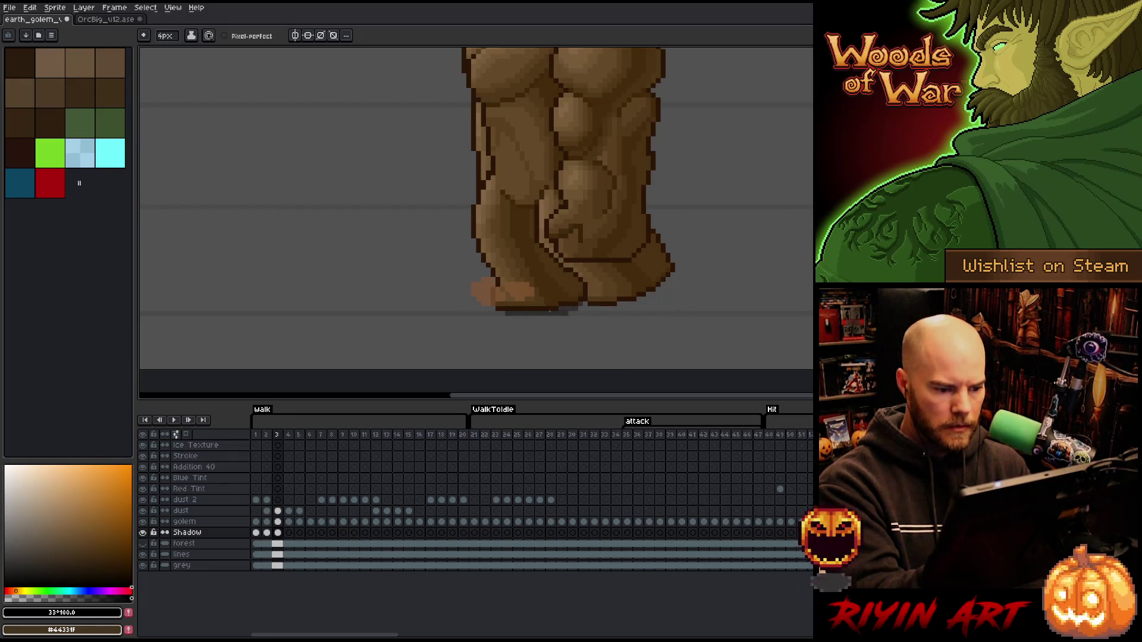
pyautogui.moveTo(555, 312); pyautogui.dragTo(630, 311)
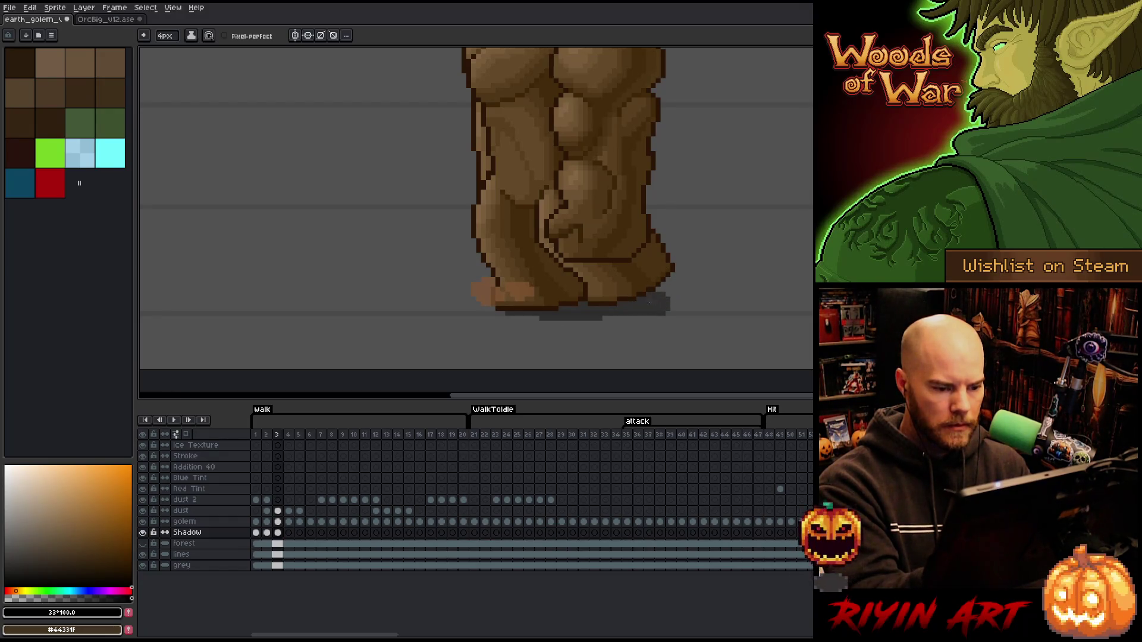
pyautogui.press('Left')
pyautogui.press('Right')
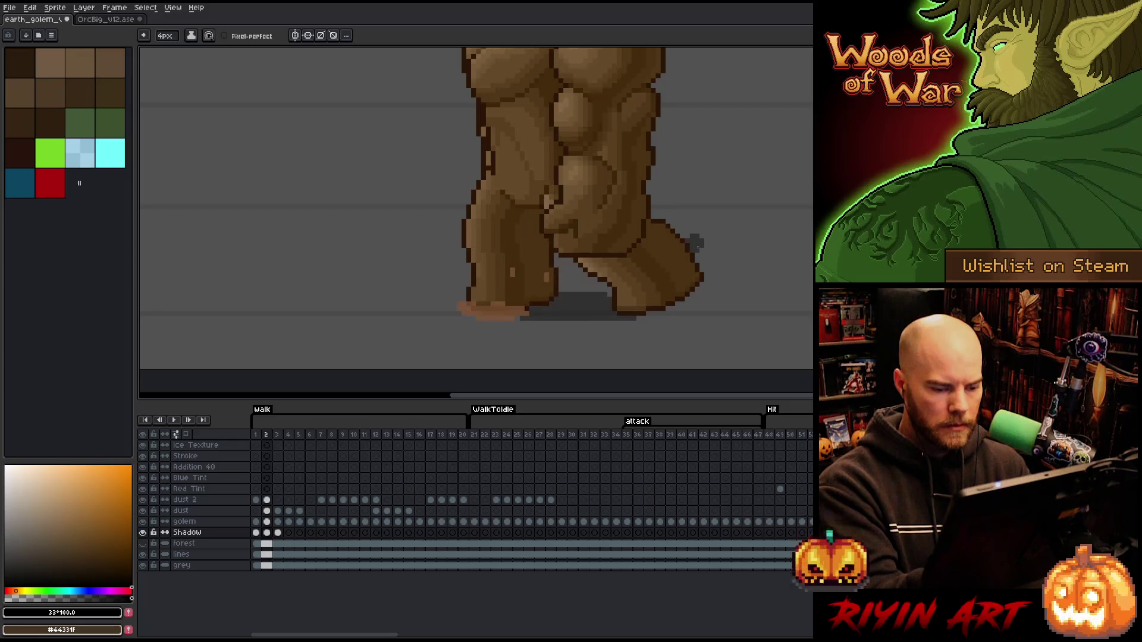
pyautogui.press('Left')
pyautogui.press('Right')
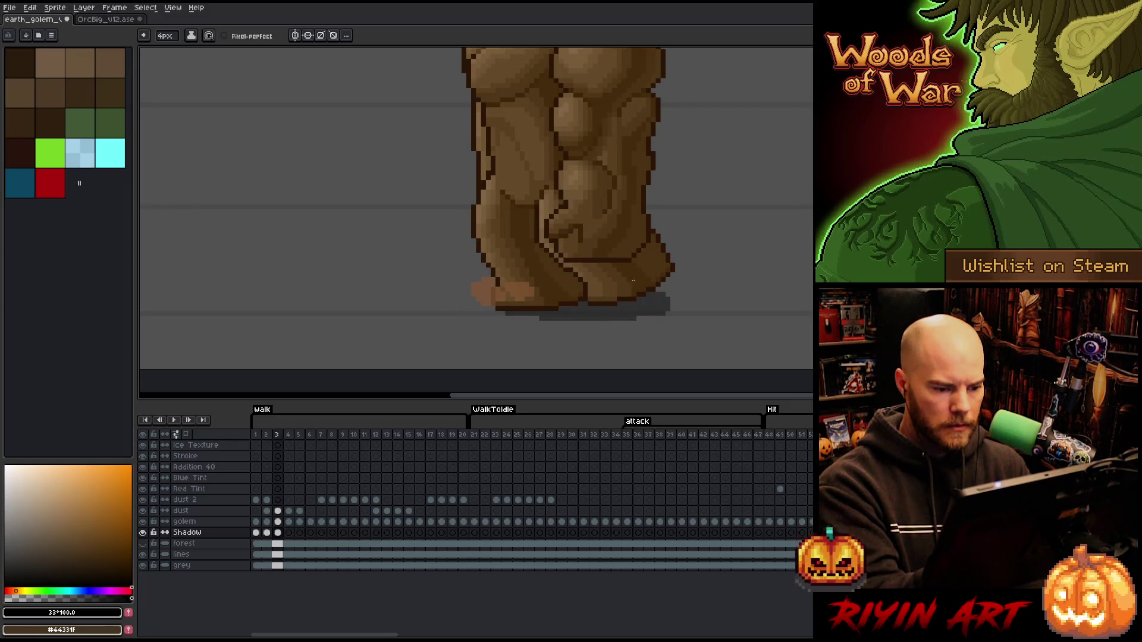
pyautogui.press('Left')
pyautogui.press('Right')
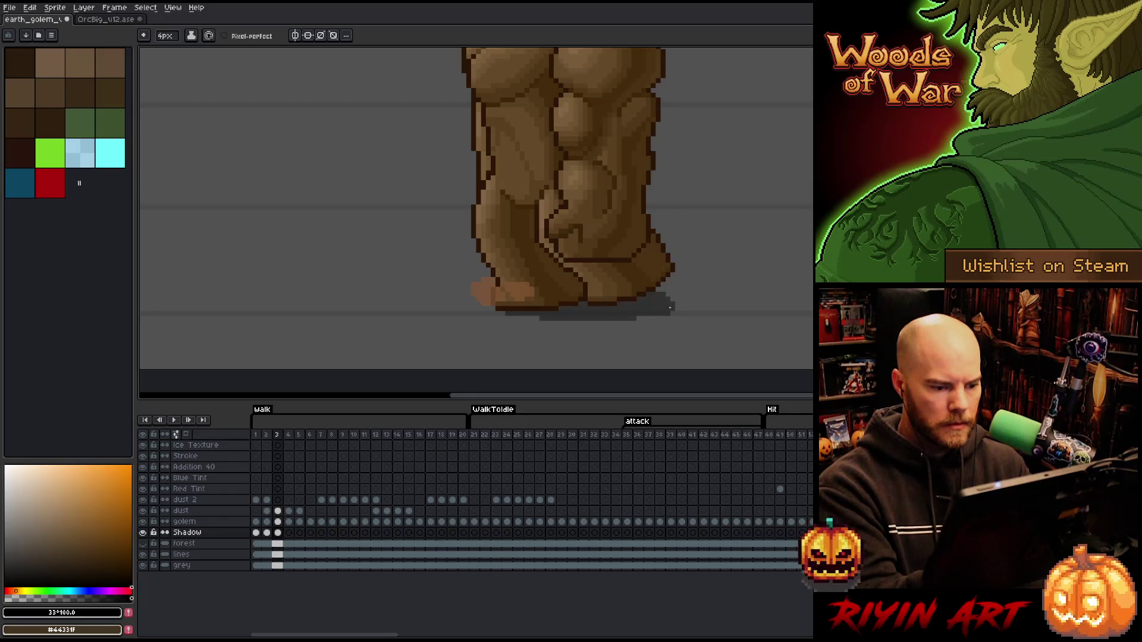
# Extend frame 2's shadow with pixels beside the right foot, checking it against frame 3.
pyautogui.press('Left')
pyautogui.press('Right')
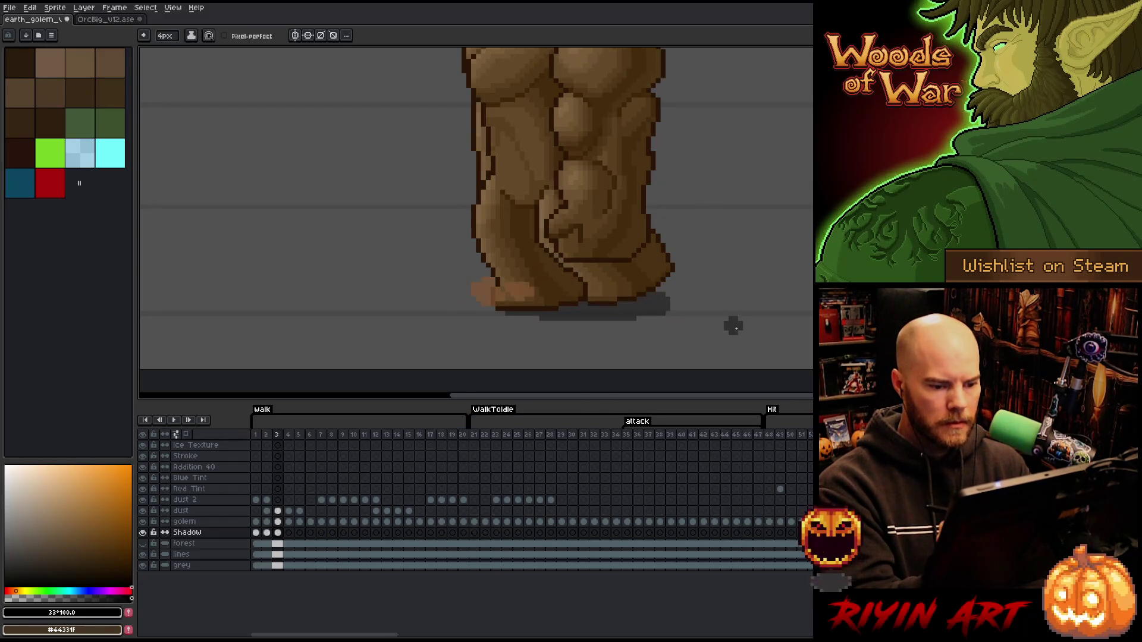
pyautogui.press('Left')
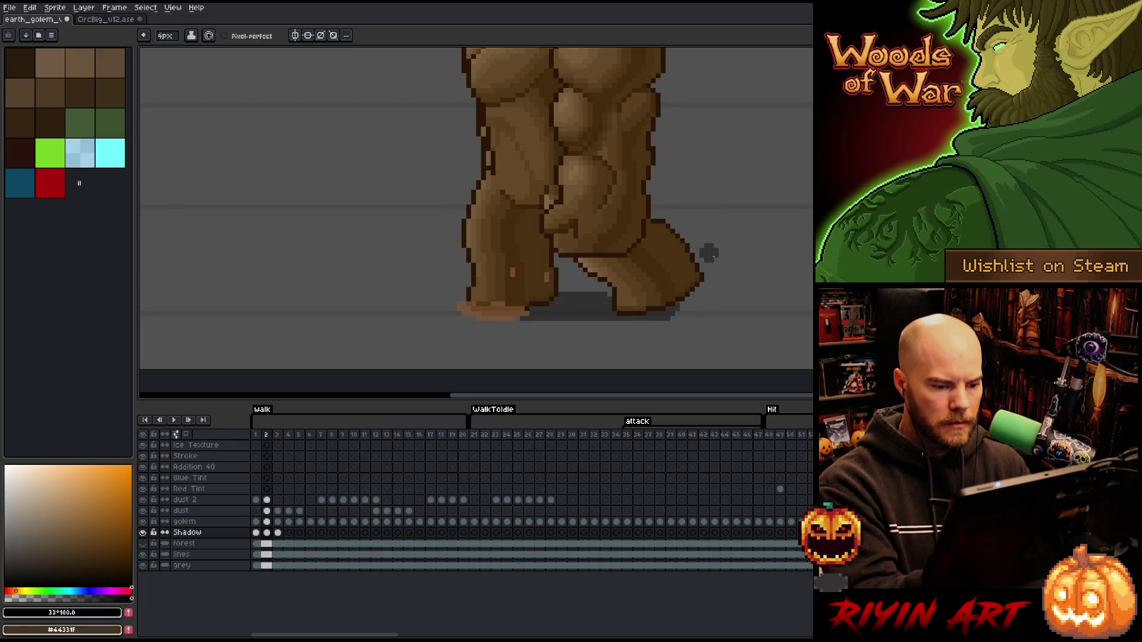
pyautogui.click(680, 313)
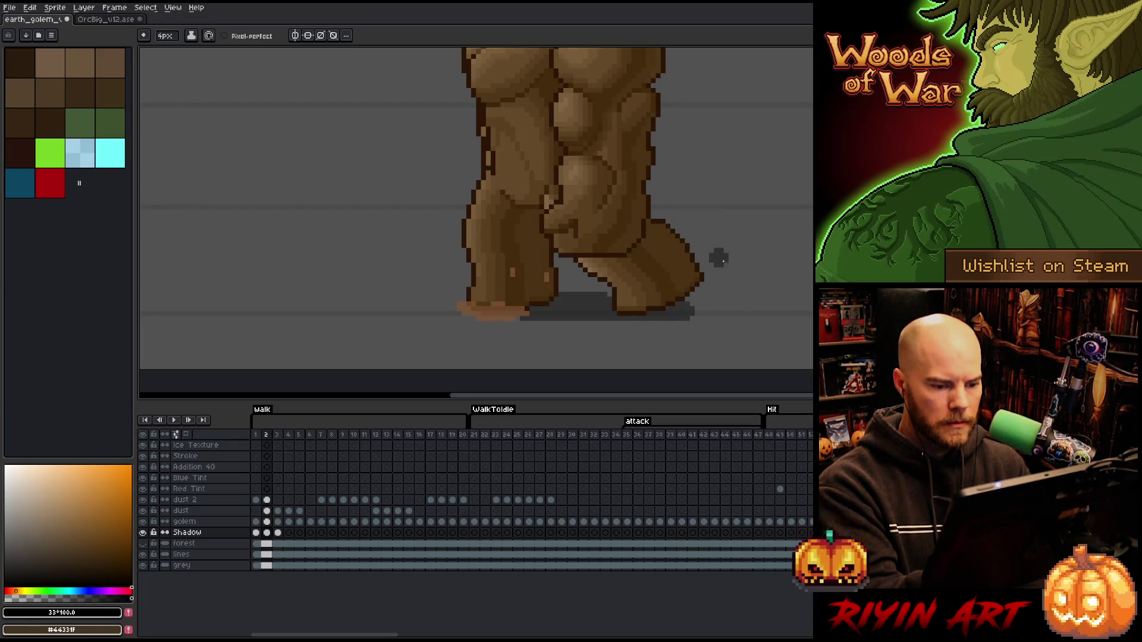
pyautogui.press('Right')
pyautogui.press('Left')
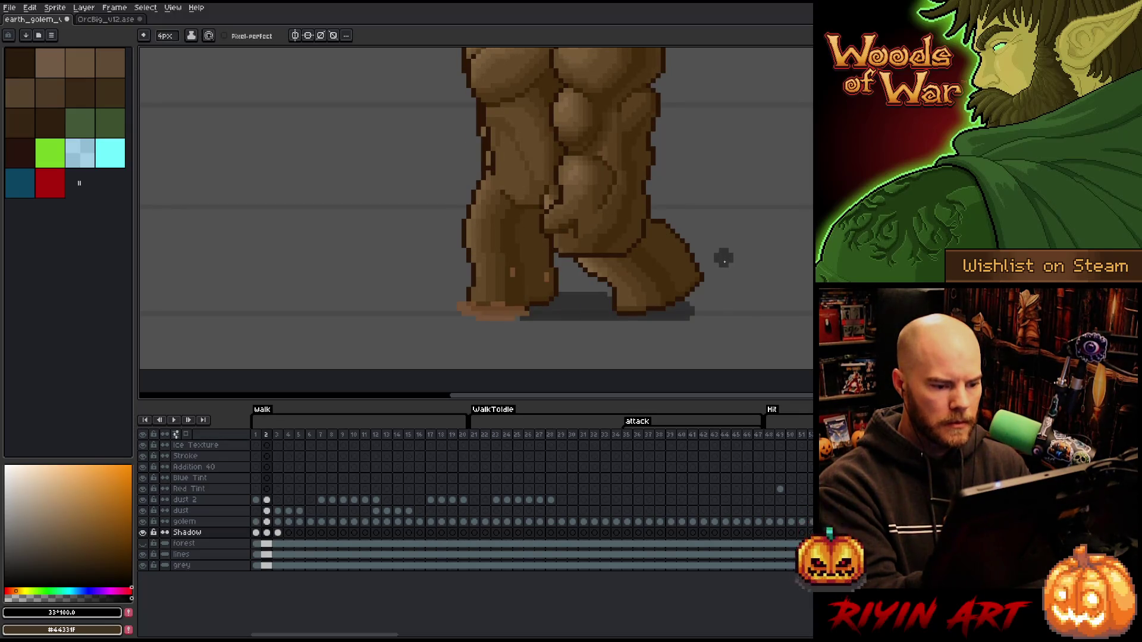
pyautogui.press('Right')
pyautogui.press('Left')
pyautogui.press('Right')
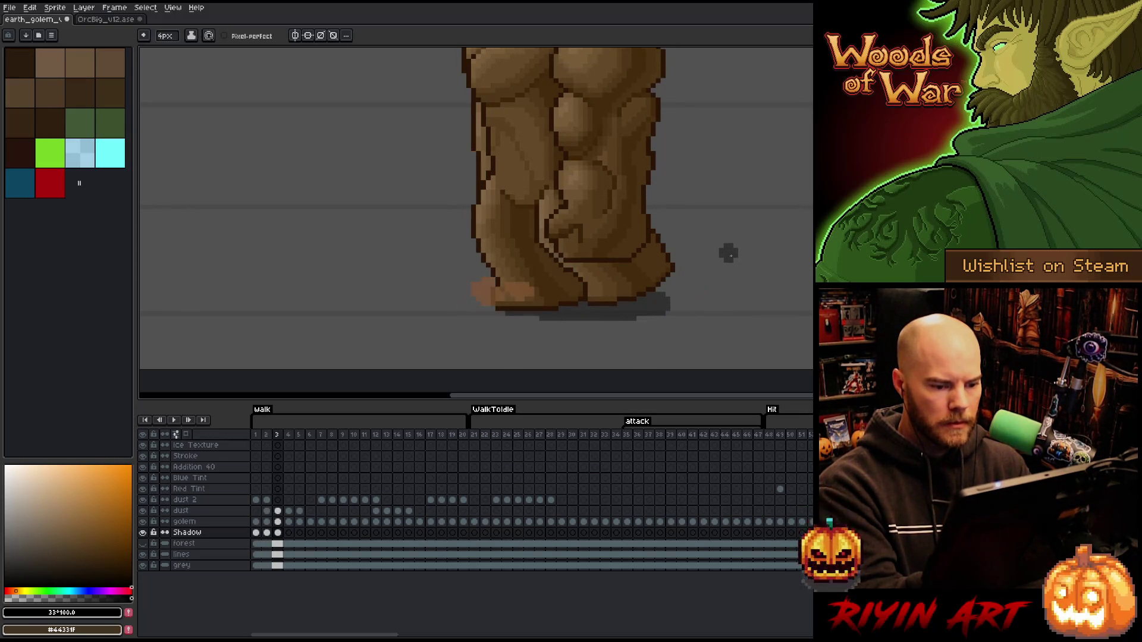
pyautogui.press('Left')
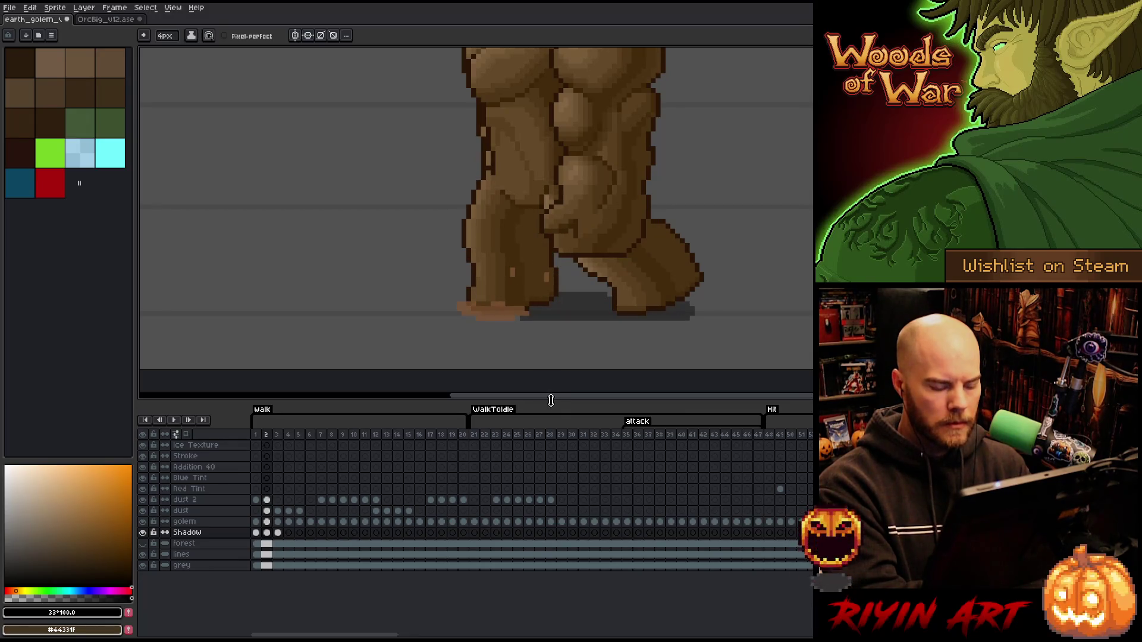
pyautogui.press('Right')
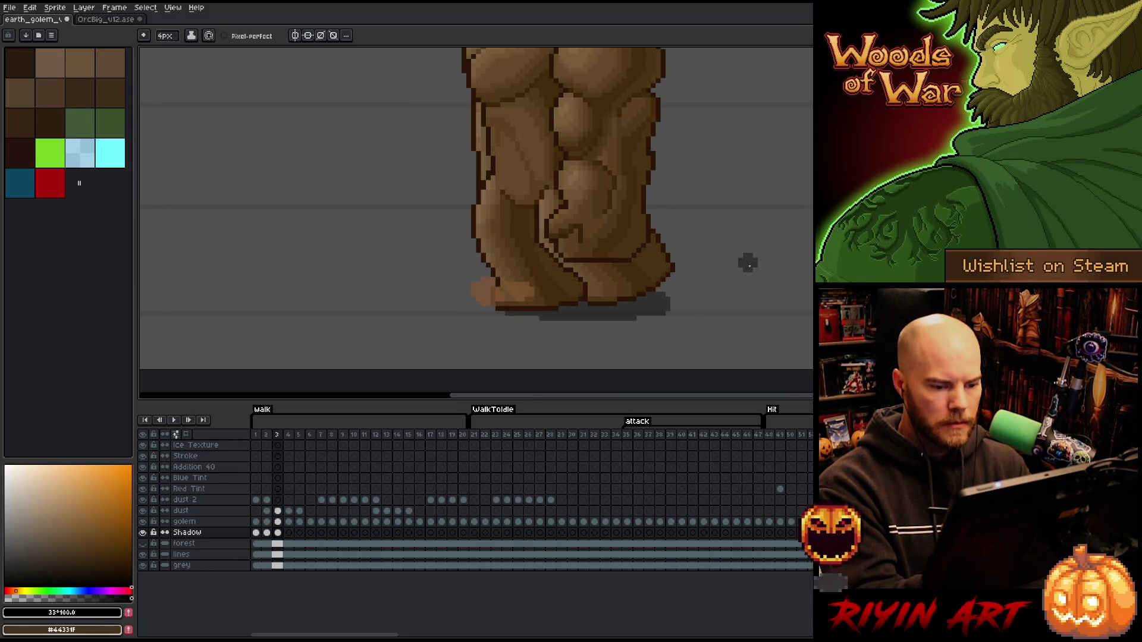
pyautogui.press('Left')
# Paint the ground shadow under the feet on walk frame 4 and refine it with the fine pencil and eraser.
pyautogui.press('Right')
pyautogui.press('Right')
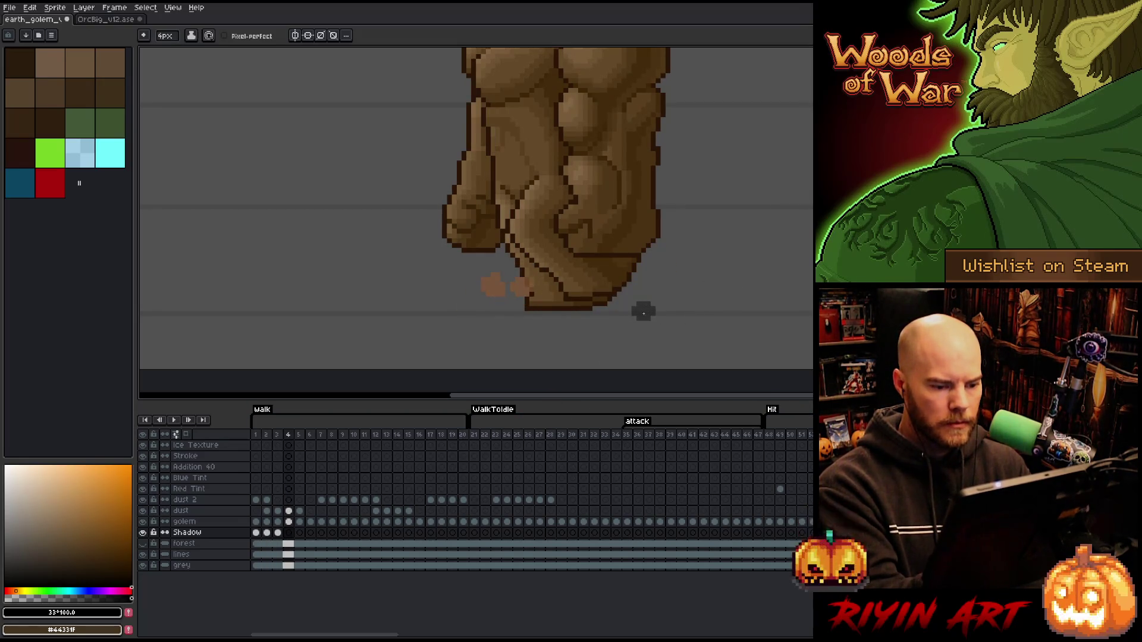
pyautogui.moveTo(642, 312); pyautogui.dragTo(513, 312)
pyautogui.press('Left')
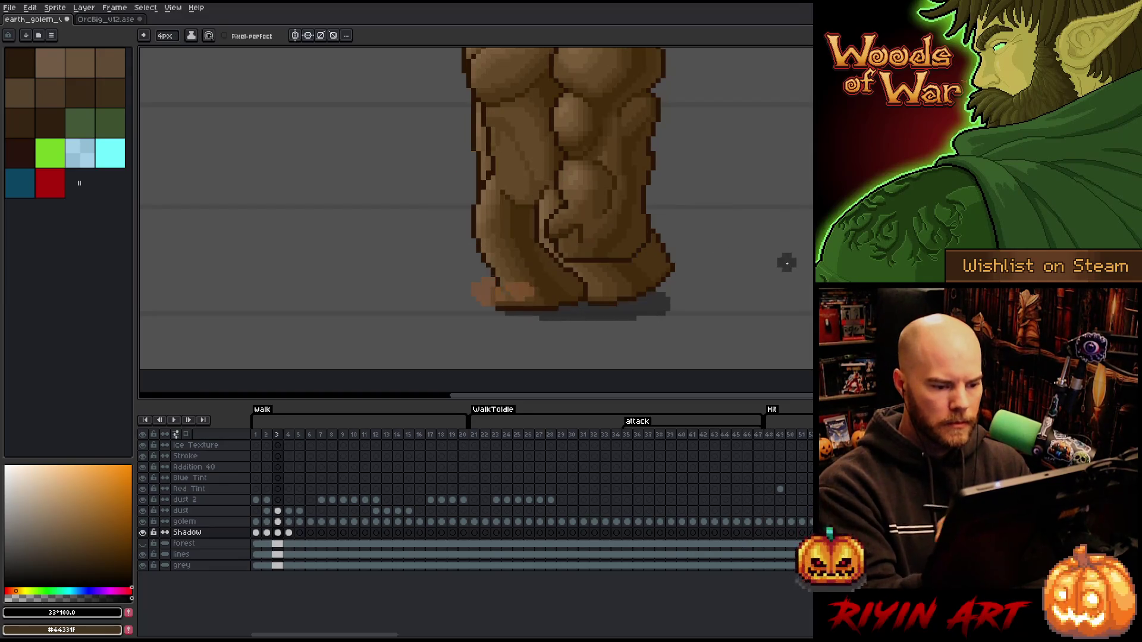
pyautogui.press('Right')
pyautogui.press('Left')
pyautogui.press('Right')
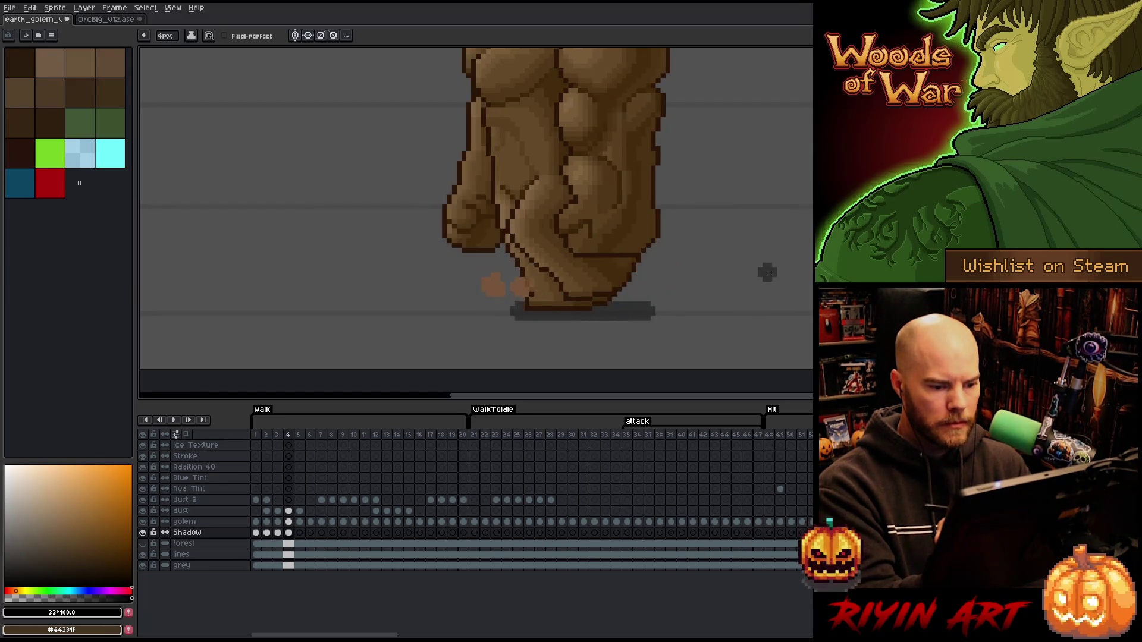
pyautogui.press('Left')
pyautogui.press('Right')
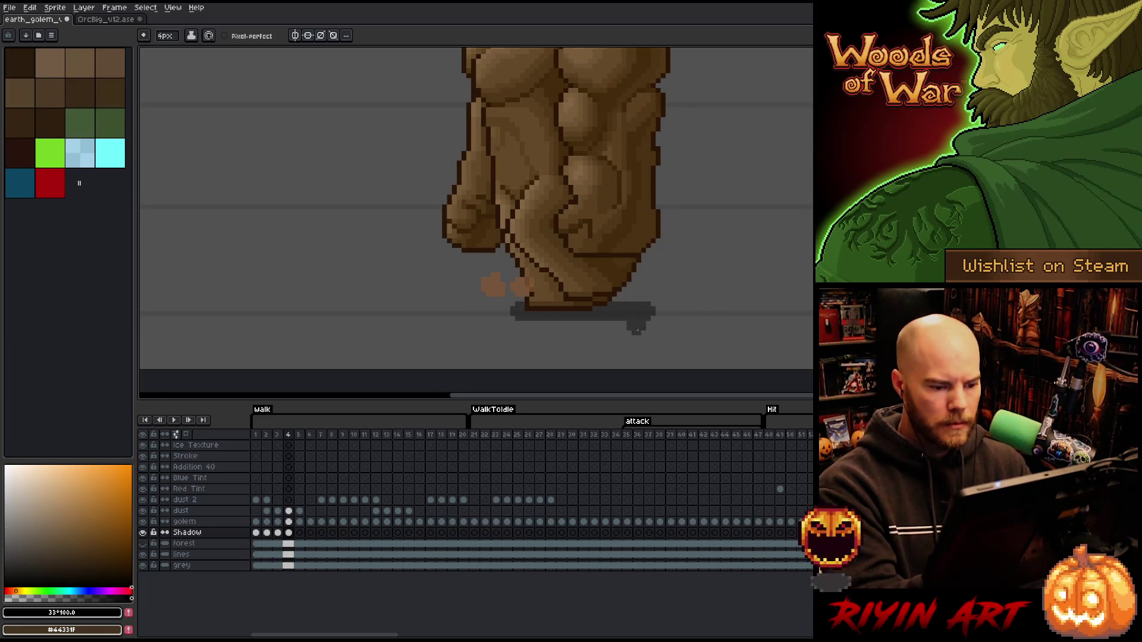
pyautogui.press('b')
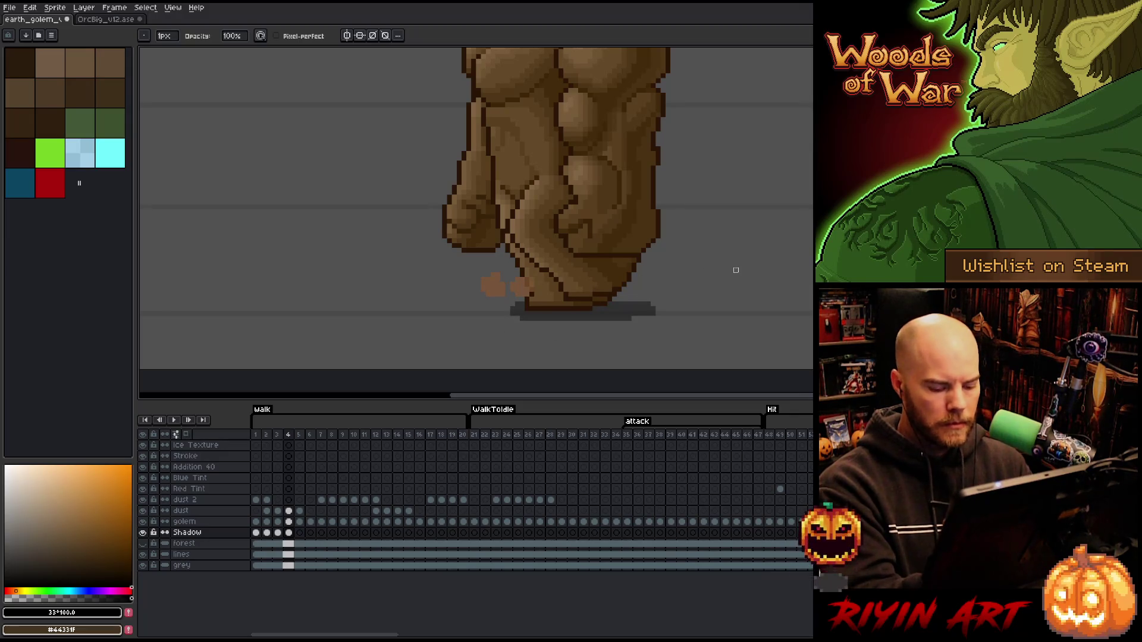
pyautogui.press('Left')
pyautogui.press('Right')
pyautogui.press('e')
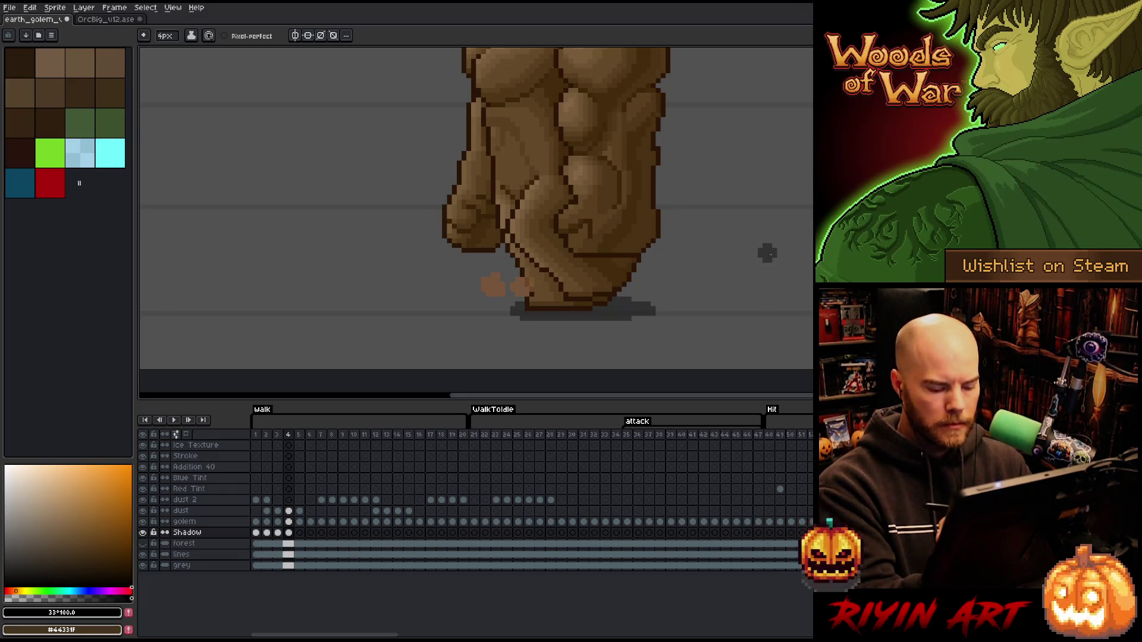
pyautogui.press('Left')
pyautogui.press('Right')
pyautogui.press('Left')
pyautogui.press('Right')
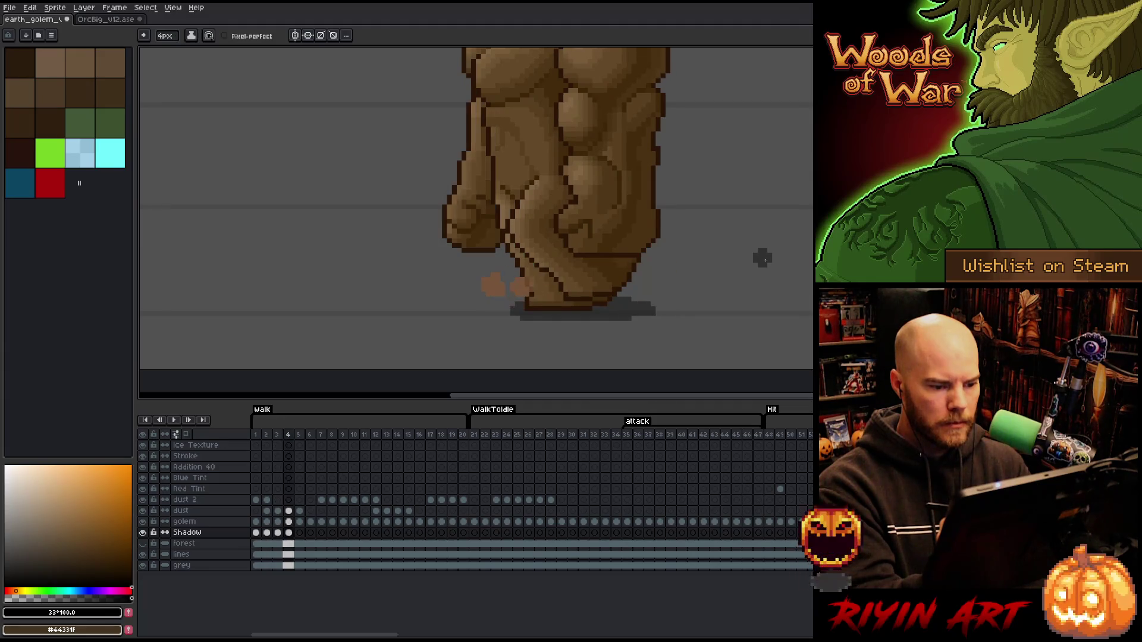
# Touch up walk frame 5's shadow against frame 4 with the fine pencil and eraser.
pyautogui.press('Right')
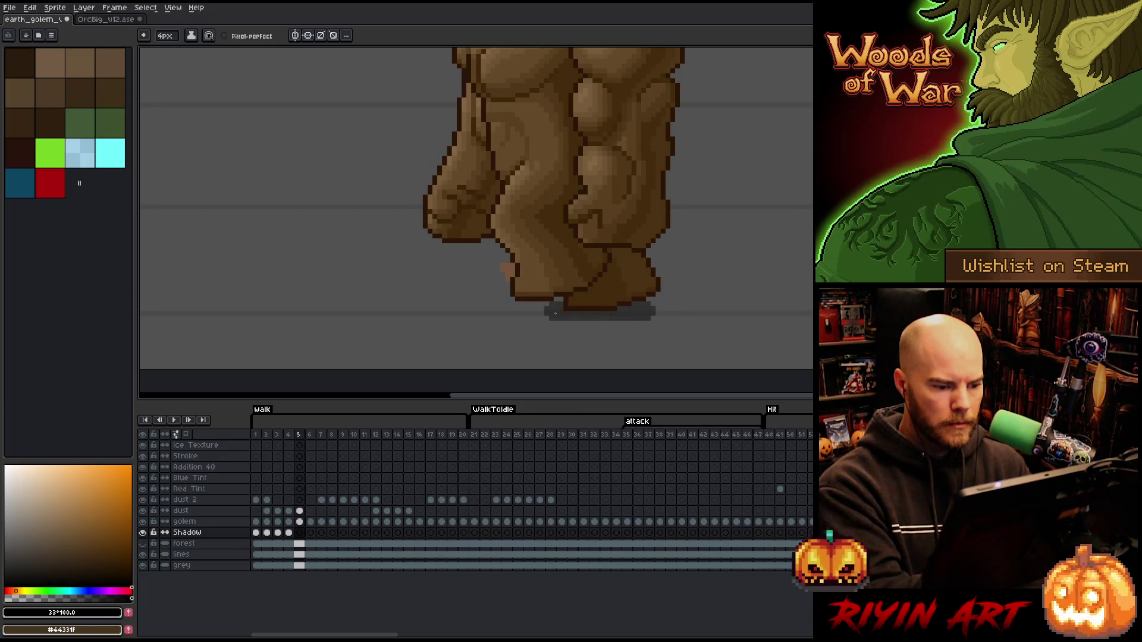
pyautogui.press('Left')
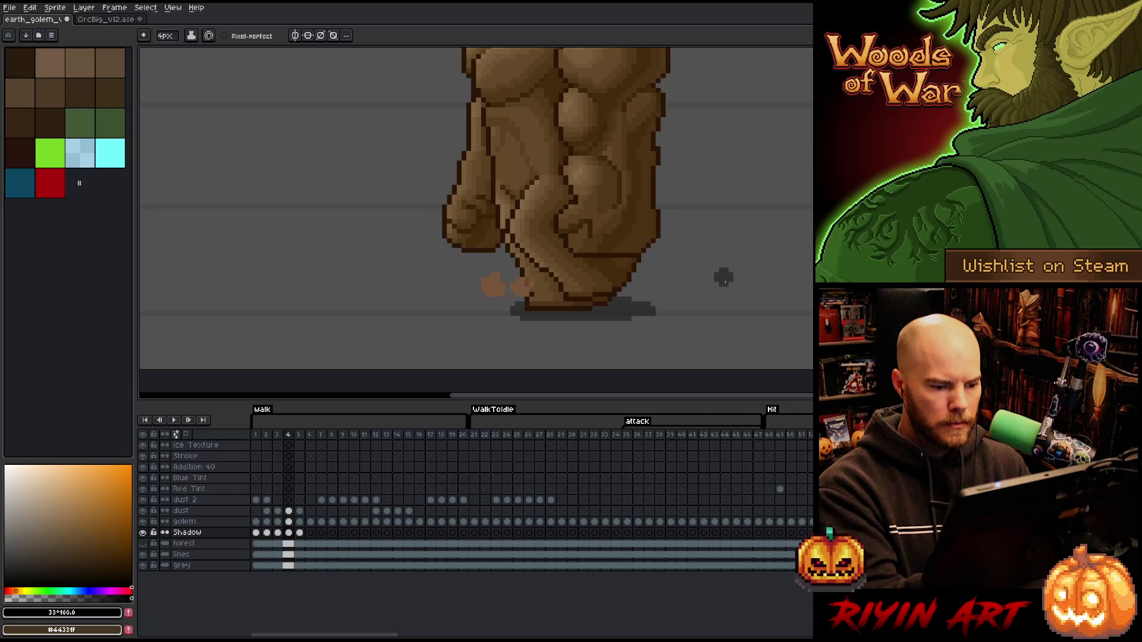
pyautogui.press('Right')
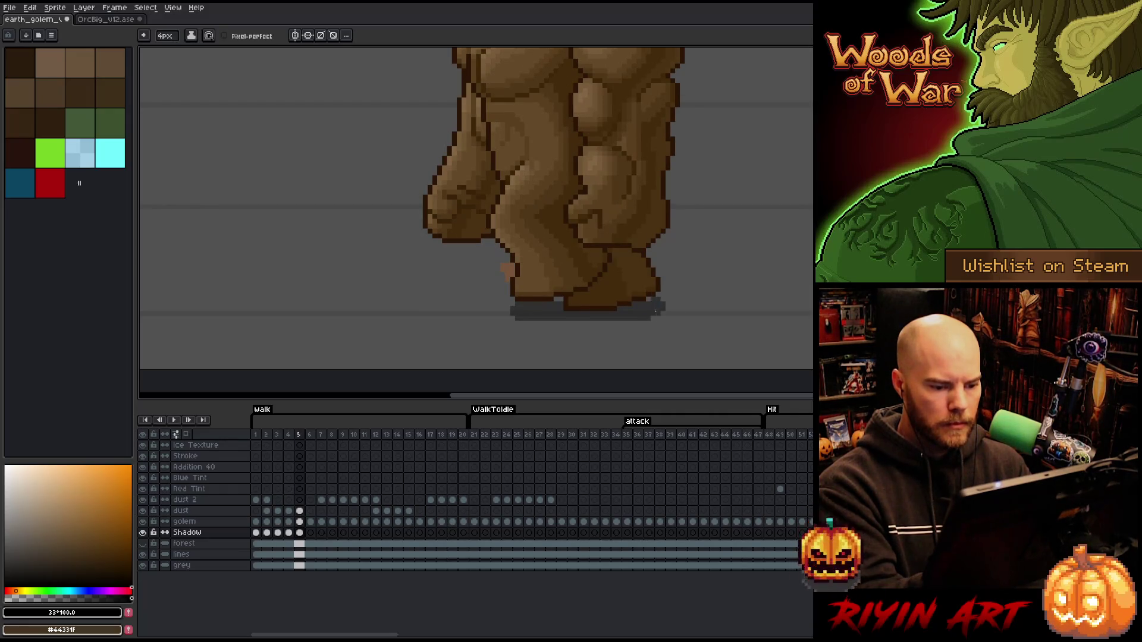
pyautogui.press('Left')
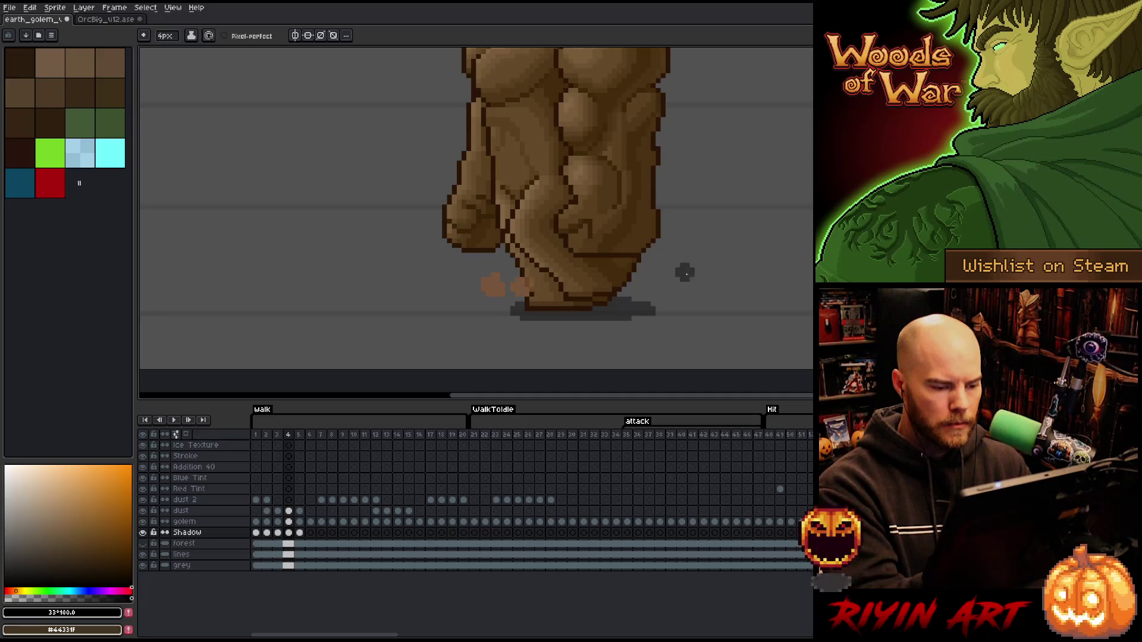
pyautogui.press('Right')
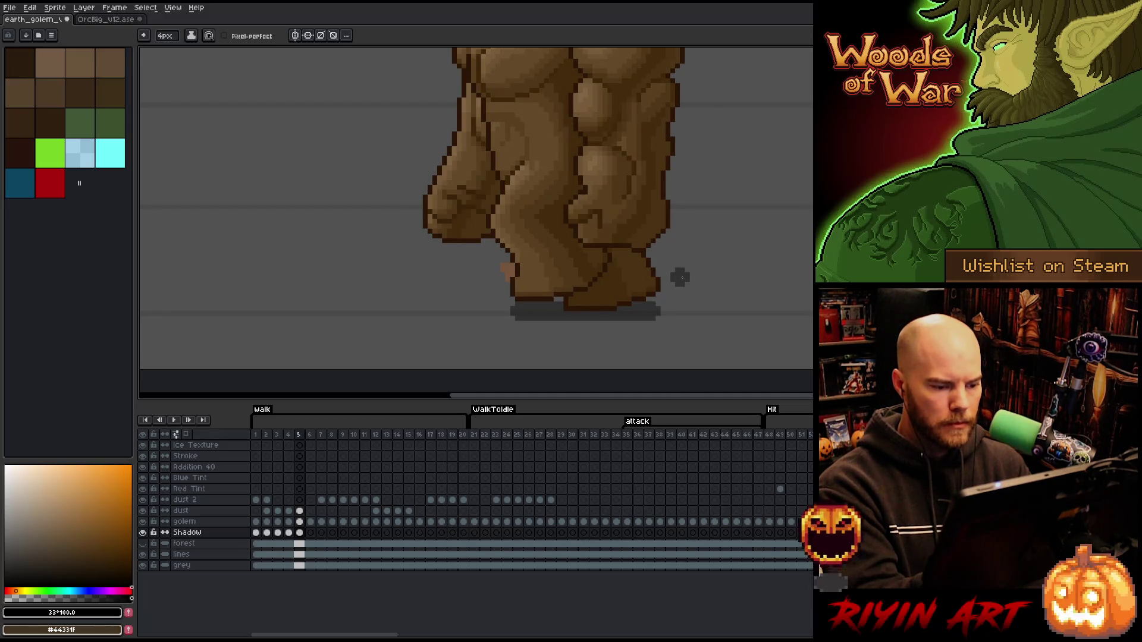
pyautogui.press('Left')
pyautogui.press('b')
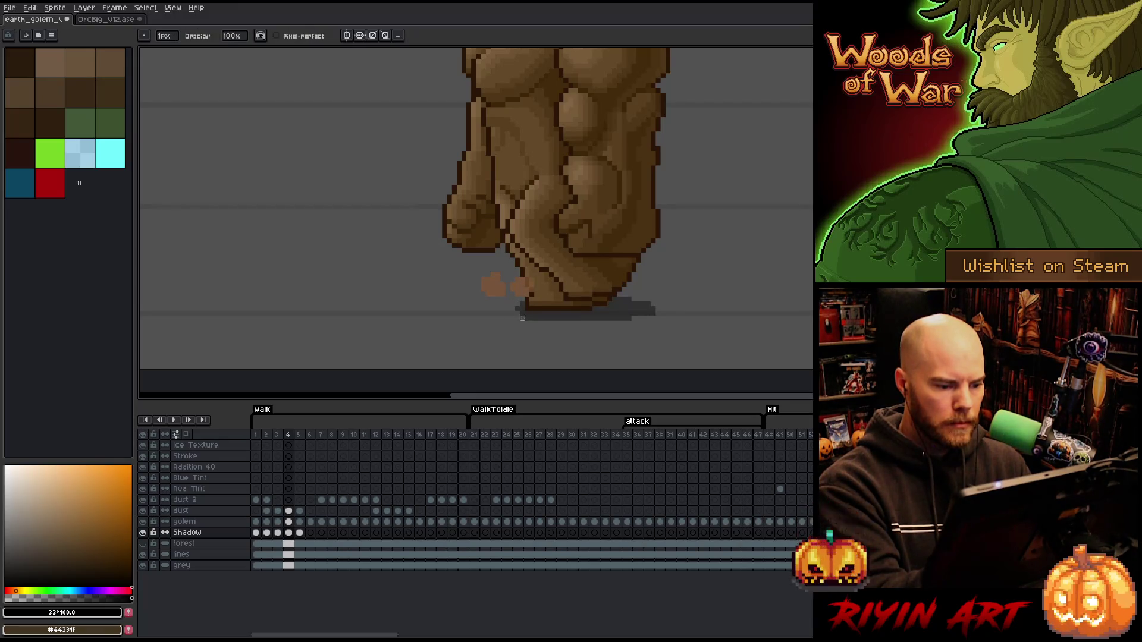
pyautogui.press('e')
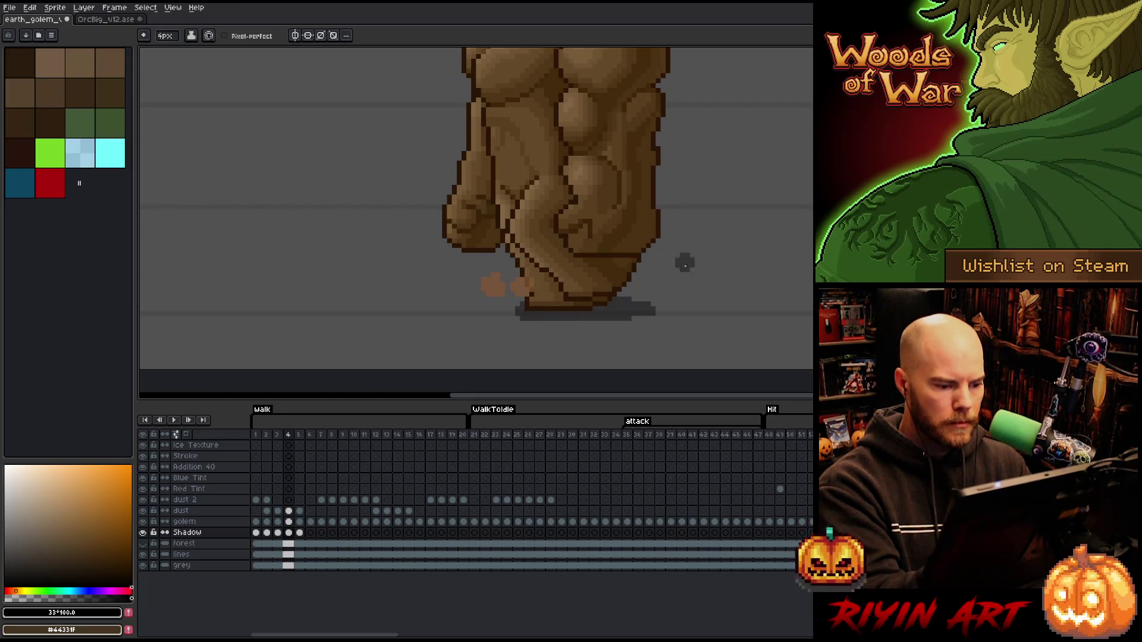
pyautogui.press('Right')
pyautogui.press('Right')
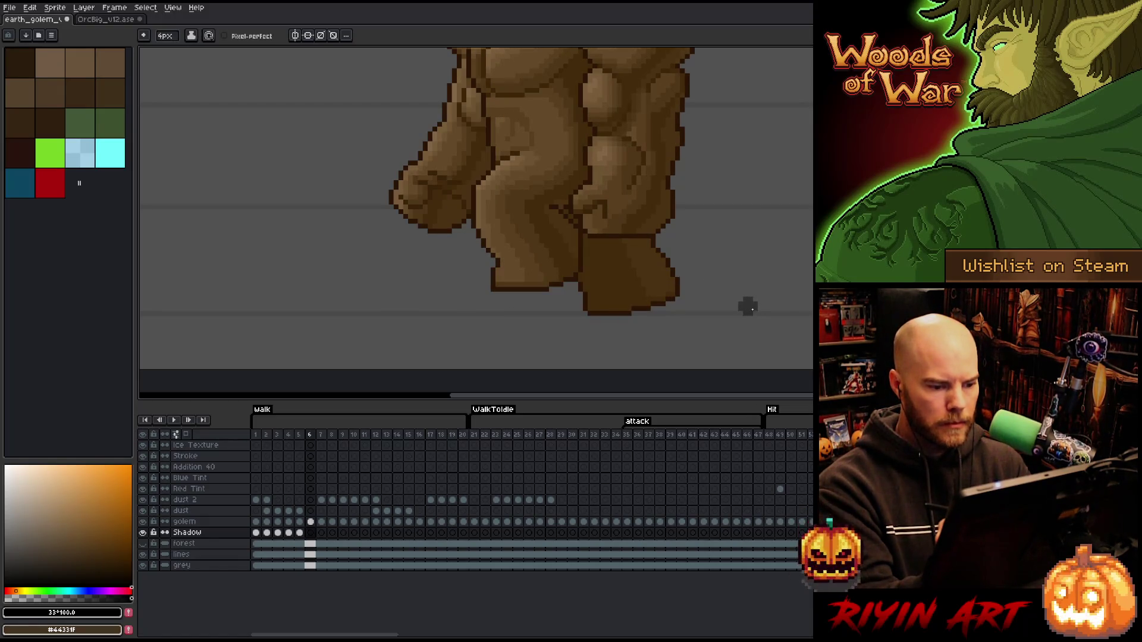
# Draw a dark shadow stroke under the golem on walk frame 6 and compare it with frame 5.
pyautogui.moveTo(496, 315); pyautogui.dragTo(667, 314)
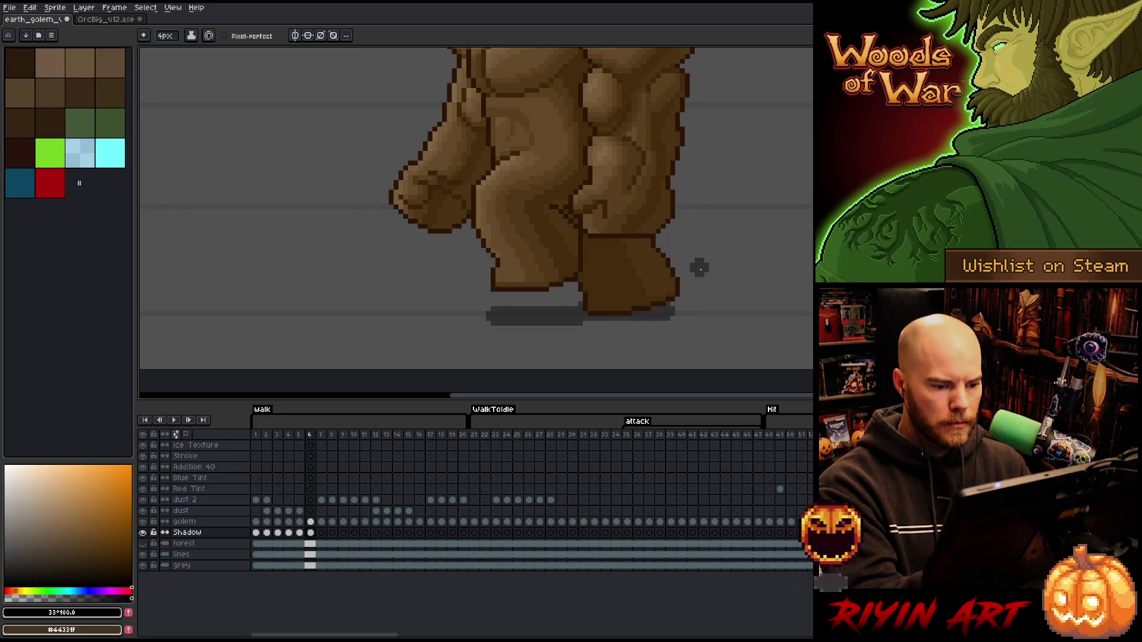
pyautogui.press('Left')
pyautogui.press('Right')
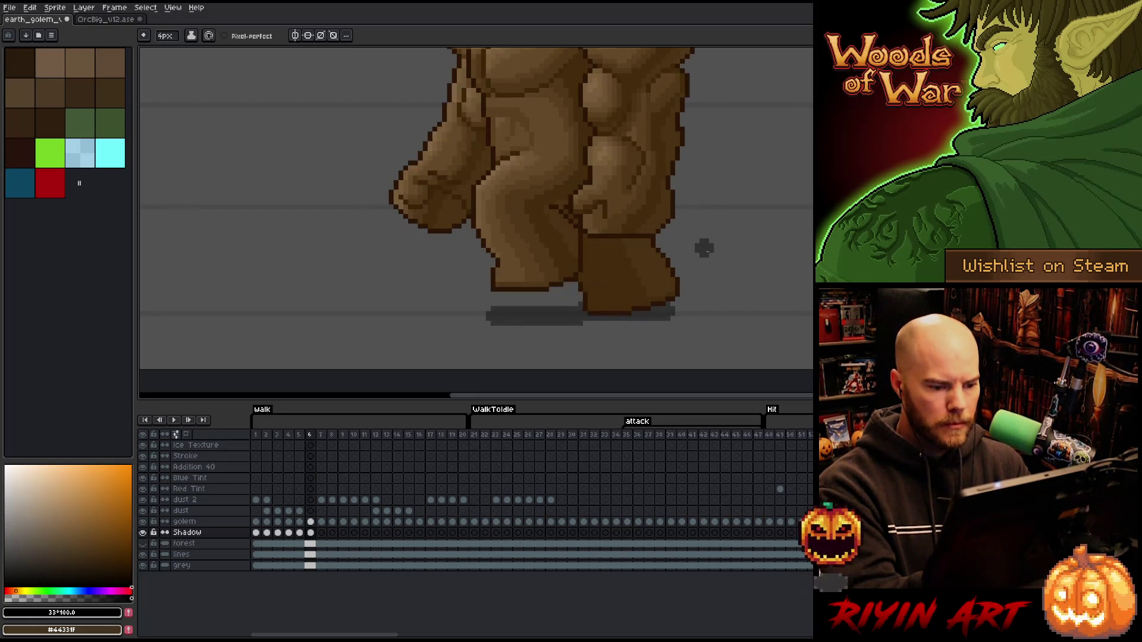
pyautogui.press('Left')
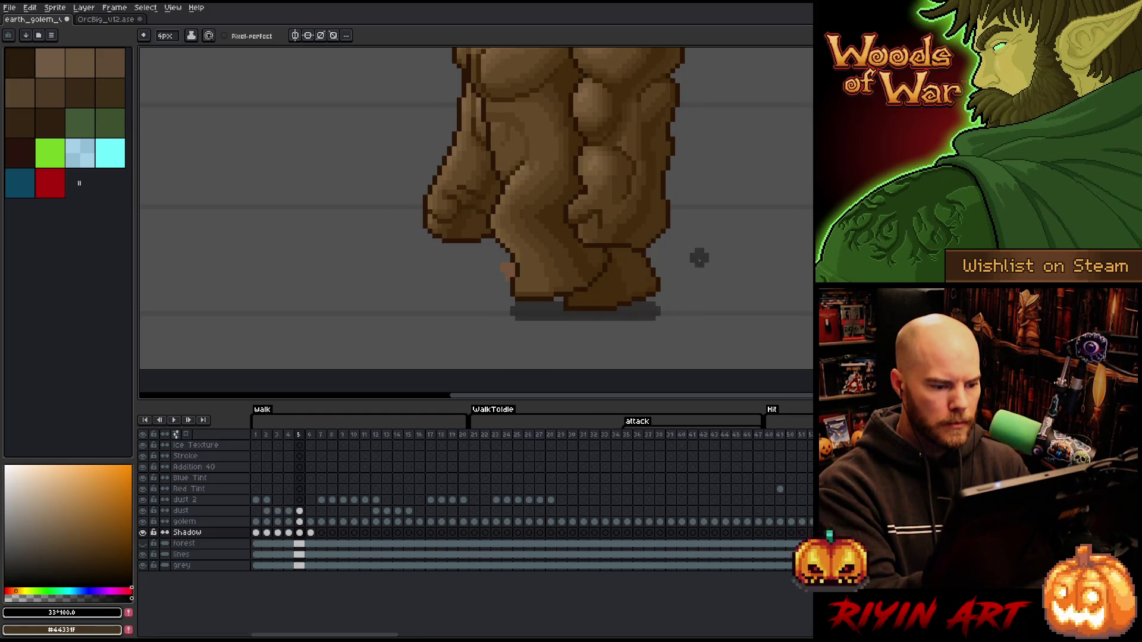
pyautogui.press('Right')
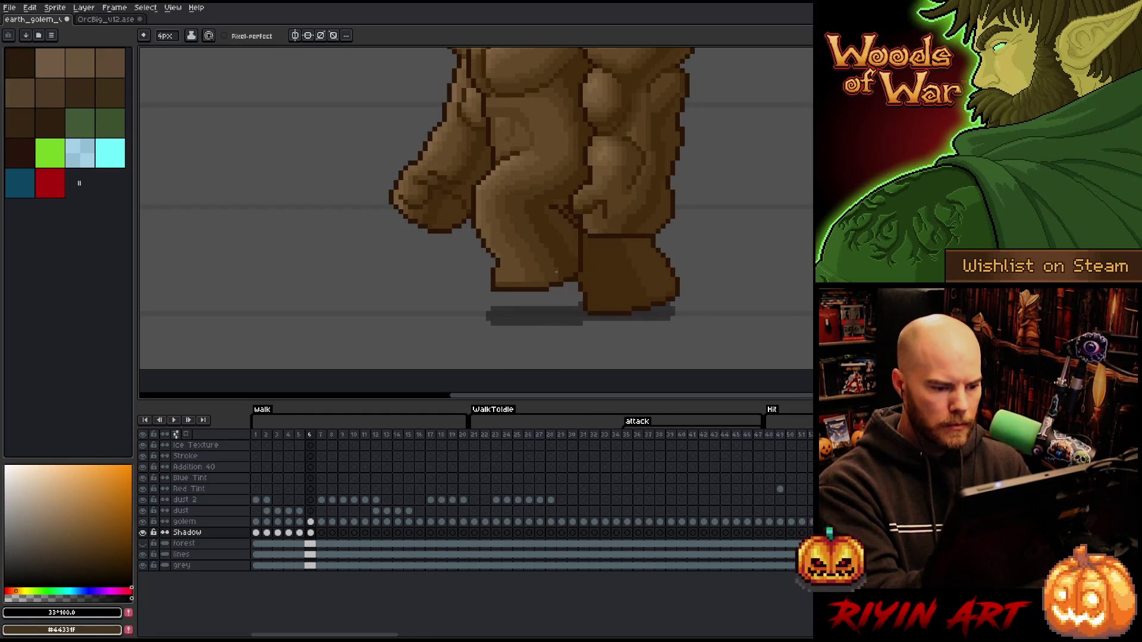
pyautogui.press('Left')
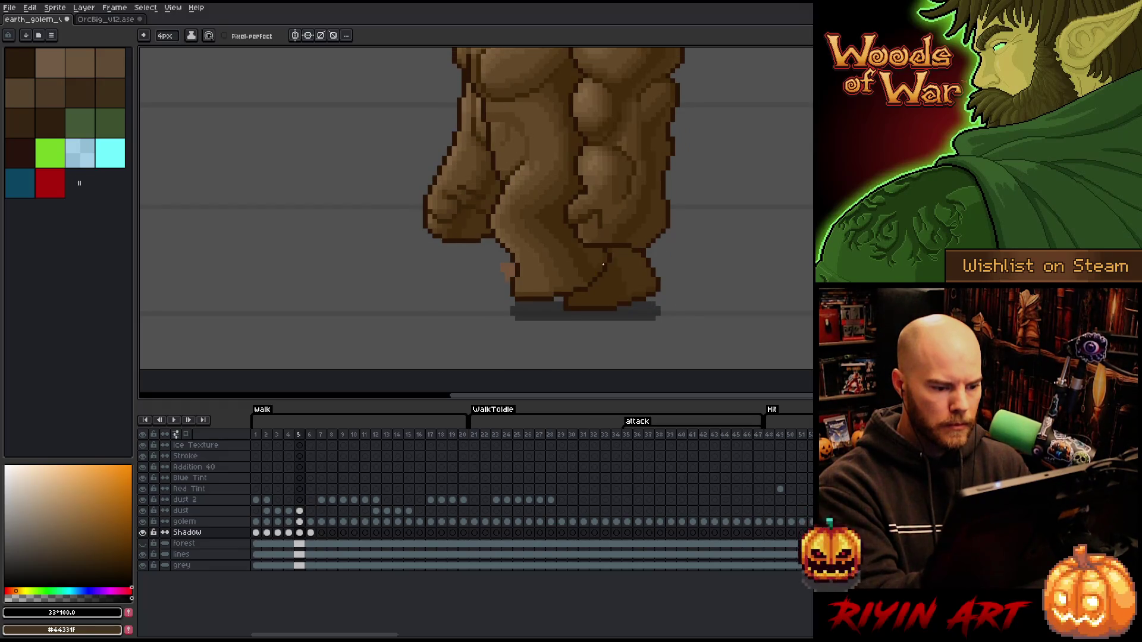
pyautogui.press('Right')
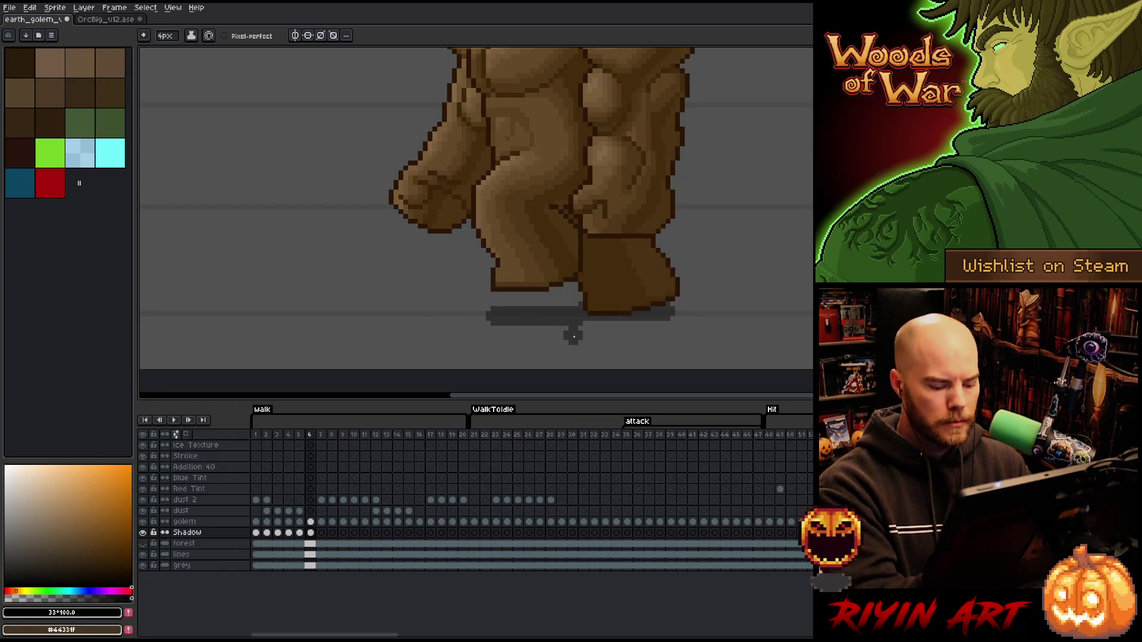
pyautogui.press('Left')
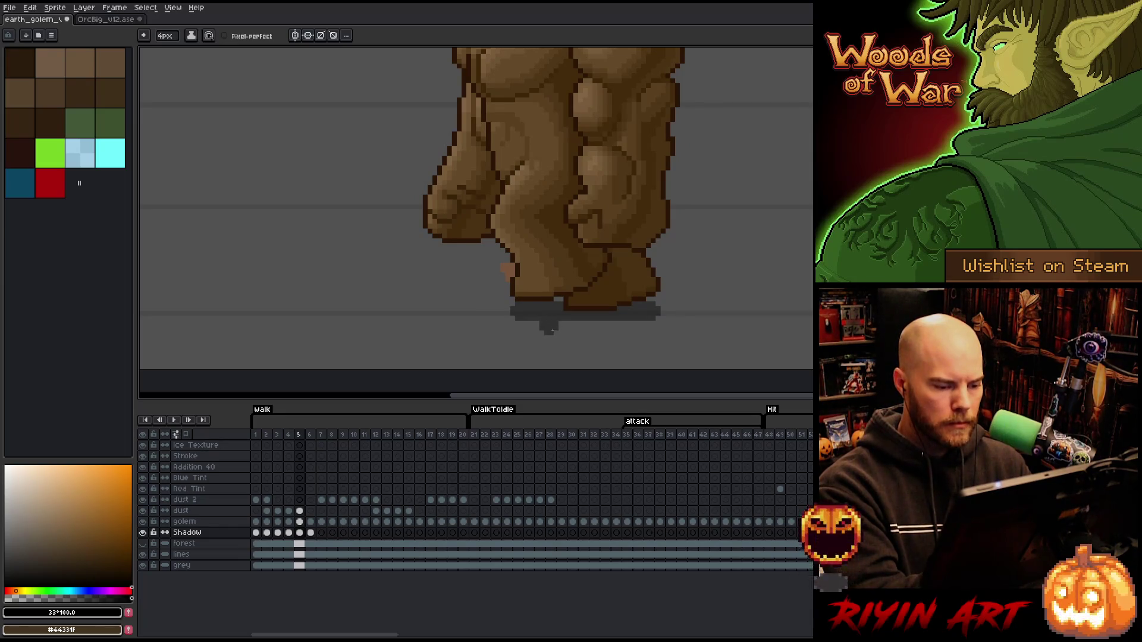
# Clear the selection around the foot shadow and tidy the earlier frame's shadow pixels with pencil and eraser.
pyautogui.press('m')
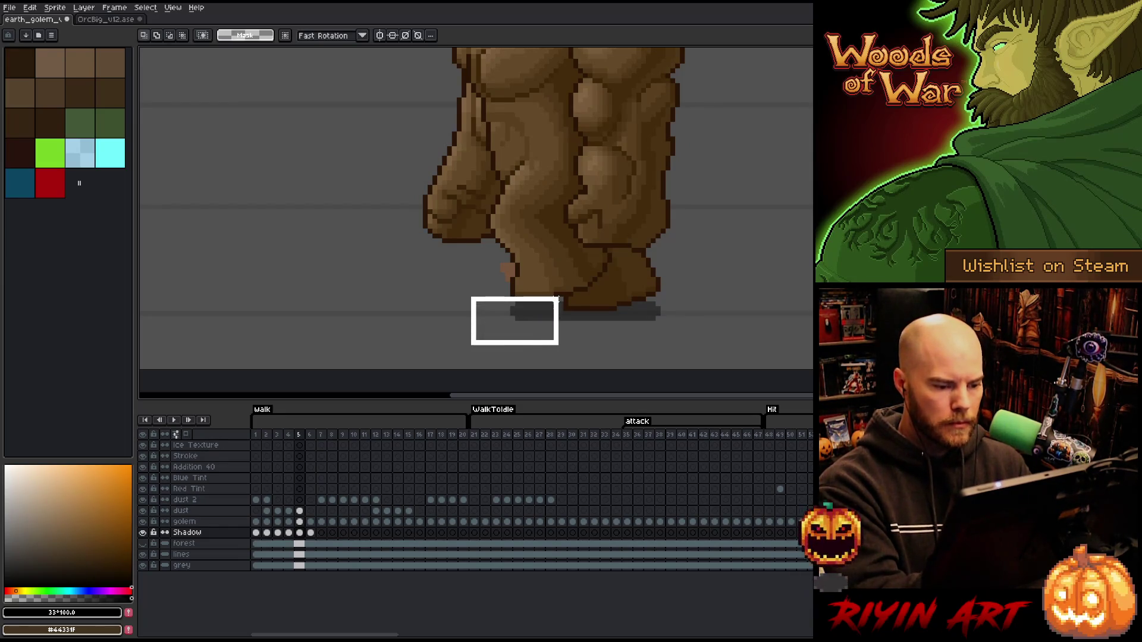
pyautogui.moveTo(468, 346); pyautogui.dragTo(561, 294)
pyautogui.hotkey('ctrl', 'd')
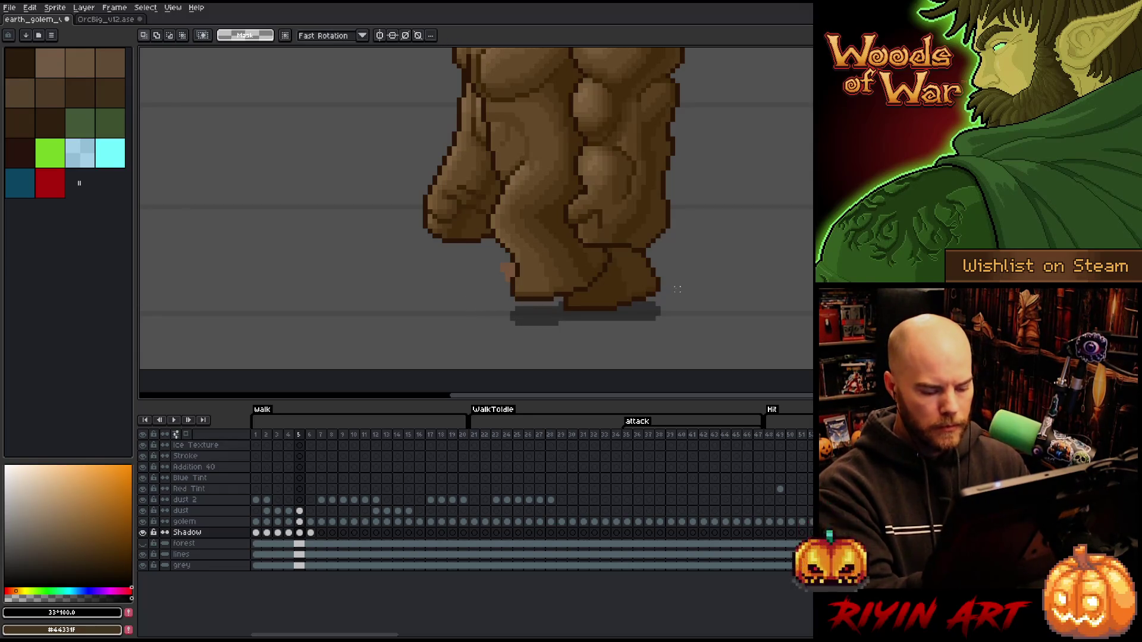
pyautogui.press('Left')
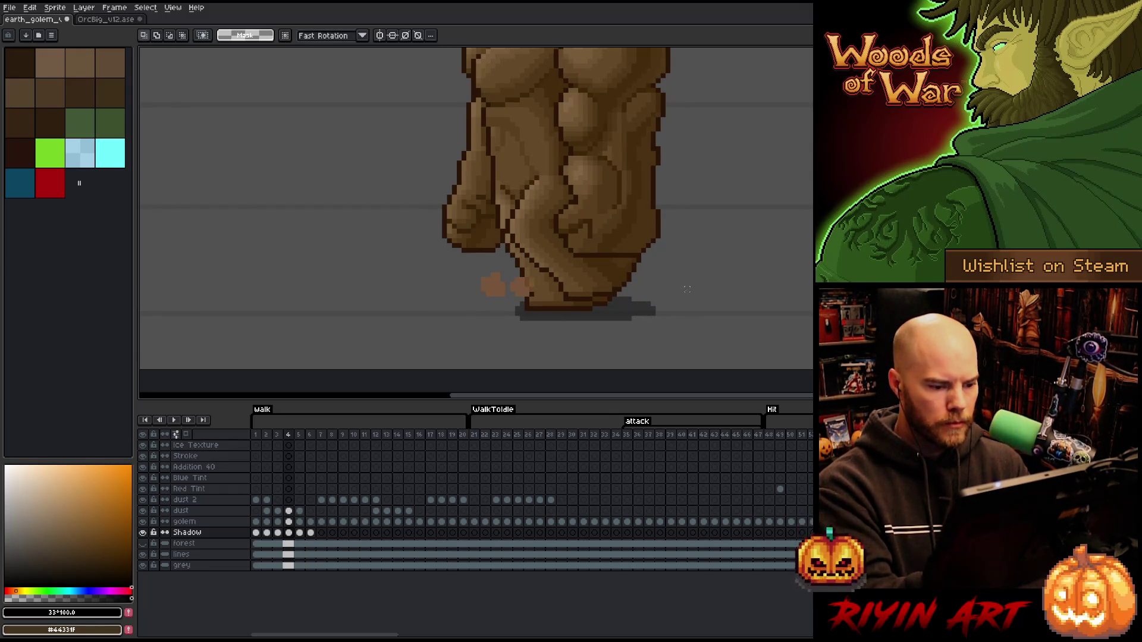
pyautogui.press('b')
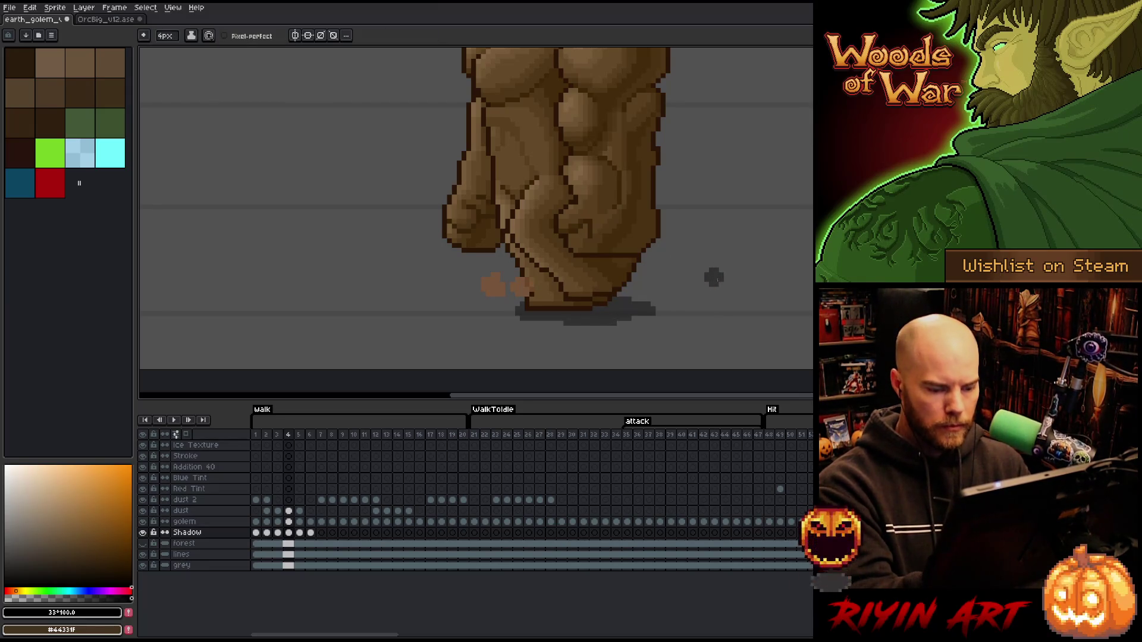
pyautogui.press('e')
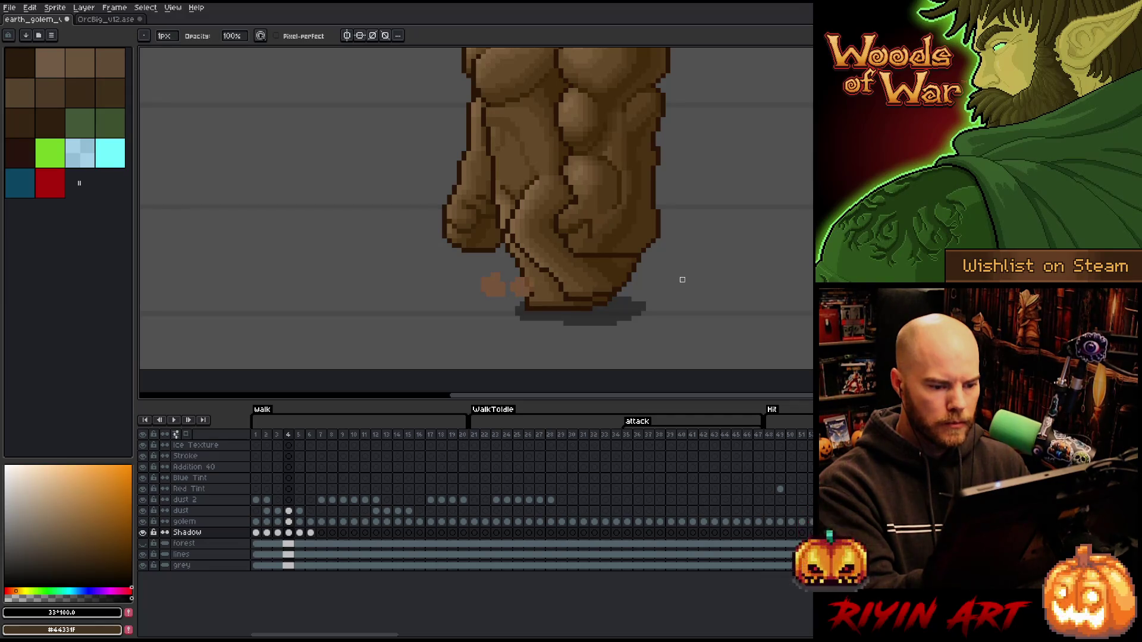
pyautogui.press('b')
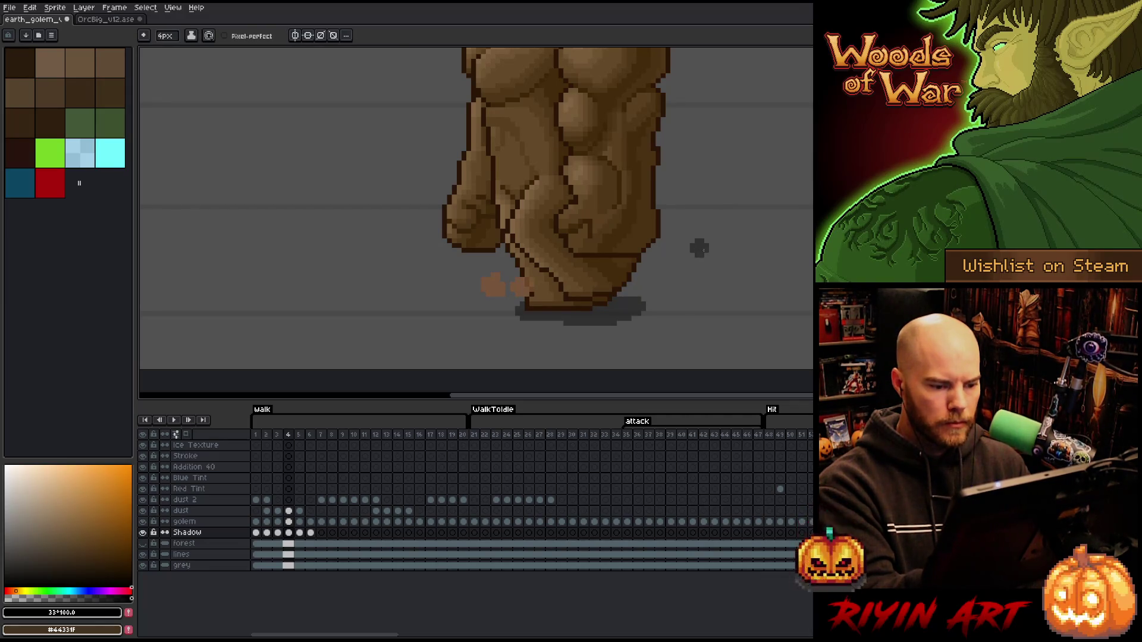
# Widen the left shadow patch under the feet on walk frame 5, then move on to frame 7.
pyautogui.press(',')
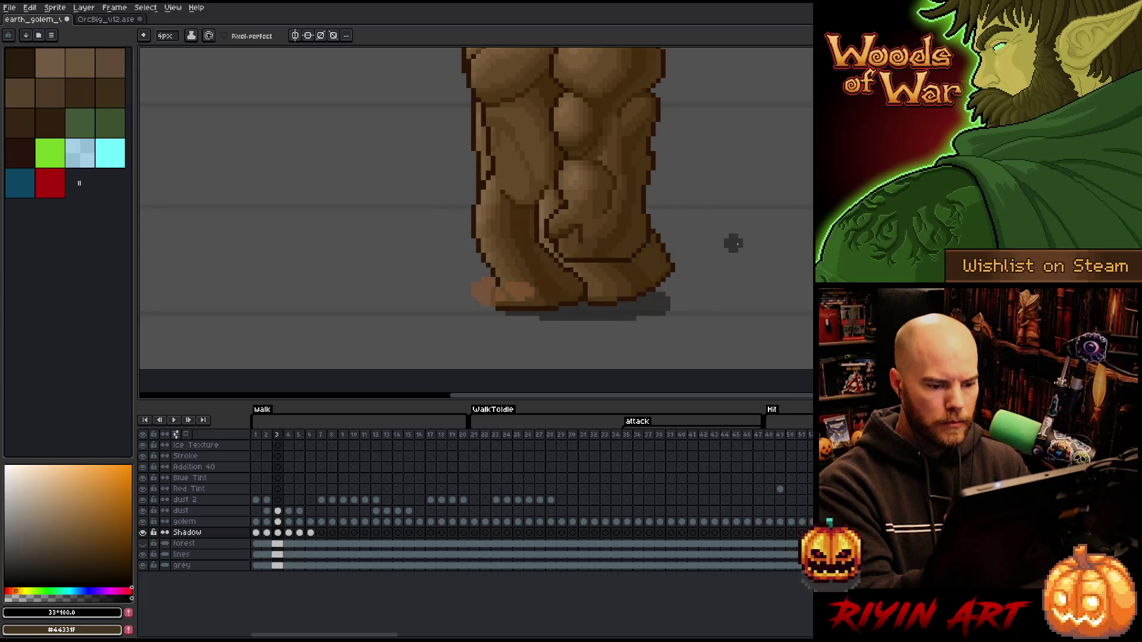
pyautogui.press('.')
pyautogui.press('.')
pyautogui.press(',')
pyautogui.press('.')
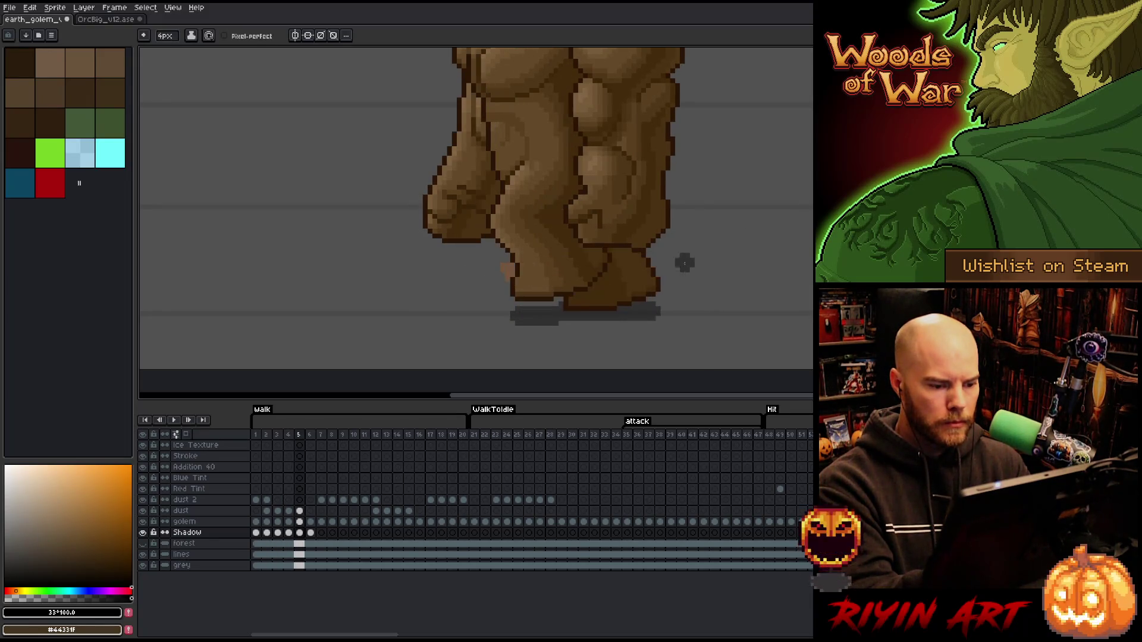
pyautogui.click(565, 321)
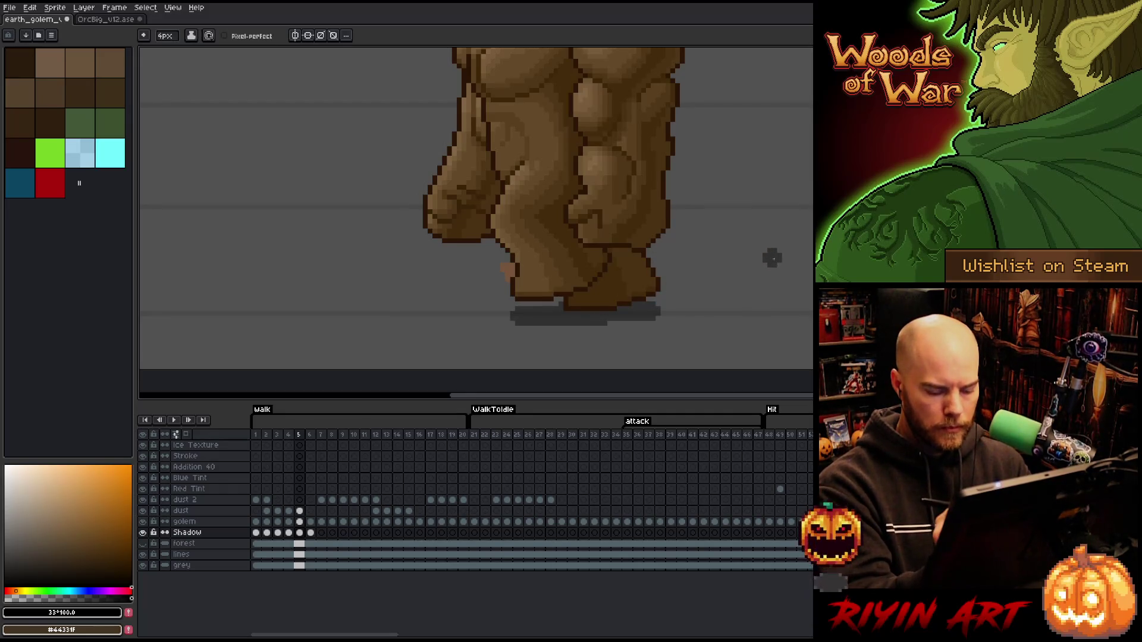
pyautogui.press(',')
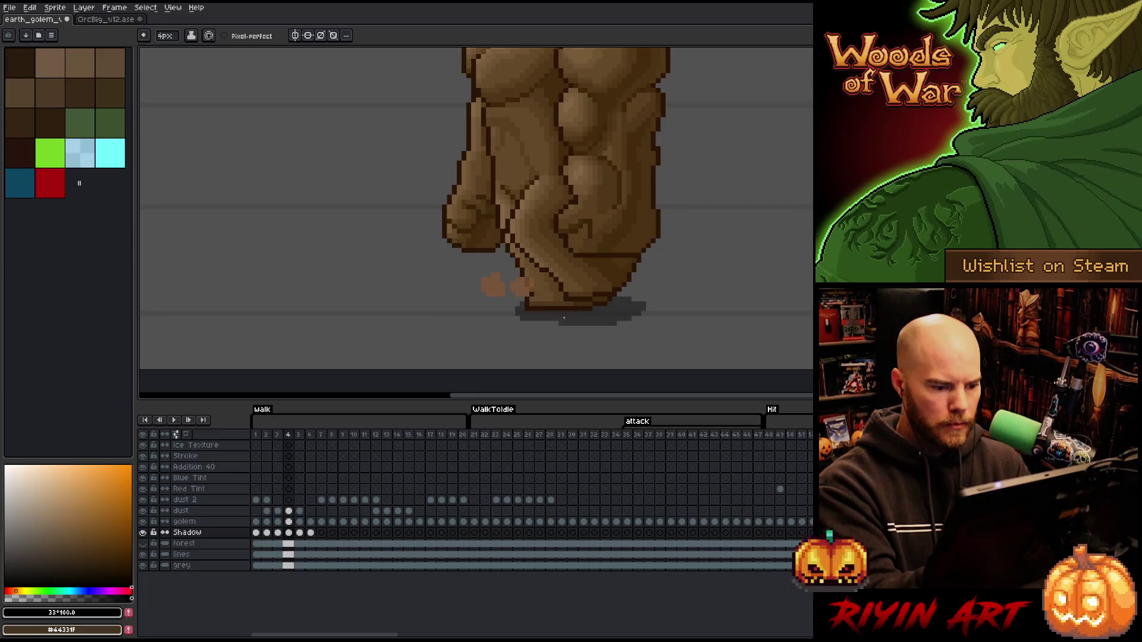
pyautogui.press('.')
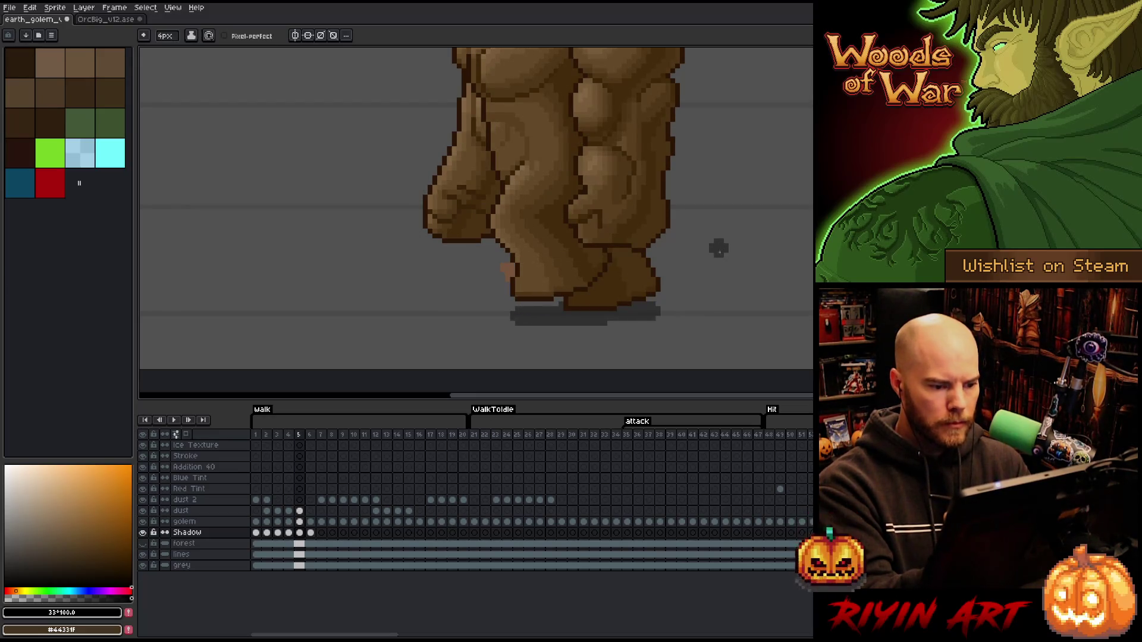
pyautogui.press('.')
pyautogui.press(',')
pyautogui.press('.')
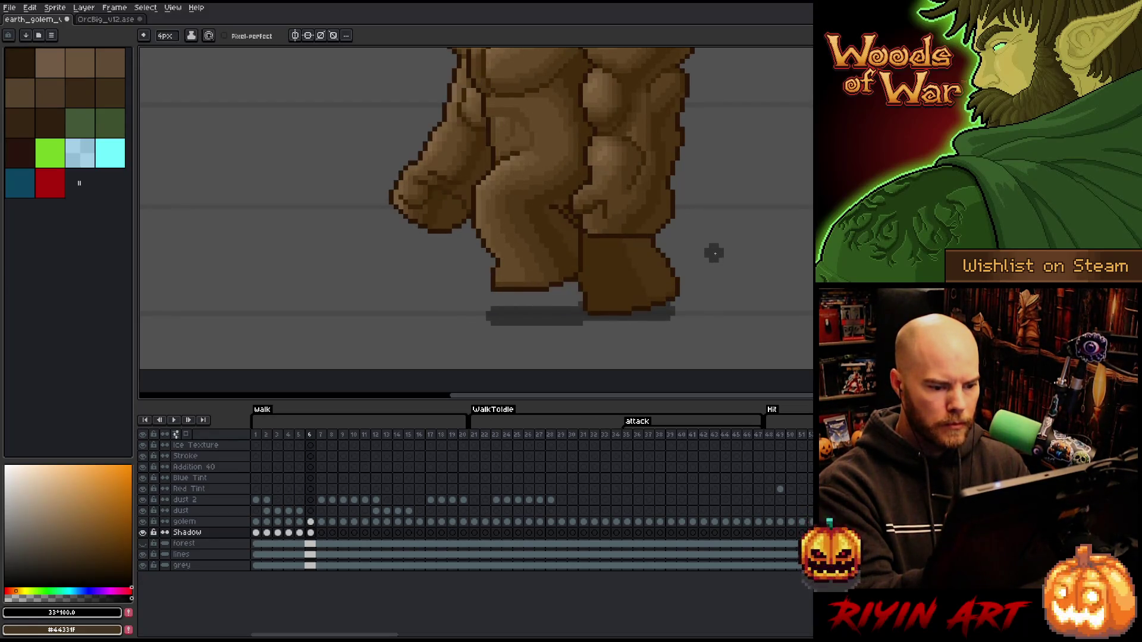
pyautogui.press('.')
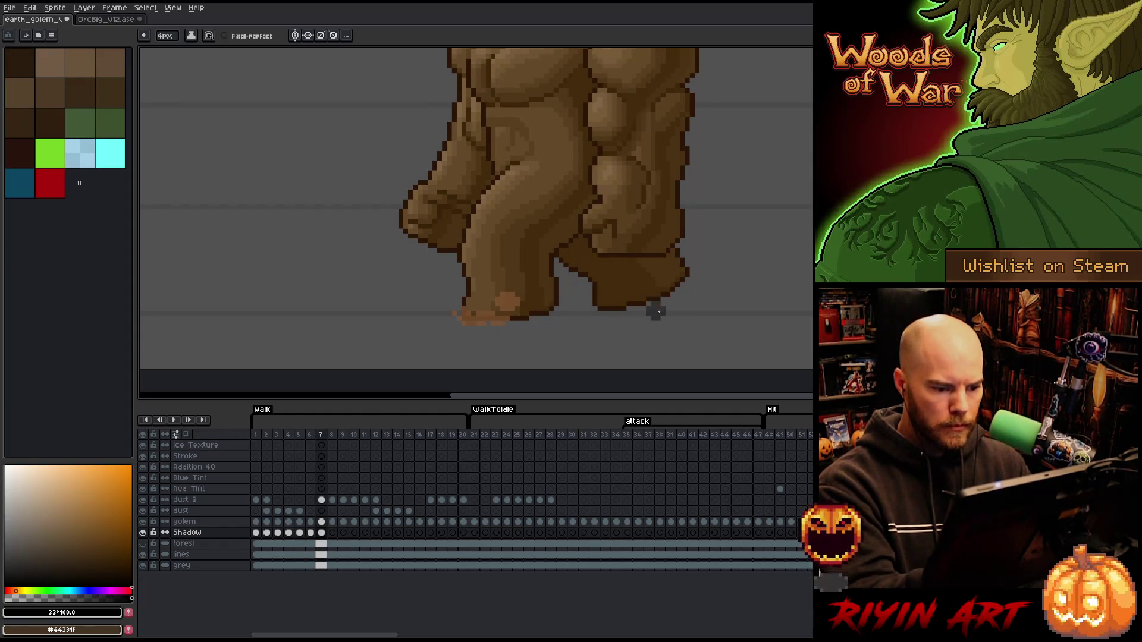
# Draw the dark ground shadow under the golem's feet on walk frame 7, checked against neighbouring frames.
pyautogui.moveTo(660, 312); pyautogui.dragTo(696, 312)
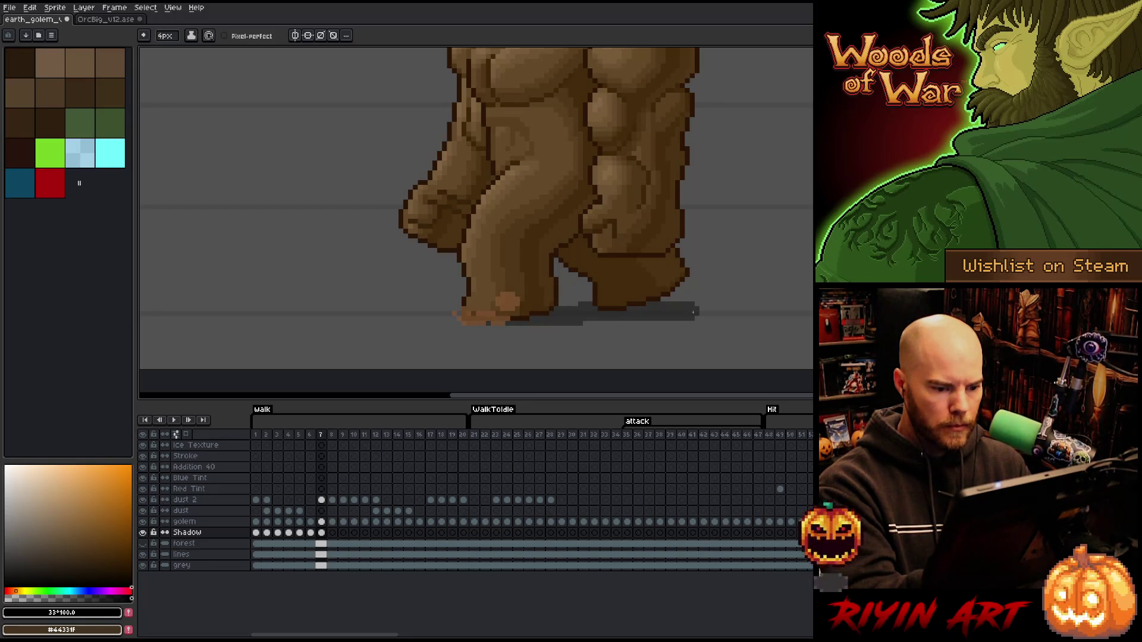
pyautogui.press(',')
pyautogui.press('.')
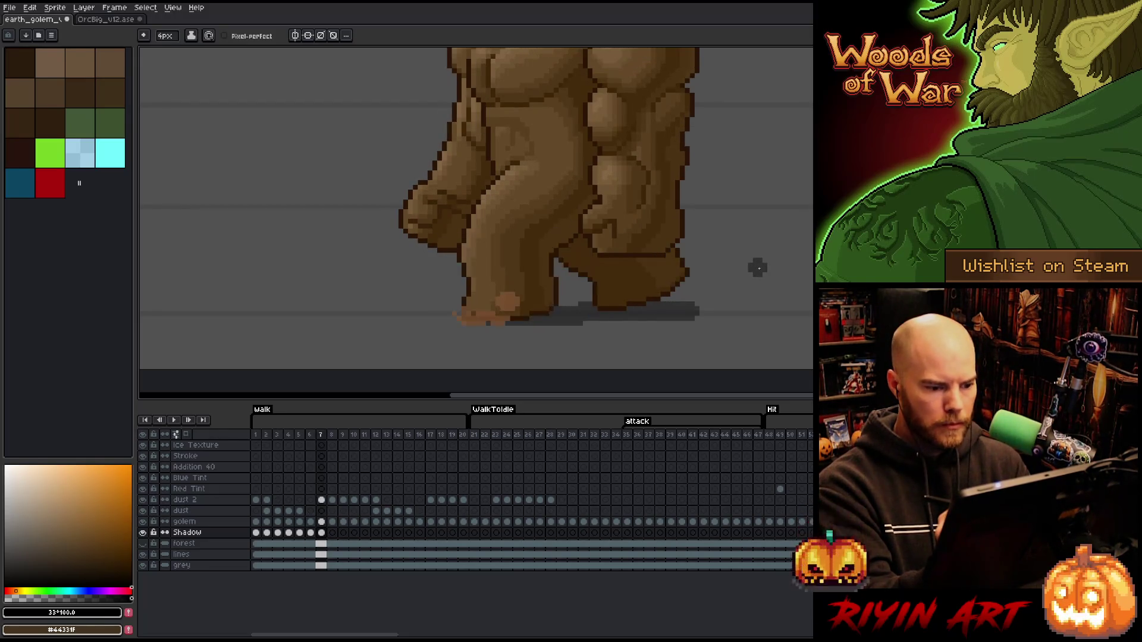
pyautogui.press(',')
pyautogui.press('.')
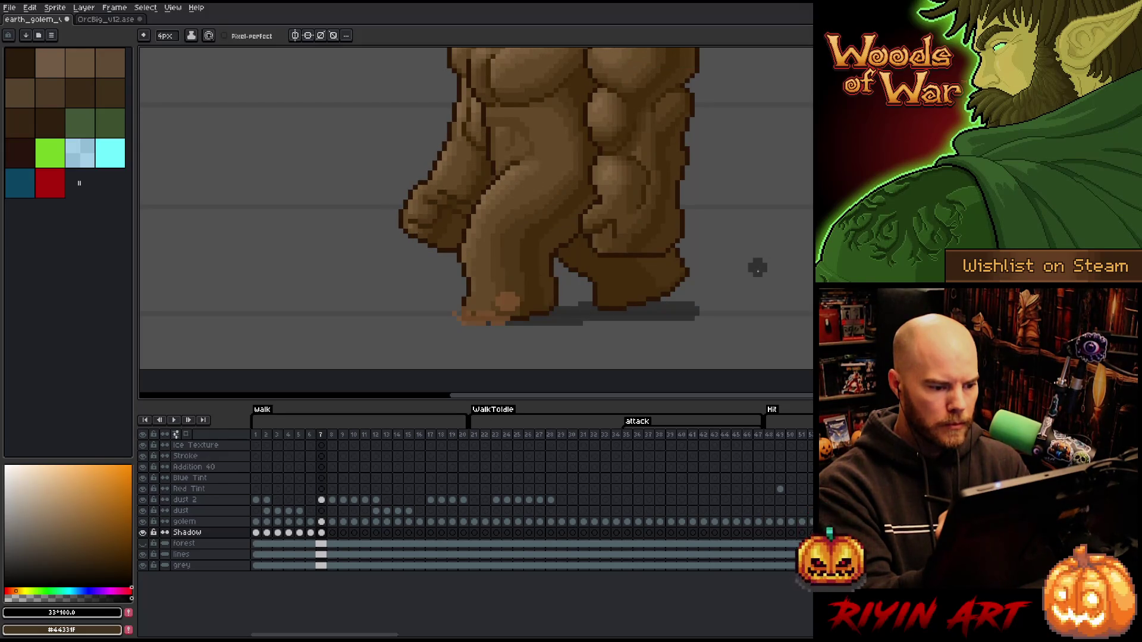
# Hide the dust layer and draw the ground shadow under the feet on walk frame 8.
pyautogui.click(143, 511)
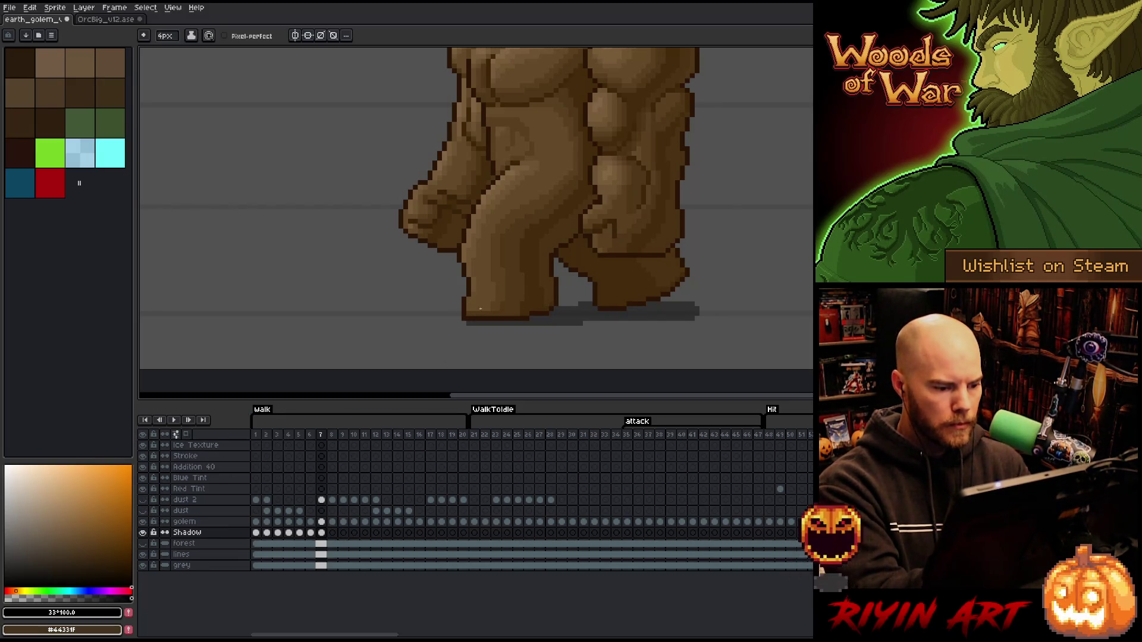
pyautogui.press('b')
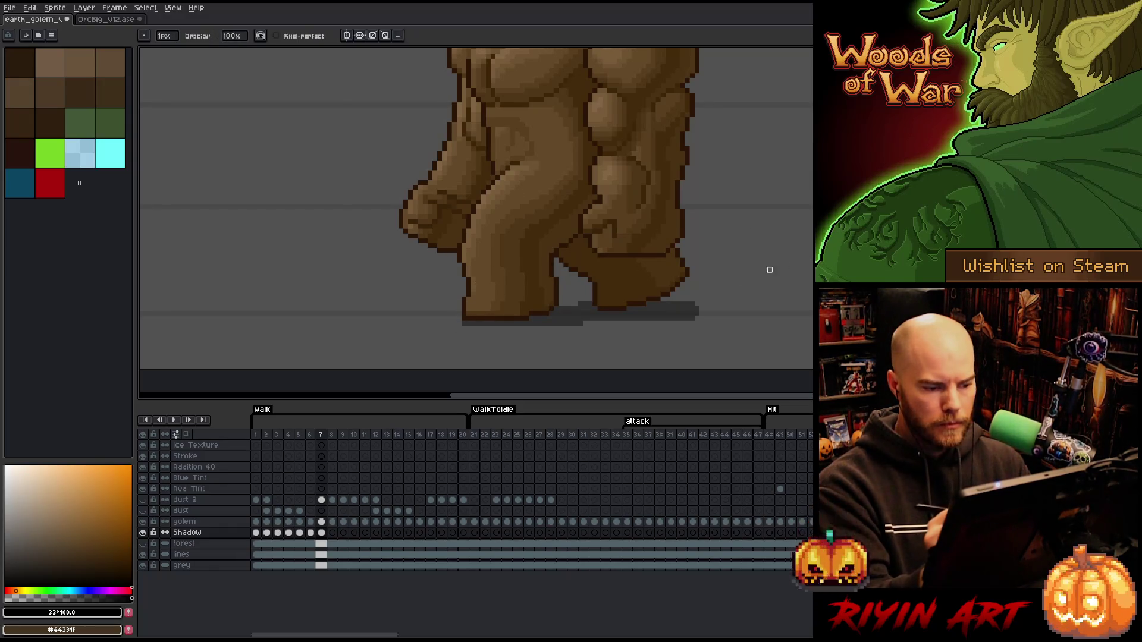
pyautogui.press(',')
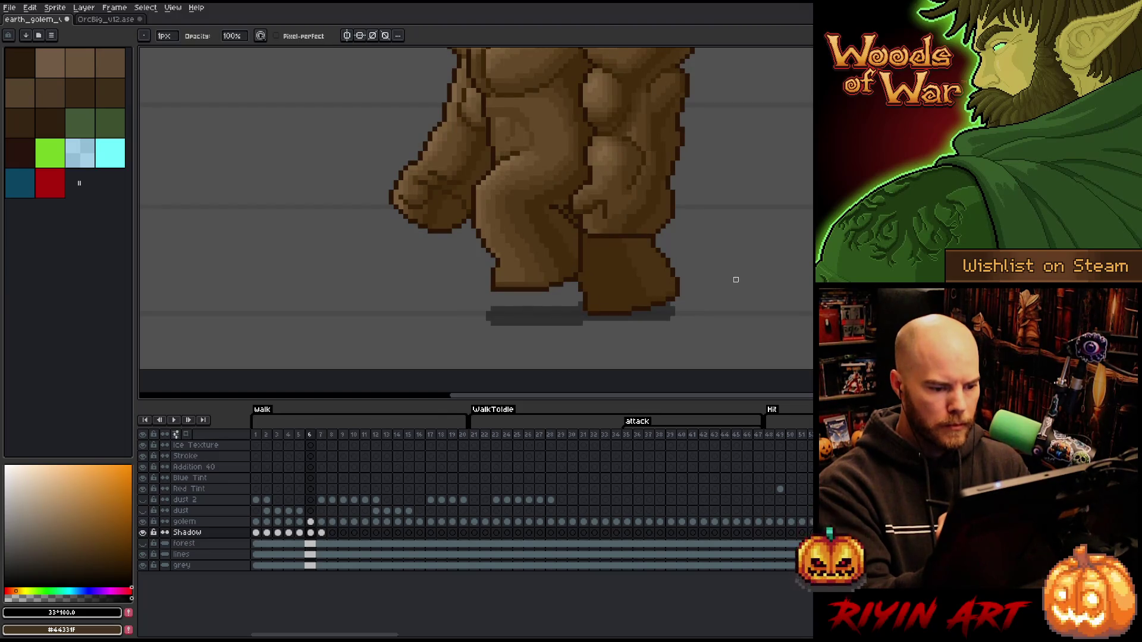
pyautogui.press('.')
pyautogui.press('.')
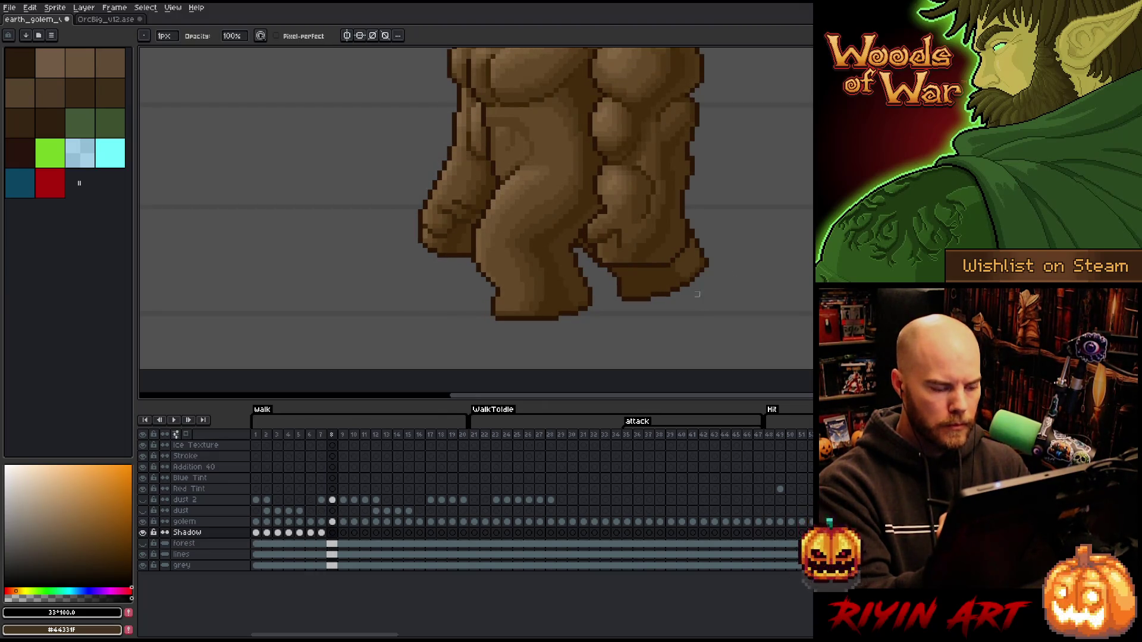
pyautogui.press('e')
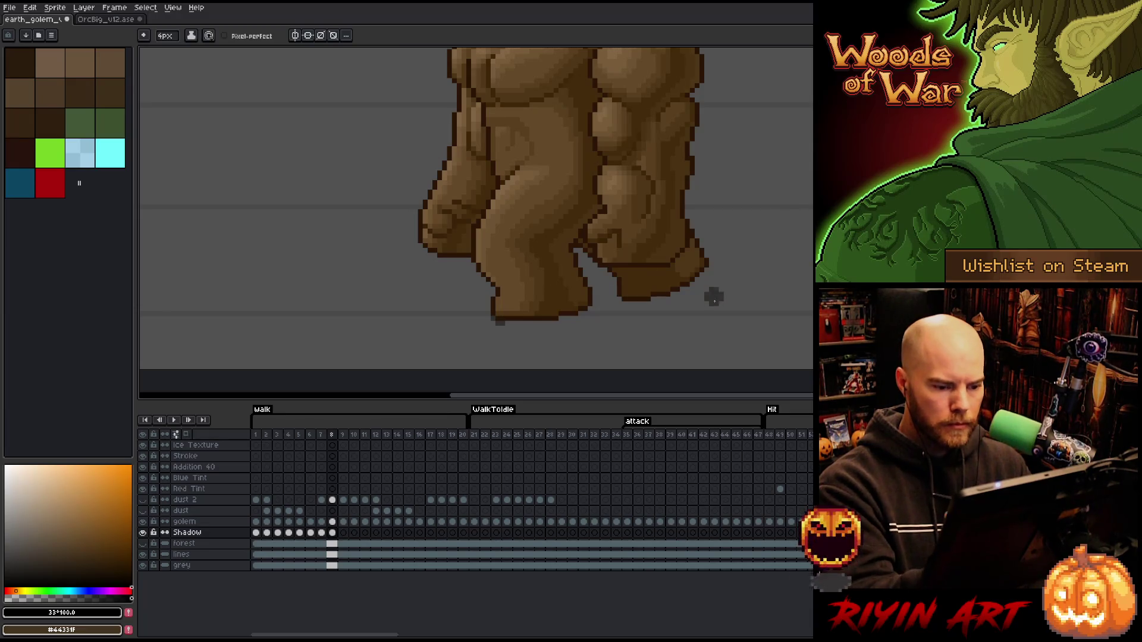
pyautogui.moveTo(708, 298); pyautogui.dragTo(714, 305)
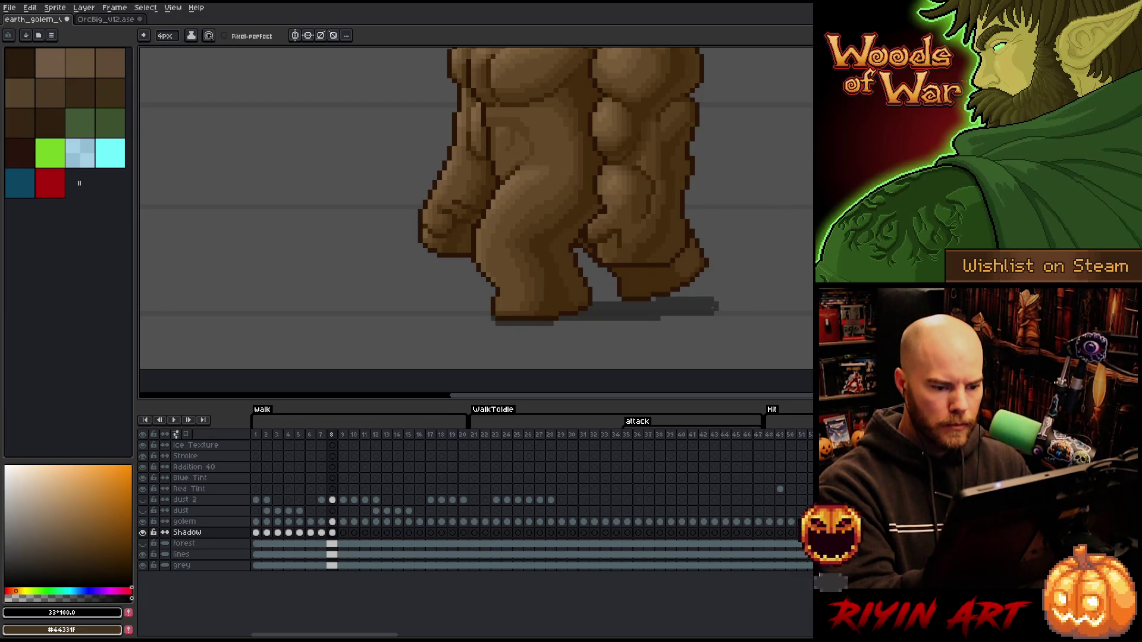
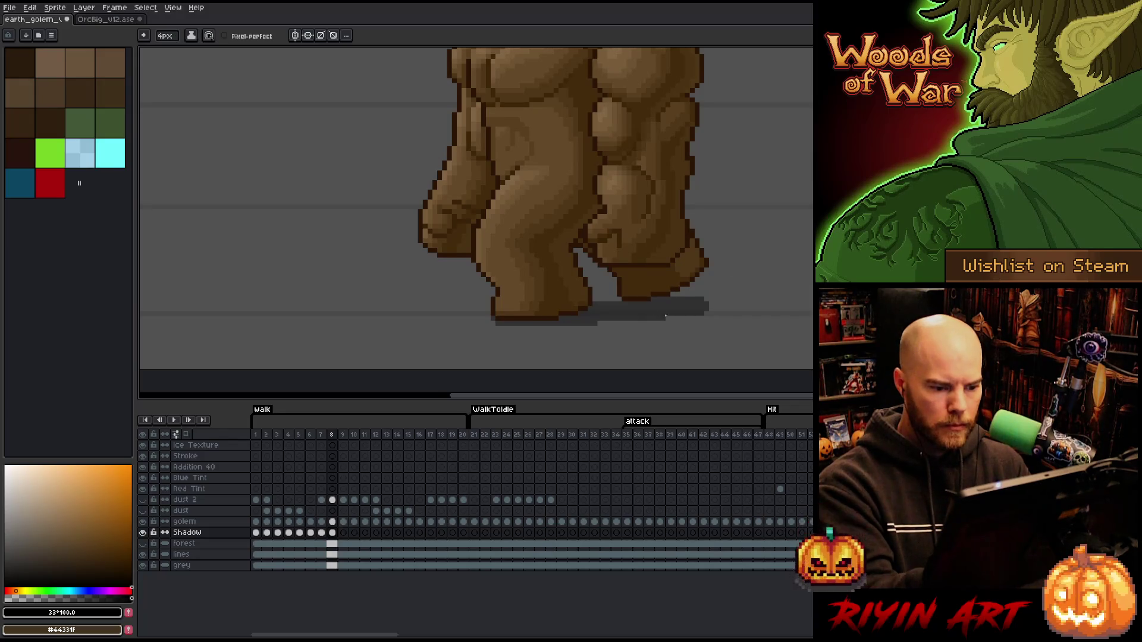
# Review the shadow on frames 7 and 8, flipping between them with pencil and eraser ready.
pyautogui.press('Left')
pyautogui.press('Right')
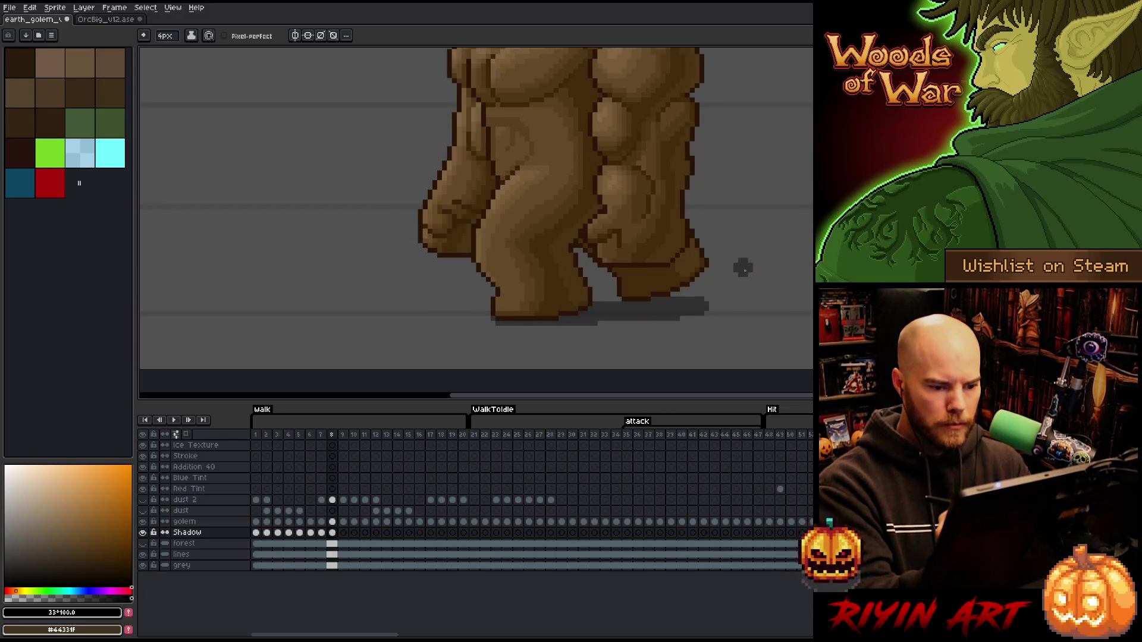
pyautogui.press('Left')
pyautogui.press('Right')
pyautogui.press('b')
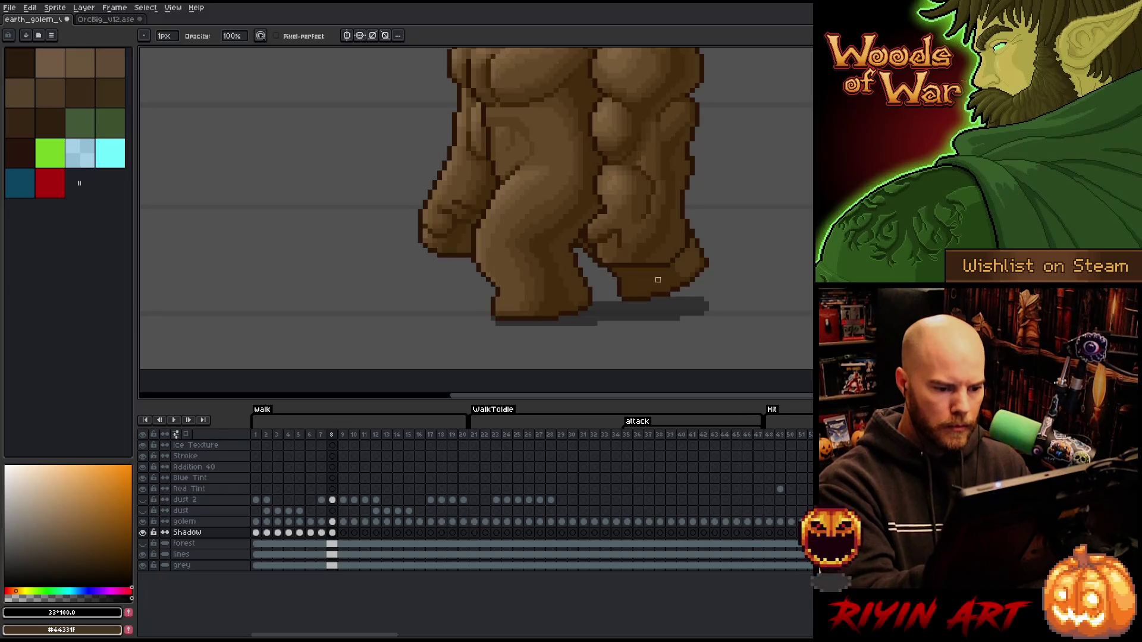
pyautogui.press('e')
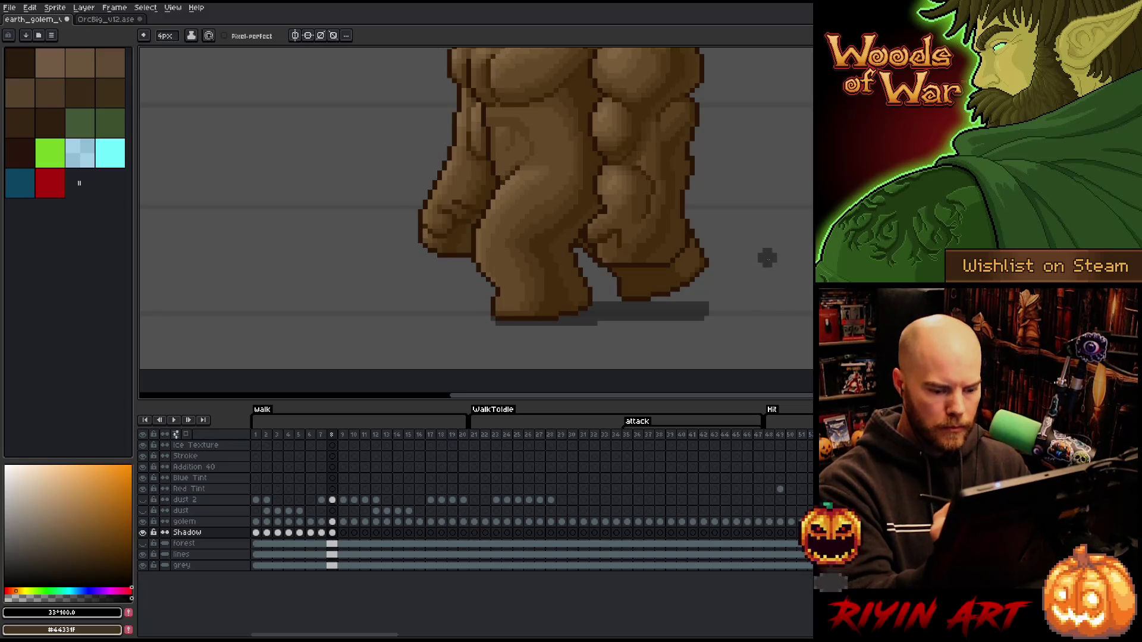
pyautogui.press('Left')
pyautogui.press('b')
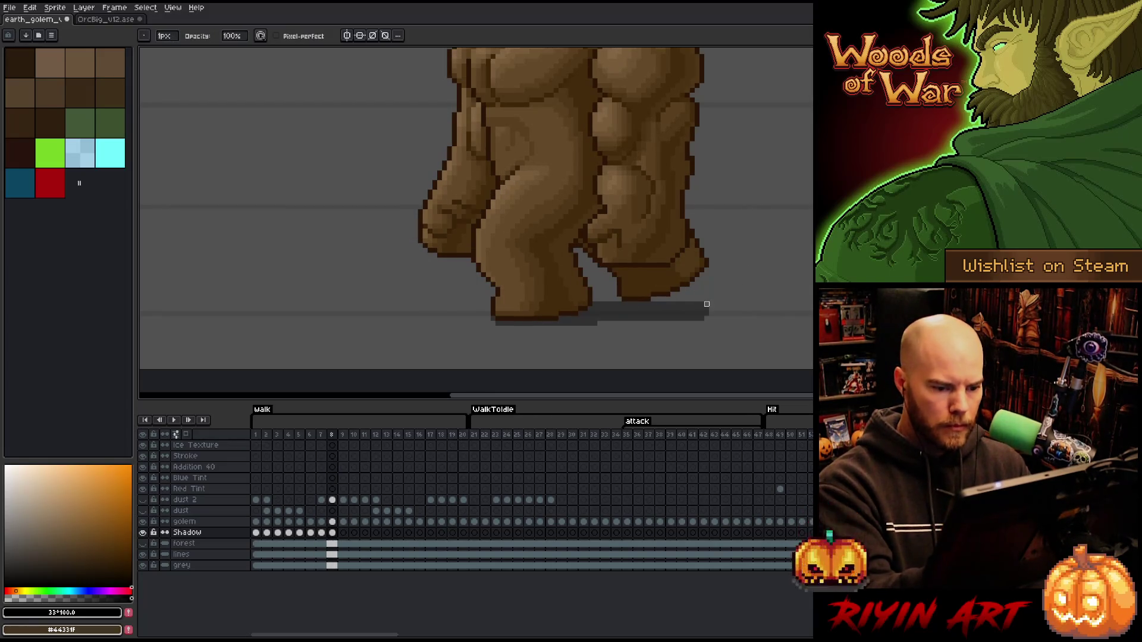
pyautogui.press('Right')
pyautogui.press('Left')
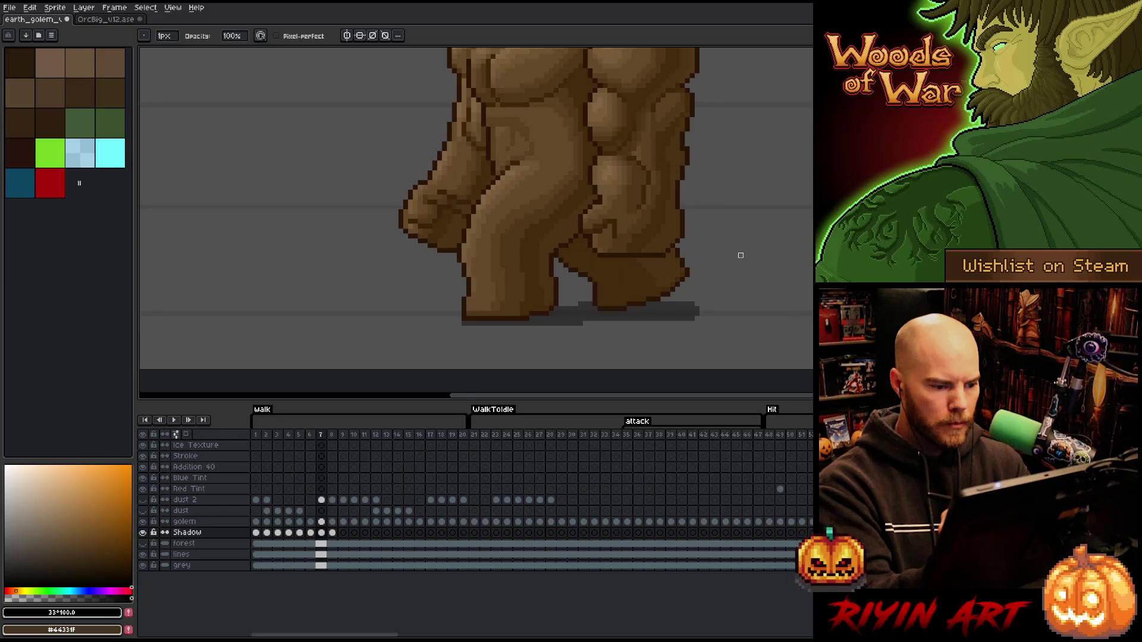
pyautogui.press('Right')
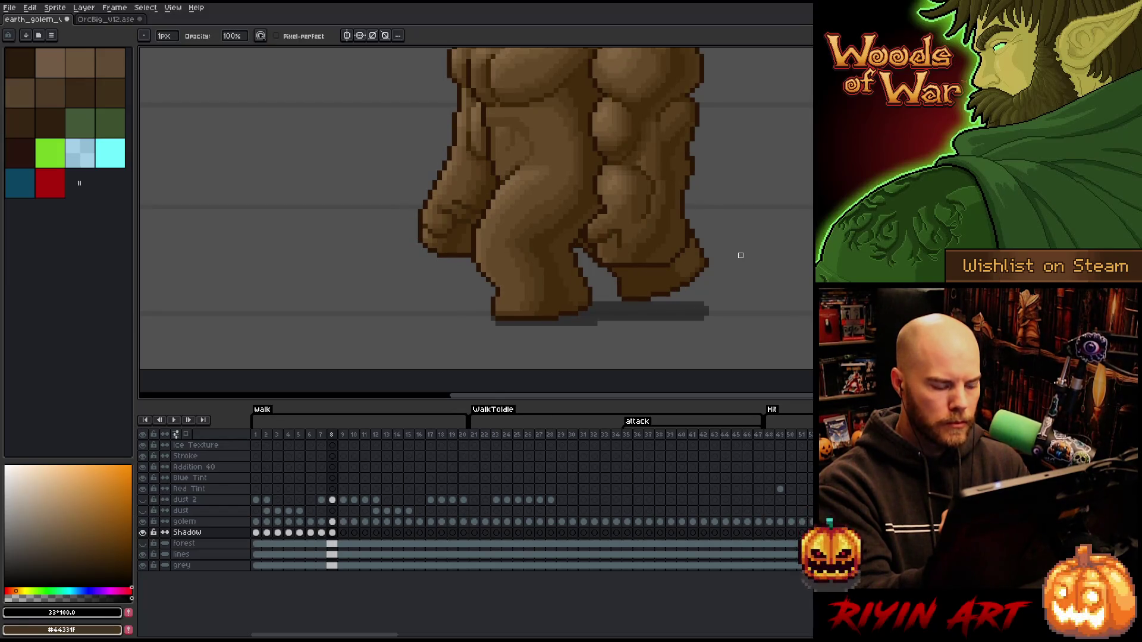
# Draw a dark ground shadow under the golem's feet on frame 9 and check it against frame 8.
pyautogui.press('Right')
pyautogui.press('e')
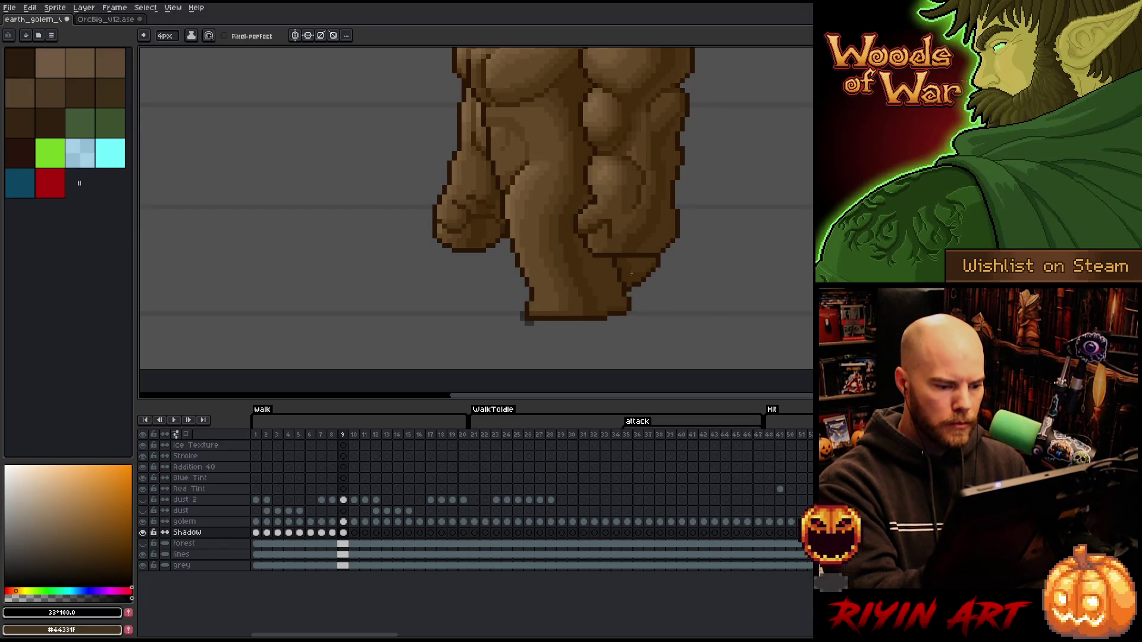
pyautogui.moveTo(660, 312)
pyautogui.mouseDown()
pyautogui.moveTo(536, 317)
pyautogui.moveTo(664, 316)
pyautogui.moveTo(601, 324)
pyautogui.mouseUp()
pyautogui.press('Left')
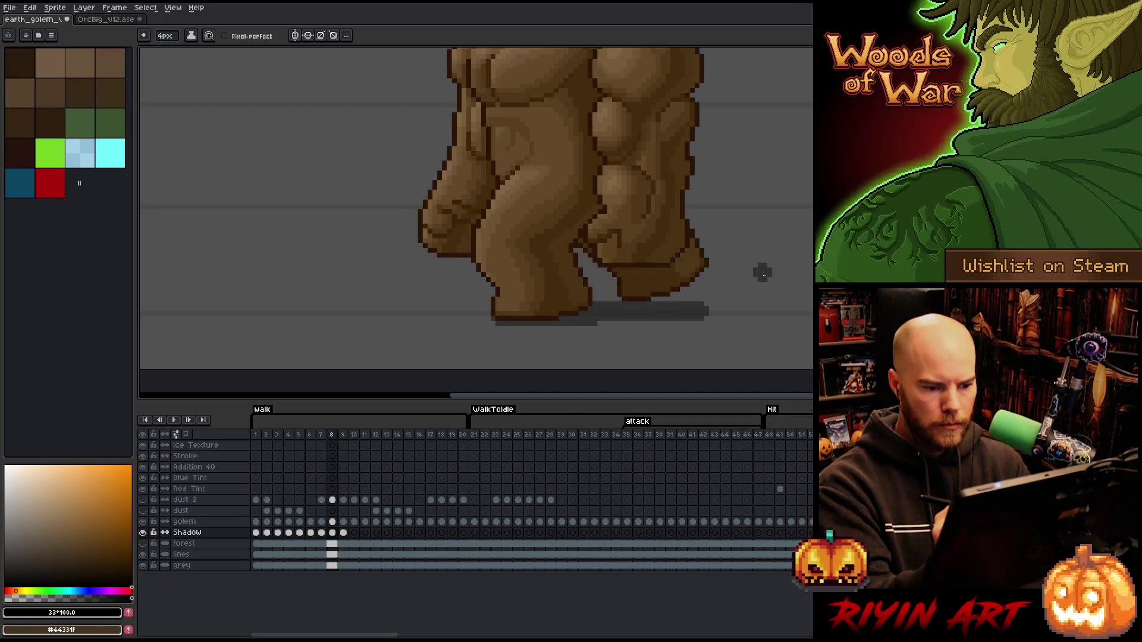
pyautogui.press('Right')
pyautogui.press('Left')
pyautogui.press('Right')
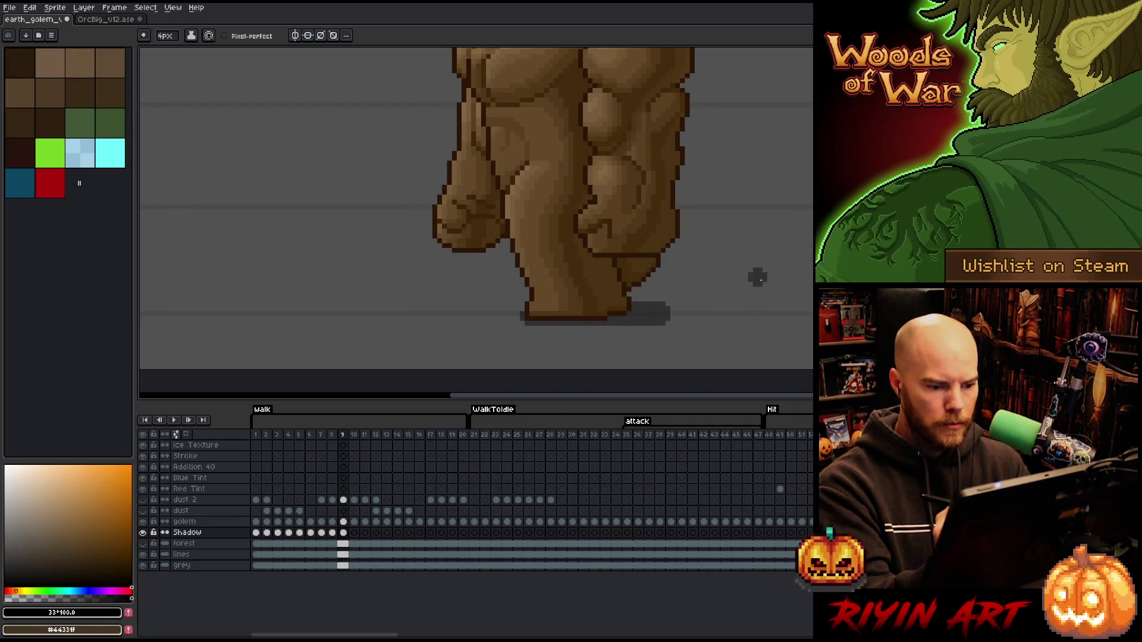
pyautogui.press('b')
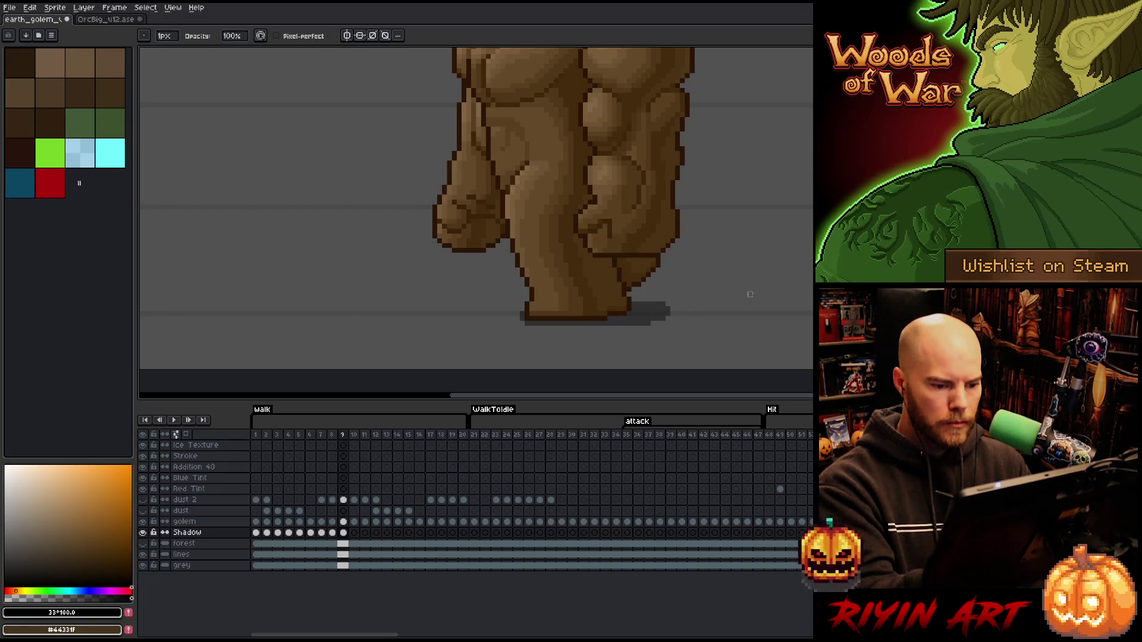
pyautogui.press('Left')
pyautogui.press('Right')
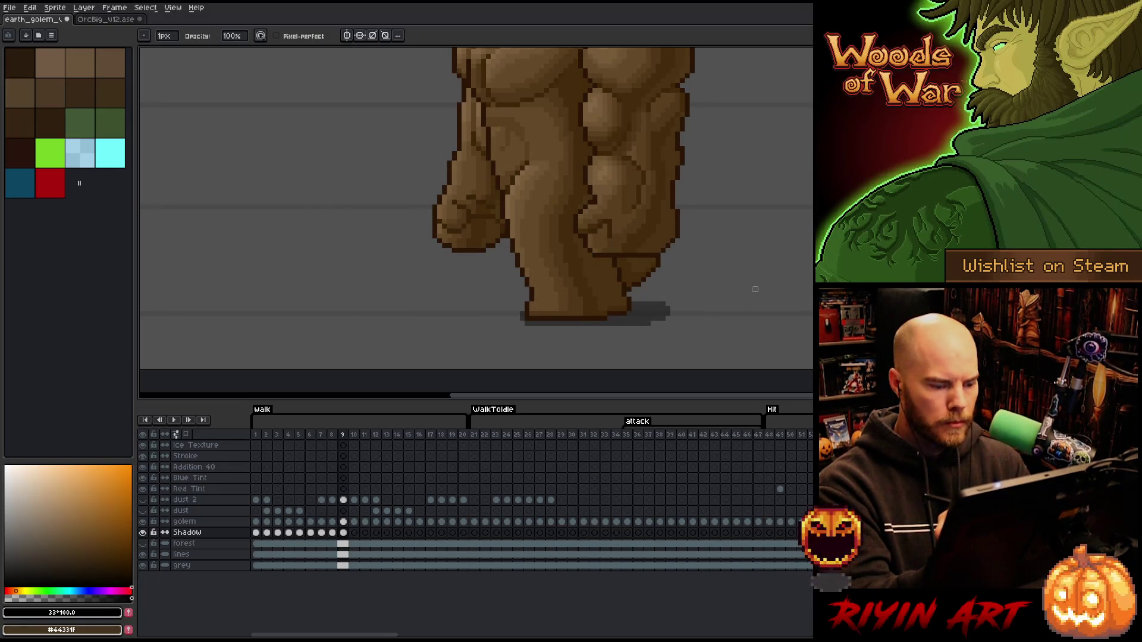
# Draw frame 10's shadow, redrawing the right-foot part thinner and higher until it fits.
pyautogui.press('Right')
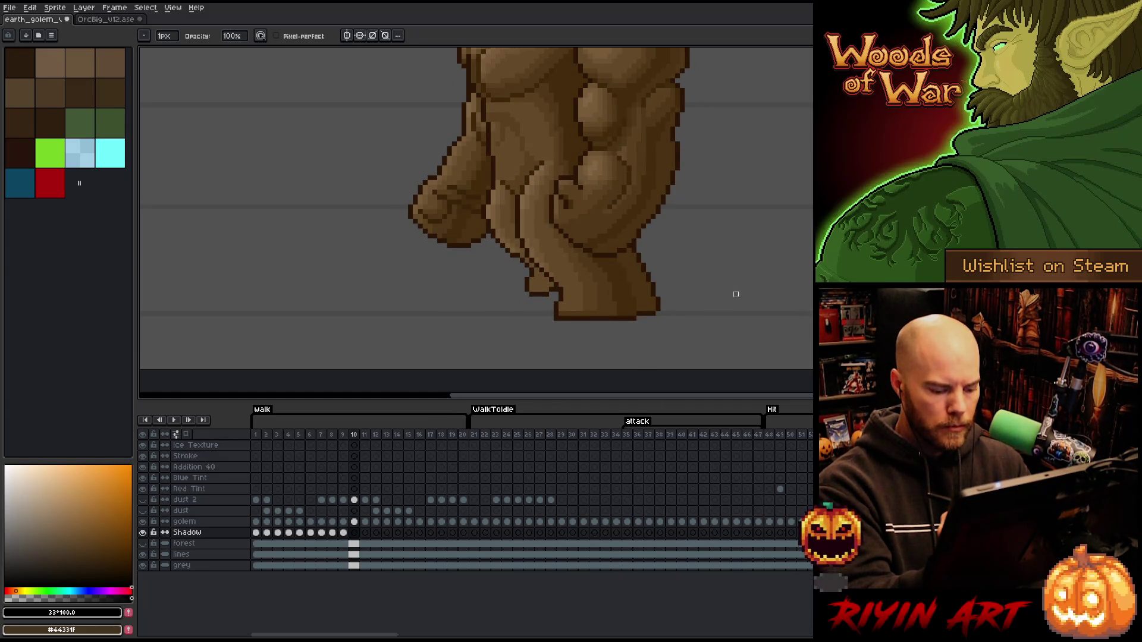
pyautogui.press('e')
pyautogui.moveTo(534, 310)
pyautogui.mouseDown()
pyautogui.moveTo(525, 314)
pyautogui.moveTo(653, 319)
pyautogui.mouseUp()
pyautogui.hotkey('ctrl', 'z')
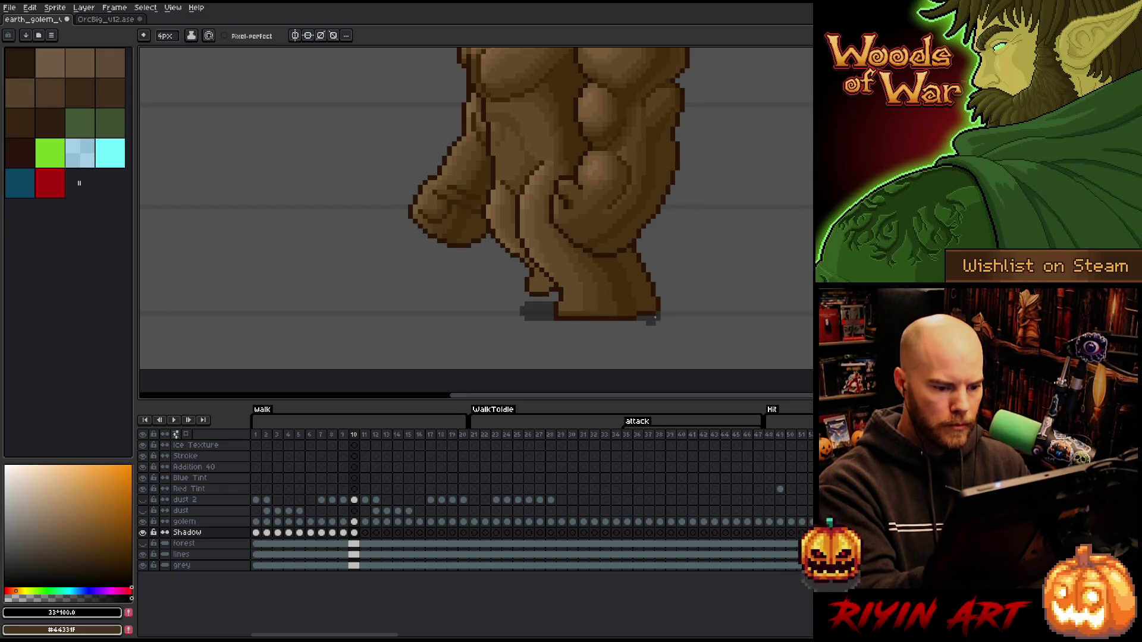
pyautogui.moveTo(649, 324); pyautogui.dragTo(550, 328)
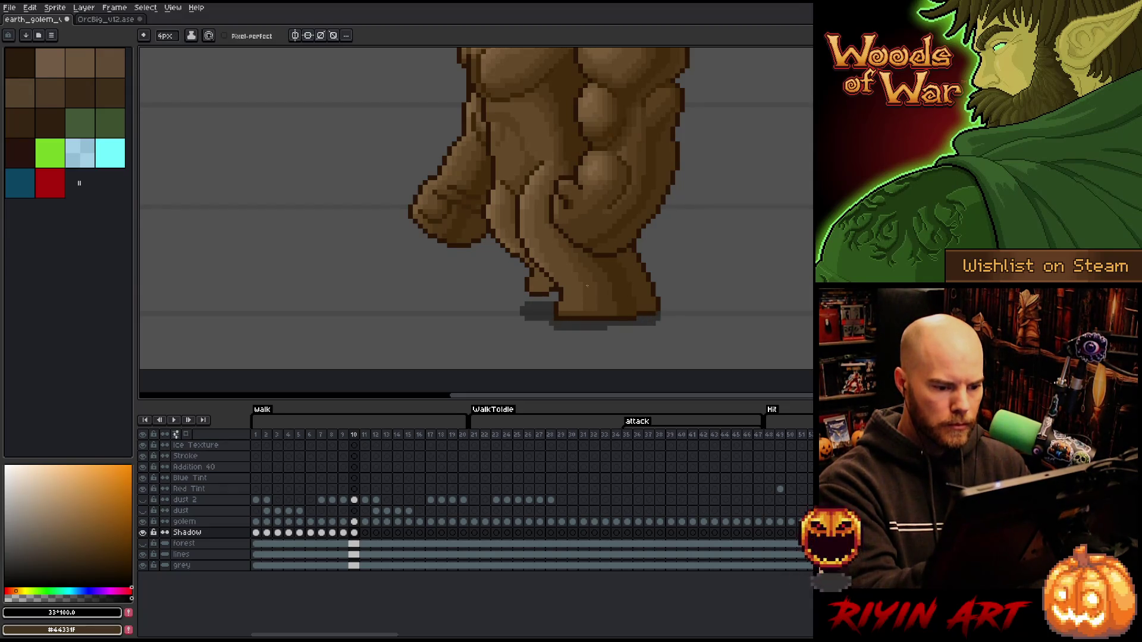
pyautogui.hotkey('ctrl', 'z')
pyautogui.moveTo(646, 323); pyautogui.dragTo(562, 323)
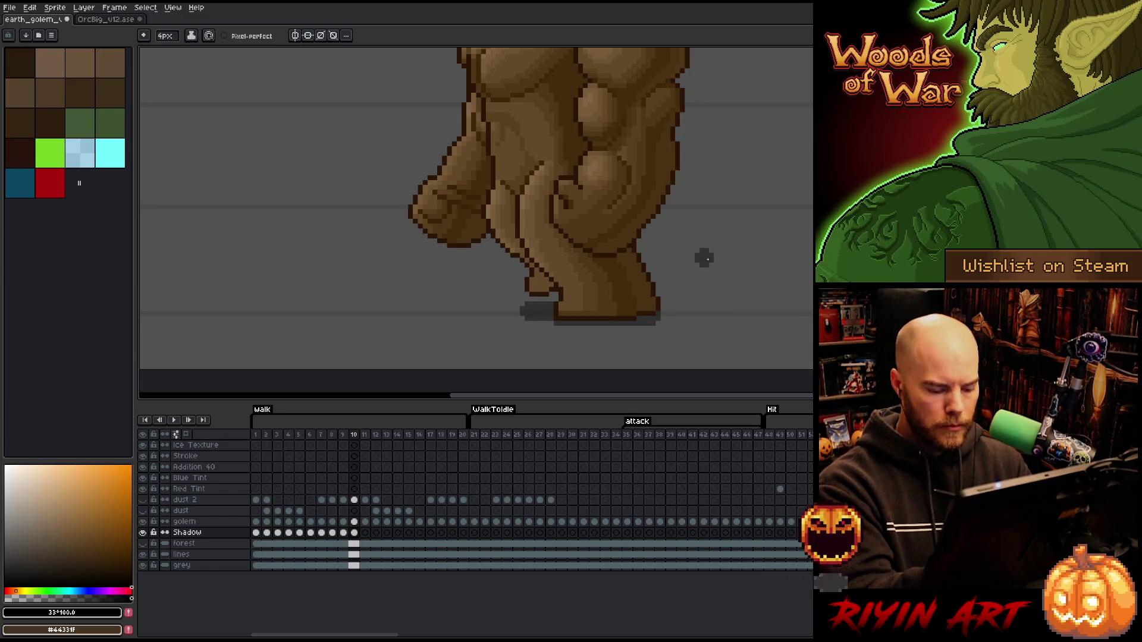
pyautogui.press('Left')
pyautogui.press('Right')
pyautogui.press('Left')
pyautogui.press('Right')
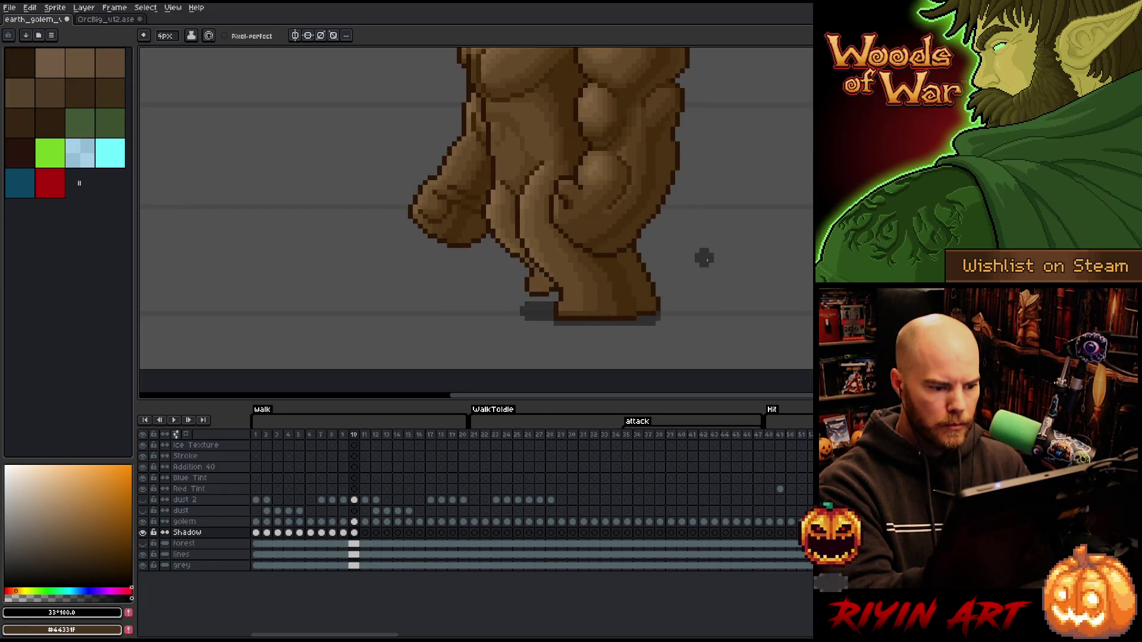
pyautogui.press('Right')
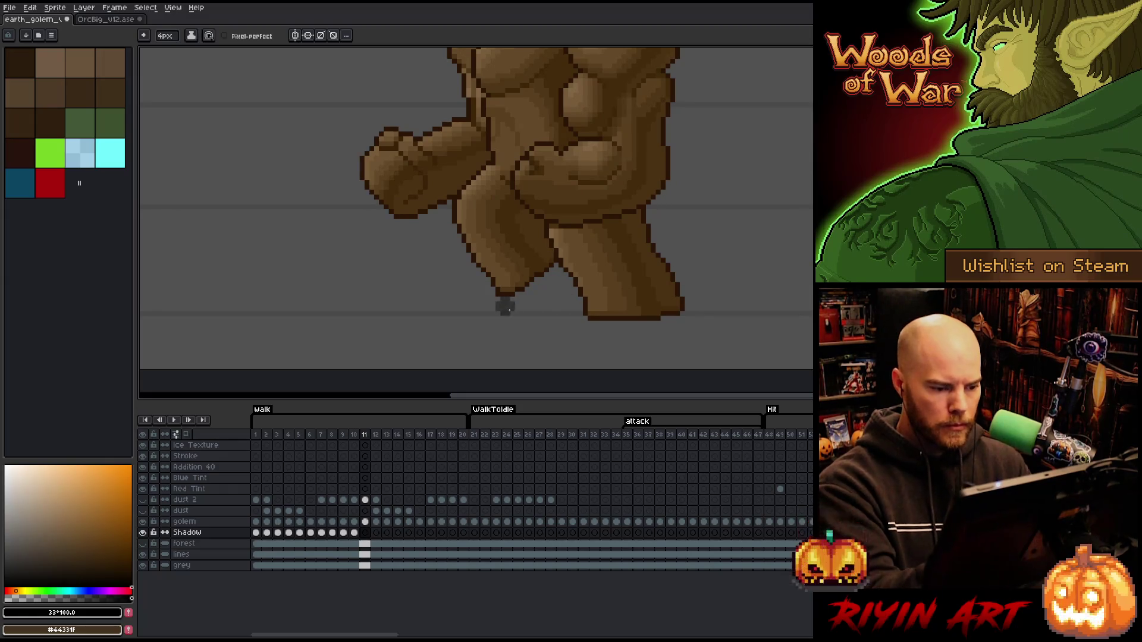
# Draw a dark shadow band under the golem's feet on frame 11.
pyautogui.moveTo(500, 311); pyautogui.dragTo(679, 321)
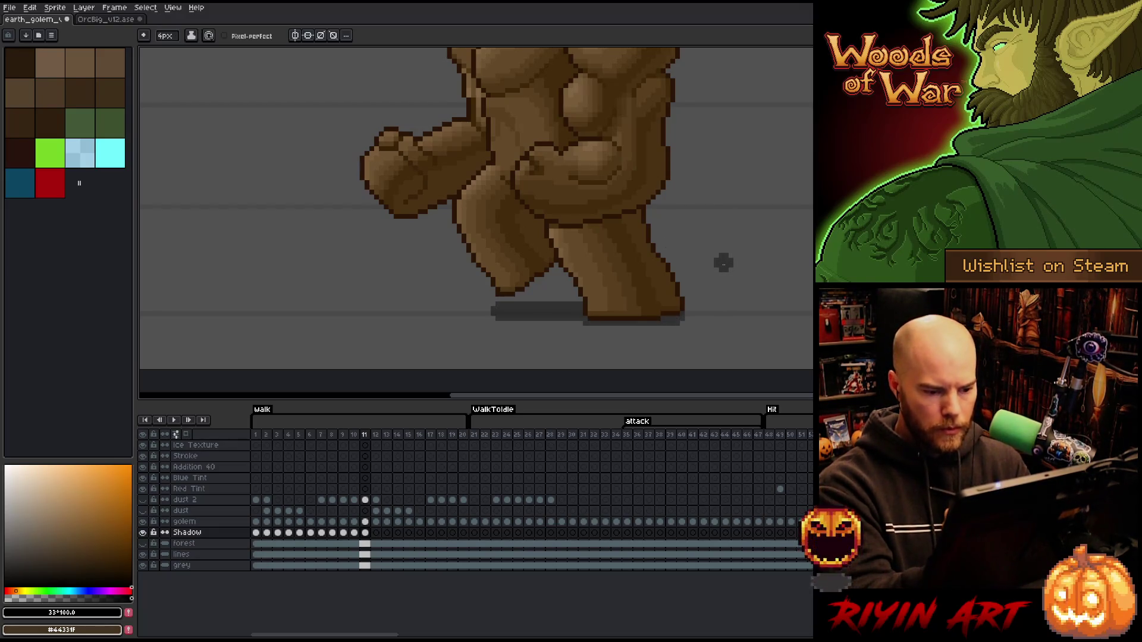
pyautogui.press('Left')
pyautogui.press('Right')
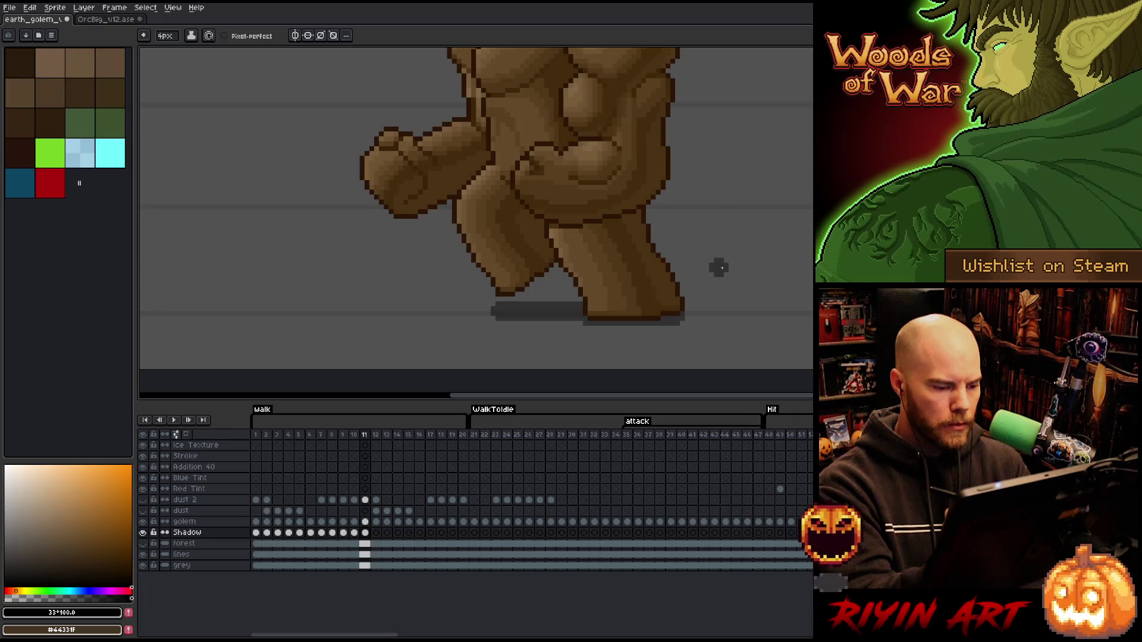
# On frame 12, erase the stray left-foot shadow bit and draw the shadow band under the feet.
pyautogui.press('Right')
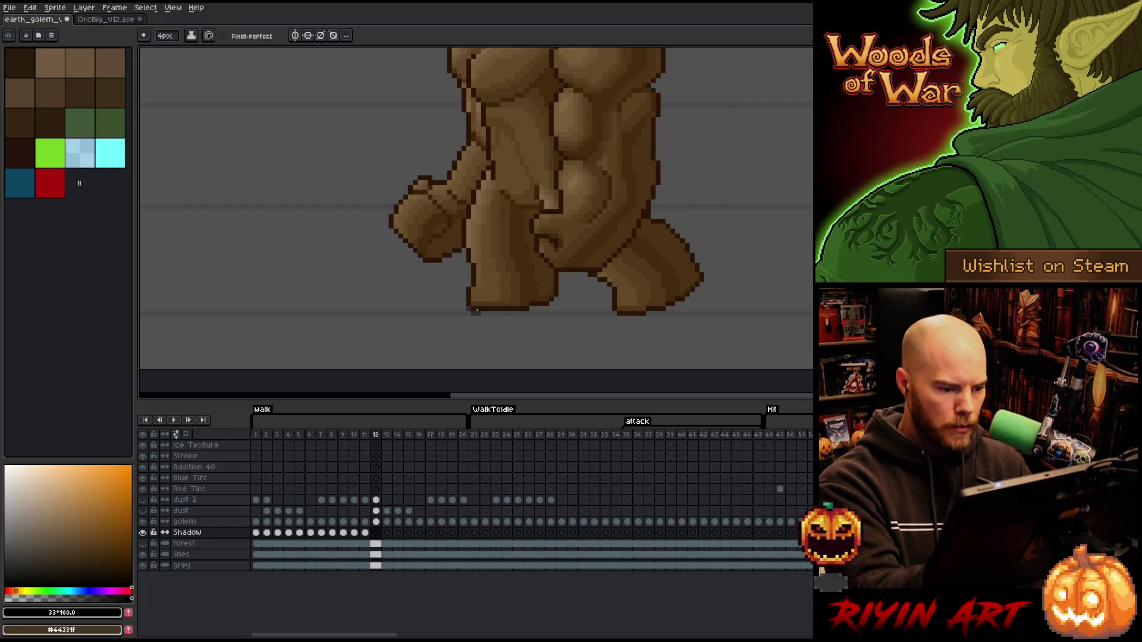
pyautogui.moveTo(476, 314); pyautogui.dragTo(467, 310)
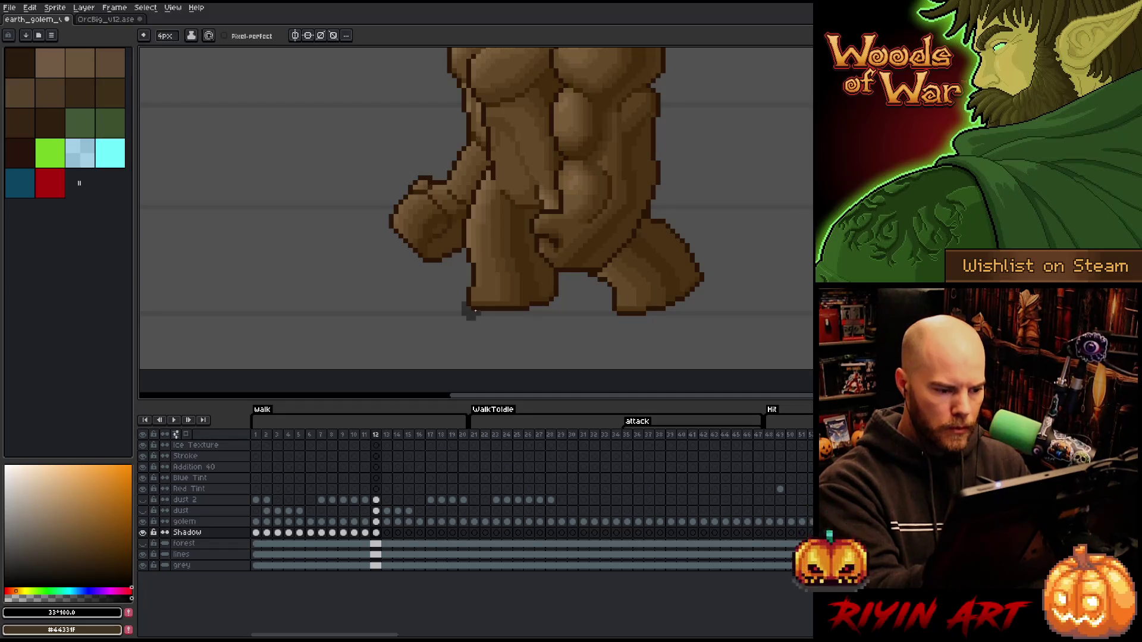
pyautogui.moveTo(678, 314); pyautogui.dragTo(687, 314)
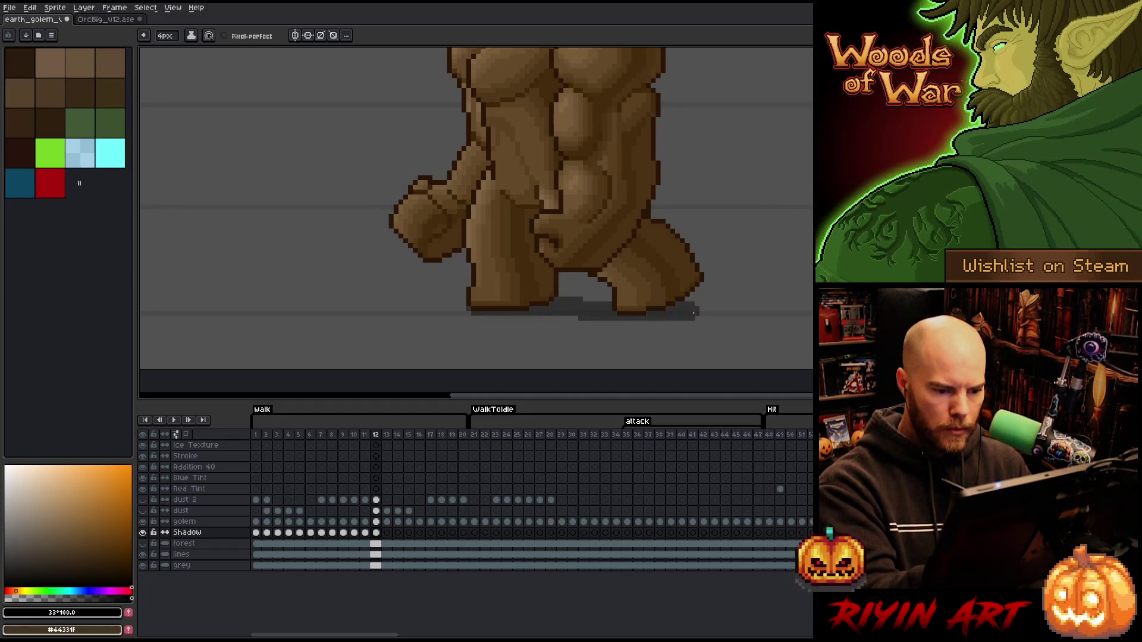
pyautogui.press('Left')
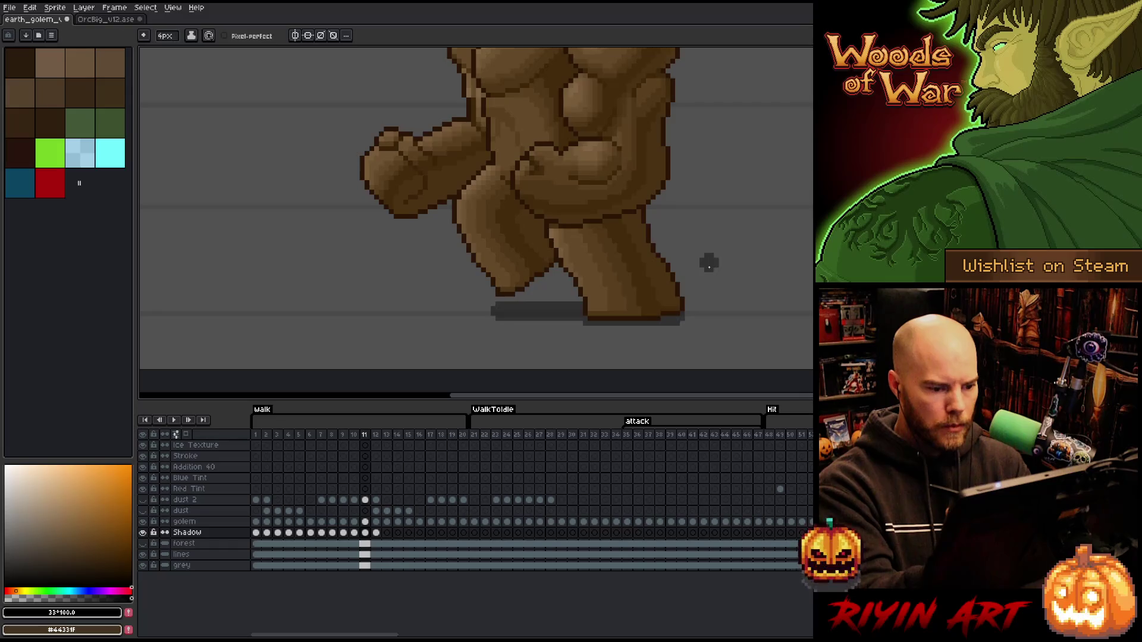
pyautogui.press('Right')
pyautogui.press('Left')
pyautogui.press('Right')
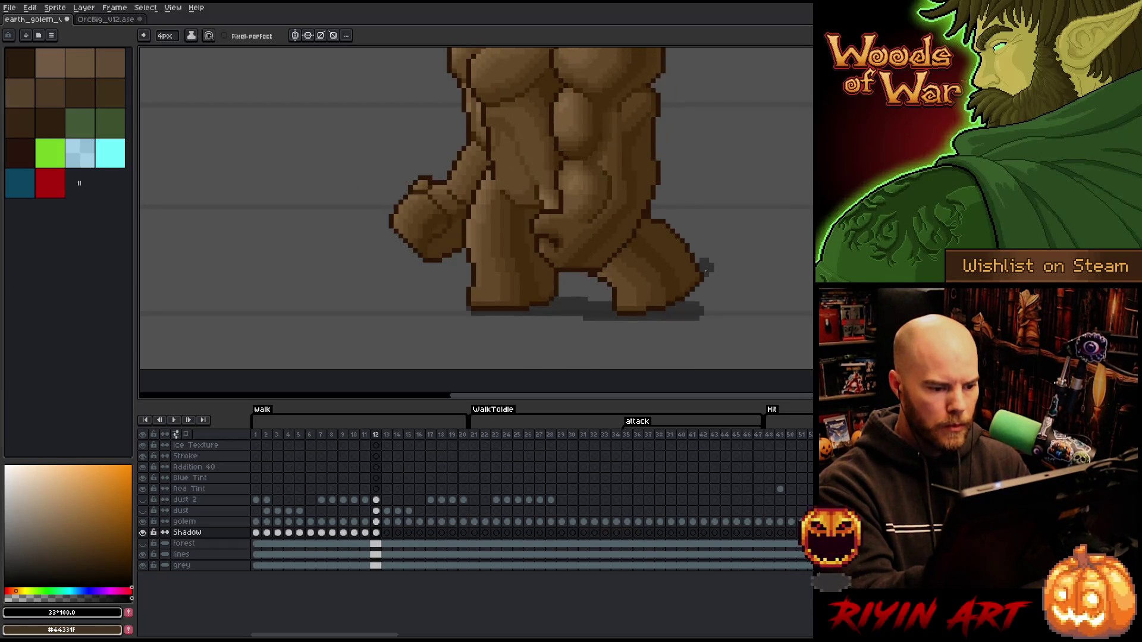
pyautogui.press('Left')
pyautogui.press('Right')
pyautogui.press('Left')
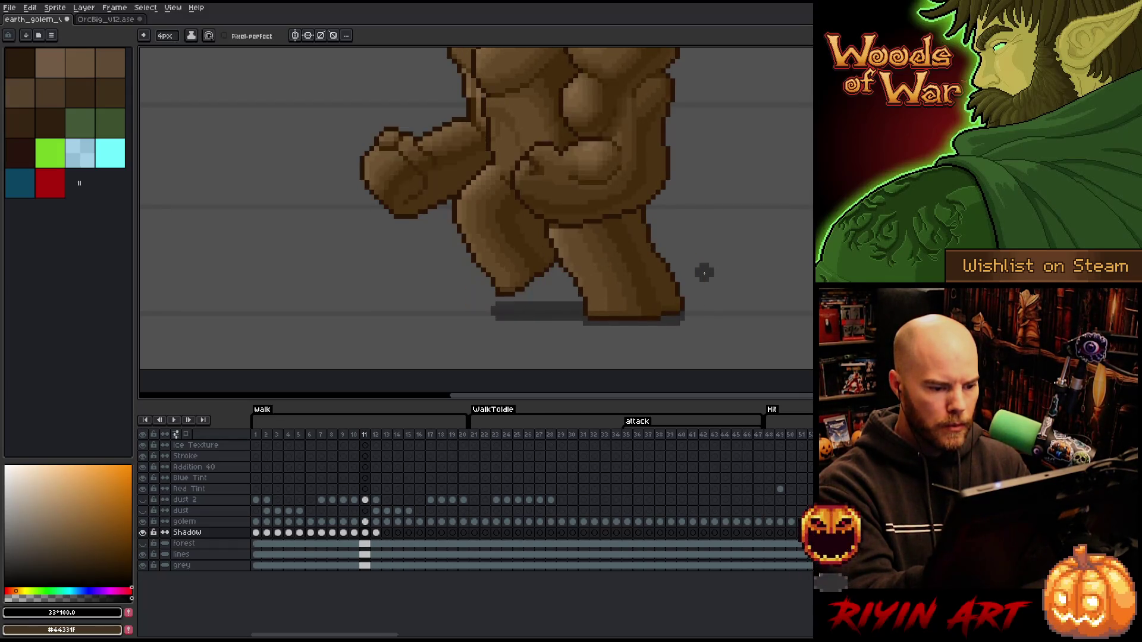
pyautogui.press('Right')
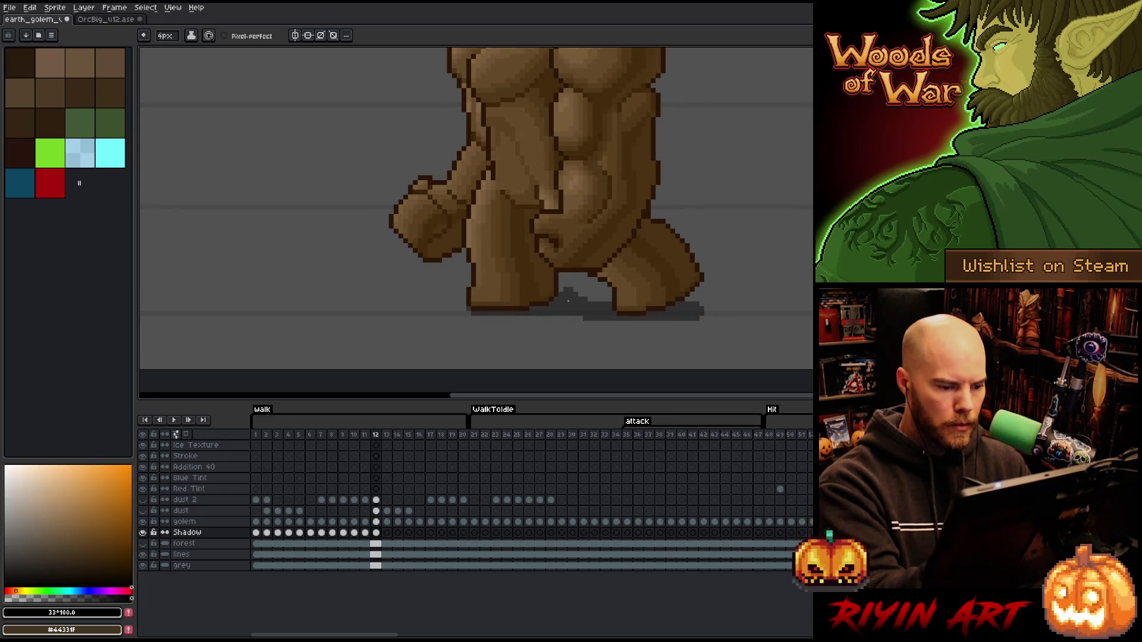
# Extend frame 12's shadow further left and confirm it matches frame 11.
pyautogui.moveTo(539, 317); pyautogui.dragTo(592, 314)
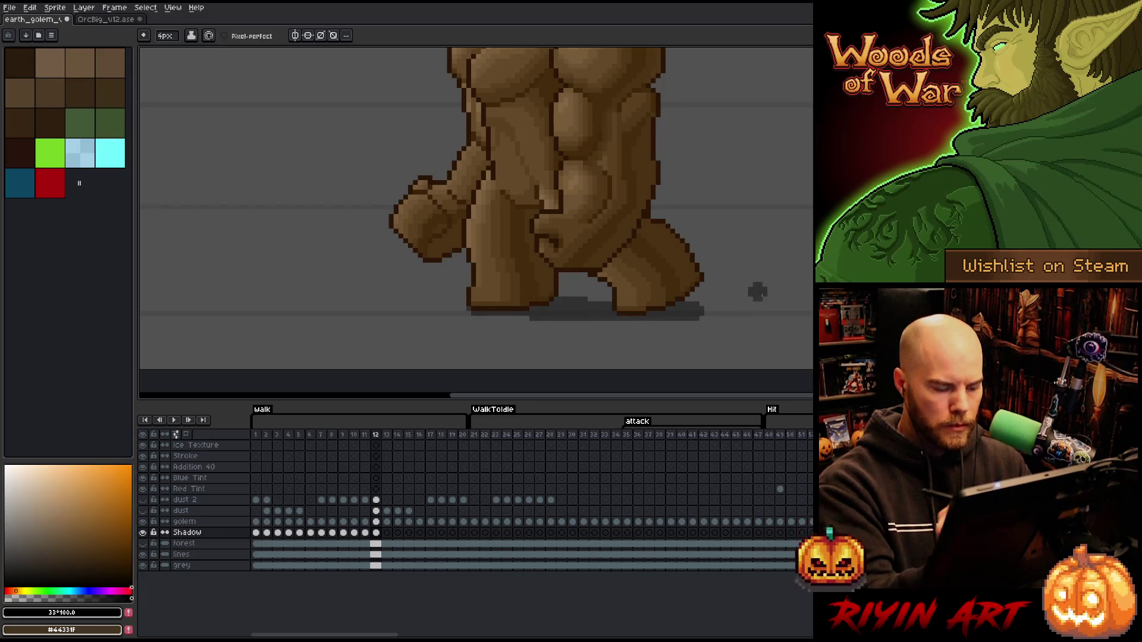
pyautogui.press('Left')
pyautogui.press('Right')
pyautogui.press('Left')
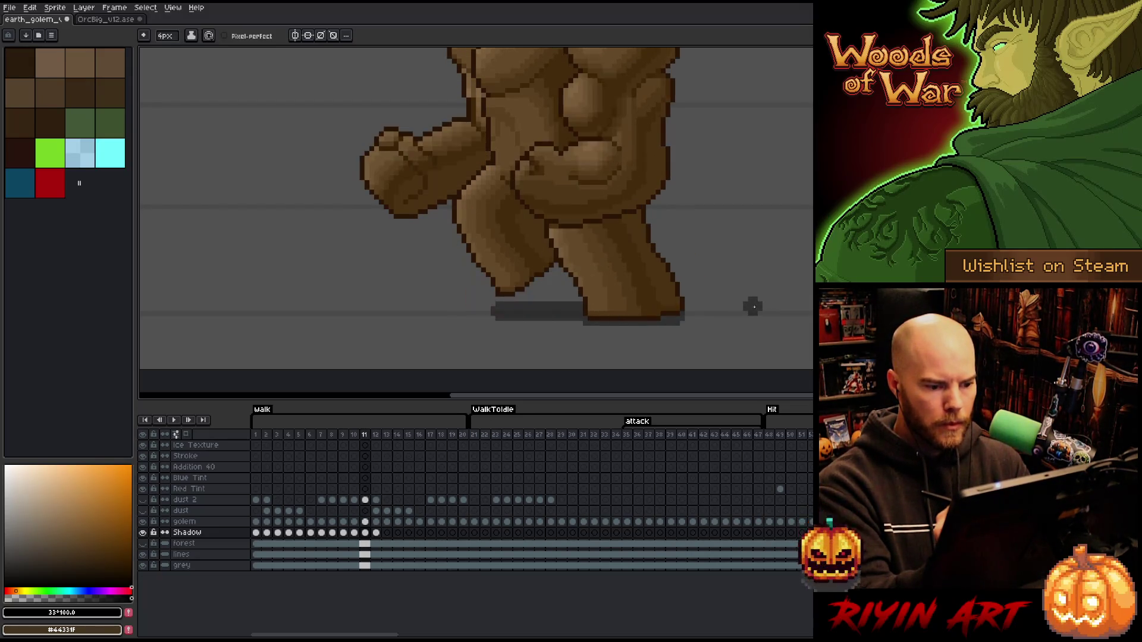
pyautogui.press('Right')
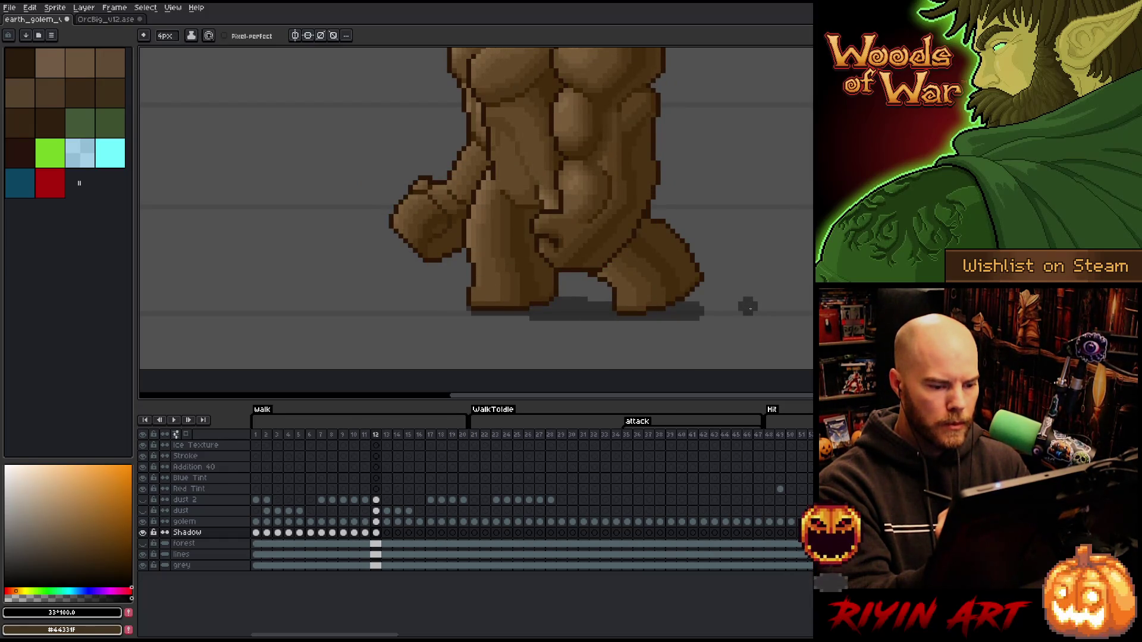
pyautogui.press('Right')
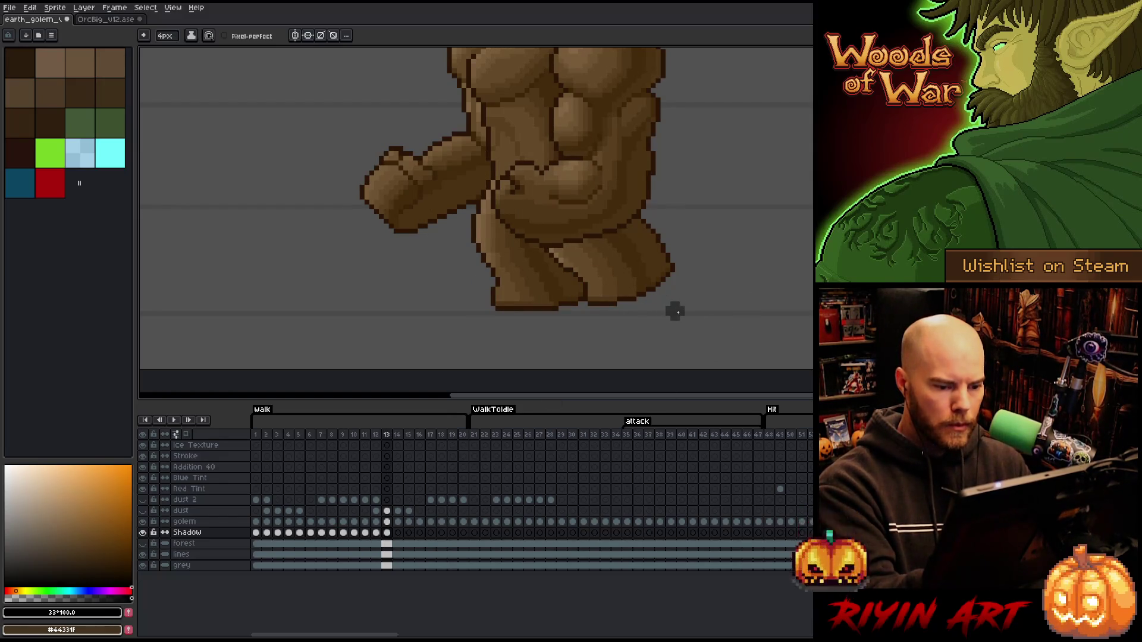
# Paint a shadow line under the feet on frame 13 and trim away its left part.
pyautogui.moveTo(675, 311); pyautogui.dragTo(497, 312)
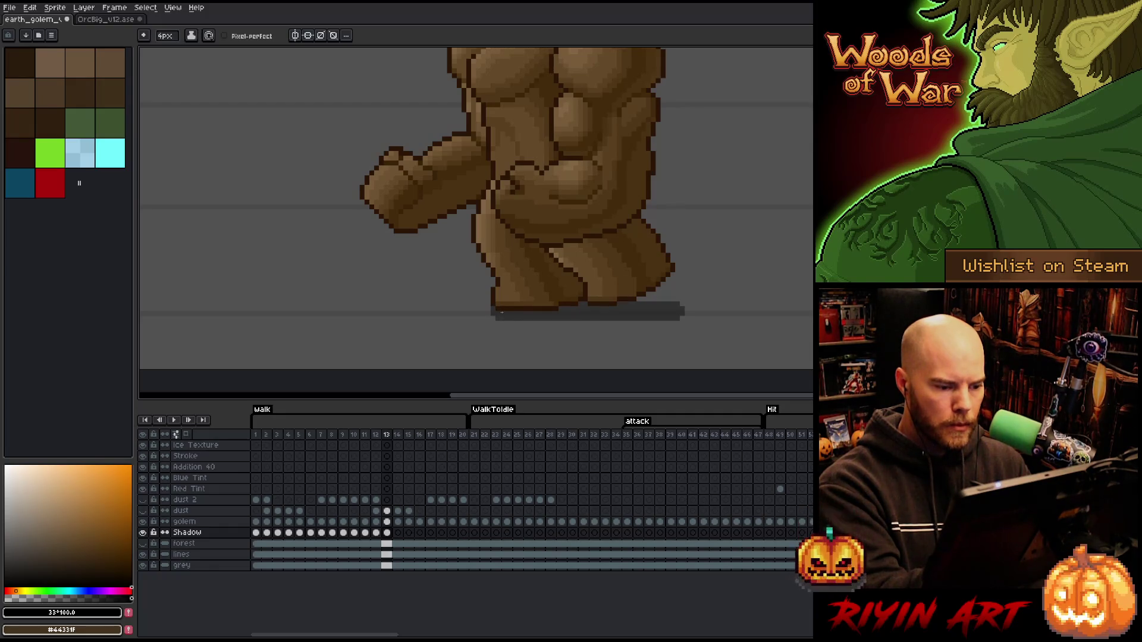
pyautogui.press('e')
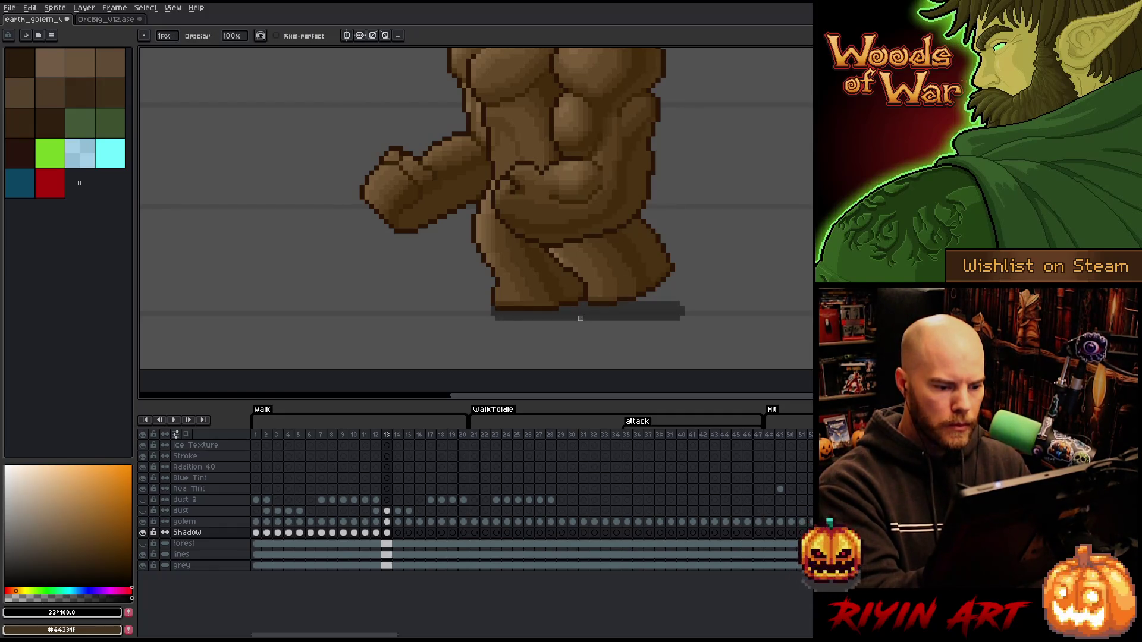
pyautogui.moveTo(580, 318); pyautogui.dragTo(496, 318)
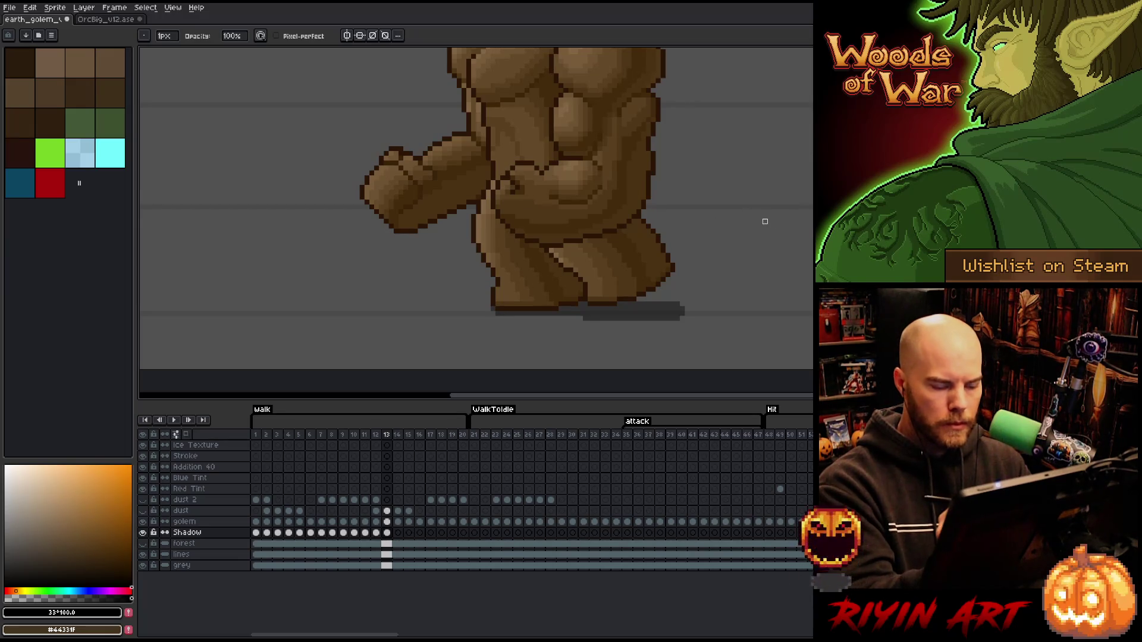
pyautogui.press('Left')
pyautogui.press('Right')
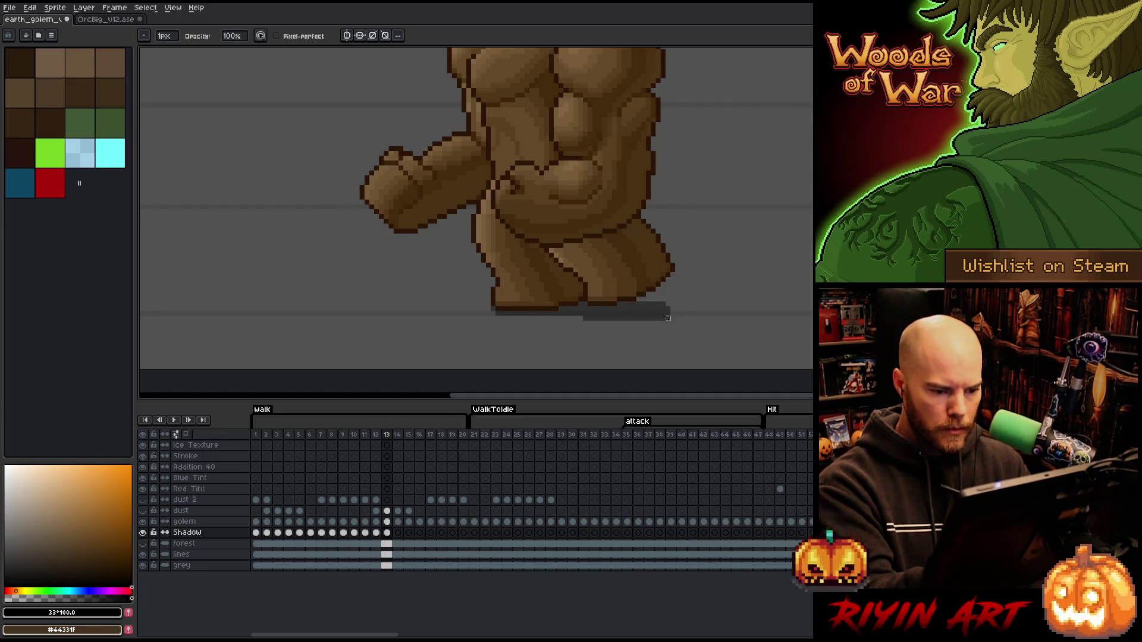
pyautogui.press('Left')
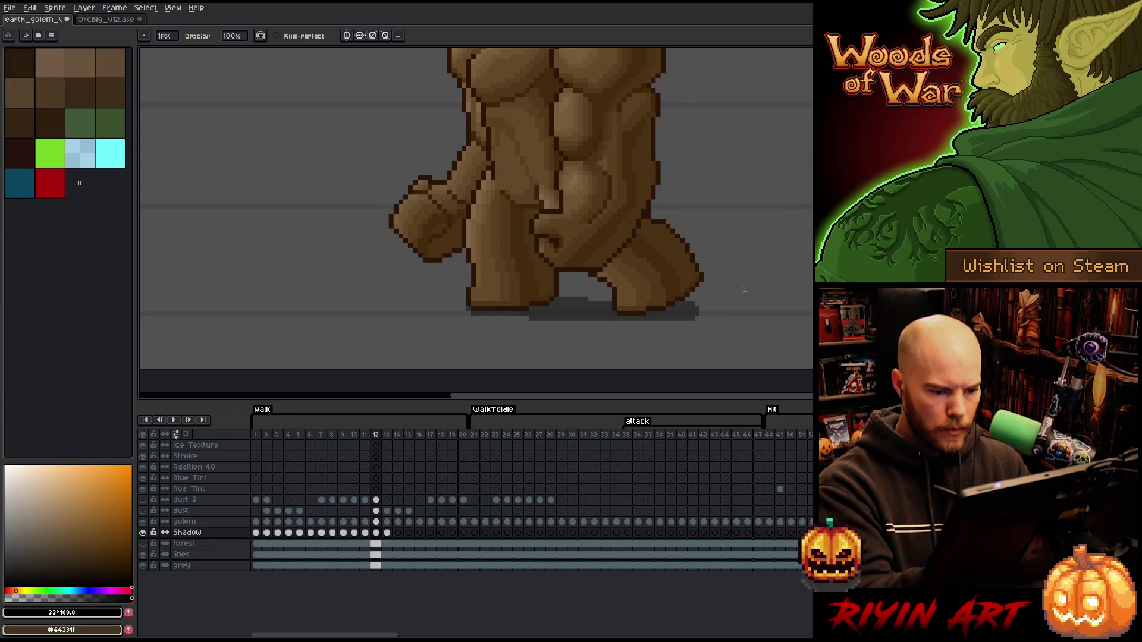
pyautogui.press('Right')
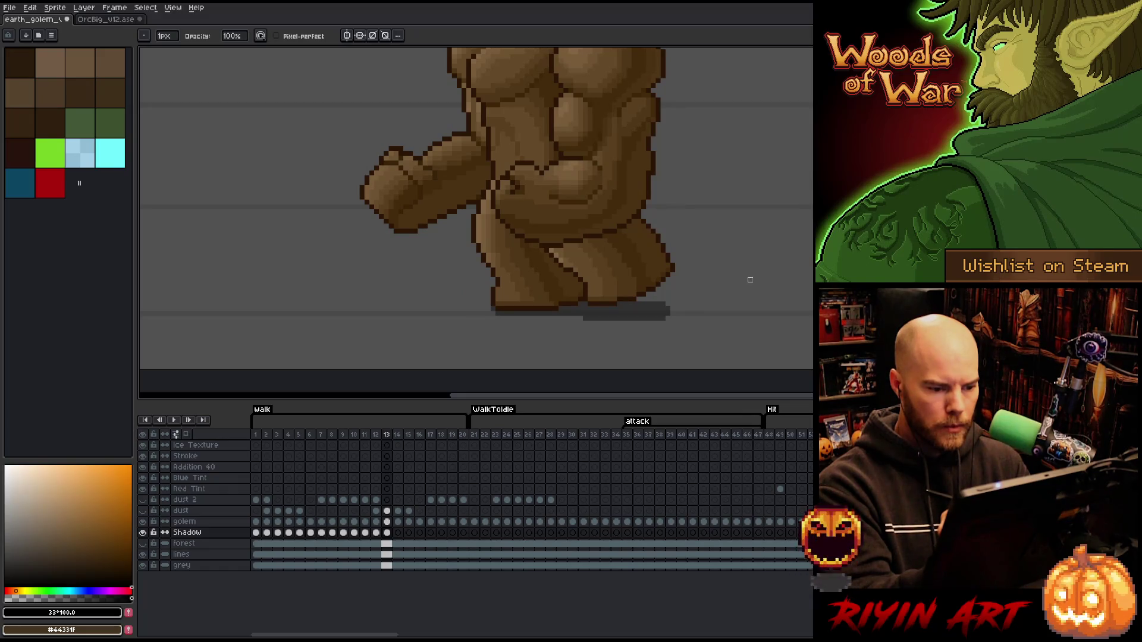
# Flip between frames 12–15 to compare the shadows on frames 13 and 14.
pyautogui.press('e')
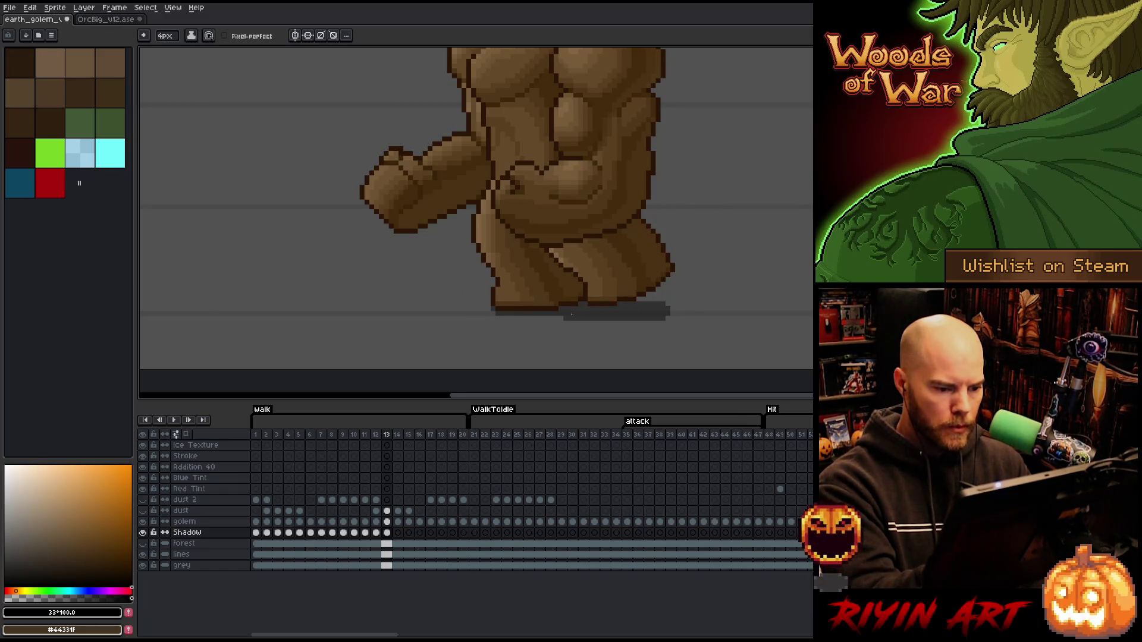
pyautogui.press('Left')
pyautogui.press('Right')
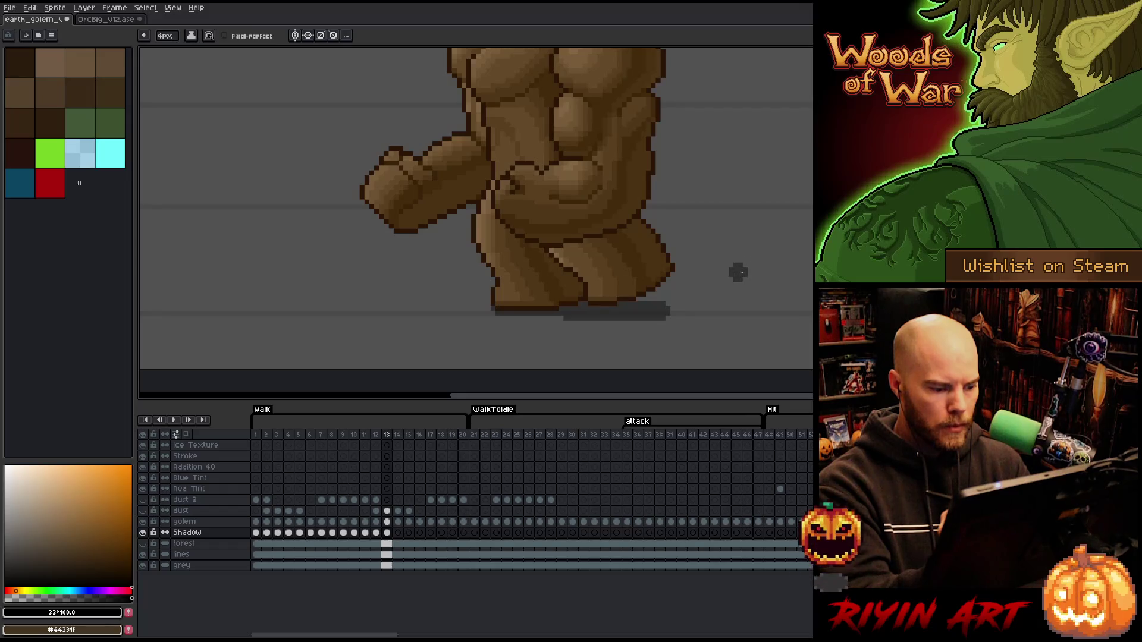
pyautogui.press('Right')
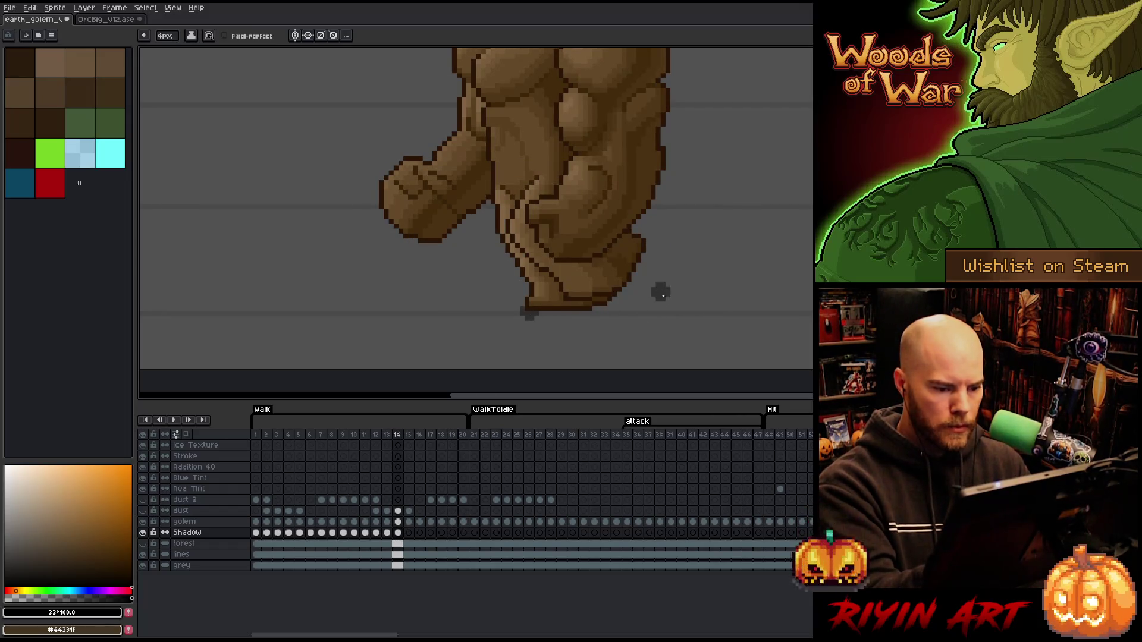
pyautogui.press('Left')
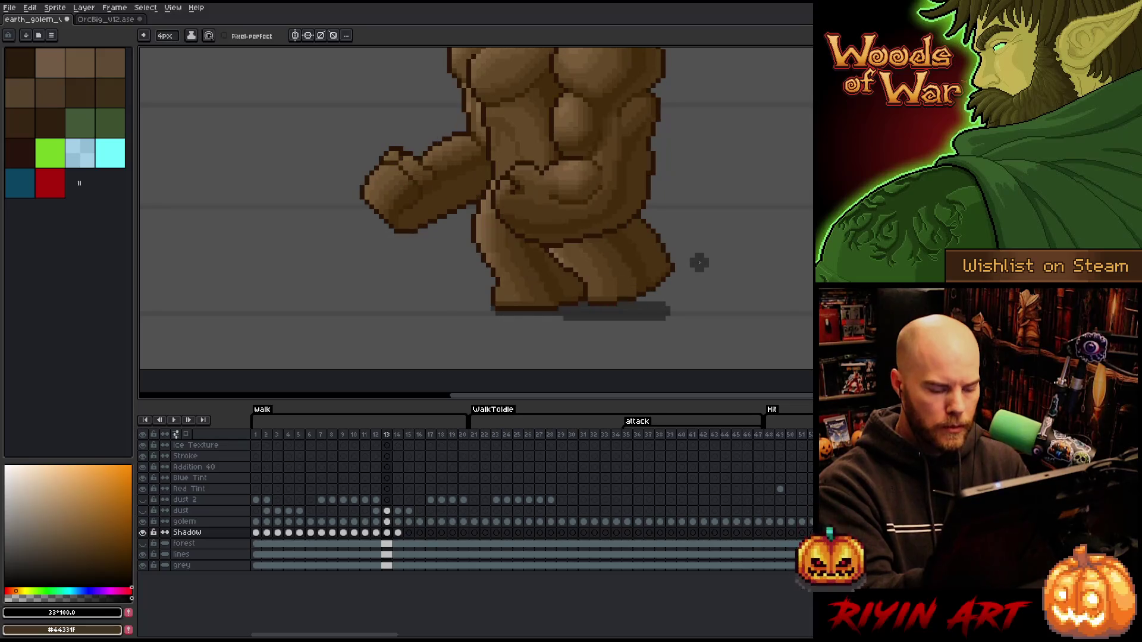
pyautogui.press('Right')
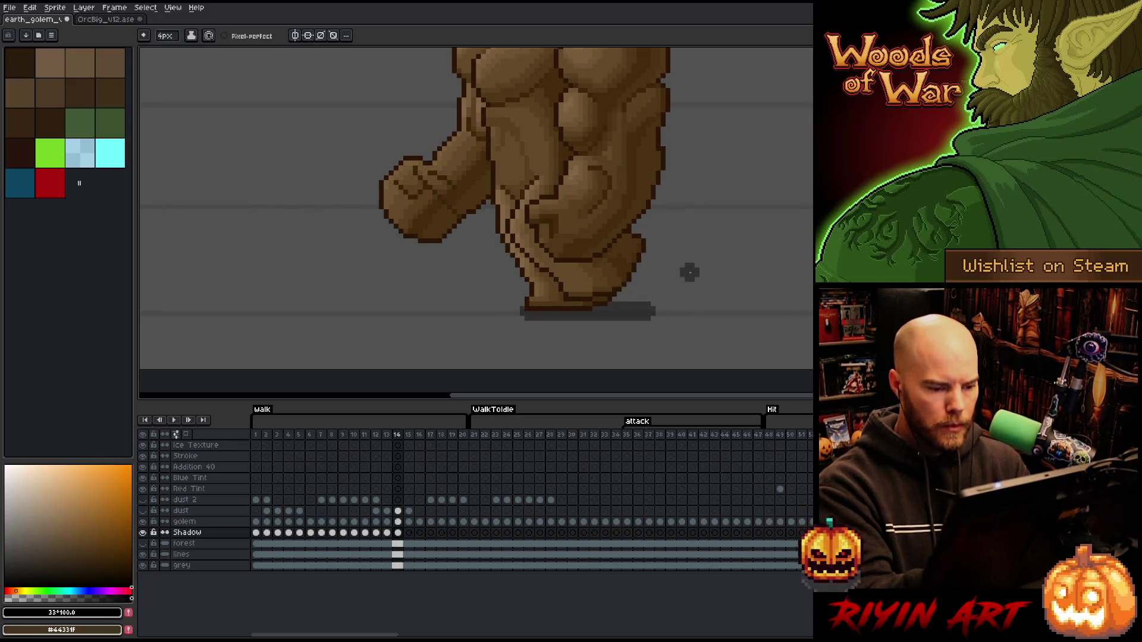
pyautogui.press('Left')
pyautogui.press('Right')
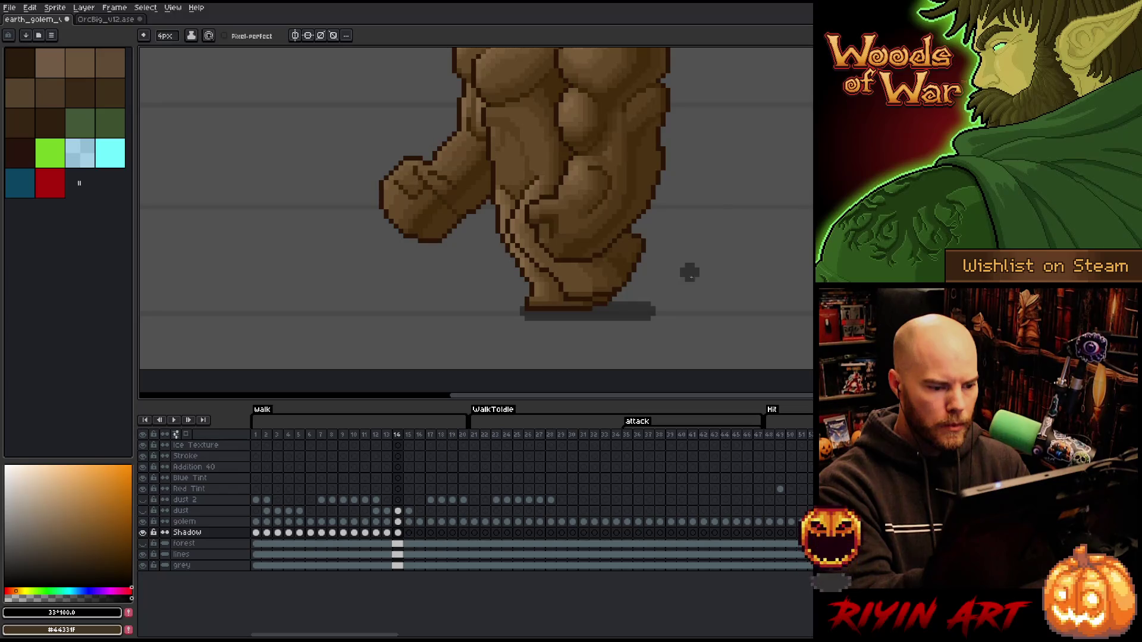
pyautogui.press('Right')
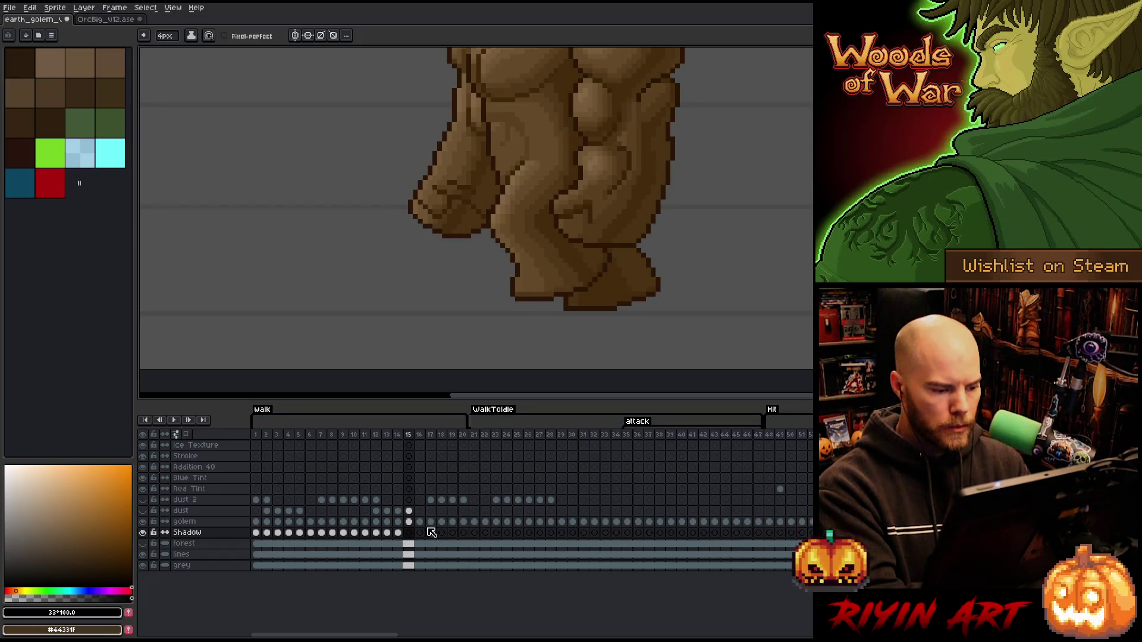
# Copy Shadow cels 1–10 into frames 11–20, then play the walk cycle from frame 1.
pyautogui.click(255, 533)
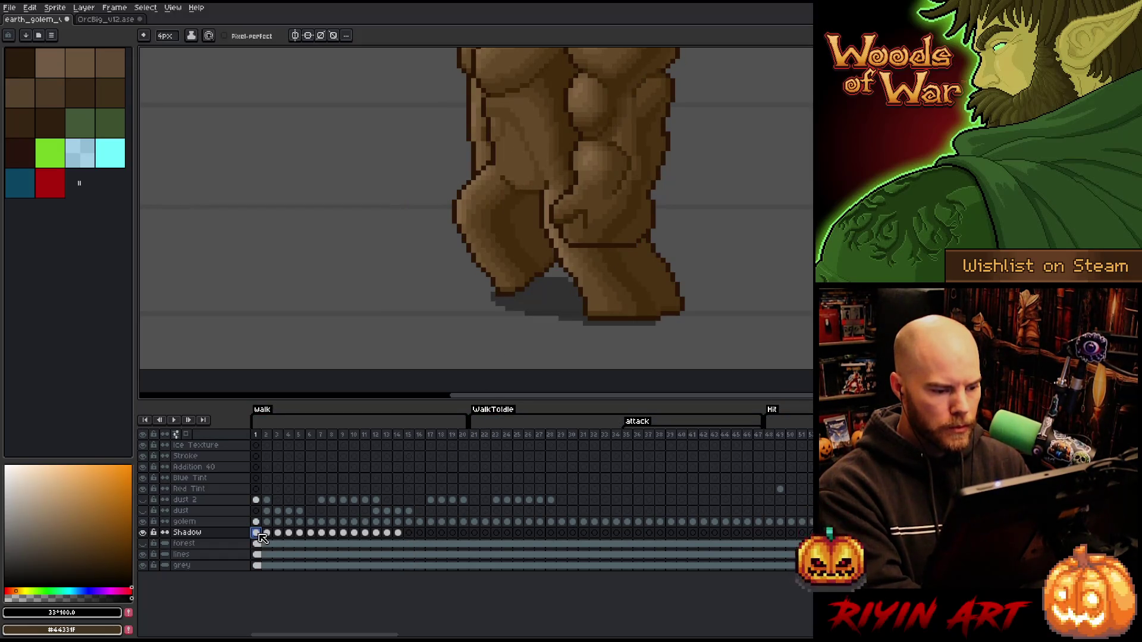
pyautogui.moveTo(264, 537); pyautogui.dragTo(332, 539)
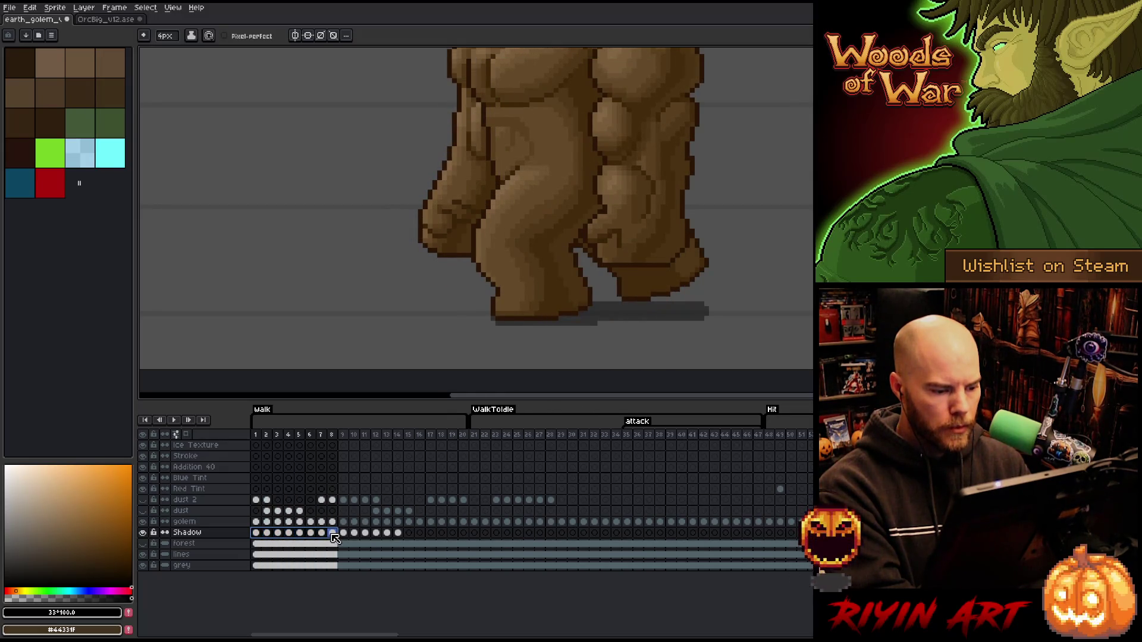
pyautogui.moveTo(333, 539); pyautogui.dragTo(355, 538)
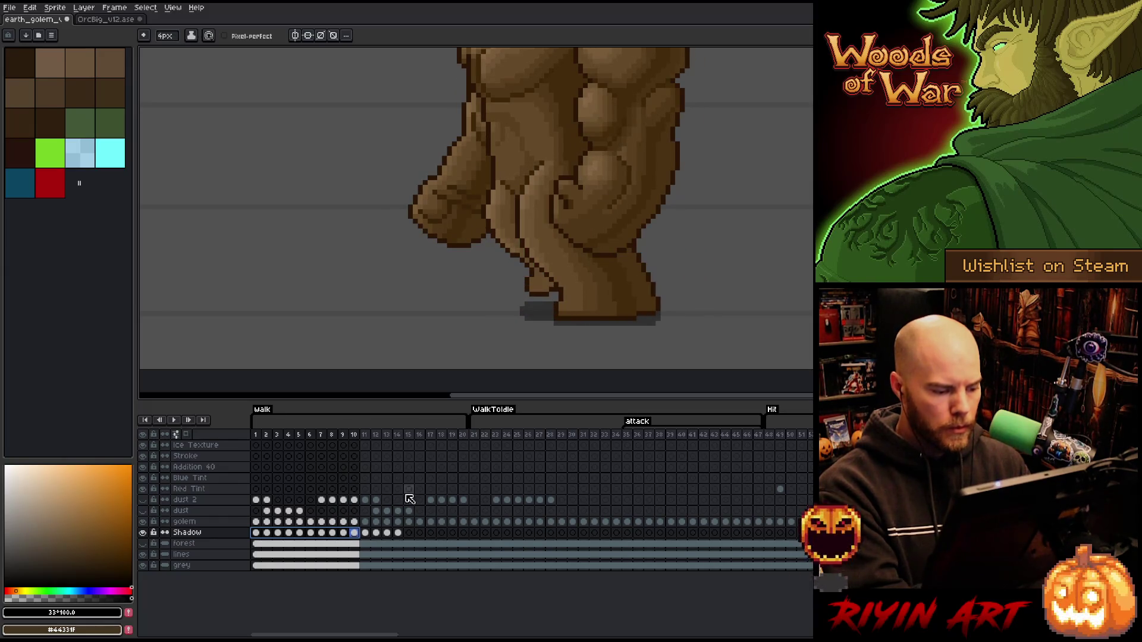
pyautogui.click(365, 533)
pyautogui.hotkey('ctrl', 'v')
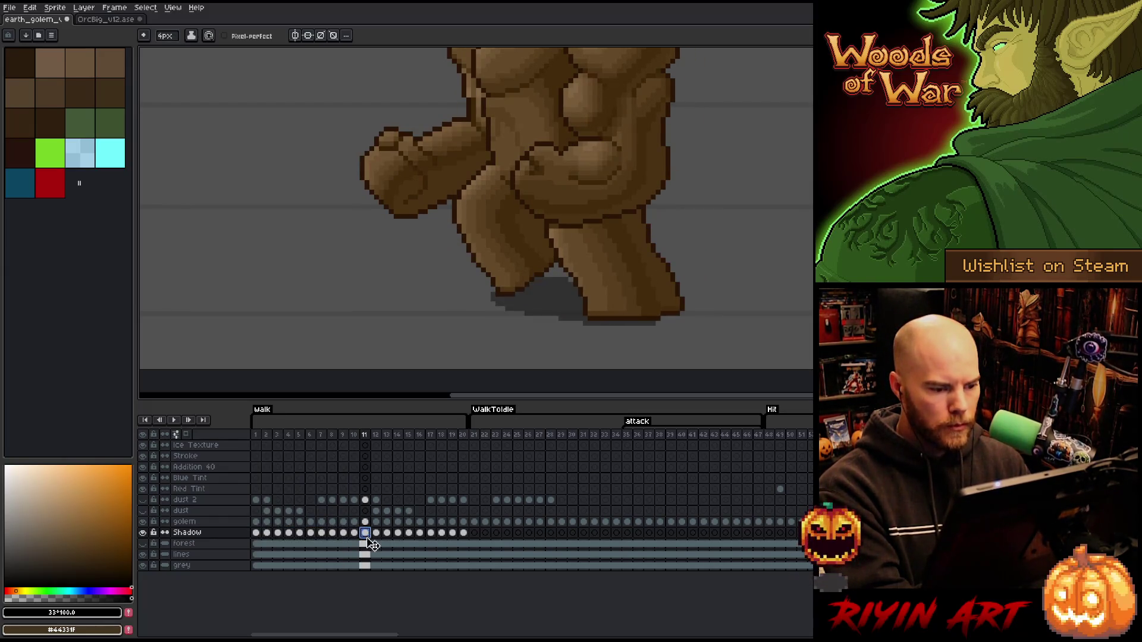
pyautogui.click(257, 436)
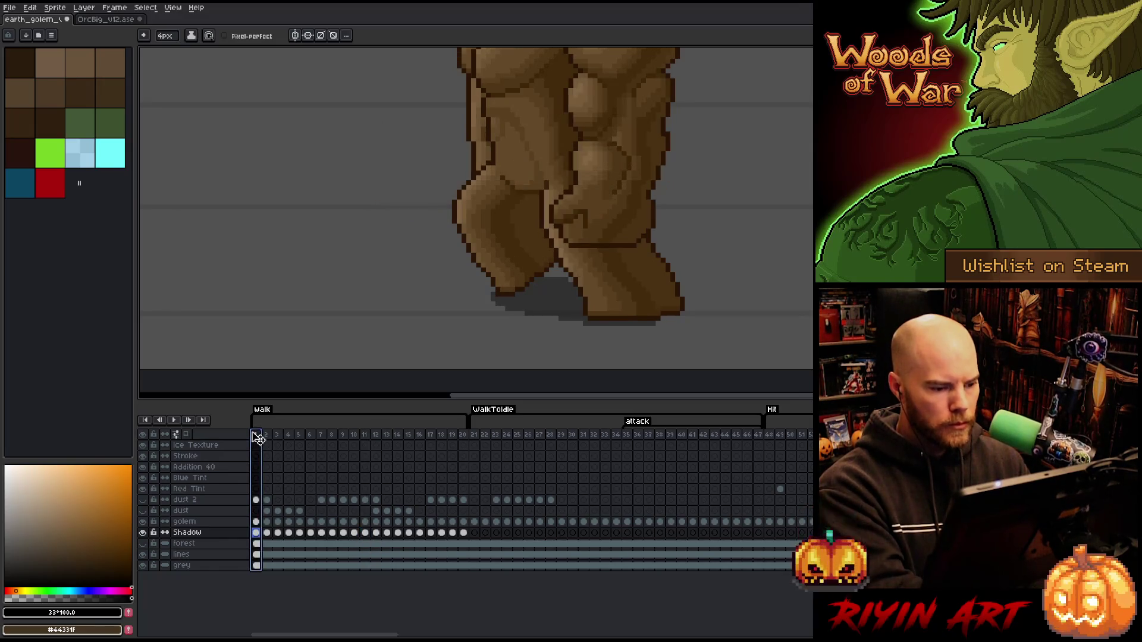
pyautogui.press('Return')
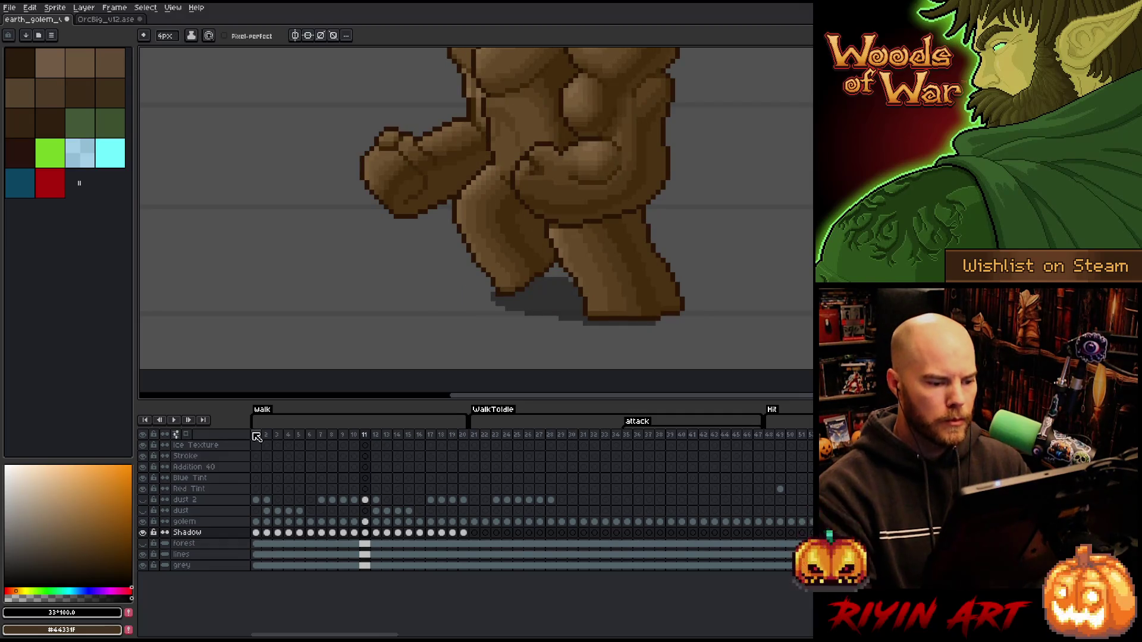
# Erase a stray shadow patch near the foot, compare neighbouring frames and replay the walk.
pyautogui.press('b')
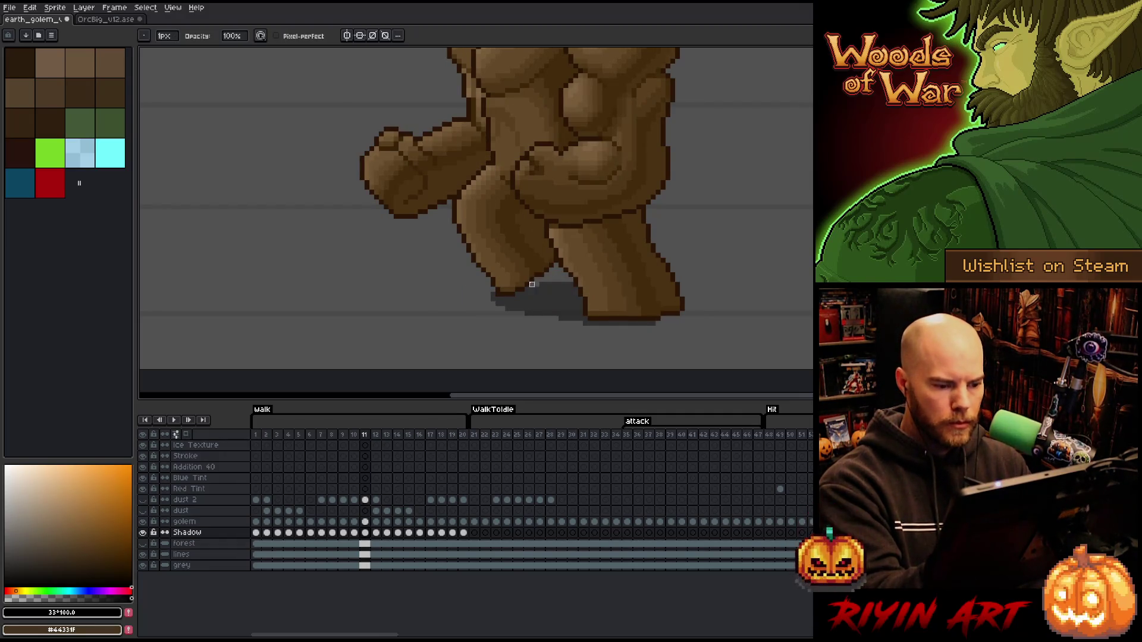
pyautogui.press('e')
pyautogui.moveTo(500, 307); pyautogui.dragTo(518, 312)
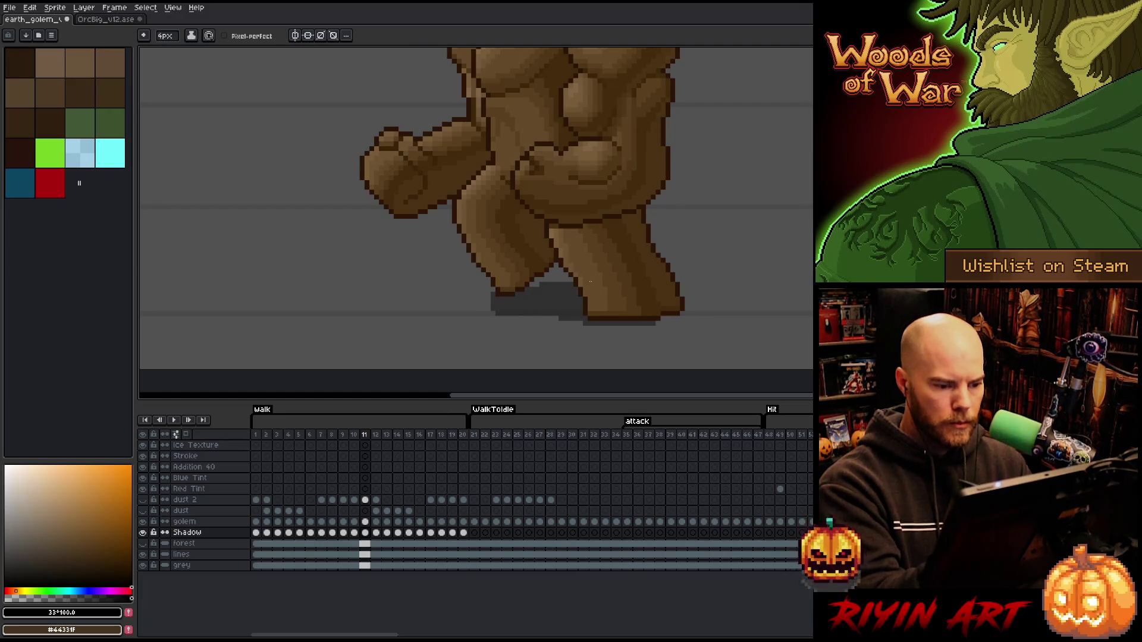
pyautogui.press('b')
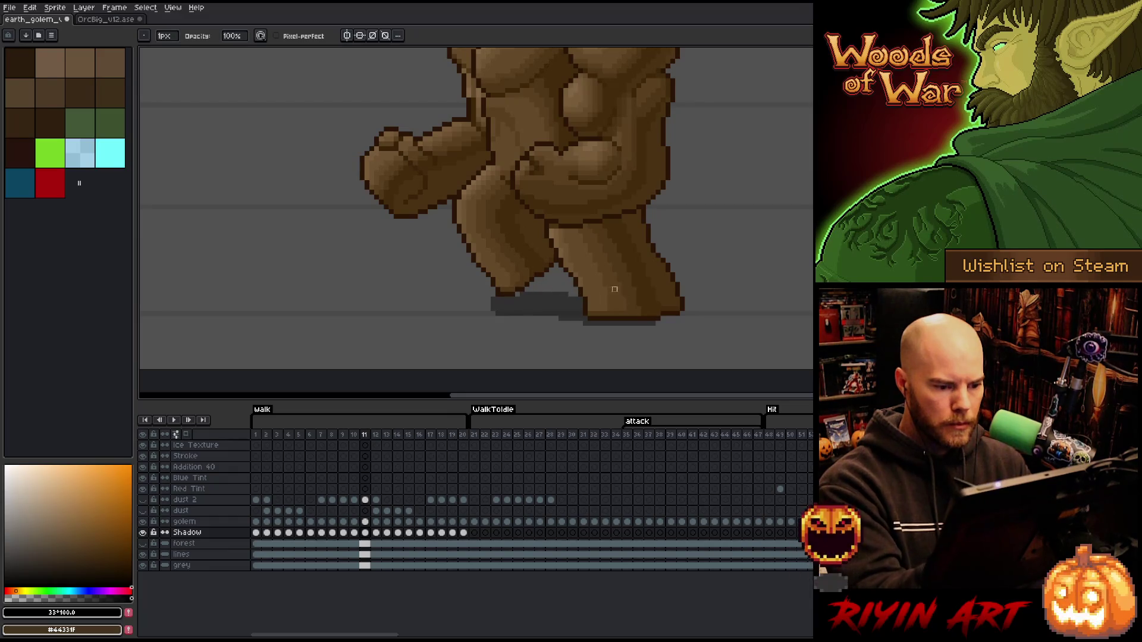
pyautogui.press('e')
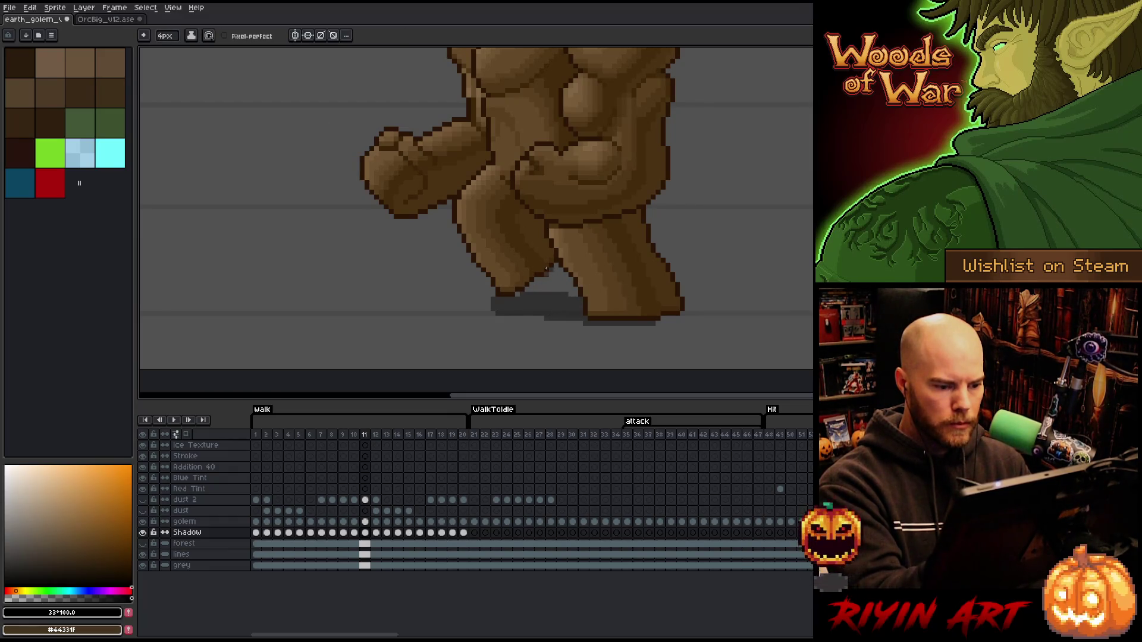
pyautogui.press('b')
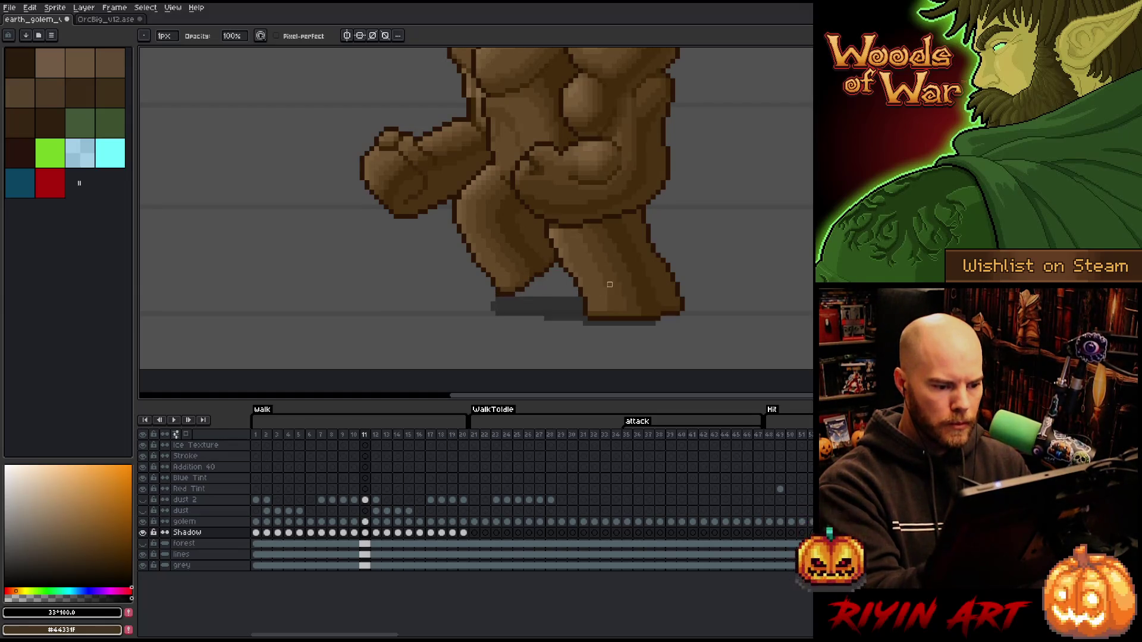
pyautogui.press(',')
pyautogui.press('.')
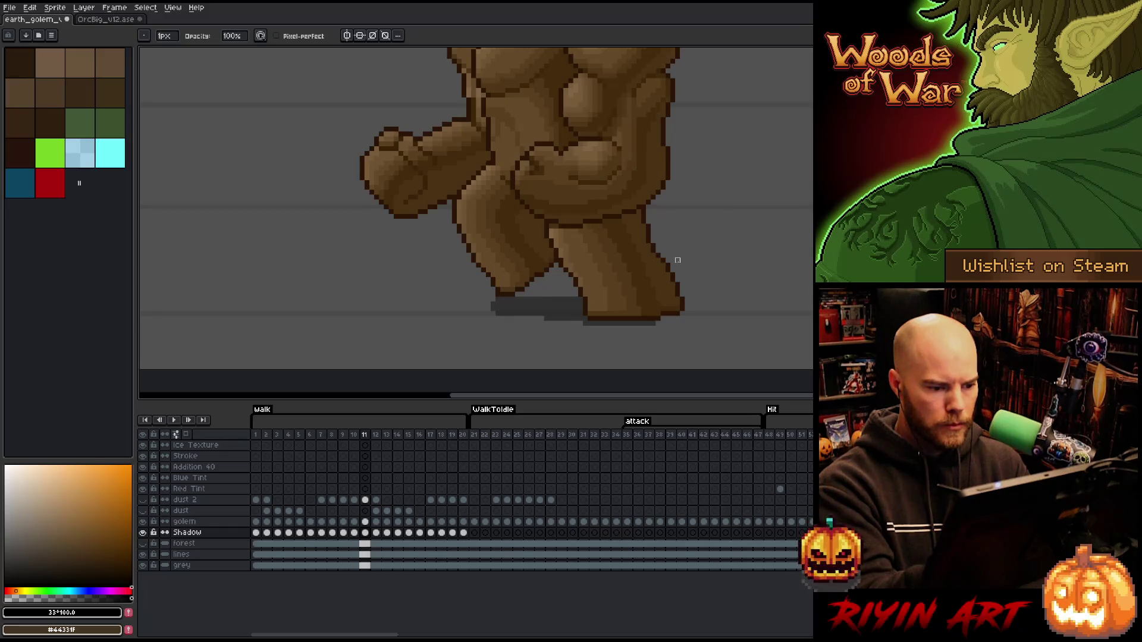
pyautogui.press(',')
pyautogui.press('.')
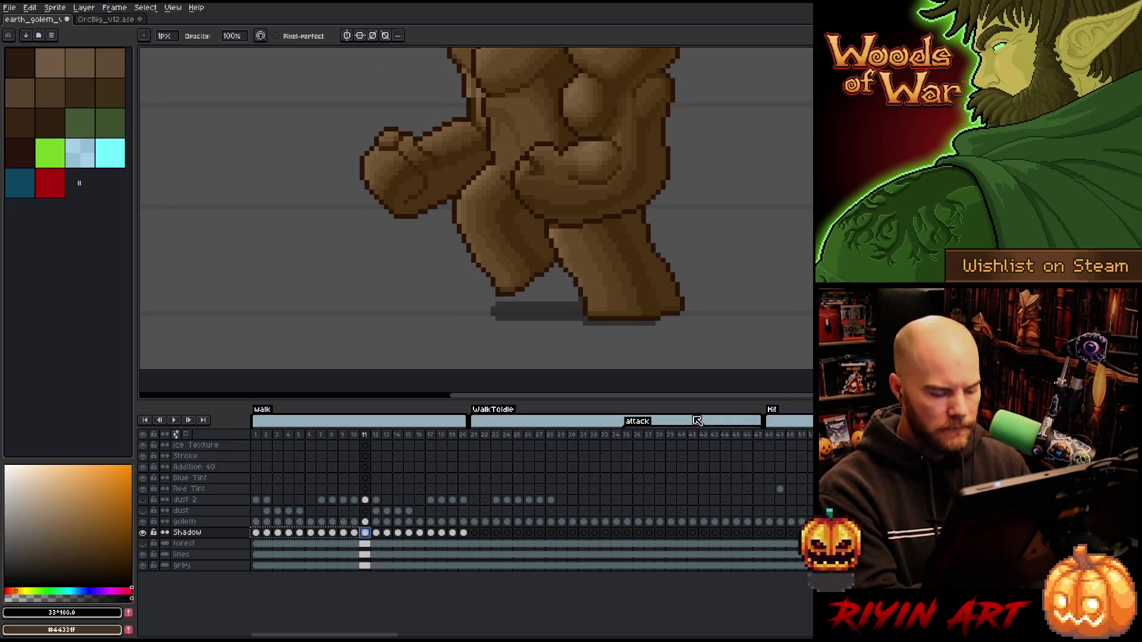
pyautogui.press('Return')
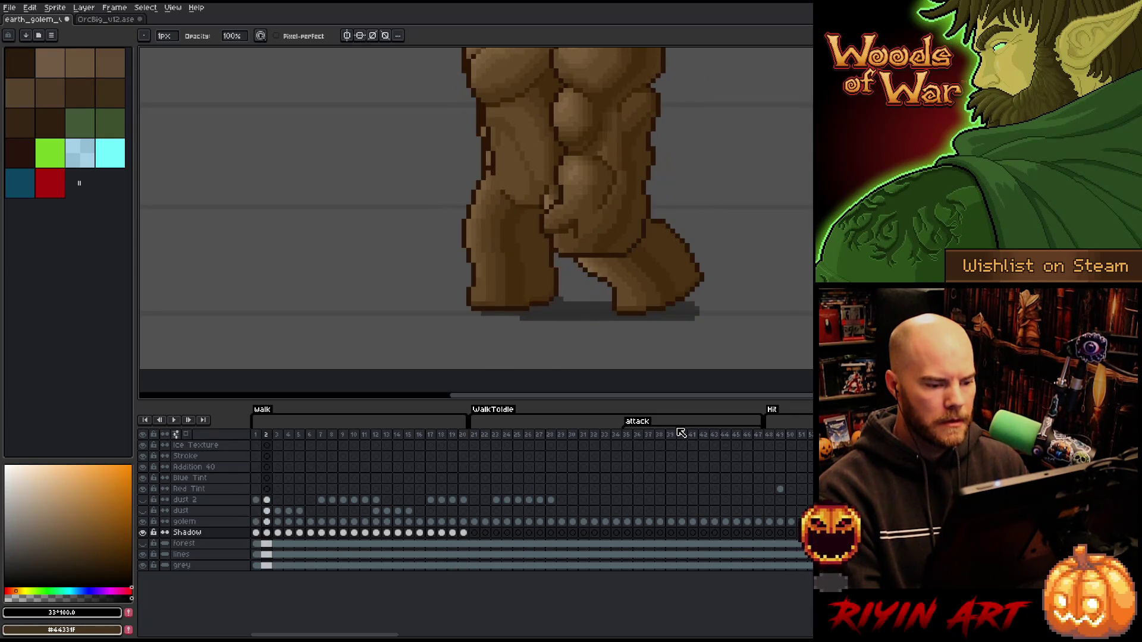
# Stop playback, sample the dark shadow colour and step through to walk frame 5 for touch-ups.
pyautogui.press('Return')
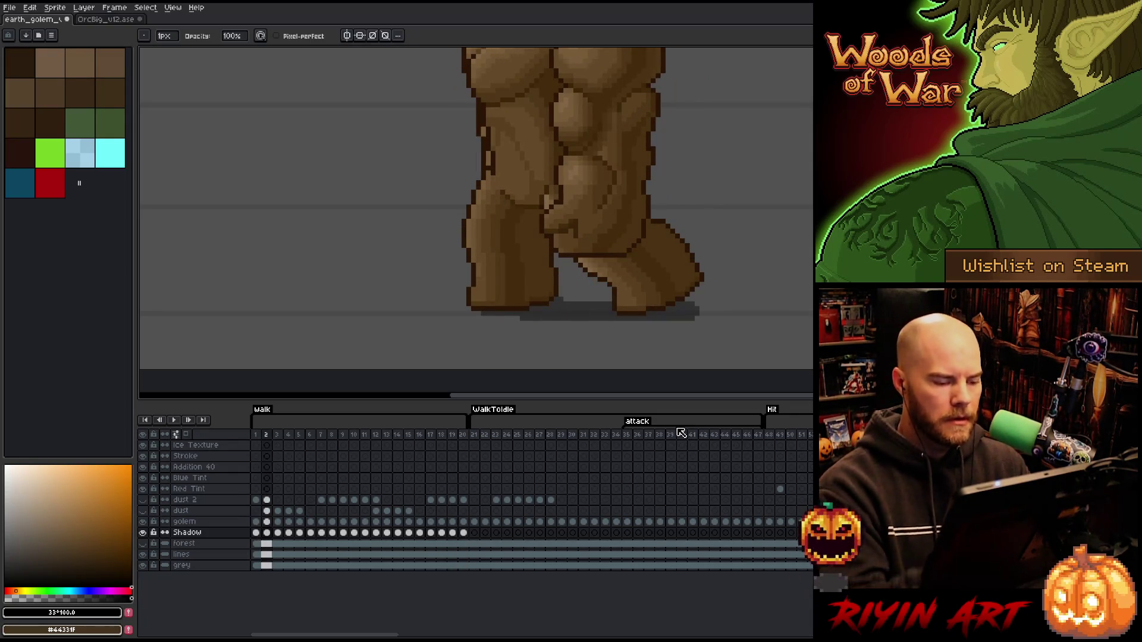
pyautogui.keyDown('alt'); pyautogui.click(559, 302); pyautogui.keyUp('alt')
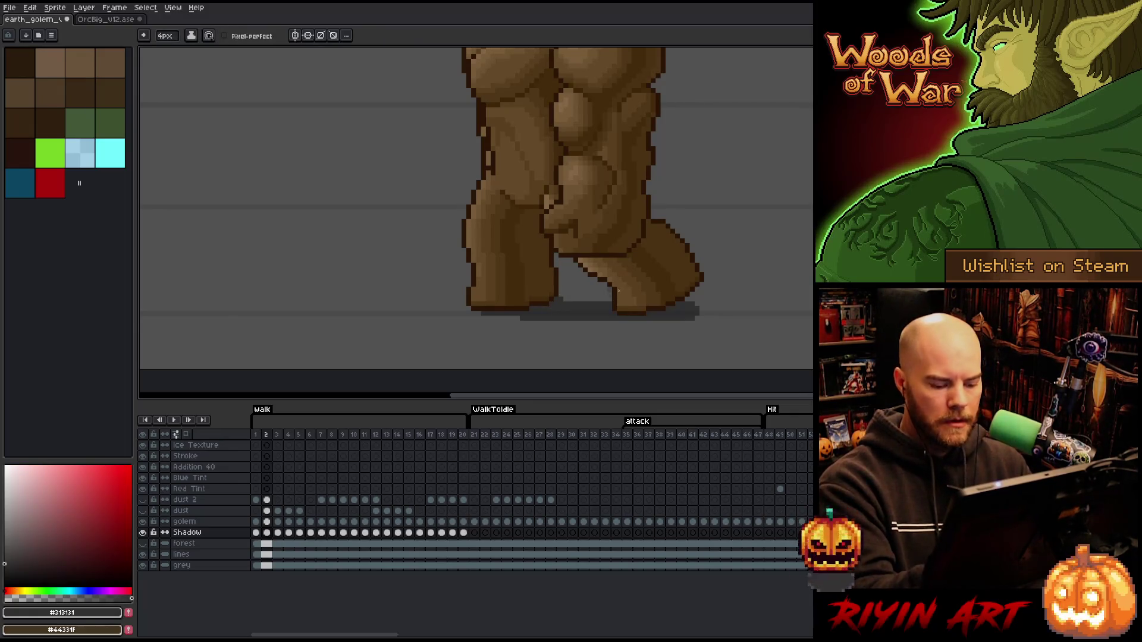
pyautogui.press('Left')
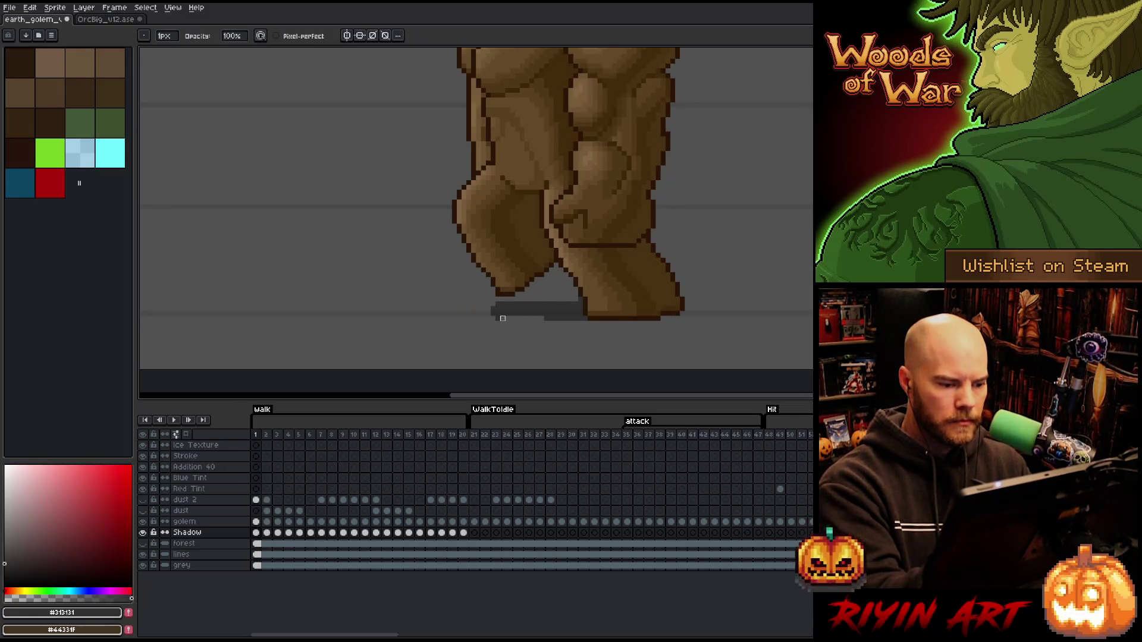
pyautogui.press('Right')
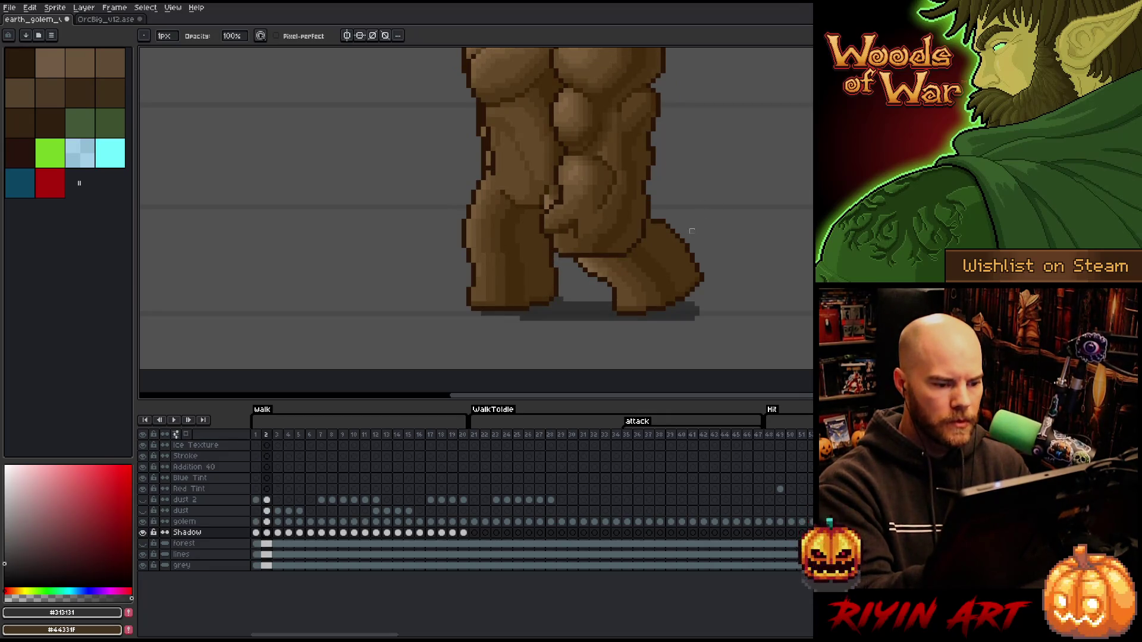
pyautogui.press('Right')
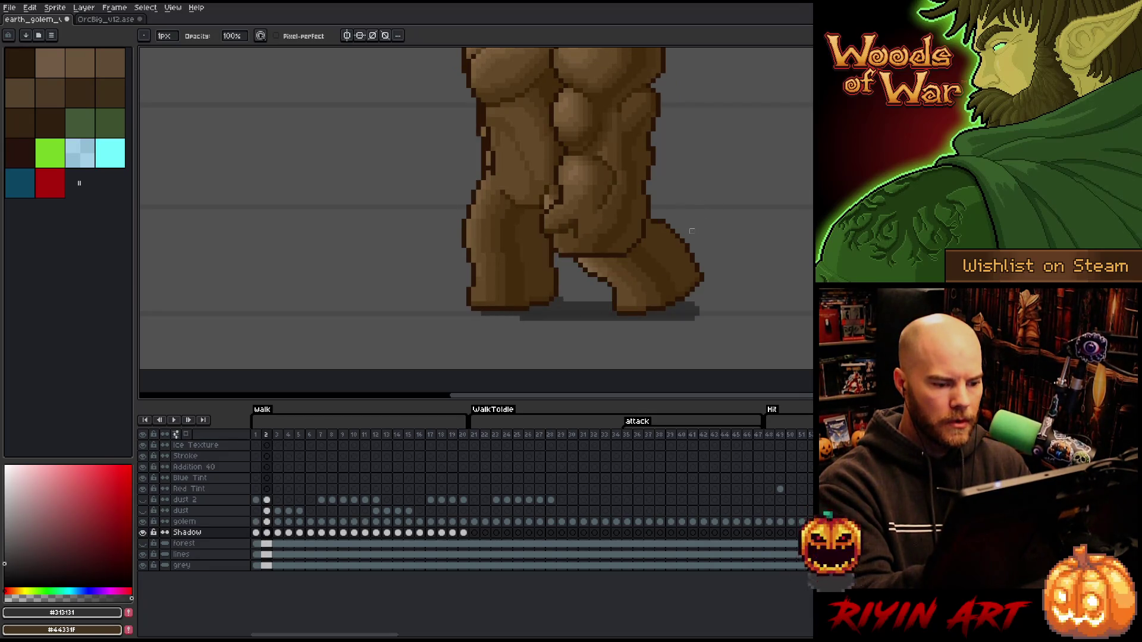
pyautogui.press('Right')
pyautogui.press('Right')
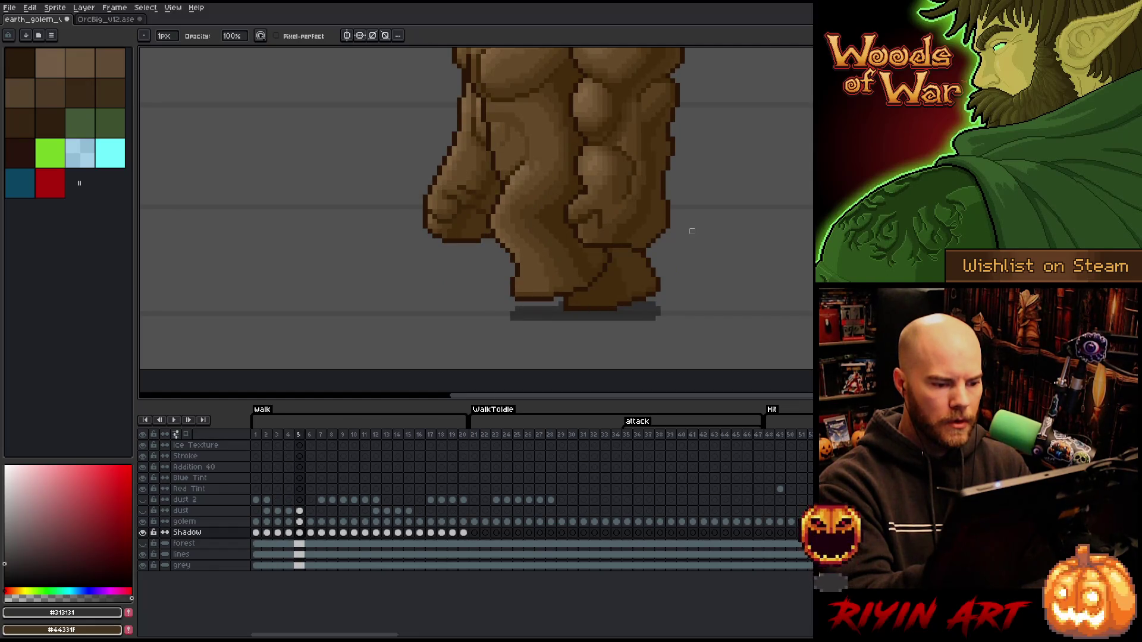
pyautogui.press('Left')
pyautogui.press('Right')
pyautogui.press('e')
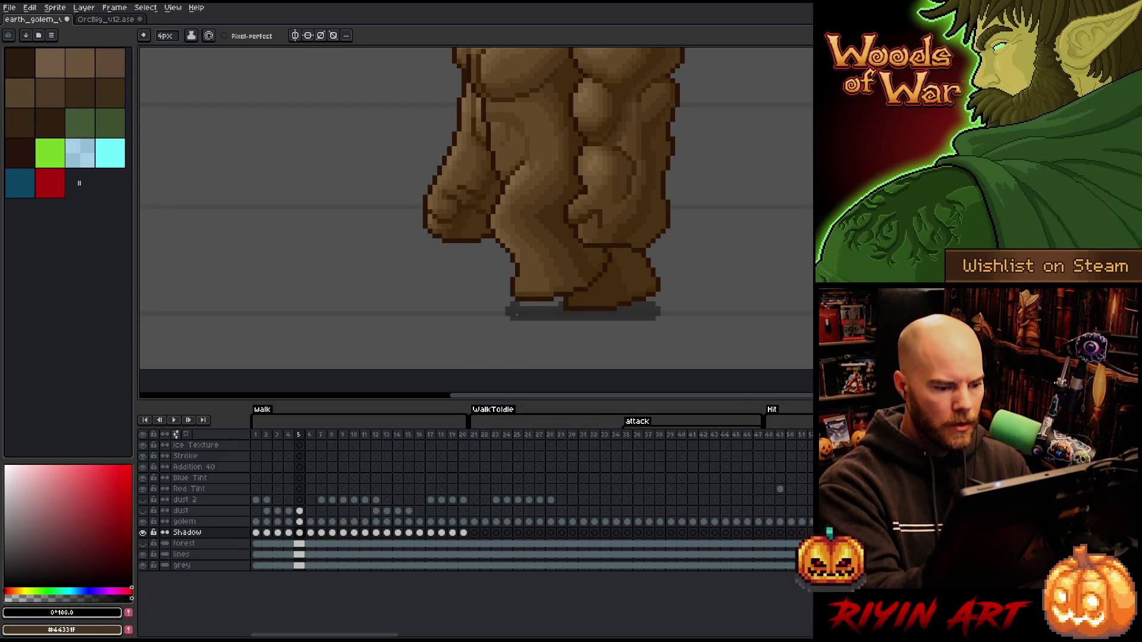
# Check the shadow on walk frames 6–10, comparing each with its neighbour.
pyautogui.press('b')
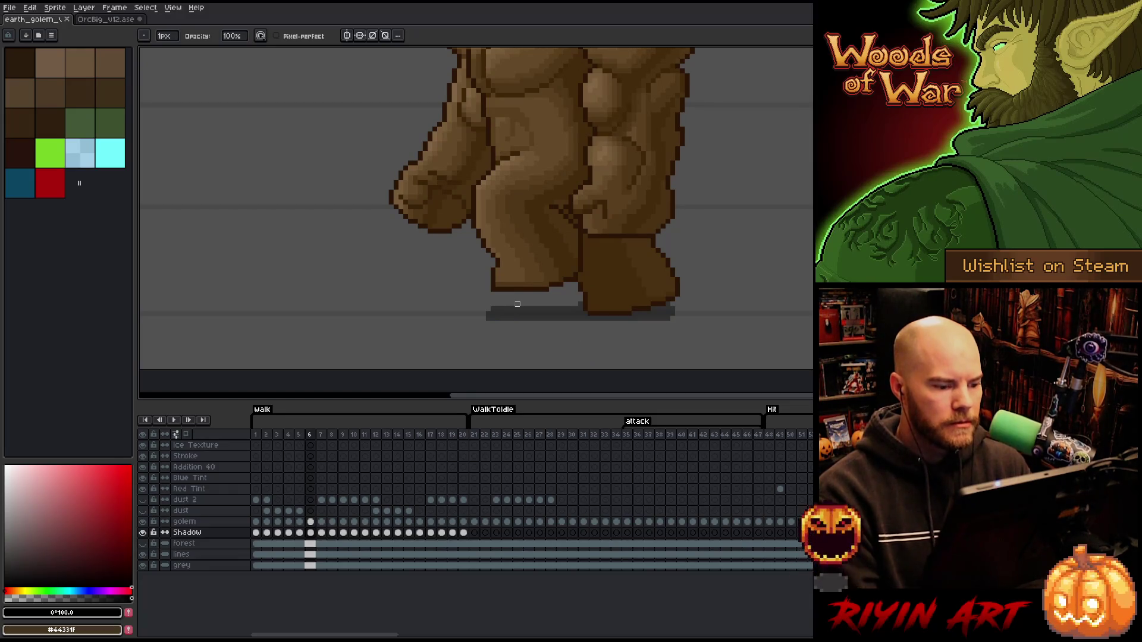
pyautogui.press('Left')
pyautogui.press('Right')
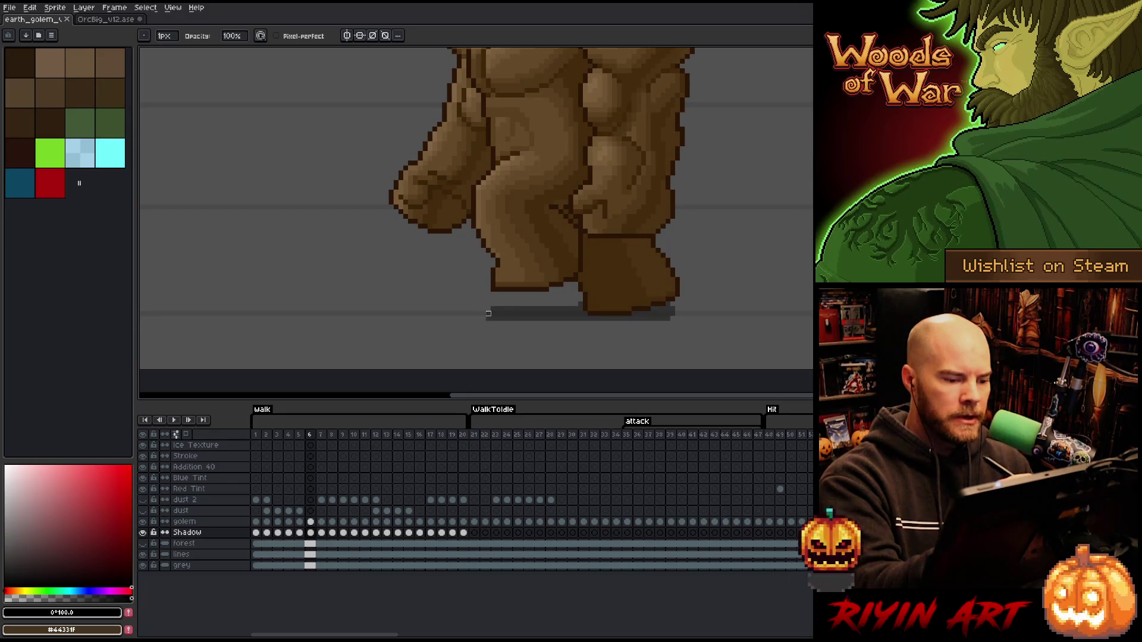
pyautogui.press('Right')
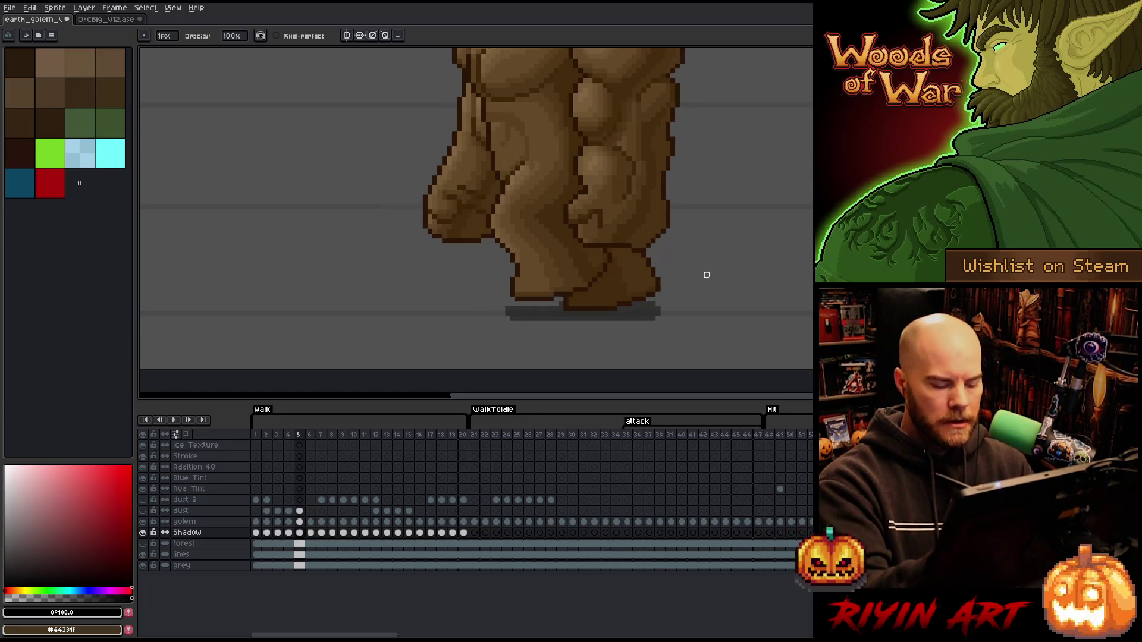
pyautogui.press('Left')
pyautogui.press('Right')
pyautogui.press('Left')
pyautogui.press('Right')
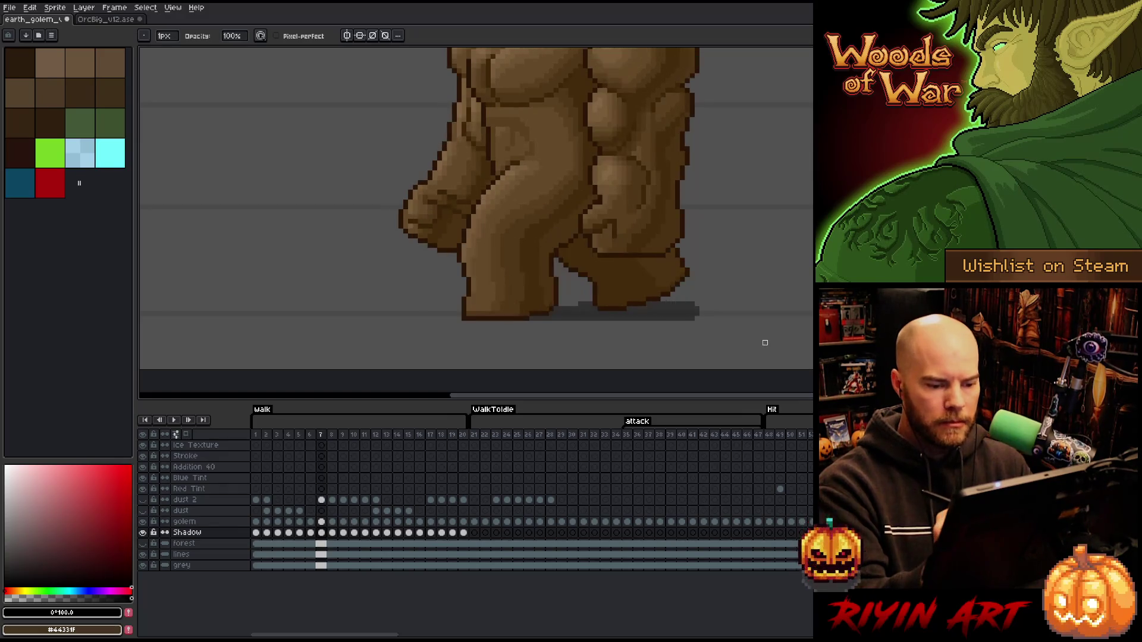
pyautogui.press('Right')
pyautogui.press('Right')
pyautogui.press('Right')
pyautogui.press('Right')
pyautogui.press('Right')
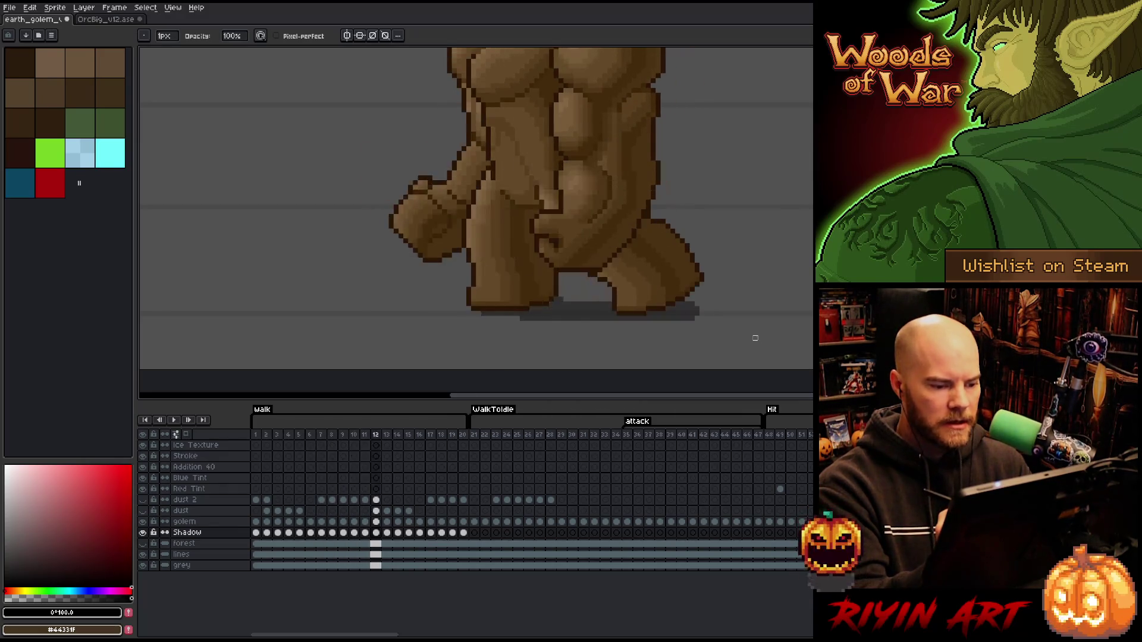
pyautogui.press('Right')
pyautogui.press('Right')
pyautogui.press('Right')
# Touch up the shadow on frames 12 and 13 with eraser and pencil, then move on past frame 15.
pyautogui.press('Left')
pyautogui.press('Left')
pyautogui.press('Left')
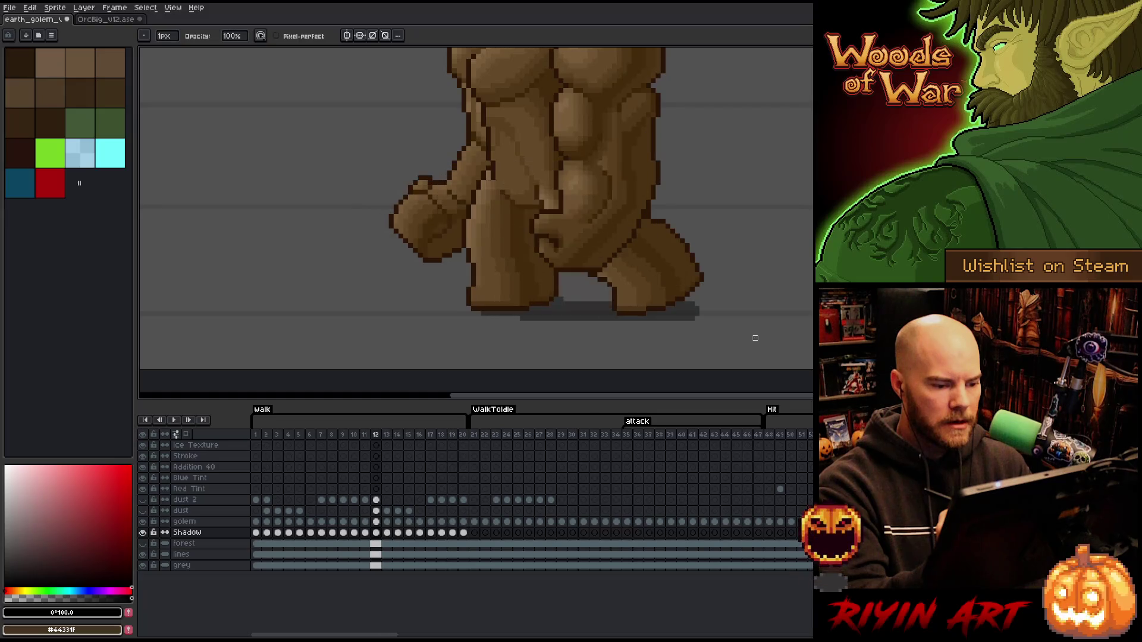
pyautogui.press('Left')
pyautogui.press('Right')
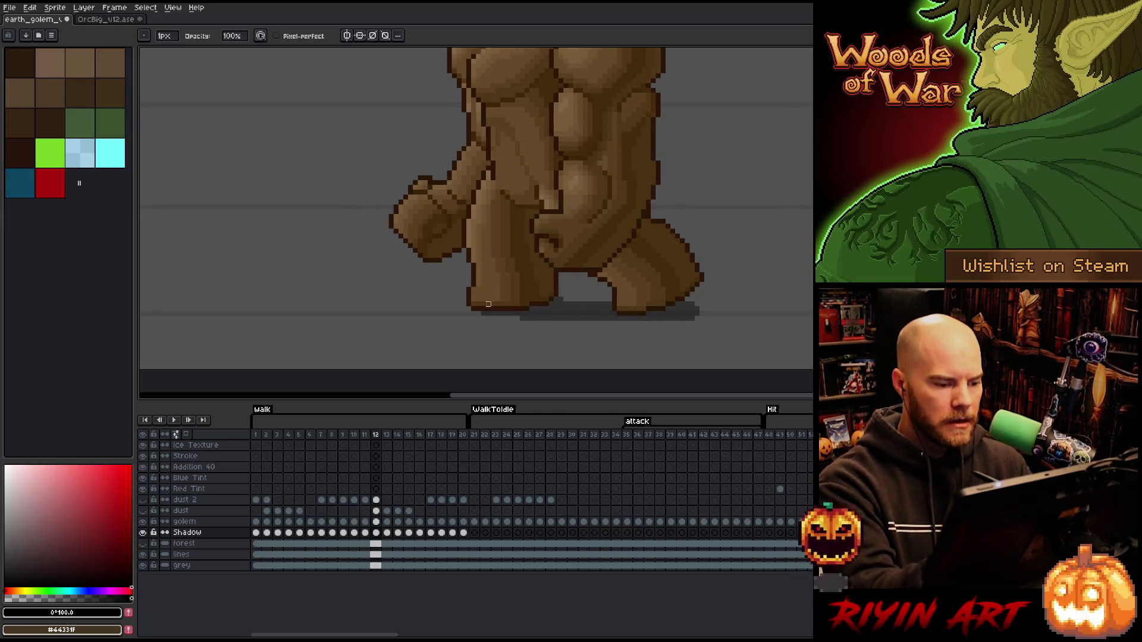
pyautogui.press('e')
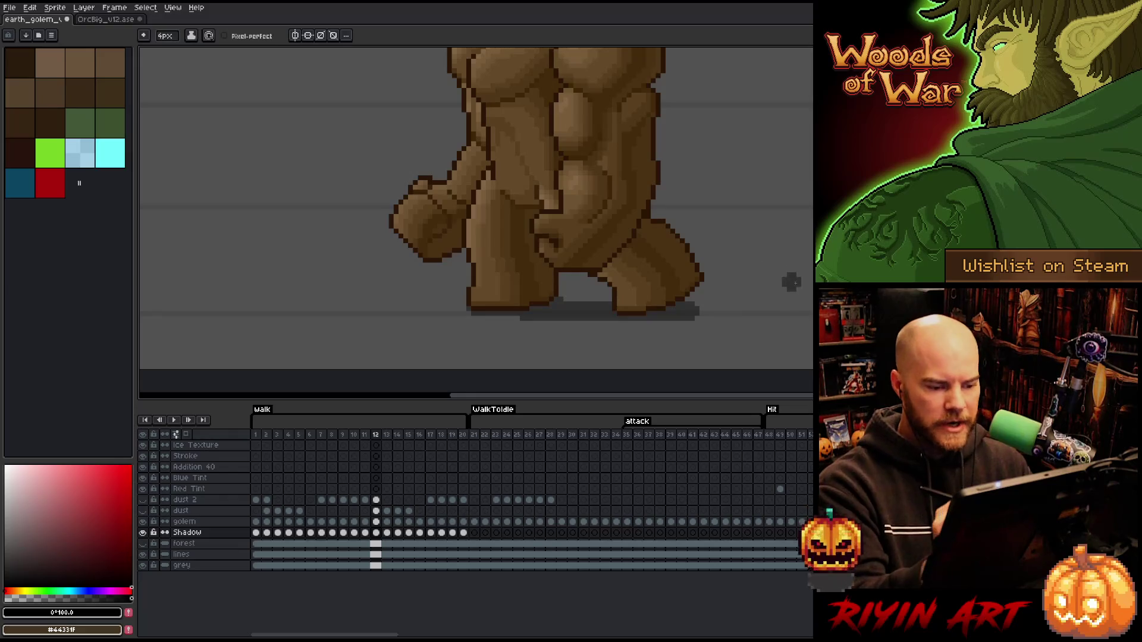
pyautogui.press('b')
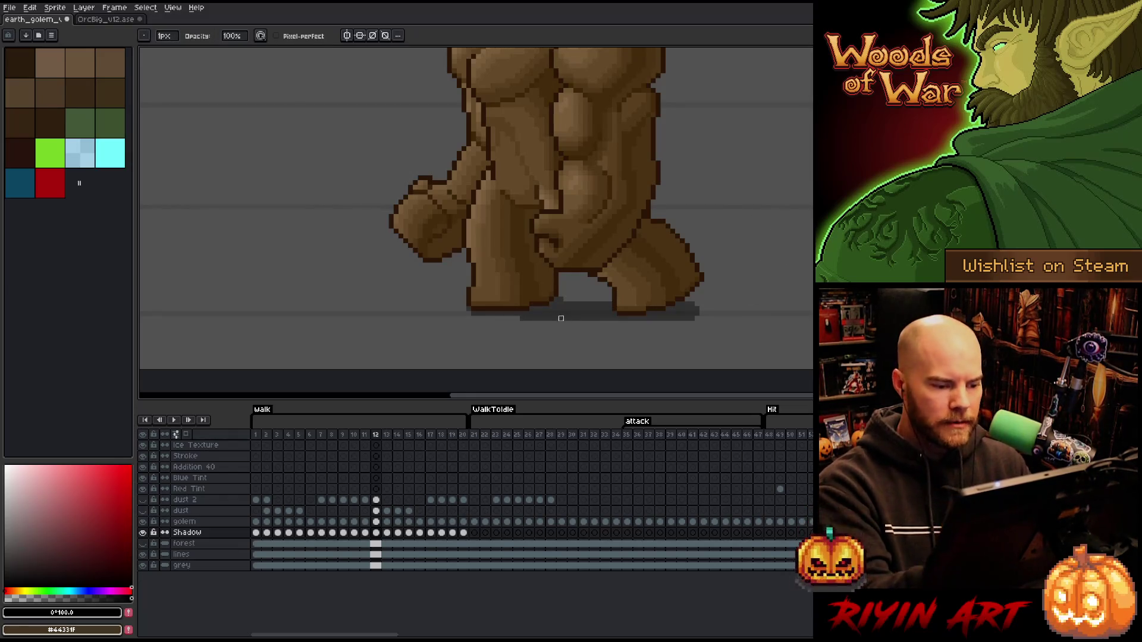
pyautogui.press('Right')
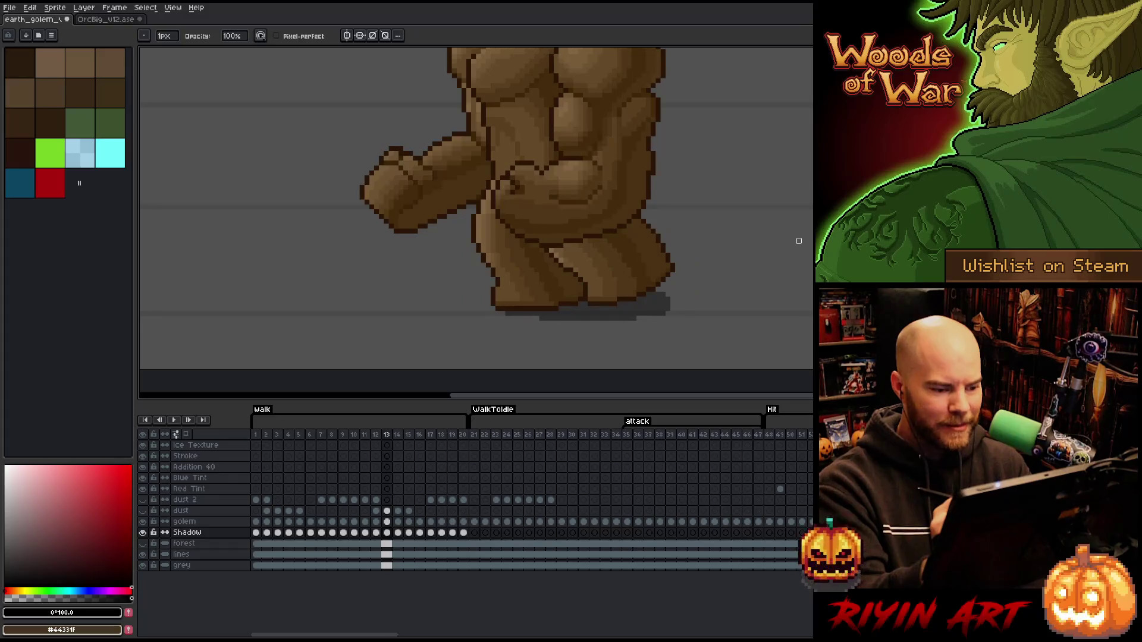
pyautogui.press('e')
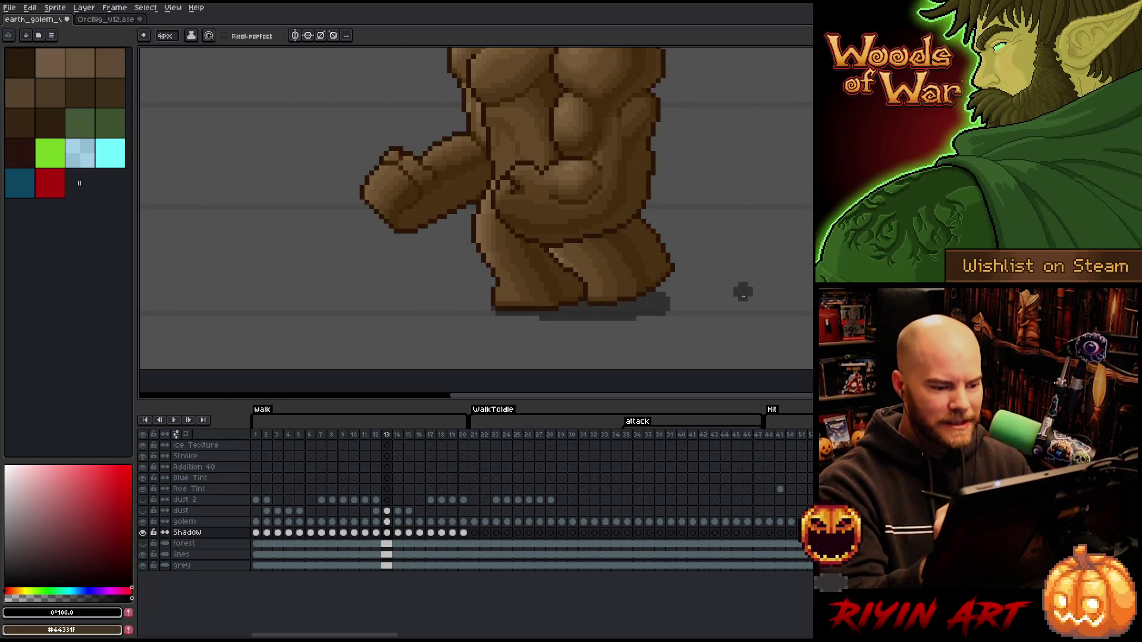
pyautogui.press('Right')
pyautogui.press('Right')
pyautogui.press('Right')
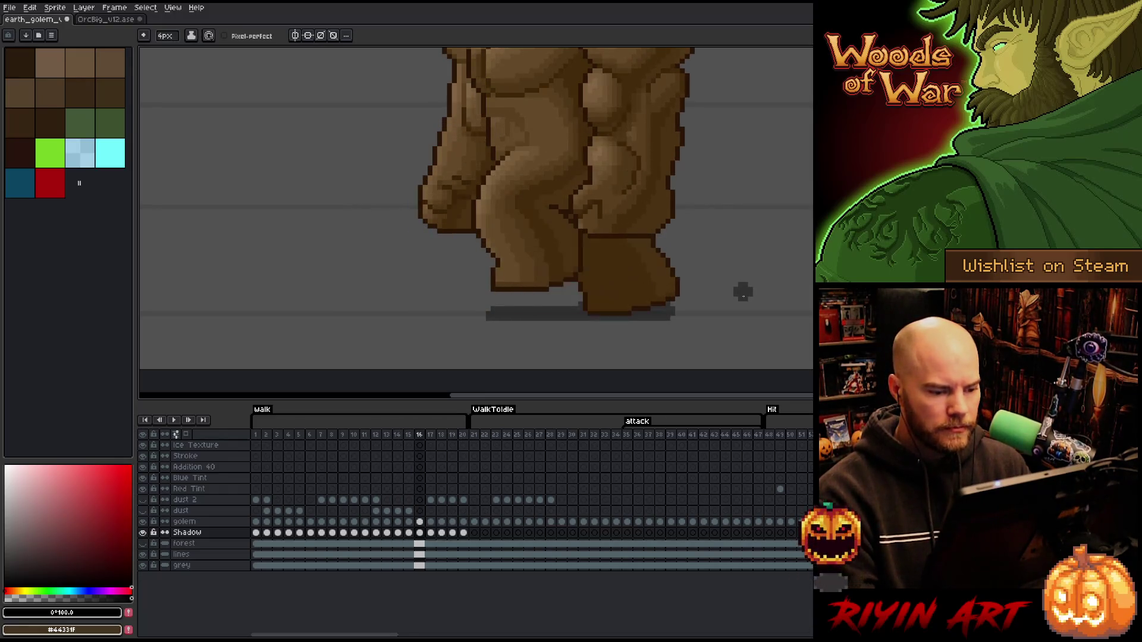
pyautogui.press('Right')
pyautogui.press('Right')
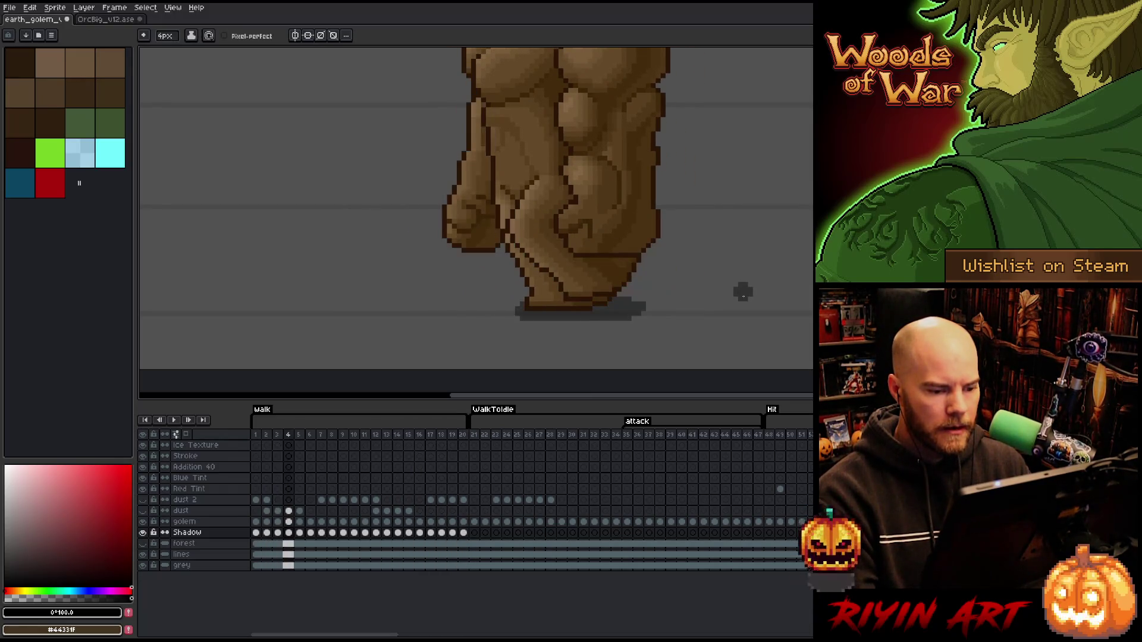
# Marquee the shadow area under the feet on Shadow frame 1 and check it across walk frames 2–8.
pyautogui.click(256, 533)
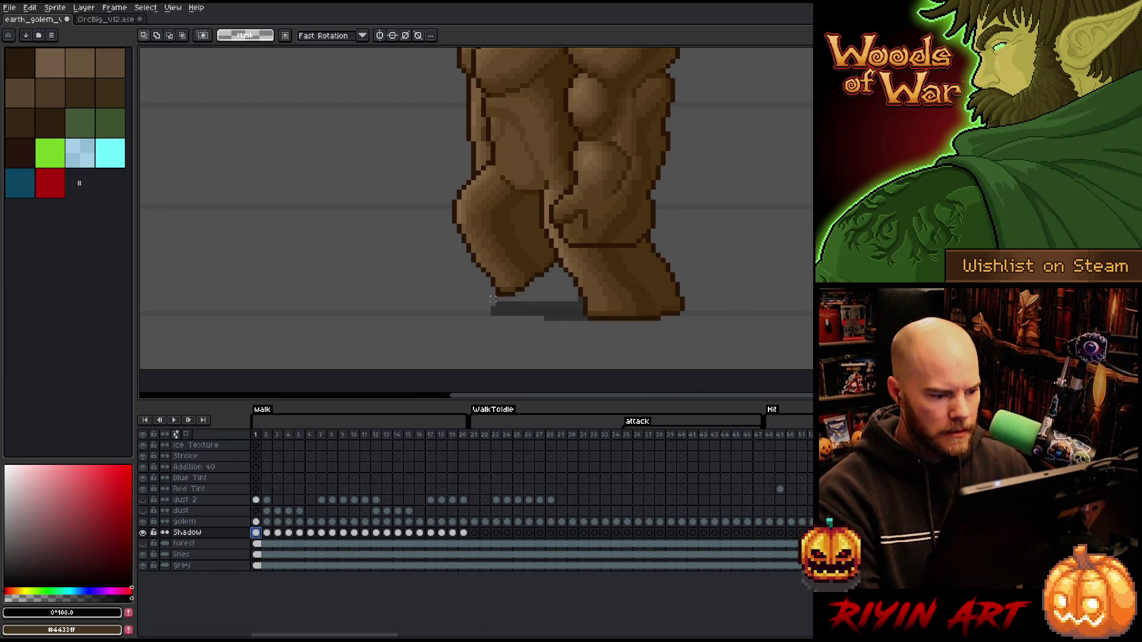
pyautogui.moveTo(620, 259); pyautogui.dragTo(785, 225)
pyautogui.press('Right')
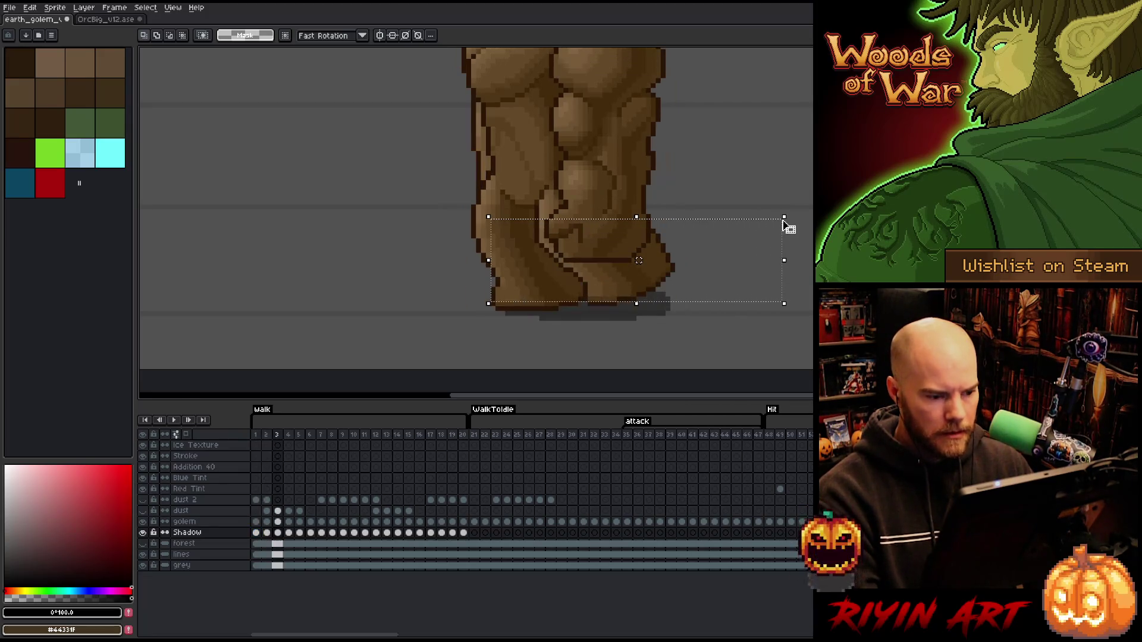
pyautogui.press('Right')
pyautogui.press('Right')
pyautogui.press('Left')
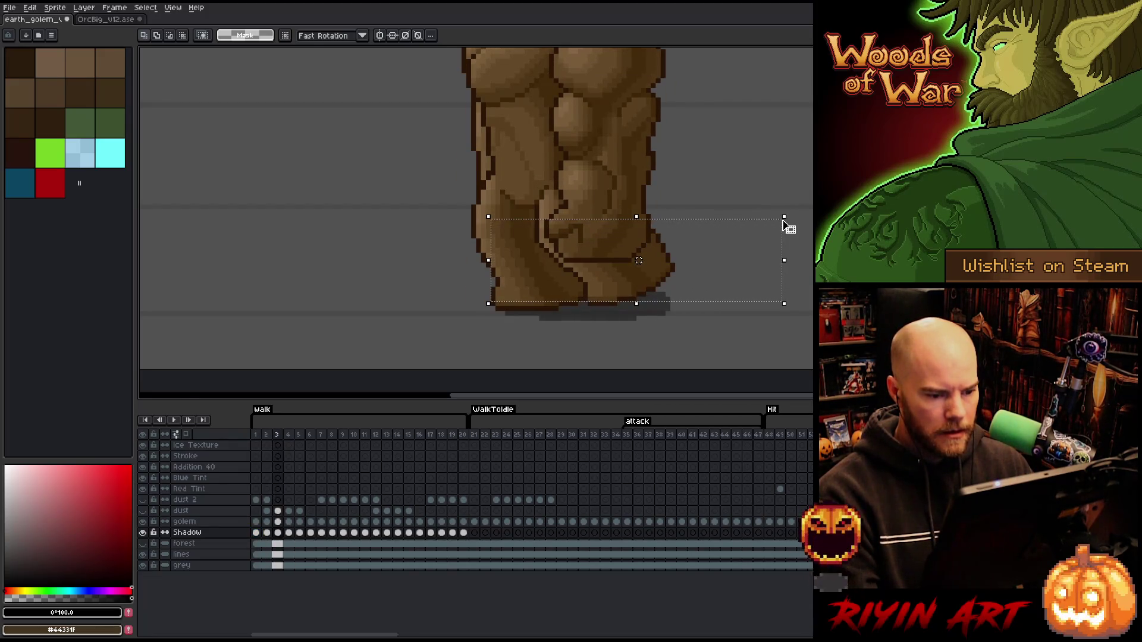
pyautogui.press('Right')
pyautogui.press('Right')
pyautogui.press('Right')
pyautogui.press('Right')
pyautogui.press('Right')
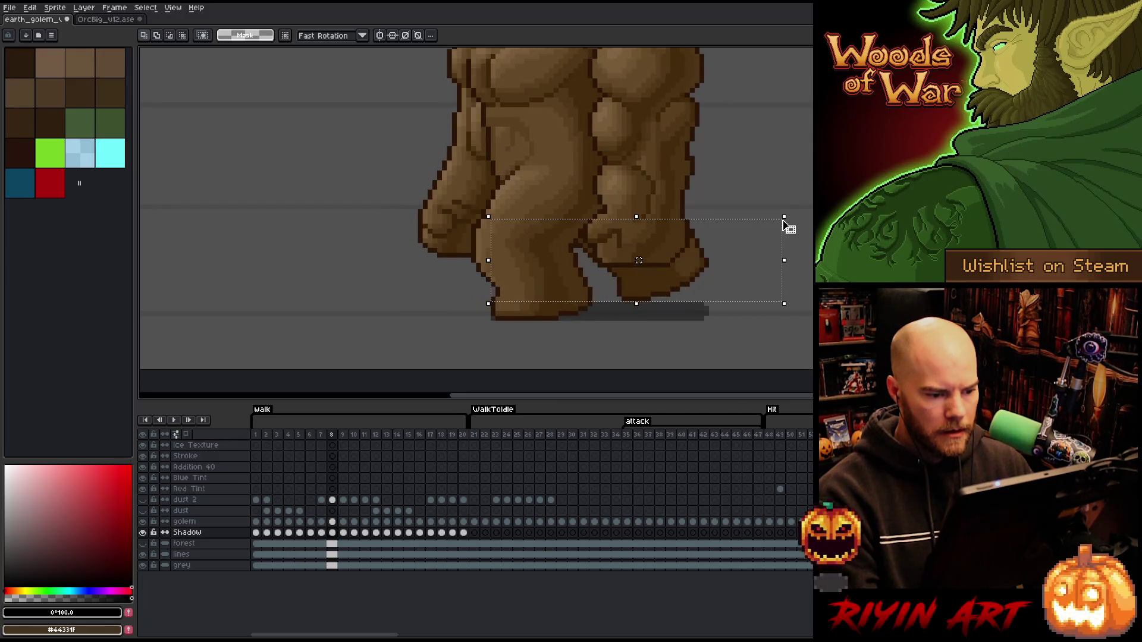
pyautogui.press('Right')
pyautogui.press('Right')
pyautogui.press('Right')
pyautogui.press('Right')
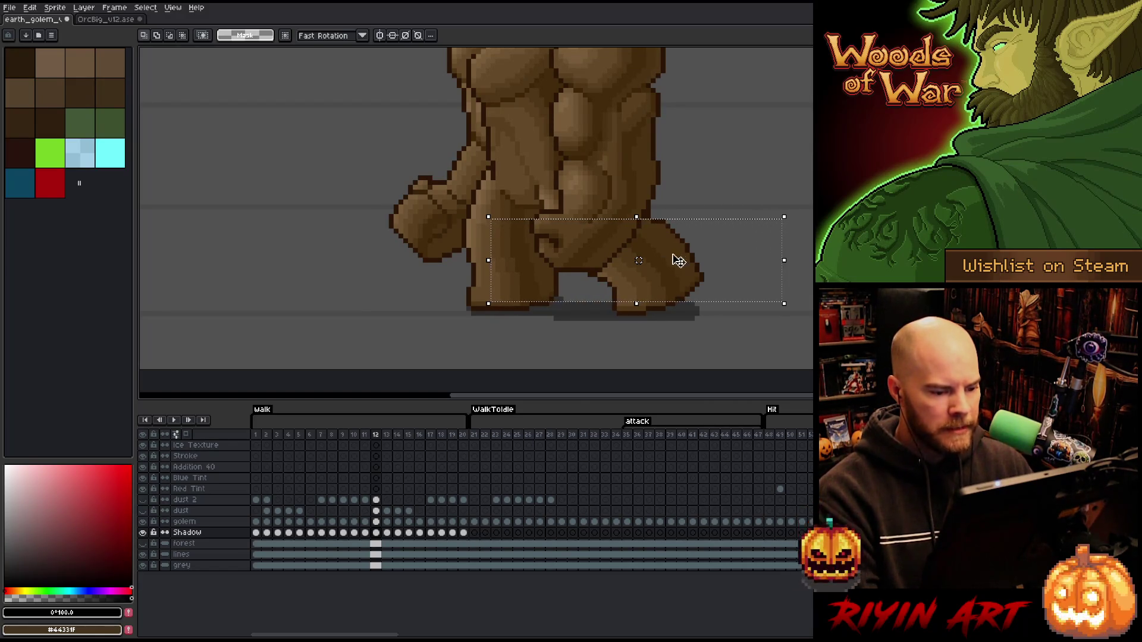
# Tighten the selection, select Shadow cels 1–20, deselect and play the walk cycle to review shadows.
pyautogui.moveTo(783, 304); pyautogui.dragTo(783, 298)
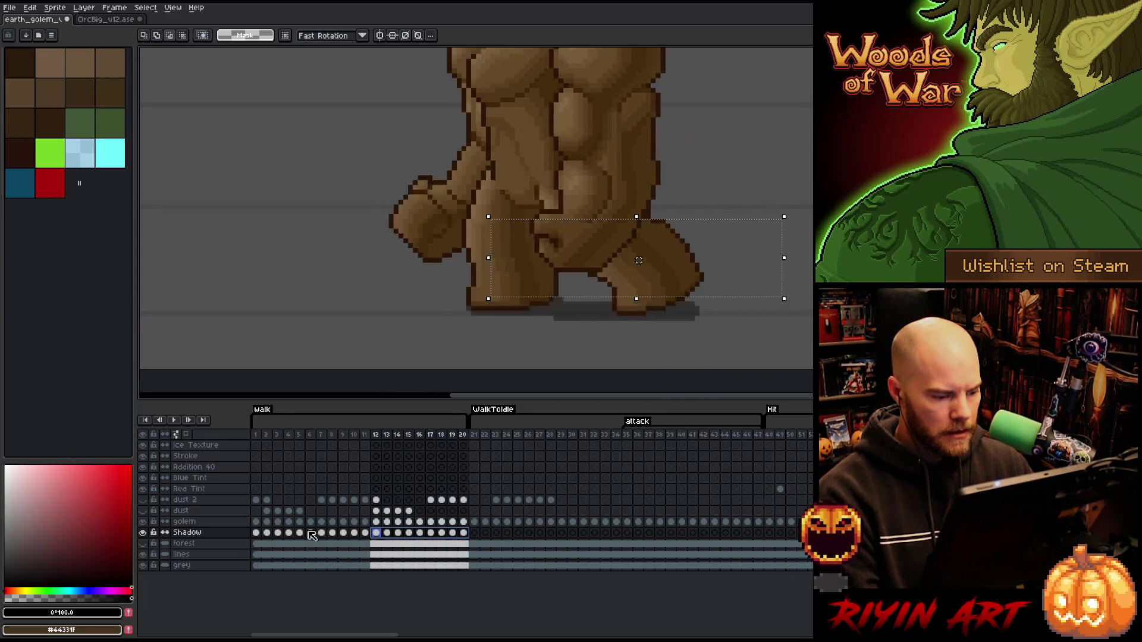
pyautogui.moveTo(467, 533); pyautogui.dragTo(254, 533)
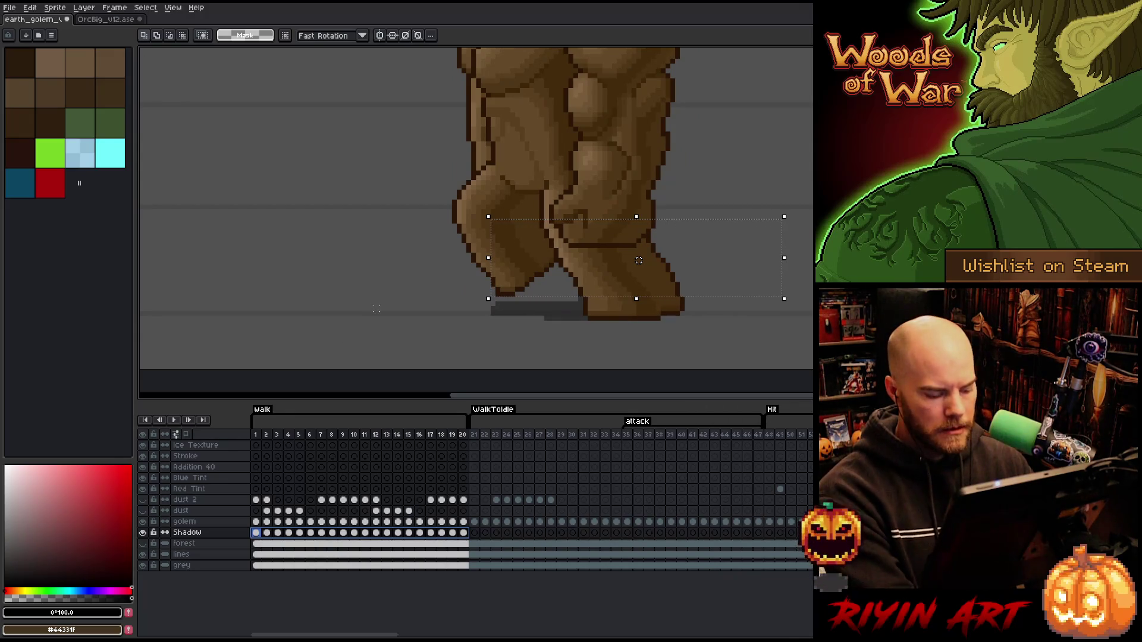
pyautogui.hotkey('ctrl', 'd')
pyautogui.press('Return')
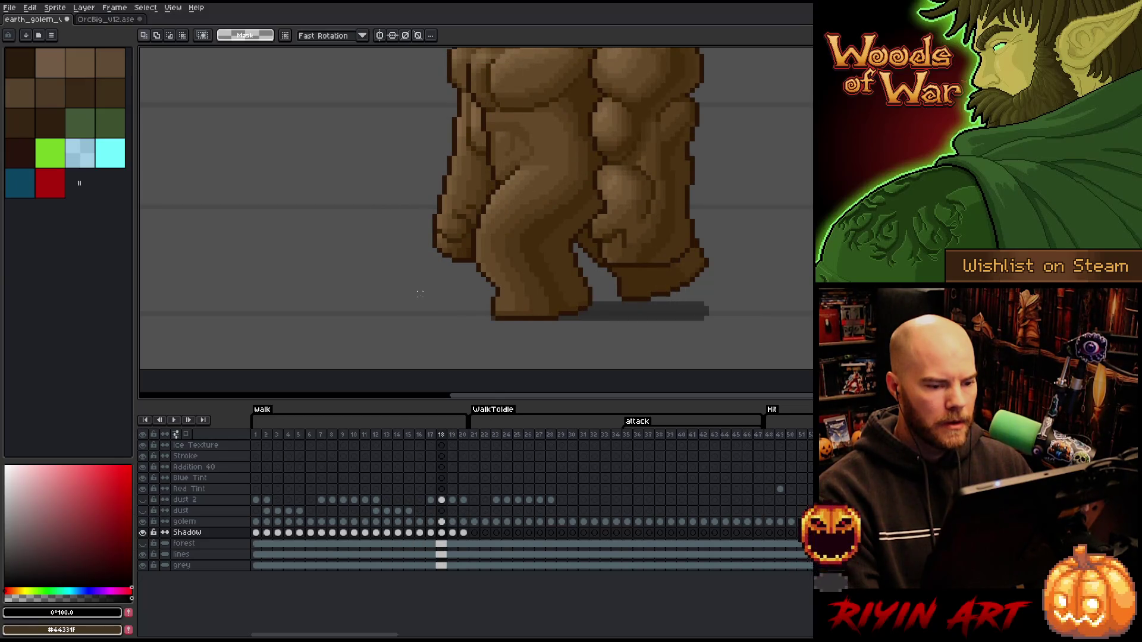
# Compare the shadow on walk frames 16 and 17, then scrub back to walk frame 7.
pyautogui.press('Left')
pyautogui.press('Left')
pyautogui.press('Right')
pyautogui.press('Left')
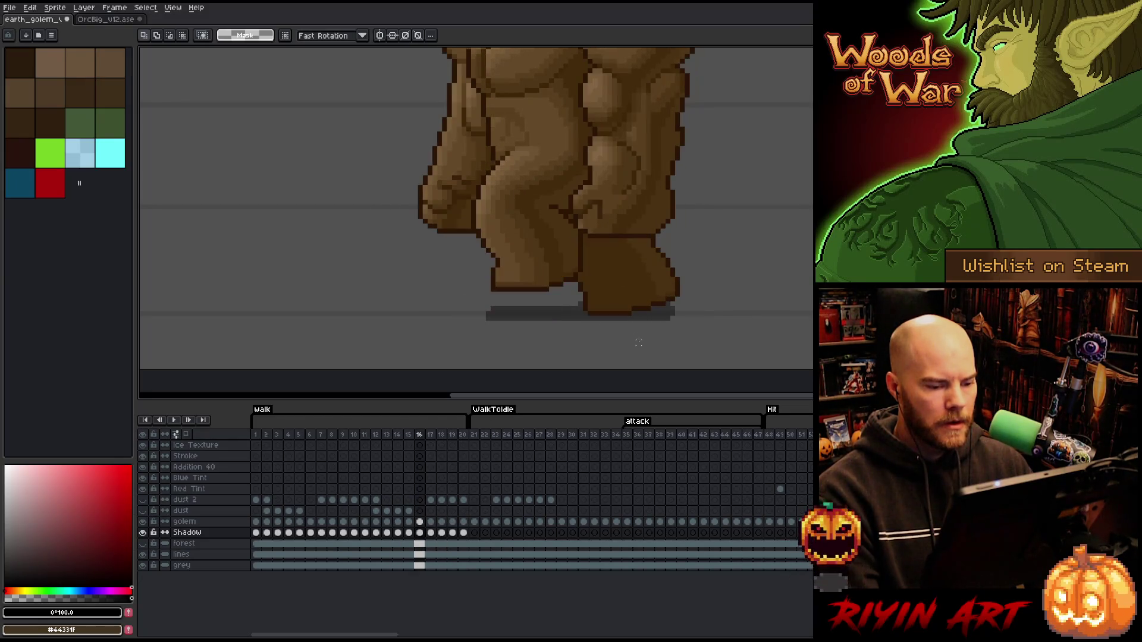
pyautogui.press('Right')
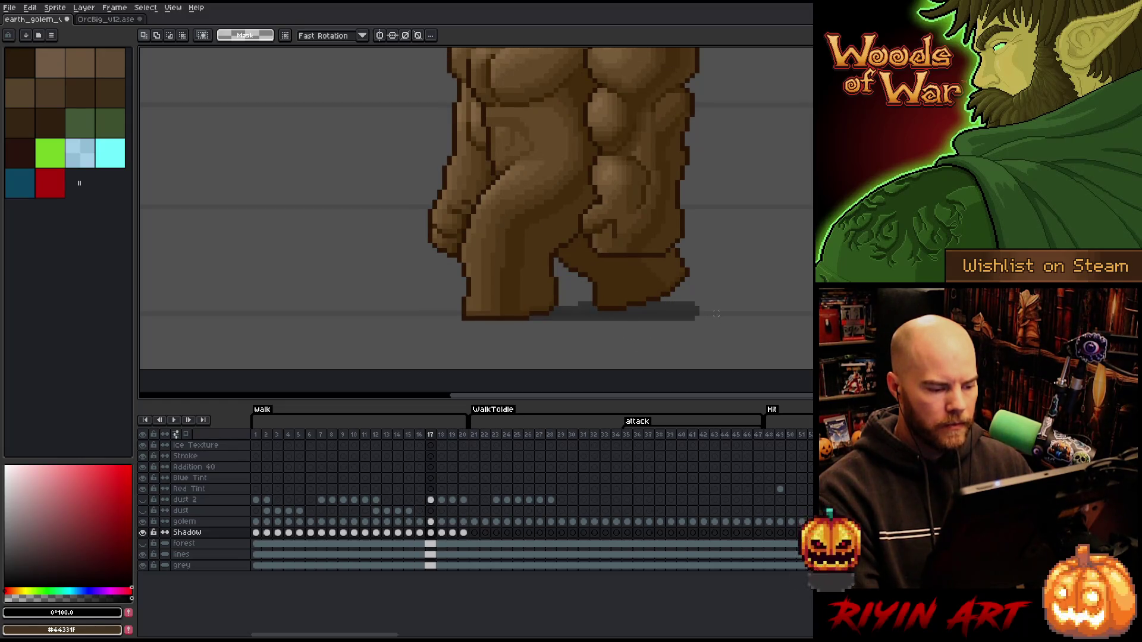
pyautogui.moveTo(256, 435); pyautogui.dragTo(321, 428)
pyautogui.press('Right')
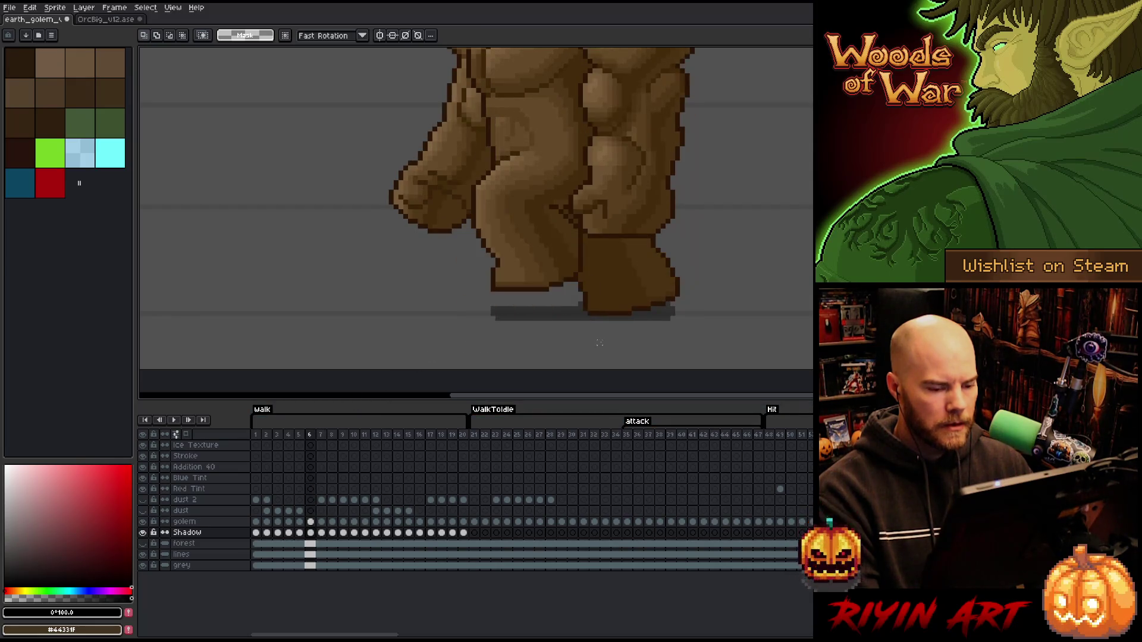
pyautogui.press('Left')
# With the Pencil active, flip between walk frames 6, 7 and 8 to inspect the foot shadow.
pyautogui.press('b')
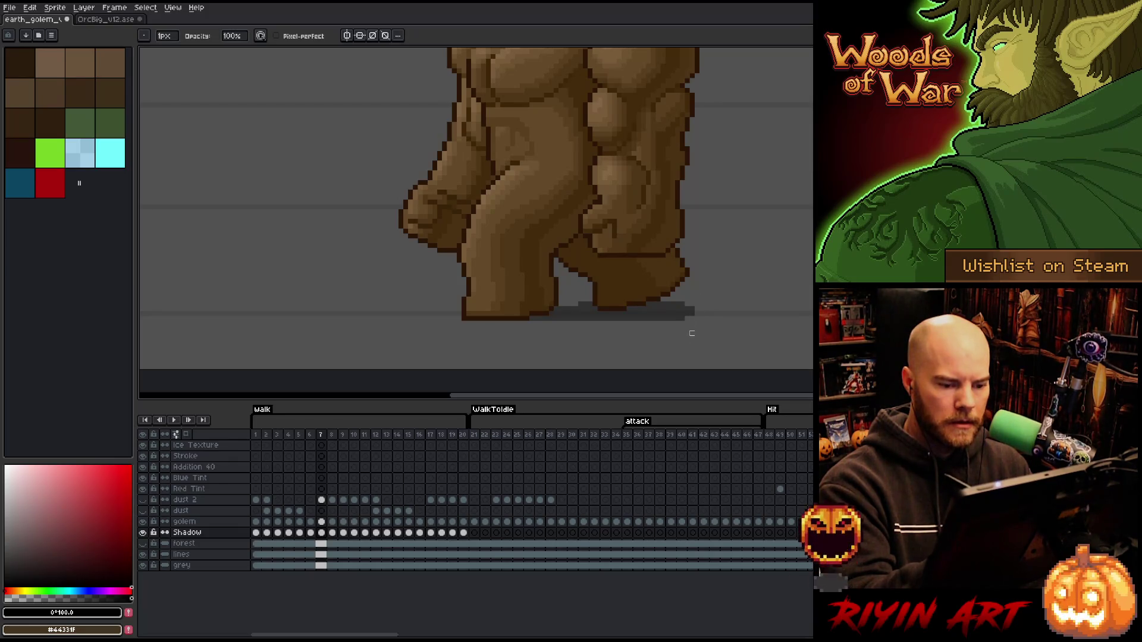
pyautogui.press('Left')
pyautogui.press('Right')
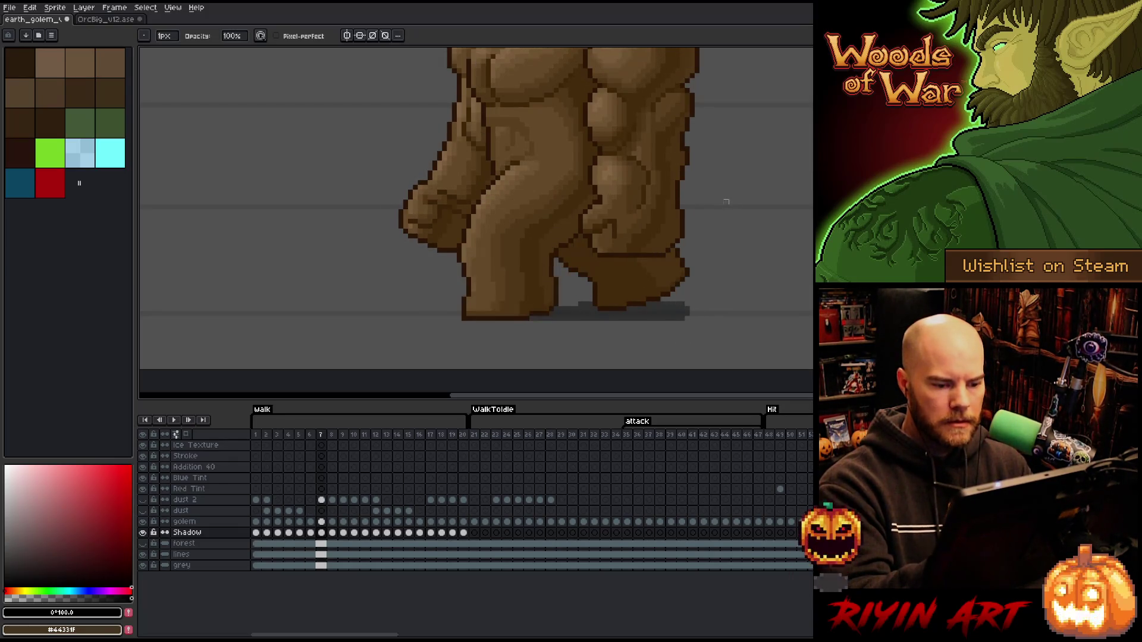
pyautogui.press('Left')
pyautogui.press('Right')
pyautogui.press('Right')
pyautogui.press('Left')
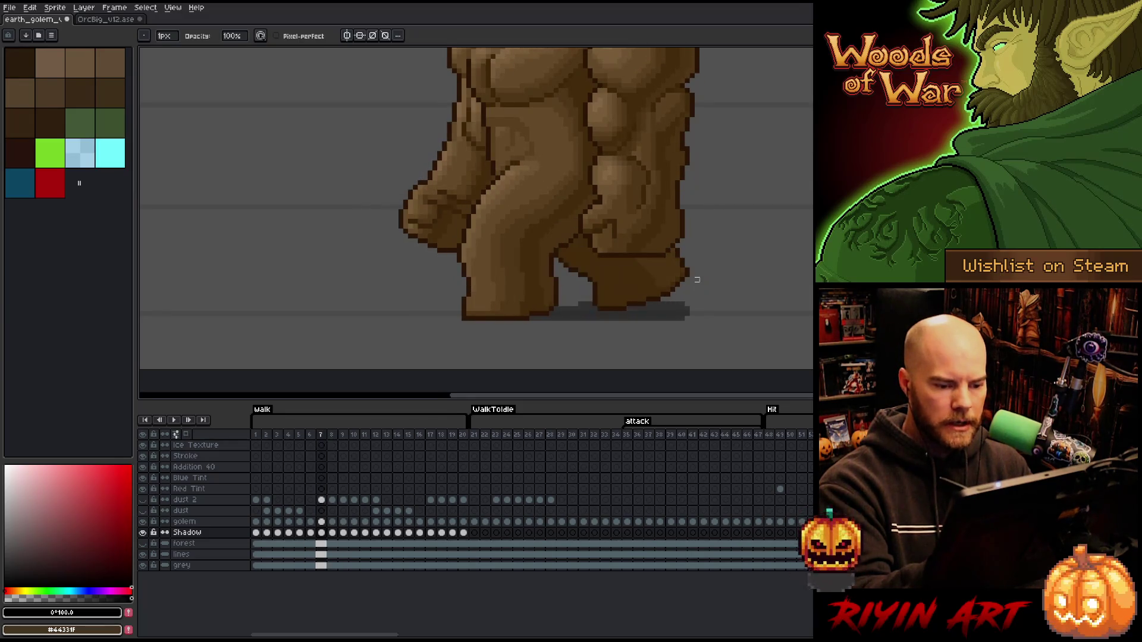
pyautogui.press('Right')
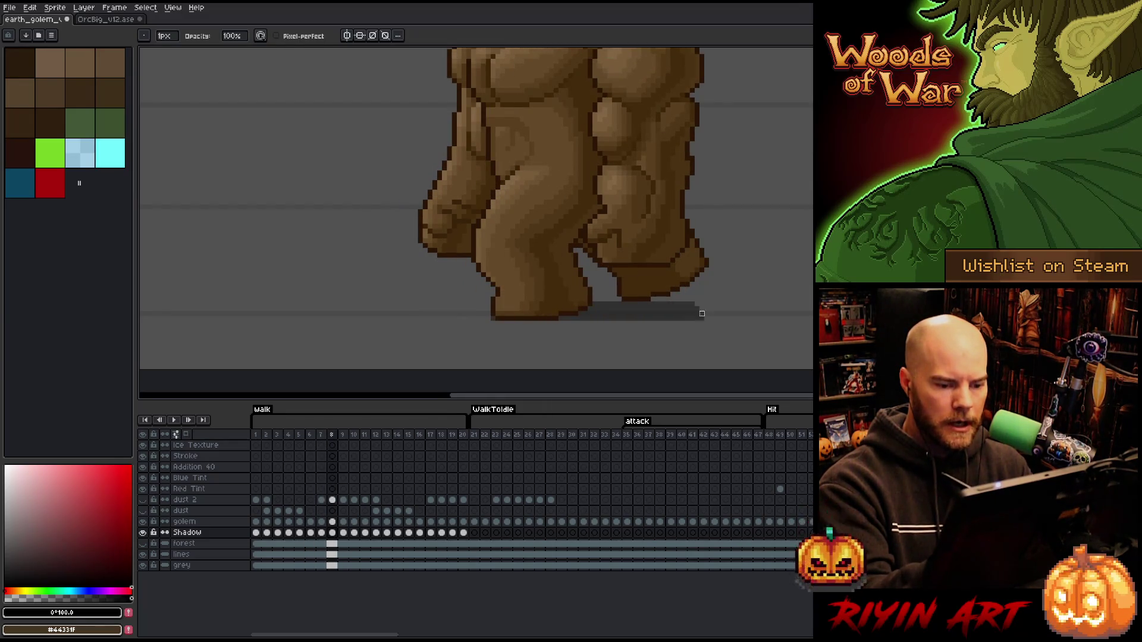
pyautogui.press('Left')
pyautogui.press('Right')
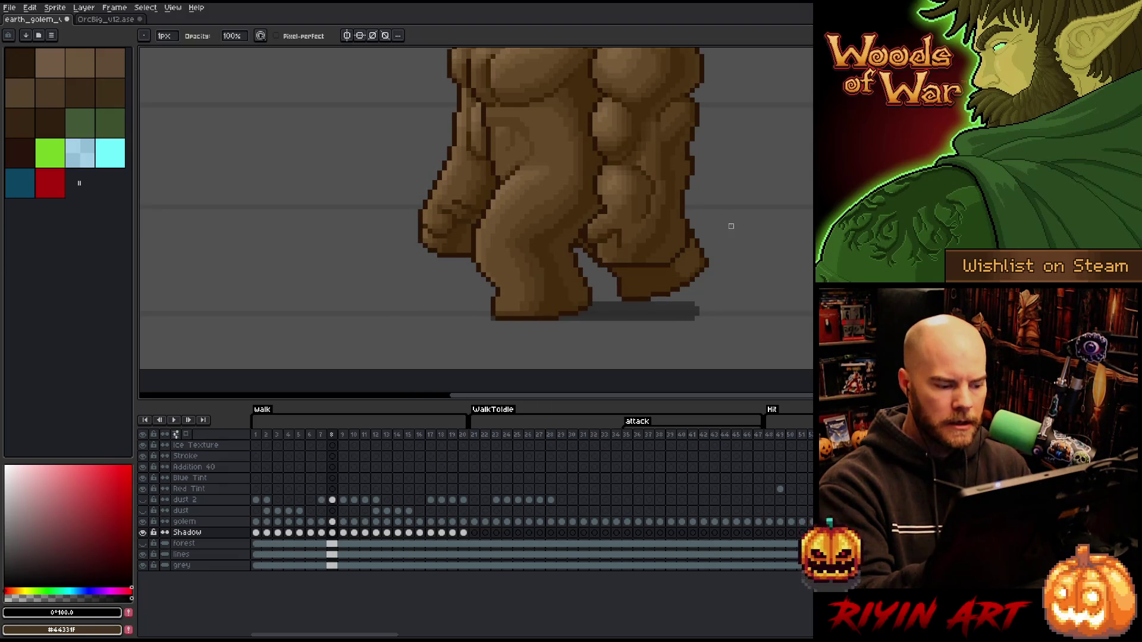
# Step through walk frames 9–13, flipping 11 and 12, then select Shadow cels 1–10.
pyautogui.press('Right')
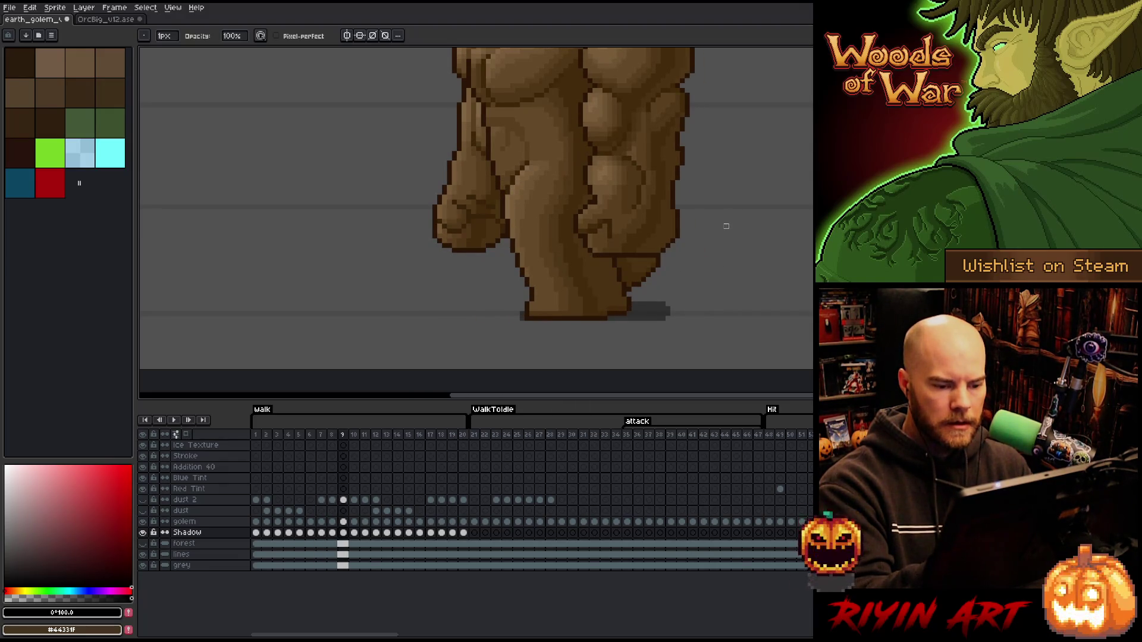
pyautogui.press('Right')
pyautogui.press('Right')
pyautogui.press('Right')
pyautogui.press('Right')
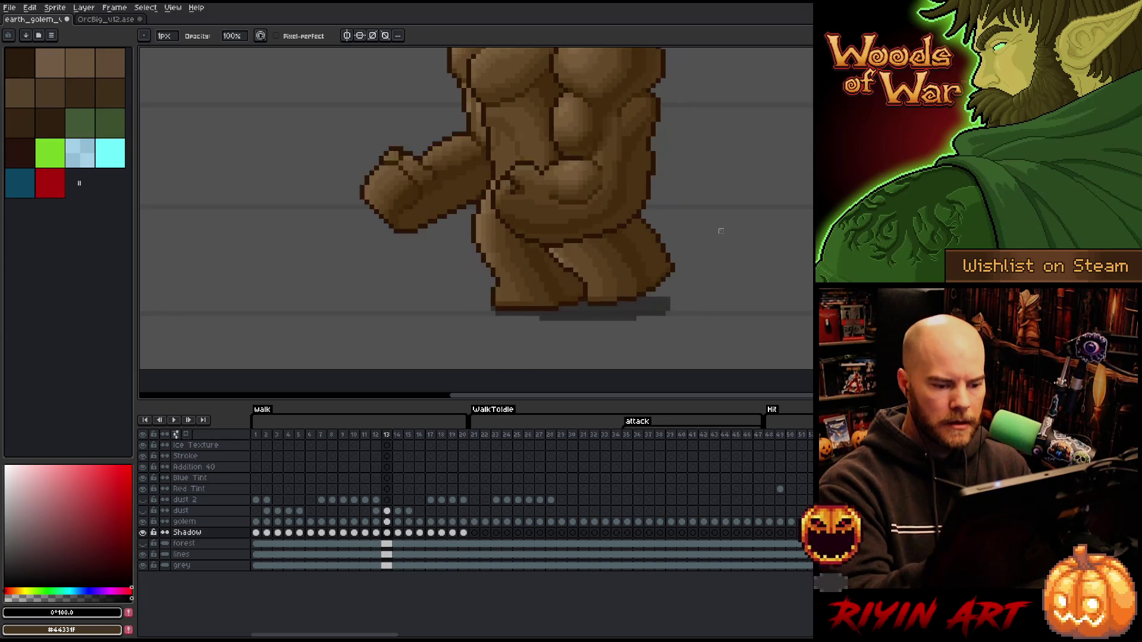
pyautogui.press('Right')
pyautogui.press('Left')
pyautogui.press('Left')
pyautogui.press('Left')
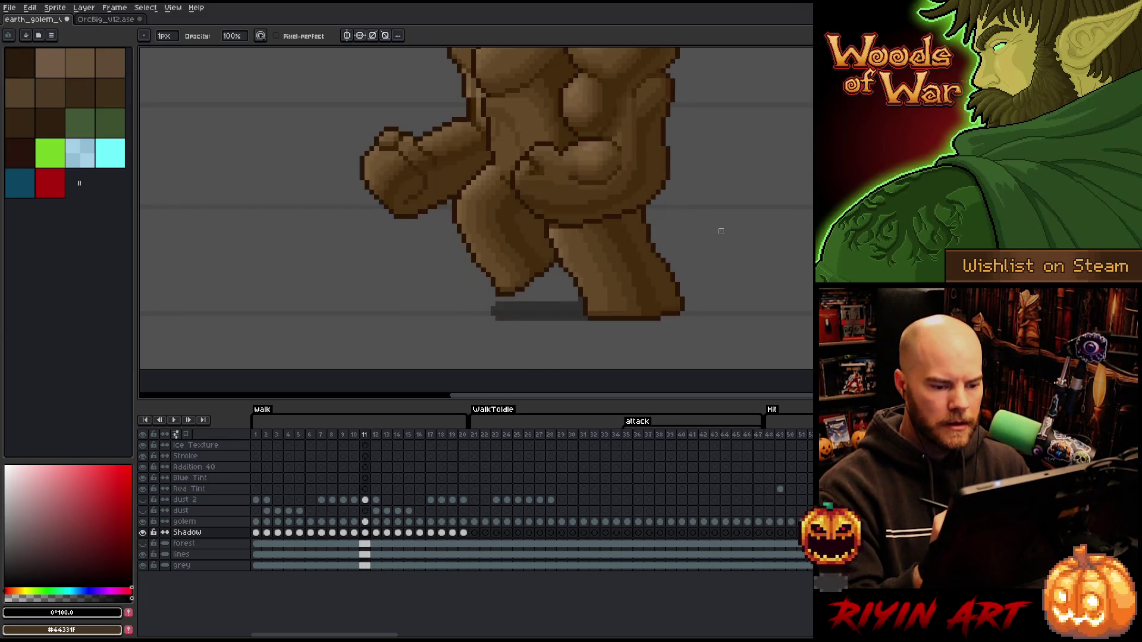
pyautogui.press('Right')
pyautogui.press('Left')
pyautogui.press('Right')
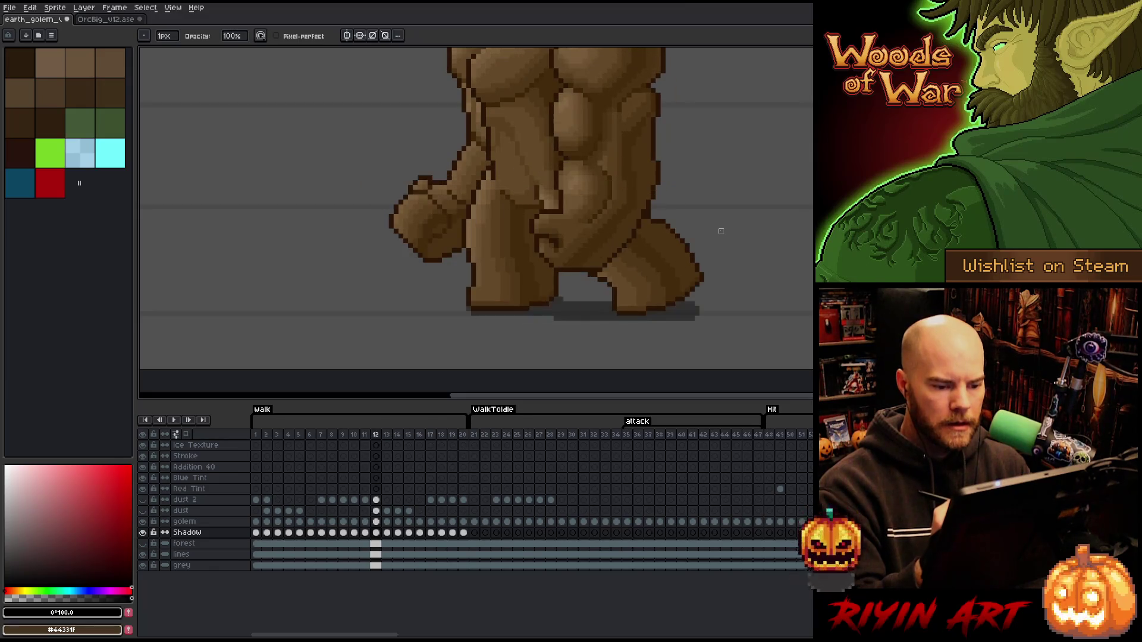
pyautogui.press('Right')
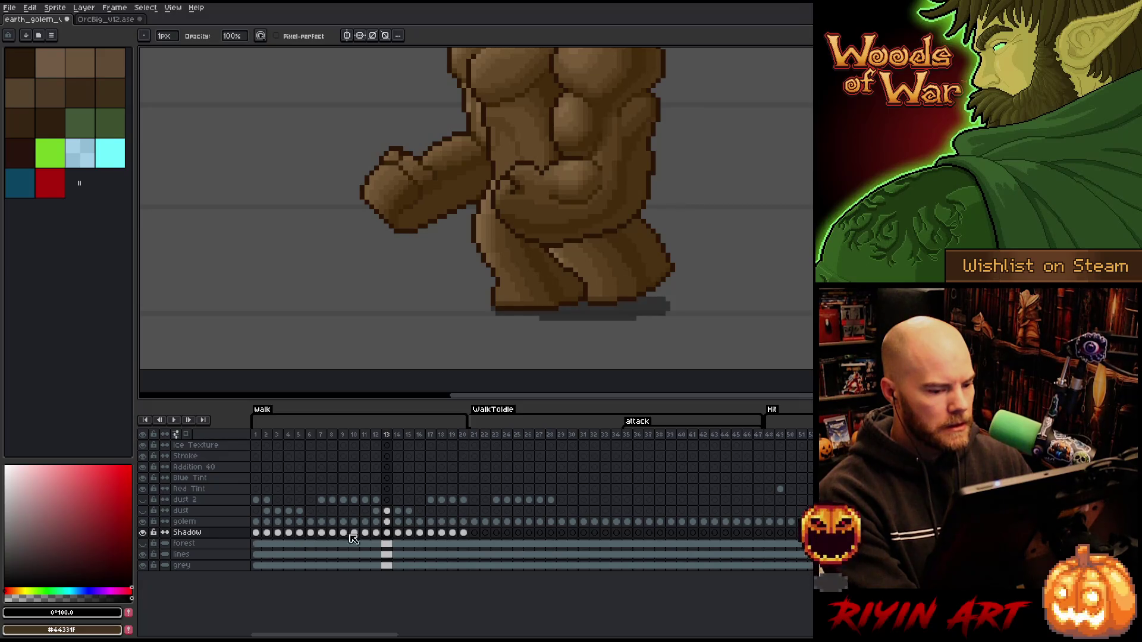
pyautogui.moveTo(257, 539); pyautogui.dragTo(357, 536)
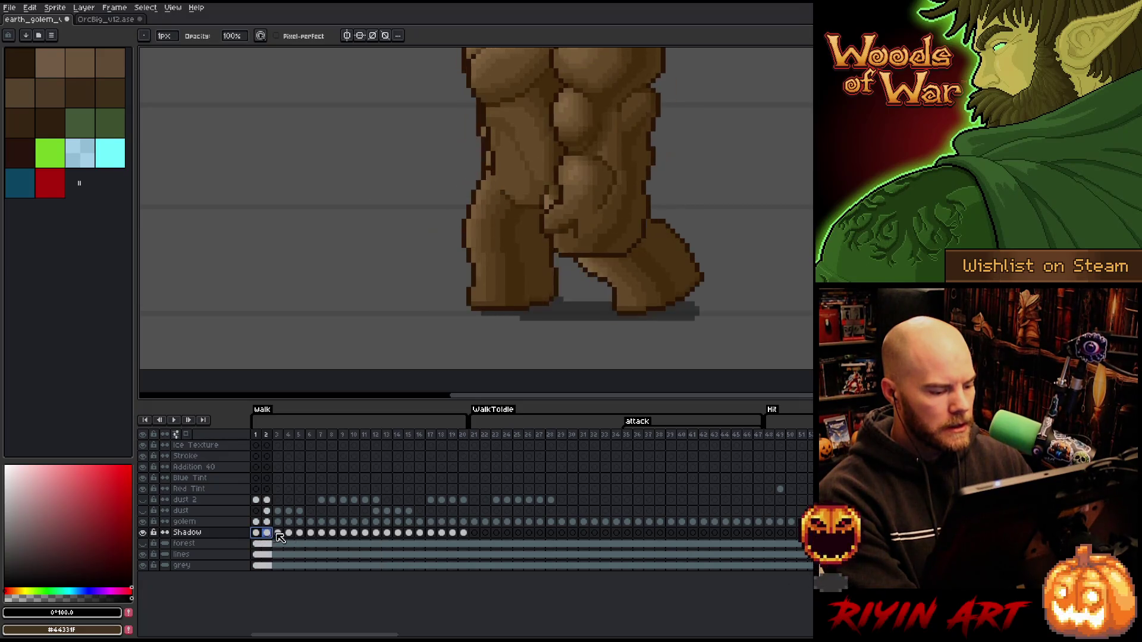
# Play the walk cycle from frame 11 and pan the canvas so the whole golem and shadow are centred.
pyautogui.click(365, 534)
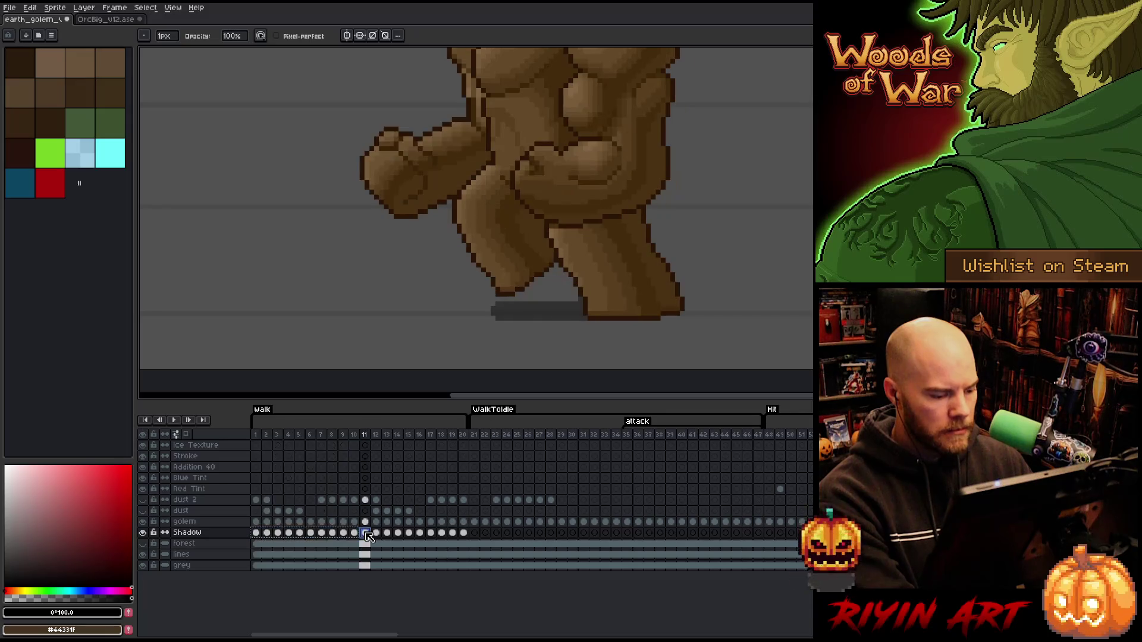
pyautogui.press('Return')
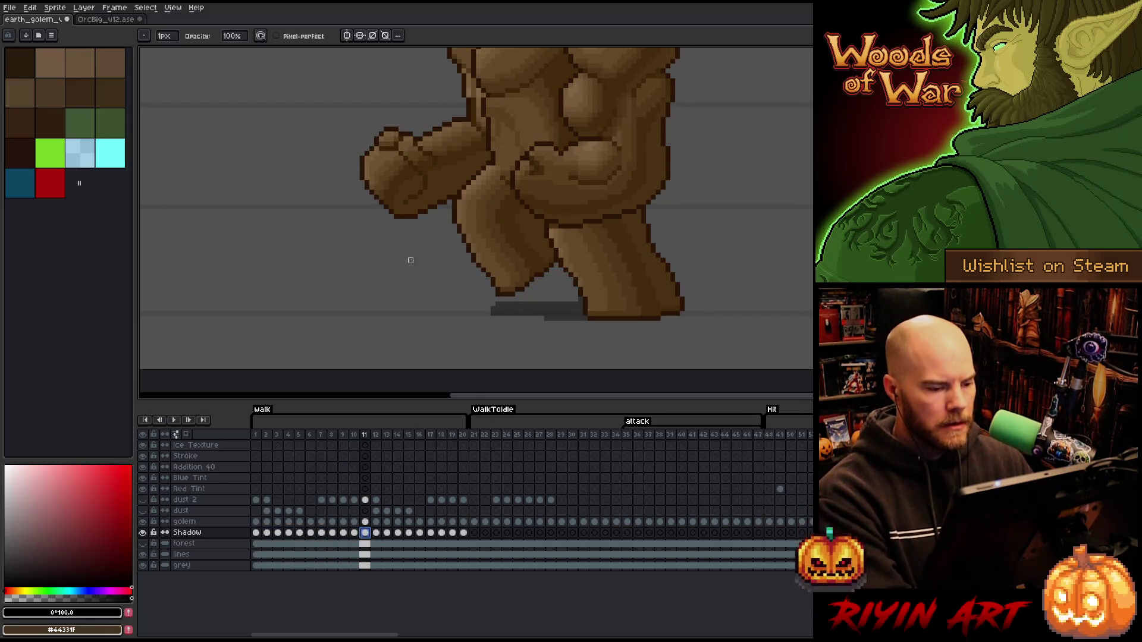
pyautogui.scroll(-2, 408, 255)
pyautogui.scroll(1, 294, 325)
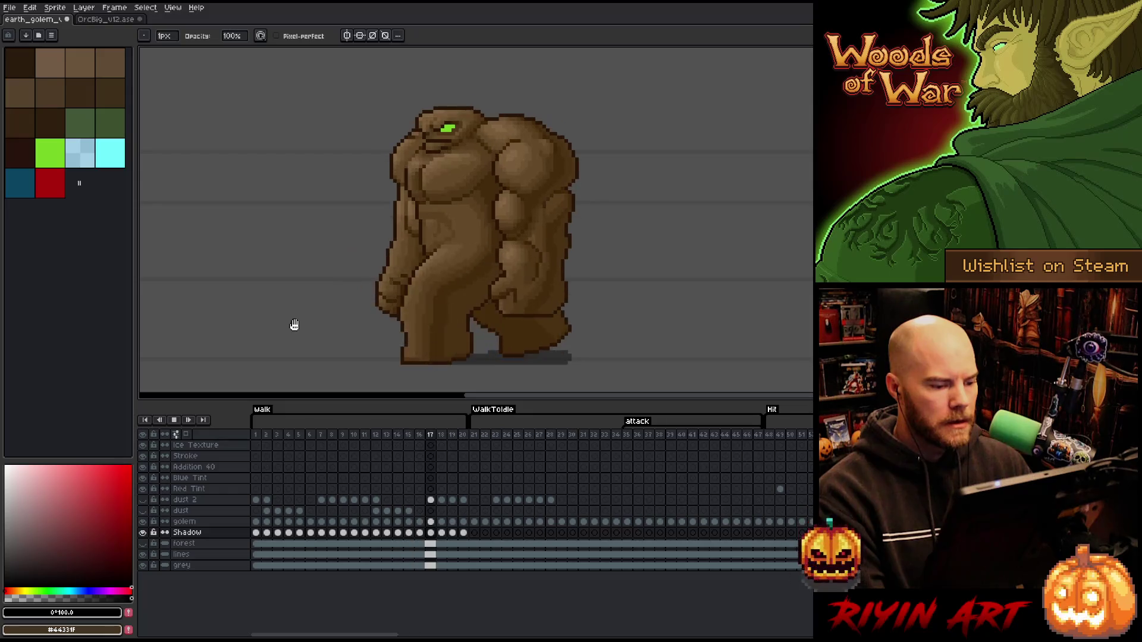
pyautogui.press('h')
pyautogui.moveTo(289, 312); pyautogui.dragTo(351, 306)
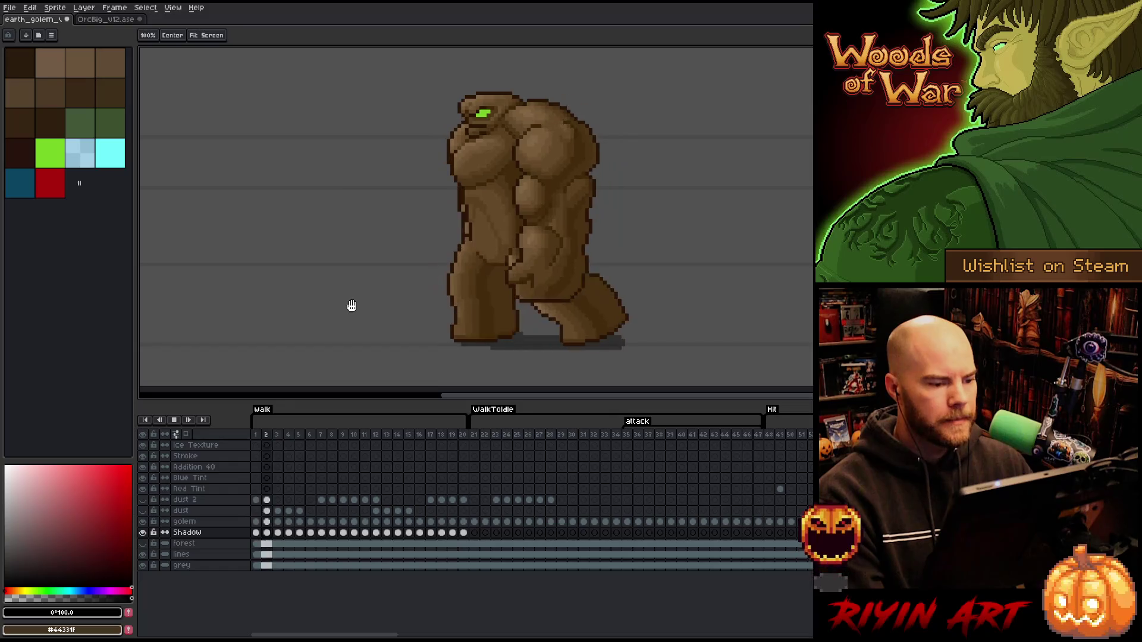
pyautogui.press('b')
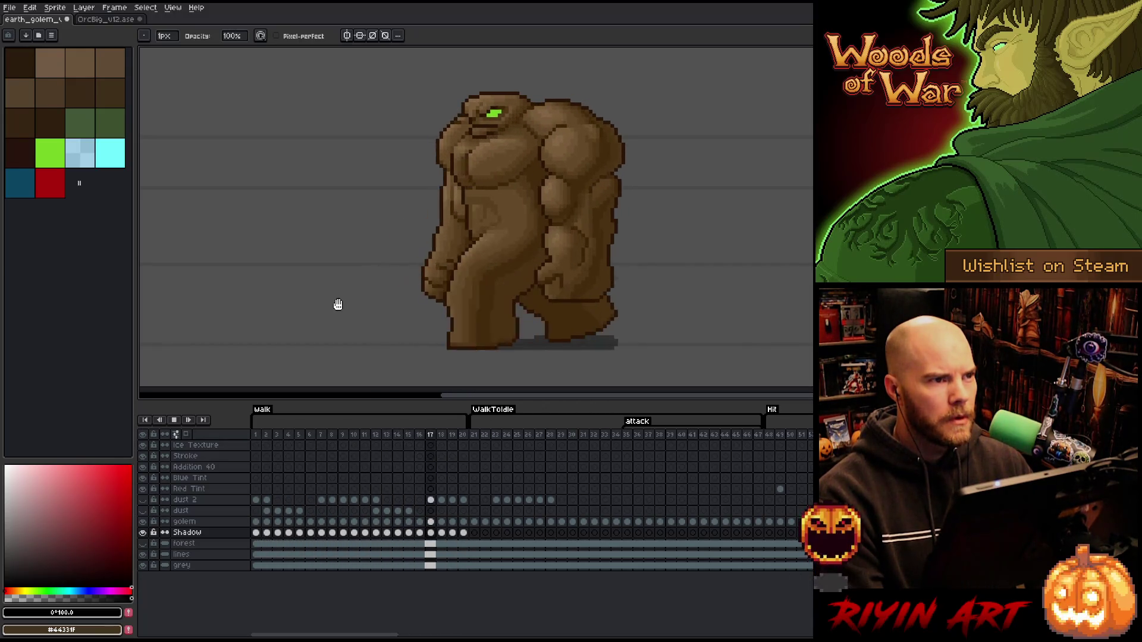
# Stop playback and compare the golem poses on walk frames 10–12 with WalkToIdle frames 21–23.
pyautogui.click(474, 532)
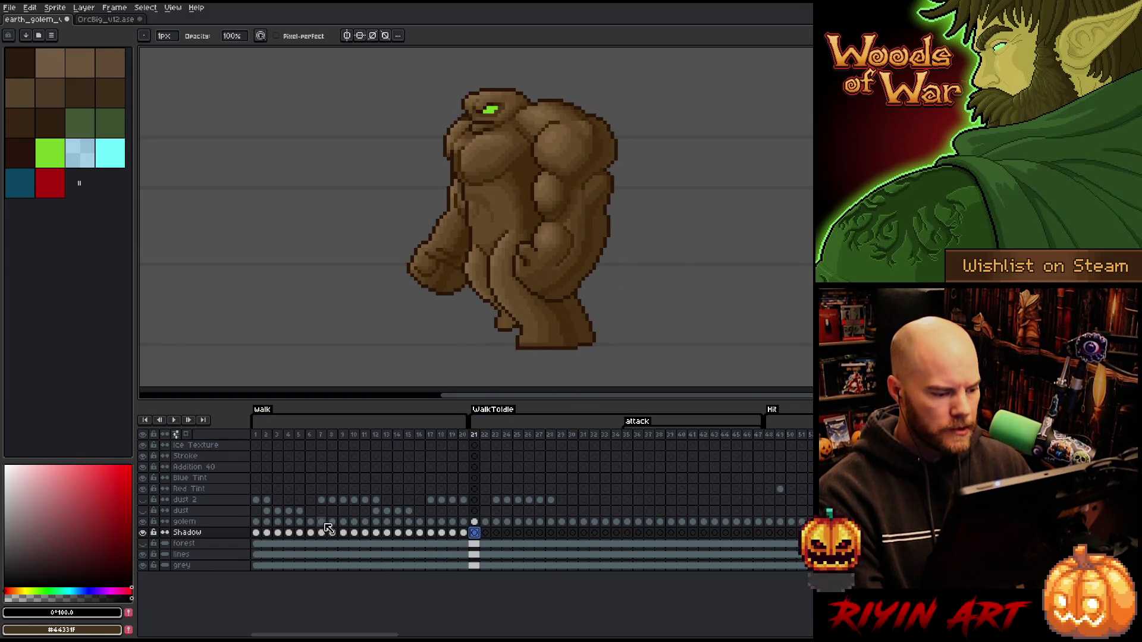
pyautogui.click(375, 435)
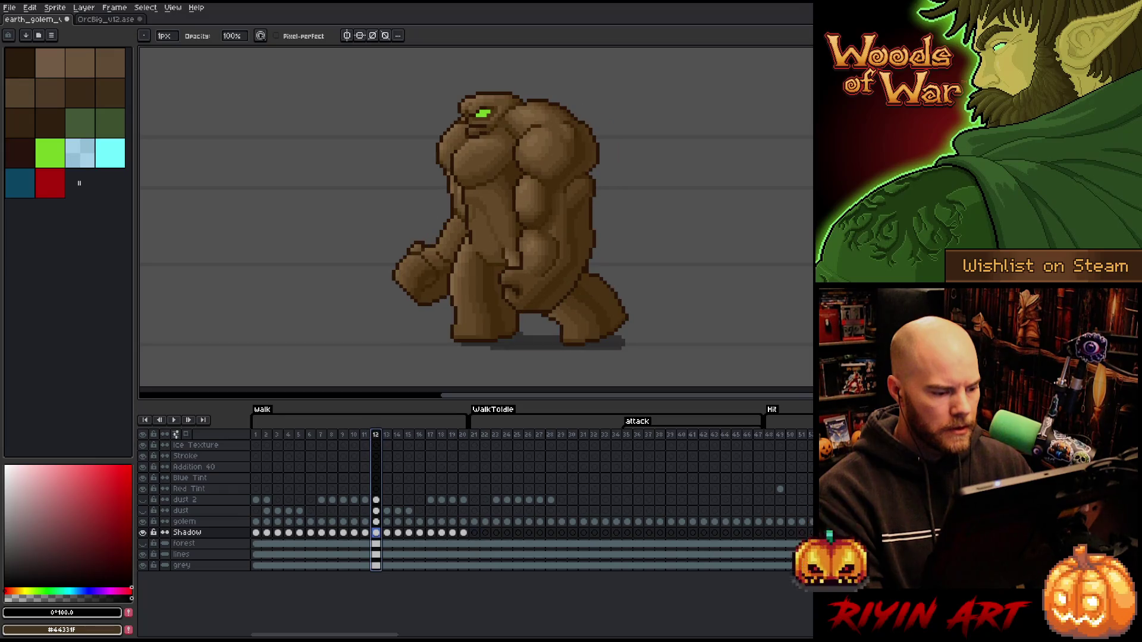
pyautogui.click(474, 533)
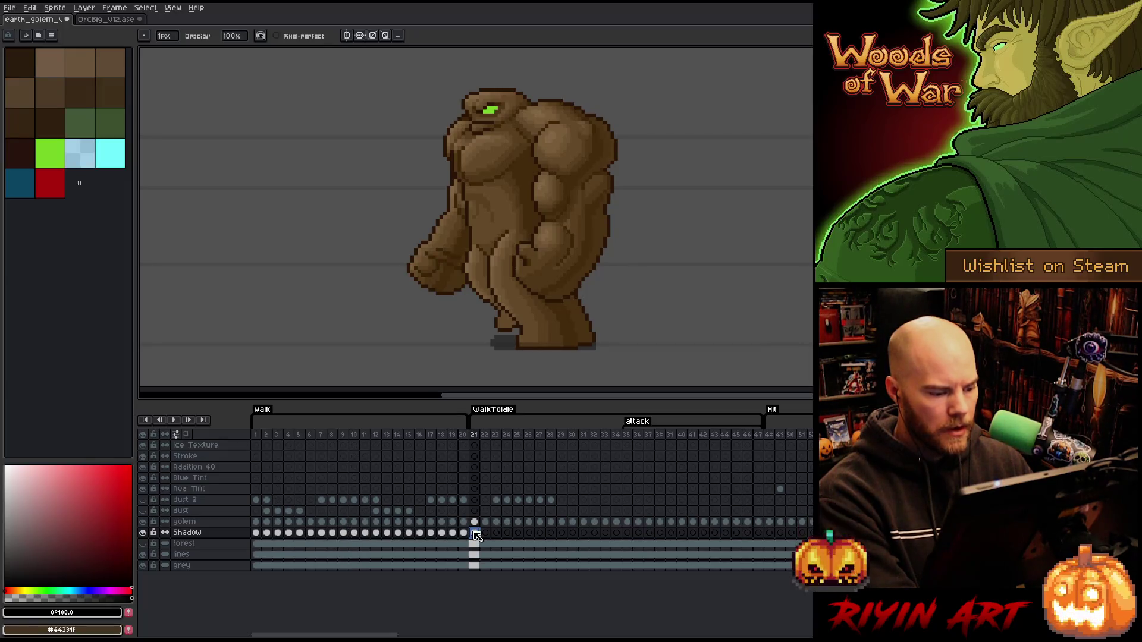
pyautogui.click(364, 521)
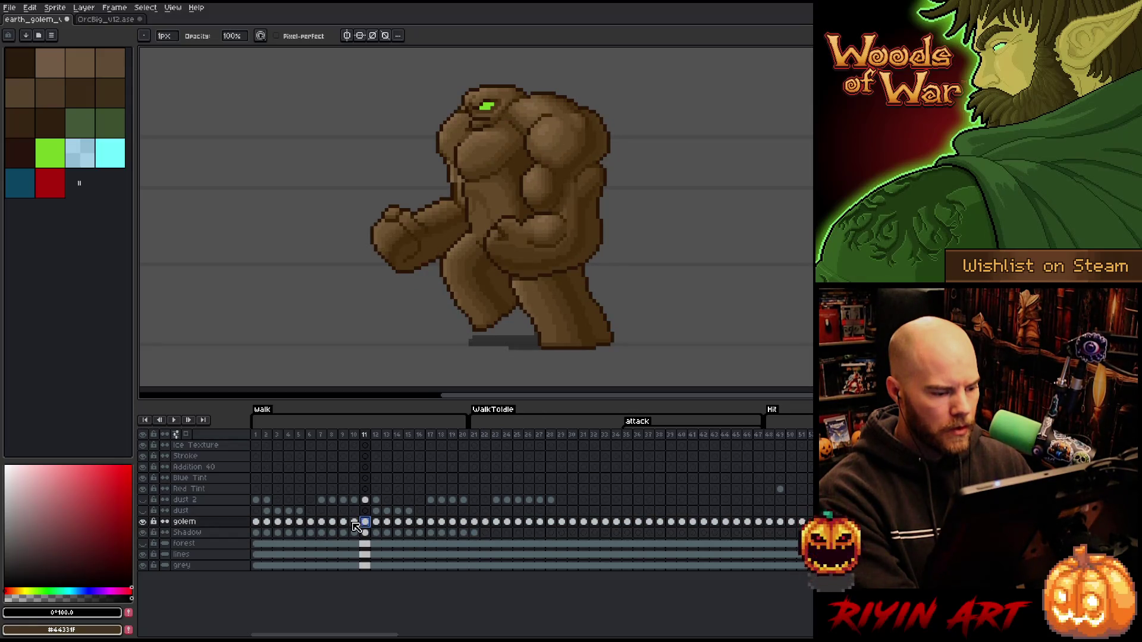
pyautogui.click(355, 521)
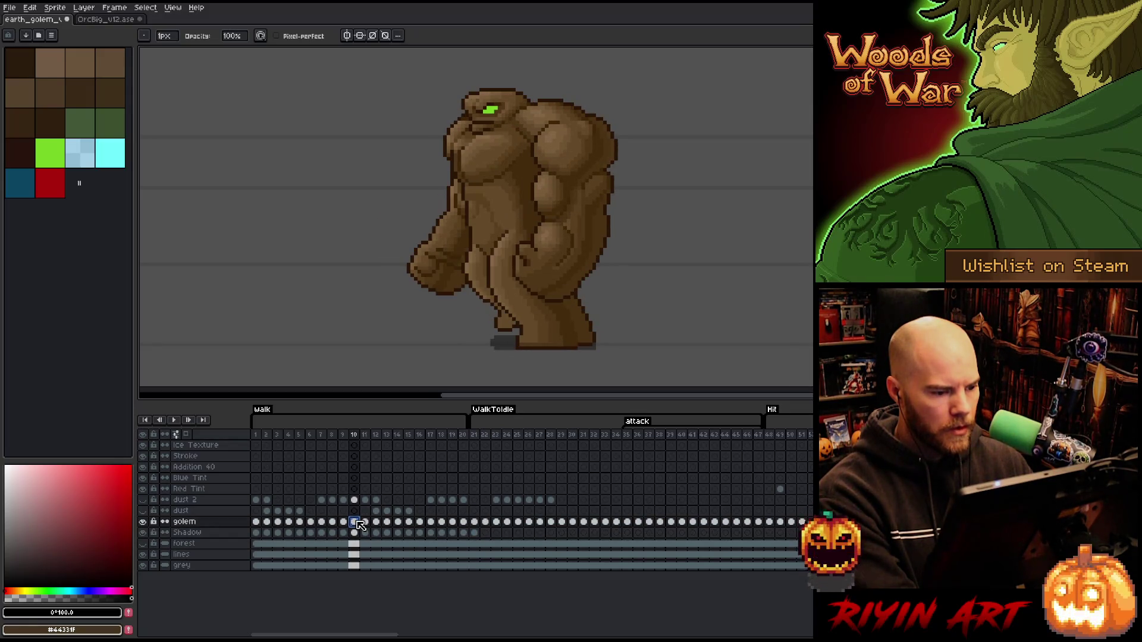
pyautogui.click(473, 522)
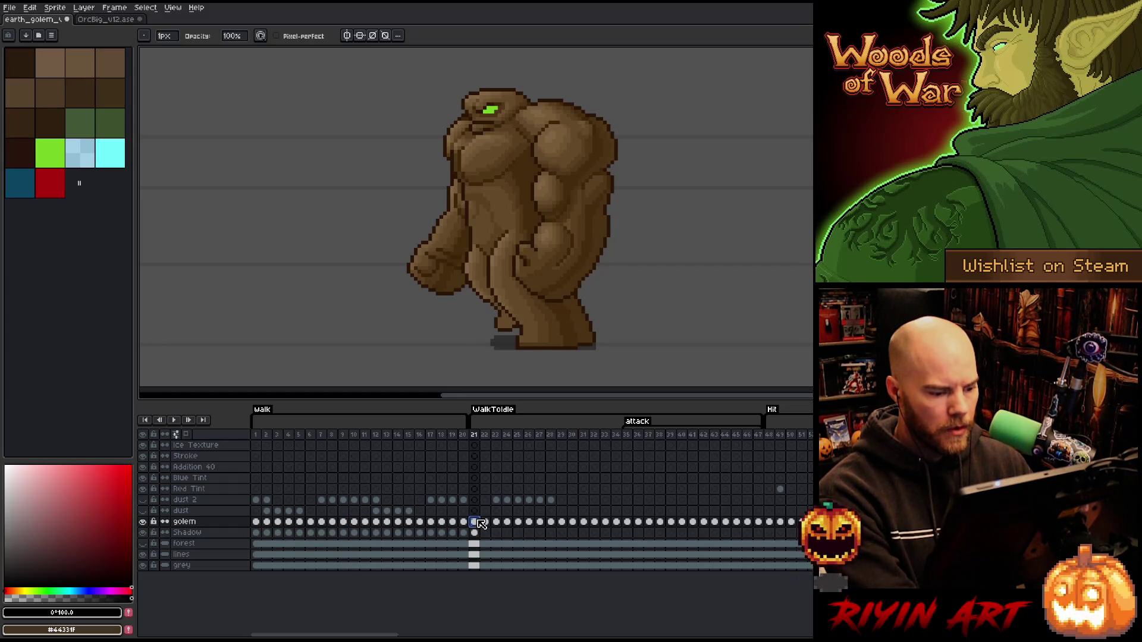
pyautogui.click(487, 523)
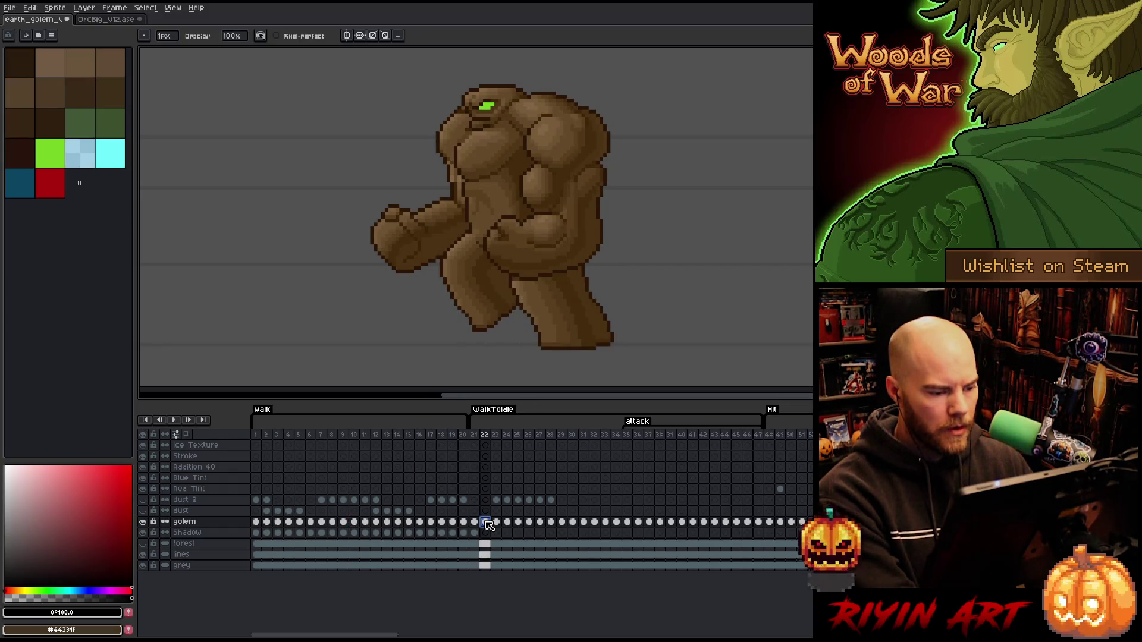
pyautogui.click(496, 523)
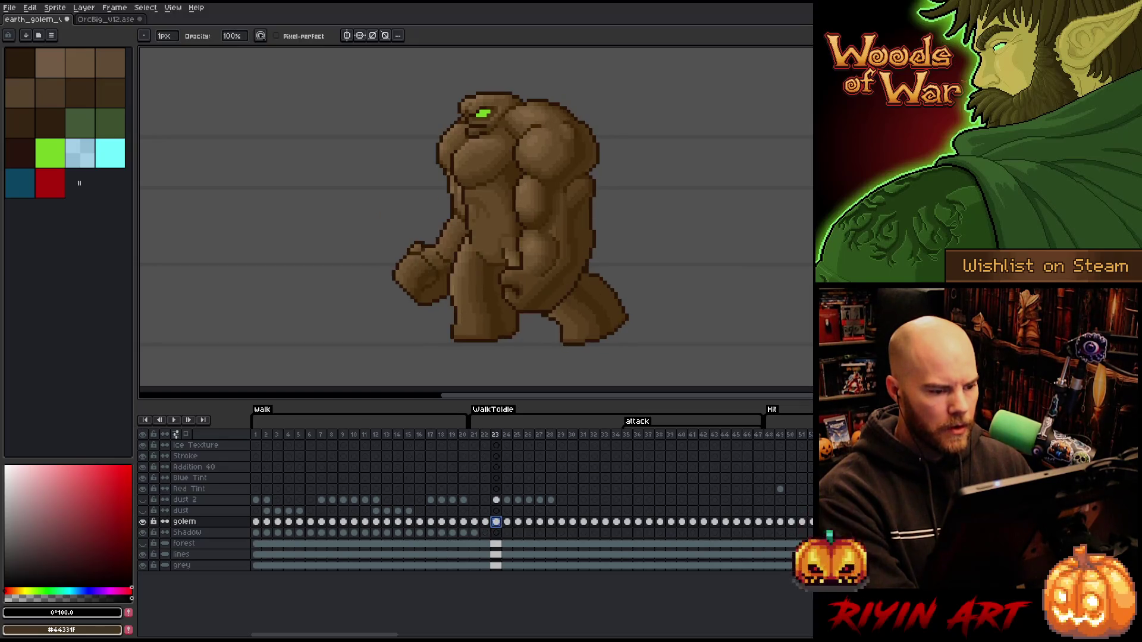
# Flip between frames 21 and 22, then land on the Shadow cel of frame 21 with the Rectangular Marquee.
pyautogui.click(477, 525)
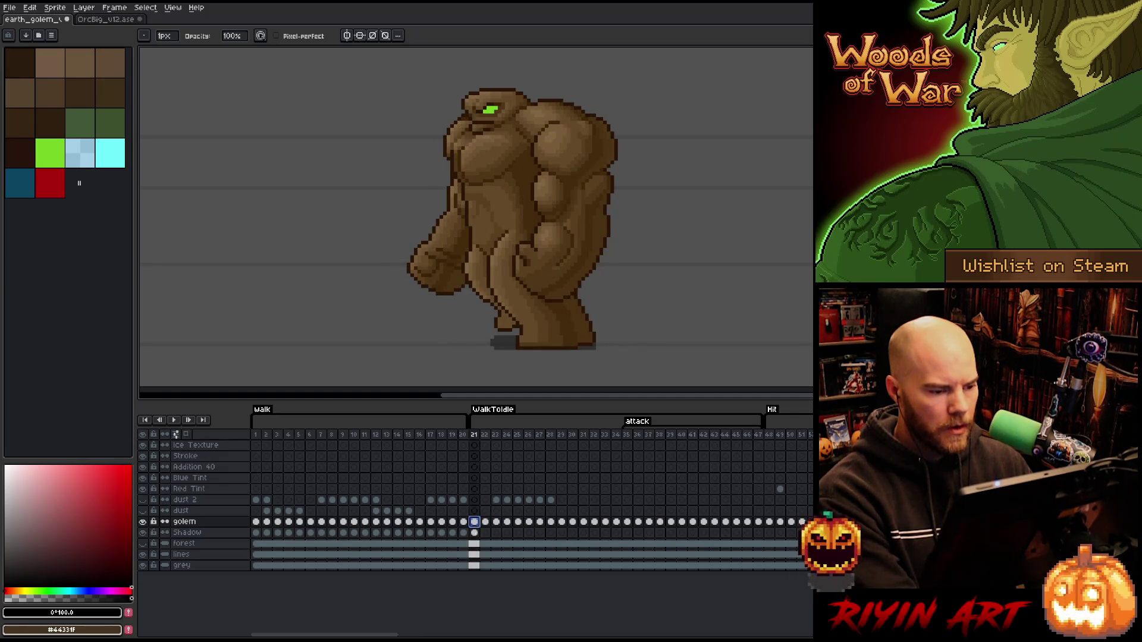
pyautogui.press('Right')
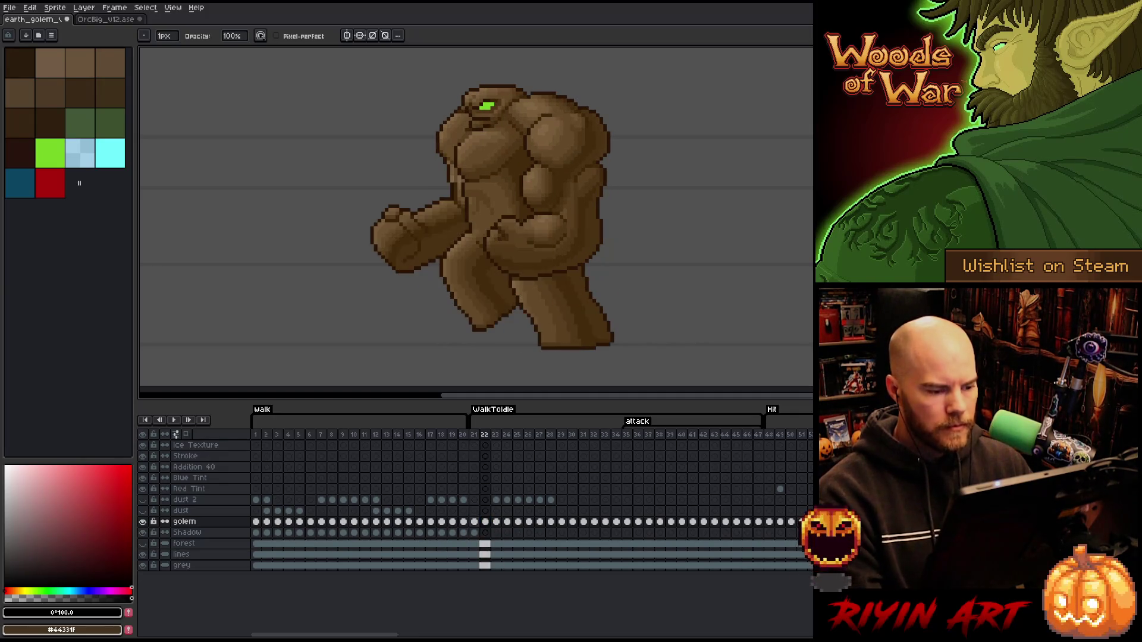
pyautogui.press('Left')
pyautogui.press('Right')
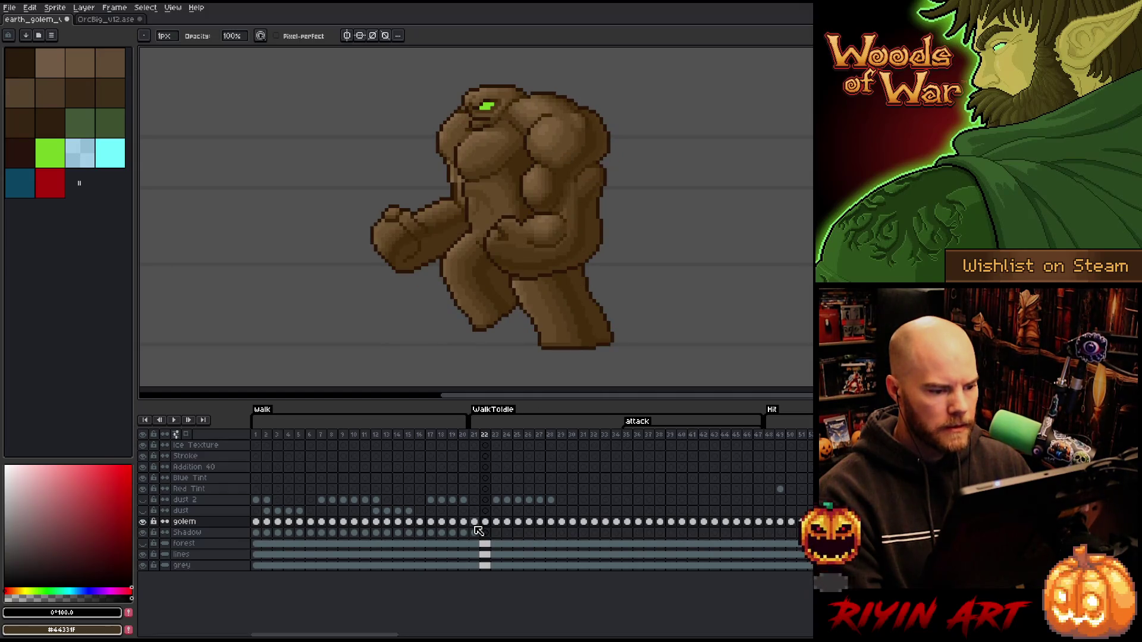
pyautogui.click(478, 532)
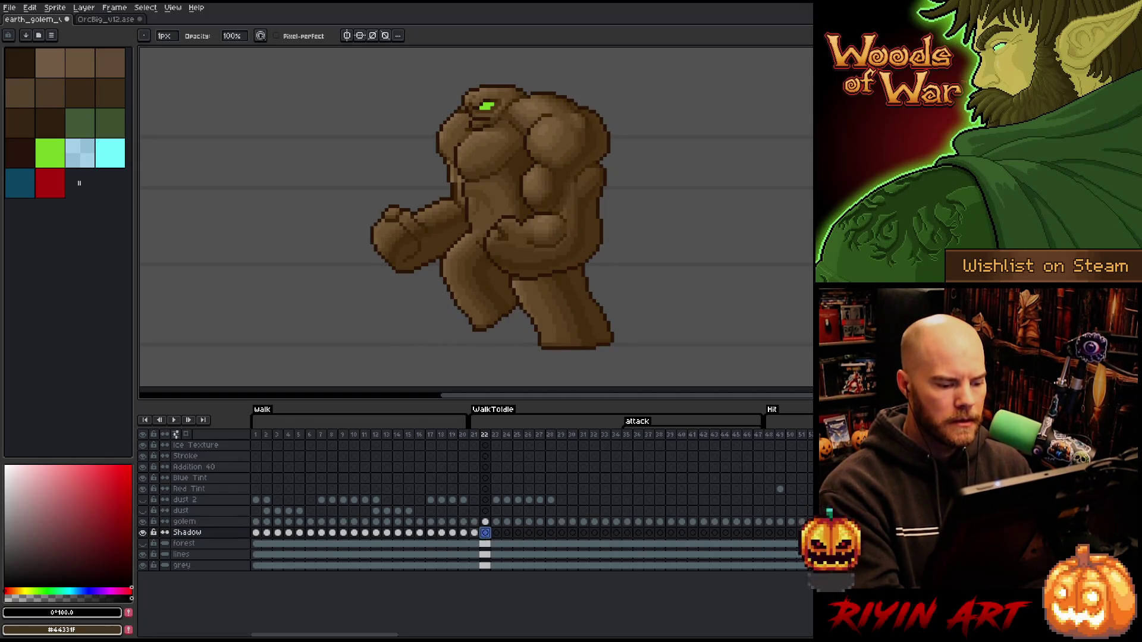
pyautogui.press('Left')
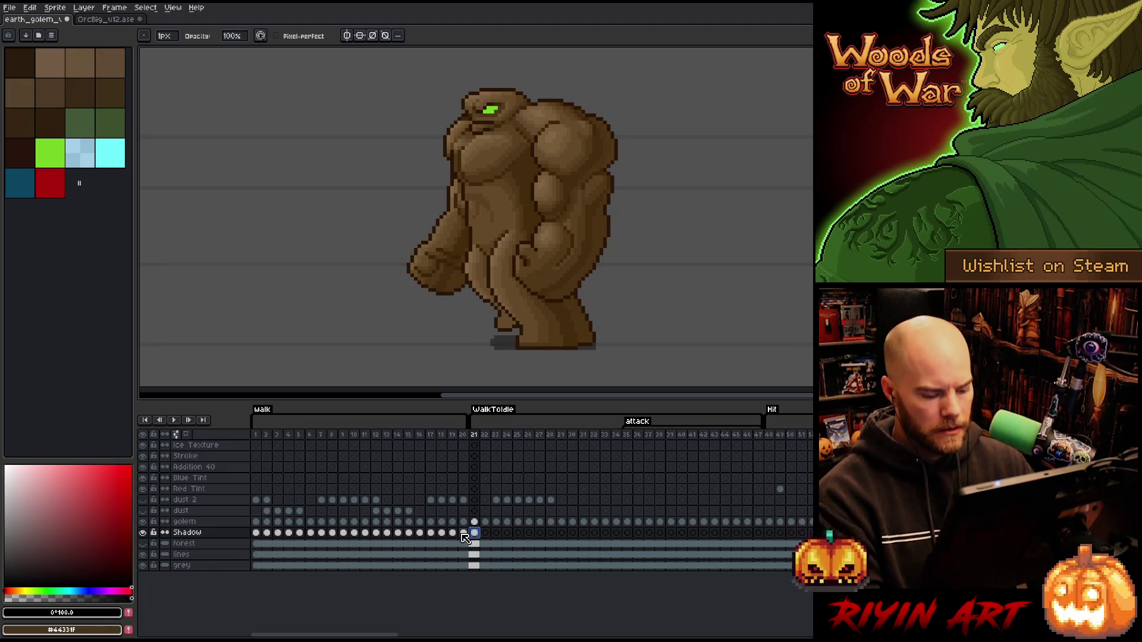
pyautogui.press('m')
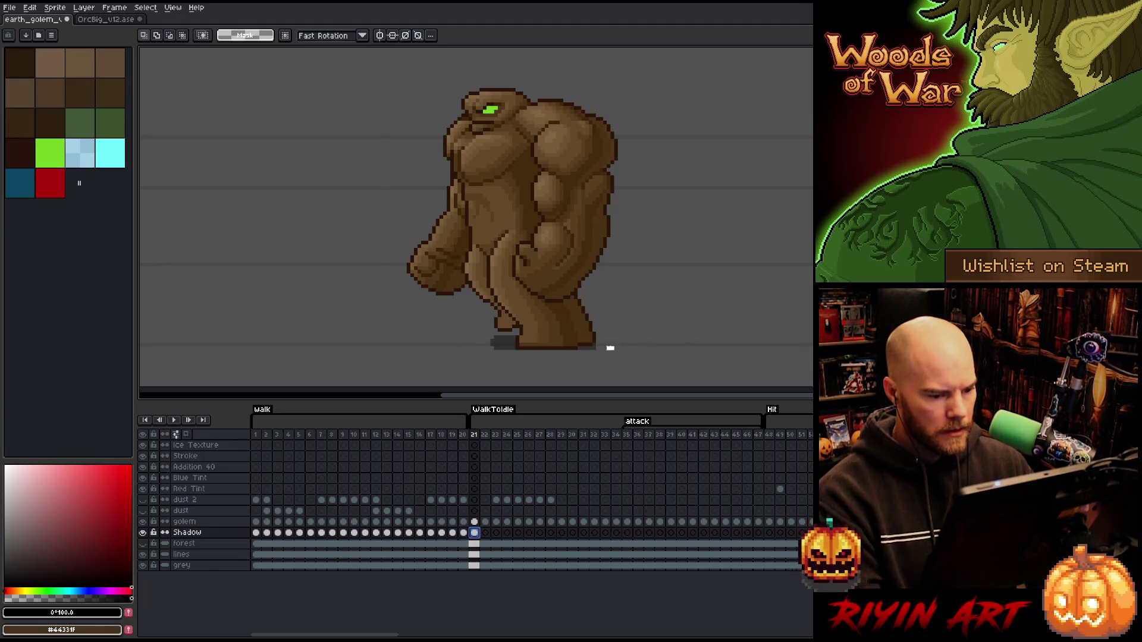
# Select the shadow under the feet, replay from walk frame 1, and return to the first WalkToIdle Shadow cel with the Pencil.
pyautogui.moveTo(616, 350); pyautogui.dragTo(266, 331)
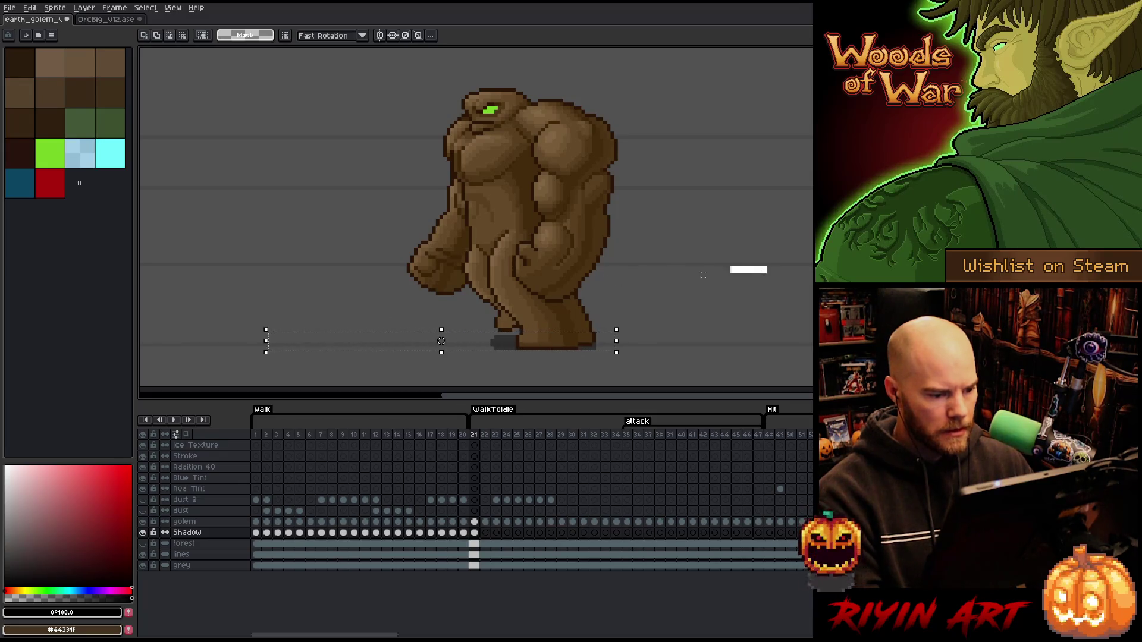
pyautogui.click(258, 436)
pyautogui.press('Return')
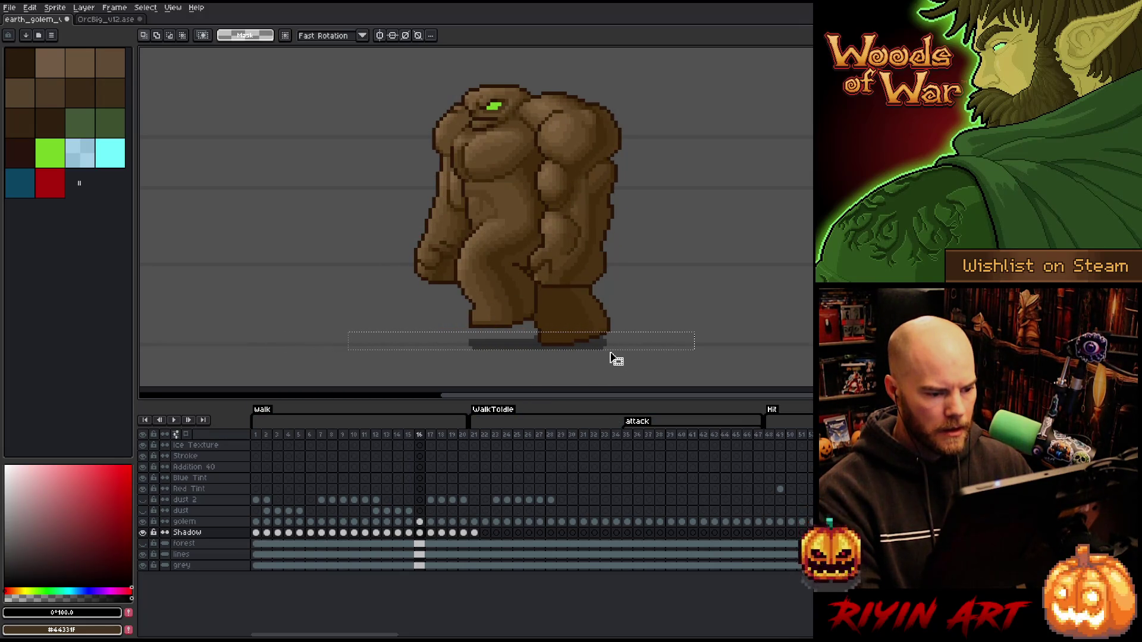
pyautogui.click(473, 532)
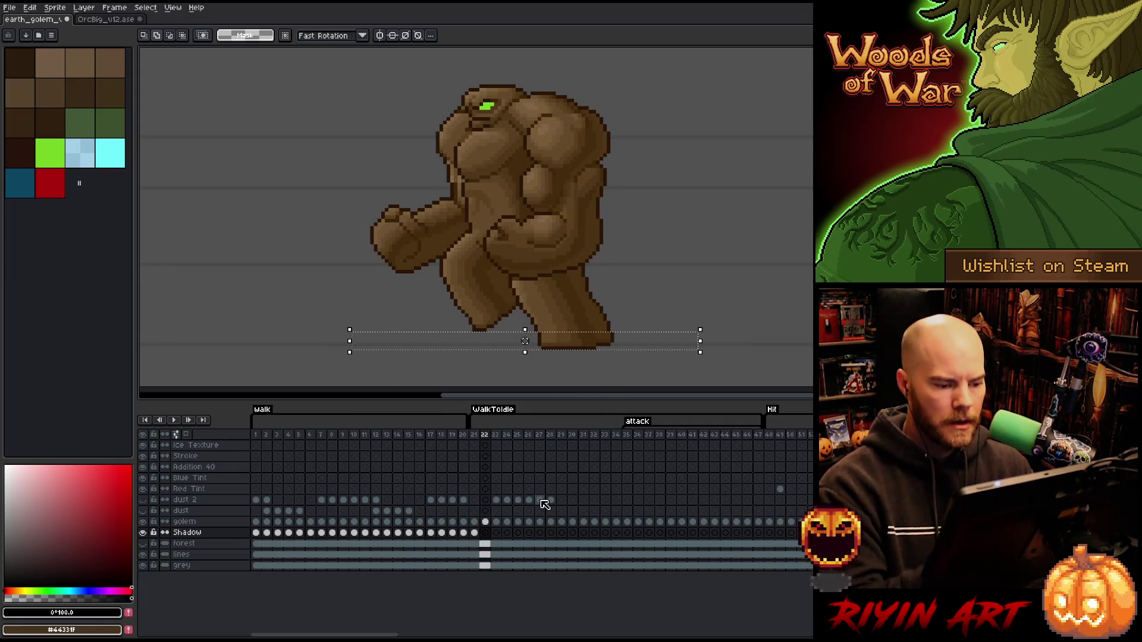
pyautogui.press('b')
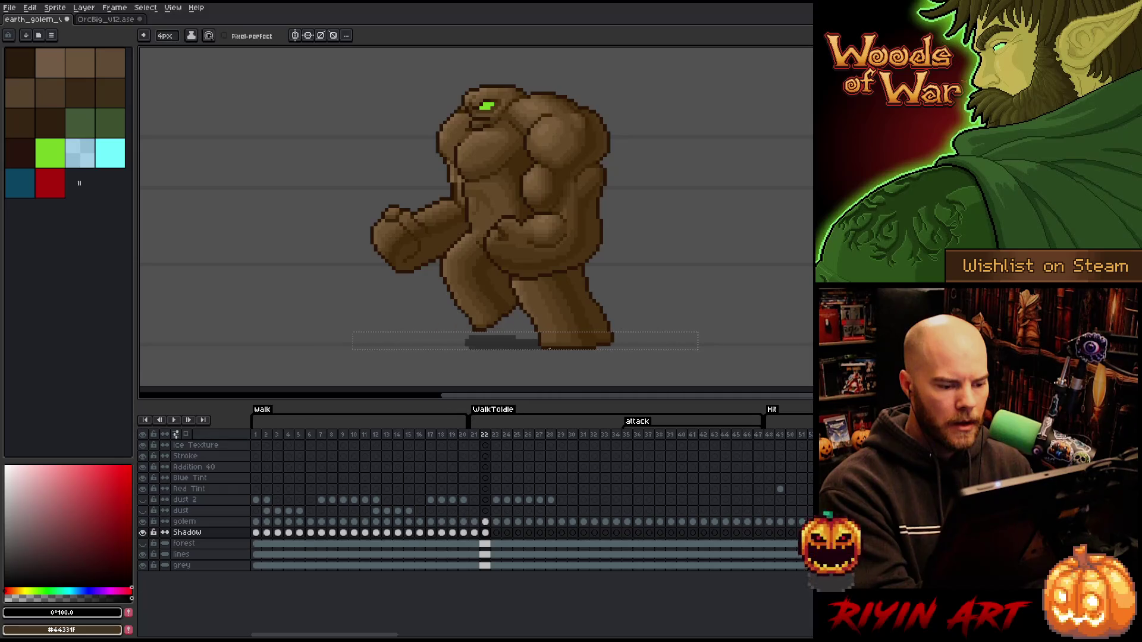
# Touch up the ground shadow, alternating Pencil and Eraser to fix stray pixels.
pyautogui.press('b')
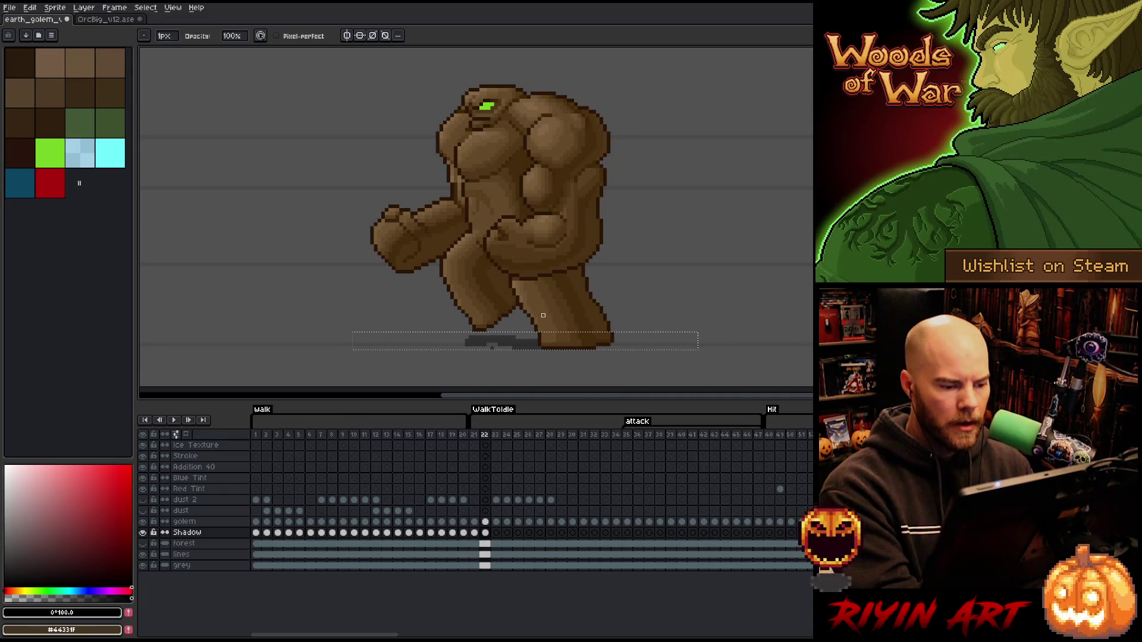
pyautogui.press('e')
pyautogui.press('b')
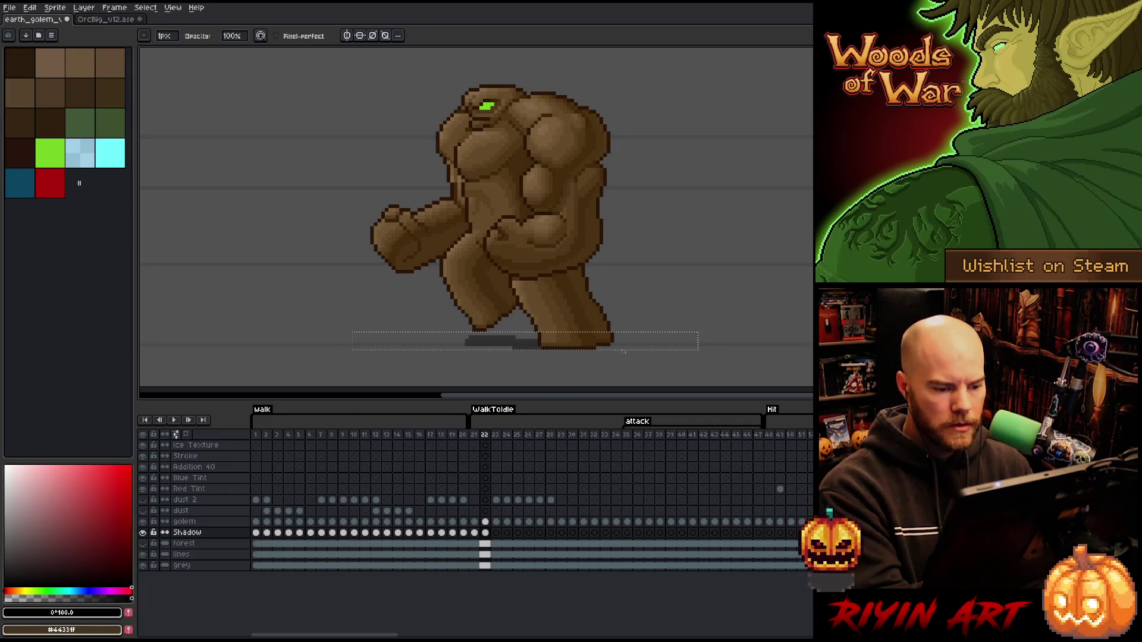
pyautogui.press('e')
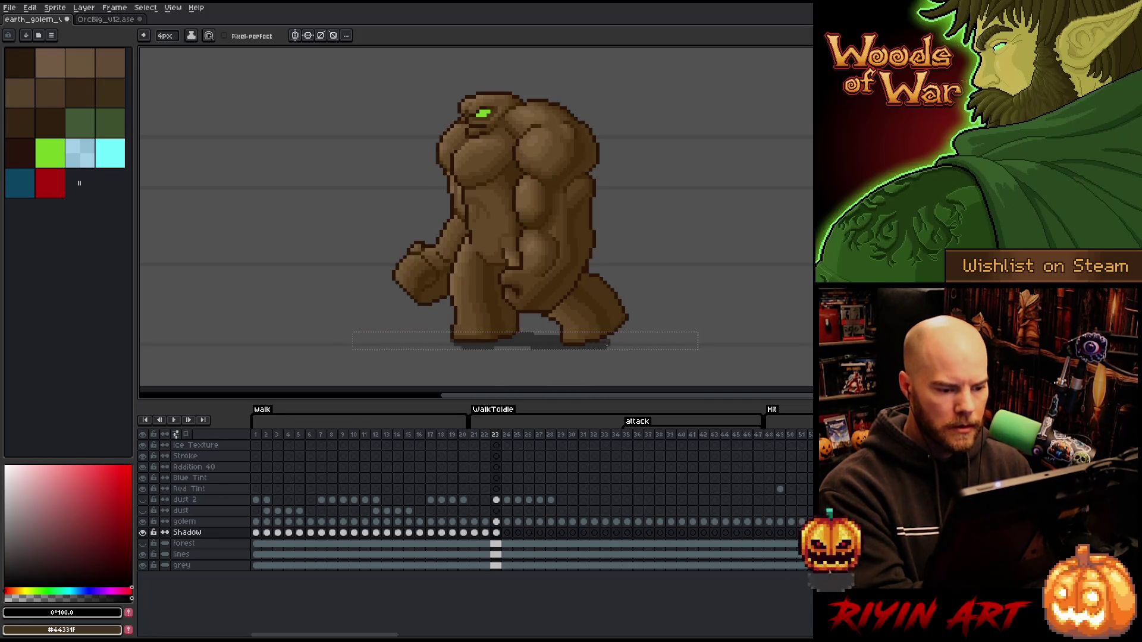
pyautogui.press('b')
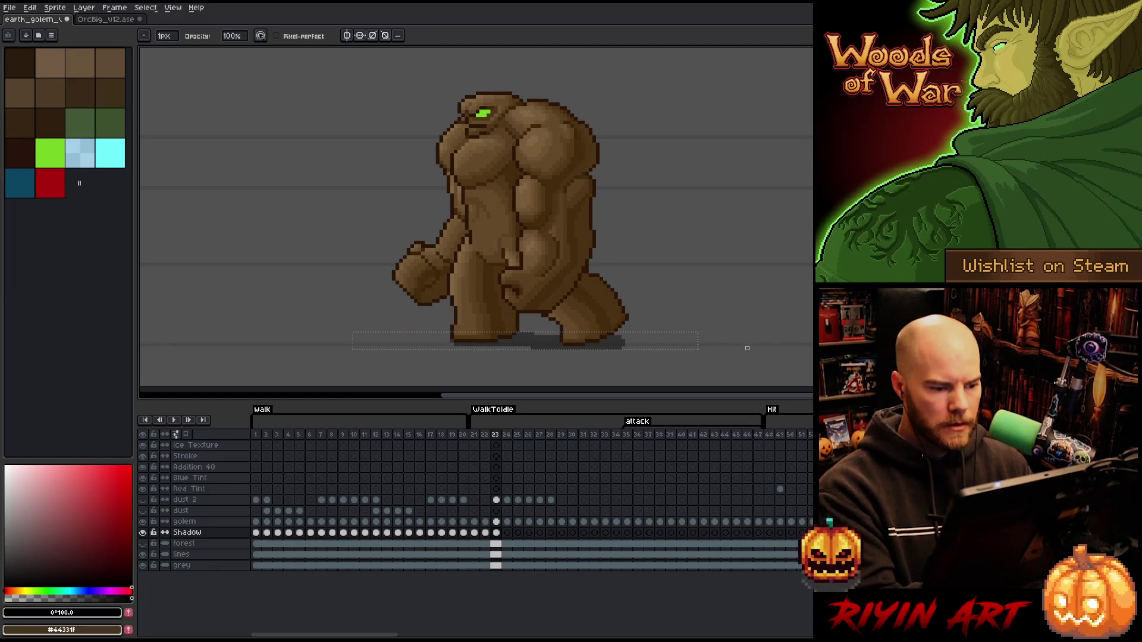
# Carry the shadow across Shadow cels 23–32 and paste it onto frame 34.
pyautogui.click(496, 533)
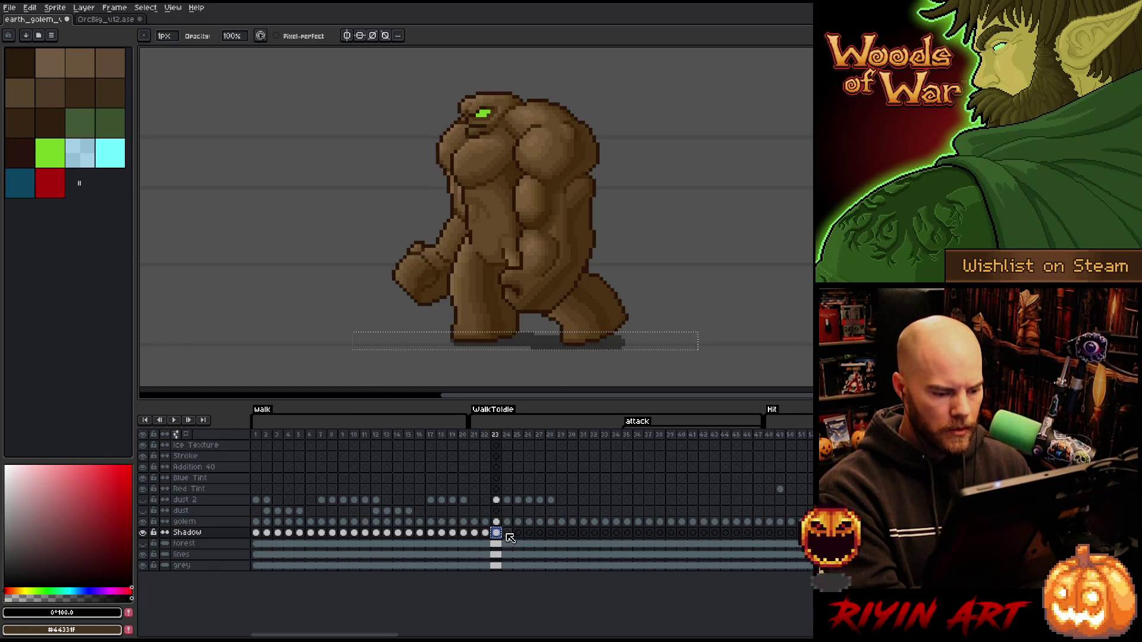
pyautogui.click(506, 532)
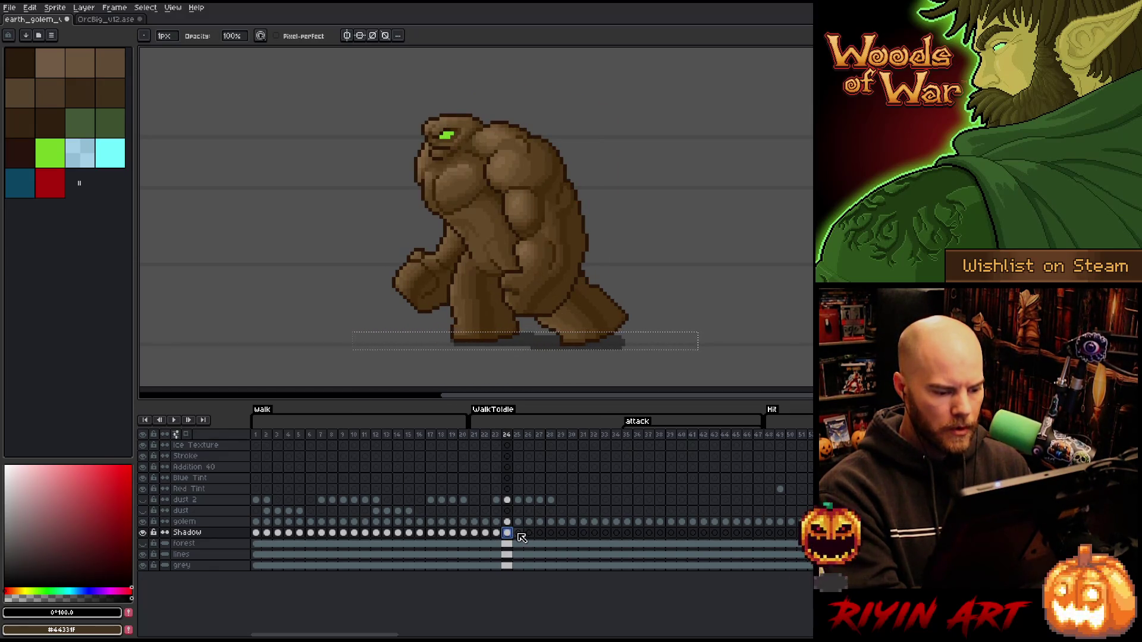
pyautogui.click(522, 534)
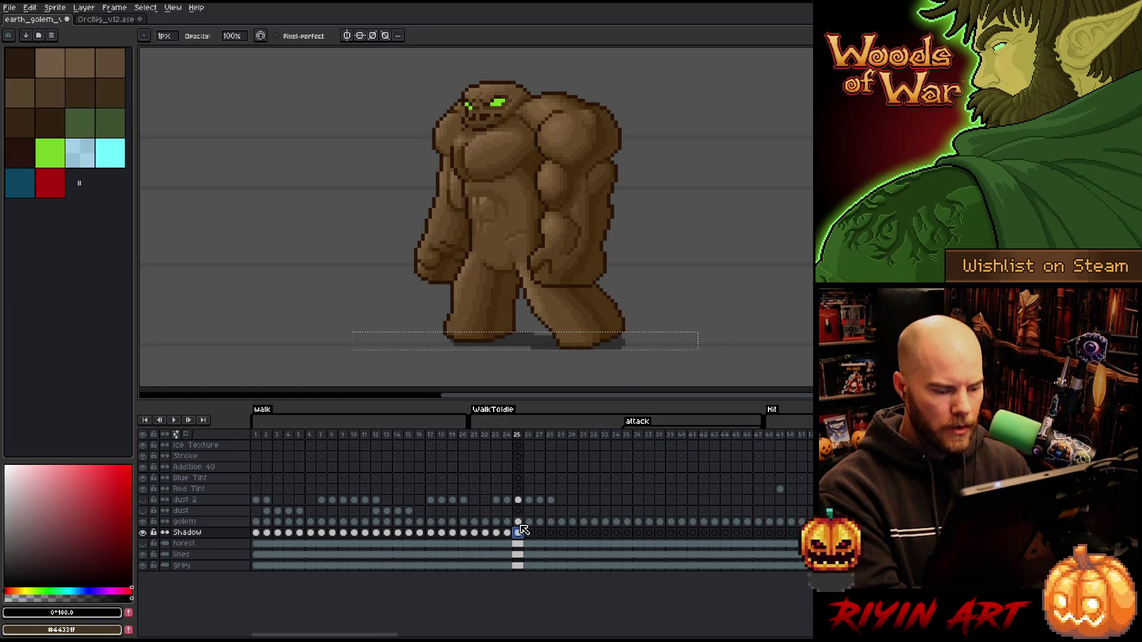
pyautogui.click(532, 534)
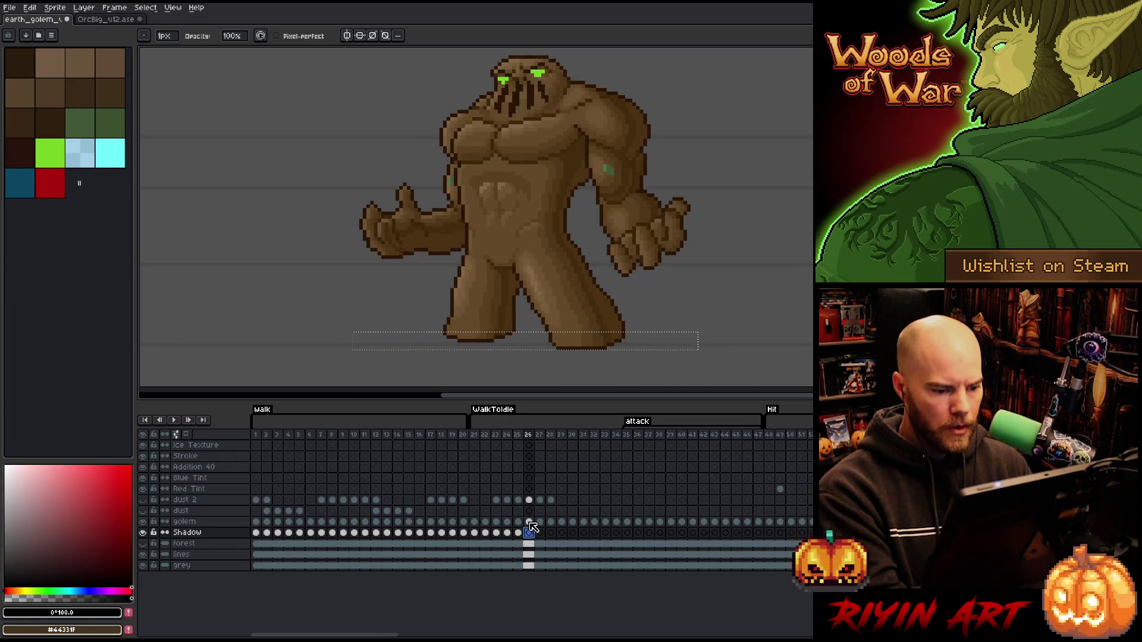
pyautogui.click(540, 533)
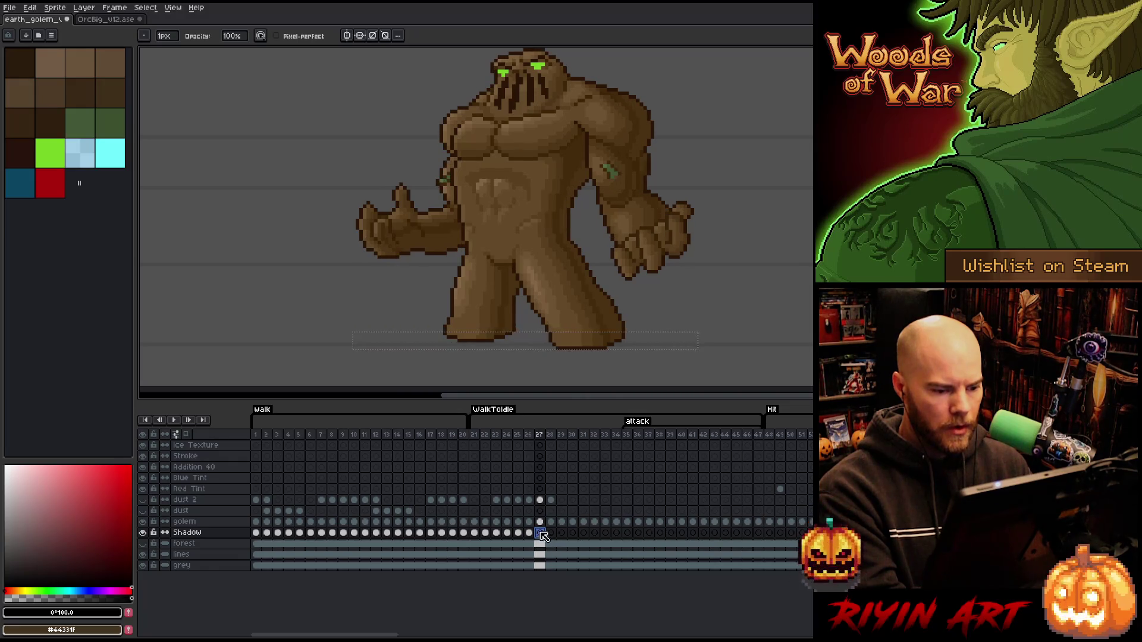
pyautogui.click(551, 533)
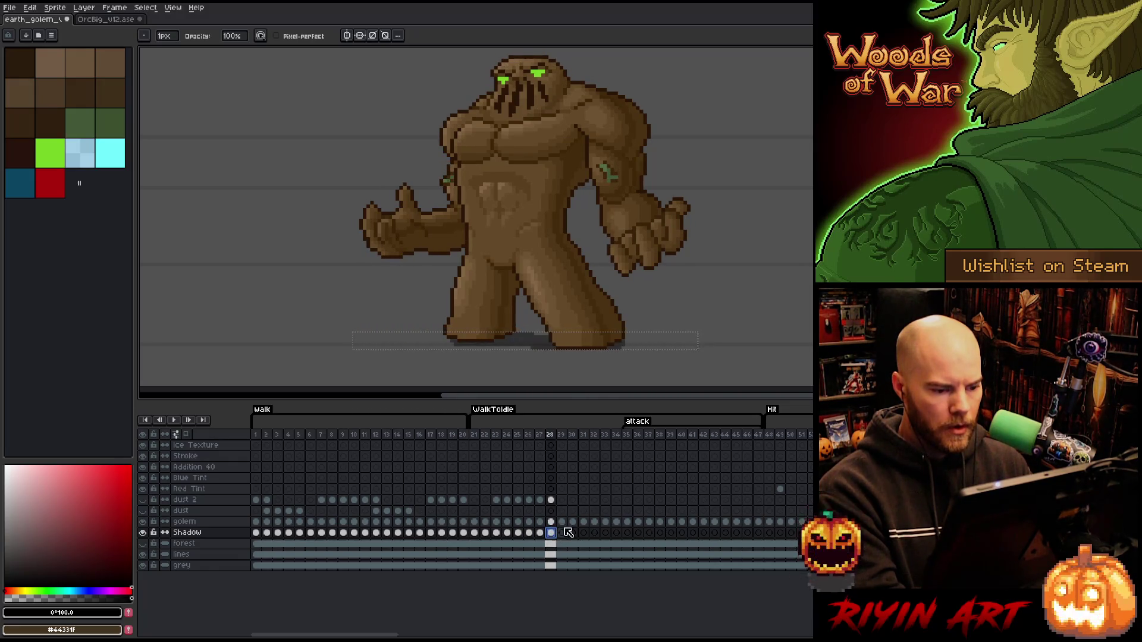
pyautogui.click(562, 534)
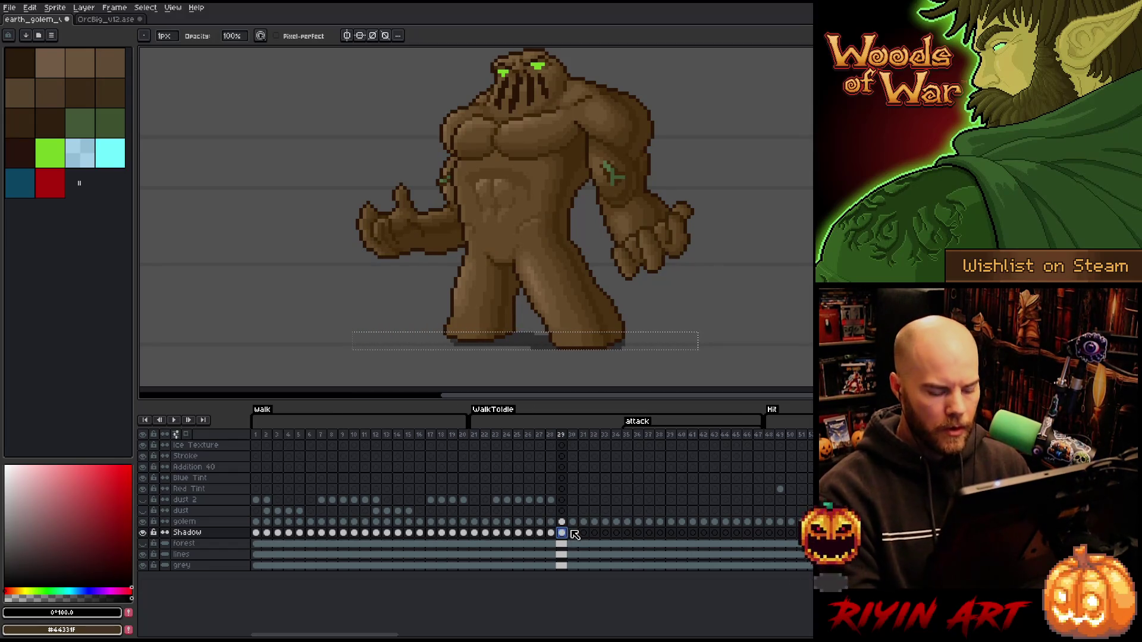
pyautogui.press('Right')
pyautogui.press('Right')
pyautogui.press('Right')
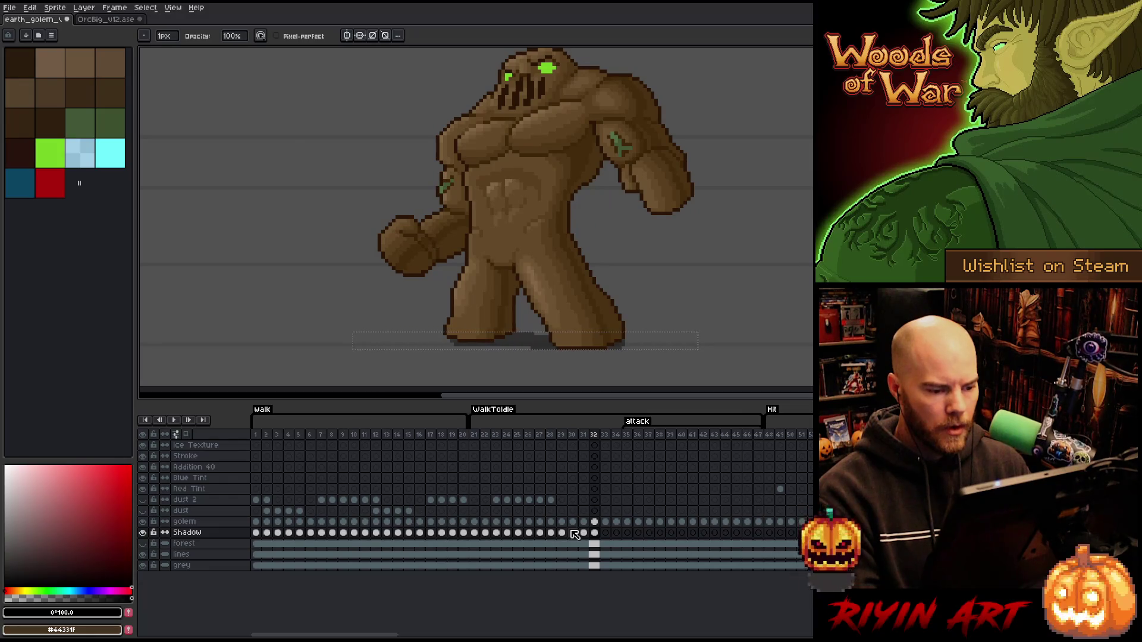
pyautogui.press('Right')
pyautogui.press('Right')
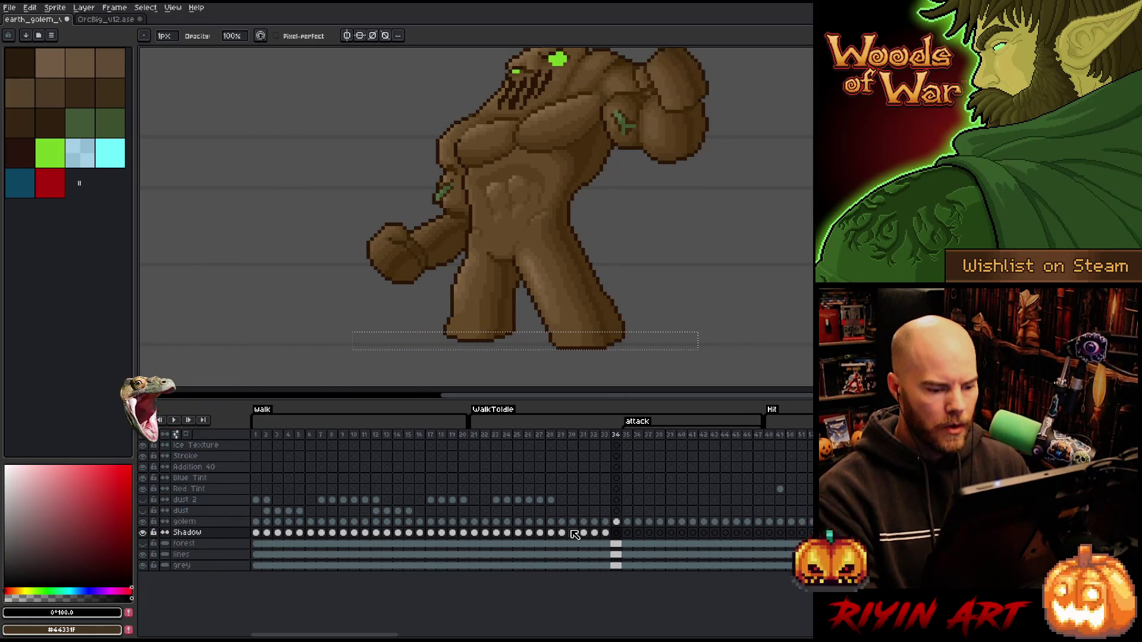
pyautogui.hotkey('ctrl', 'v')
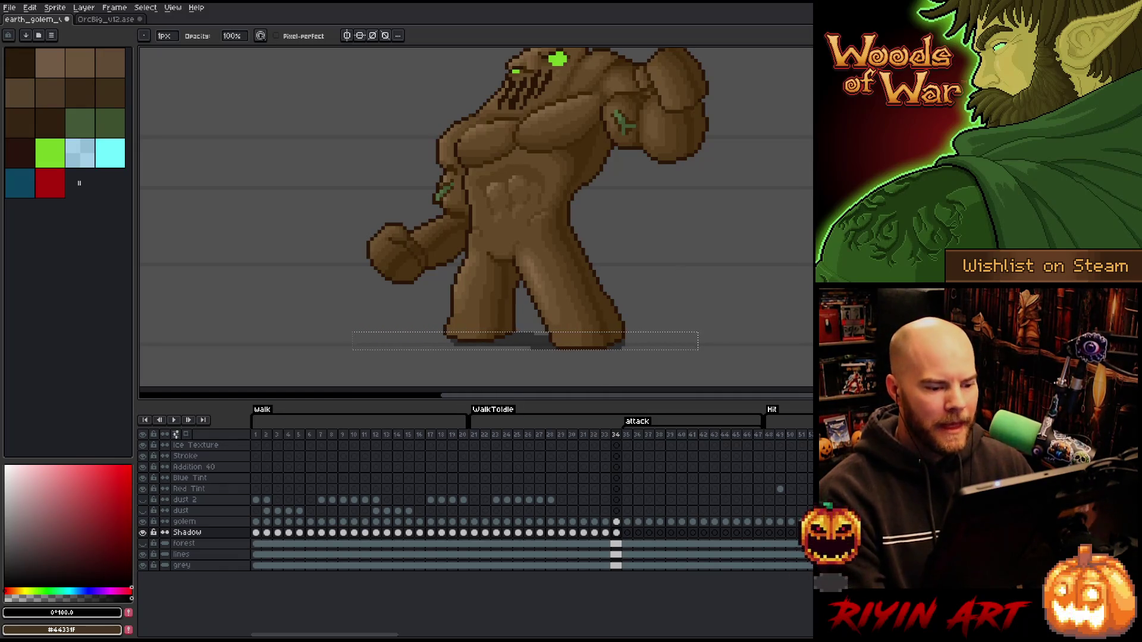
# Select the Shadow cels for attack frames 35–47 and link them into one shared shadow cel.
pyautogui.click(628, 532)
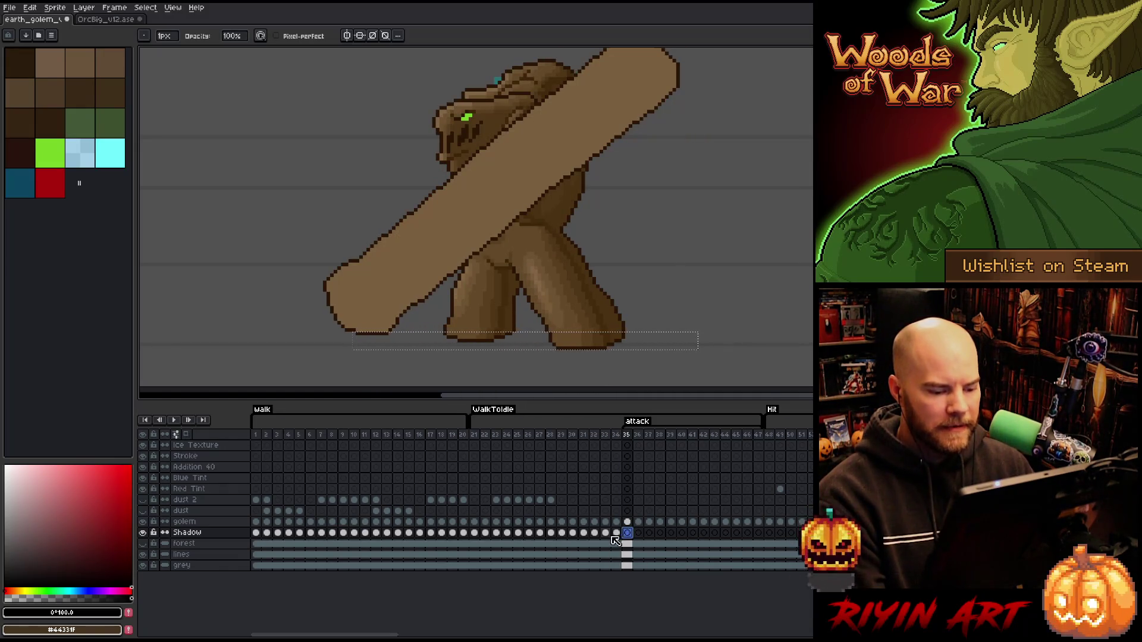
pyautogui.click(615, 534)
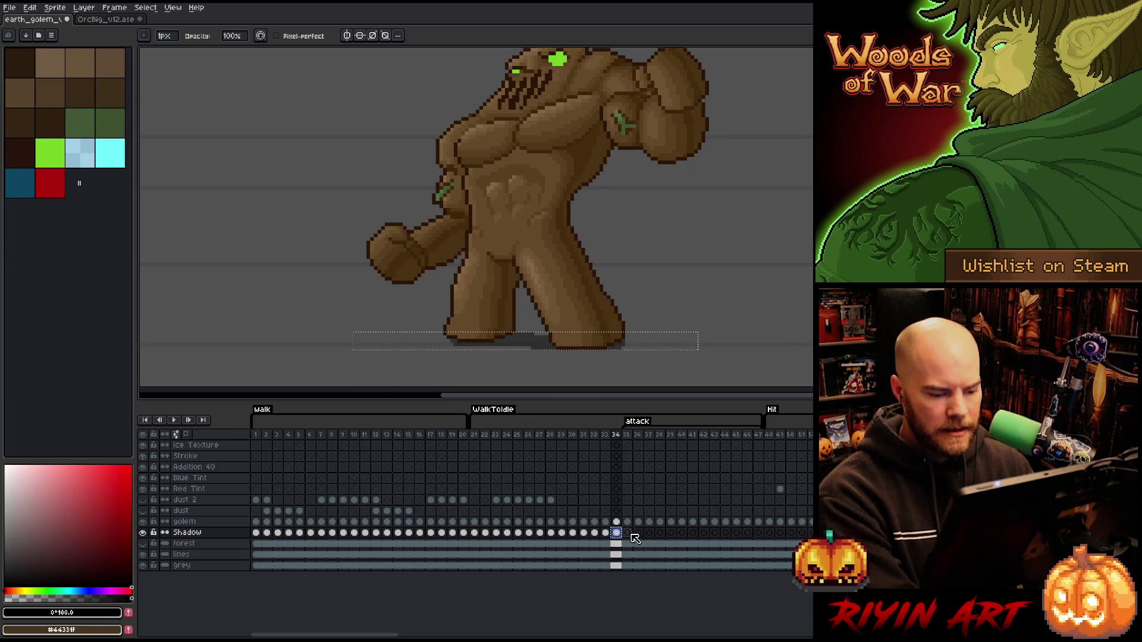
pyautogui.click(627, 534)
pyautogui.moveTo(648, 537); pyautogui.dragTo(761, 535)
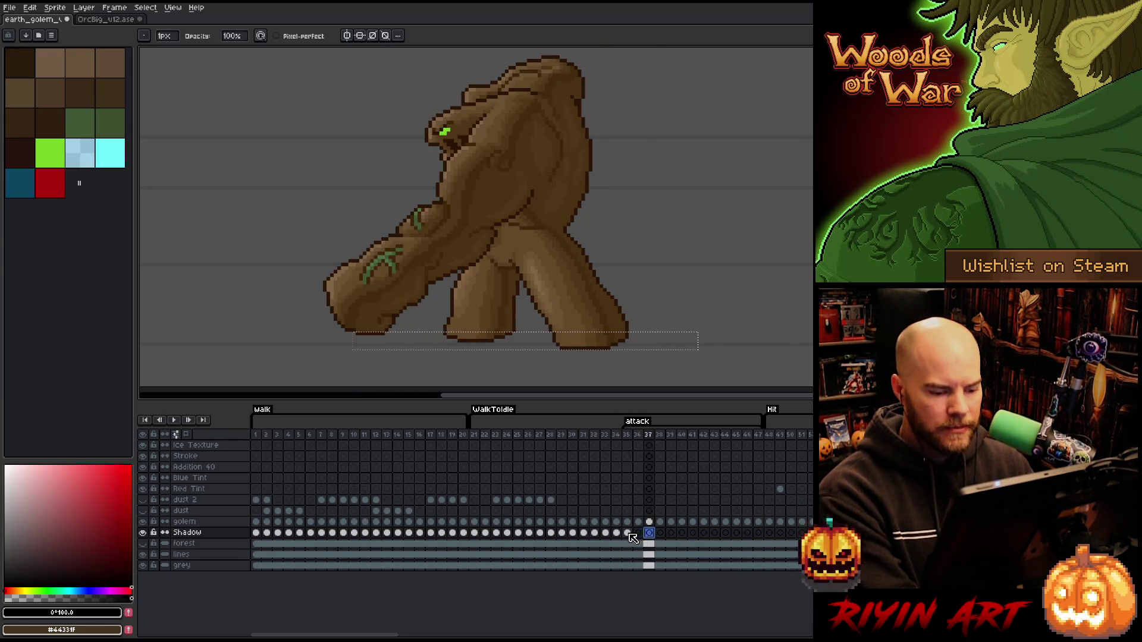
pyautogui.rightClick(761, 534)
pyautogui.click(782, 573)
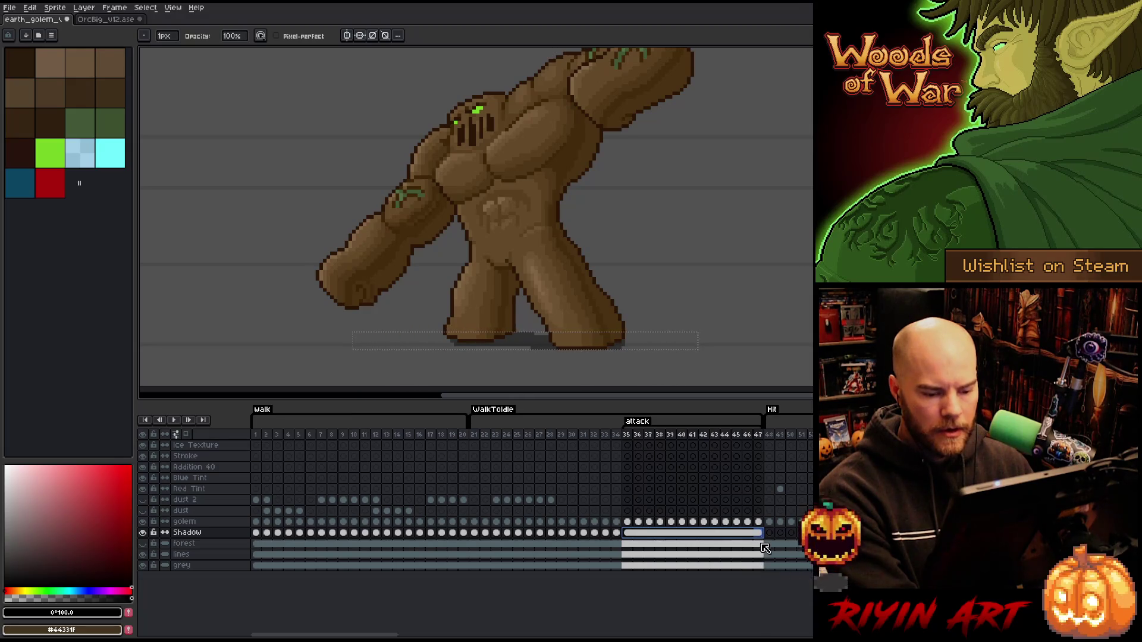
# Play the animation from the WalkToIdle and walk frames to preview the shadow, then give the canvas more room above the timeline.
pyautogui.click(627, 435)
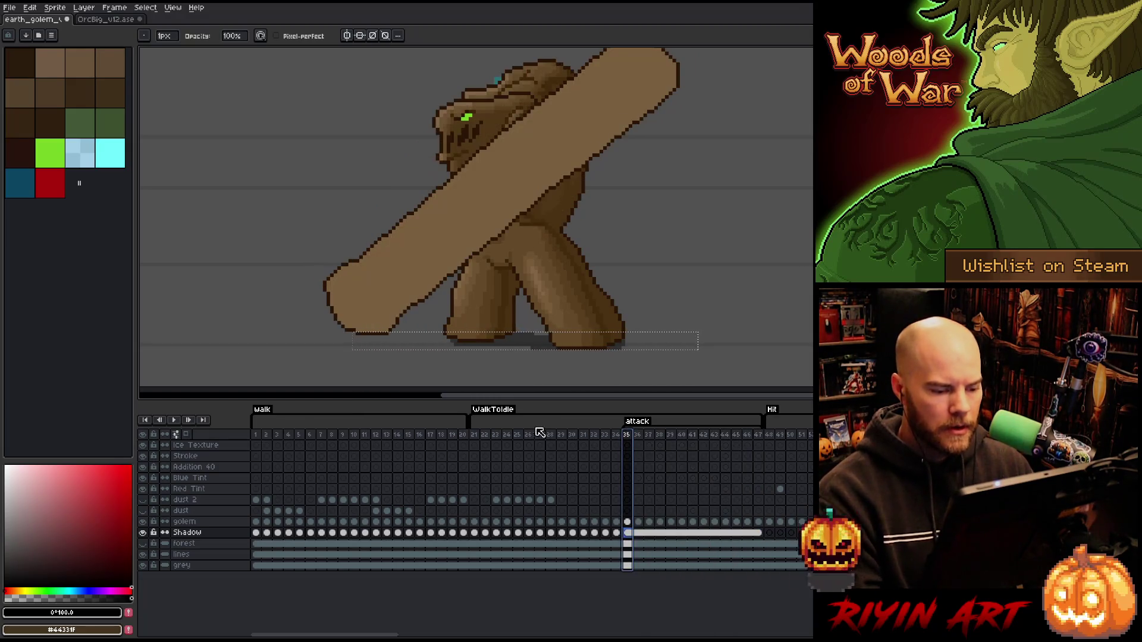
pyautogui.click(479, 435)
pyautogui.press('Return')
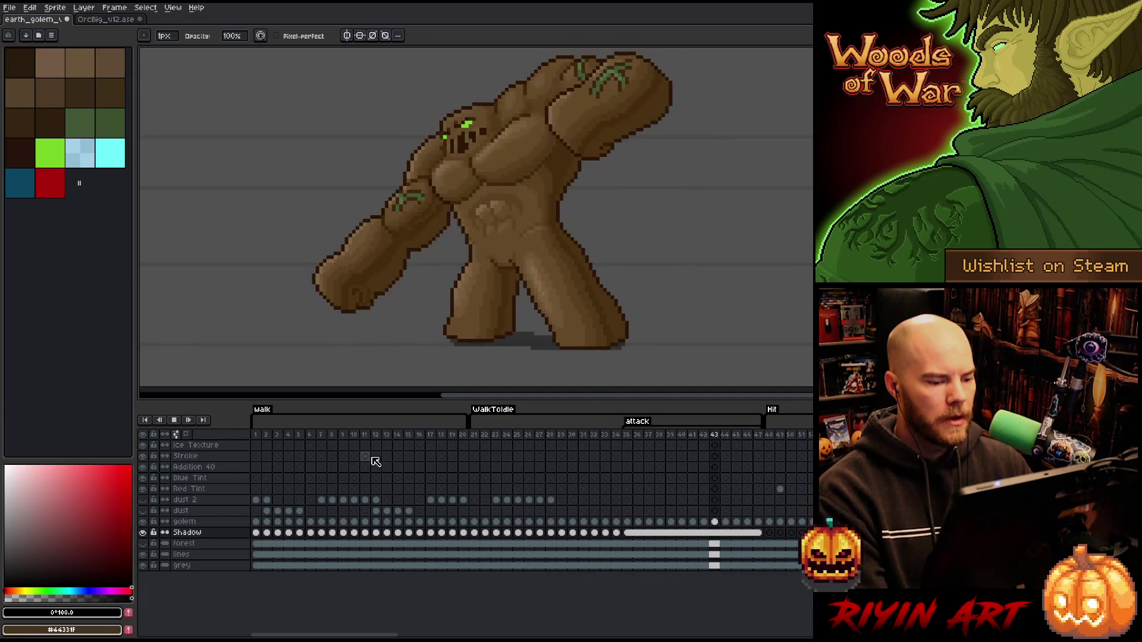
pyautogui.click(263, 437)
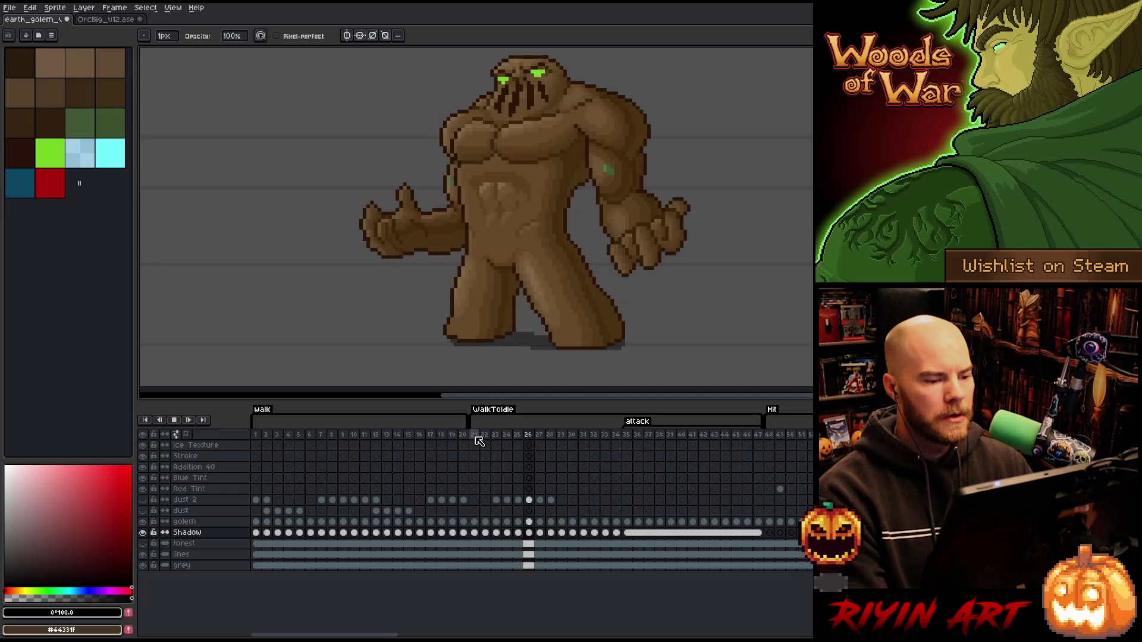
pyautogui.scroll(-1, 571, 199)
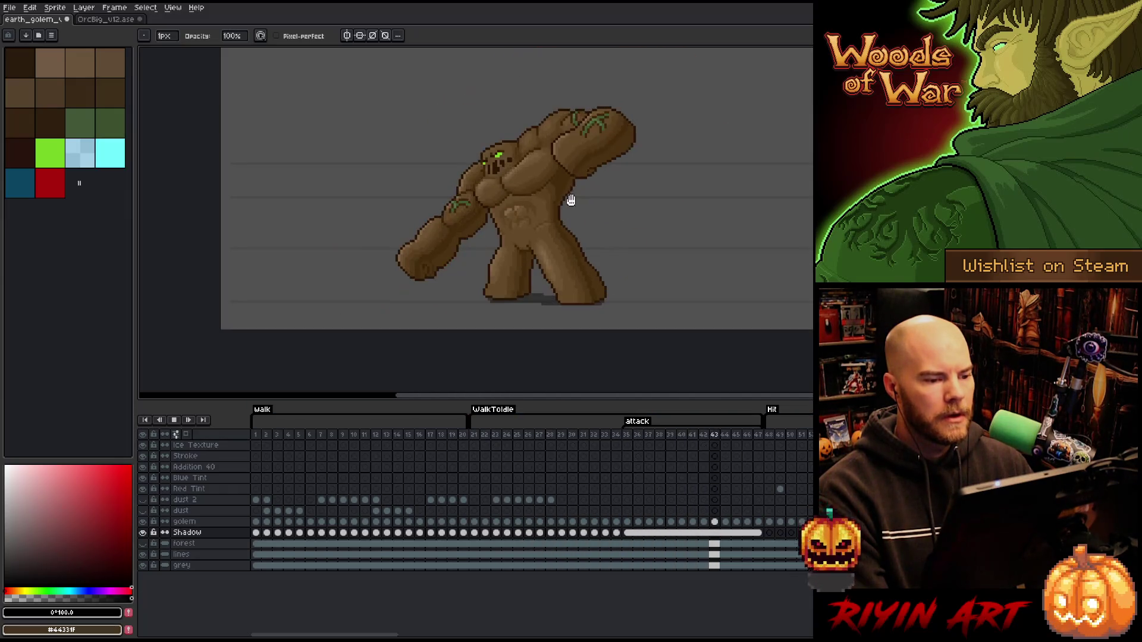
pyautogui.scroll(1, 571, 201)
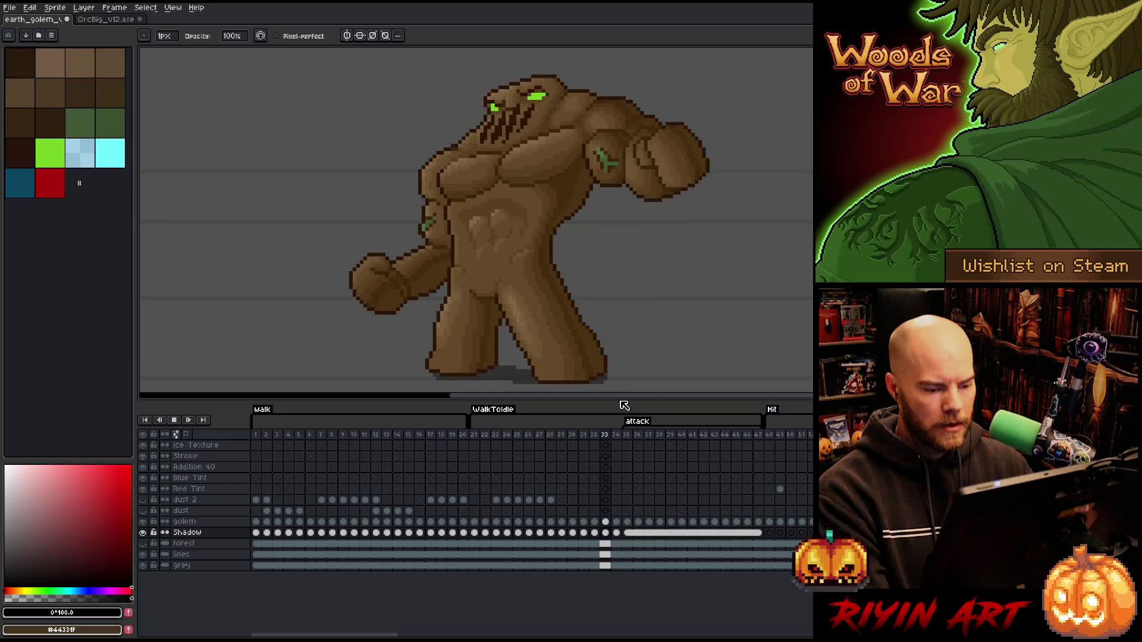
pyautogui.moveTo(623, 402); pyautogui.dragTo(623, 427)
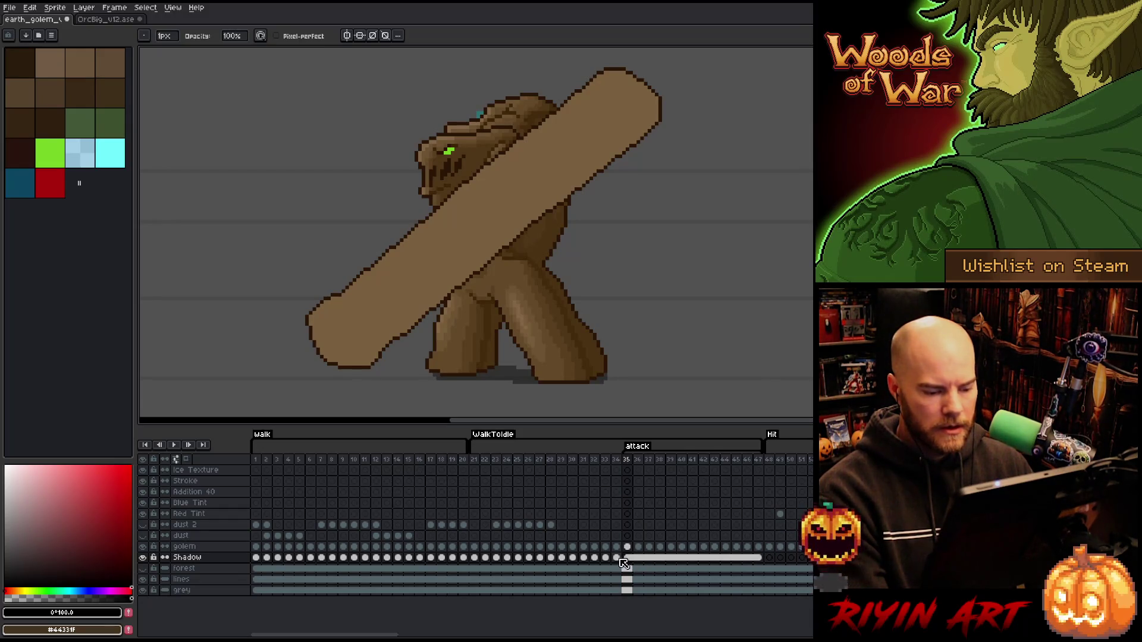
# Jump to the Hit frames, play them and inspect the shadow on the raised-fist pose.
pyautogui.click(769, 558)
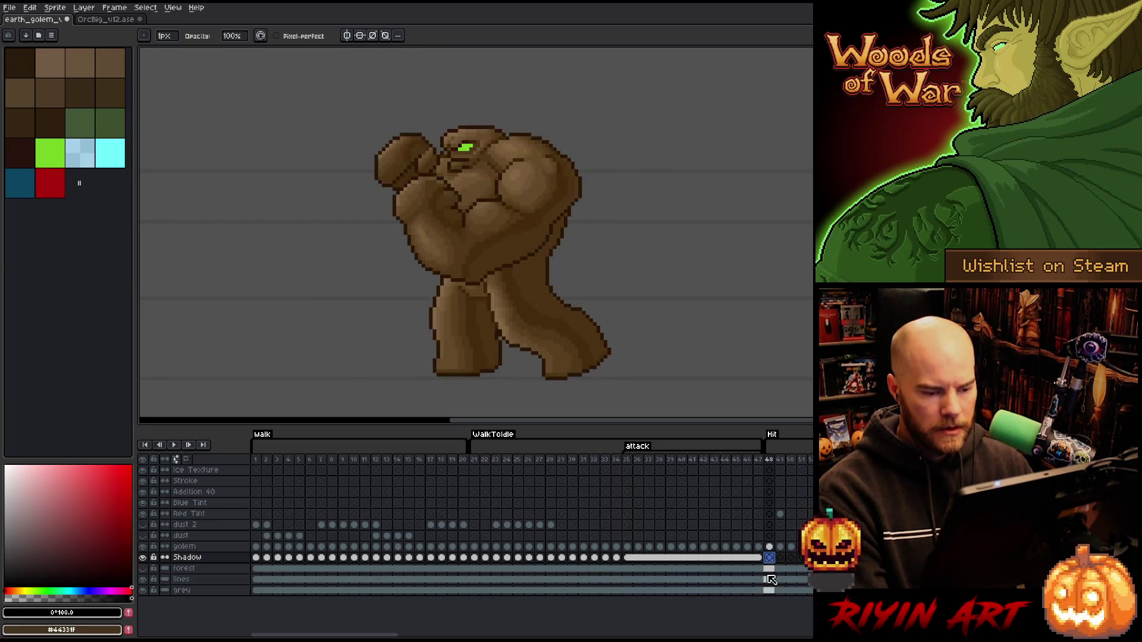
pyautogui.click(375, 557)
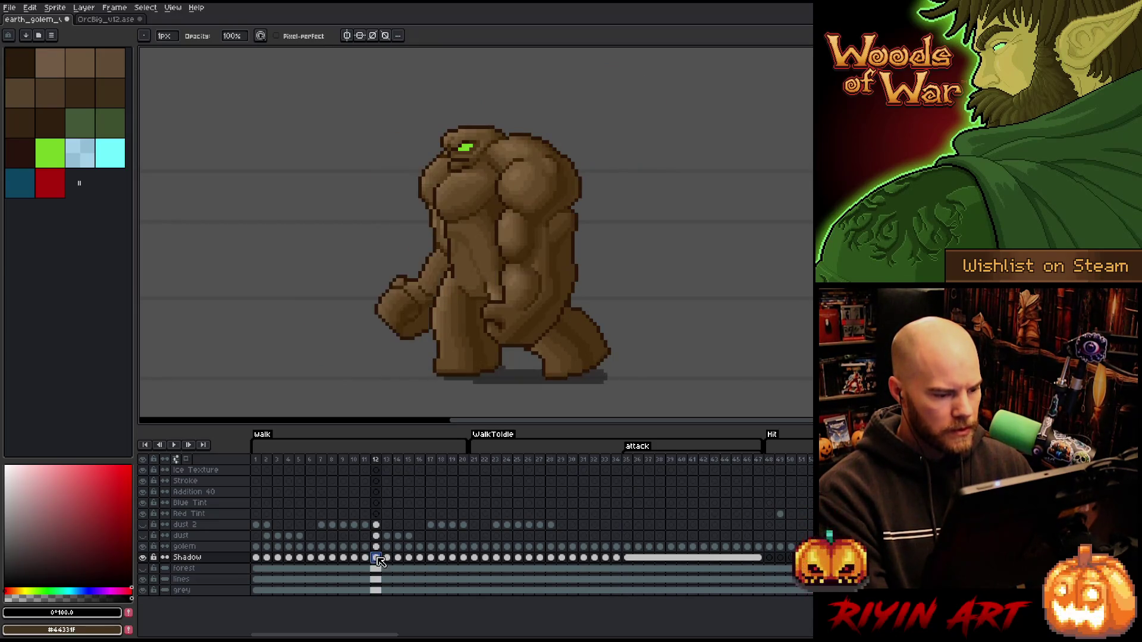
pyautogui.click(769, 558)
pyautogui.press('Right')
pyautogui.press('Return')
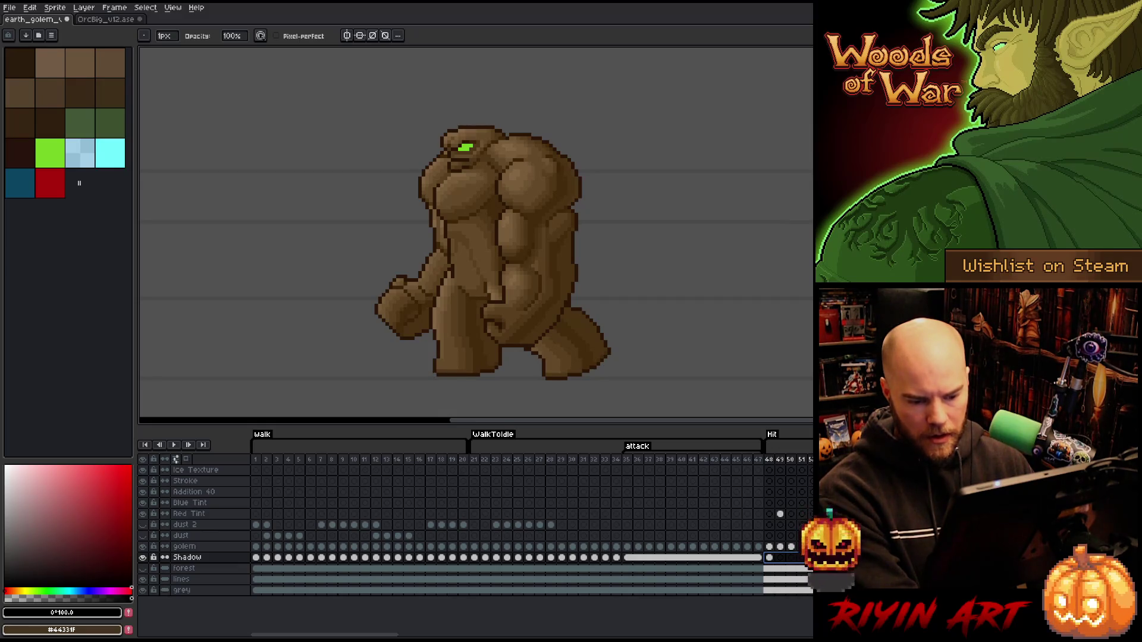
pyautogui.click(770, 459)
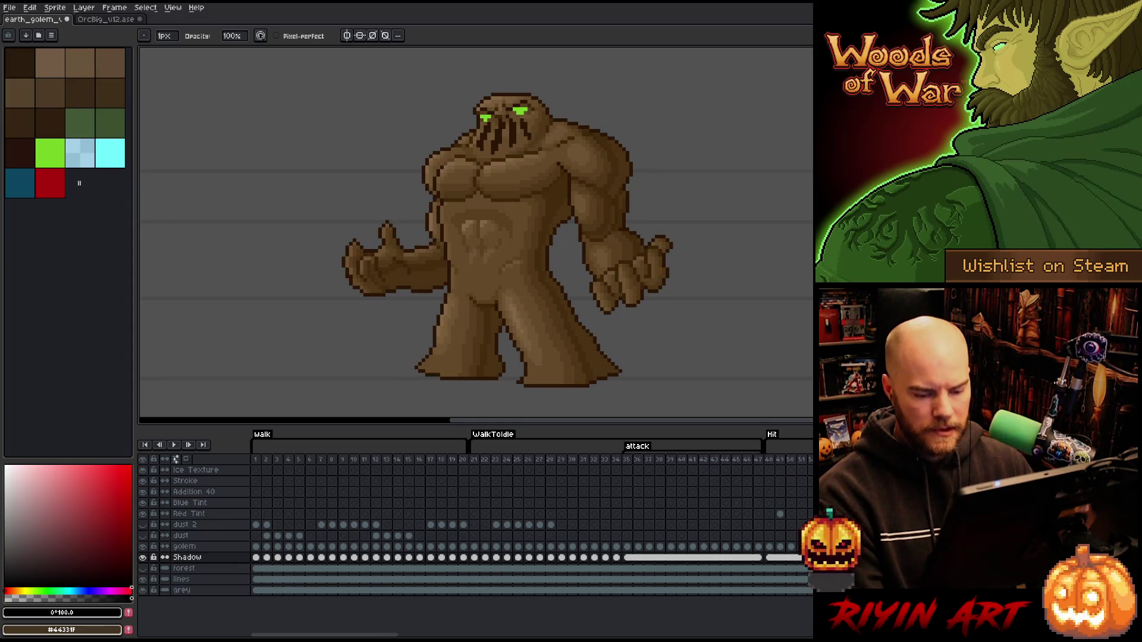
# Select the Shadow cel at frame 29 and play the animation to review the ground shadow.
pyautogui.click(611, 563)
pyautogui.click(565, 559)
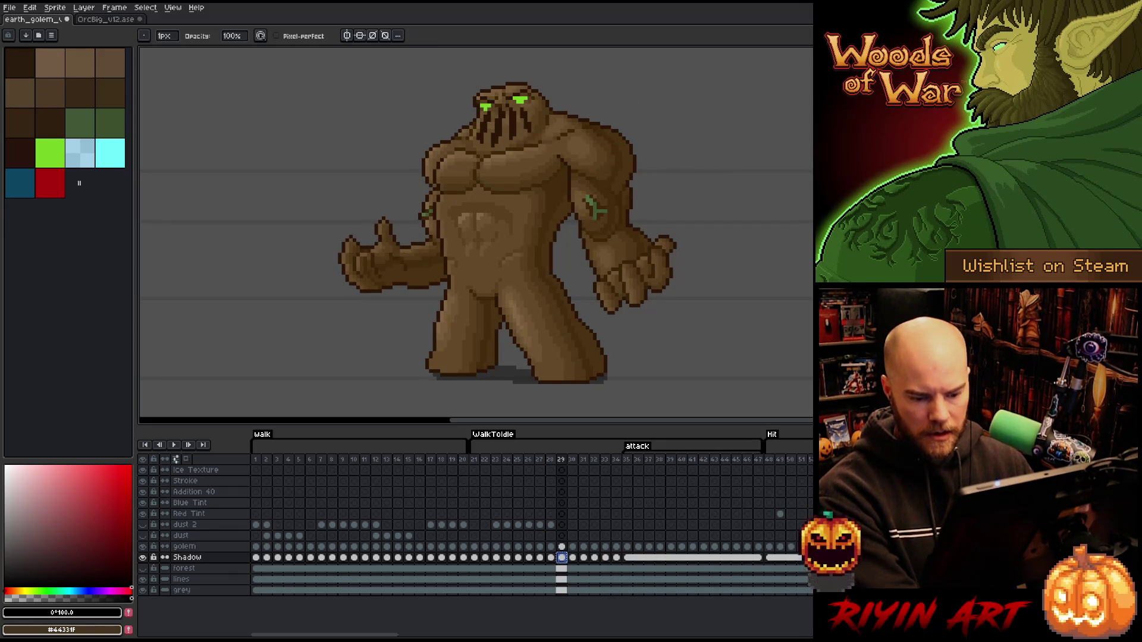
pyautogui.press('Return')
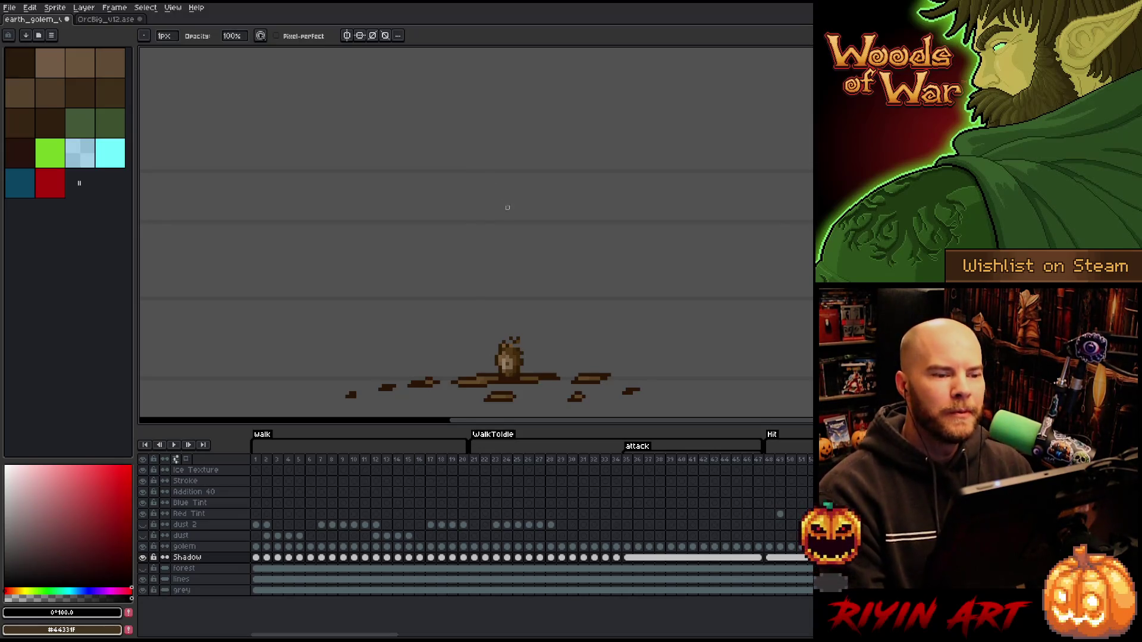
pyautogui.scroll(-1, 507, 209)
pyautogui.scroll(1, 523, 258)
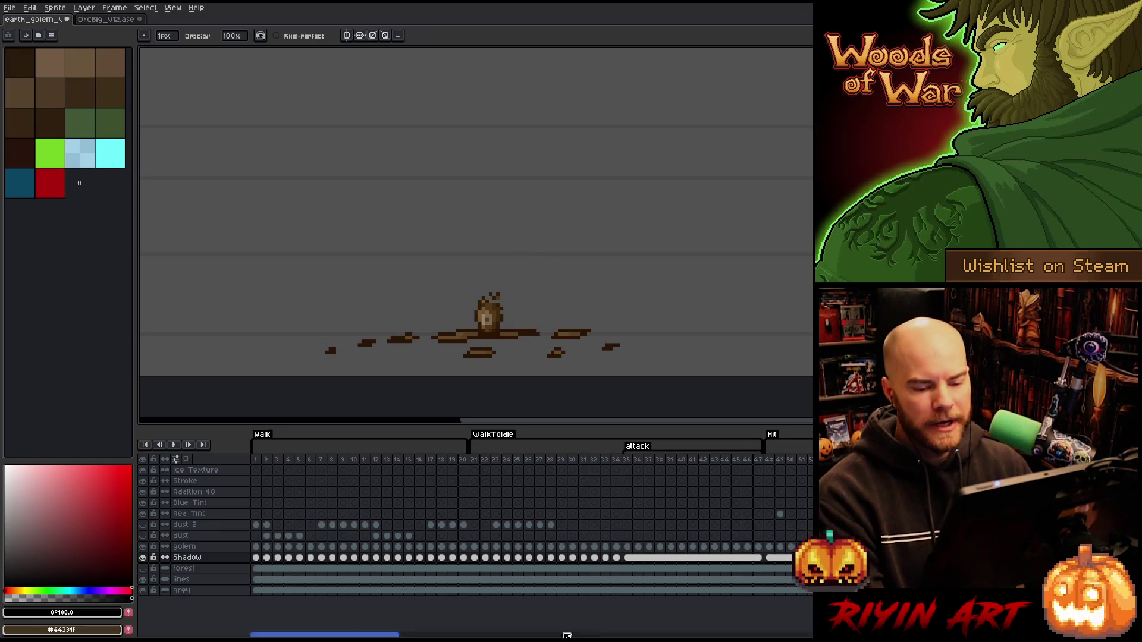
pyautogui.moveTo(386, 637); pyautogui.dragTo(454, 636)
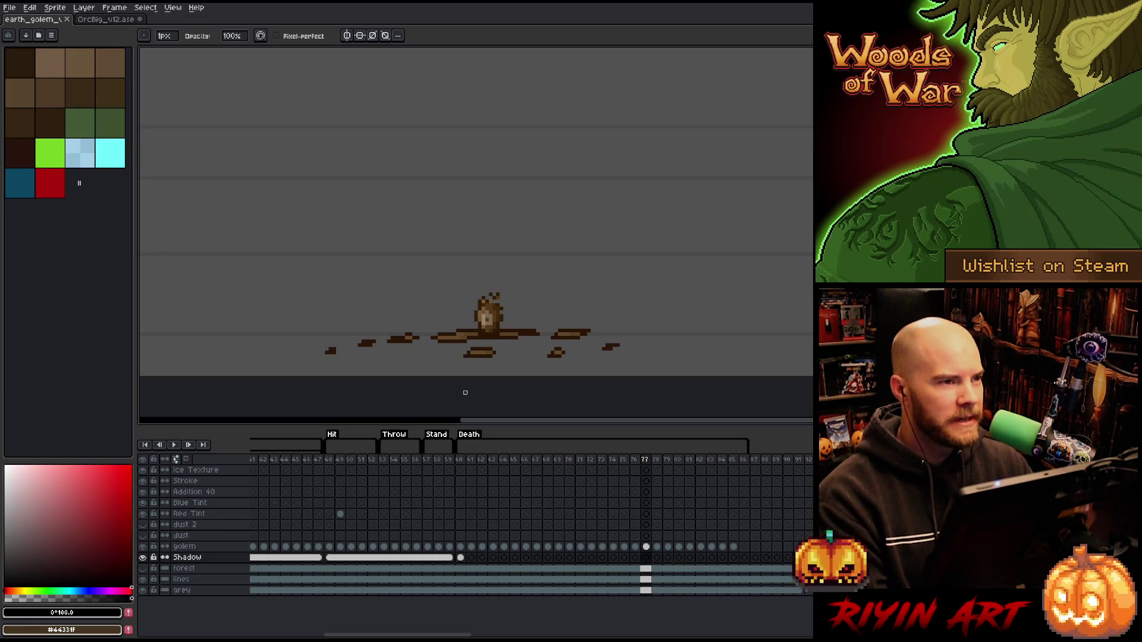
# Jump to the first Death frame and play through the Death animation to the crumbled pose.
pyautogui.click(747, 467)
pyautogui.click(468, 463)
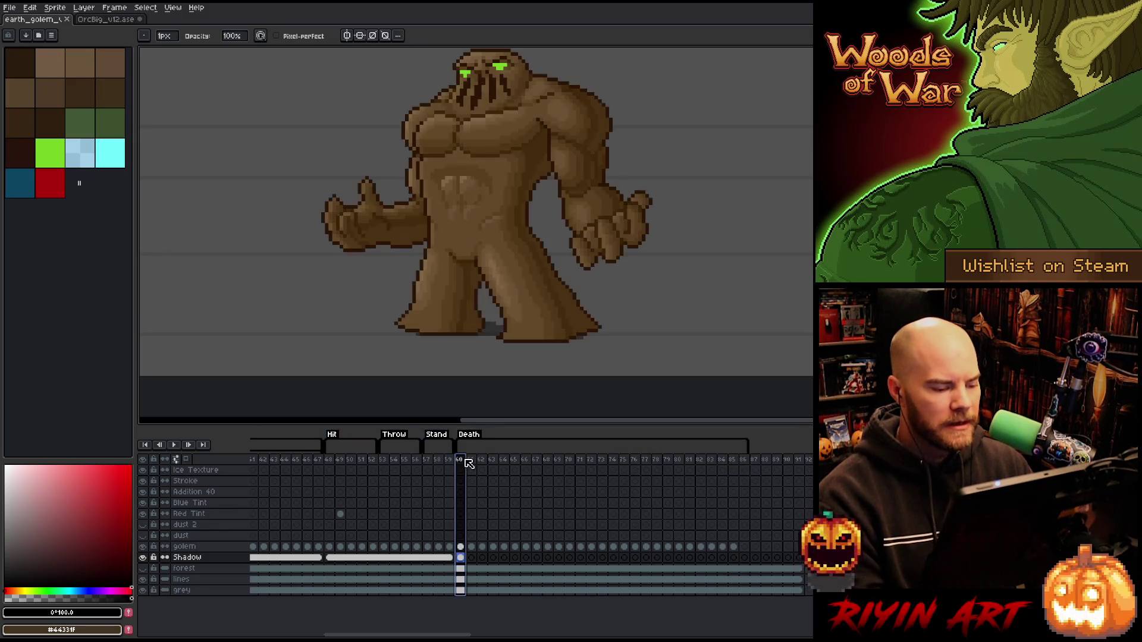
pyautogui.press('Return')
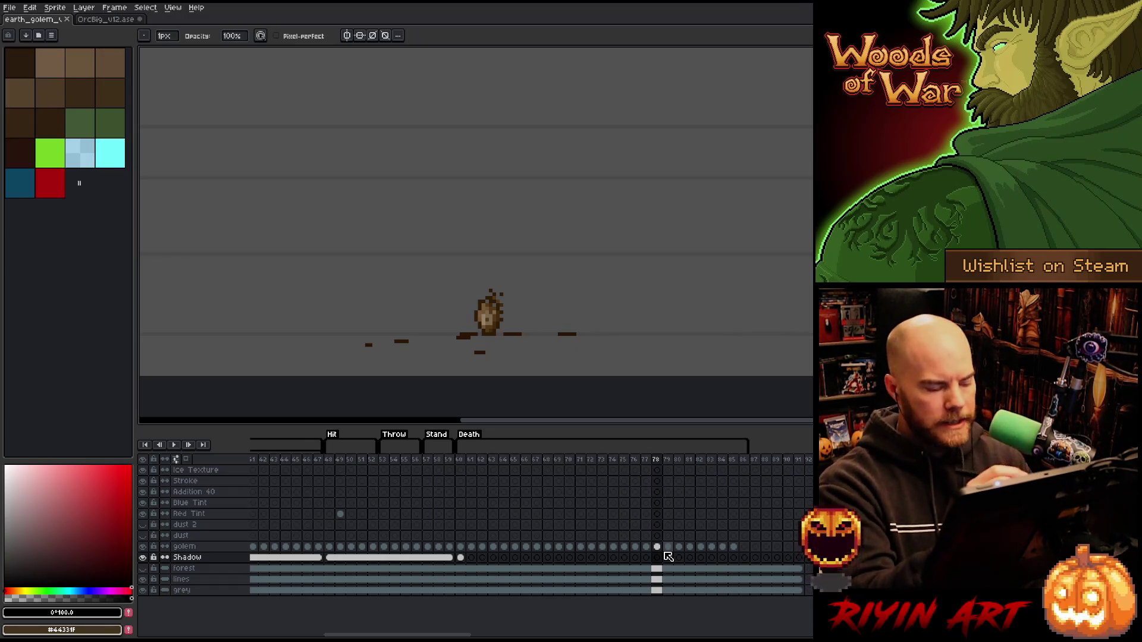
# Set a 1px brush and step through the death frames up to frame 84, comparing the shadow.
pyautogui.press('e')
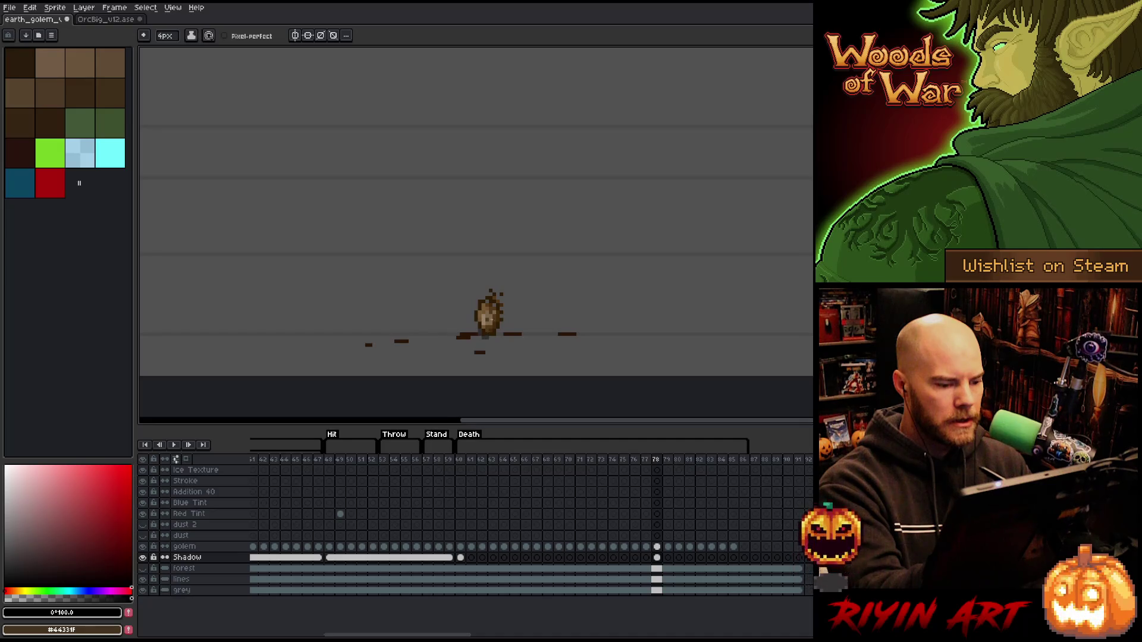
pyautogui.click(165, 36)
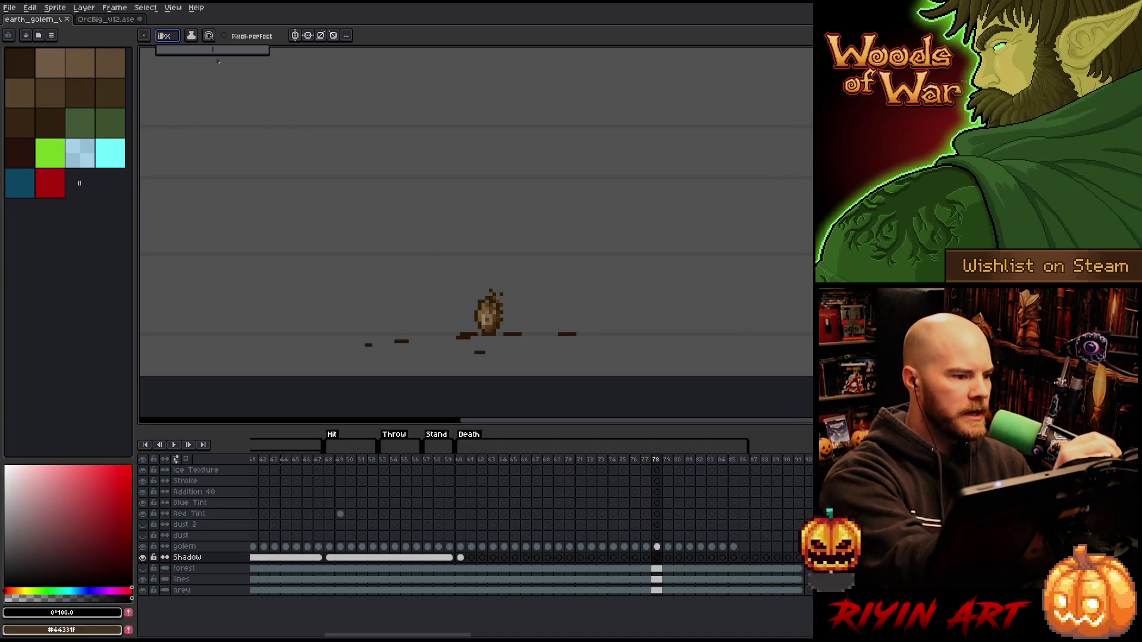
pyautogui.press('Return')
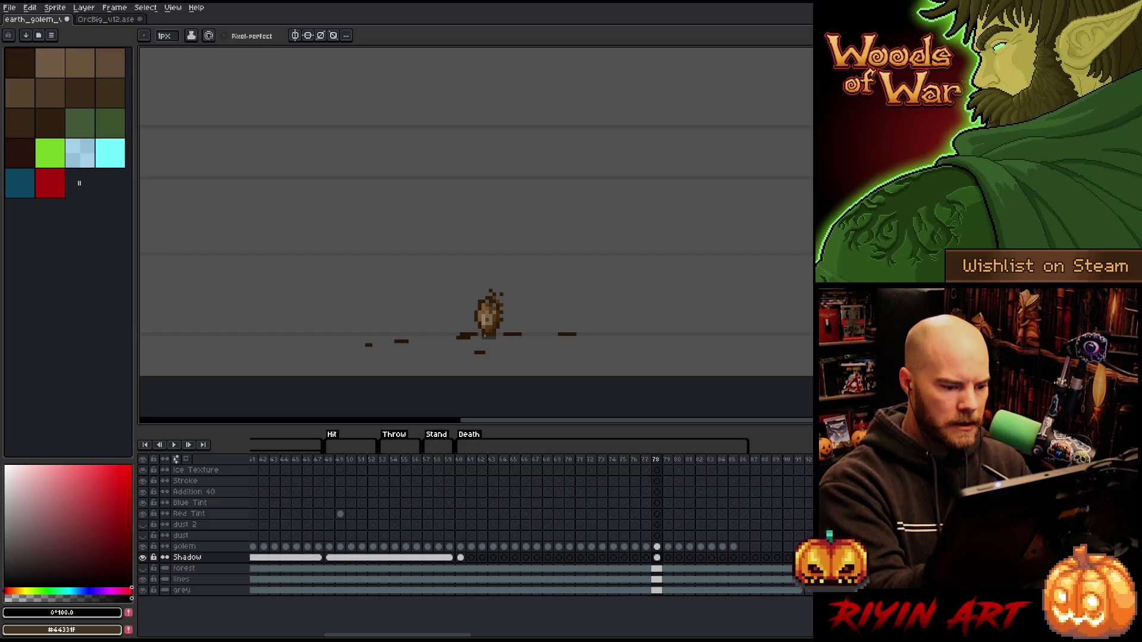
pyautogui.press('Right')
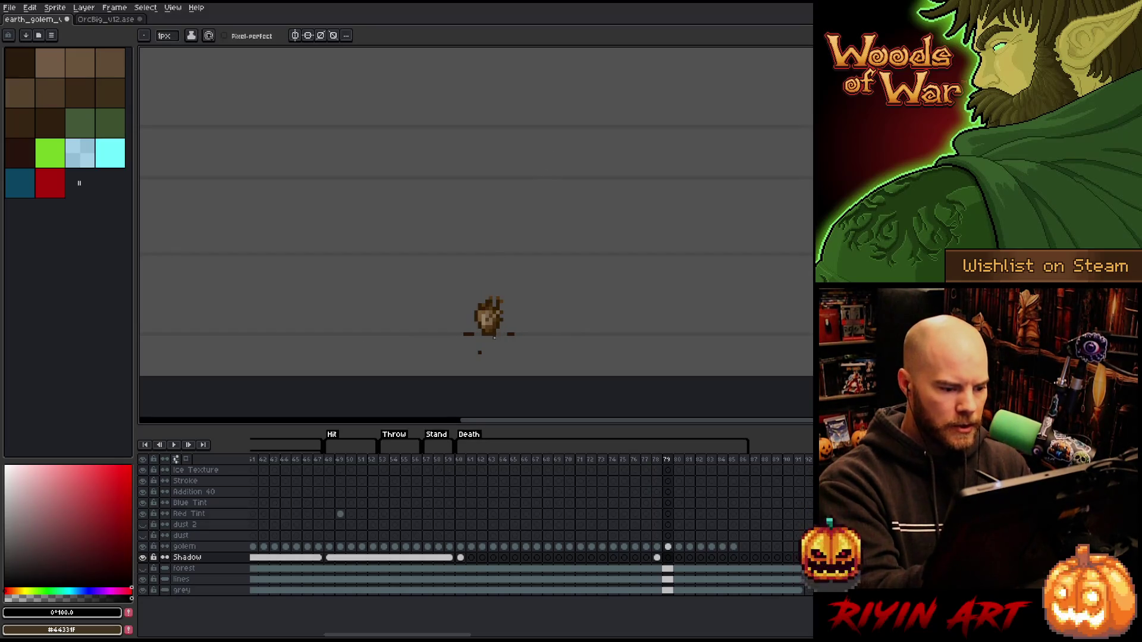
pyautogui.press('Left')
pyautogui.press('Left')
pyautogui.press('Right')
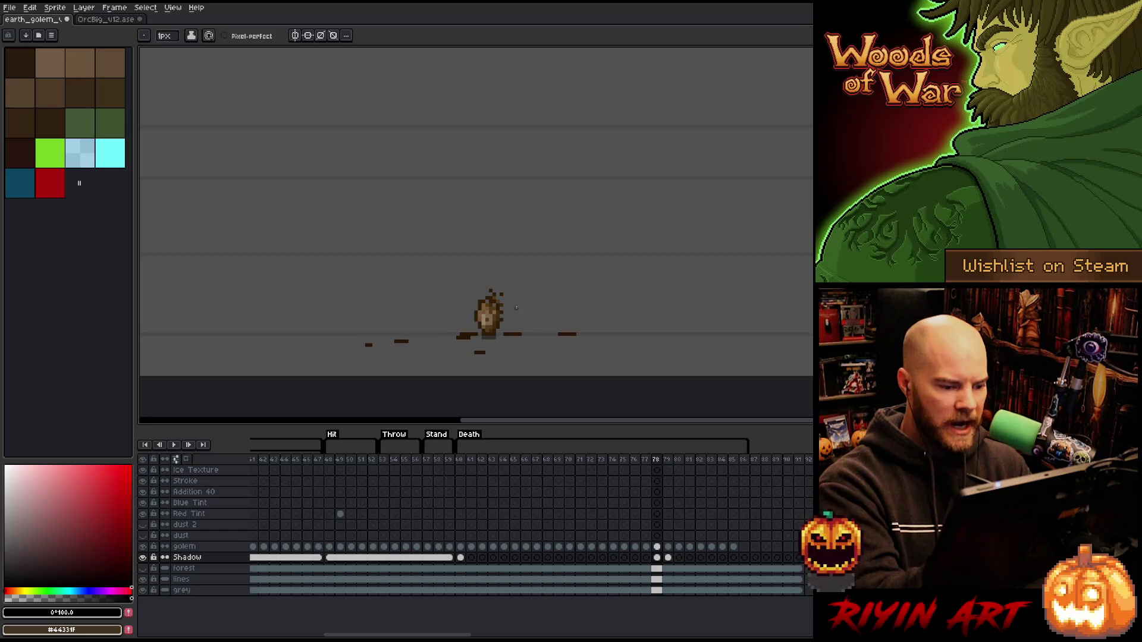
pyautogui.press('Right')
pyautogui.press('Right')
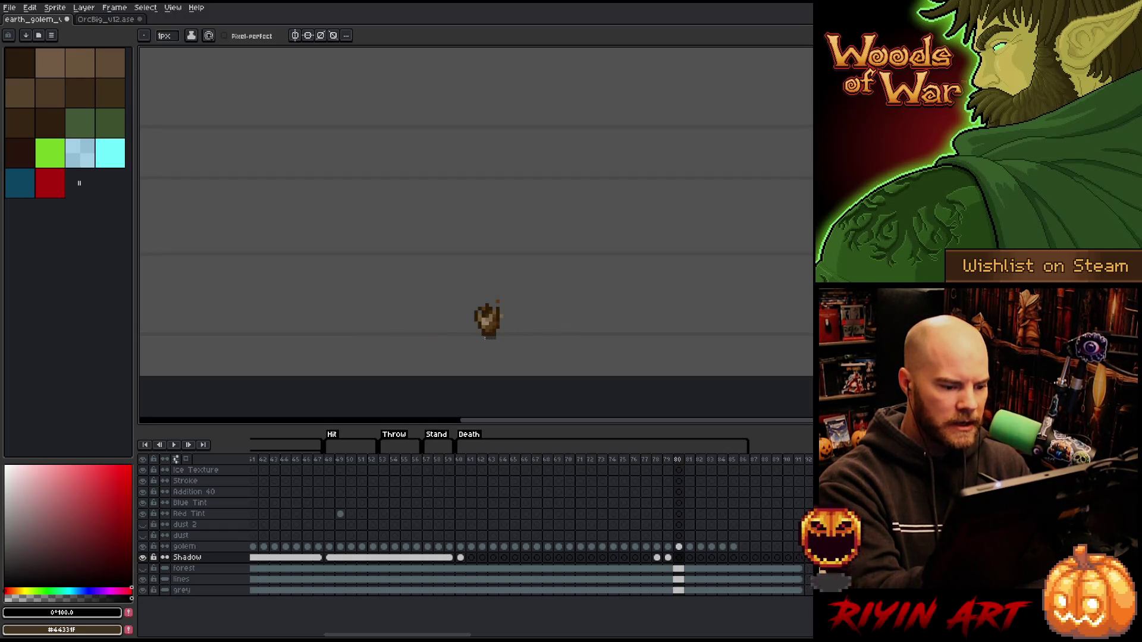
pyautogui.press('Right')
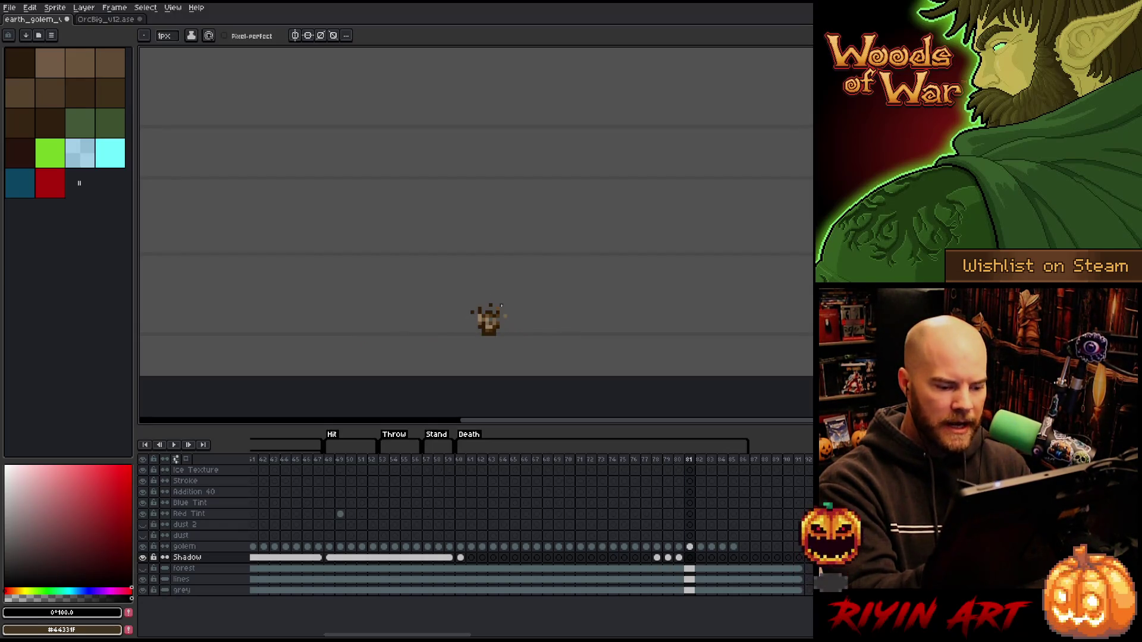
pyautogui.press('Right')
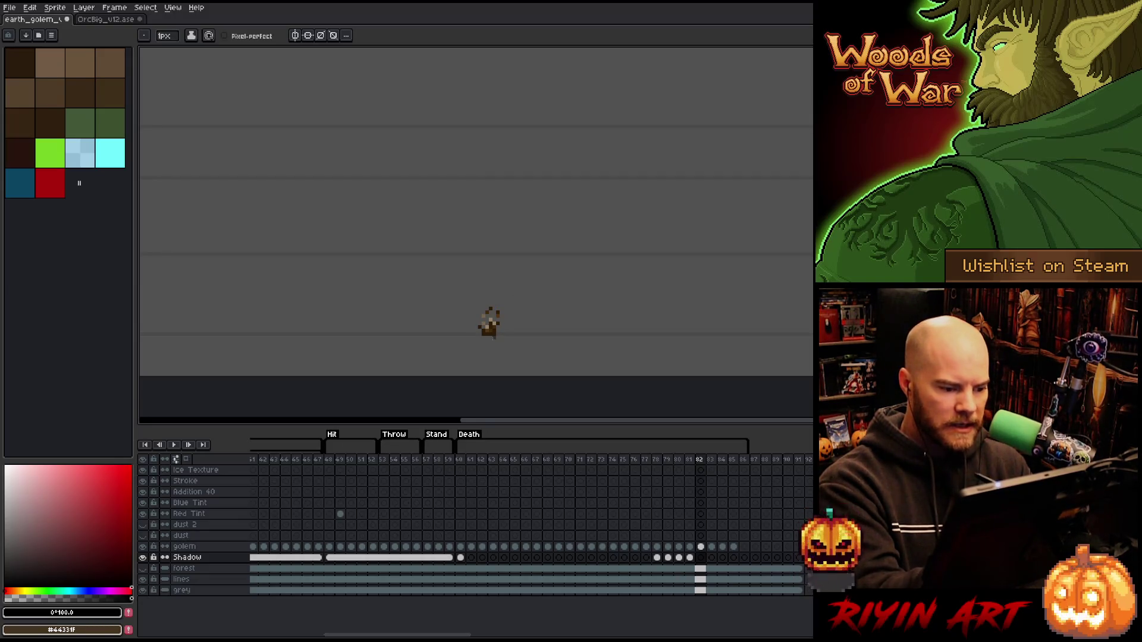
pyautogui.press('Right')
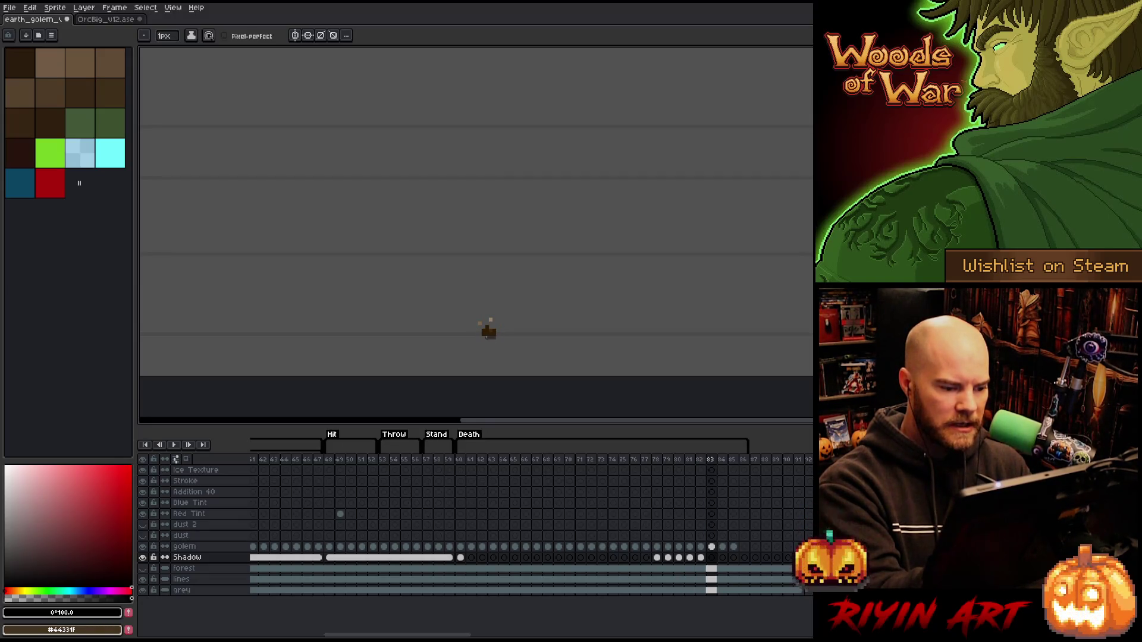
pyautogui.press('Right')
# Paint a tiny shadow under the crumbled remains on frame 84, check frames 85–86 and play the result.
pyautogui.click(557, 266)
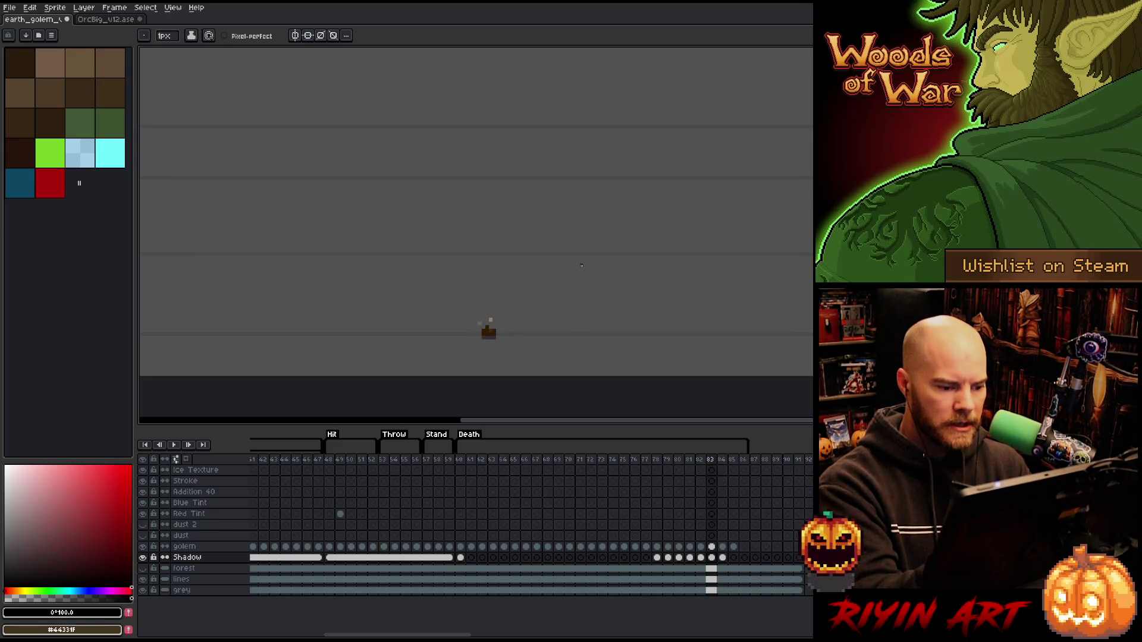
pyautogui.press('Right')
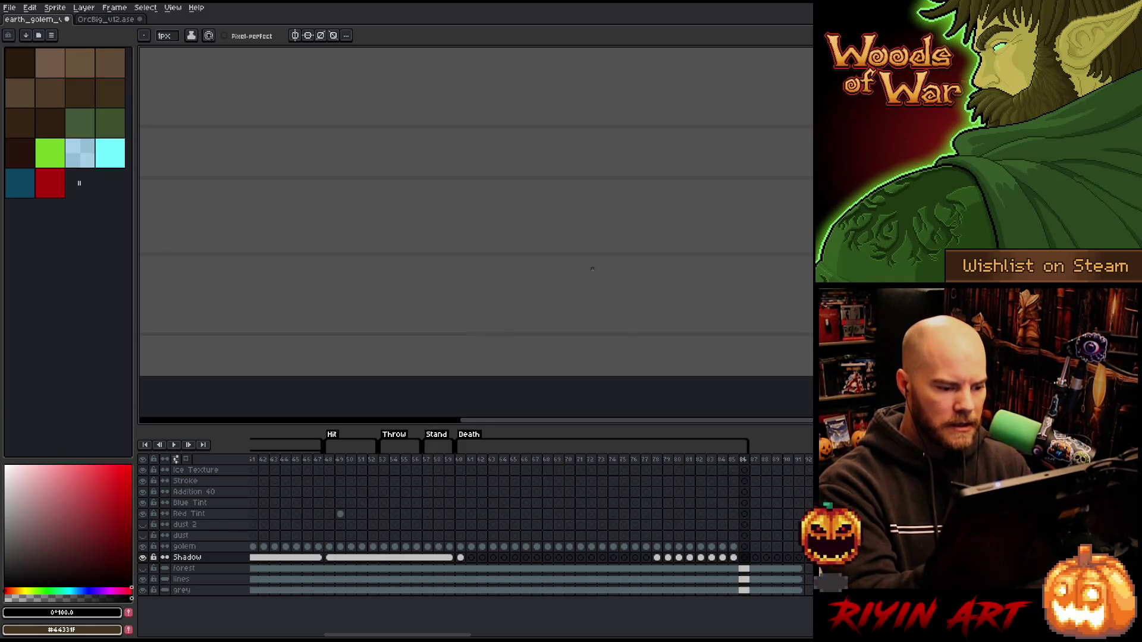
pyautogui.press('Left')
pyautogui.press('Right')
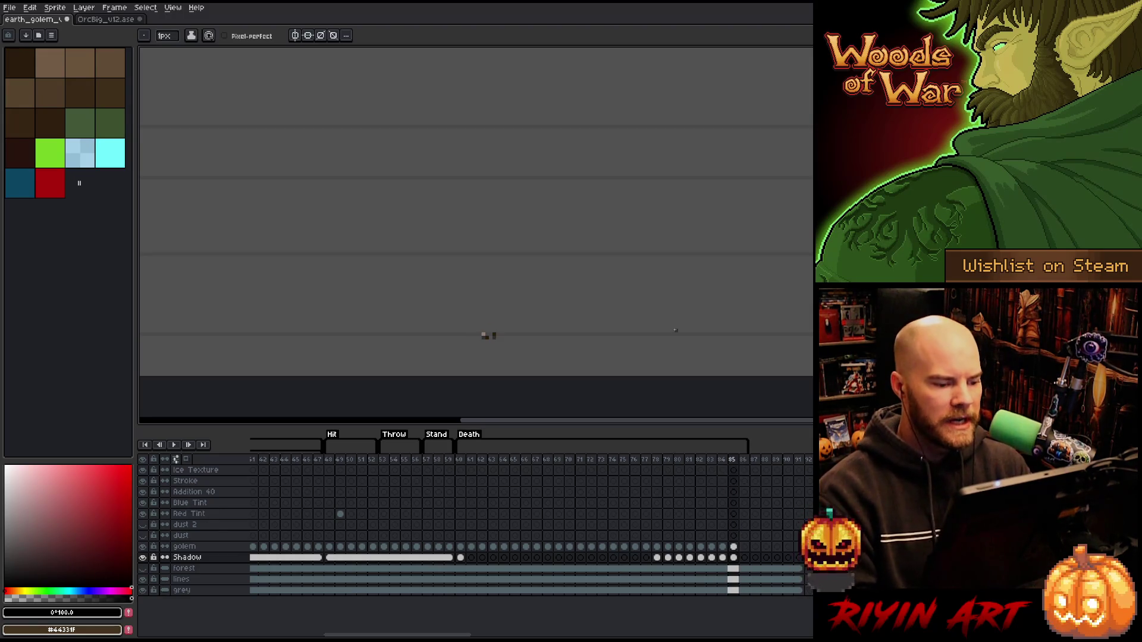
pyautogui.press('Right')
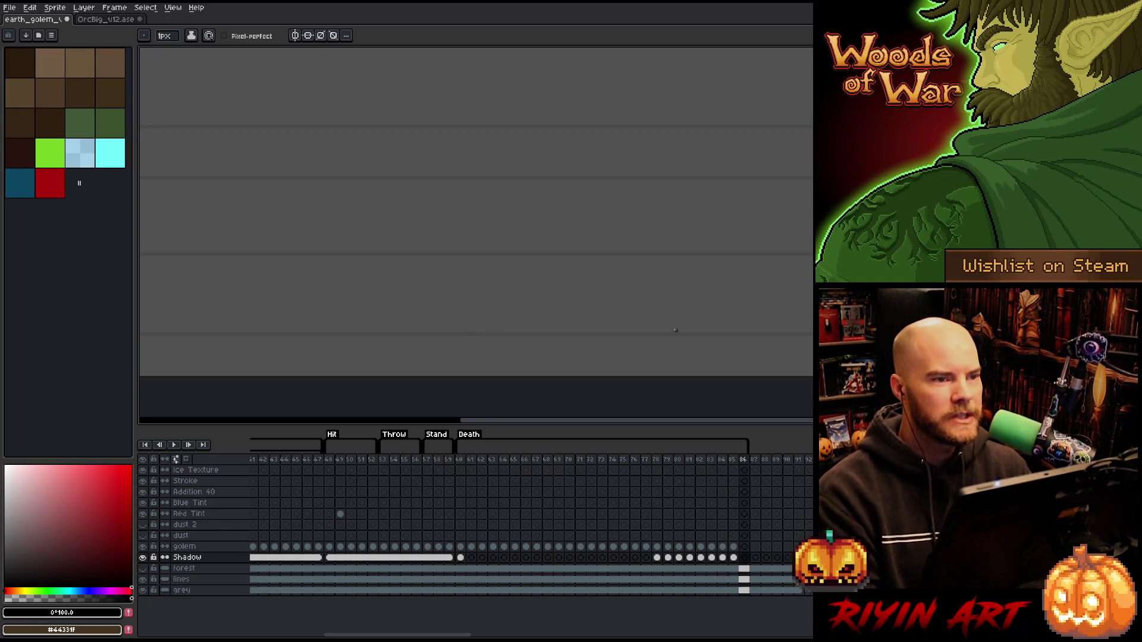
pyautogui.press('Return')
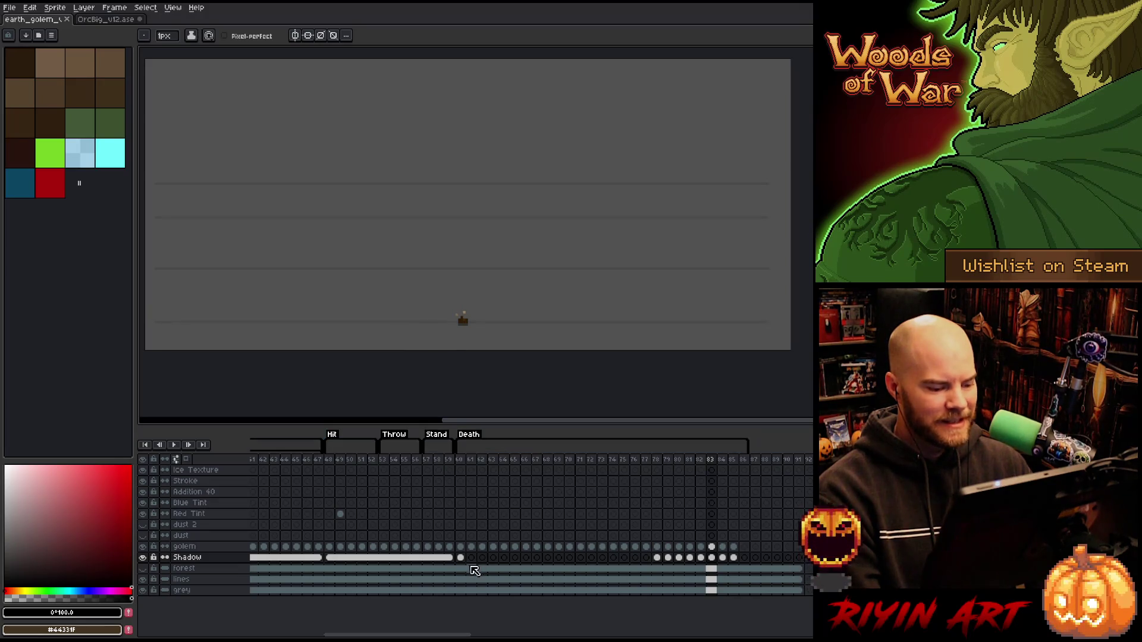
# On the first Death frame select the golem's silhouette, zoom onto its feet and restore the selection on Shadow cel 61.
pyautogui.click(470, 558)
pyautogui.scroll(1, 434, 334)
pyautogui.scroll(1, 435, 334)
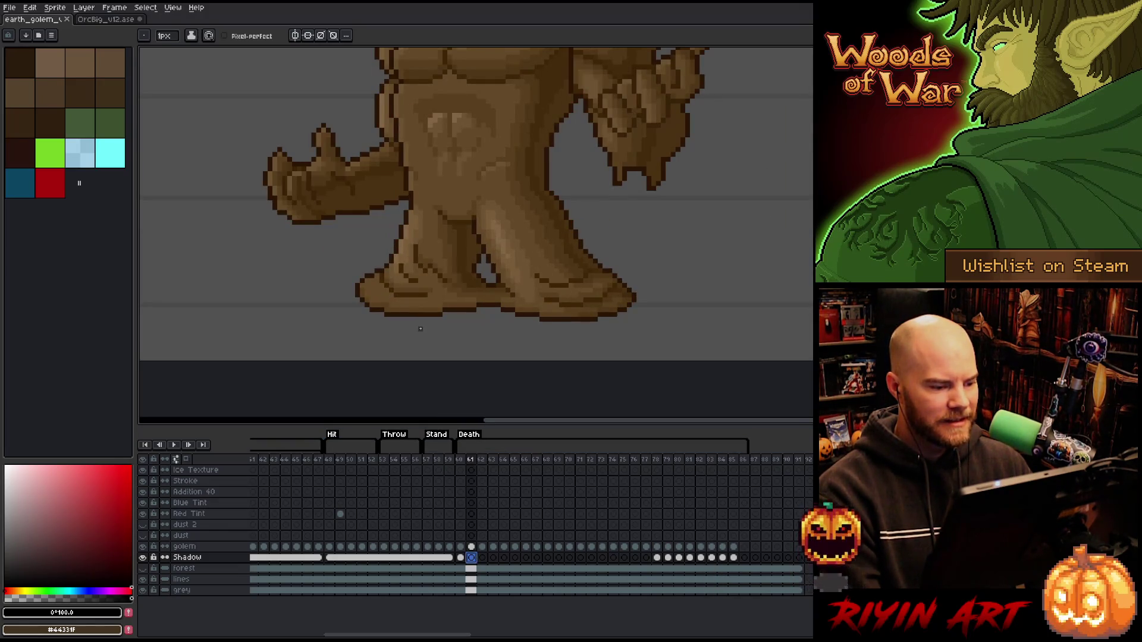
pyautogui.click(474, 548)
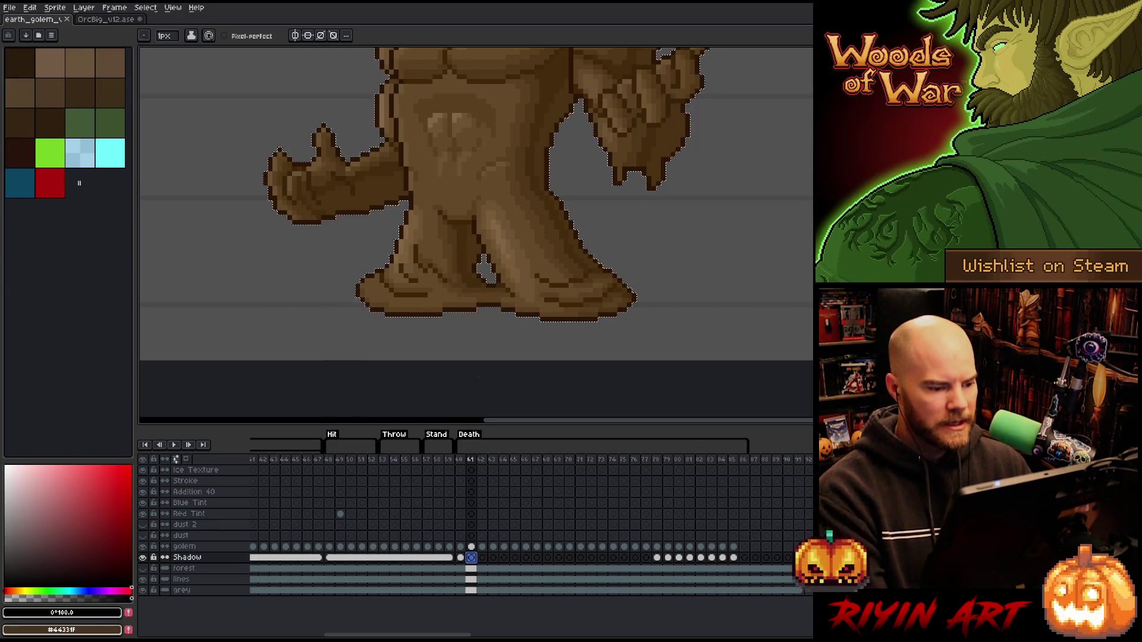
pyautogui.press('v')
pyautogui.moveTo(472, 319); pyautogui.dragTo(473, 321)
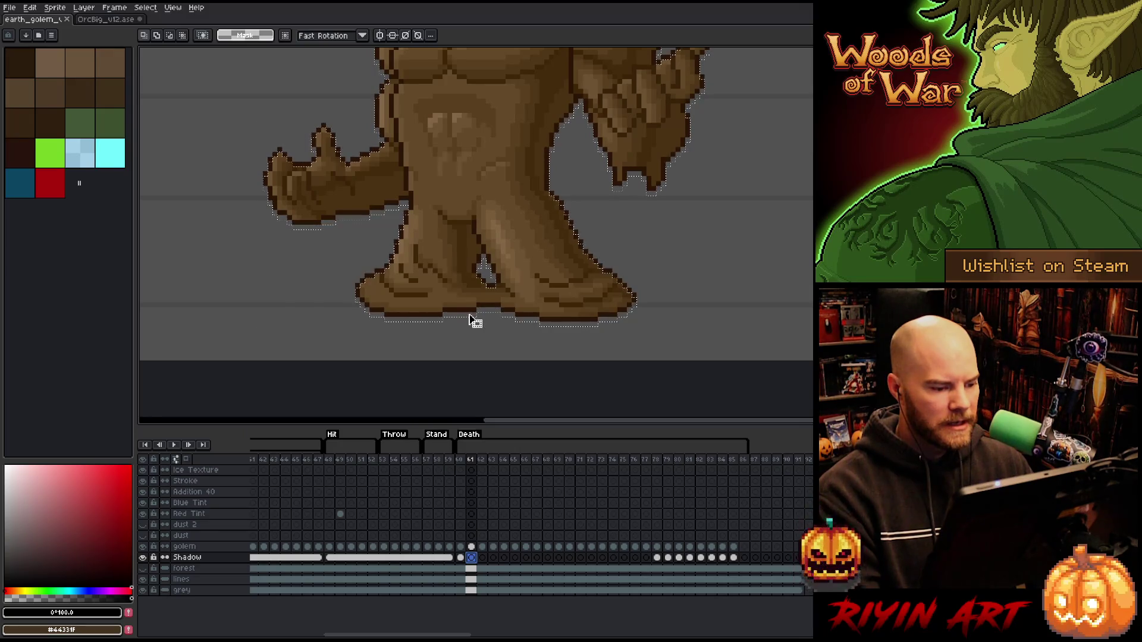
pyautogui.scroll(-3, 475, 308)
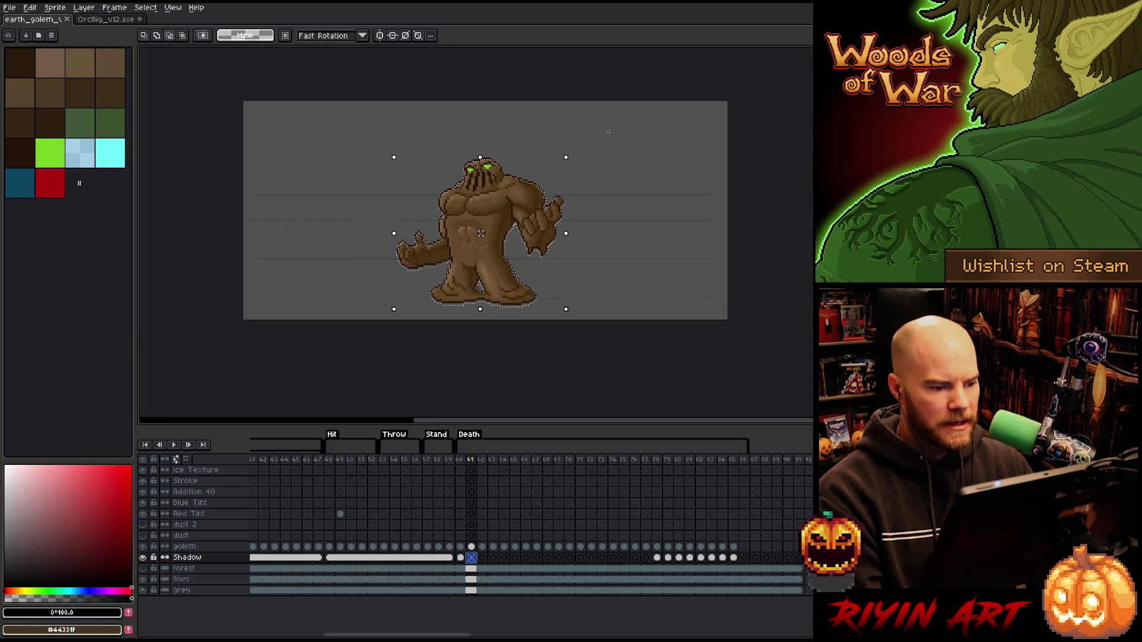
pyautogui.moveTo(628, 129); pyautogui.dragTo(256, 293)
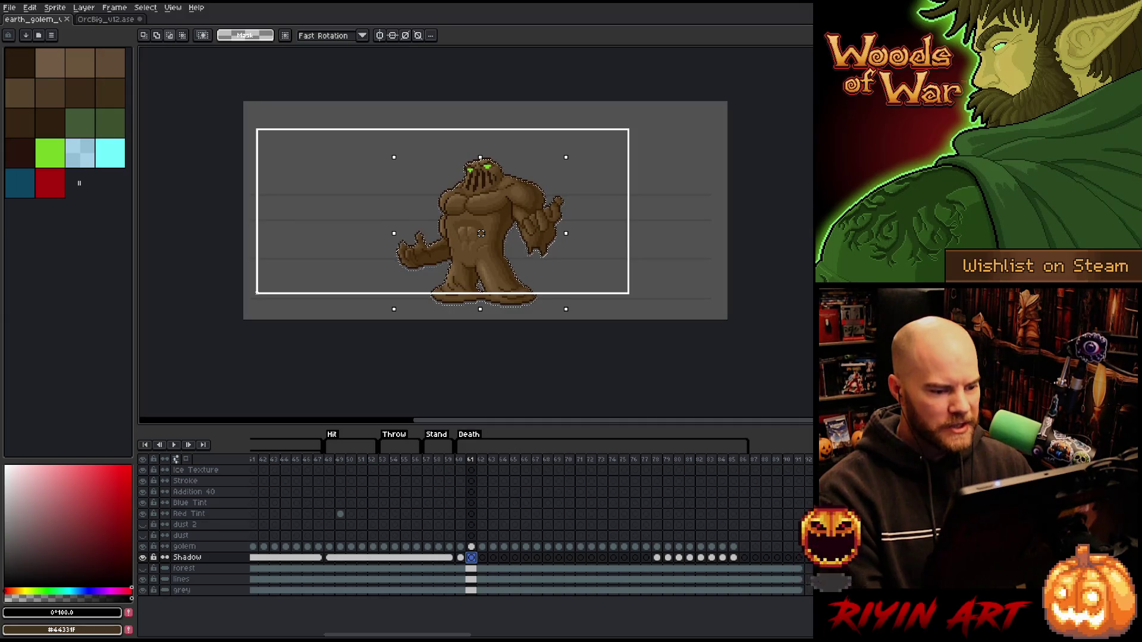
pyautogui.scroll(3, 528, 303)
pyautogui.scroll(-1, 540, 299)
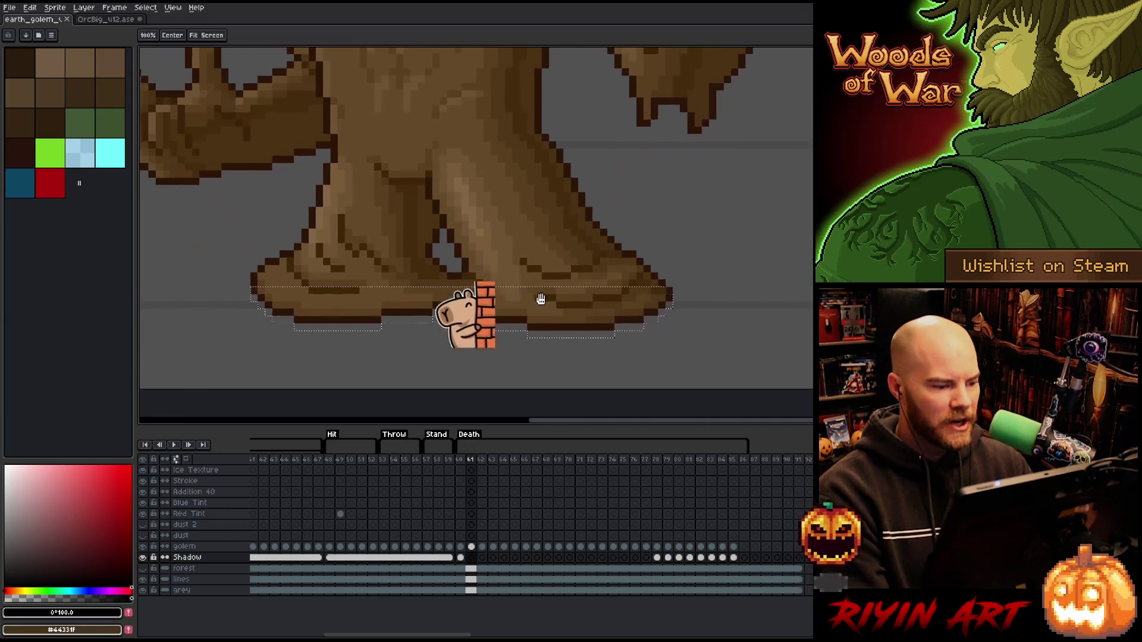
pyautogui.moveTo(540, 299); pyautogui.dragTo(557, 301)
pyautogui.click(471, 557)
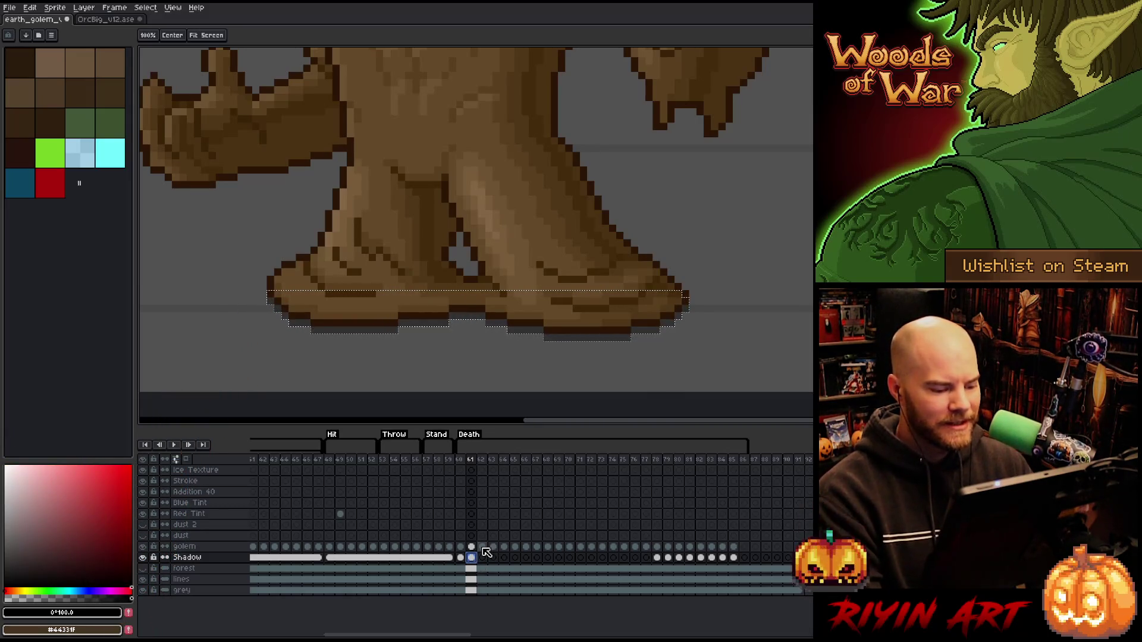
pyautogui.hotkey('ctrl', 'z')
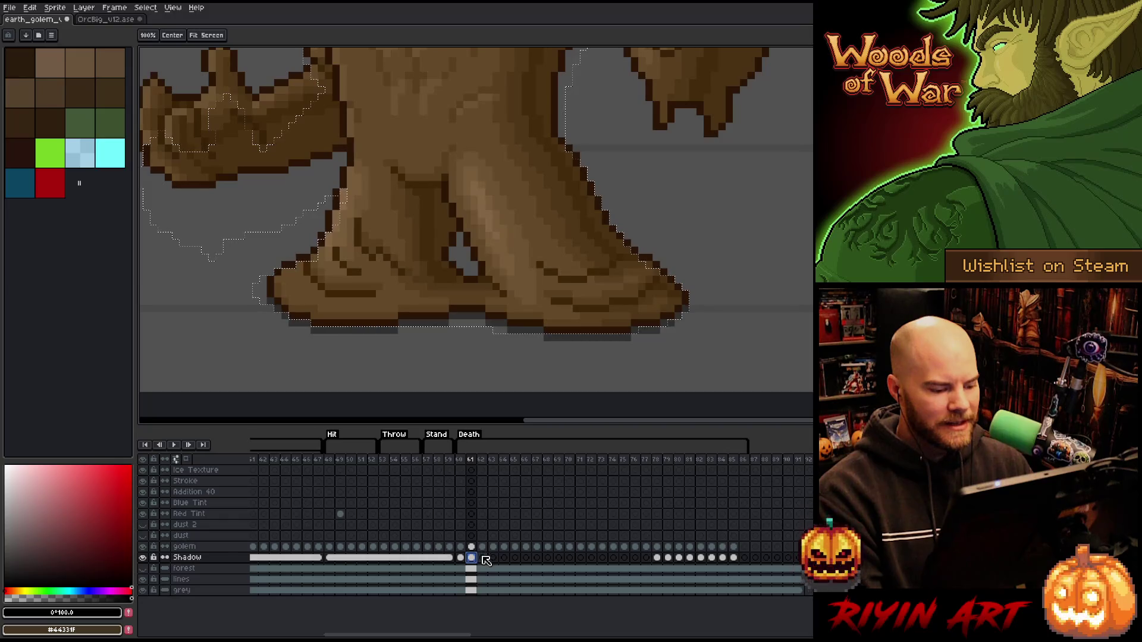
# On Shadow frame 62 nudge the selection down-left, marquee only the shadow under the base, then move to frame 63.
pyautogui.click(483, 558)
pyautogui.press('m')
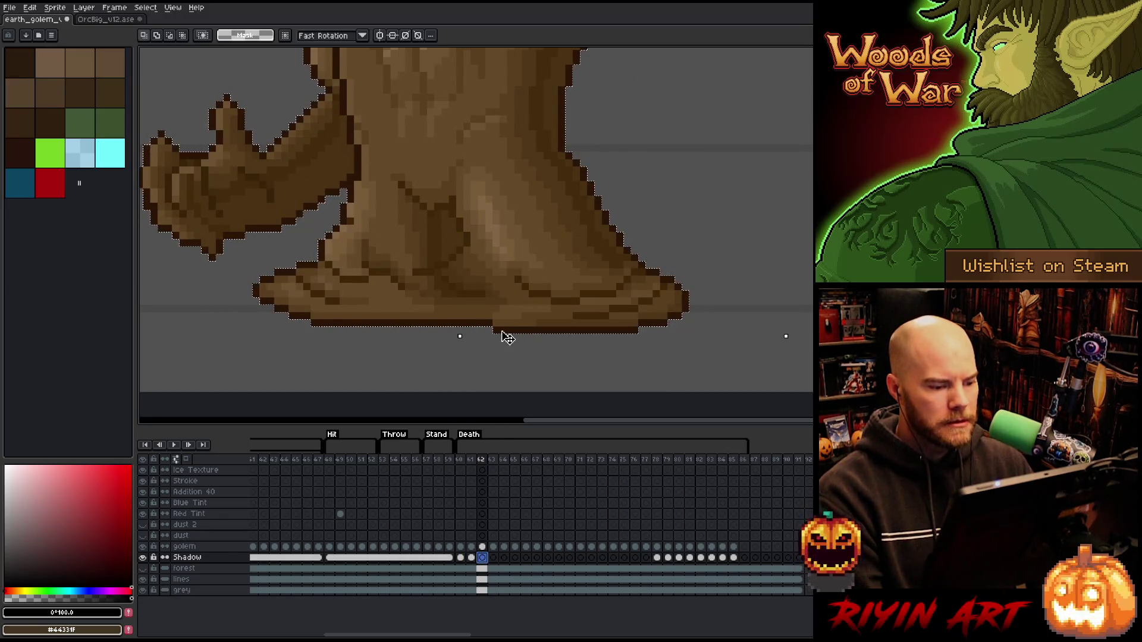
pyautogui.press('Down')
pyautogui.press('Left')
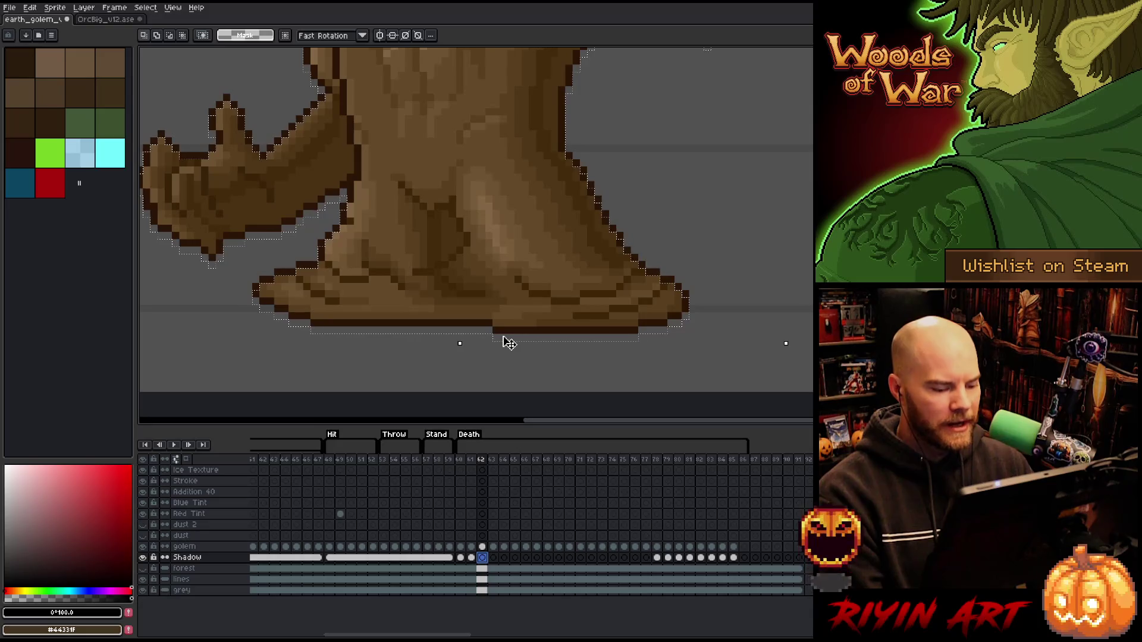
pyautogui.scroll(-1, 515, 342)
pyautogui.scroll(-1, 524, 294)
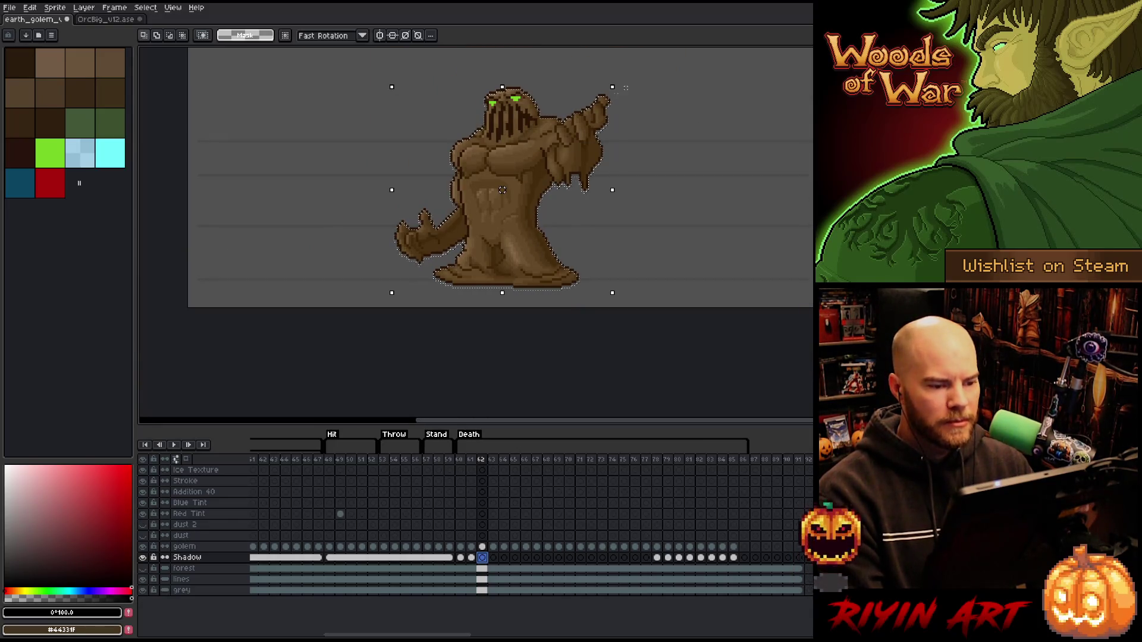
pyautogui.moveTo(652, 72); pyautogui.dragTo(249, 275)
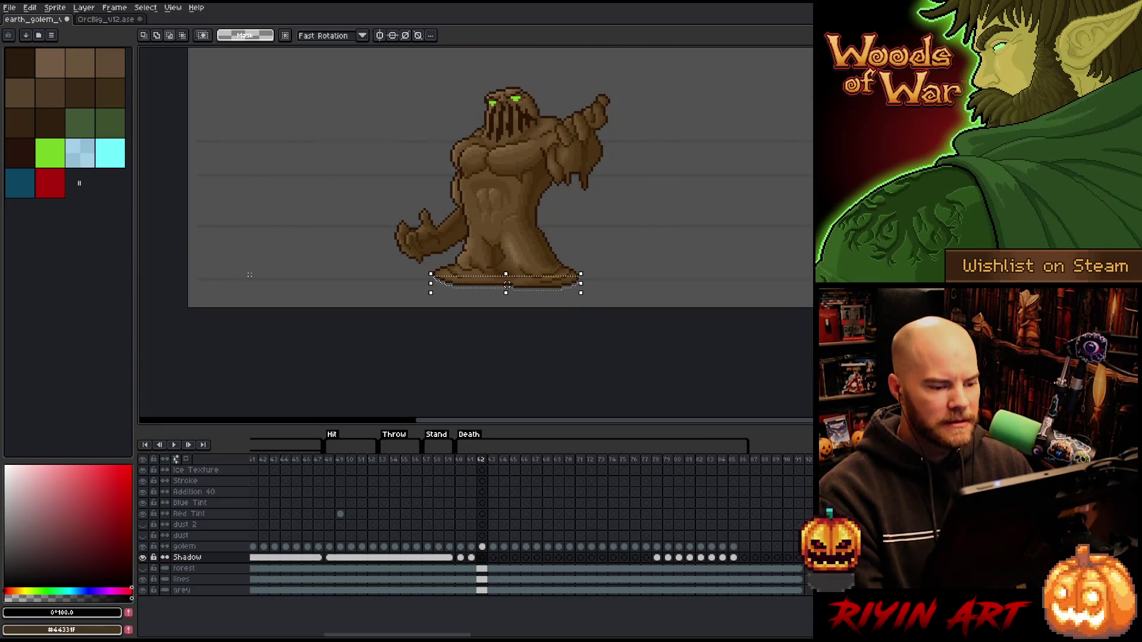
pyautogui.scroll(2, 506, 285)
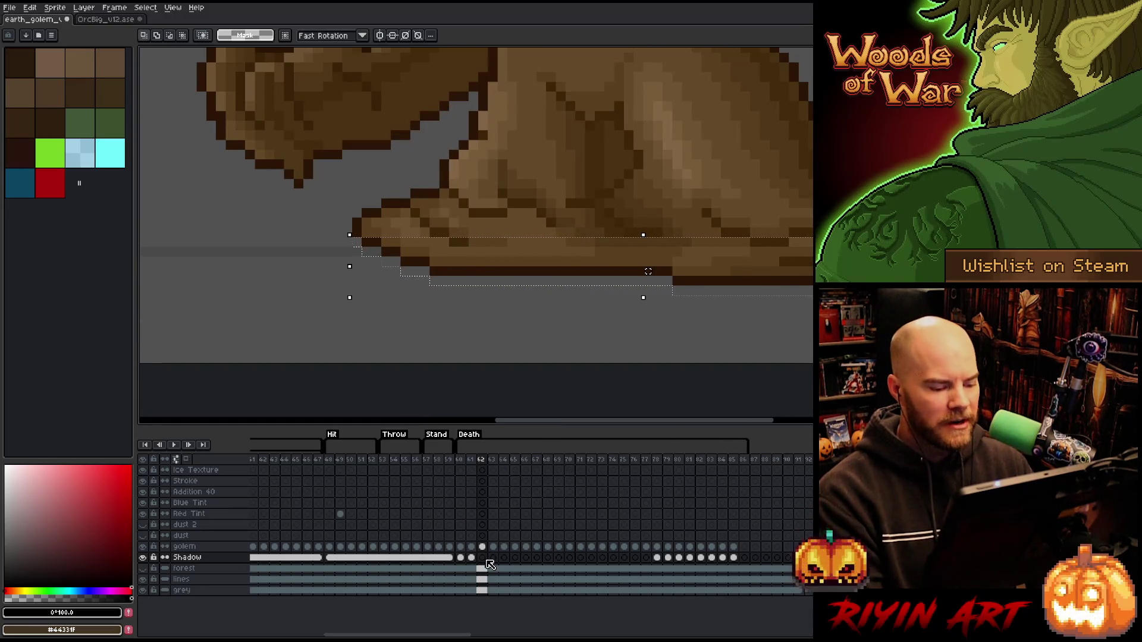
pyautogui.moveTo(755, 311); pyautogui.dragTo(612, 355)
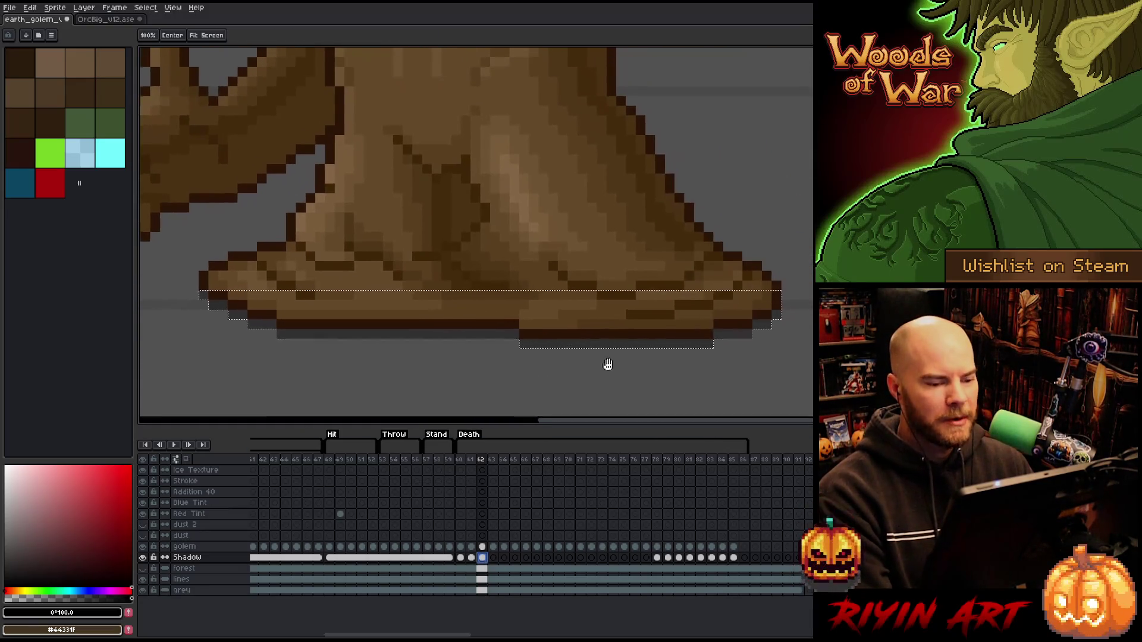
pyautogui.press('space')
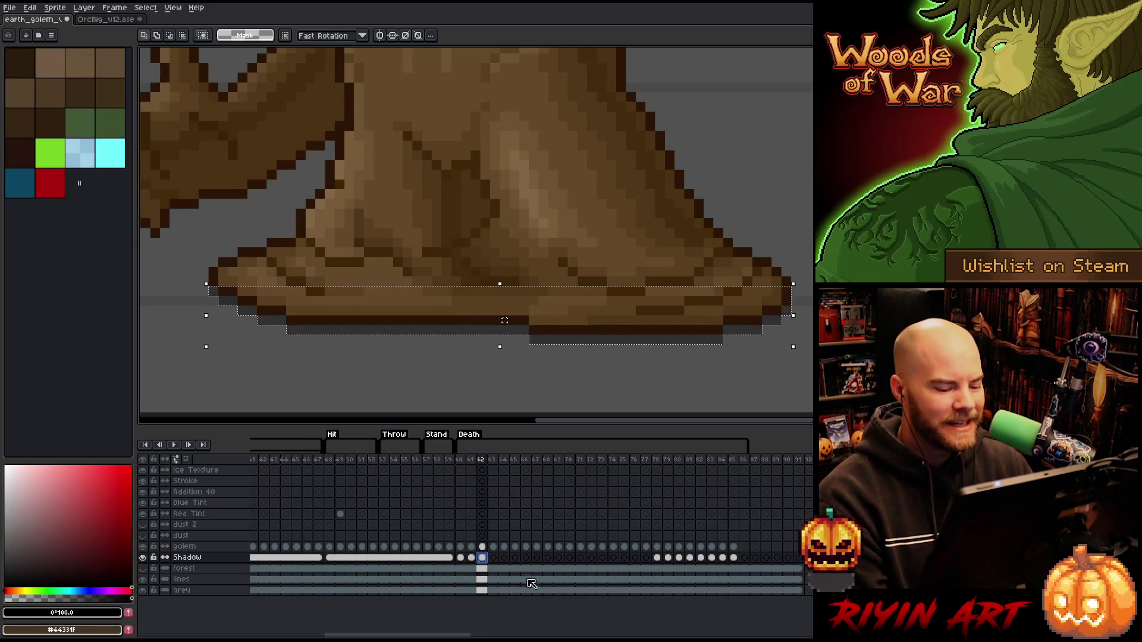
pyautogui.click(493, 557)
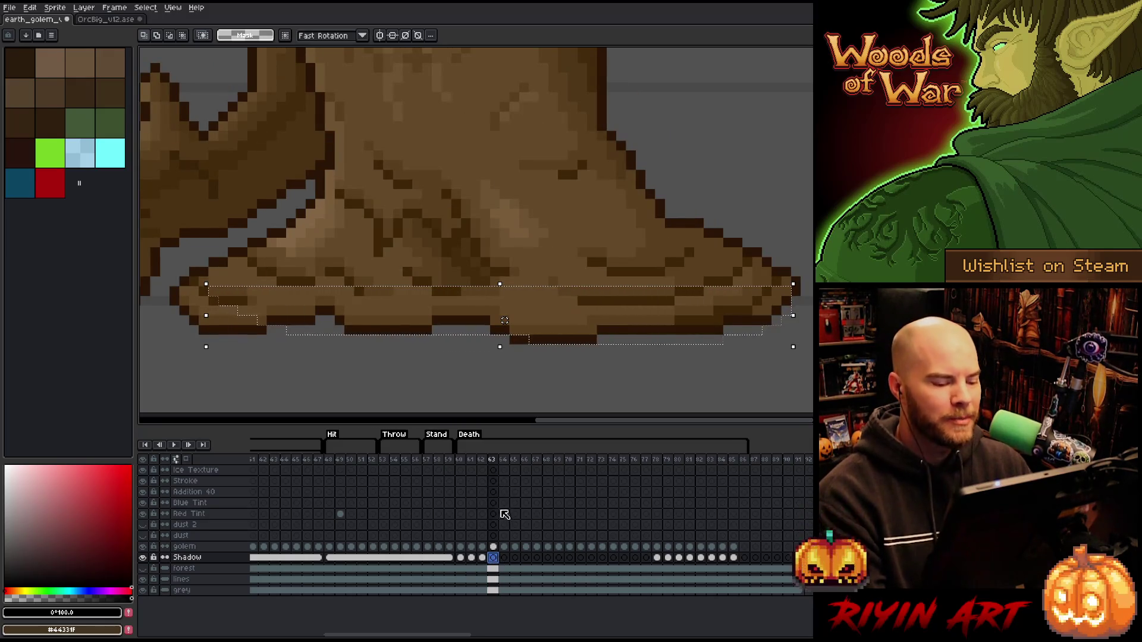
# Move the shadow selection down under the golem's feet on frame 63, comparing with frames 61–62.
pyautogui.click(483, 547)
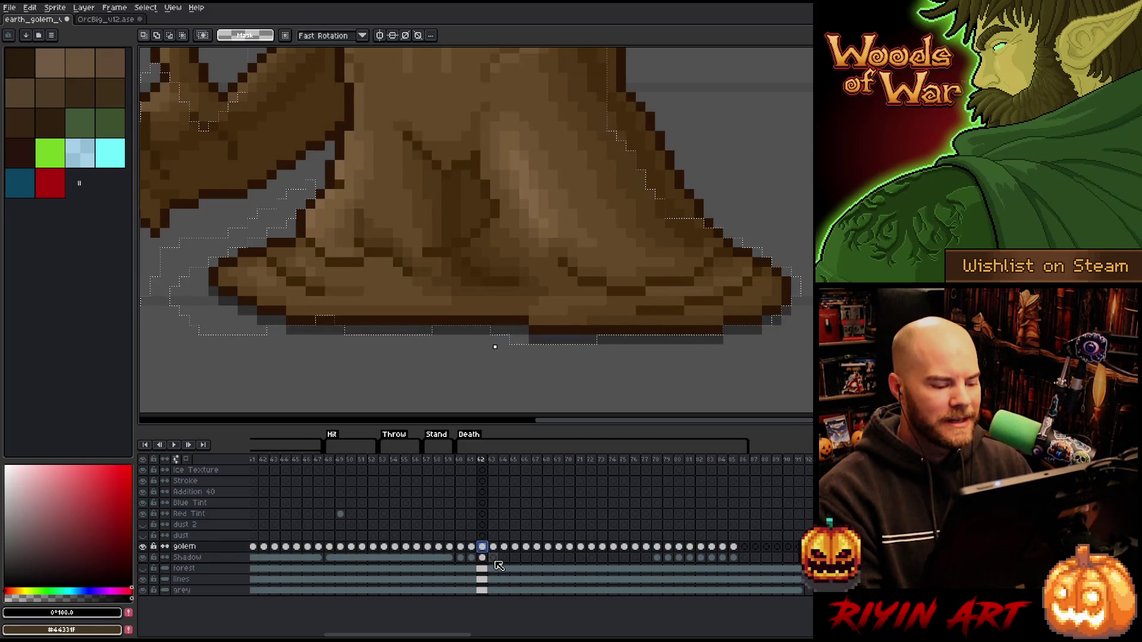
pyautogui.click(494, 556)
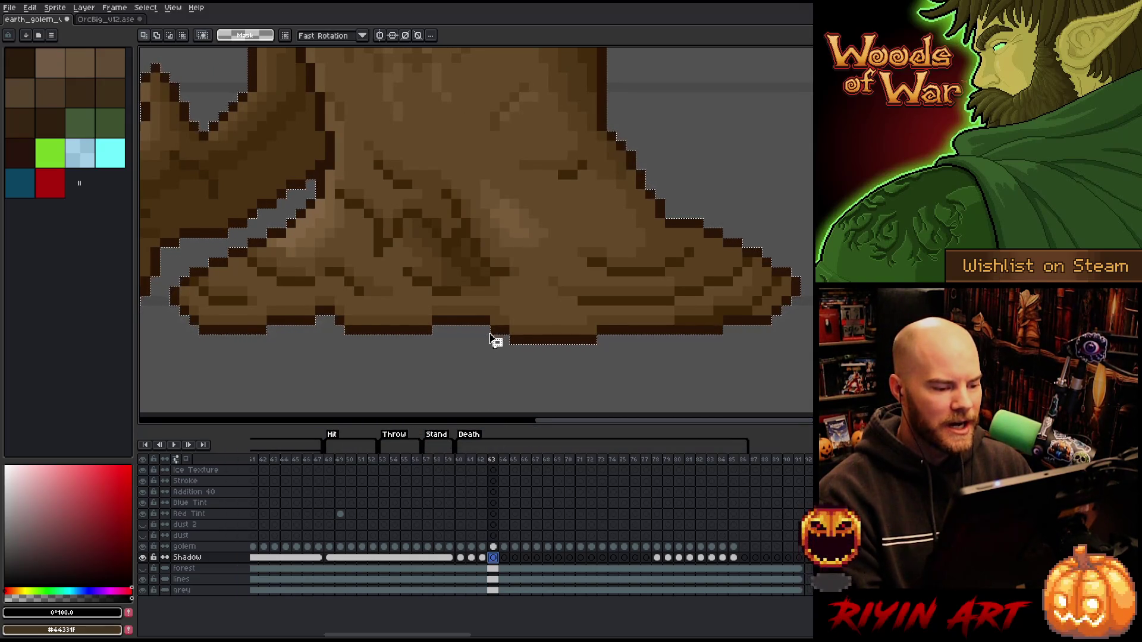
pyautogui.moveTo(491, 340); pyautogui.dragTo(492, 345)
pyautogui.scroll(-1, 497, 346)
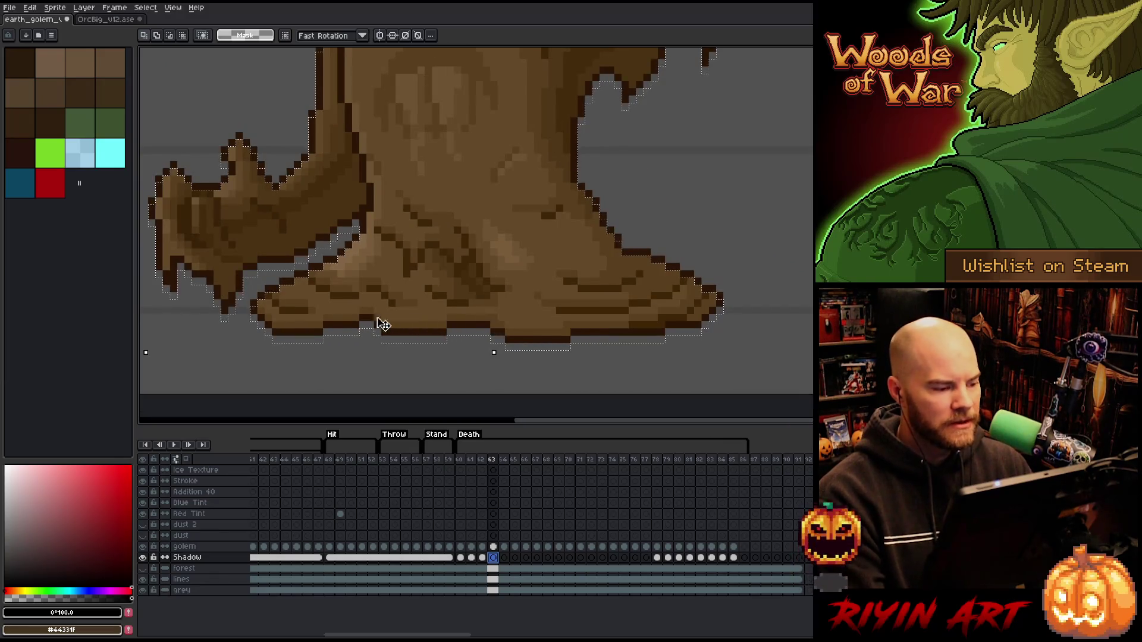
pyautogui.click(483, 558)
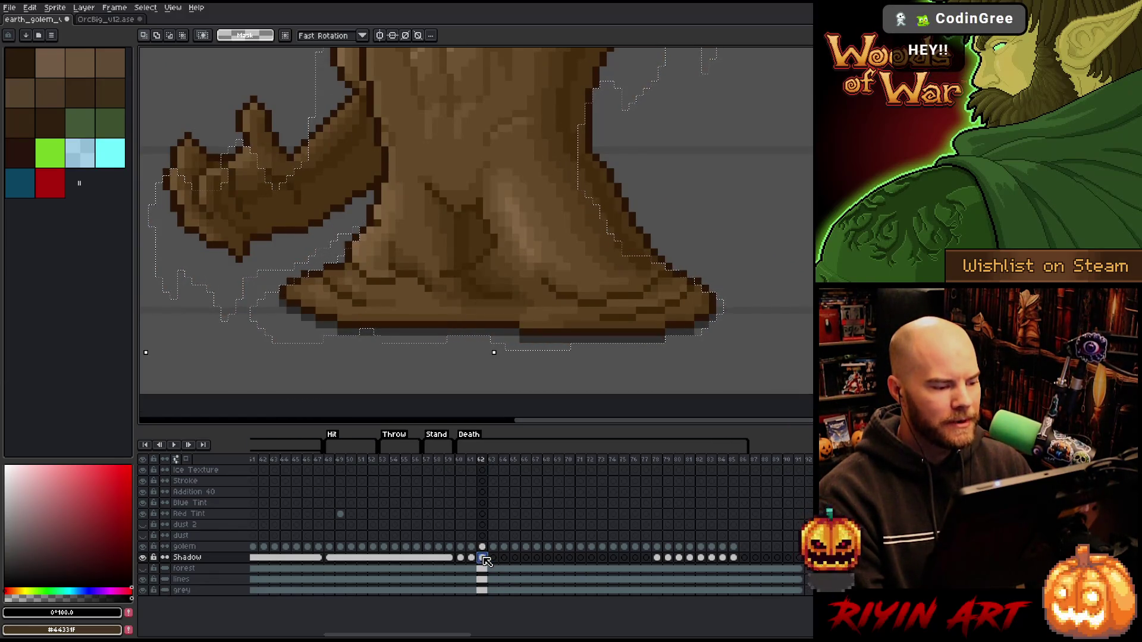
pyautogui.click(472, 558)
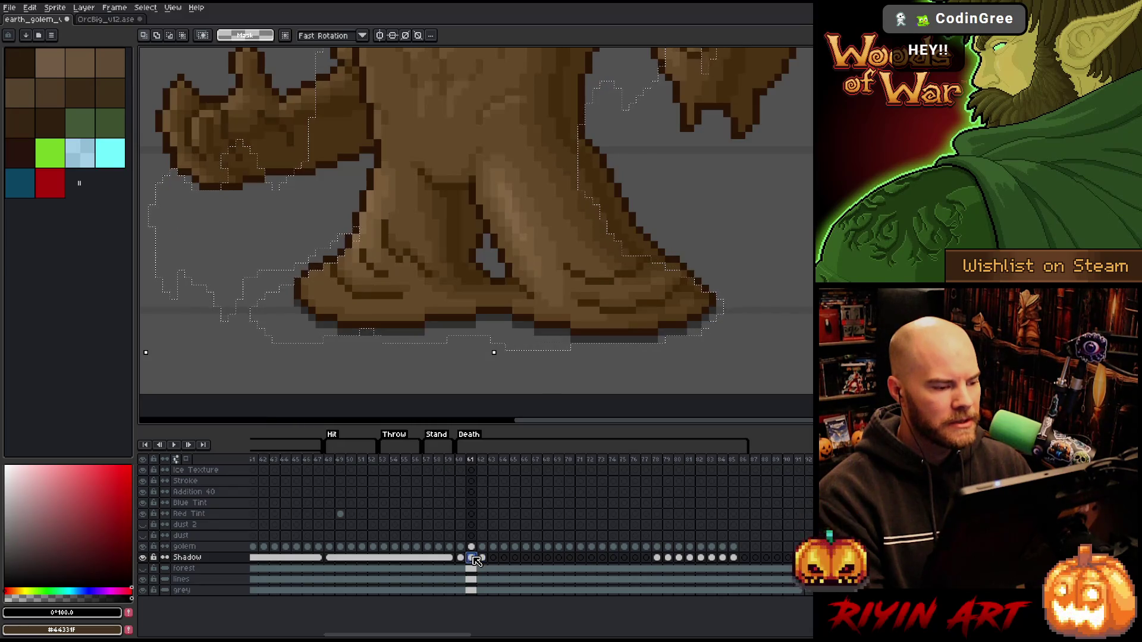
pyautogui.click(482, 558)
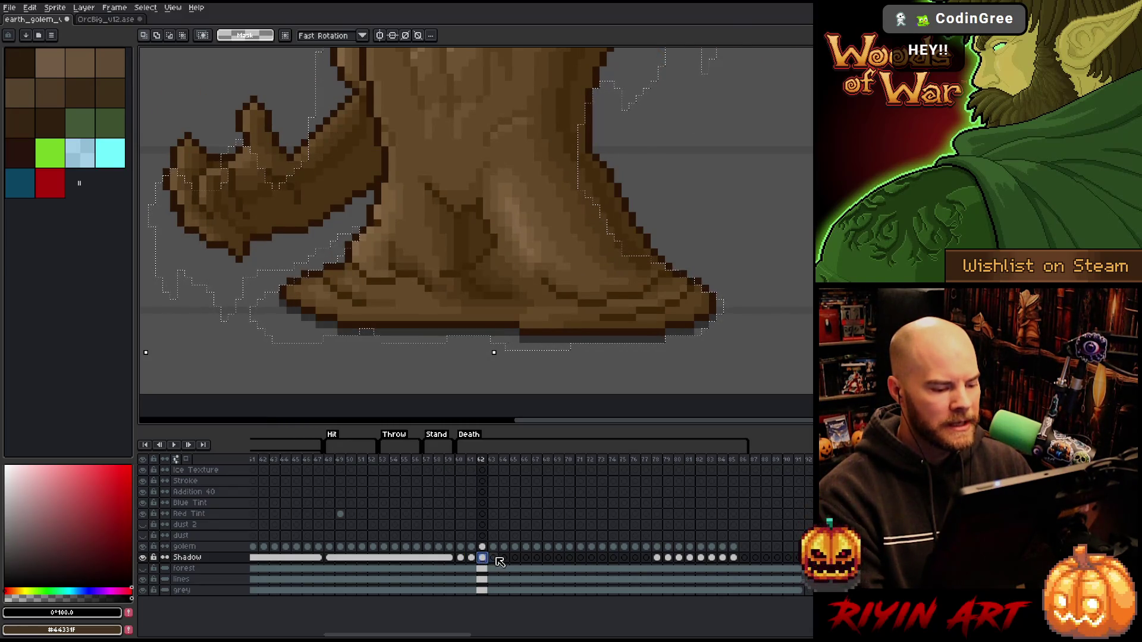
pyautogui.click(493, 557)
# Trim the left arm out of the selection and nudge the dark shadow under the golem's base.
pyautogui.moveTo(500, 310); pyautogui.dragTo(594, 327)
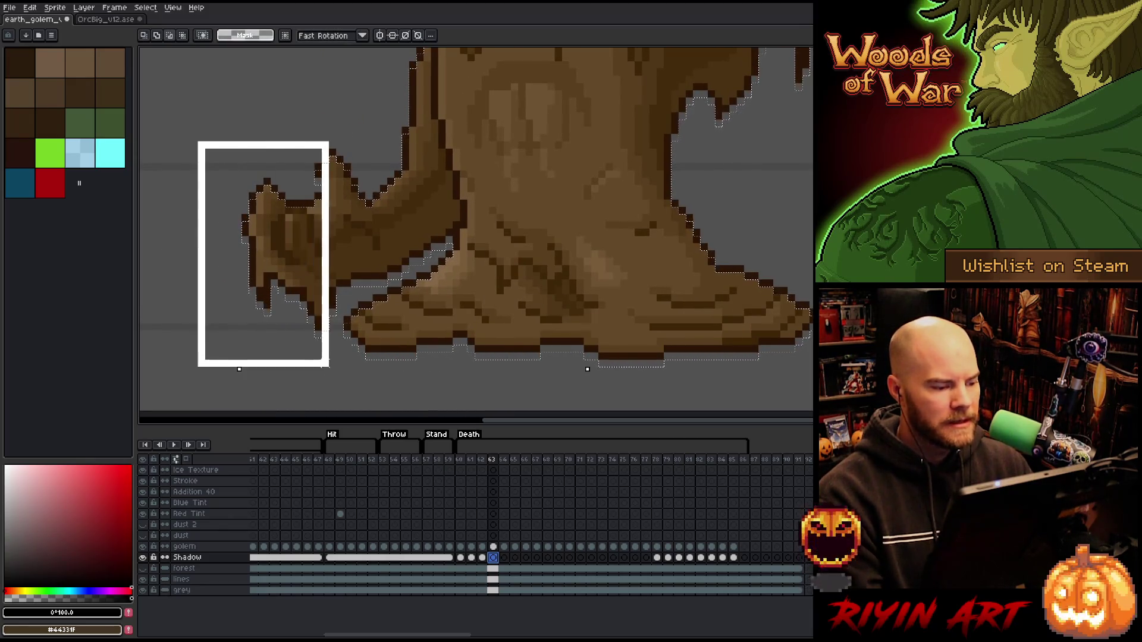
pyautogui.moveTo(201, 151); pyautogui.dragTo(336, 359)
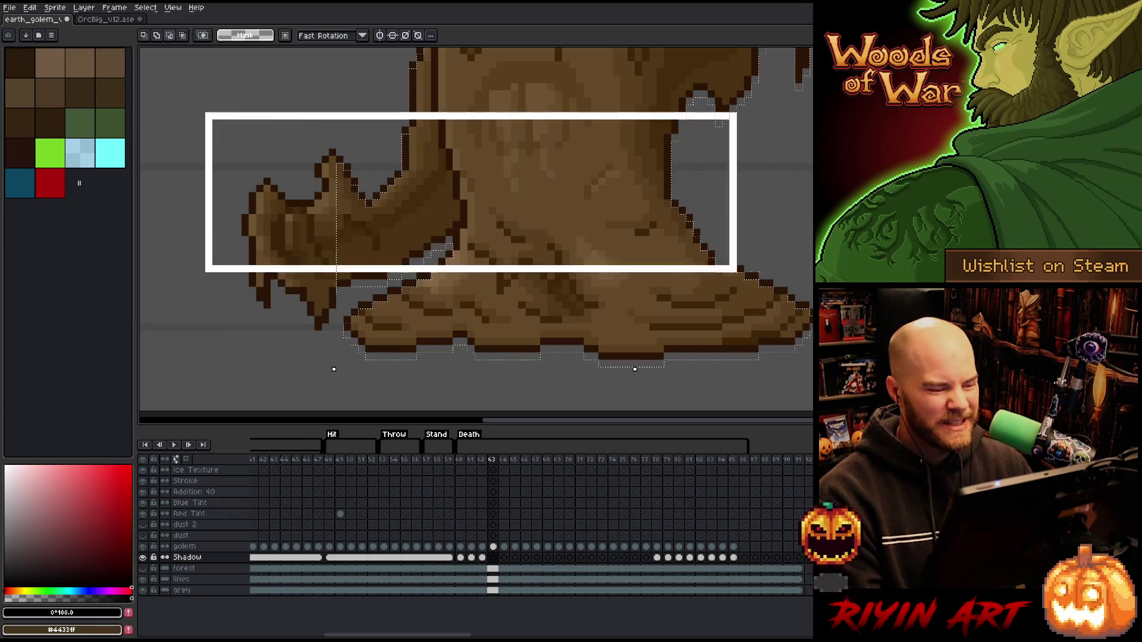
pyautogui.scroll(-3, 753, 138)
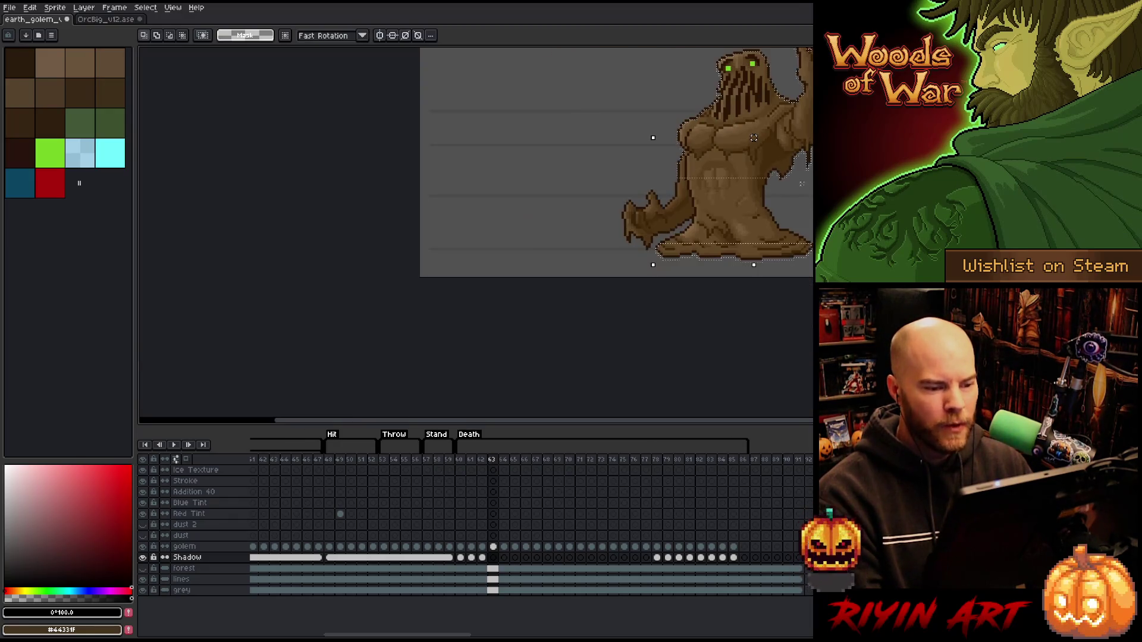
pyautogui.moveTo(753, 138); pyautogui.dragTo(668, 242)
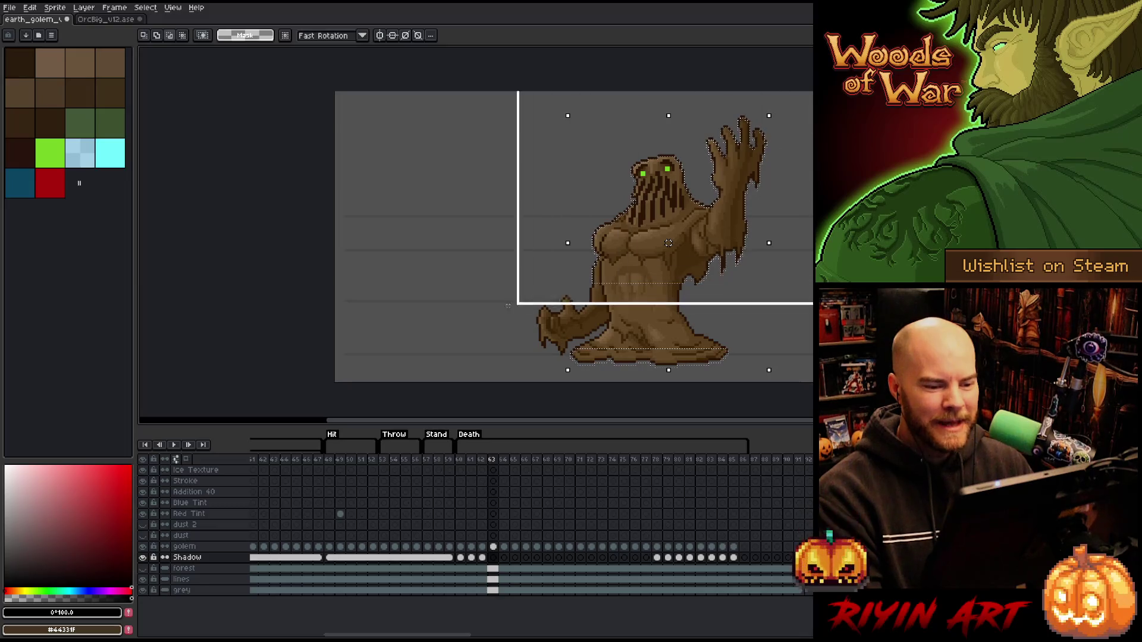
pyautogui.click(487, 561)
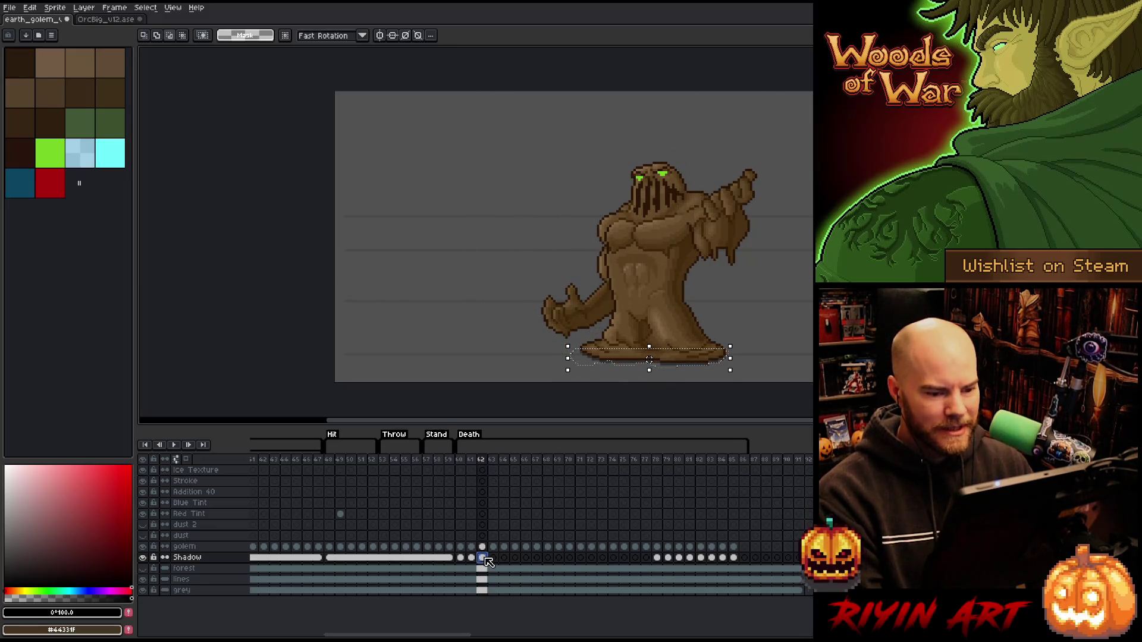
pyautogui.click(493, 558)
pyautogui.scroll(1, 729, 322)
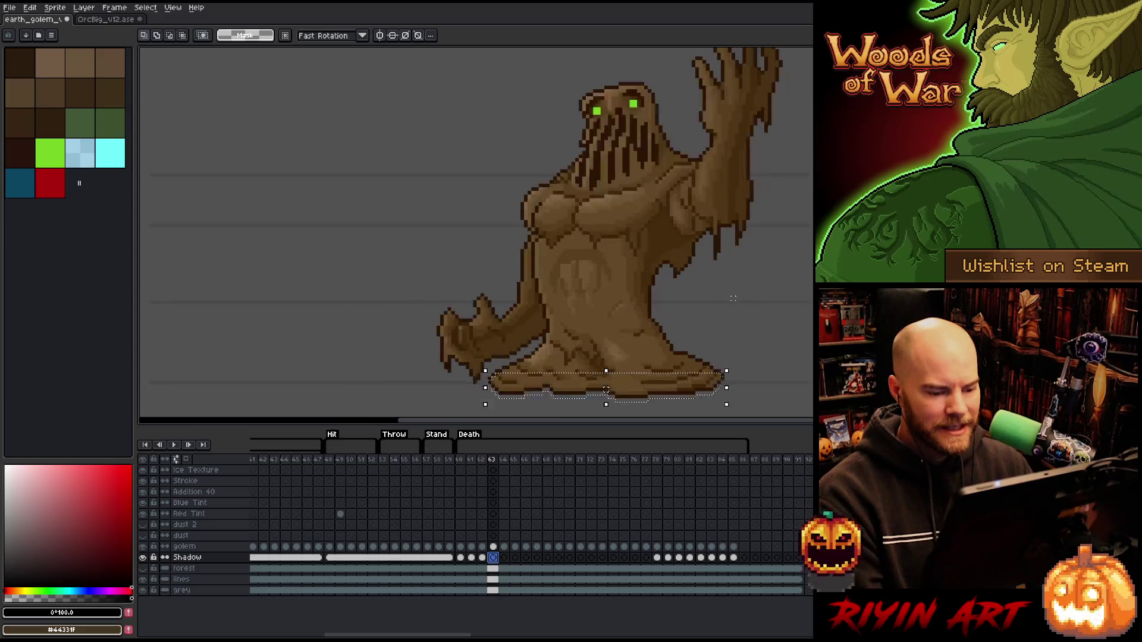
pyautogui.scroll(1, 729, 322)
pyautogui.scroll(2, 697, 229)
pyautogui.press('Down')
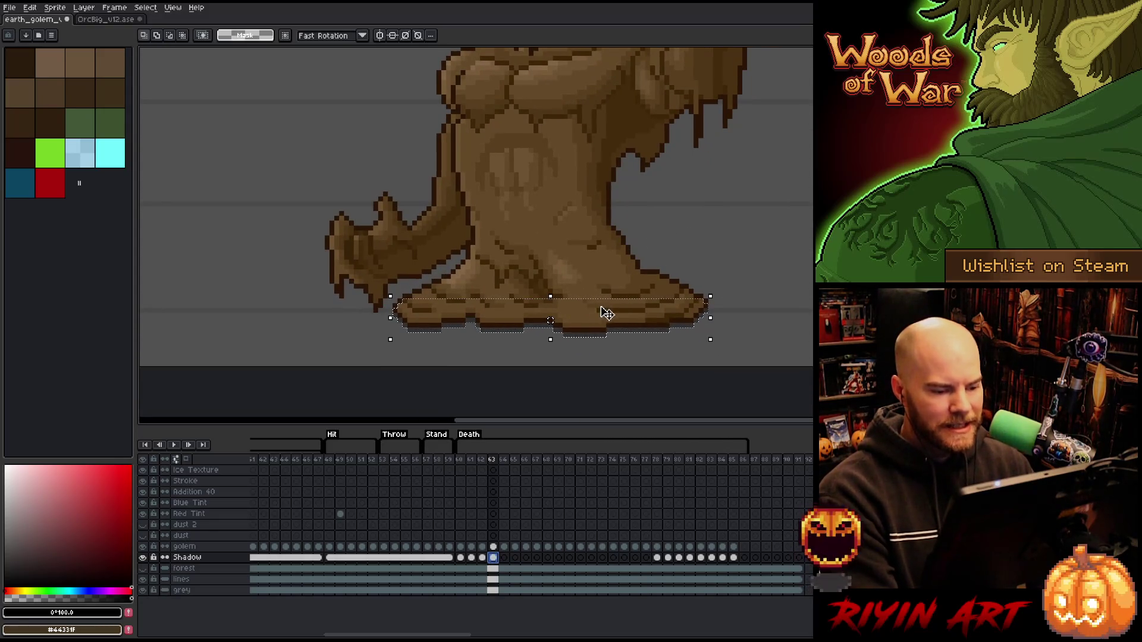
pyautogui.scroll(1, 601, 311)
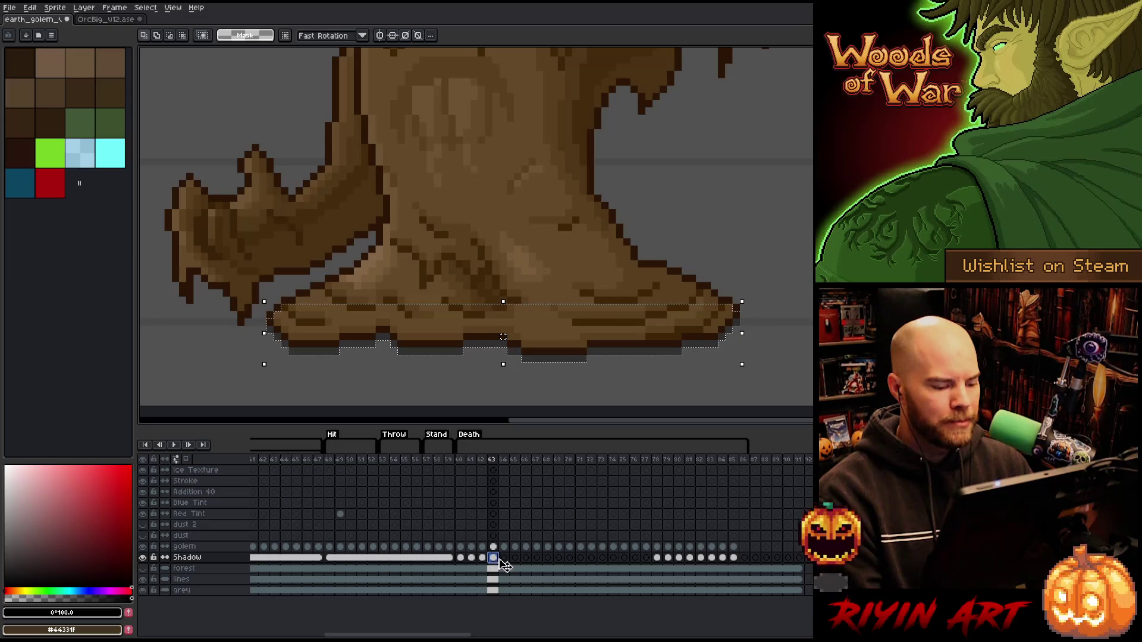
# Move to frame 64 and select the golem silhouette there.
pyautogui.click(504, 559)
pyautogui.keyDown('ctrl'); pyautogui.click(505, 548); pyautogui.keyUp('ctrl')
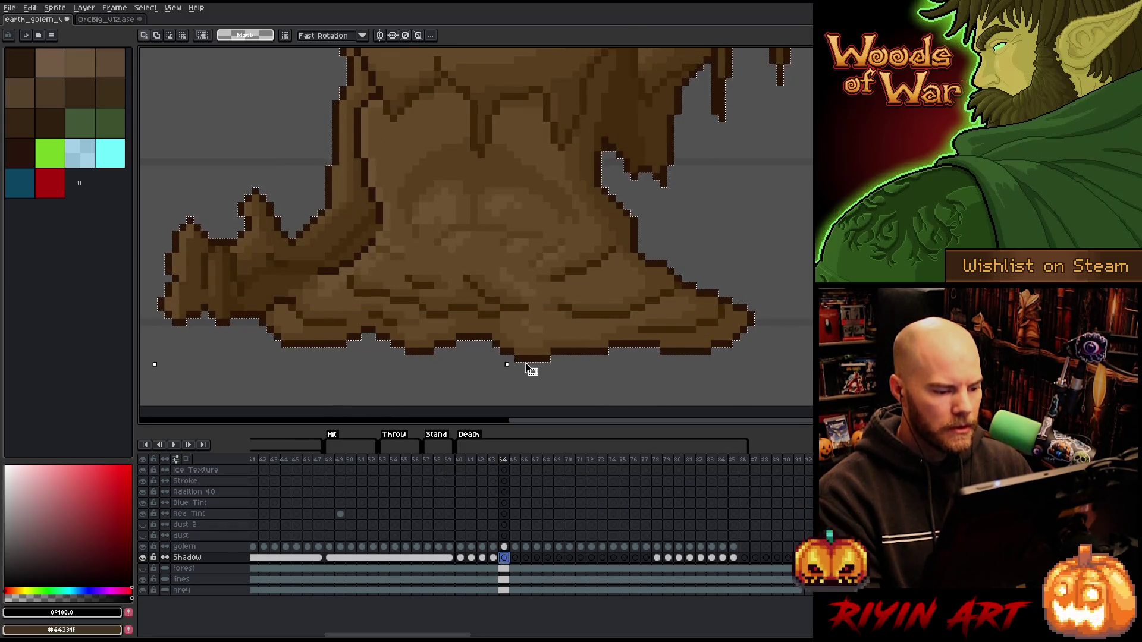
# Offset the silhouette selection below the golem on frame 64's Shadow cel and keep just the shadow area.
pyautogui.moveTo(531, 372); pyautogui.dragTo(532, 379)
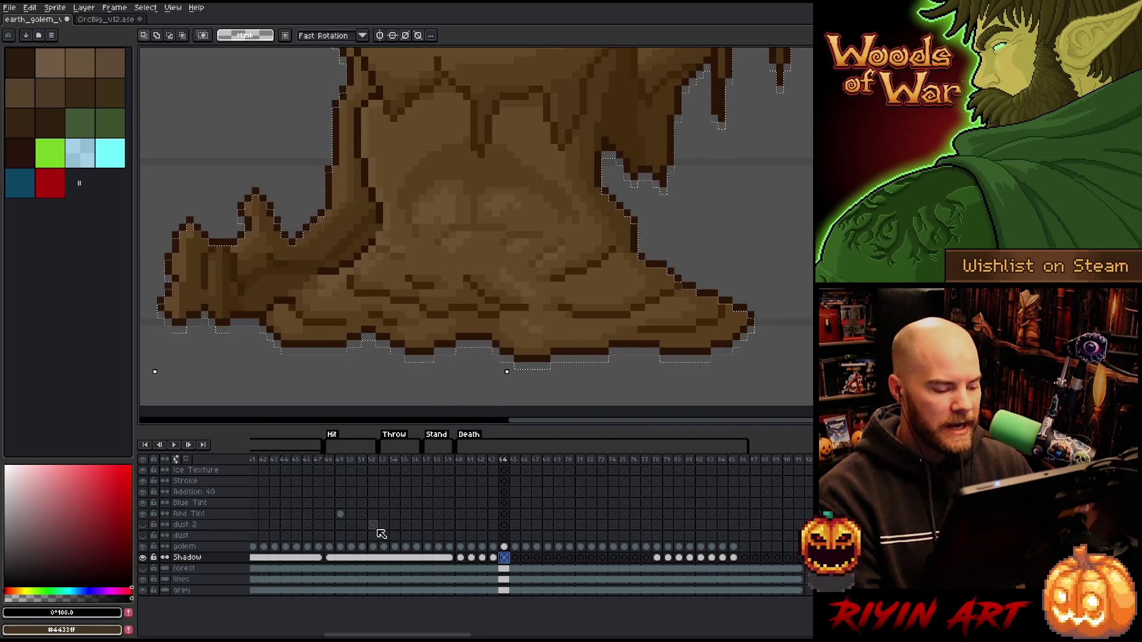
pyautogui.click(500, 555)
pyautogui.scroll(-2, 571, 344)
pyautogui.scroll(-1, 576, 324)
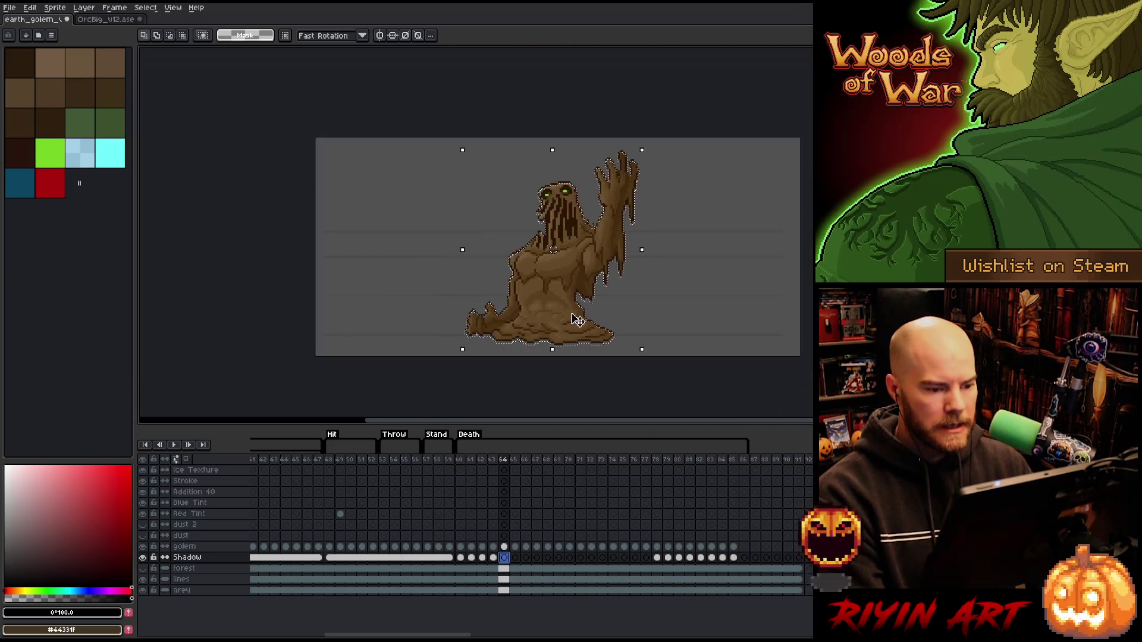
pyautogui.scroll(1, 615, 203)
pyautogui.moveTo(709, 121); pyautogui.dragTo(303, 372)
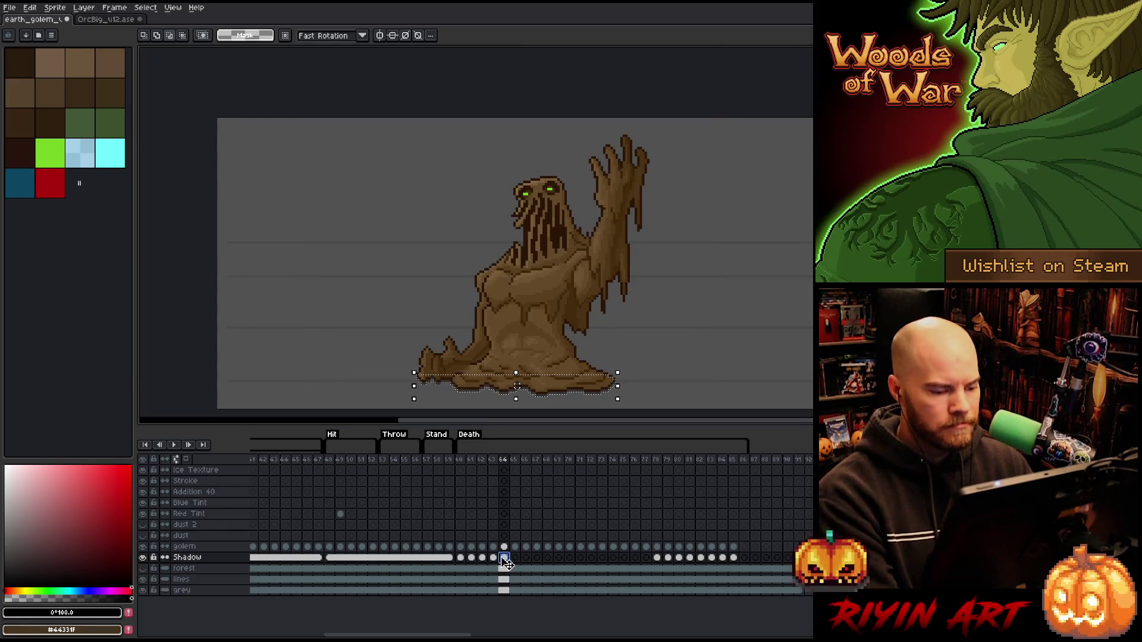
pyautogui.scroll(-1, 525, 304)
pyautogui.scroll(2, 506, 276)
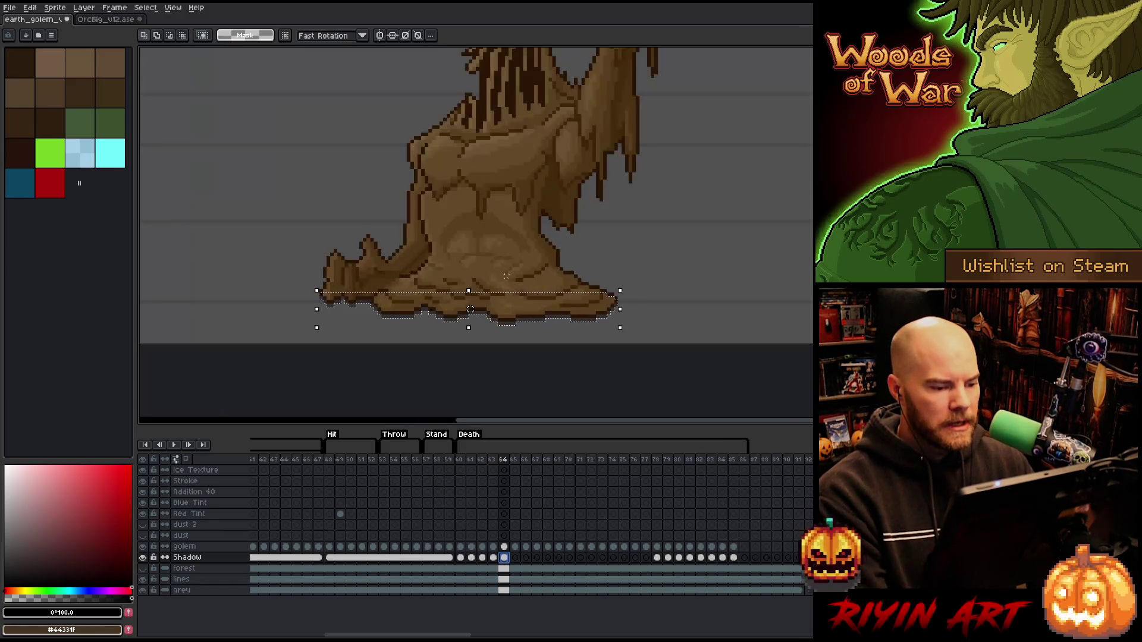
pyautogui.moveTo(490, 239); pyautogui.dragTo(507, 270)
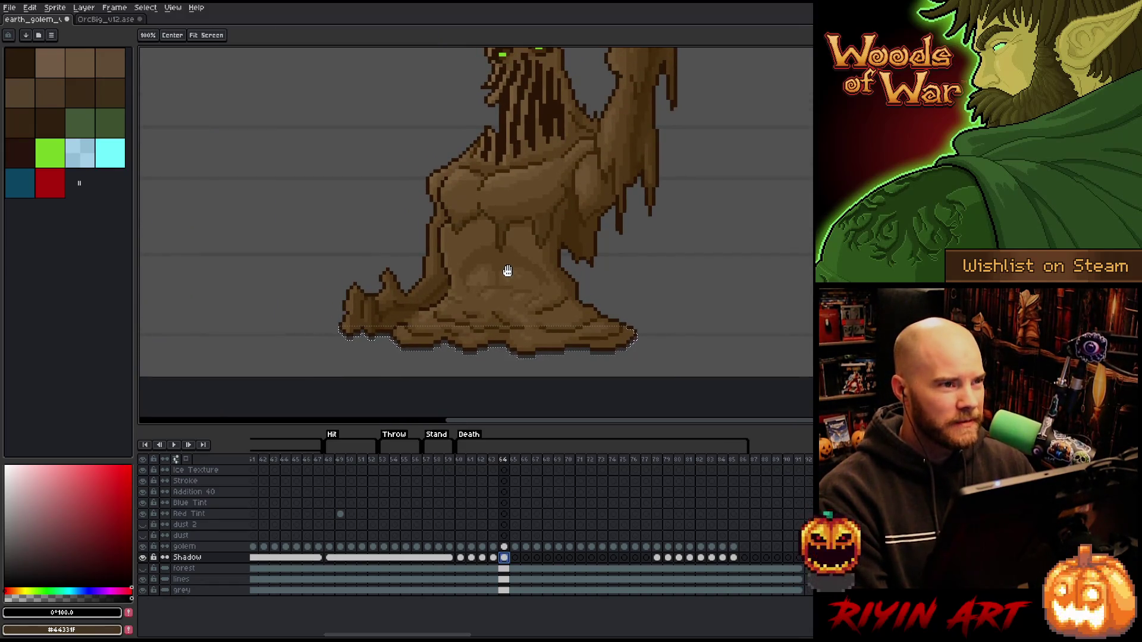
pyautogui.press('space')
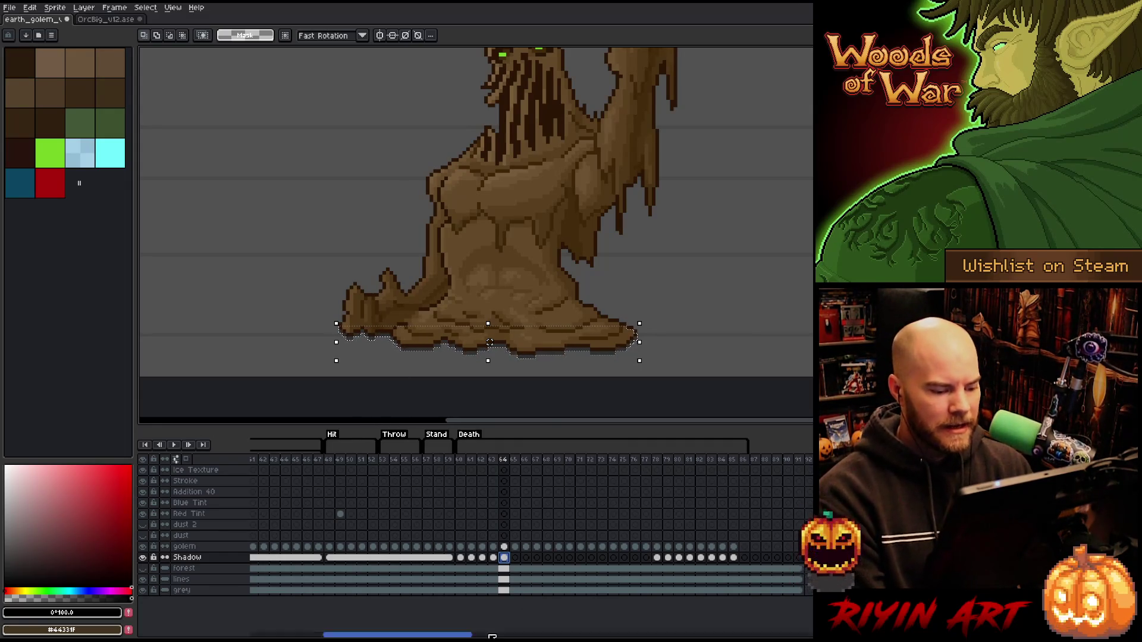
# Reselect the golem silhouette and shift the shadow down one pixel on frame 65, boxing it to the base.
pyautogui.click(513, 557)
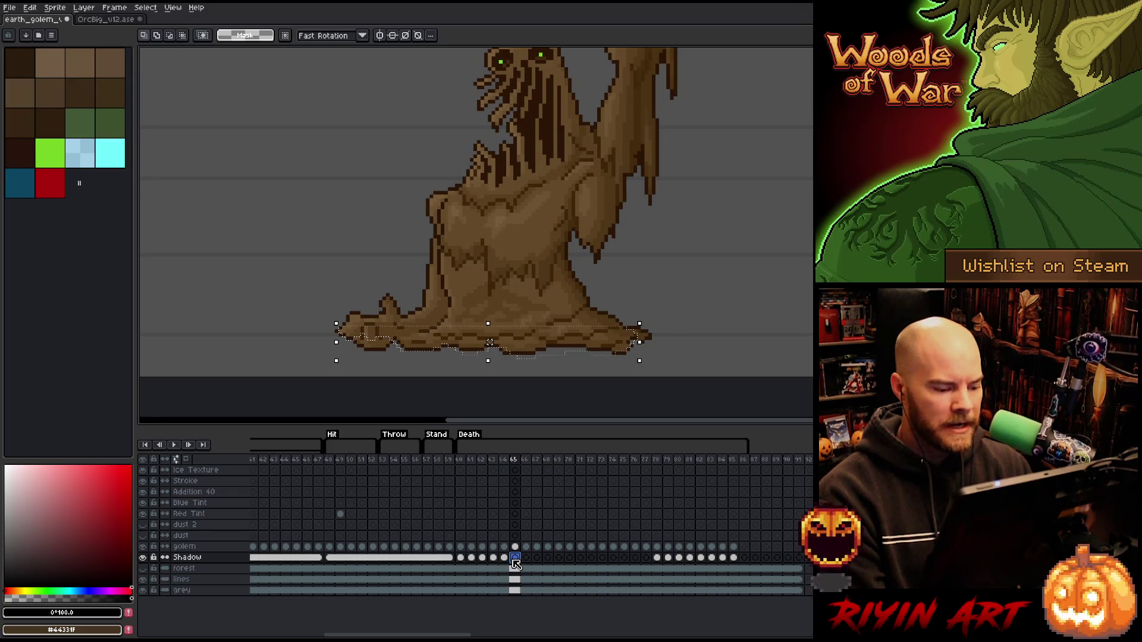
pyautogui.press('Left')
pyautogui.hotkey('ctrl', 'z')
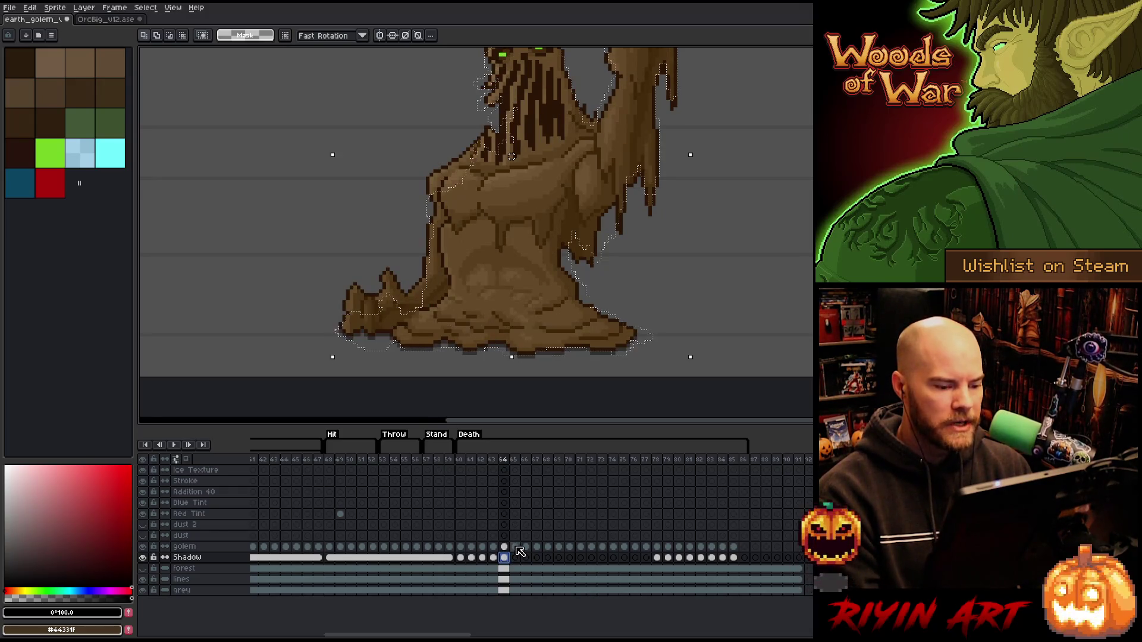
pyautogui.click(517, 561)
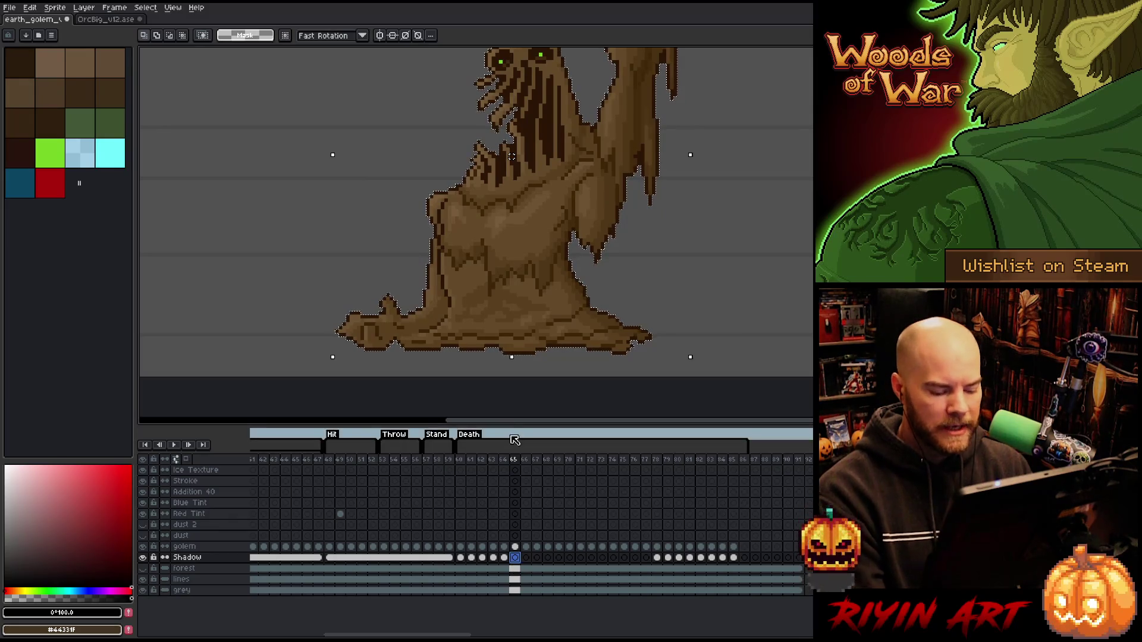
pyautogui.scroll(-1, 555, 302)
pyautogui.scroll(3, 529, 346)
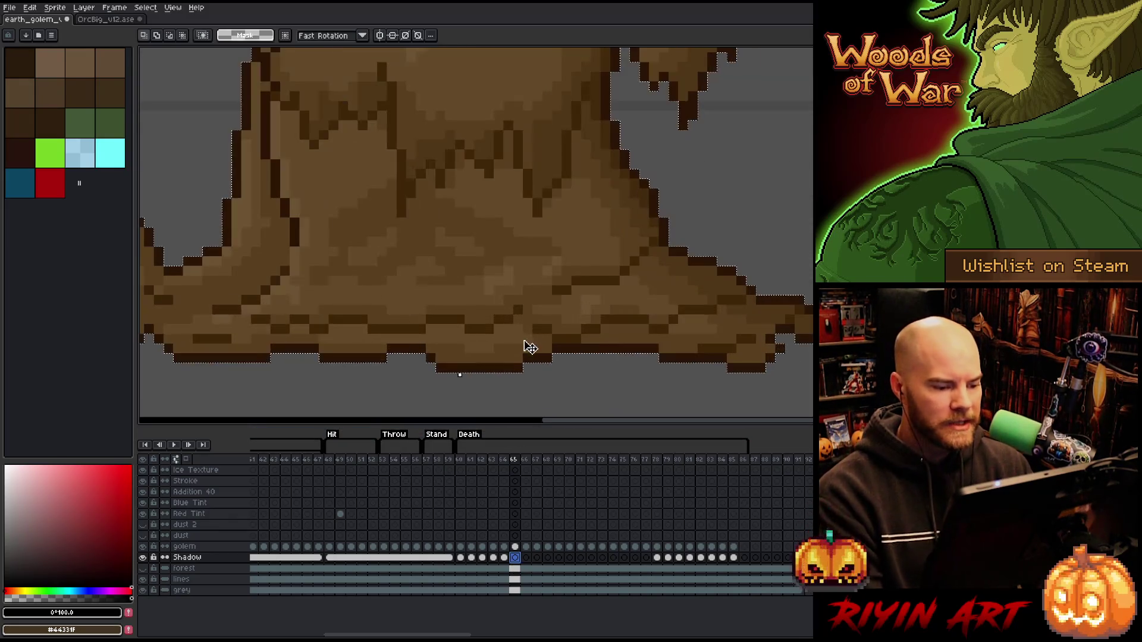
pyautogui.moveTo(506, 386); pyautogui.dragTo(506, 392)
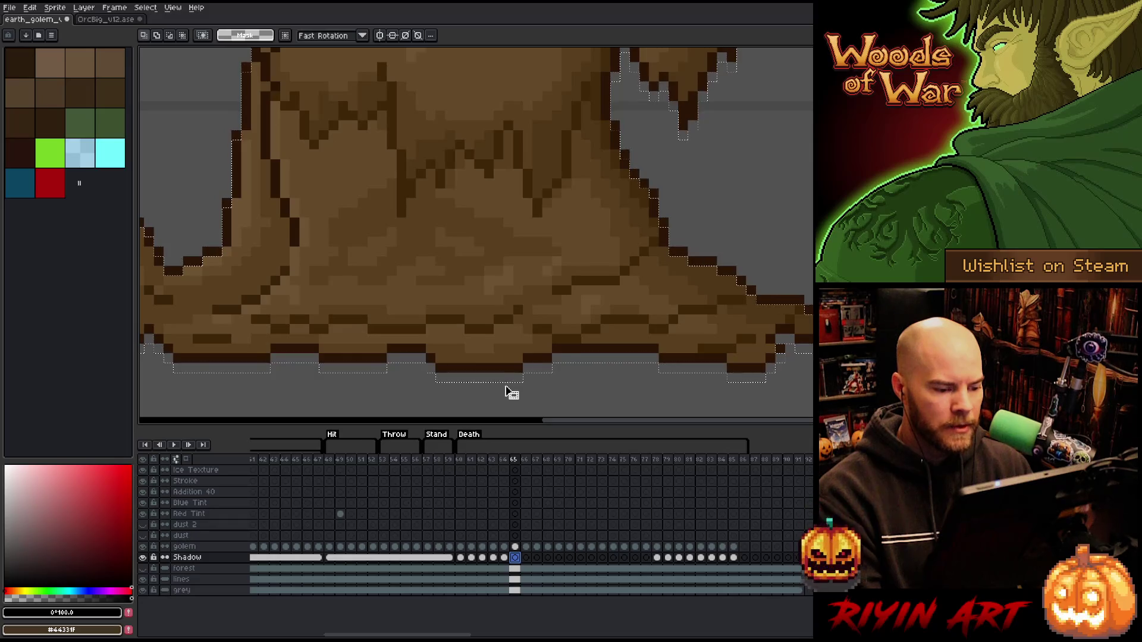
pyautogui.scroll(-2, 497, 369)
pyautogui.scroll(-1, 474, 294)
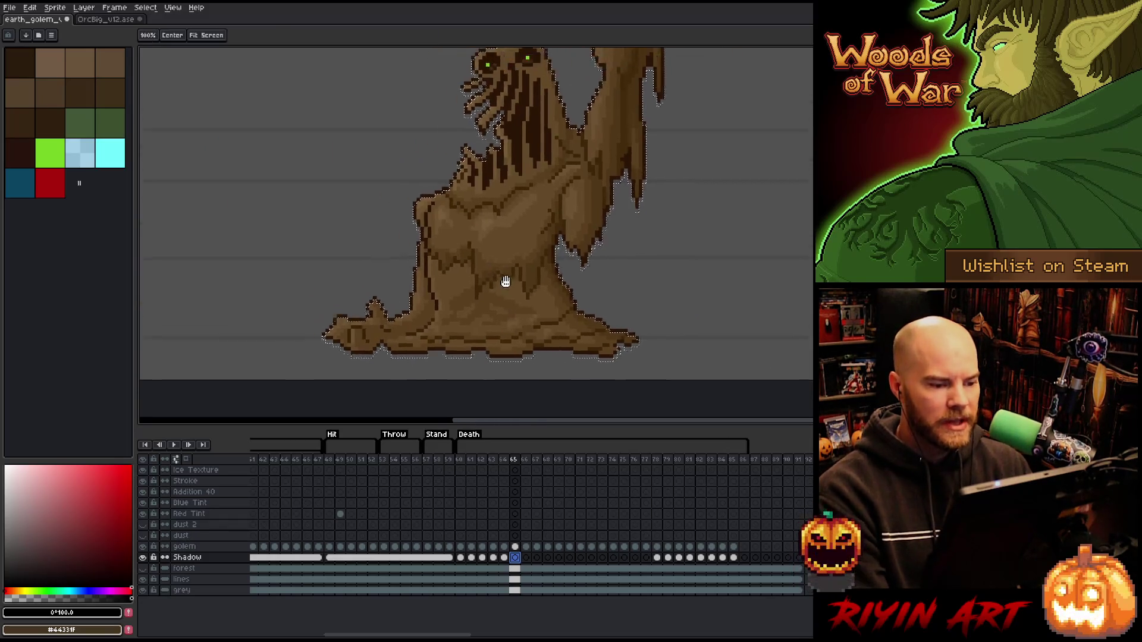
pyautogui.scroll(-1, 508, 281)
pyautogui.moveTo(638, 126); pyautogui.dragTo(315, 322)
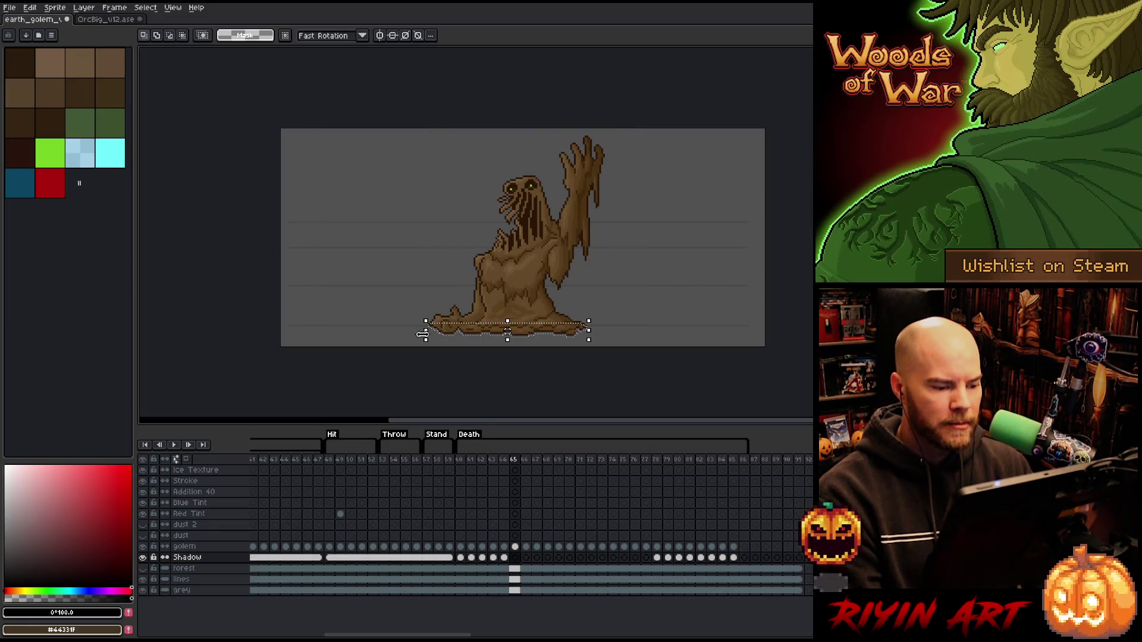
pyautogui.scroll(2, 499, 356)
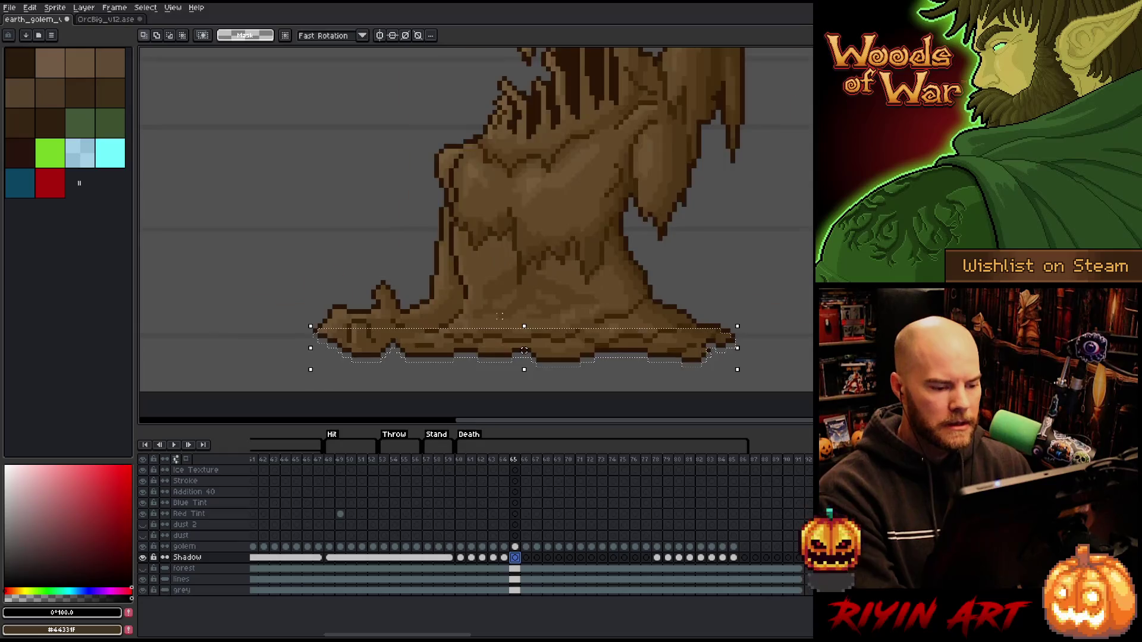
pyautogui.scroll(1, 500, 316)
pyautogui.scroll(-2, 501, 315)
pyautogui.scroll(1, 498, 303)
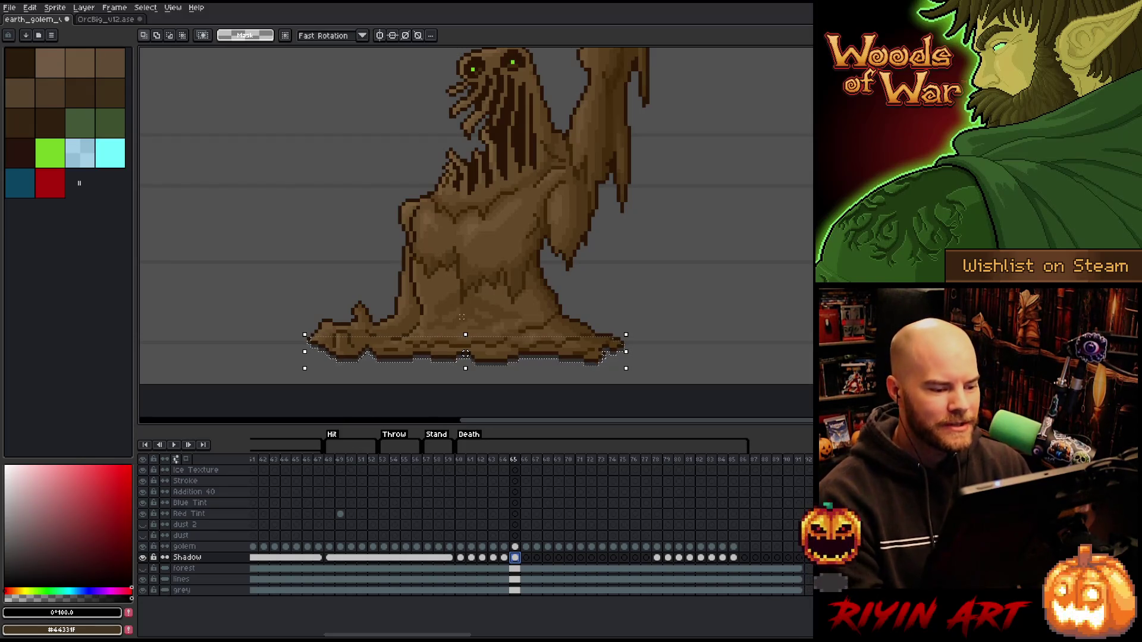
# Move to frame 66's Shadow cel and select the golem's outline there.
pyautogui.click(527, 559)
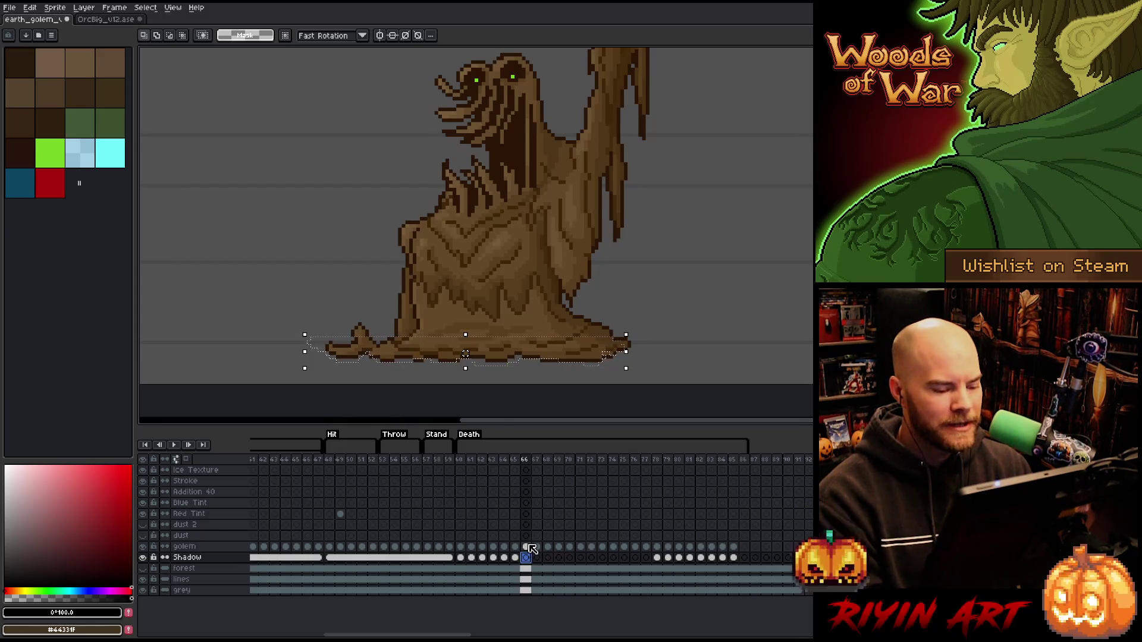
pyautogui.keyDown('ctrl'); pyautogui.click(527, 548); pyautogui.keyUp('ctrl')
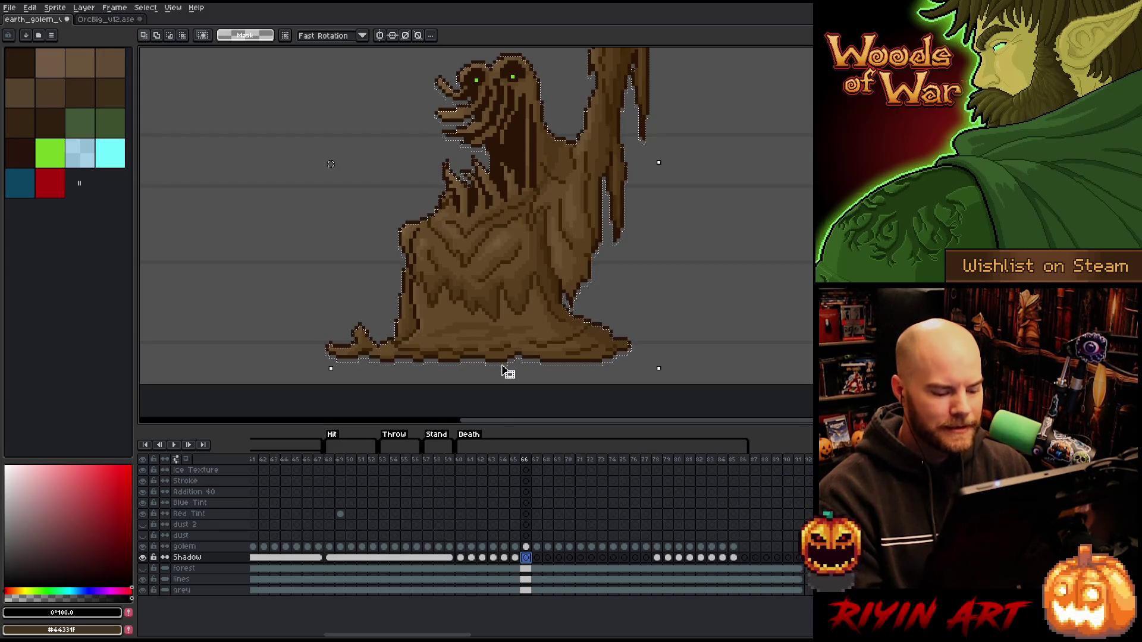
pyautogui.scroll(-2, 504, 372)
# Box the shadow band to the golem's spreading base on frame 66, then advance to frame 67.
pyautogui.moveTo(617, 145); pyautogui.dragTo(345, 339)
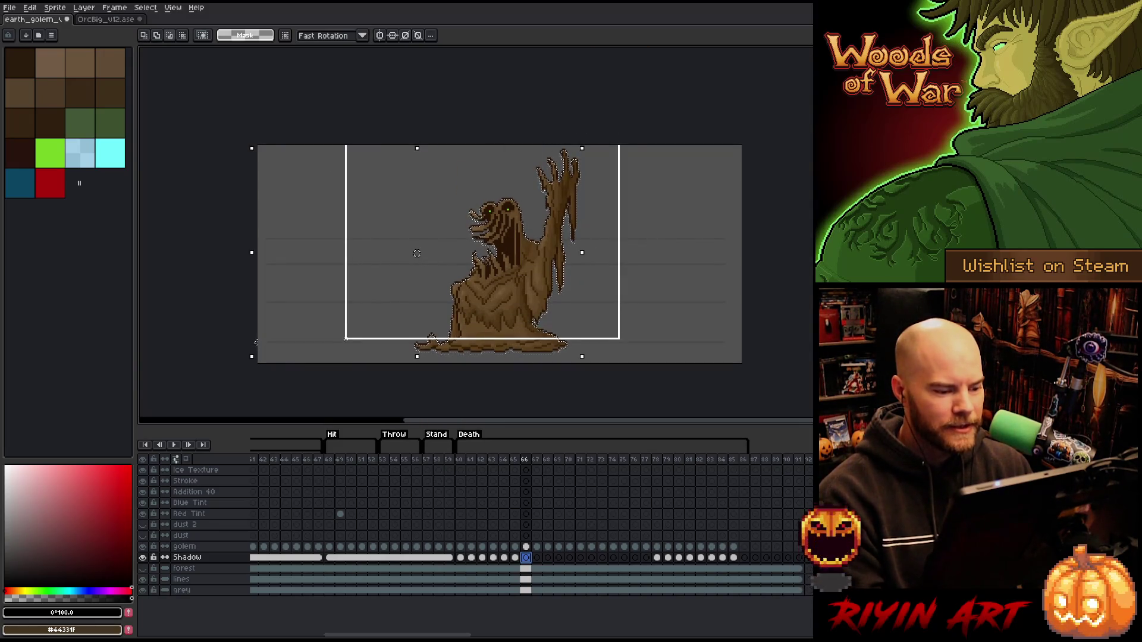
pyautogui.scroll(4, 567, 361)
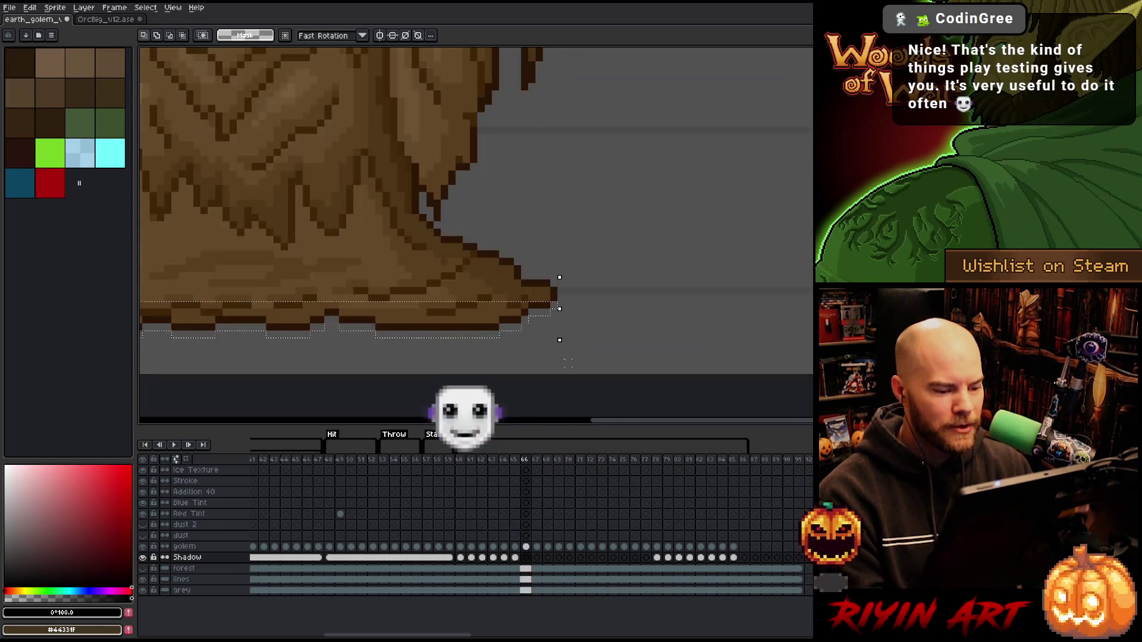
pyautogui.moveTo(393, 321); pyautogui.dragTo(676, 331)
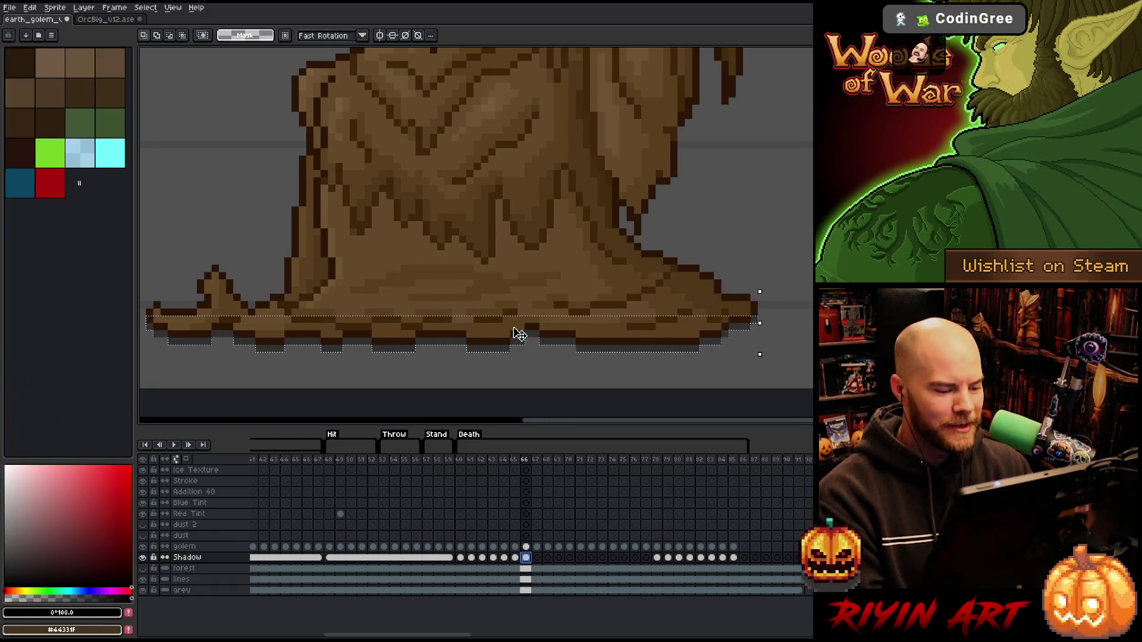
pyautogui.scroll(-2, 514, 334)
pyautogui.scroll(1, 515, 334)
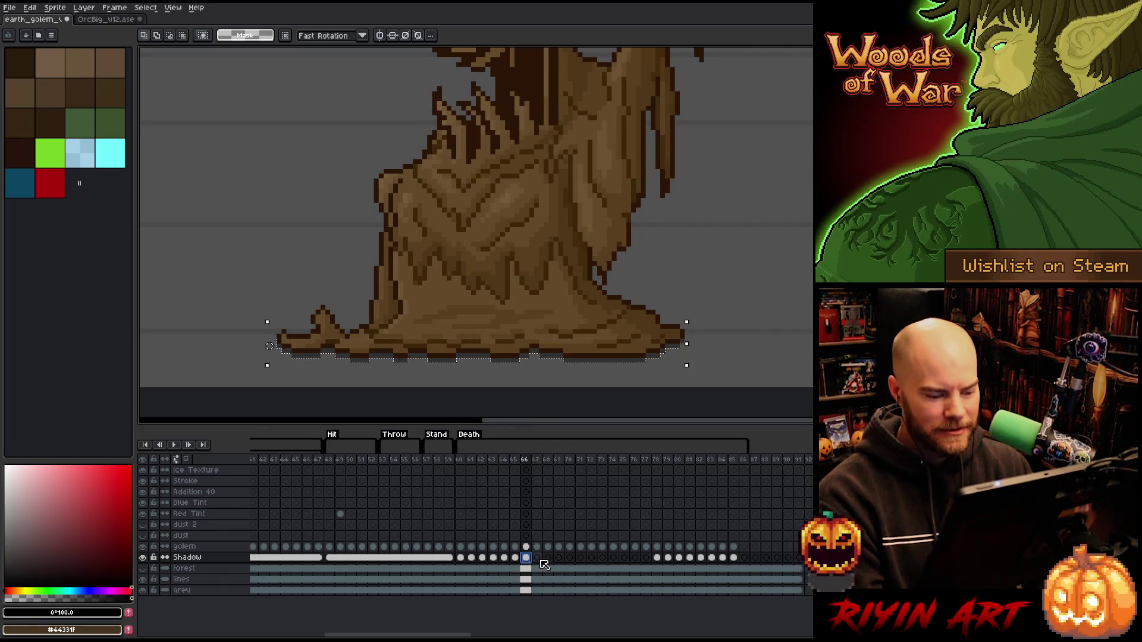
pyautogui.click(538, 558)
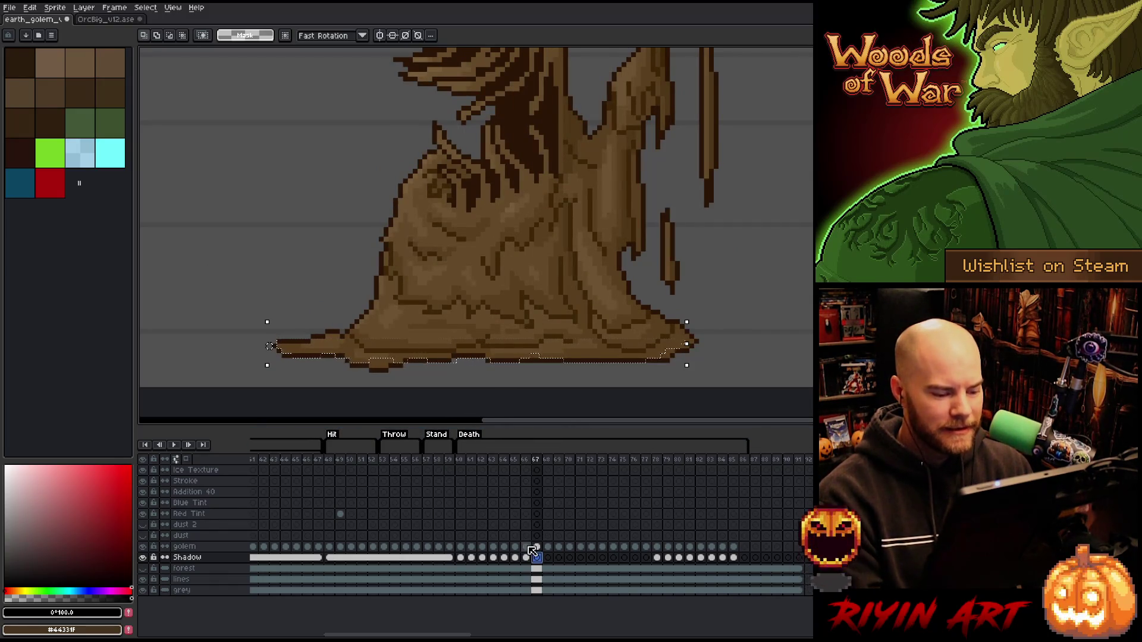
# Select the golem's pixel shape from frame 66 and shift it down under the base on Shadow frame 67.
pyautogui.click(528, 546)
pyautogui.hotkey('ctrl', 'z')
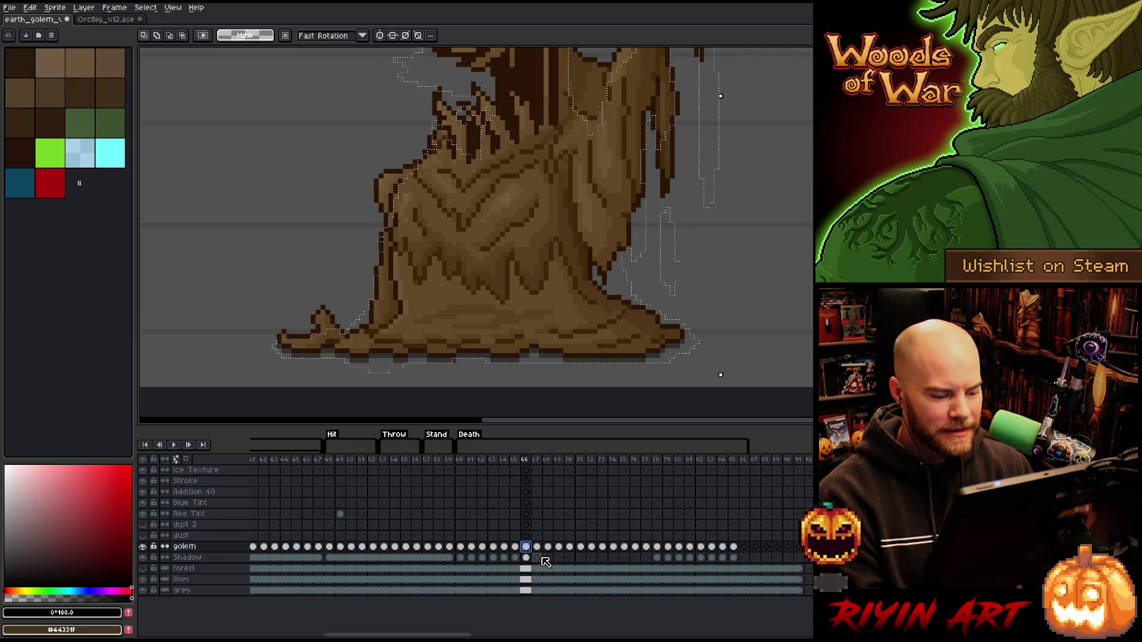
pyautogui.click(537, 558)
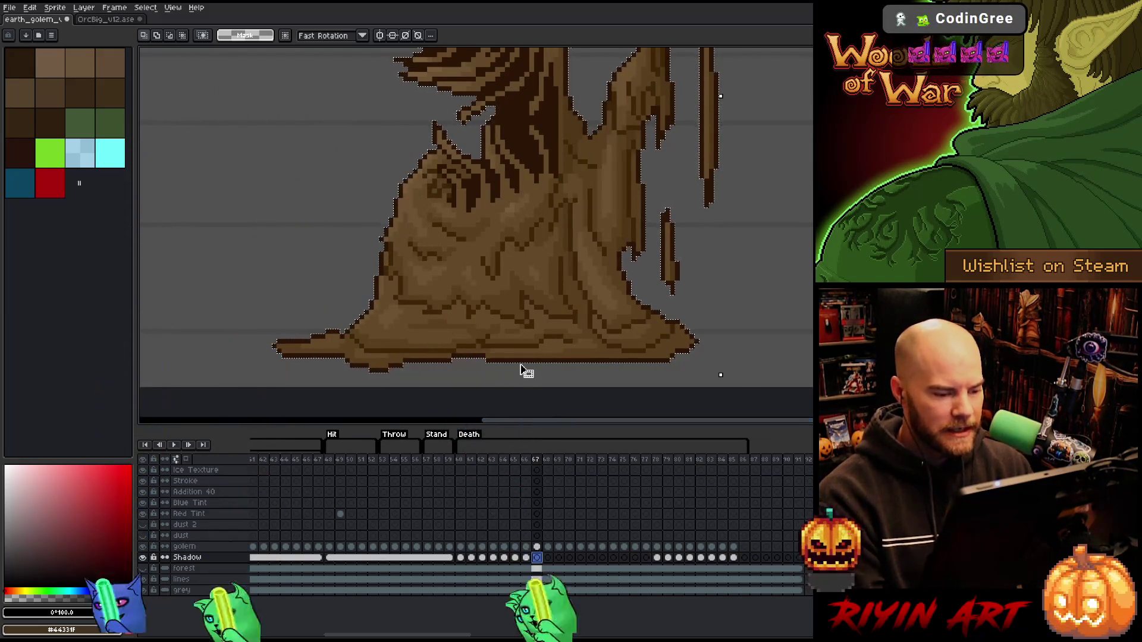
pyautogui.moveTo(525, 371); pyautogui.dragTo(524, 376)
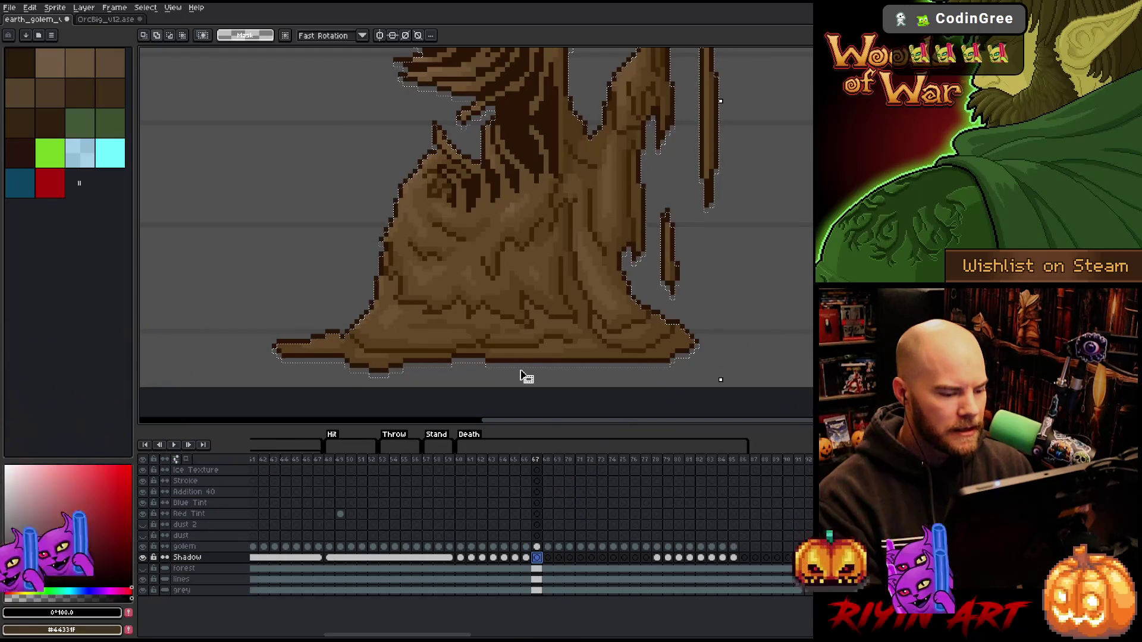
pyautogui.scroll(-3, 497, 294)
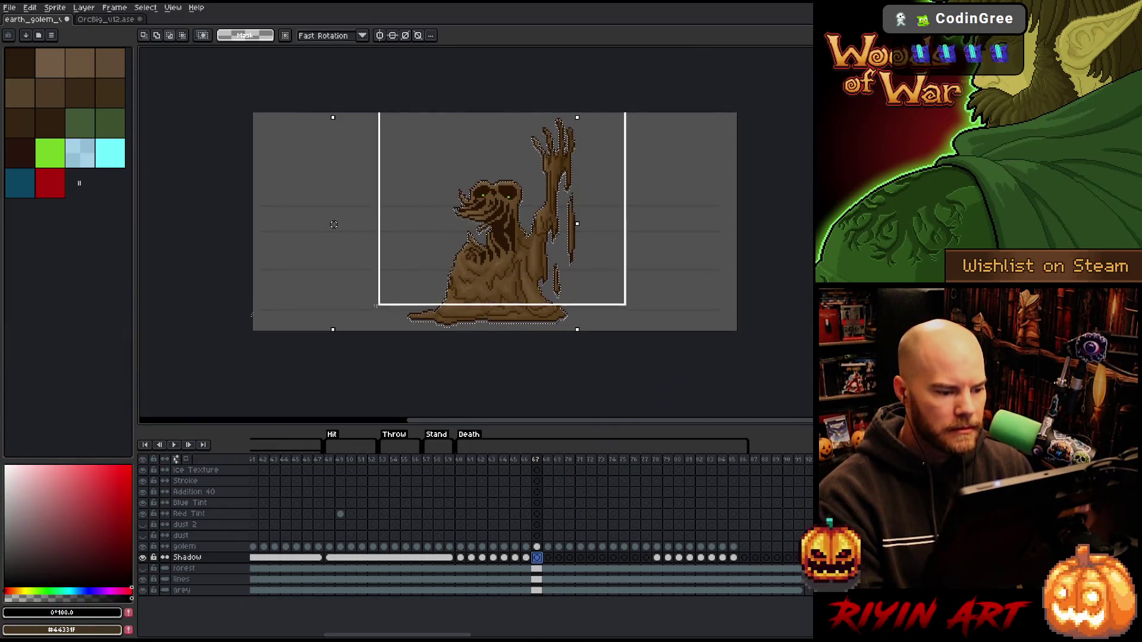
pyautogui.scroll(3, 505, 326)
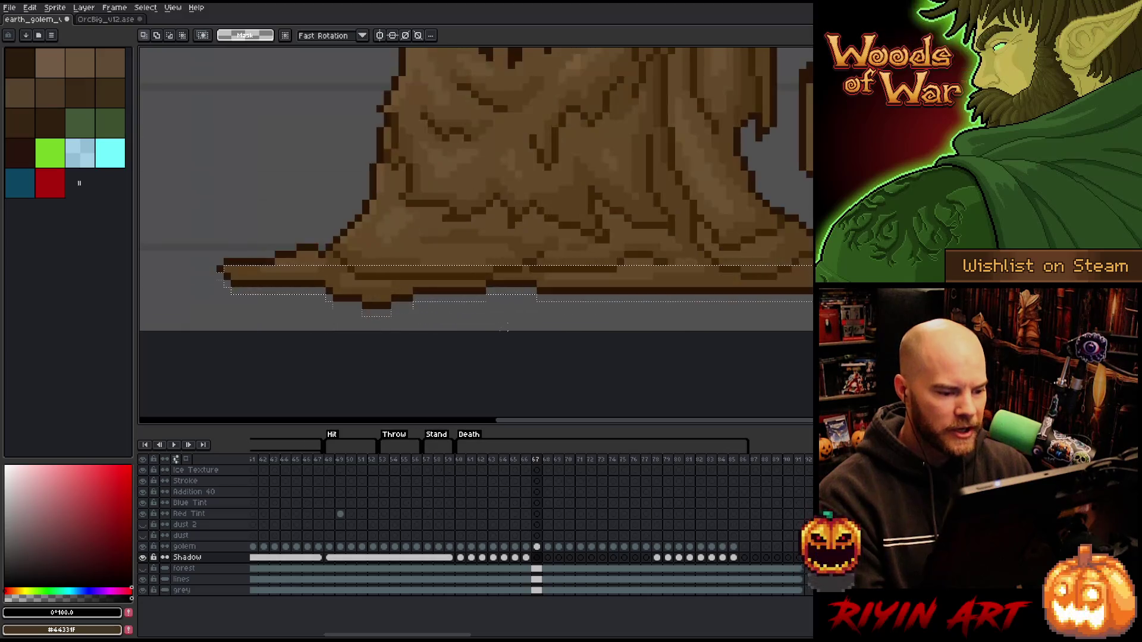
# Settle the shadow on frame 67's Shadow cel and select the golem outline for further fitting.
pyautogui.click(536, 557)
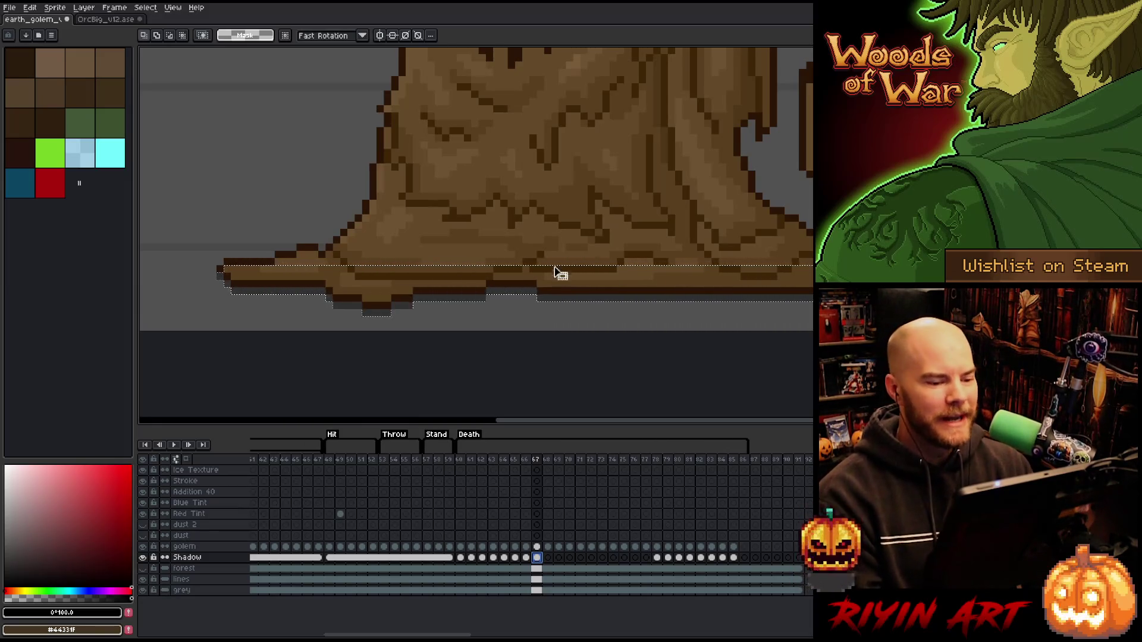
pyautogui.scroll(-2, 554, 272)
pyautogui.scroll(3, 562, 250)
pyautogui.scroll(-1, 567, 232)
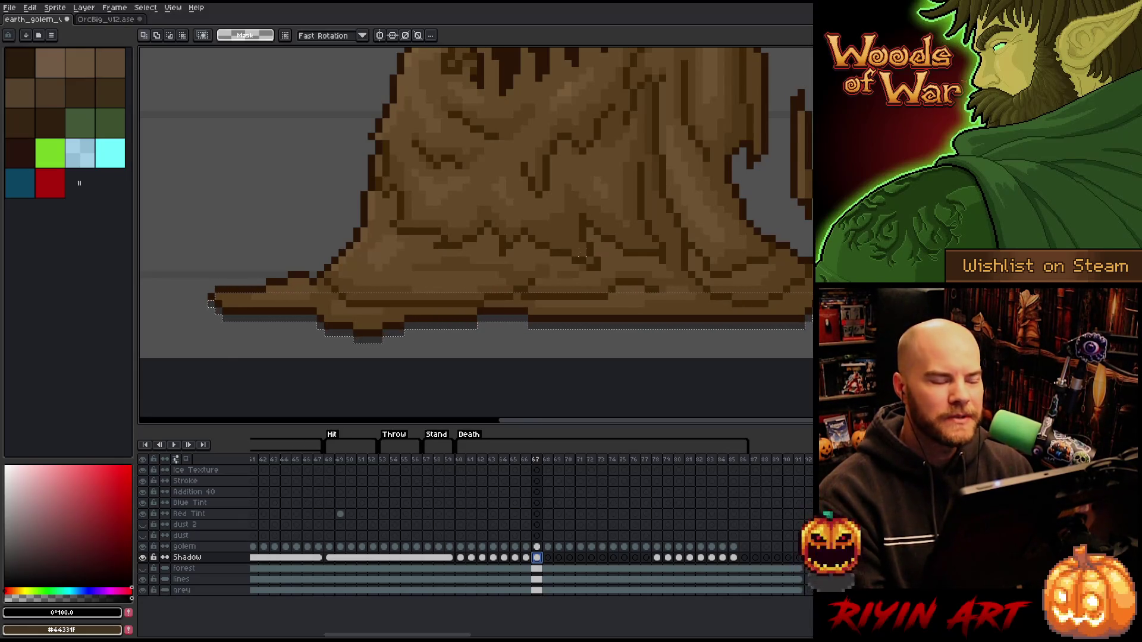
pyautogui.scroll(-1, 581, 257)
pyautogui.scroll(-1, 581, 258)
pyautogui.scroll(-1, 585, 267)
pyautogui.scroll(-1, 590, 280)
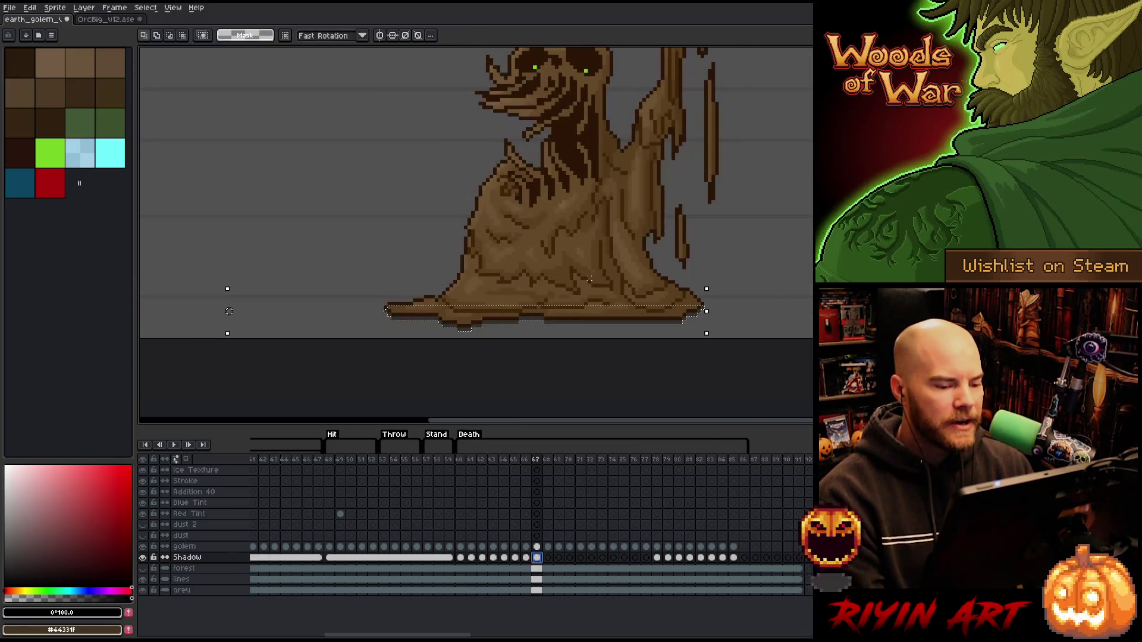
pyautogui.scroll(1, 588, 278)
pyautogui.scroll(-1, 597, 293)
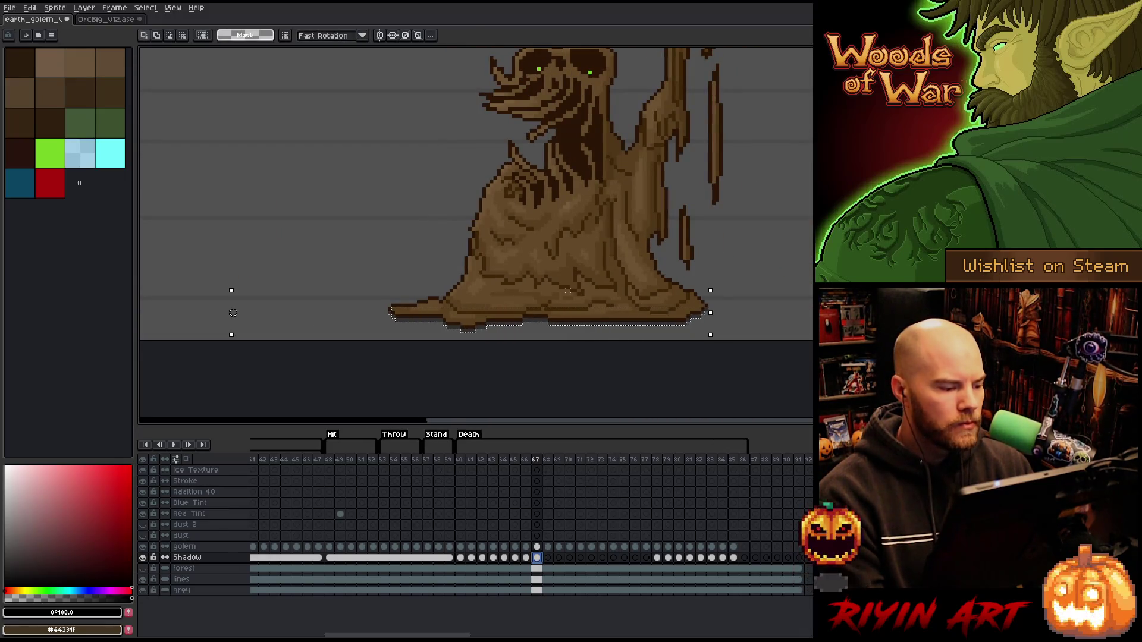
pyautogui.scroll(-1, 568, 291)
pyautogui.scroll(-1, 427, 298)
pyautogui.scroll(2, 379, 291)
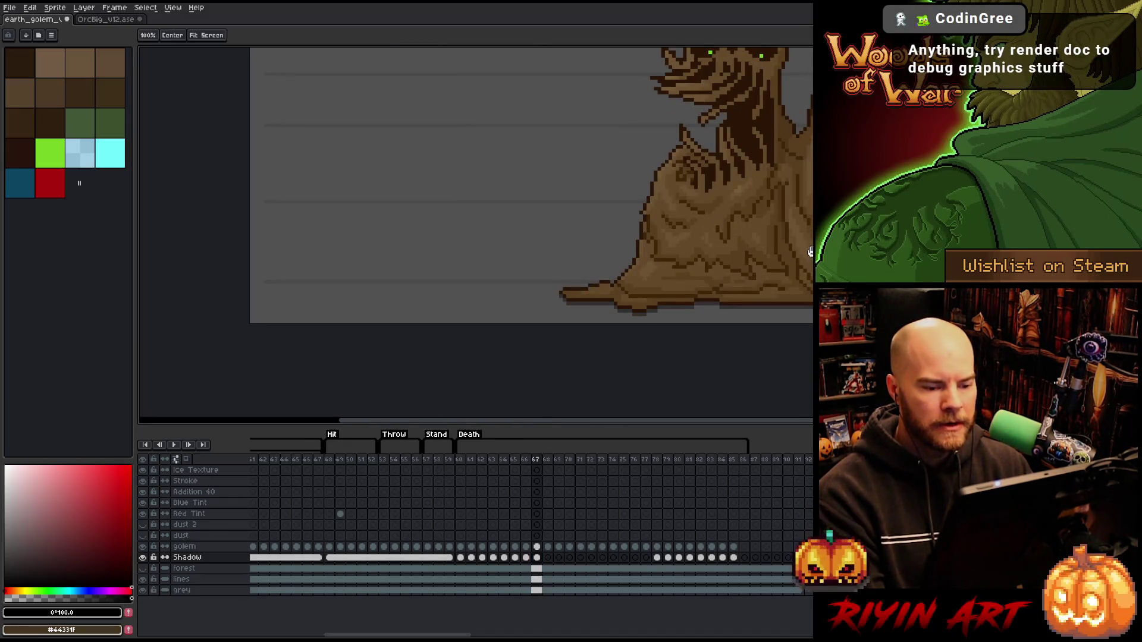
pyautogui.moveTo(762, 250); pyautogui.dragTo(490, 320)
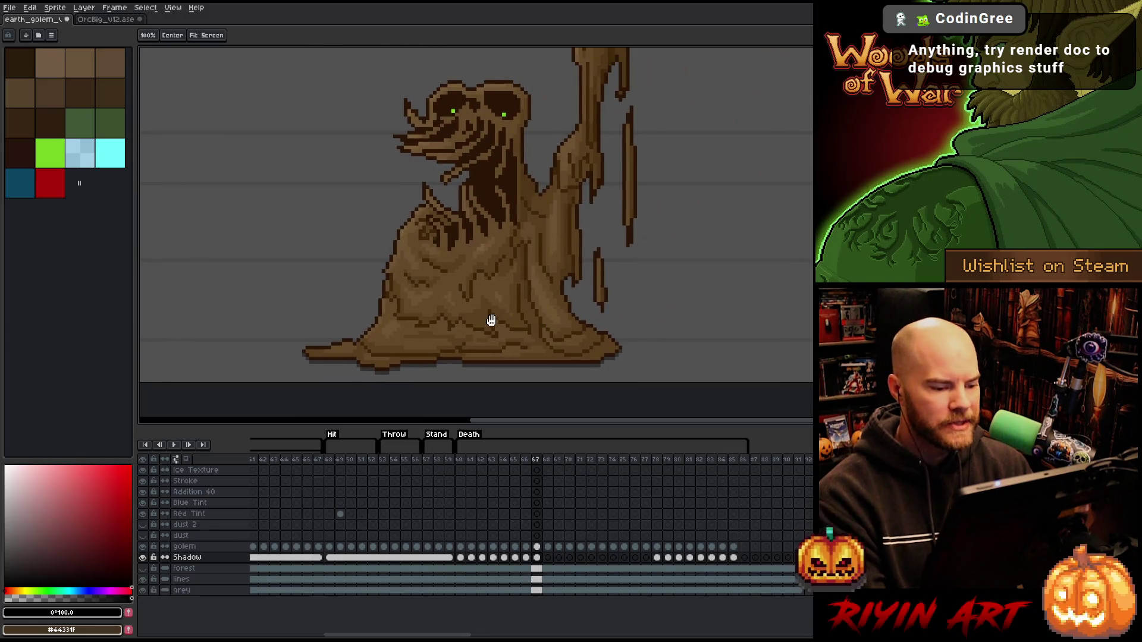
pyautogui.keyDown('ctrl'); pyautogui.click(536, 546); pyautogui.keyUp('ctrl')
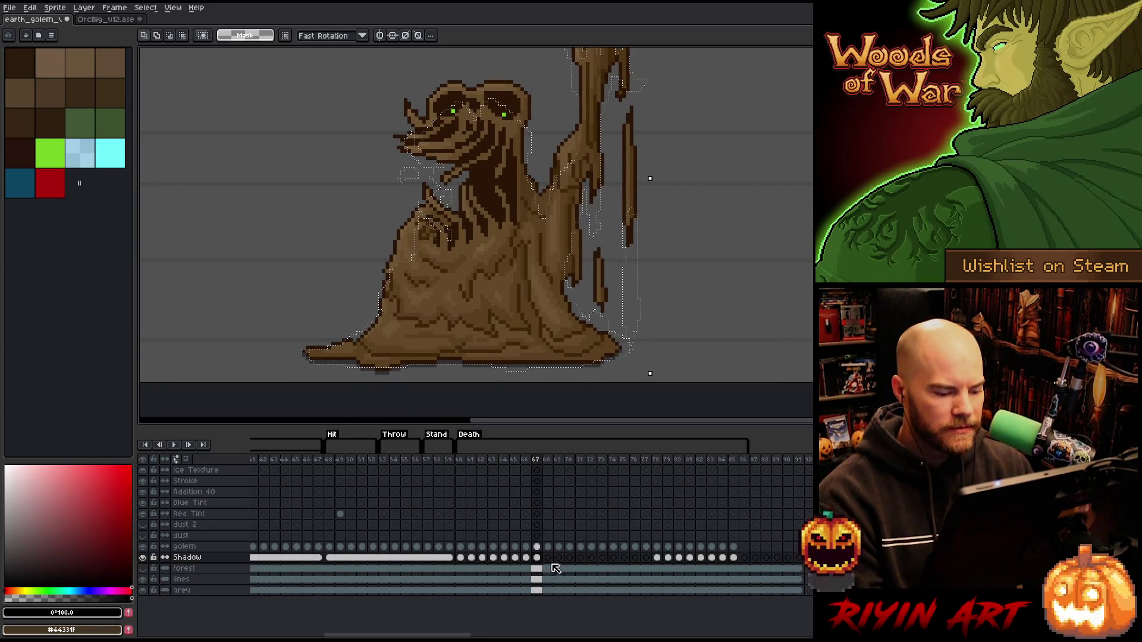
# Commit the full-width shadow under the golem's base on frame 68 and select its whole silhouette.
pyautogui.click(547, 557)
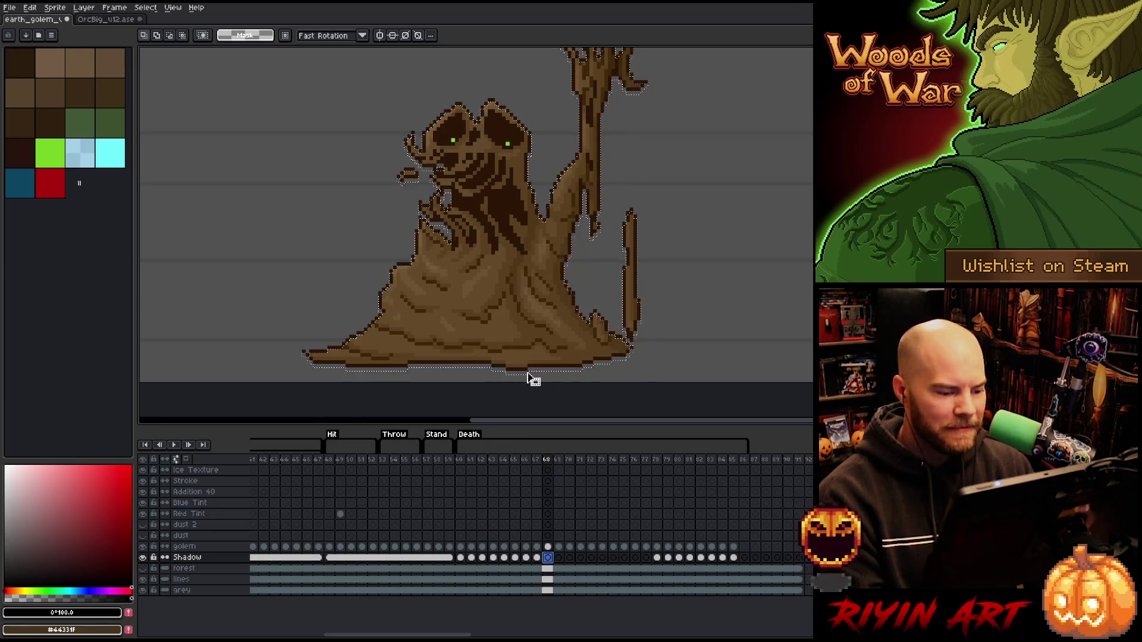
pyautogui.press('Return')
pyautogui.press('Return')
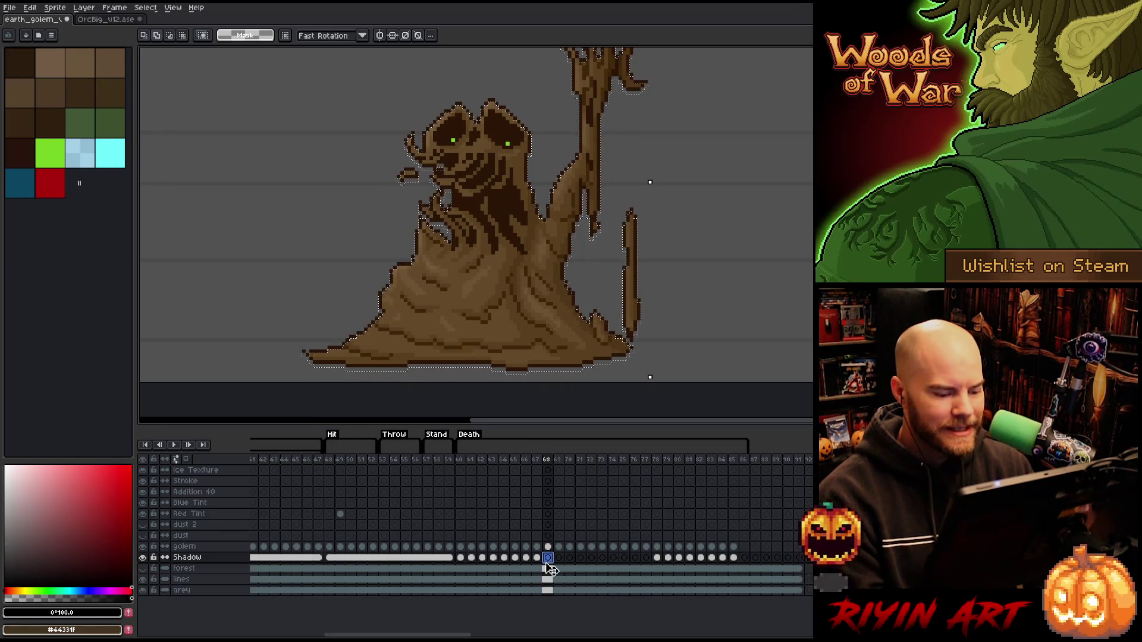
pyautogui.press('-')
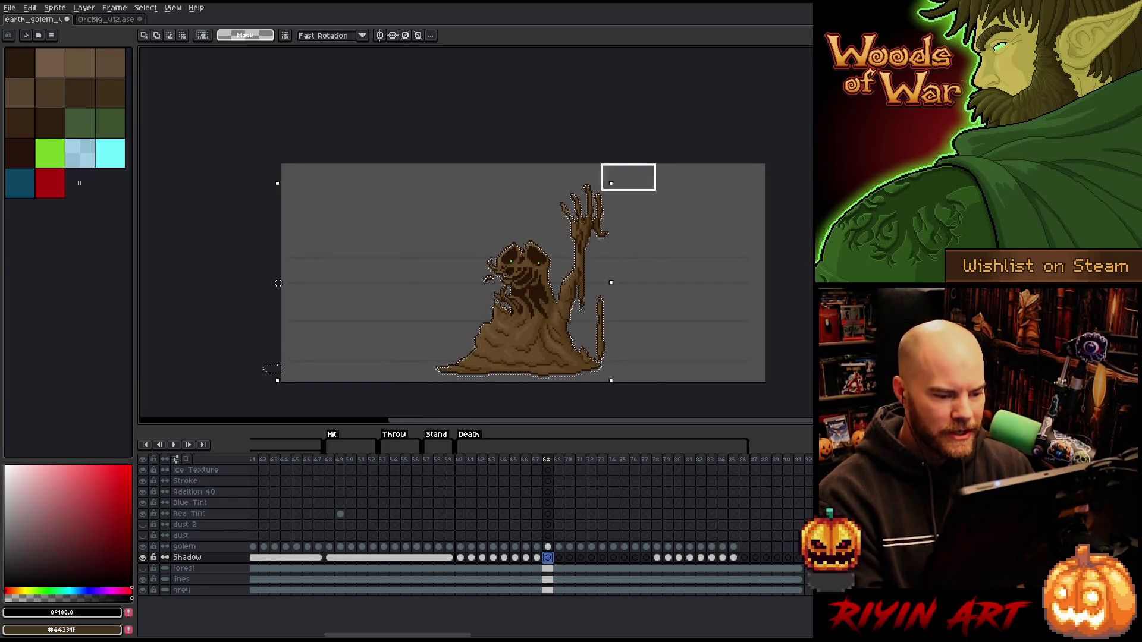
pyautogui.moveTo(601, 190); pyautogui.dragTo(363, 365)
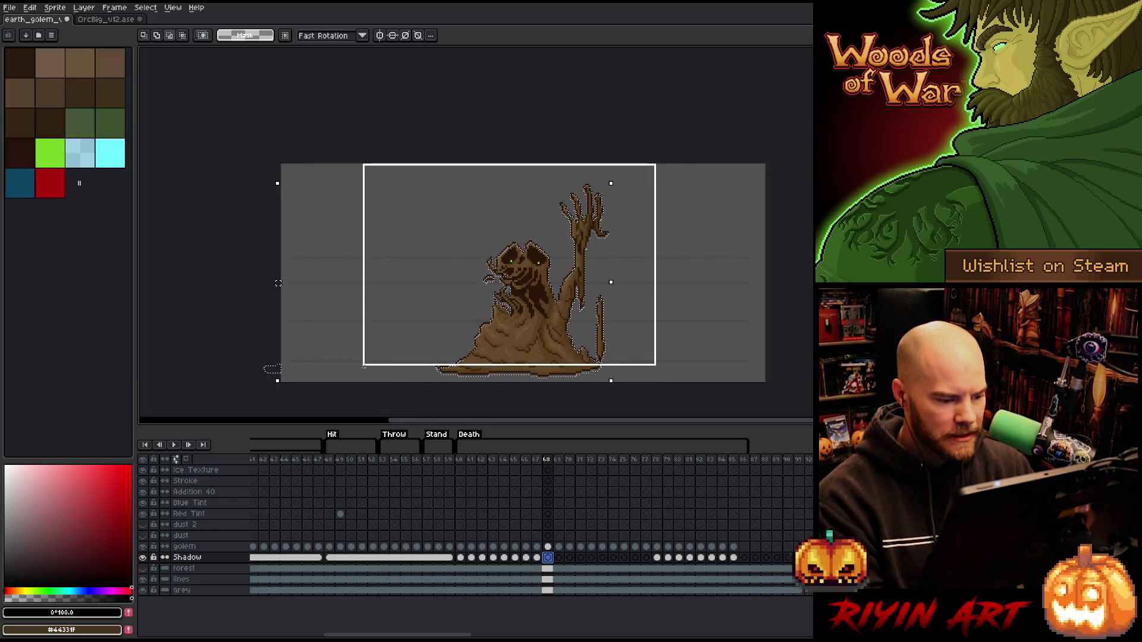
pyautogui.scroll(3, 596, 377)
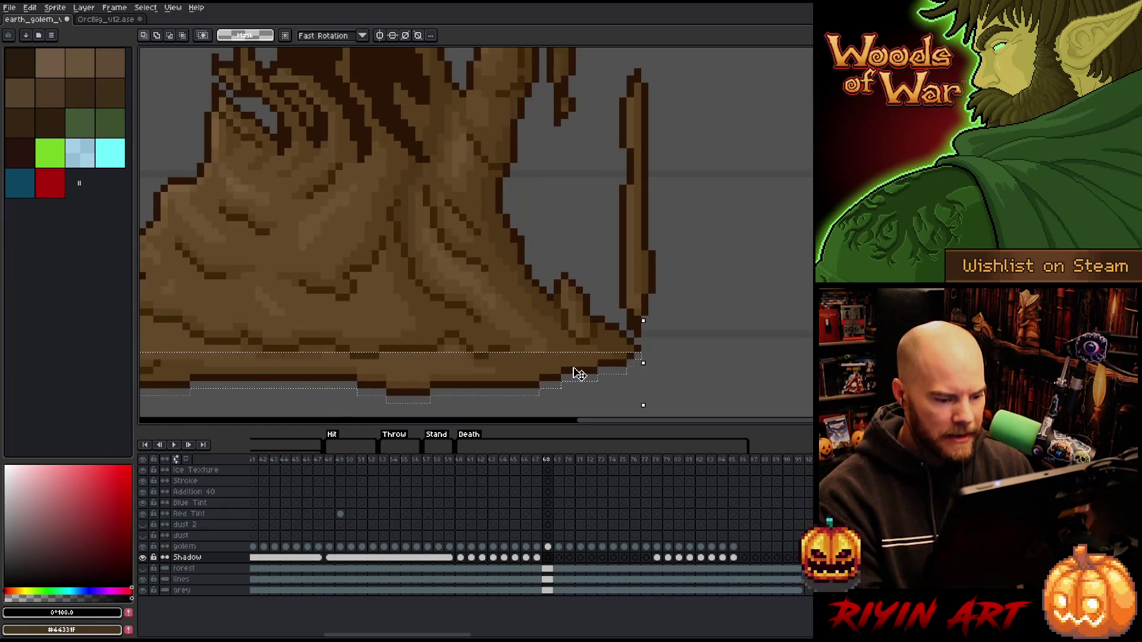
pyautogui.scroll(-1, 578, 373)
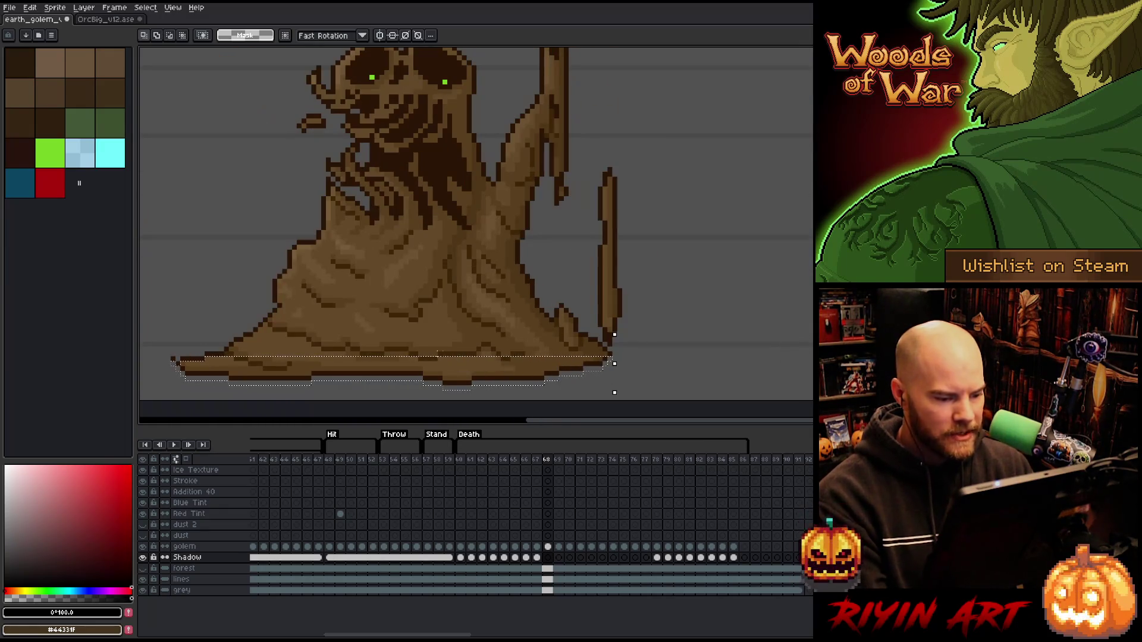
pyautogui.click(547, 558)
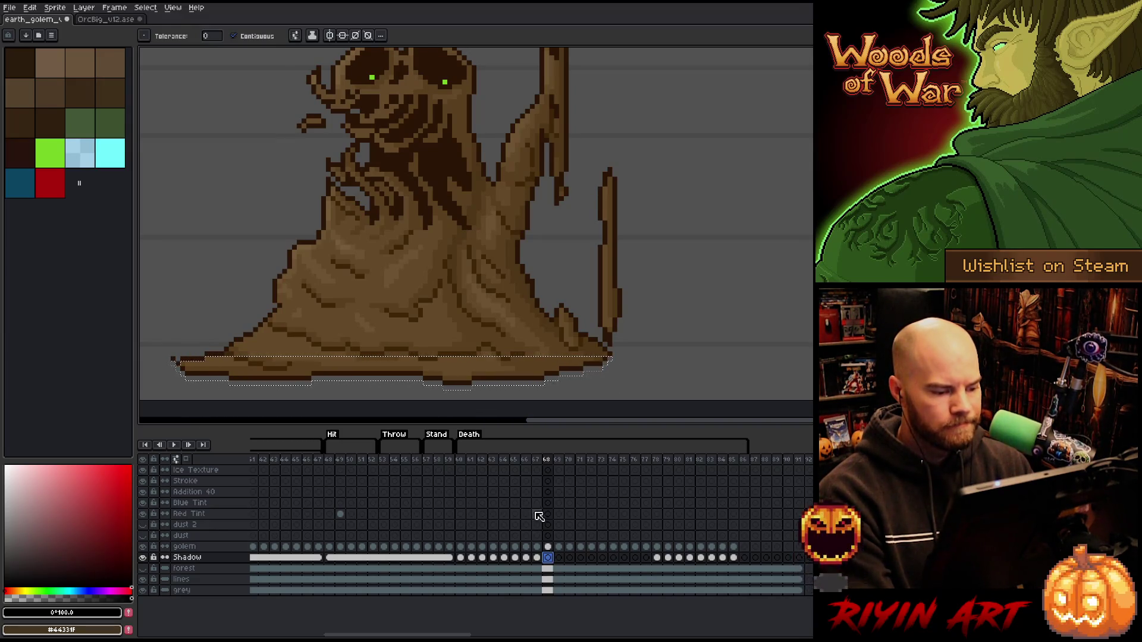
pyautogui.keyDown('ctrl'); pyautogui.click(557, 547); pyautogui.keyUp('ctrl')
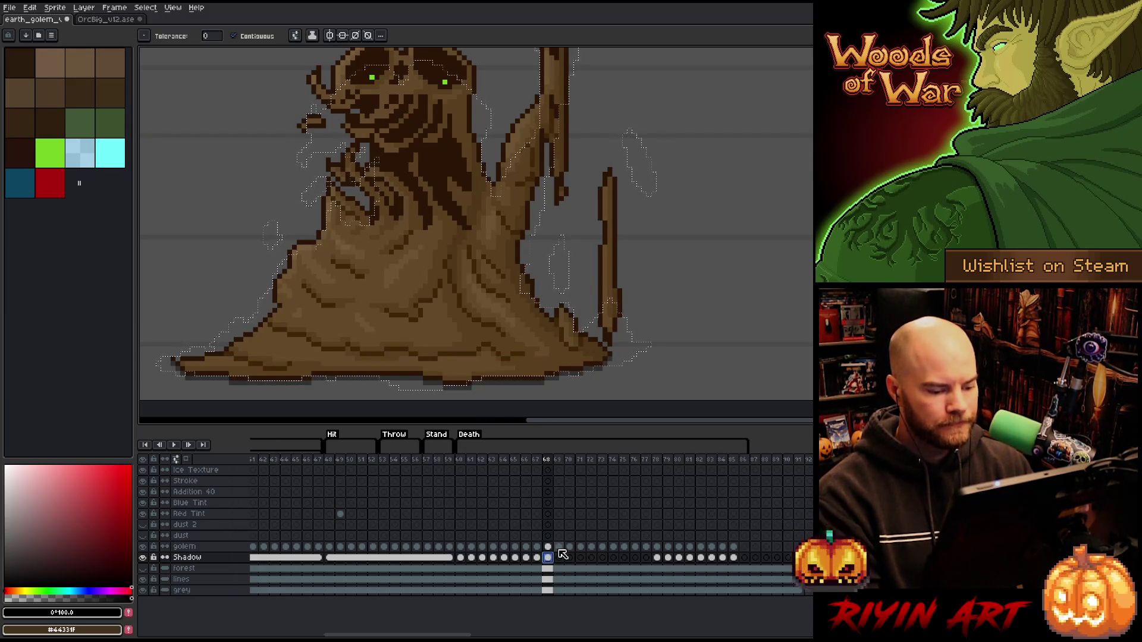
# Shift the selected shadow a few pixels down on the next frame and marquee the region to squash flat.
pyautogui.click(559, 558)
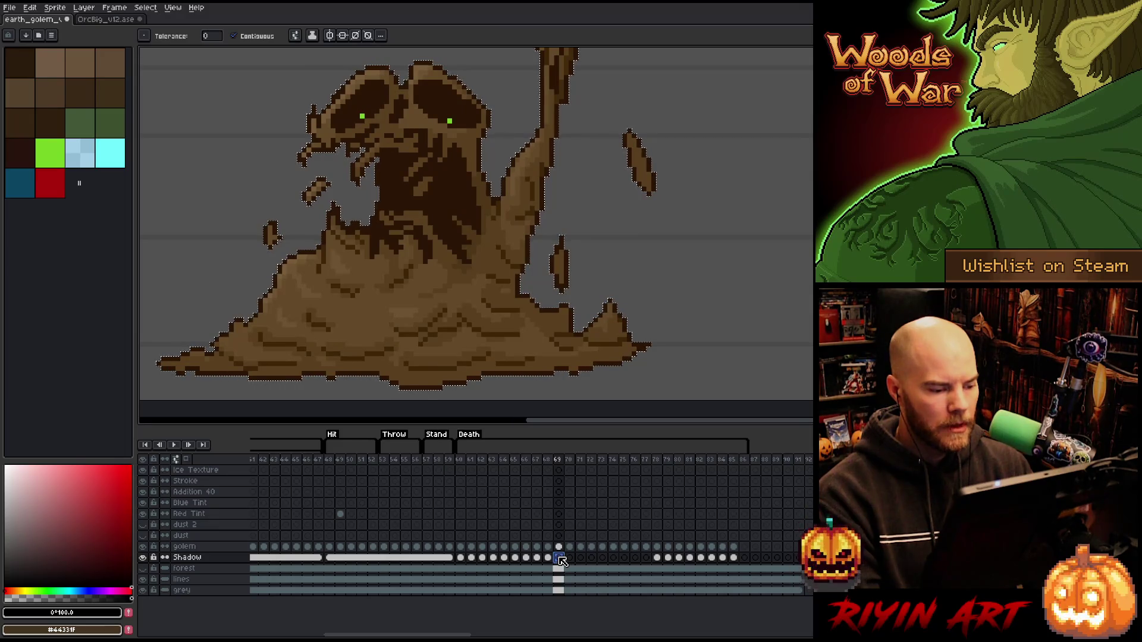
pyautogui.press('v')
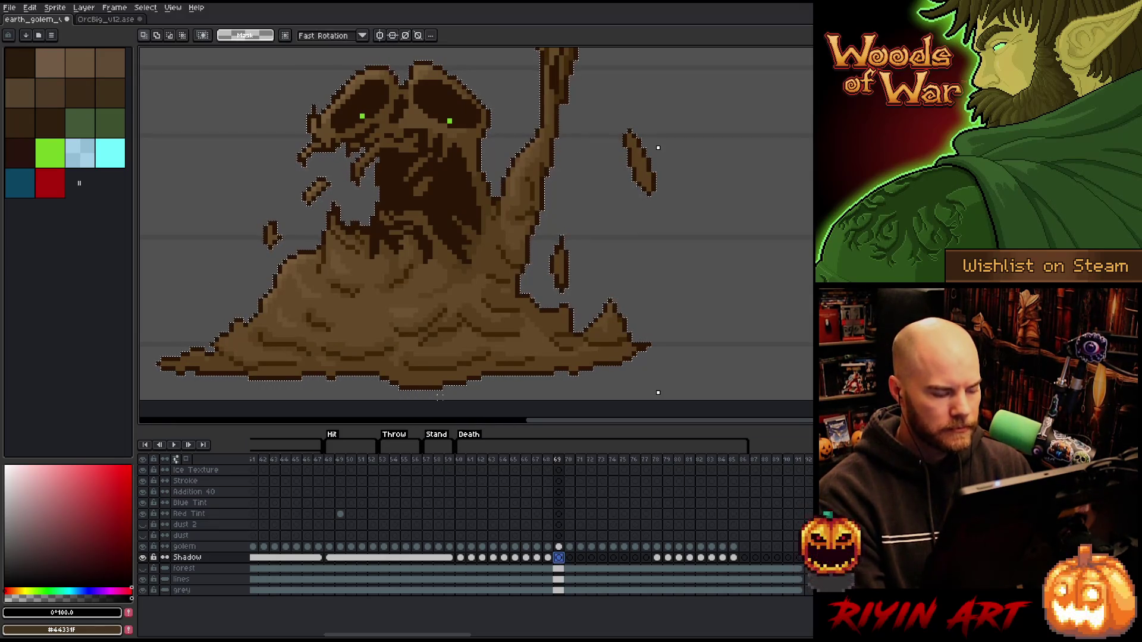
pyautogui.moveTo(441, 401); pyautogui.dragTo(441, 405)
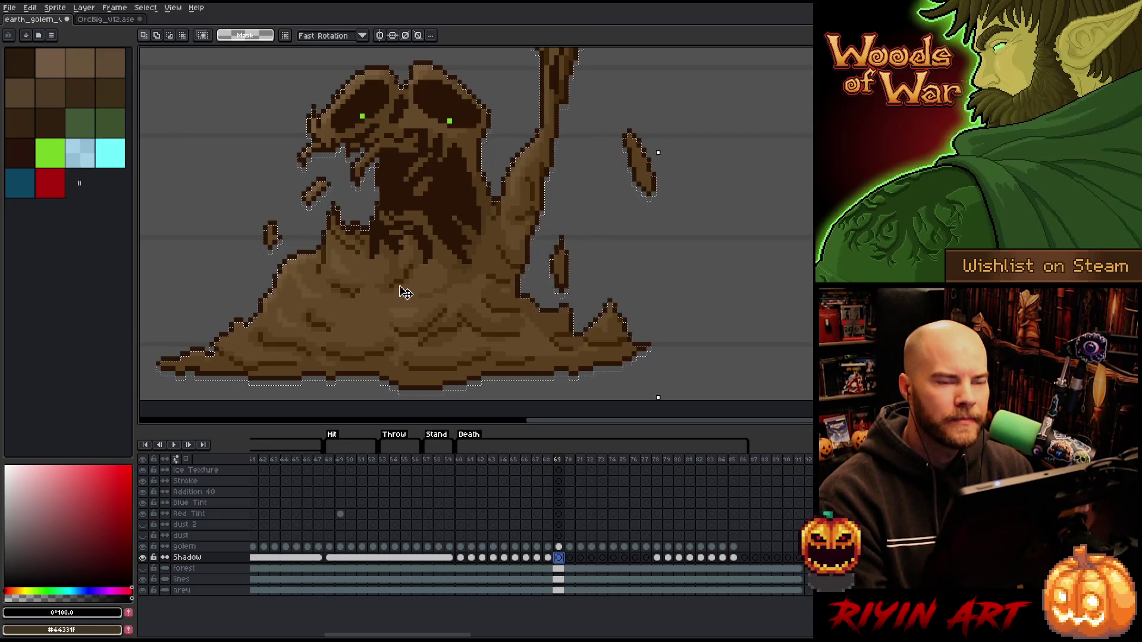
pyautogui.scroll(-1, 401, 291)
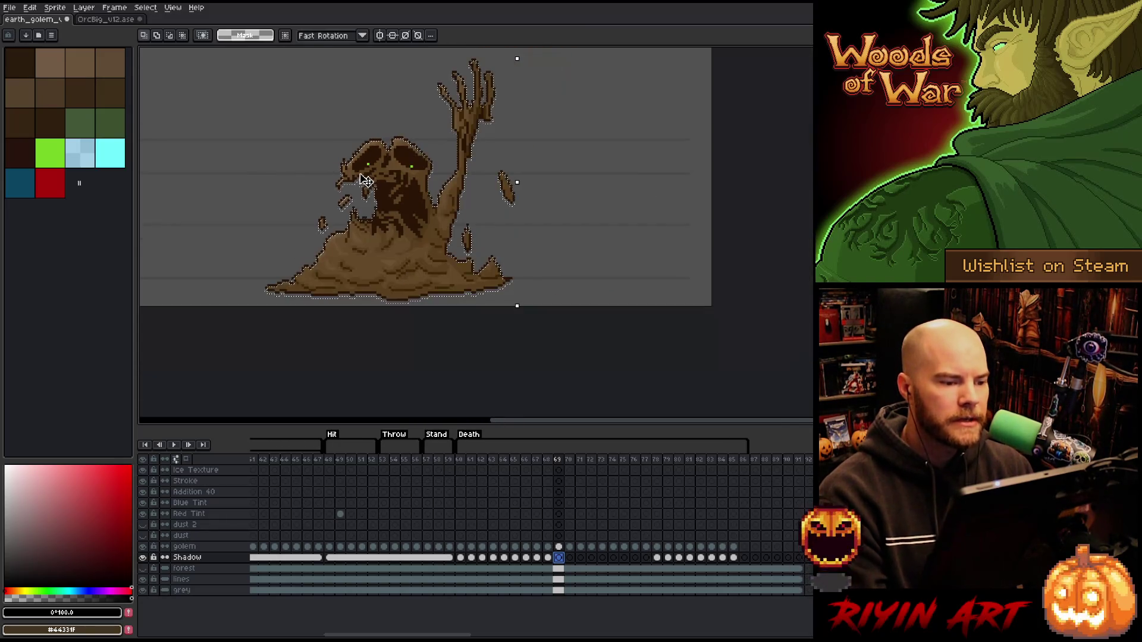
pyautogui.scroll(-1, 401, 291)
pyautogui.moveTo(626, 89); pyautogui.dragTo(285, 334)
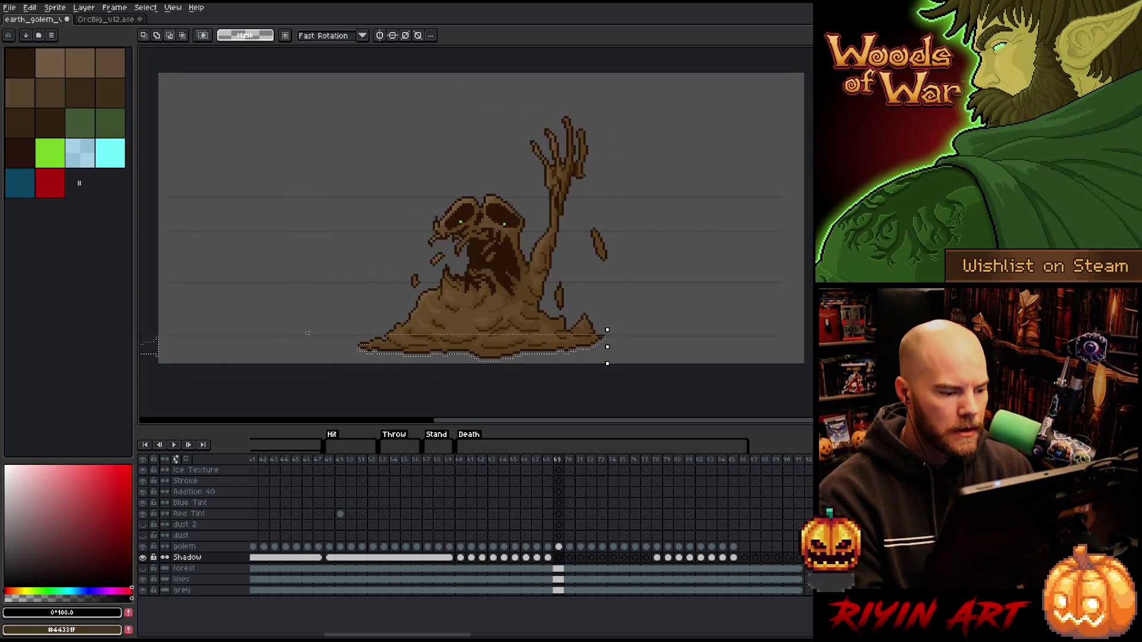
pyautogui.scroll(2, 370, 327)
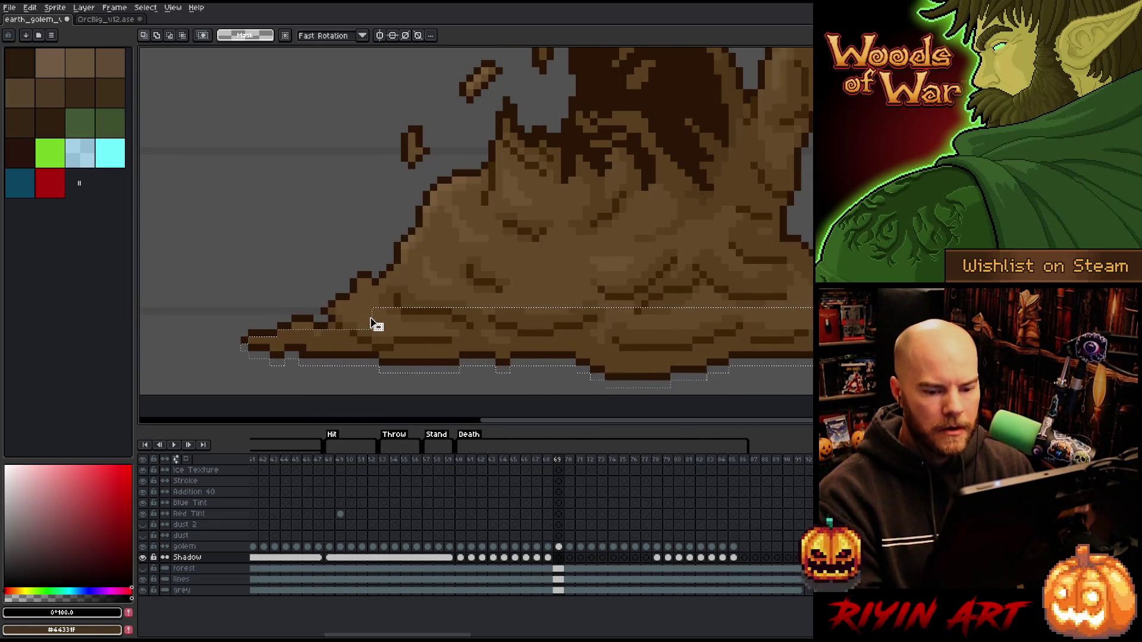
# Compare the shadow strip against the previous frame, then reselect the golem's silhouette.
pyautogui.click(559, 558)
pyautogui.press('Left')
pyautogui.press('Right')
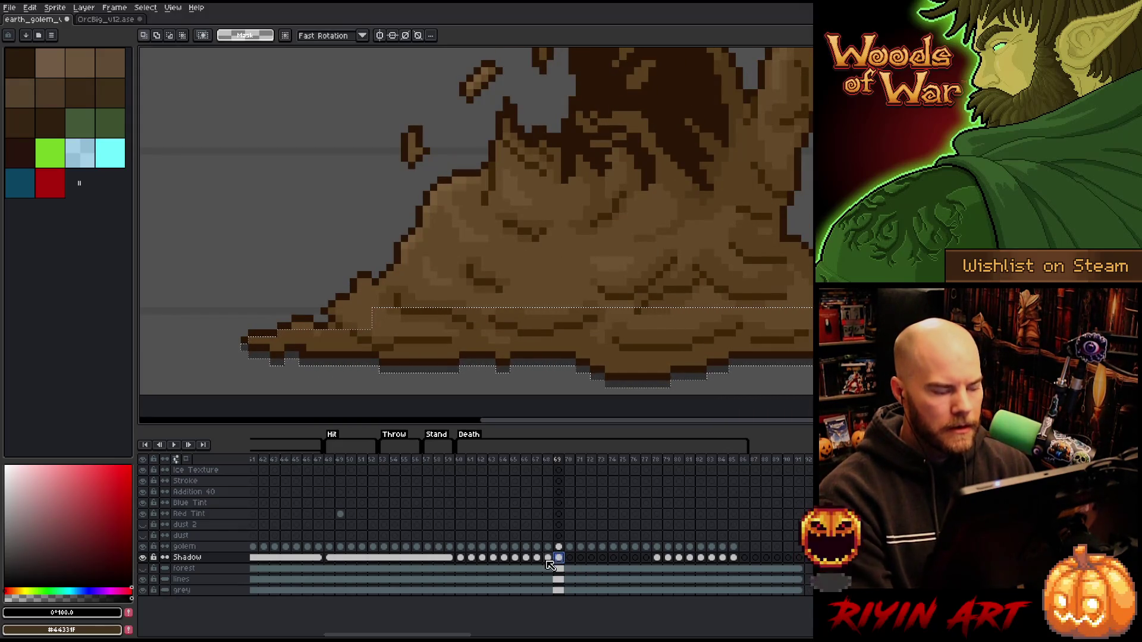
pyautogui.scroll(-1, 551, 283)
pyautogui.moveTo(645, 280); pyautogui.dragTo(536, 301)
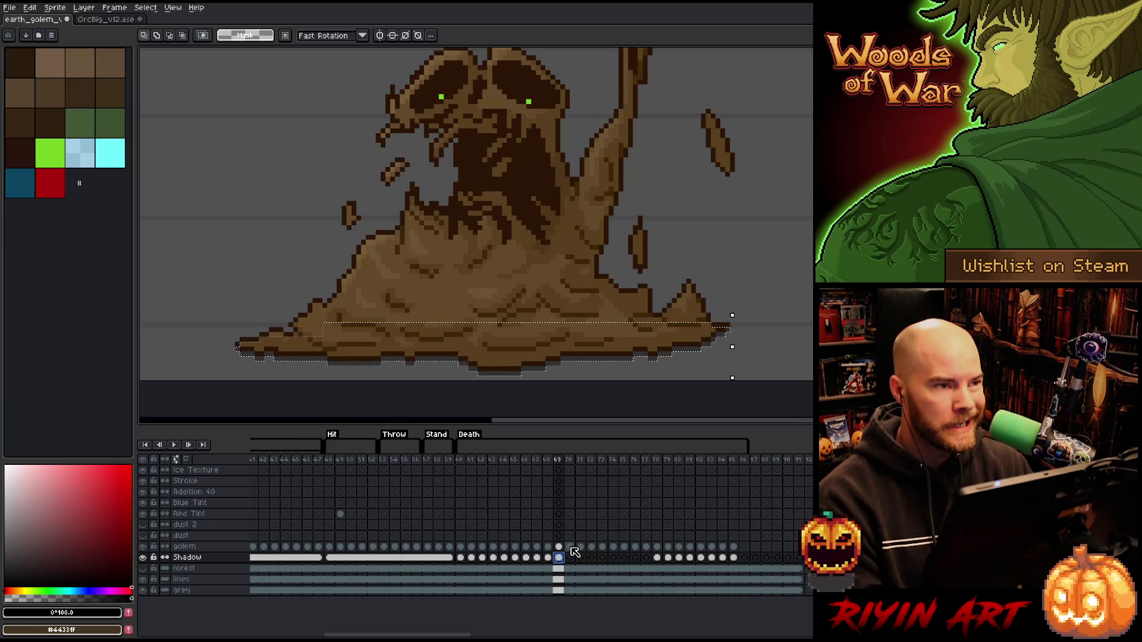
pyautogui.hotkey('ctrl', 'z')
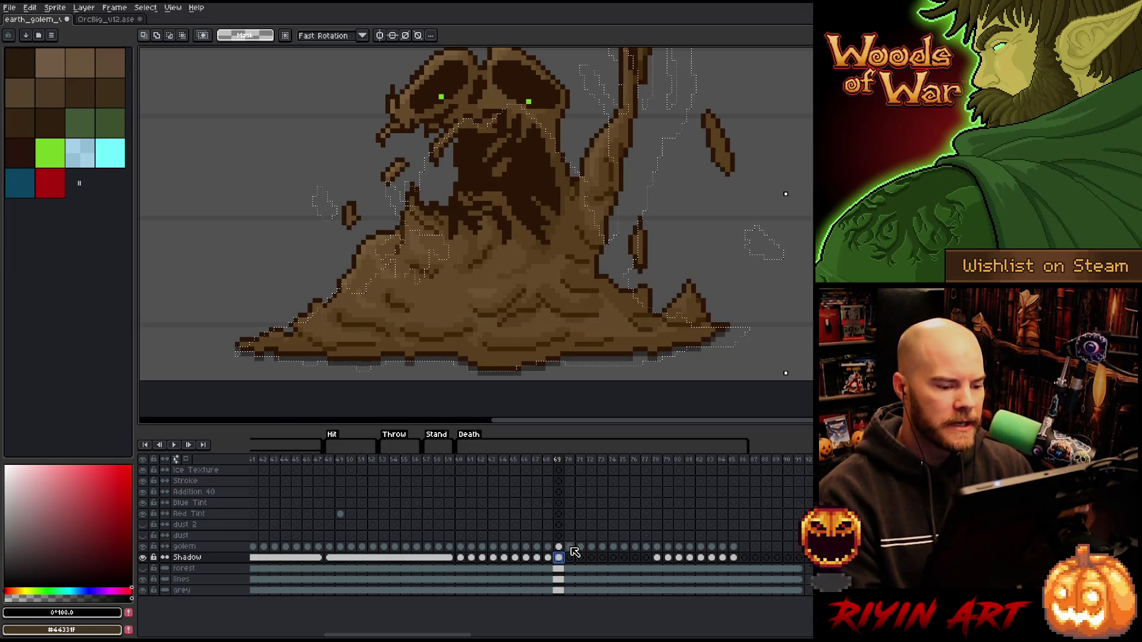
# Advance to the following death frame and select the shadow area to squash flat.
pyautogui.click(570, 557)
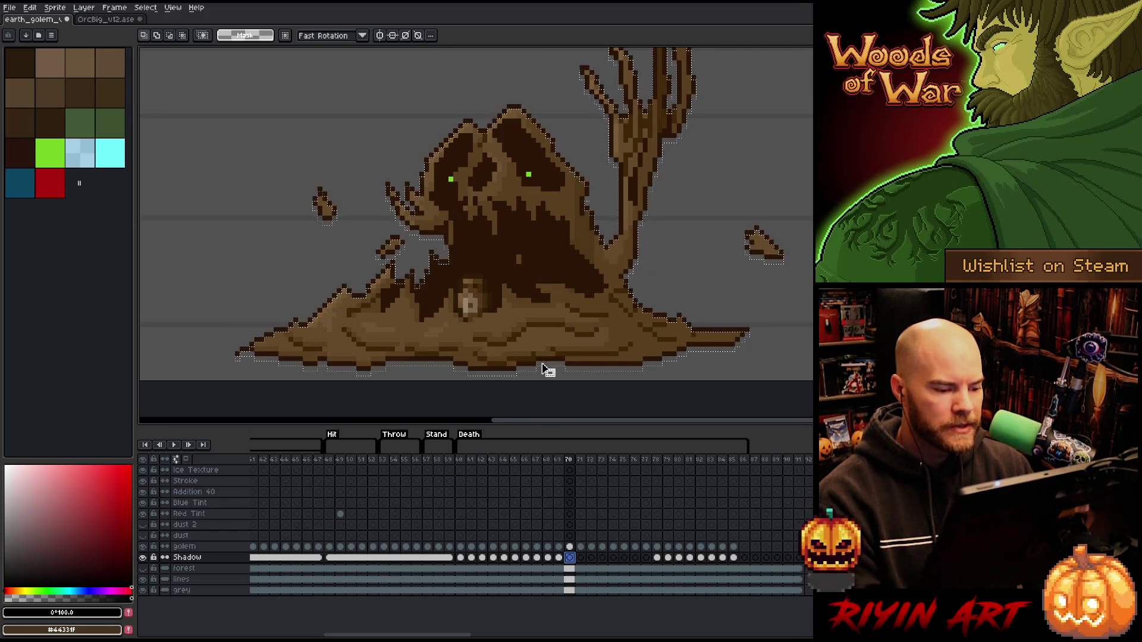
pyautogui.scroll(-1, 477, 313)
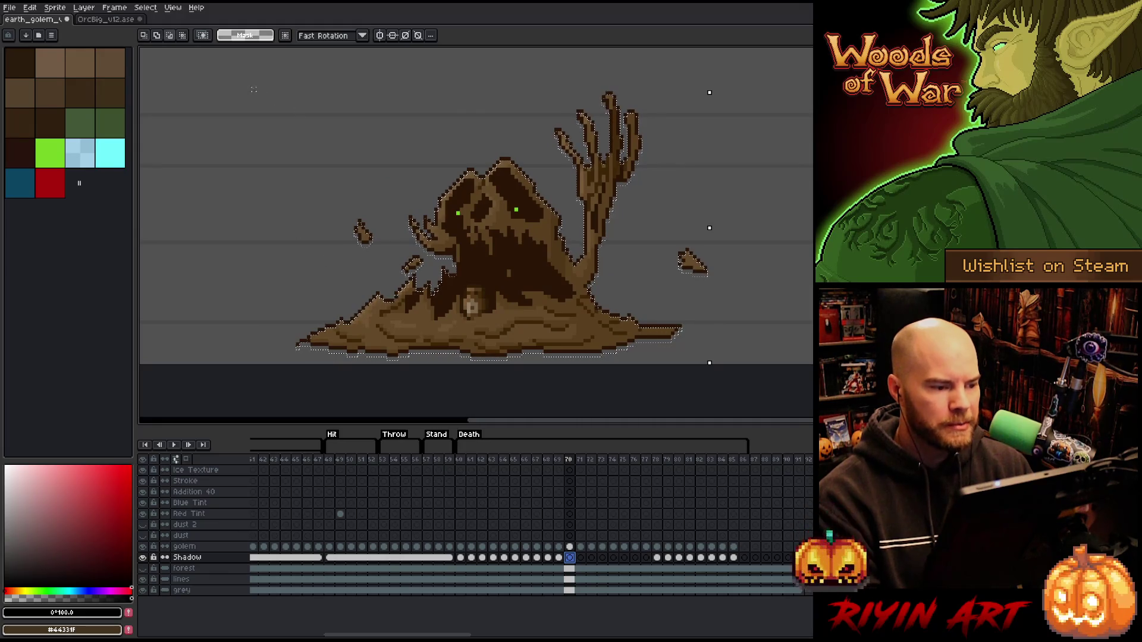
pyautogui.moveTo(238, 62); pyautogui.dragTo(811, 327)
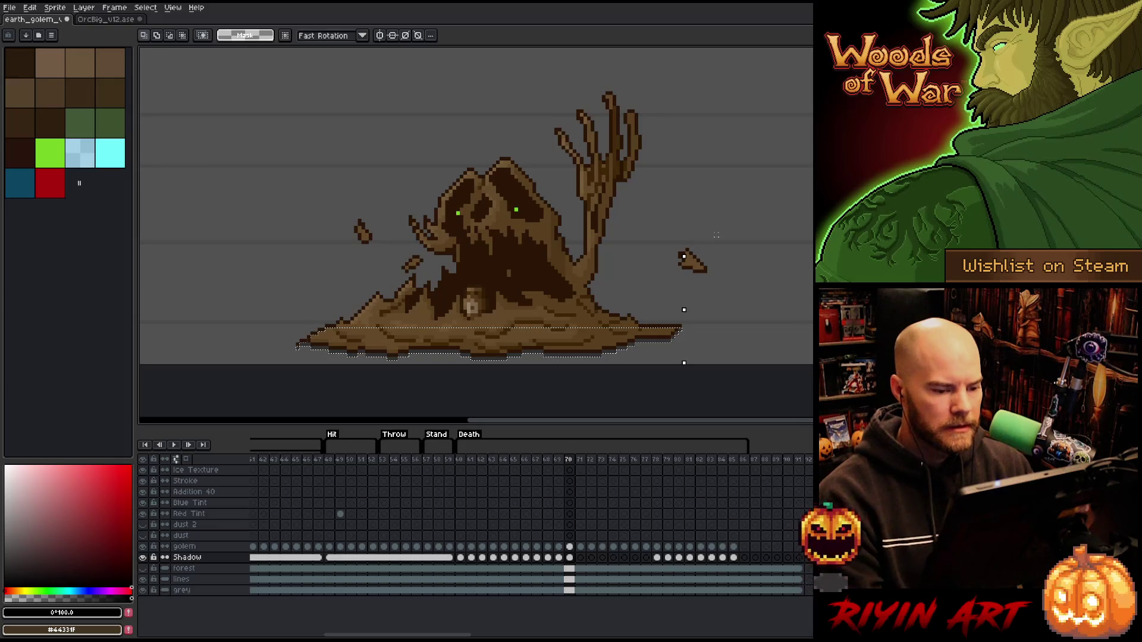
pyautogui.scroll(-2, 709, 260)
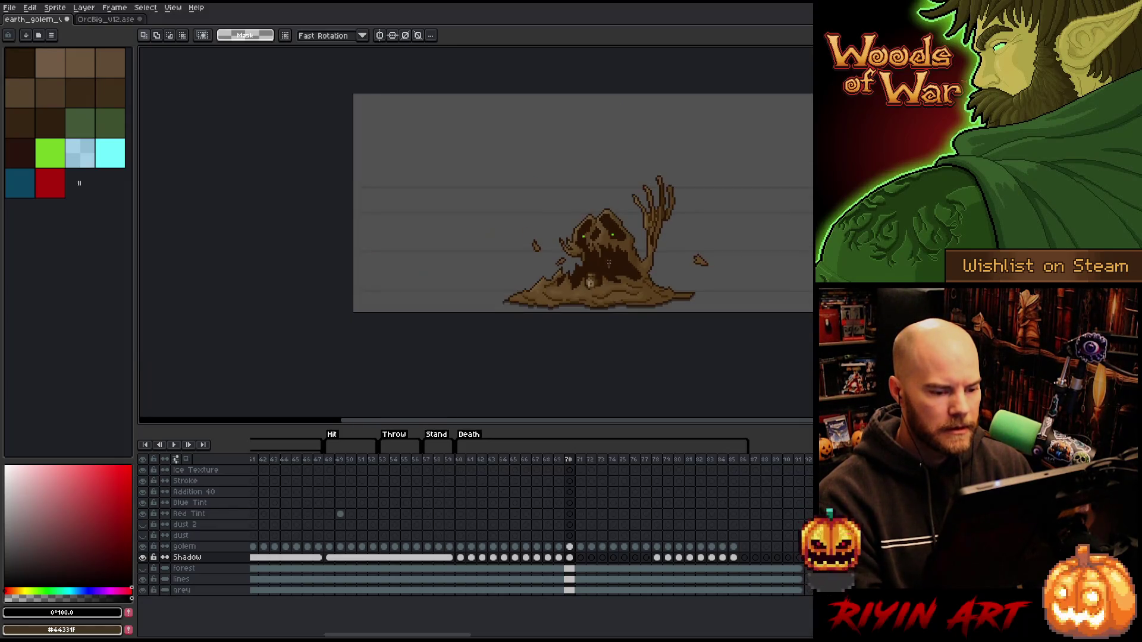
pyautogui.scroll(1, 603, 264)
pyautogui.scroll(1, 621, 331)
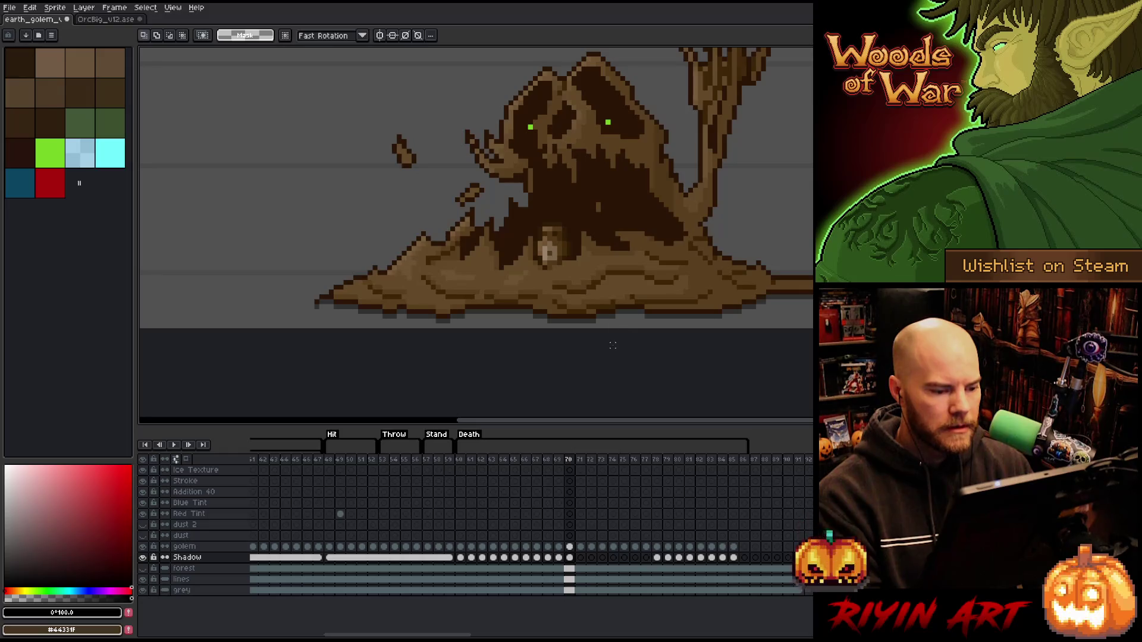
pyautogui.scroll(-2, 603, 312)
pyautogui.scroll(1, 580, 321)
pyautogui.scroll(1, 571, 326)
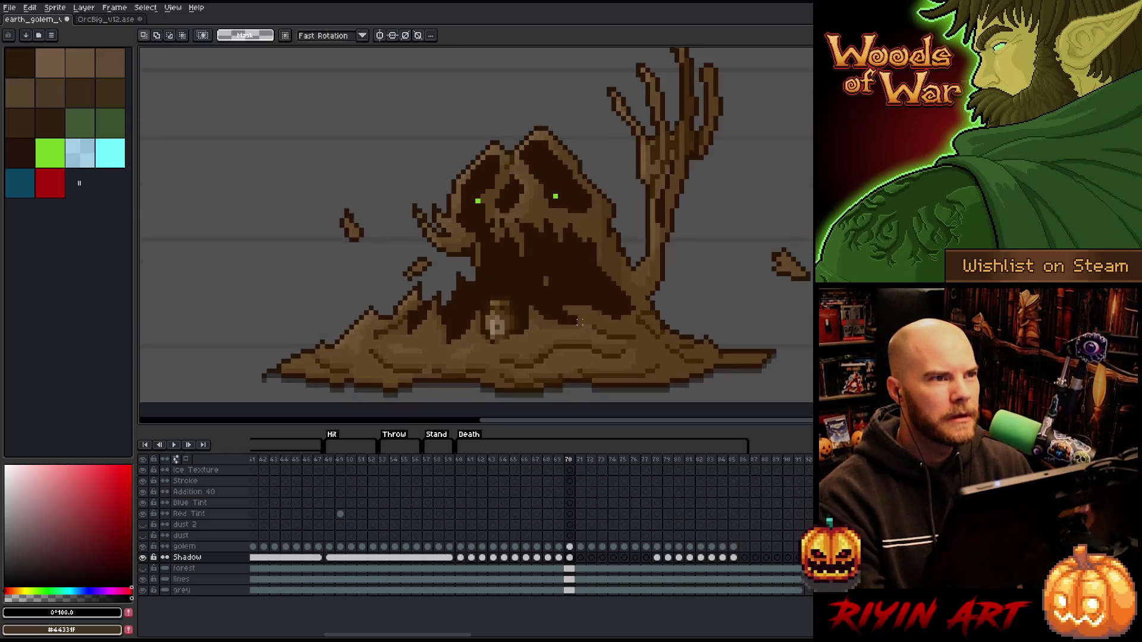
# Select the golem outline, advance to frame 71 and marquee the shadow region to flatten.
pyautogui.moveTo(577, 342); pyautogui.dragTo(564, 329)
pyautogui.keyDown('ctrl'); pyautogui.click(584, 556); pyautogui.keyUp('ctrl')
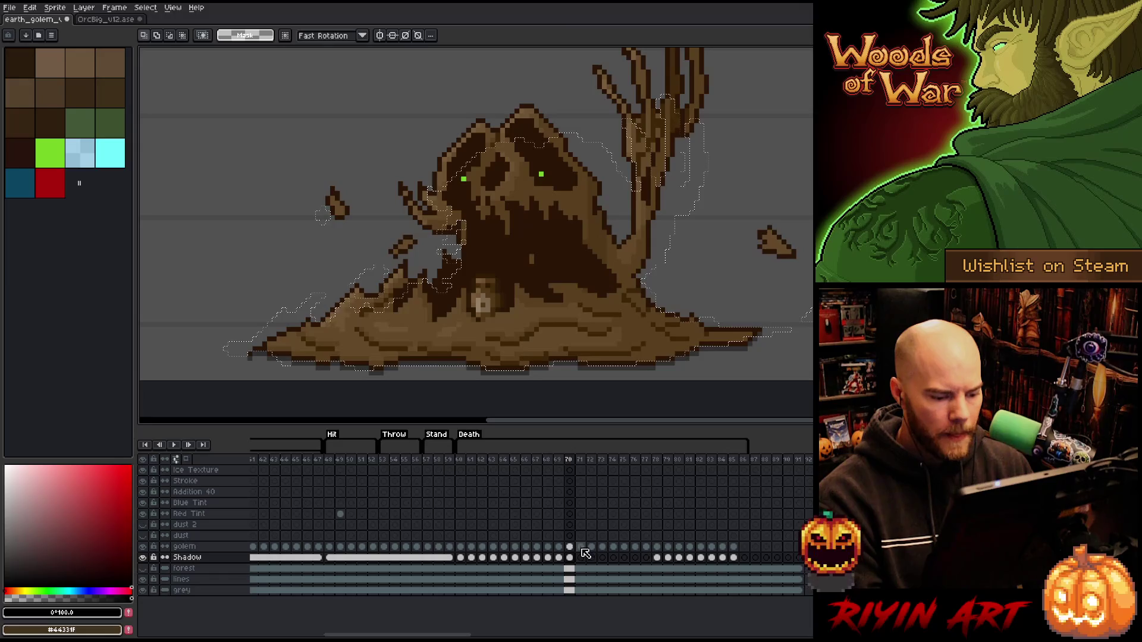
pyautogui.click(581, 558)
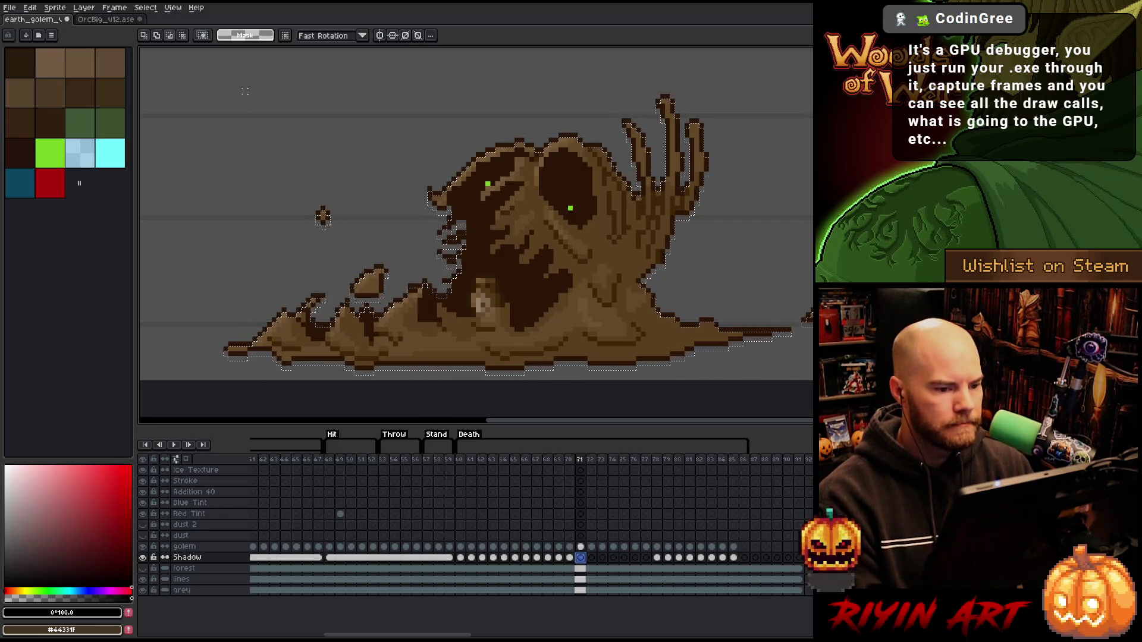
pyautogui.moveTo(244, 87); pyautogui.dragTo(764, 329)
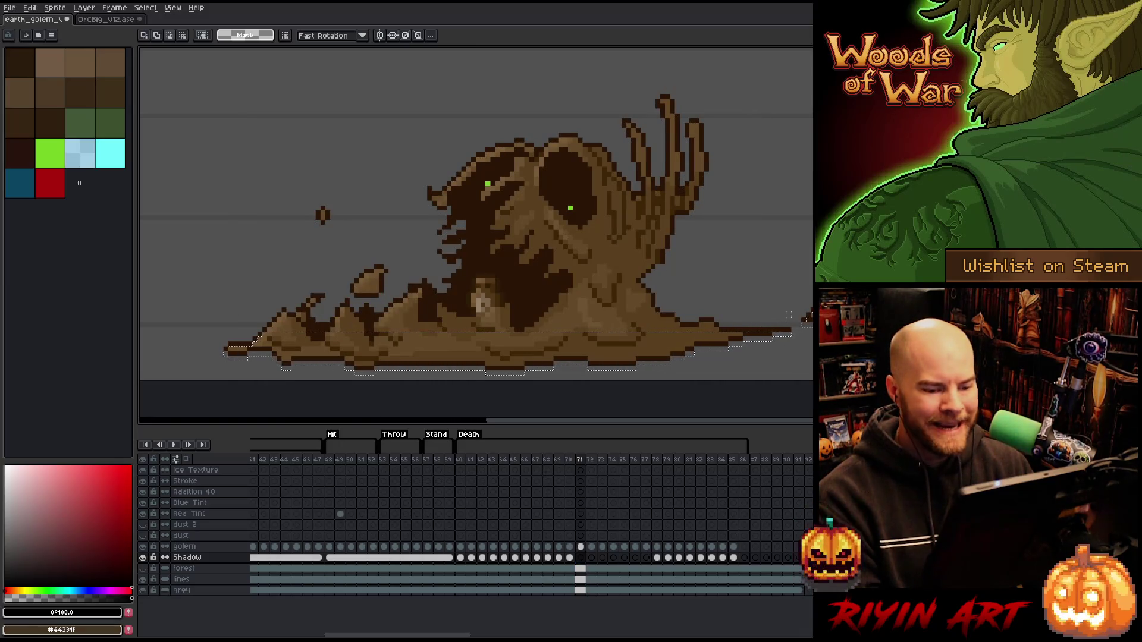
# Flip between frames 71 and 72 to compare poses, then commit the shadow band on frame 71.
pyautogui.press('.')
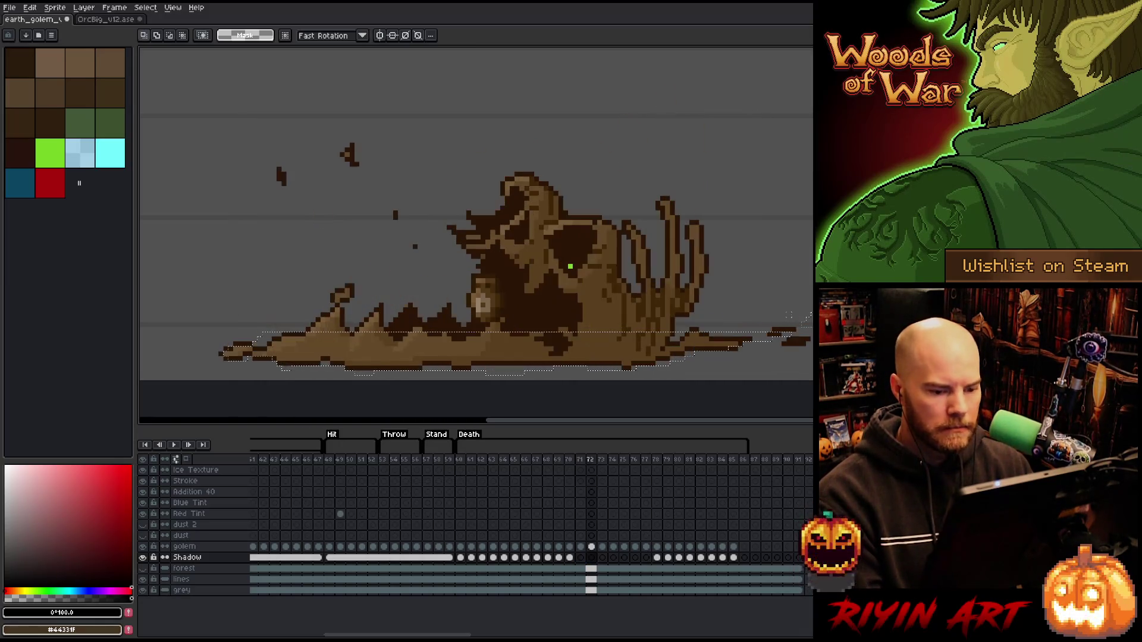
pyautogui.press(',')
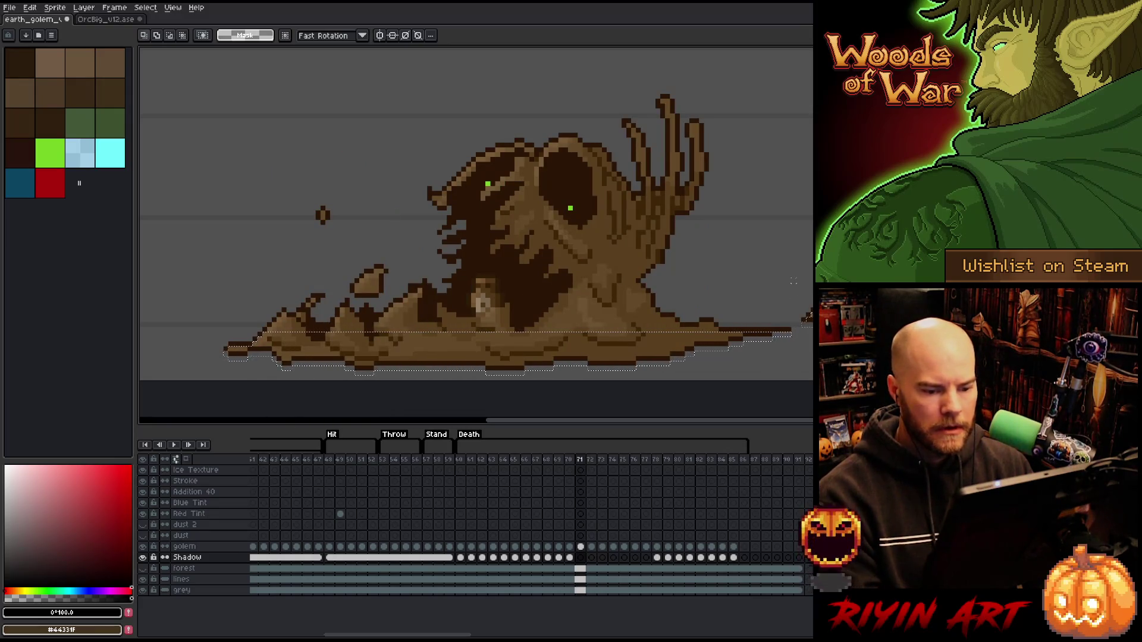
pyautogui.press('.')
pyautogui.press(',')
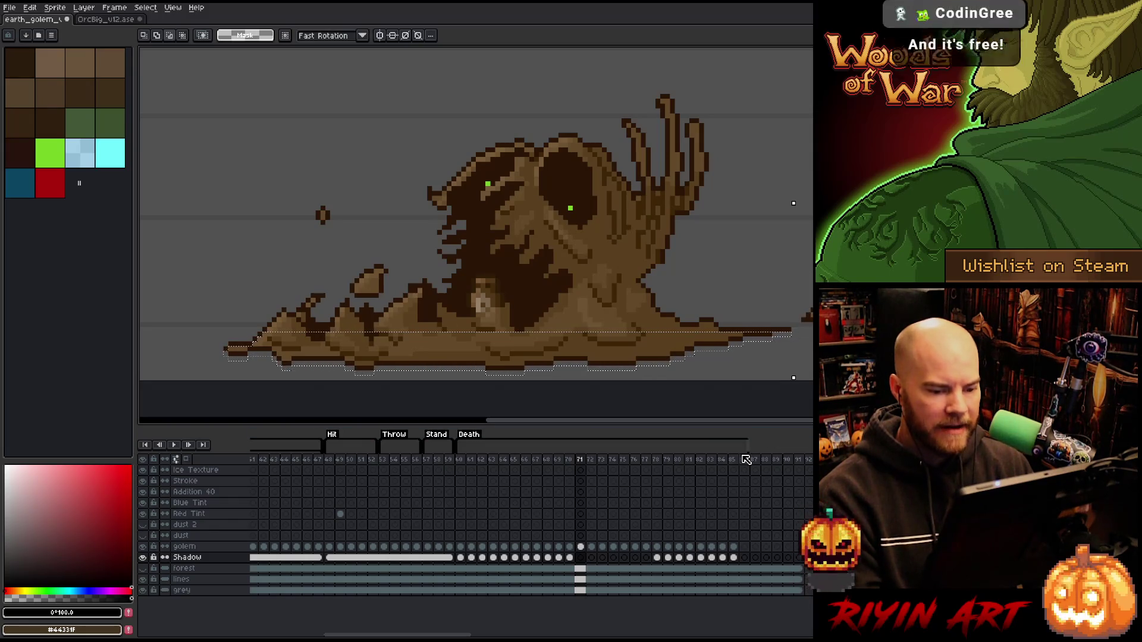
pyautogui.click(584, 559)
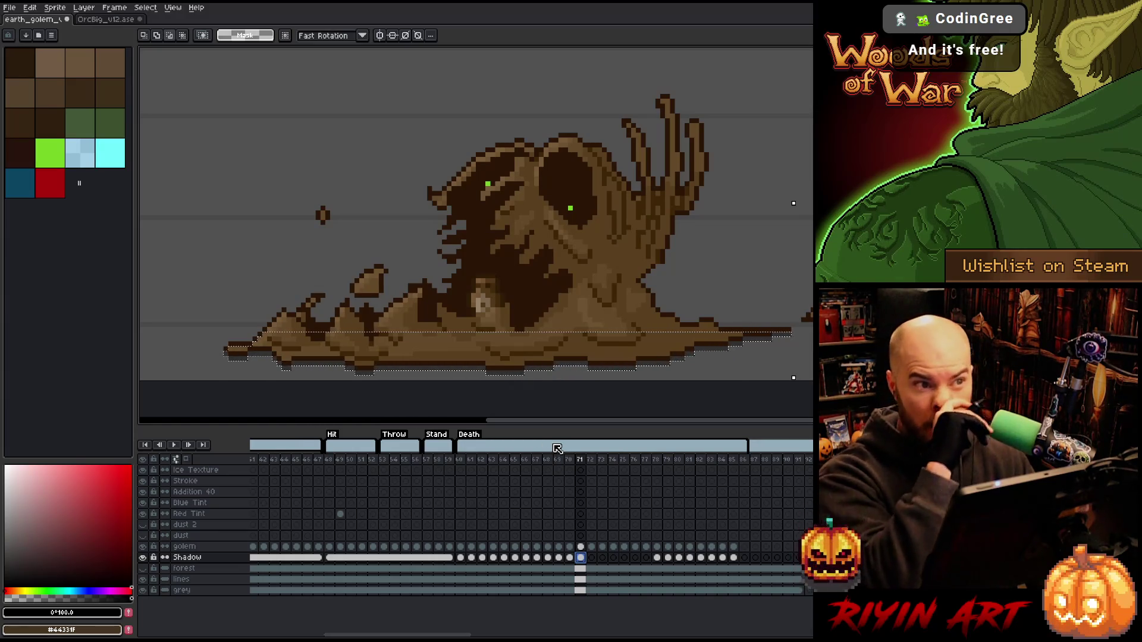
# Trim frame 72's selection to the ground strip, drop it to finish the shadow, and bring up frame 73.
pyautogui.click(594, 560)
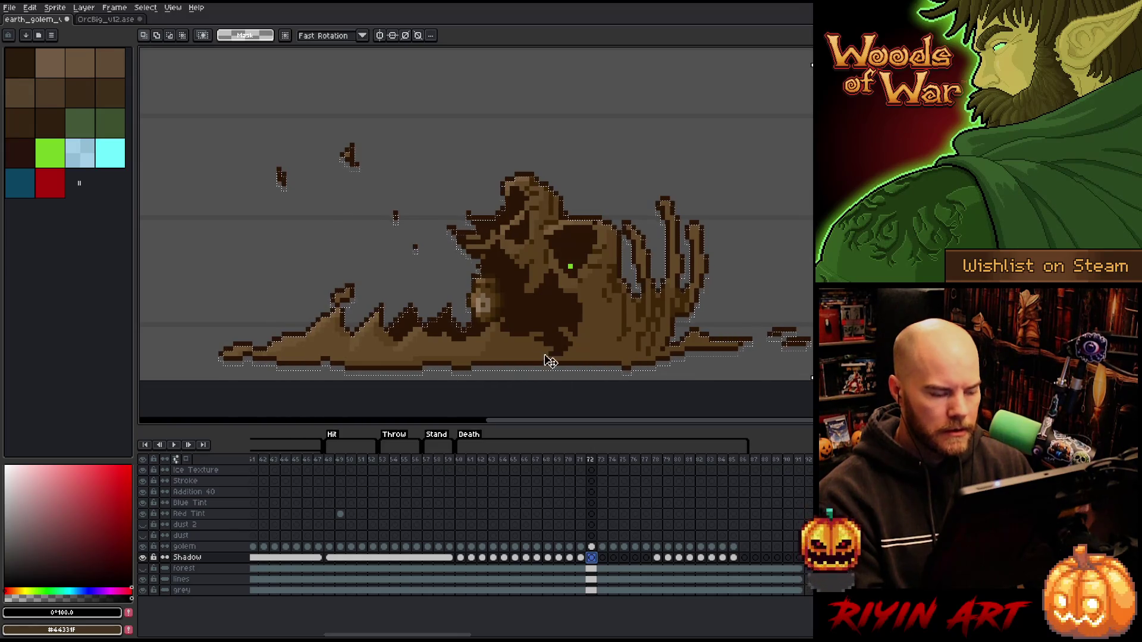
pyautogui.moveTo(215, 116); pyautogui.dragTo(740, 339)
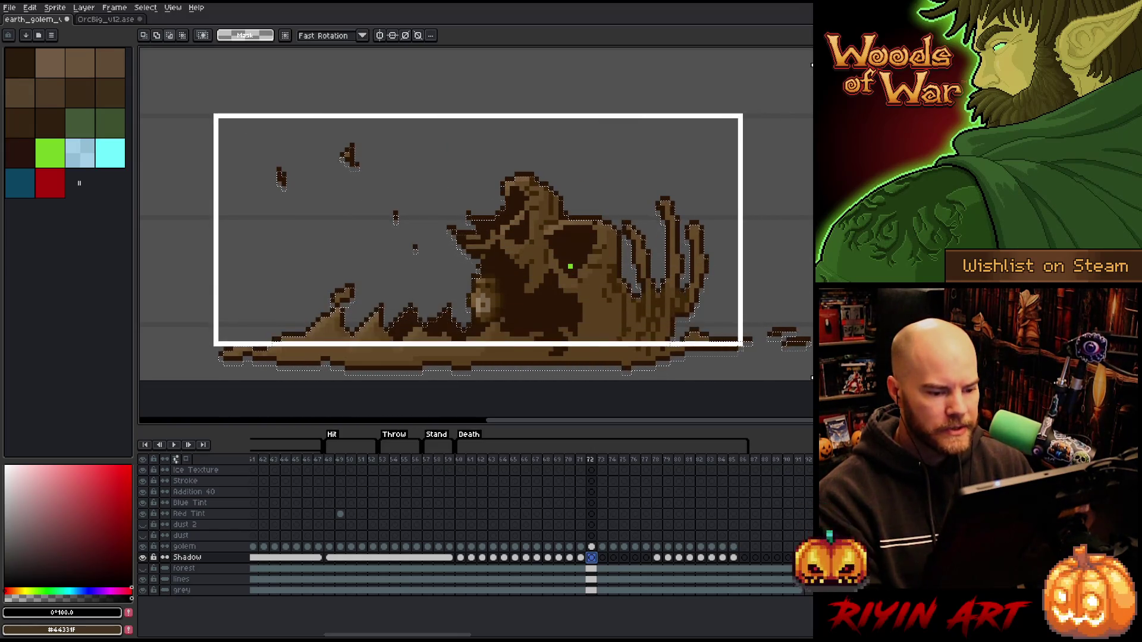
pyautogui.moveTo(740, 340); pyautogui.dragTo(747, 343)
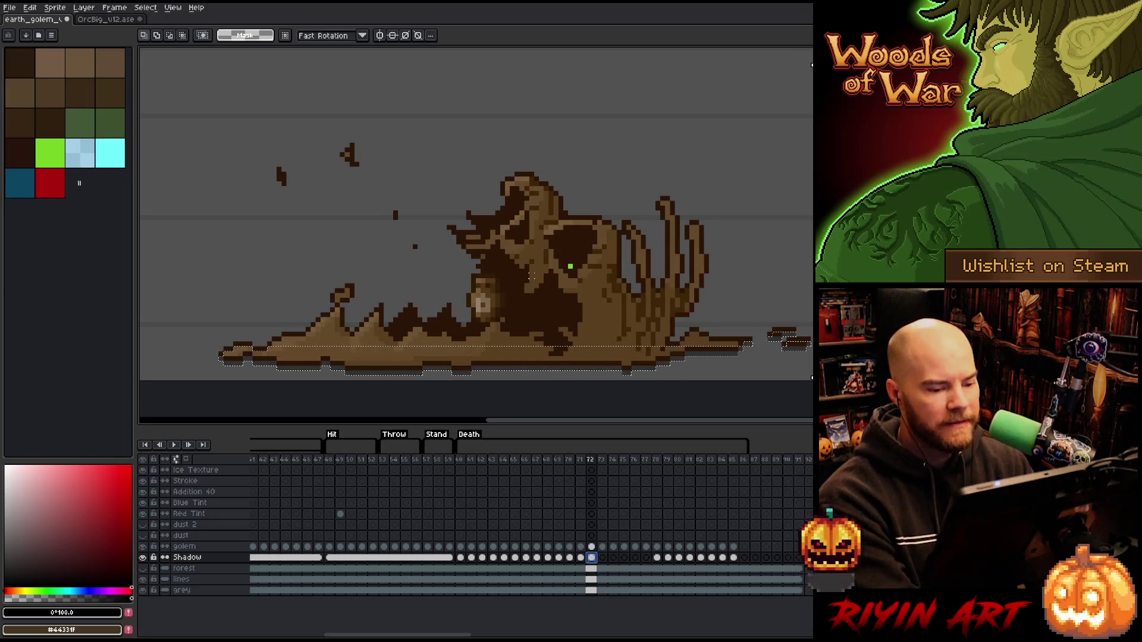
pyautogui.click(560, 375)
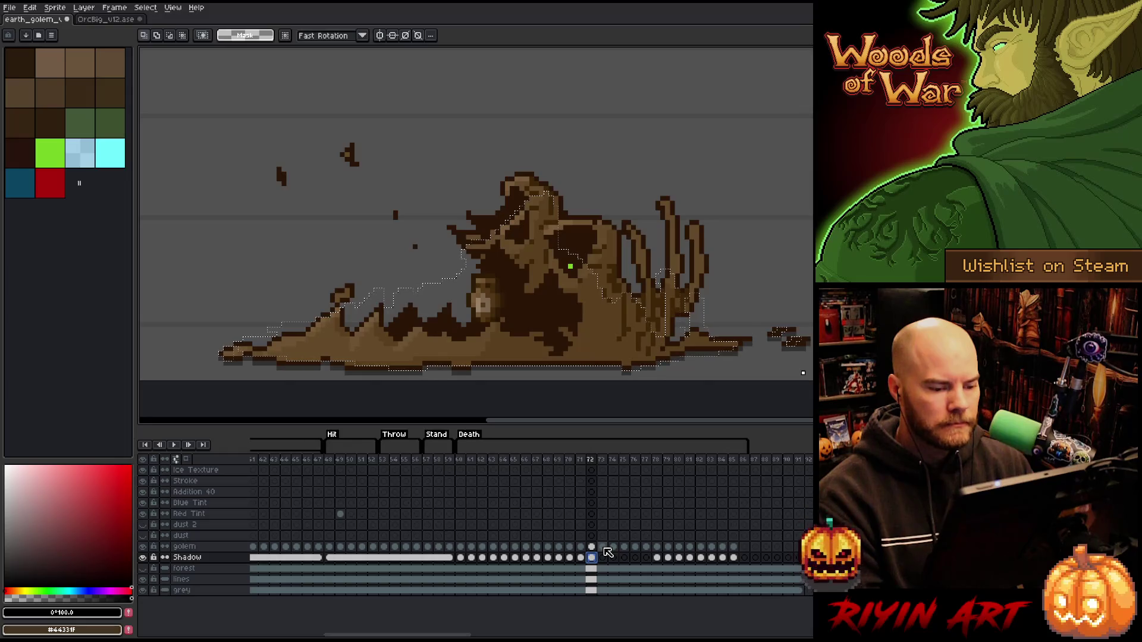
pyautogui.click(602, 557)
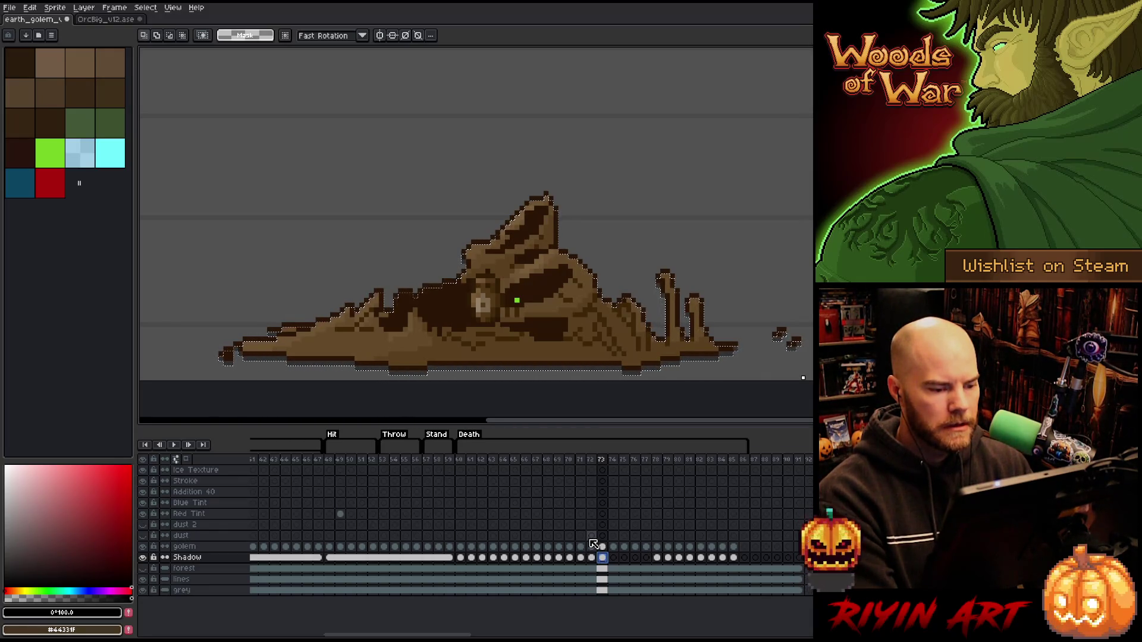
pyautogui.moveTo(194, 106)
pyautogui.mouseDown()
pyautogui.moveTo(477, 305)
pyautogui.moveTo(478, 343)
pyautogui.mouseUp()
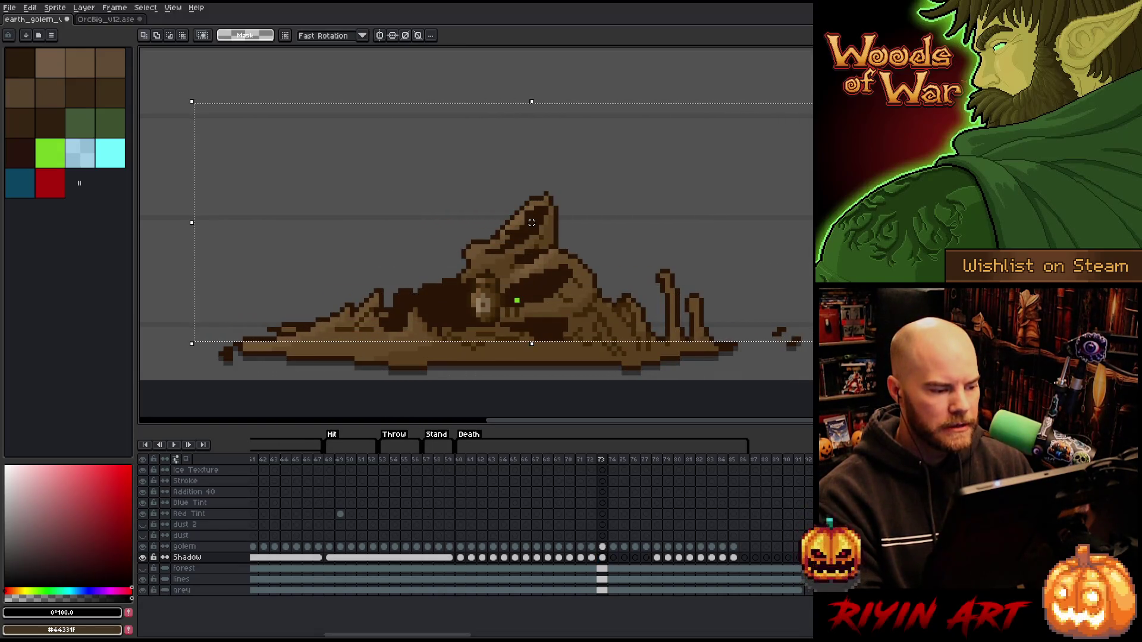
pyautogui.hotkey('ctrl', 'd')
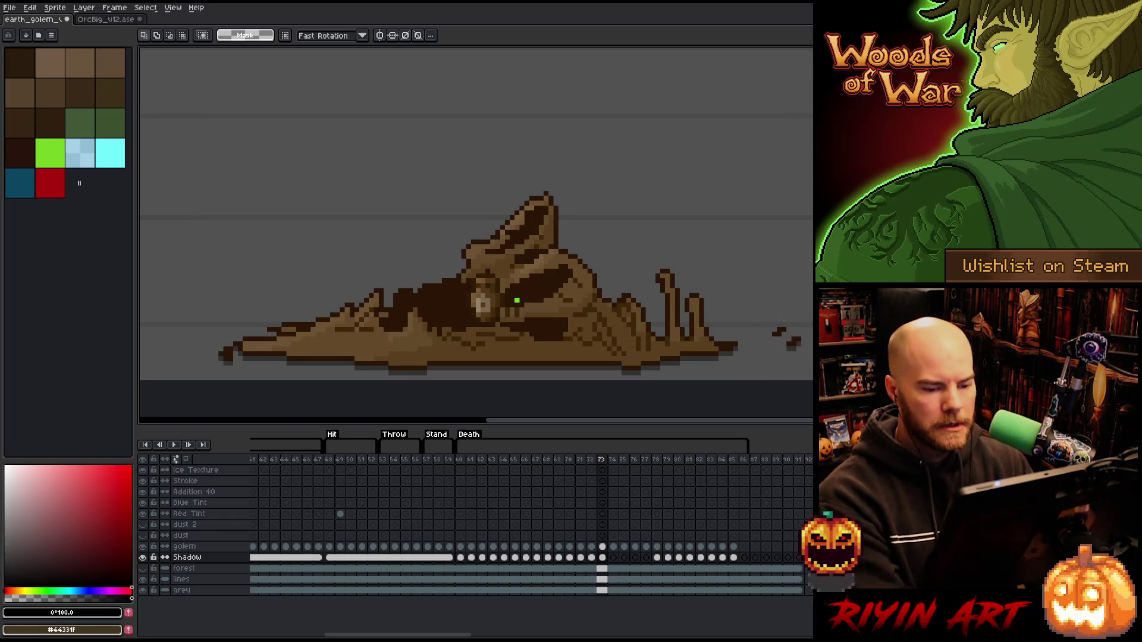
pyautogui.hotkey('ctrl', 'shift', 'd')
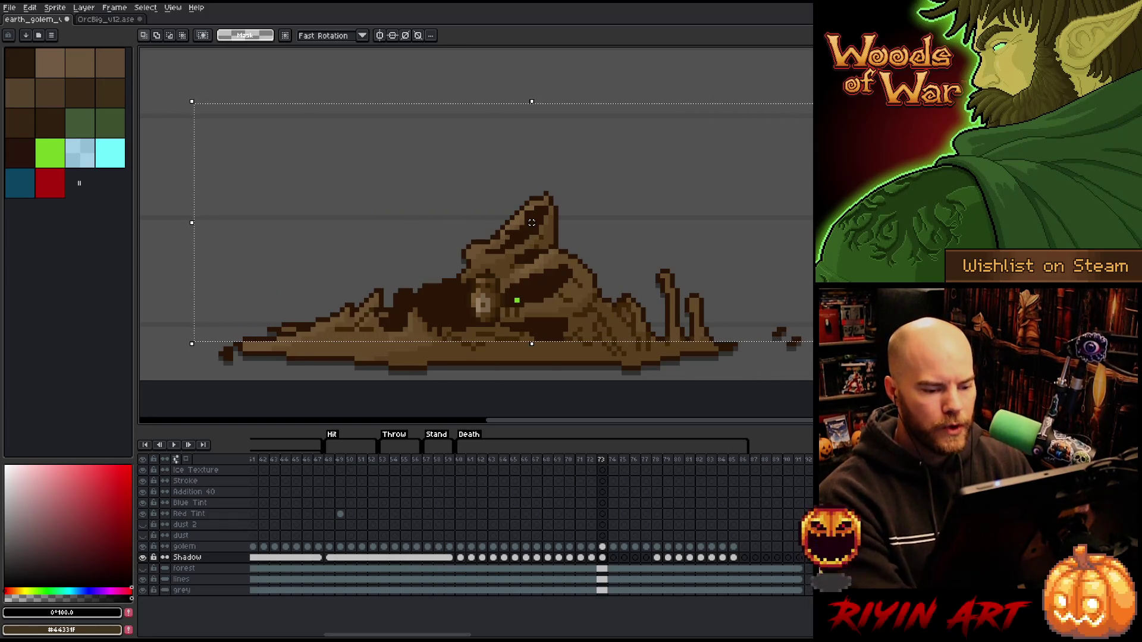
pyautogui.moveTo(756, 247); pyautogui.dragTo(444, 326)
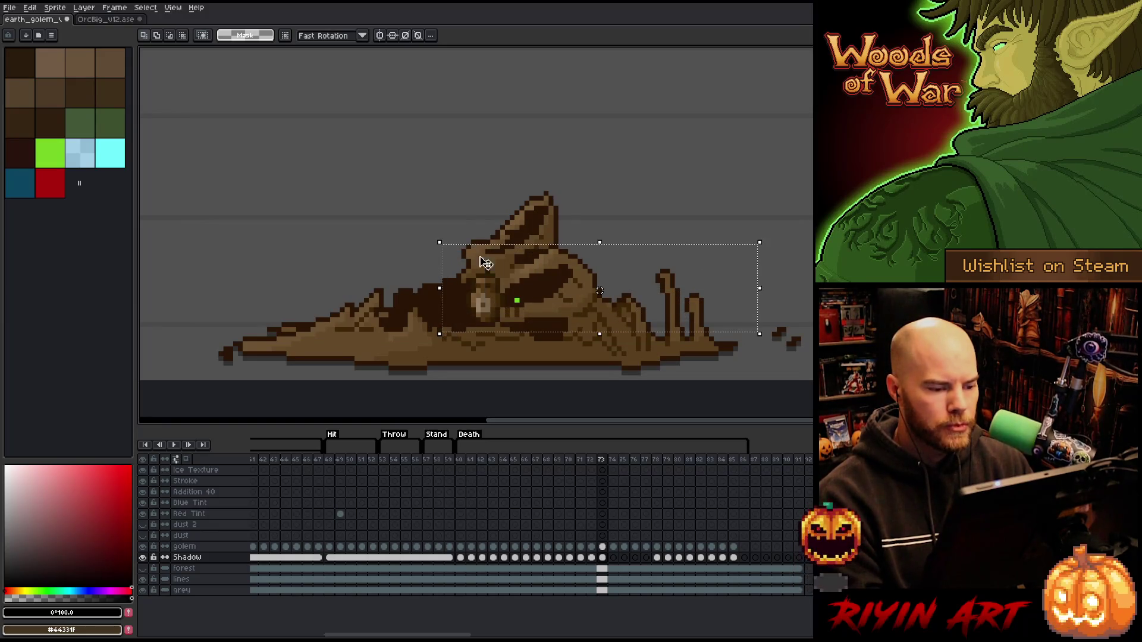
pyautogui.moveTo(625, 159)
pyautogui.mouseDown()
pyautogui.moveTo(258, 339)
pyautogui.moveTo(294, 342)
pyautogui.mouseUp()
pyautogui.click(802, 198)
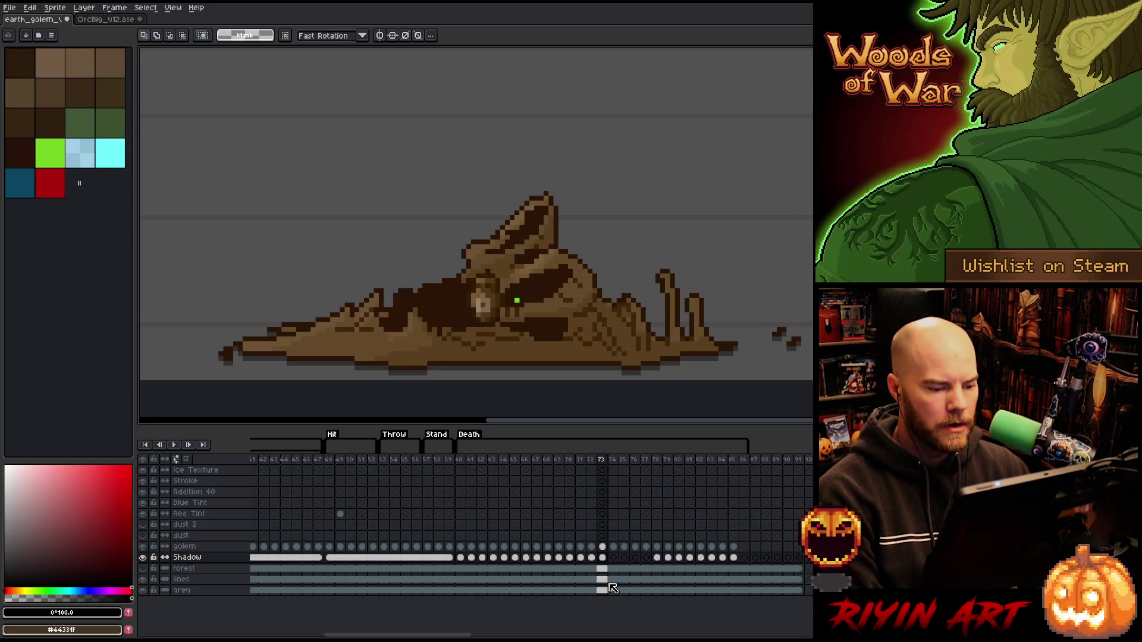
pyautogui.click(613, 558)
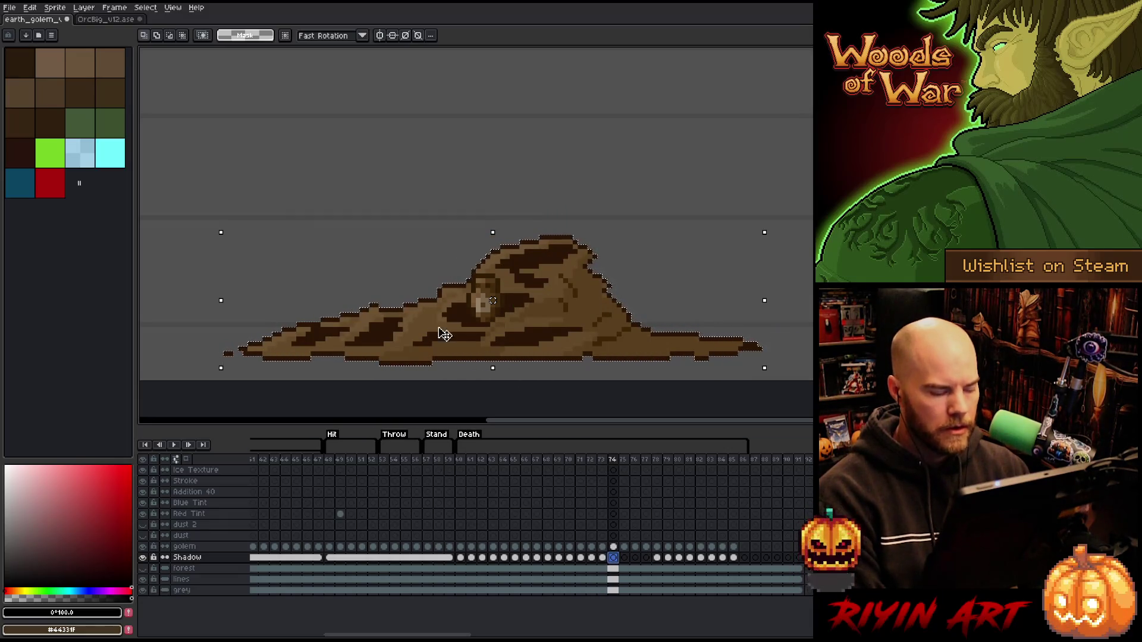
# Keep only the bottom shadow strip selected on frame 74 and lower it a few pixels.
pyautogui.moveTo(210, 154); pyautogui.dragTo(809, 318)
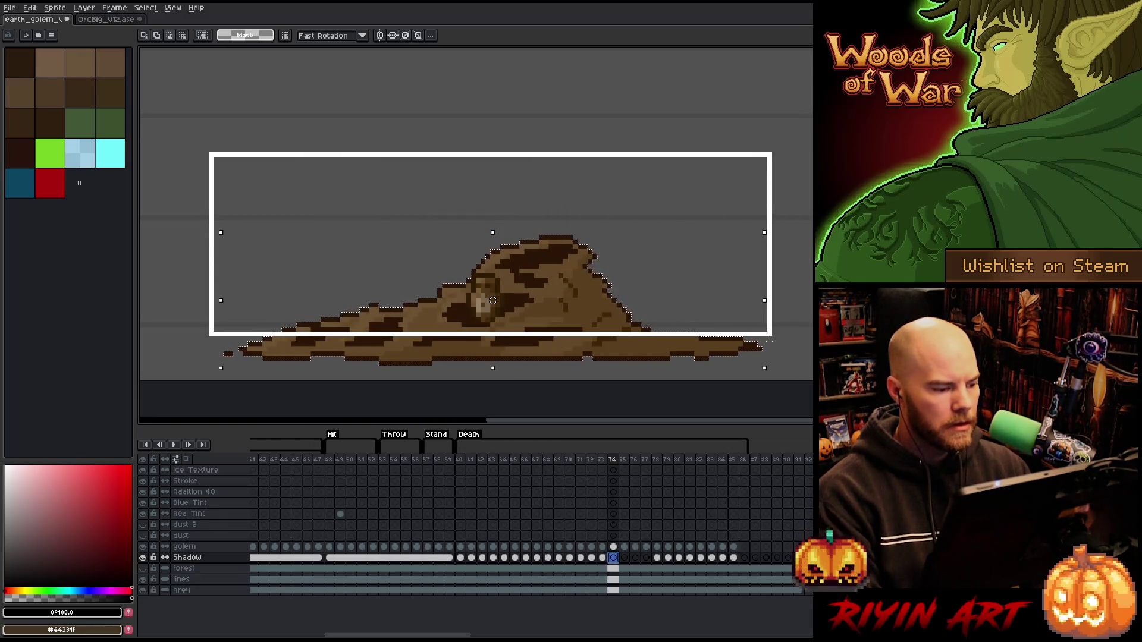
pyautogui.moveTo(211, 154); pyautogui.dragTo(770, 334)
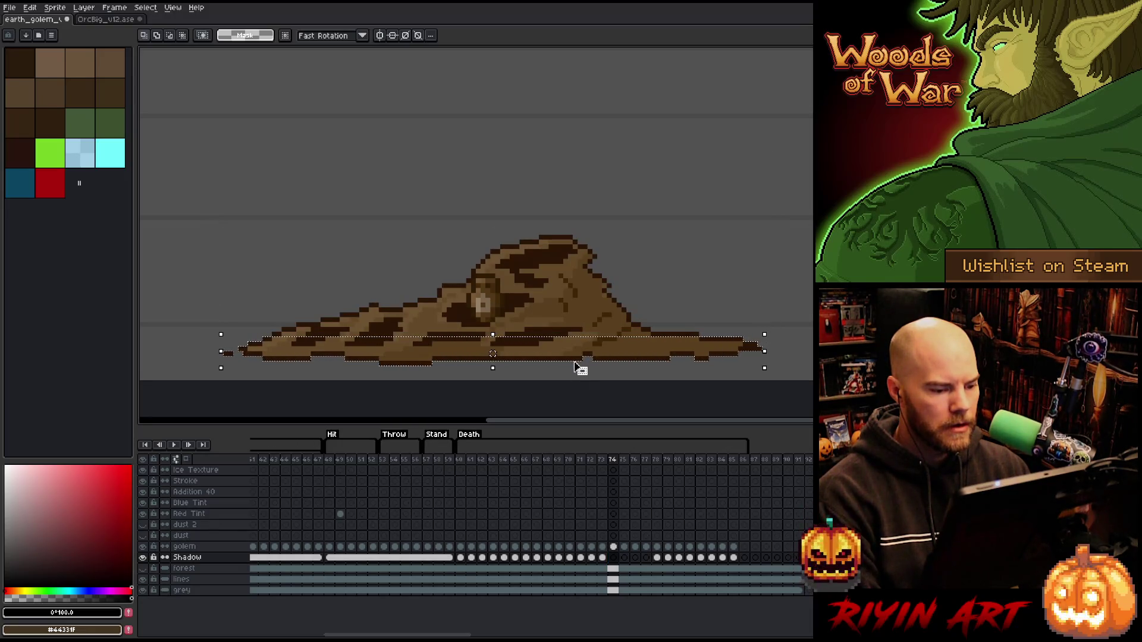
pyautogui.moveTo(575, 371); pyautogui.dragTo(581, 377)
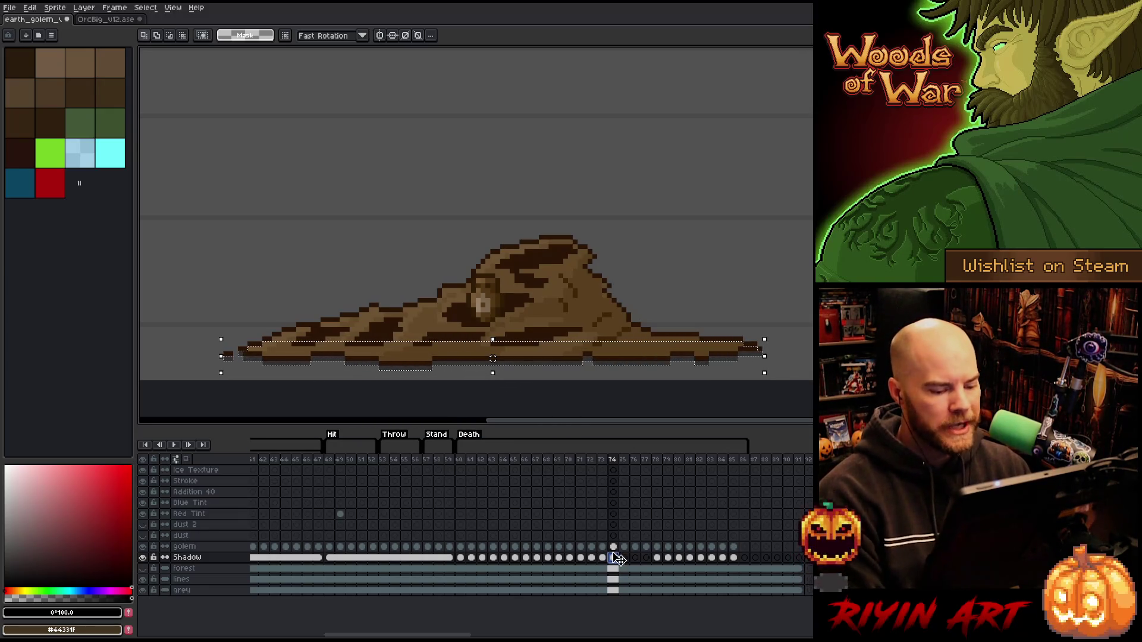
# Compare the golem on frames 74 and 75, then switch to frame 75's Shadow cel.
pyautogui.click(624, 548)
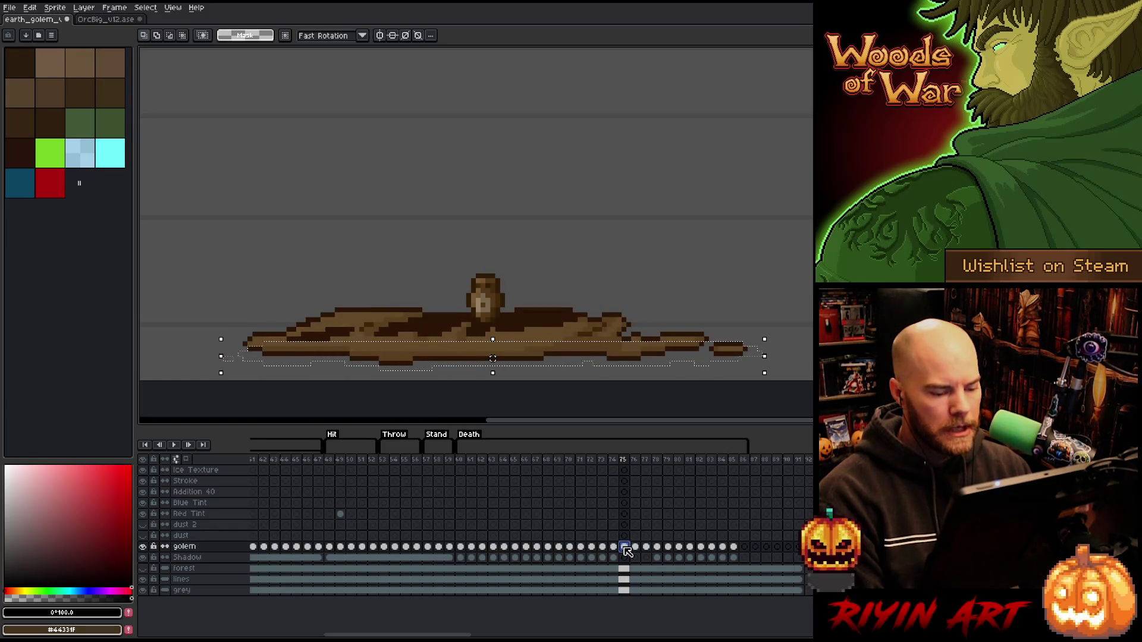
pyautogui.click(613, 547)
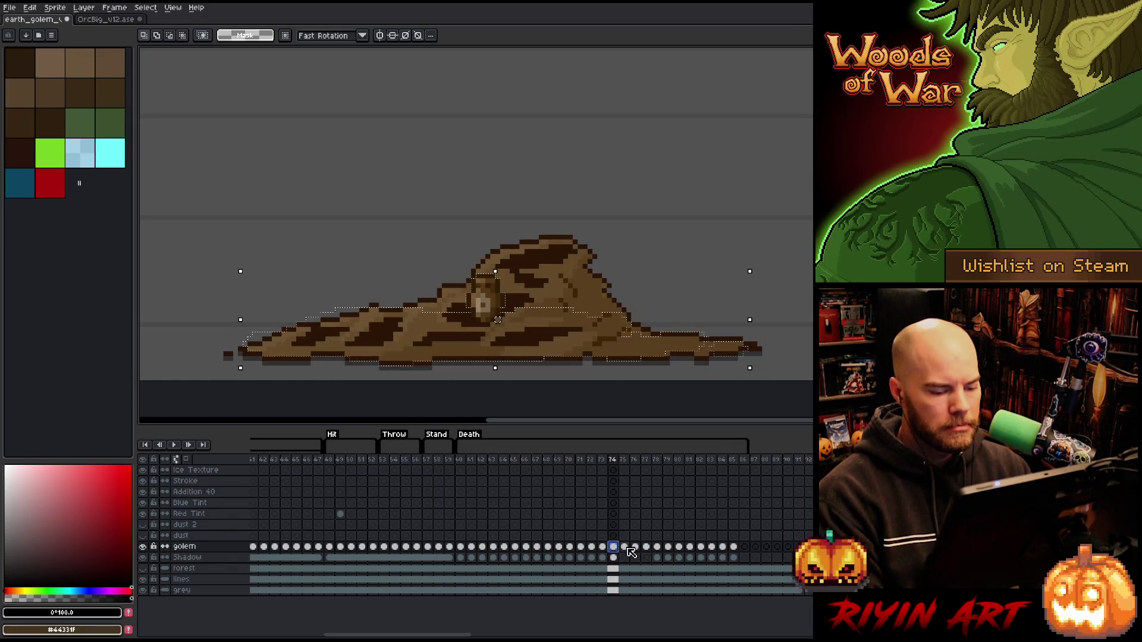
pyautogui.click(629, 558)
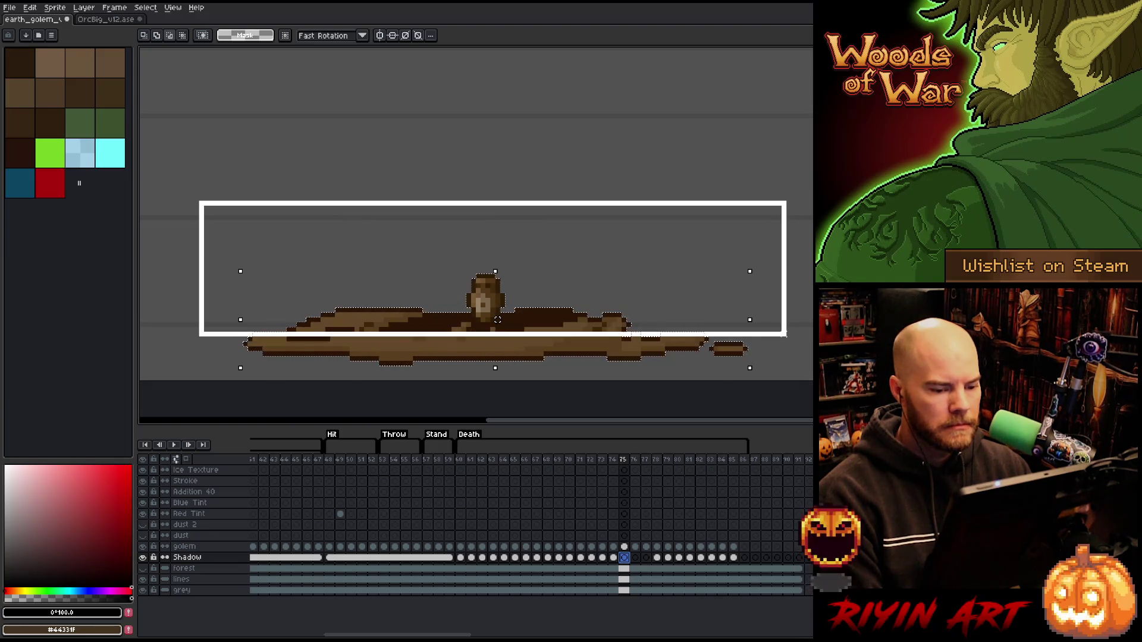
# Narrow the selection to the lower shadow strip and compare golem frames 75 and 76.
pyautogui.moveTo(791, 339); pyautogui.dragTo(785, 335)
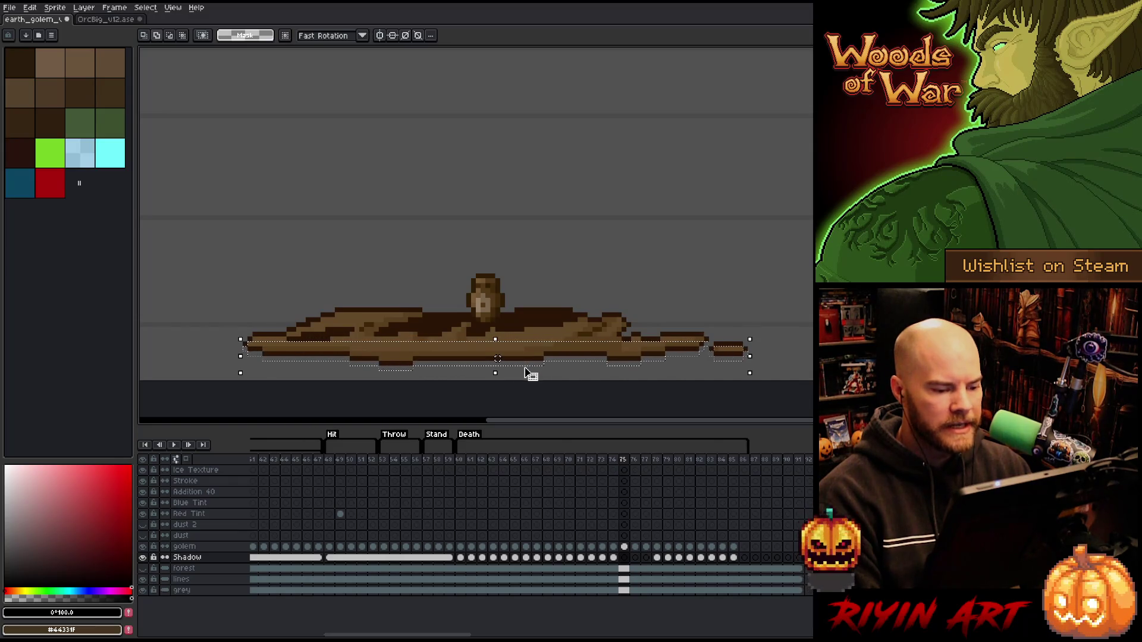
pyautogui.click(635, 547)
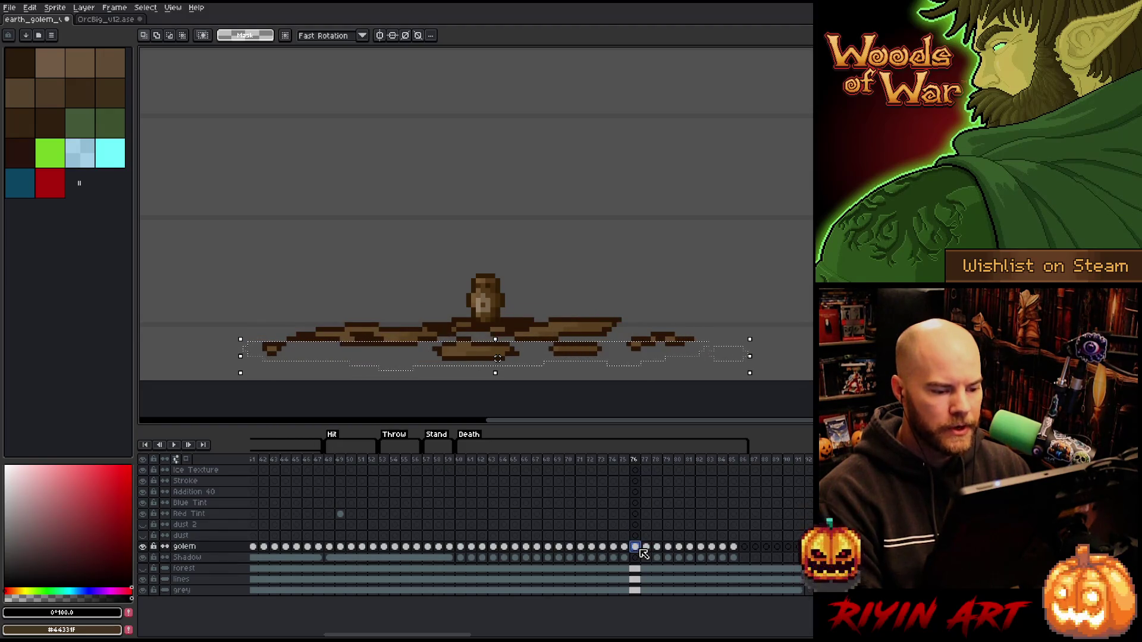
pyautogui.press('Left')
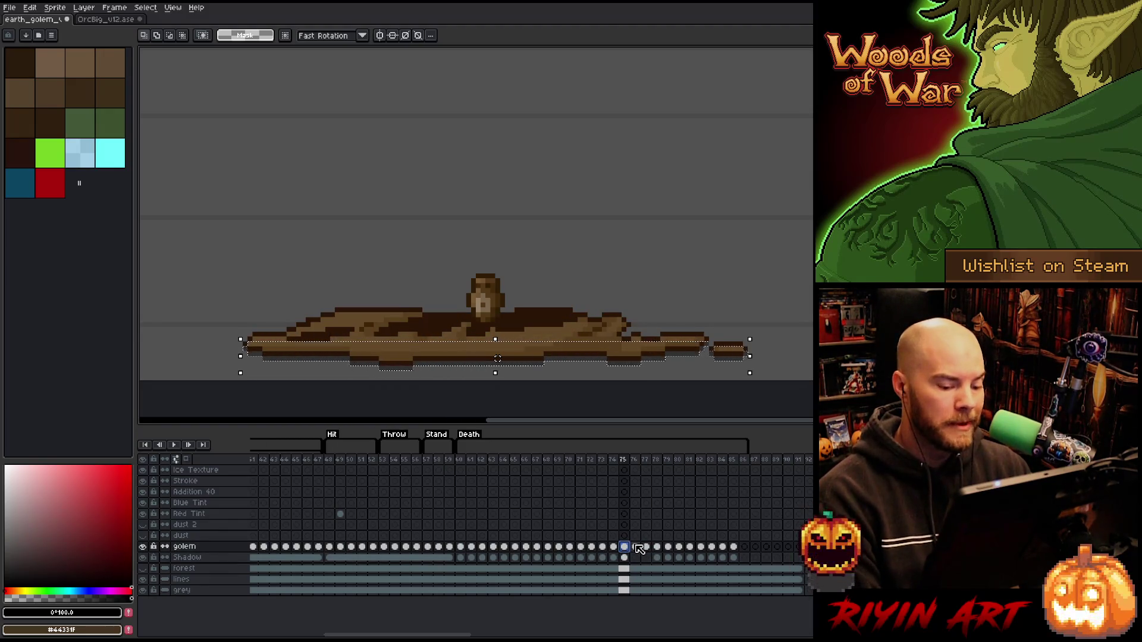
pyautogui.click(634, 558)
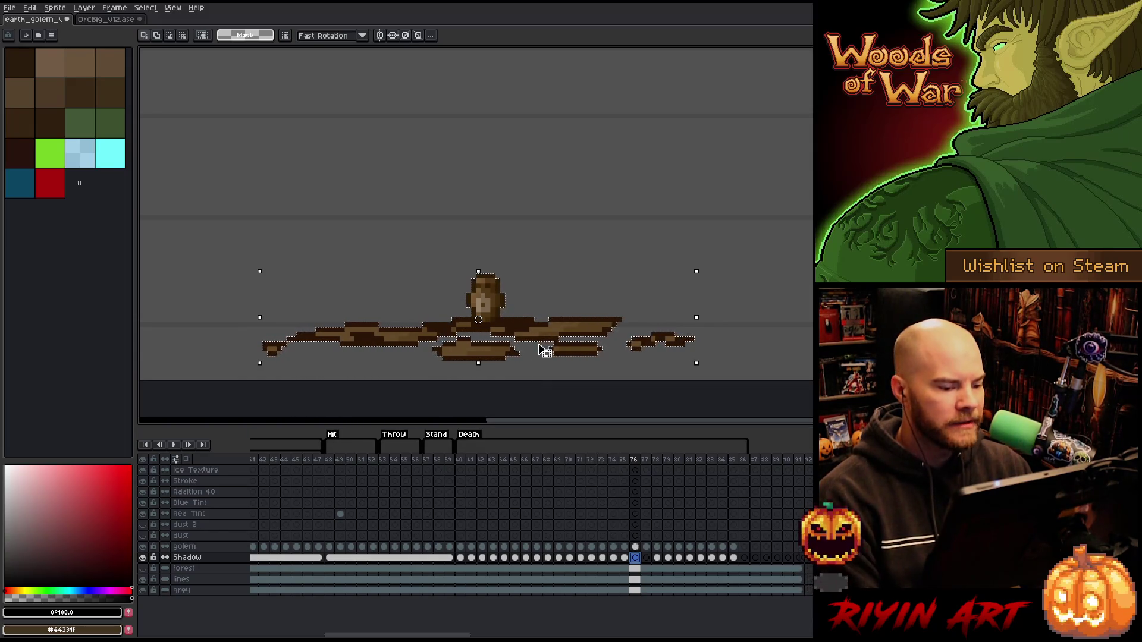
# On the frame 76 Shadow cel, subtract the golem body so only the shadow fragments remain selected.
pyautogui.press('ctrl')
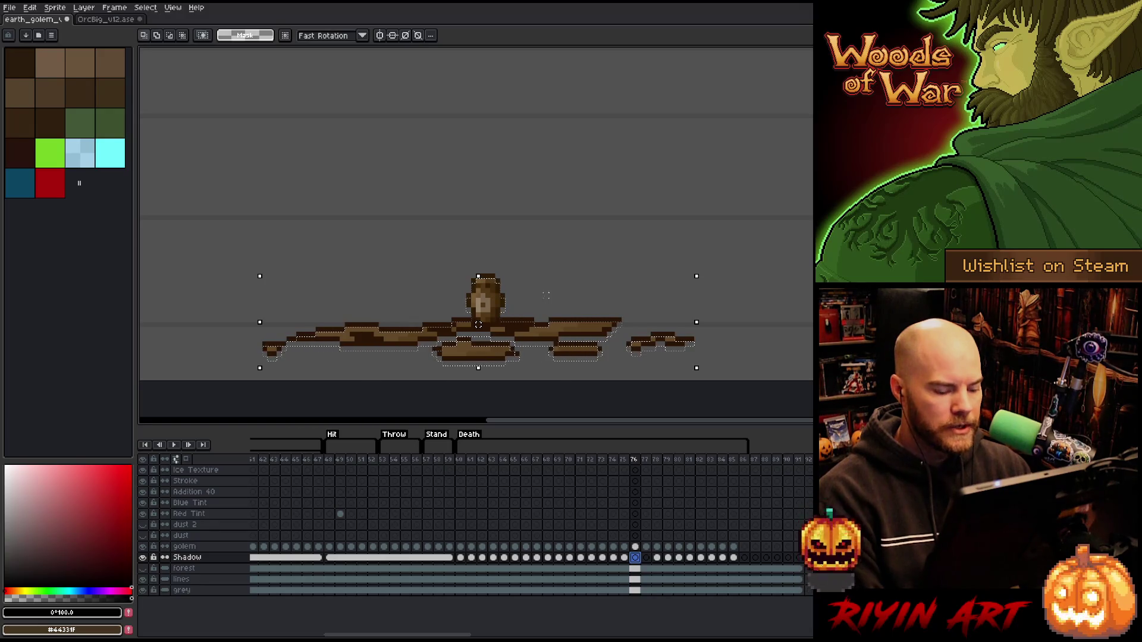
pyautogui.moveTo(432, 239); pyautogui.dragTo(535, 314)
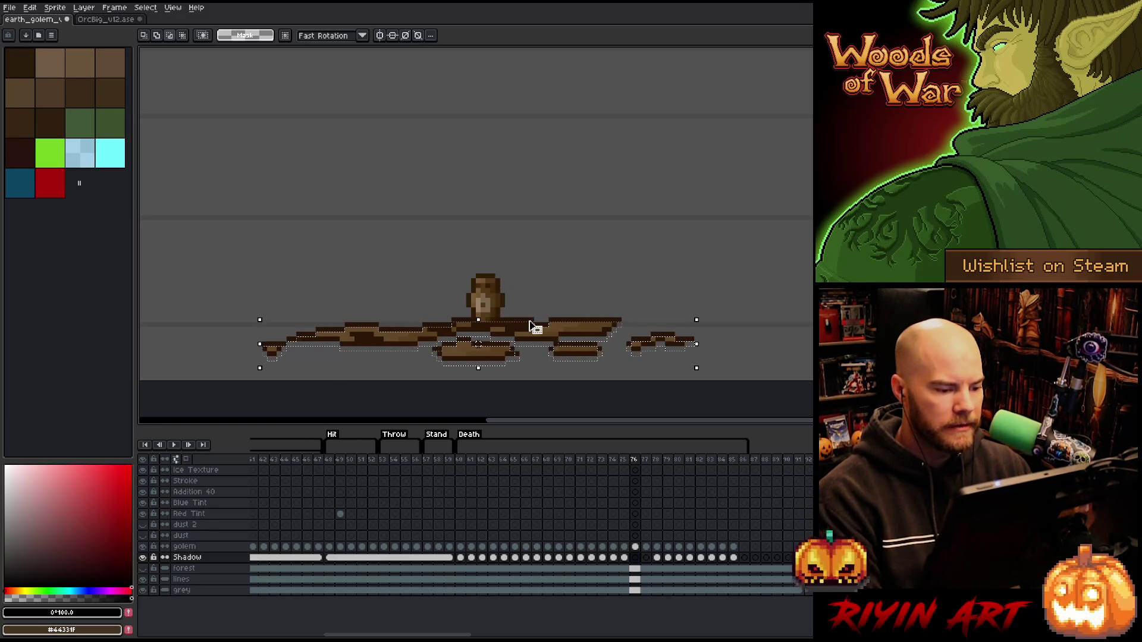
# Compare the frame 76 golem with the frame 77 shadow and exclude the golem's remaining chunk from the selection.
pyautogui.click(647, 558)
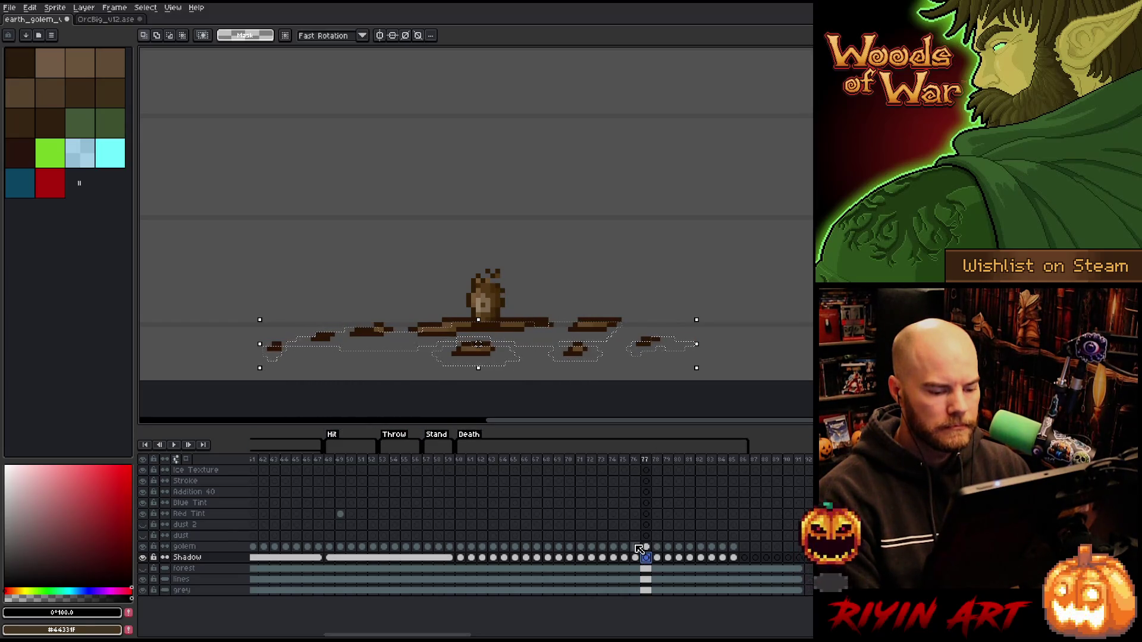
pyautogui.click(636, 547)
pyautogui.click(647, 557)
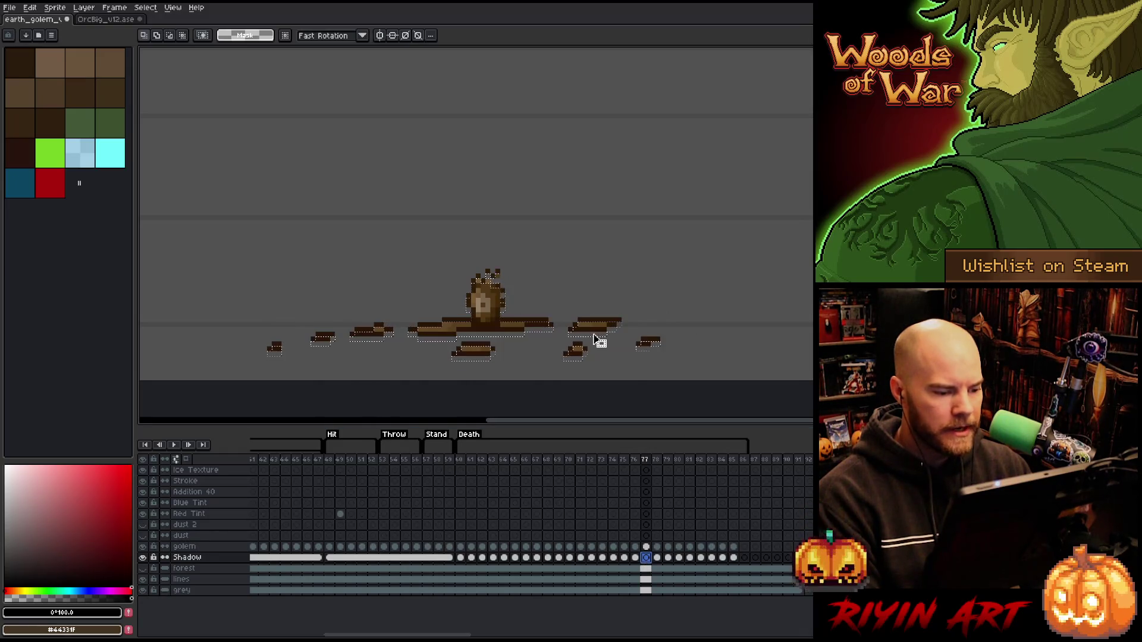
pyautogui.moveTo(447, 251); pyautogui.dragTo(518, 314)
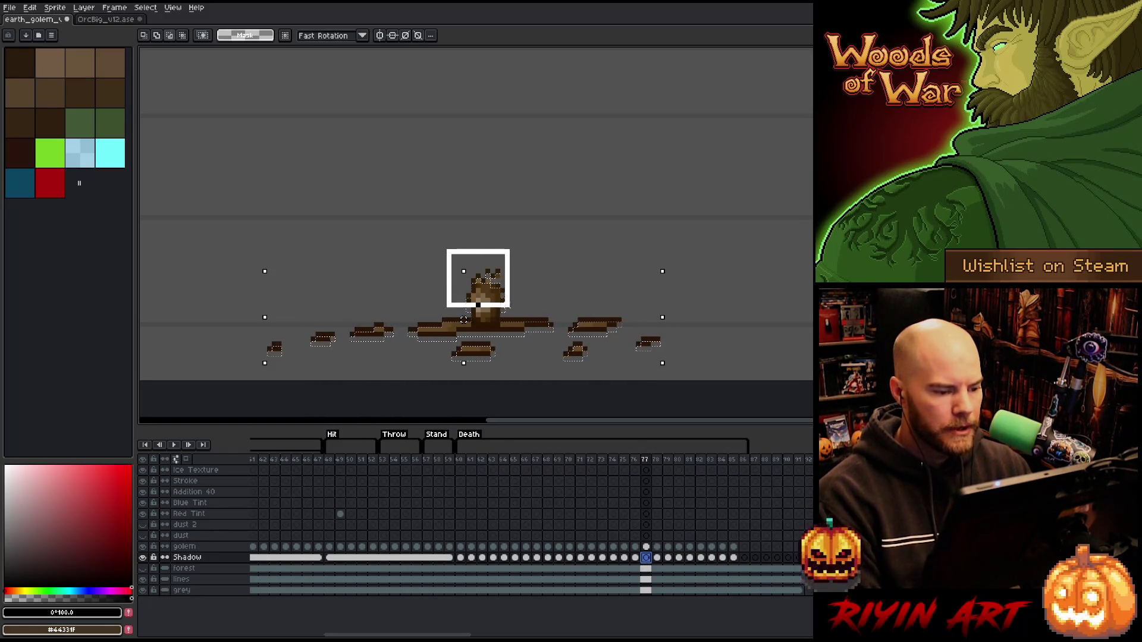
pyautogui.hotkey('ctrl', 'd')
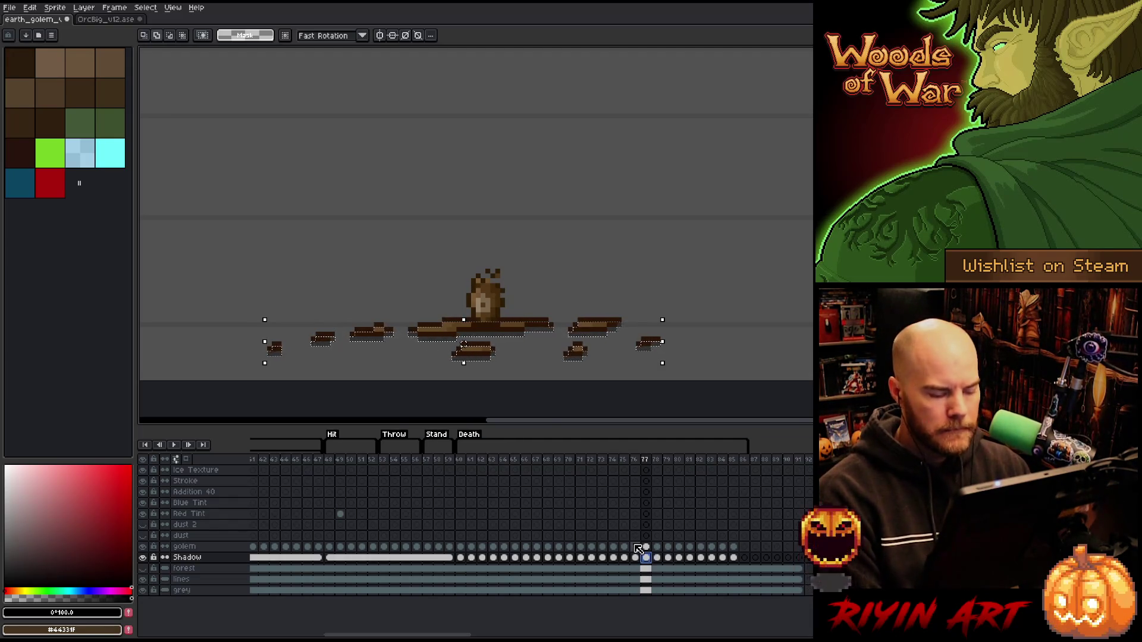
# Move to death frame 78 and select only its golem fragment.
pyautogui.press('Right')
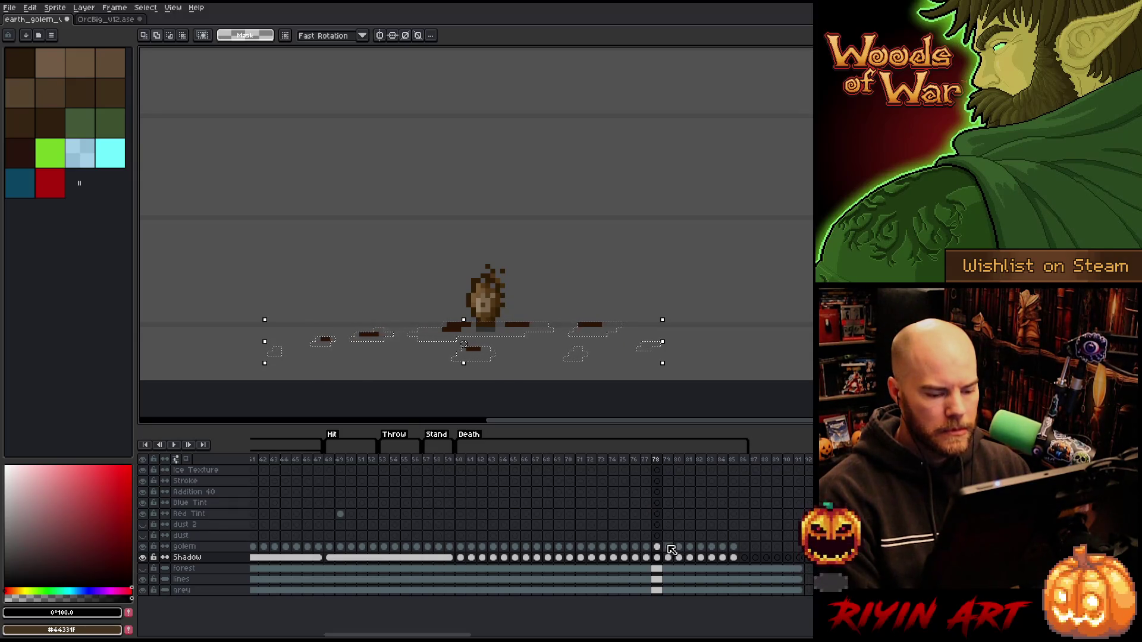
pyautogui.click(671, 549)
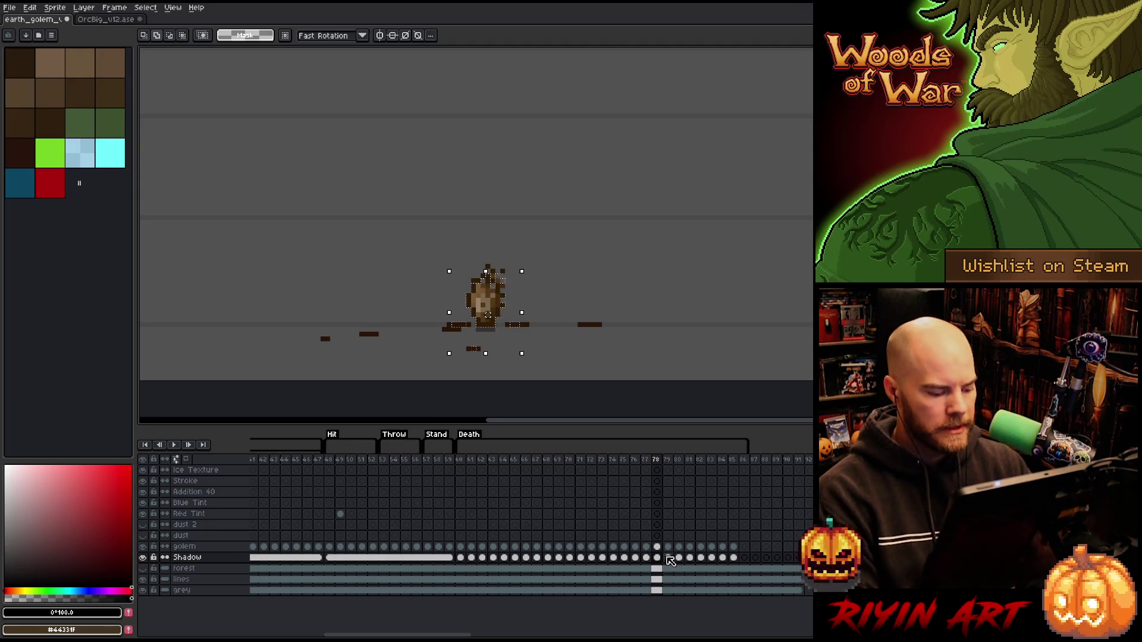
# Switch to the Pencil for pixel drawing and step through frames 79 and 80.
pyautogui.press('b')
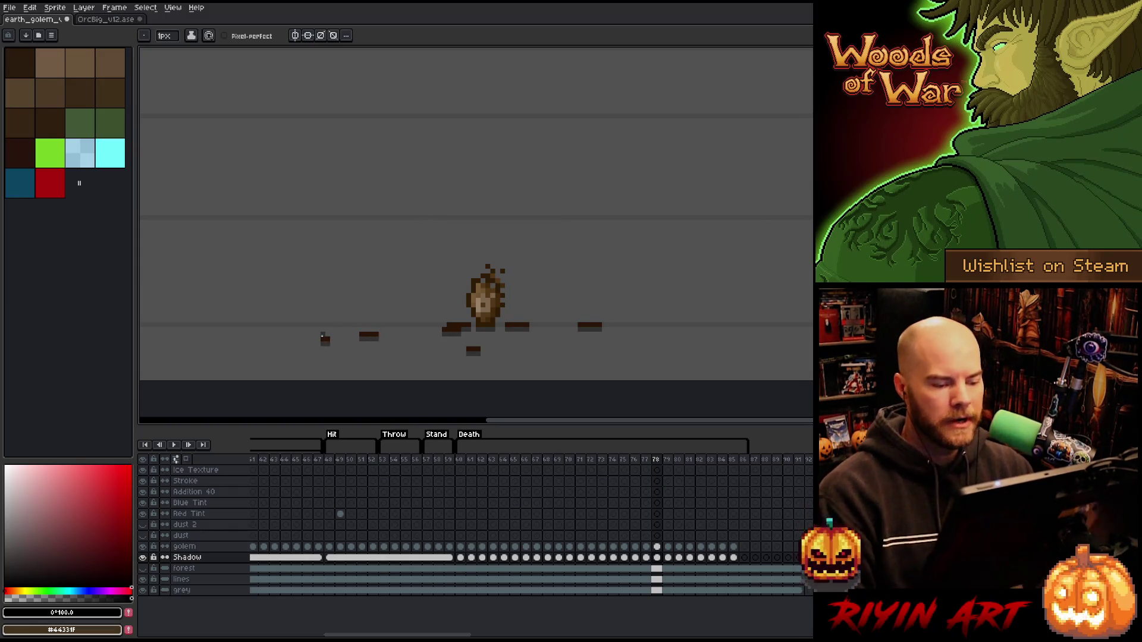
pyautogui.press('Right')
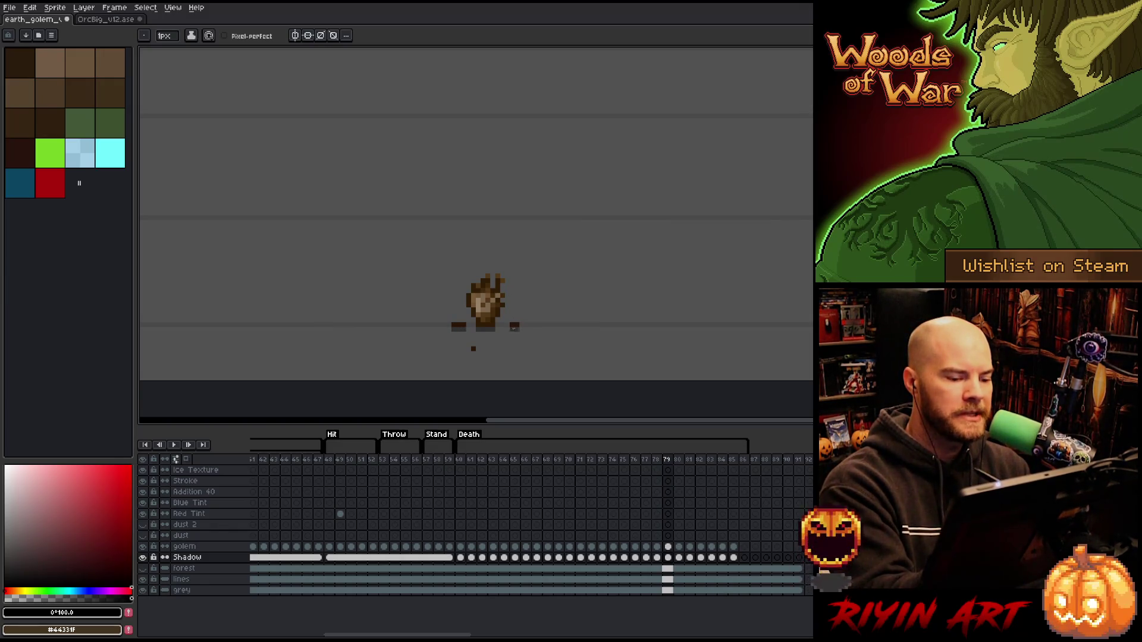
pyautogui.press('Right')
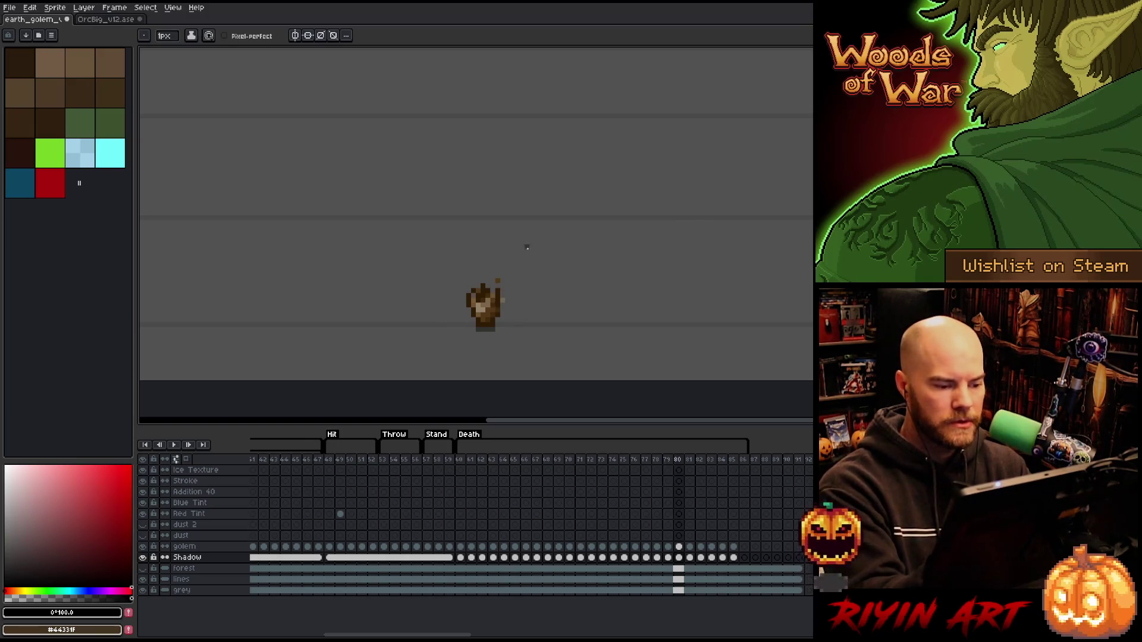